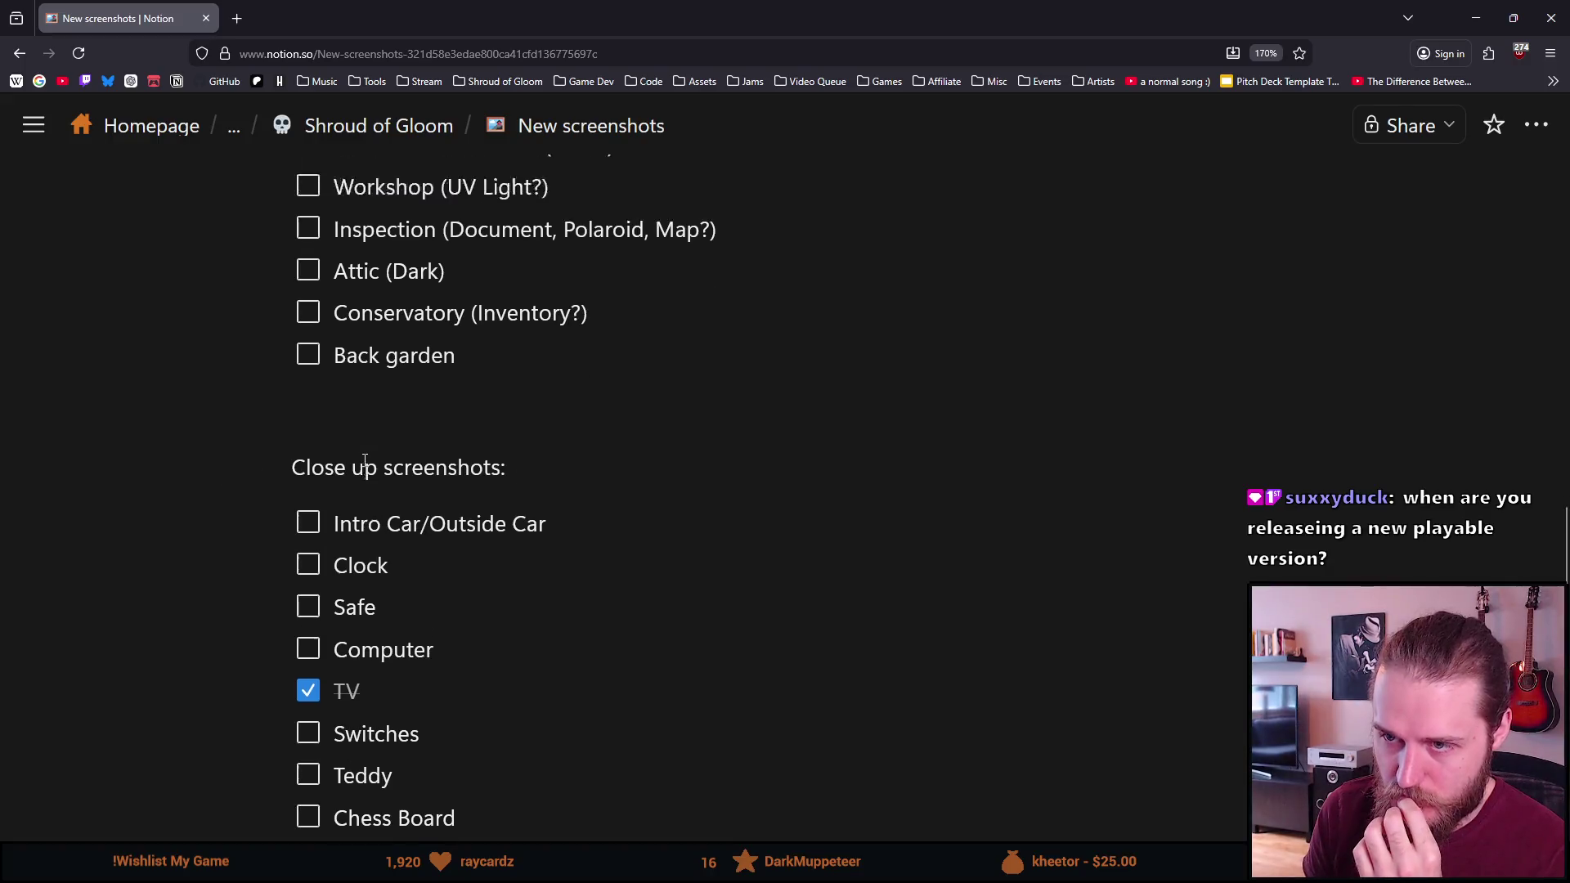
Check the Conservatory (Inventory?), Back garden and Chess Board close-up boxes in the screenshots checklist
click(308, 450)
click(308, 492)
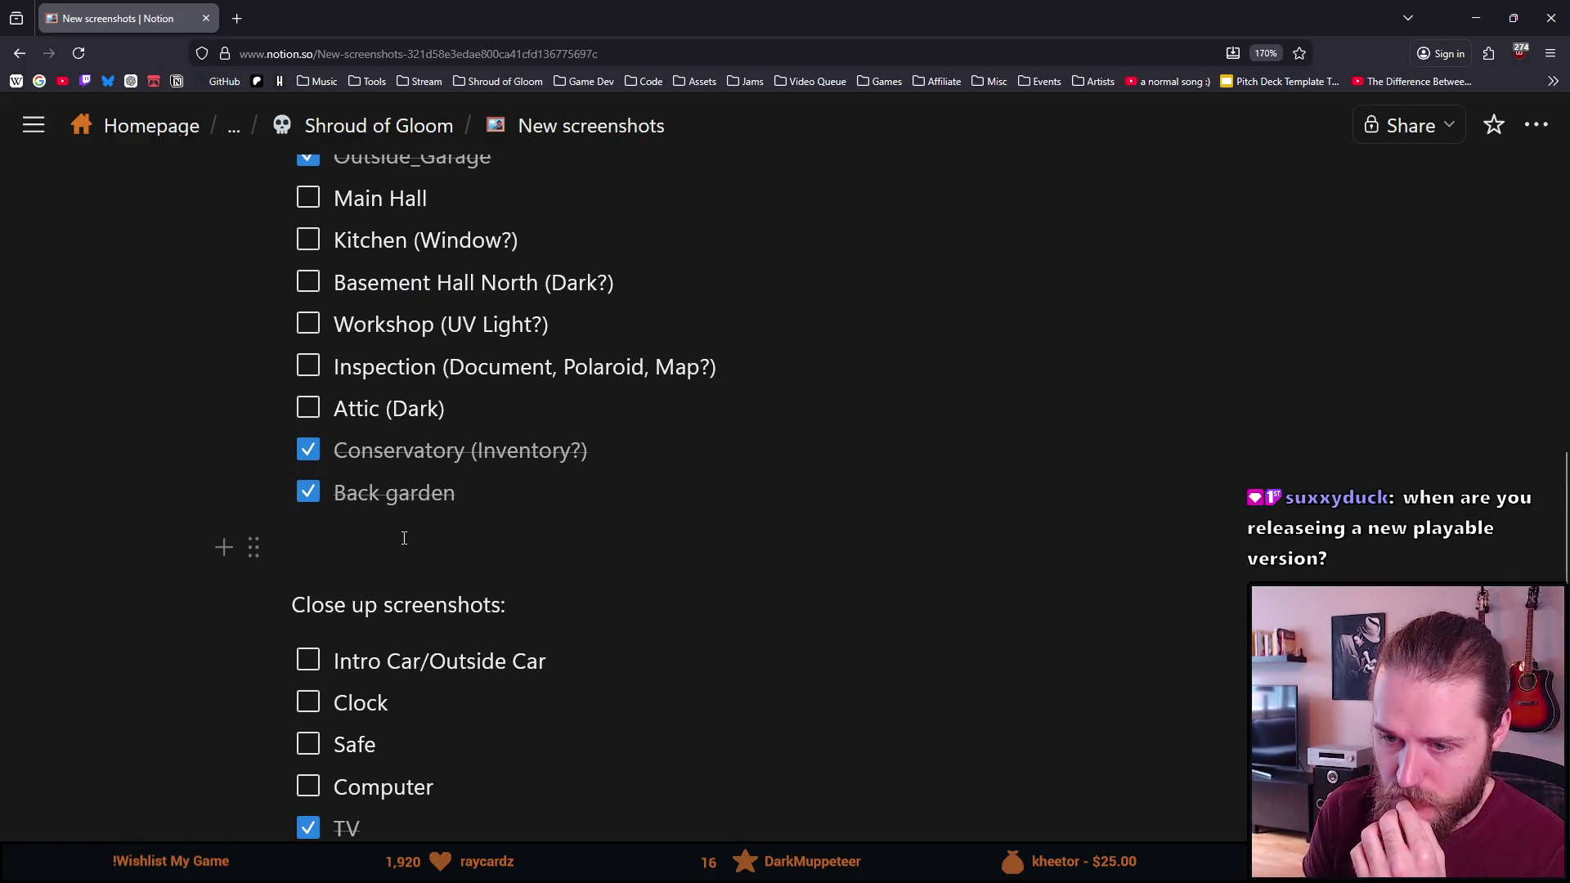
scroll(403, 539, down, 4)
click(307, 592)
scroll(340, 699, up, 6)
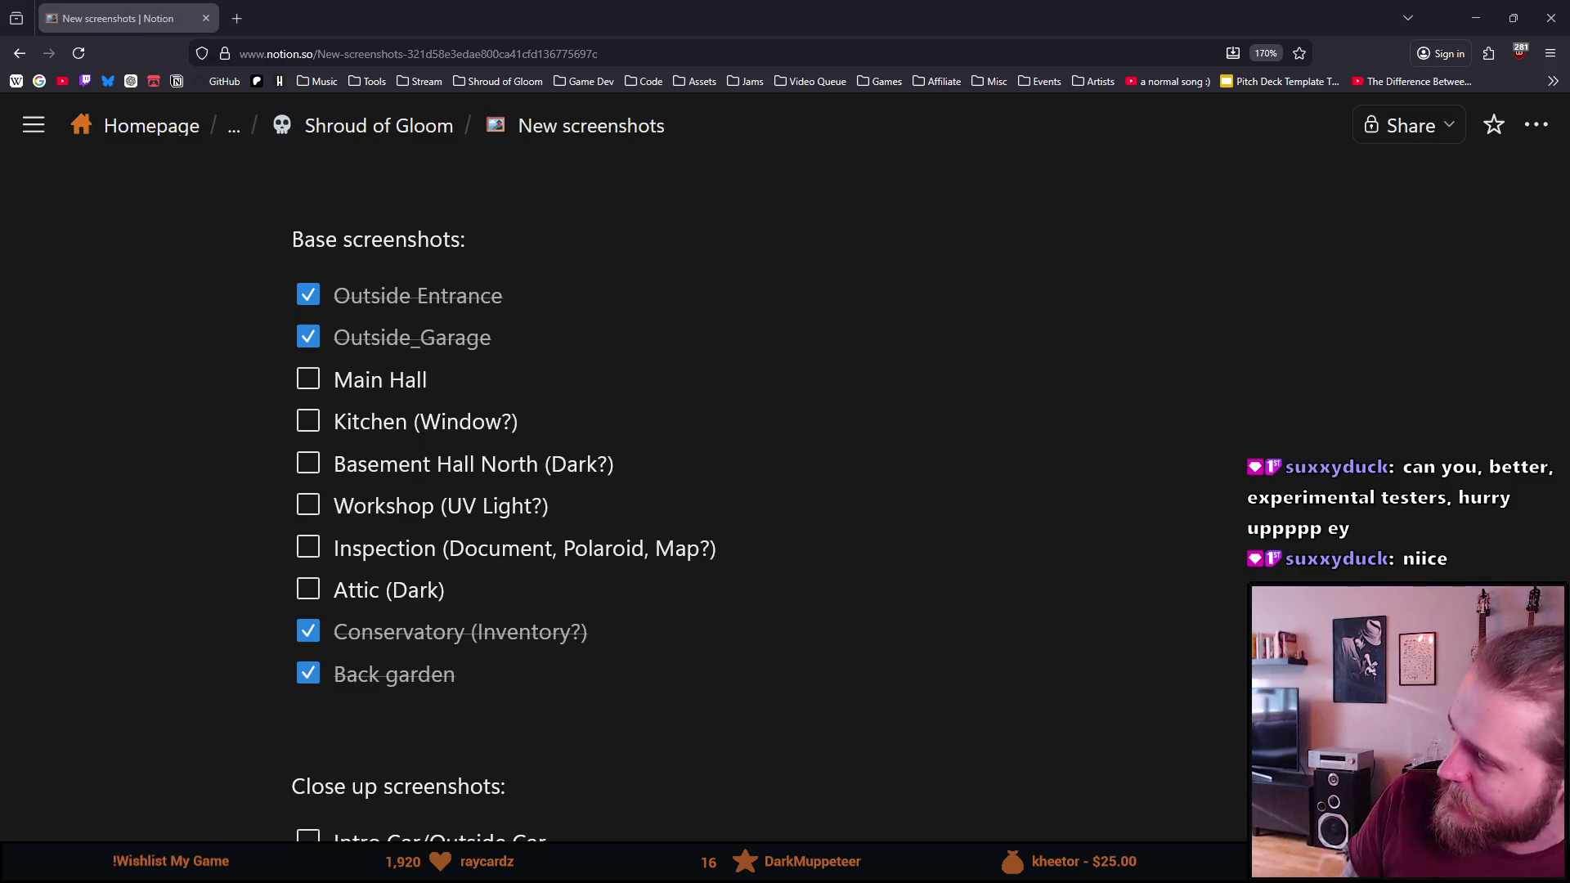
In YouTube, play the OSRS Bed Time Story video with the sound unmuted and raised
key(alt+Tab)
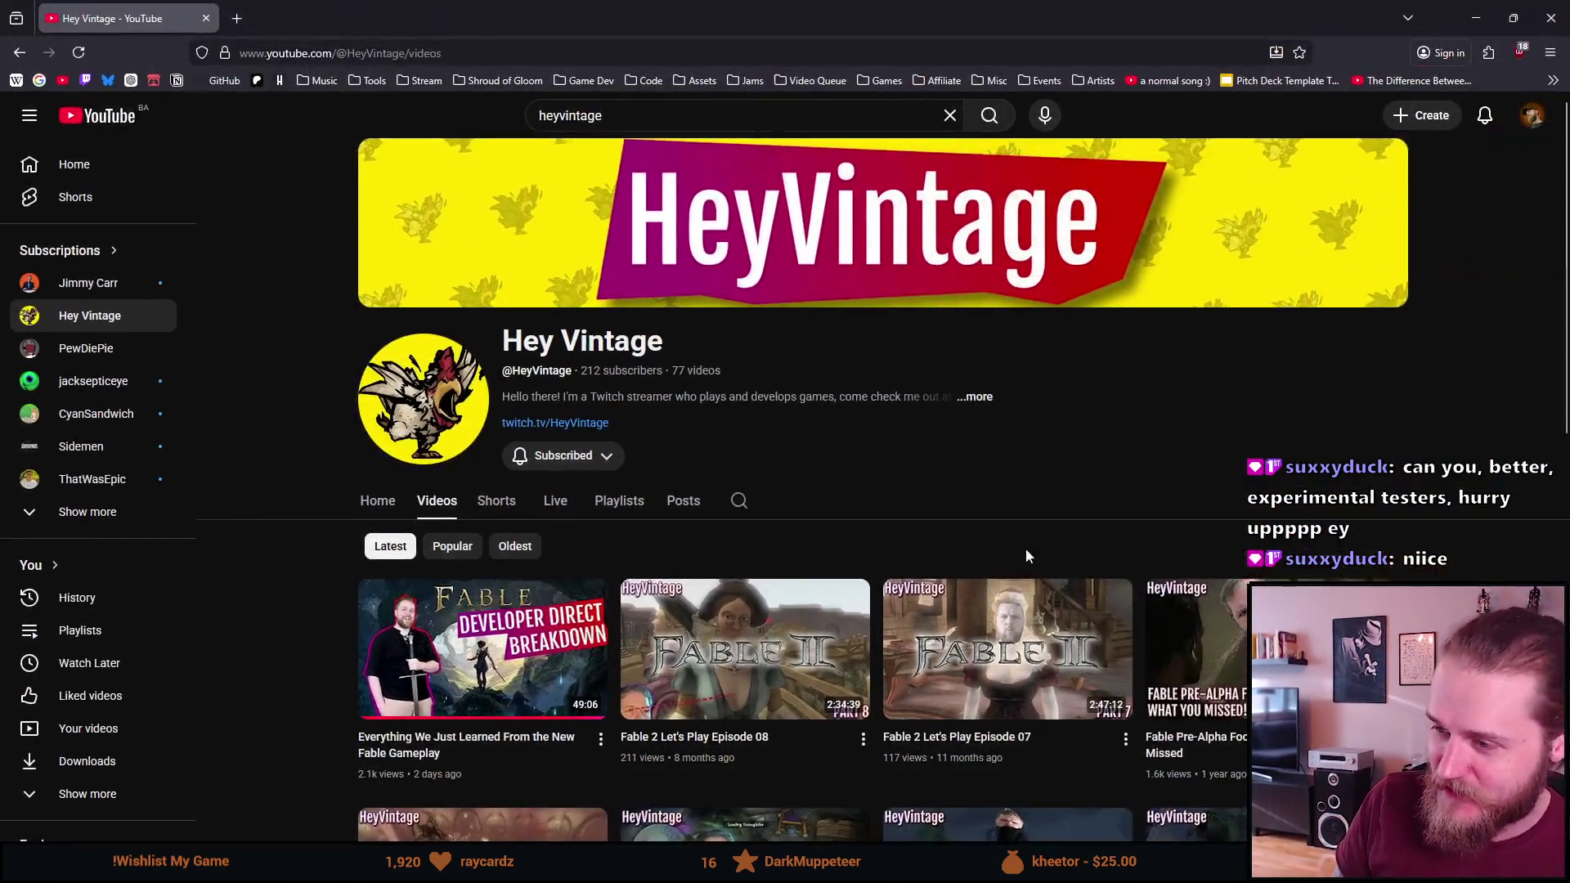
scroll(1012, 546, down, 3)
scroll(1063, 540, down, 2)
scroll(1145, 532, up, 2)
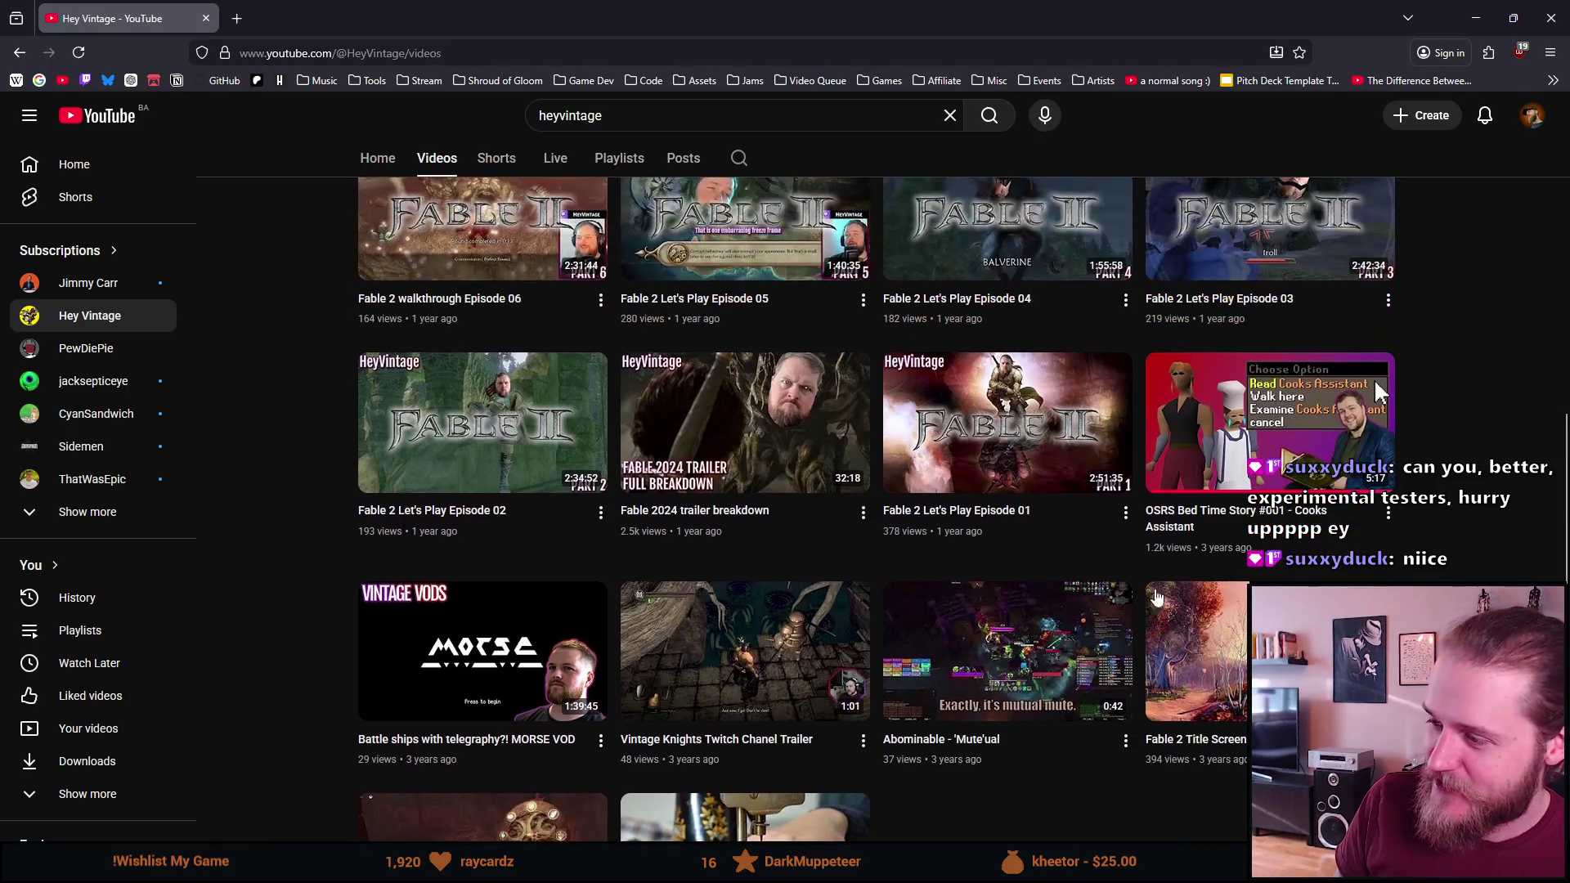
scroll(1306, 396, down, 2)
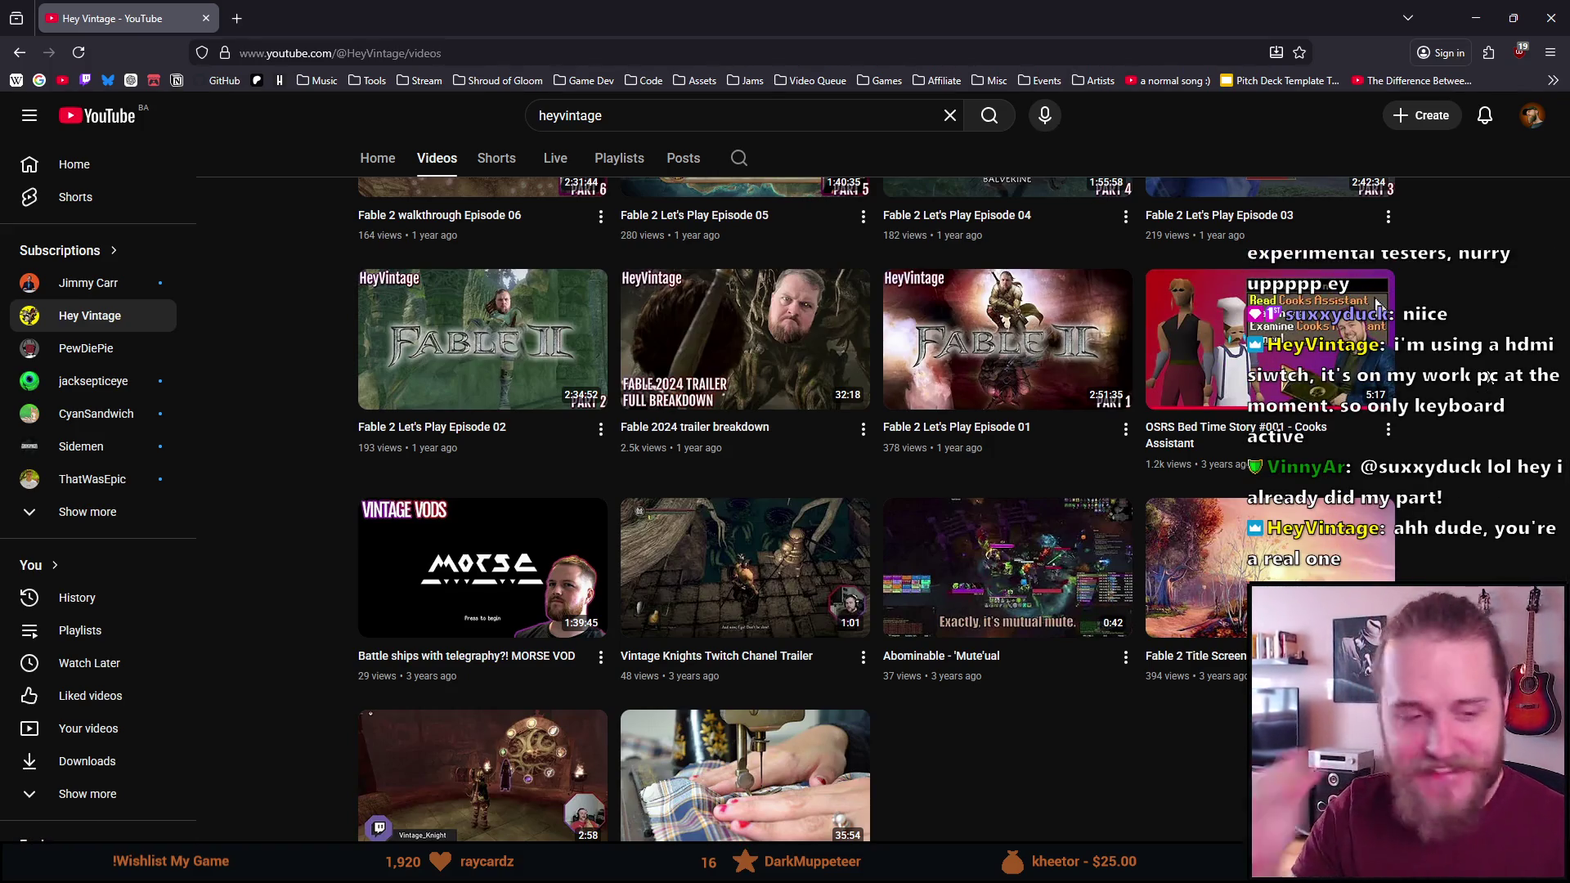
scroll(1443, 417, up, 1)
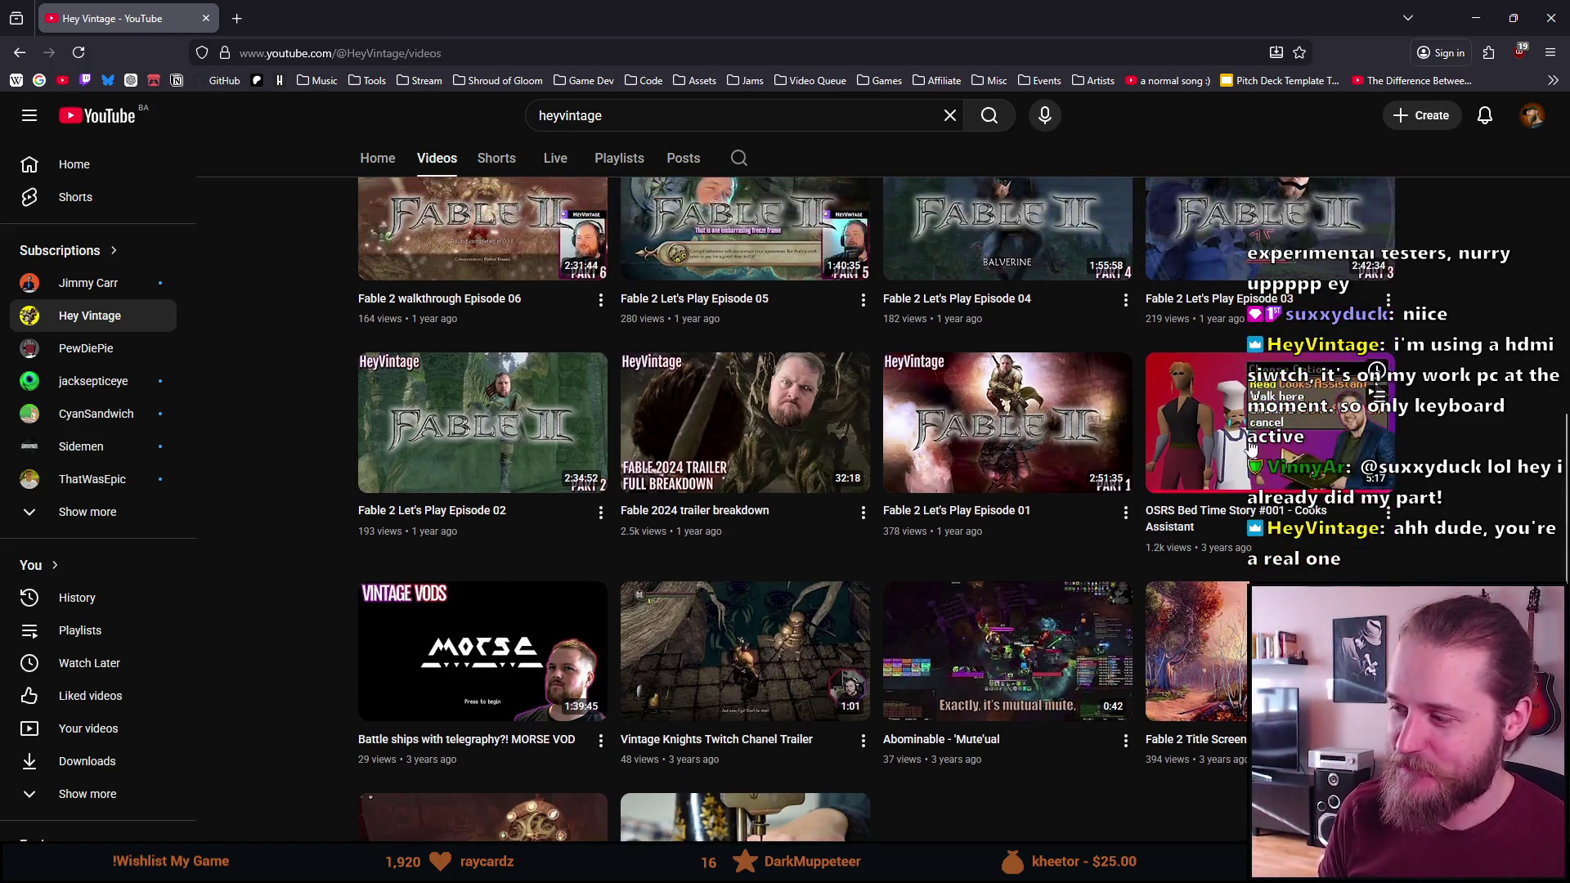
click(1308, 409)
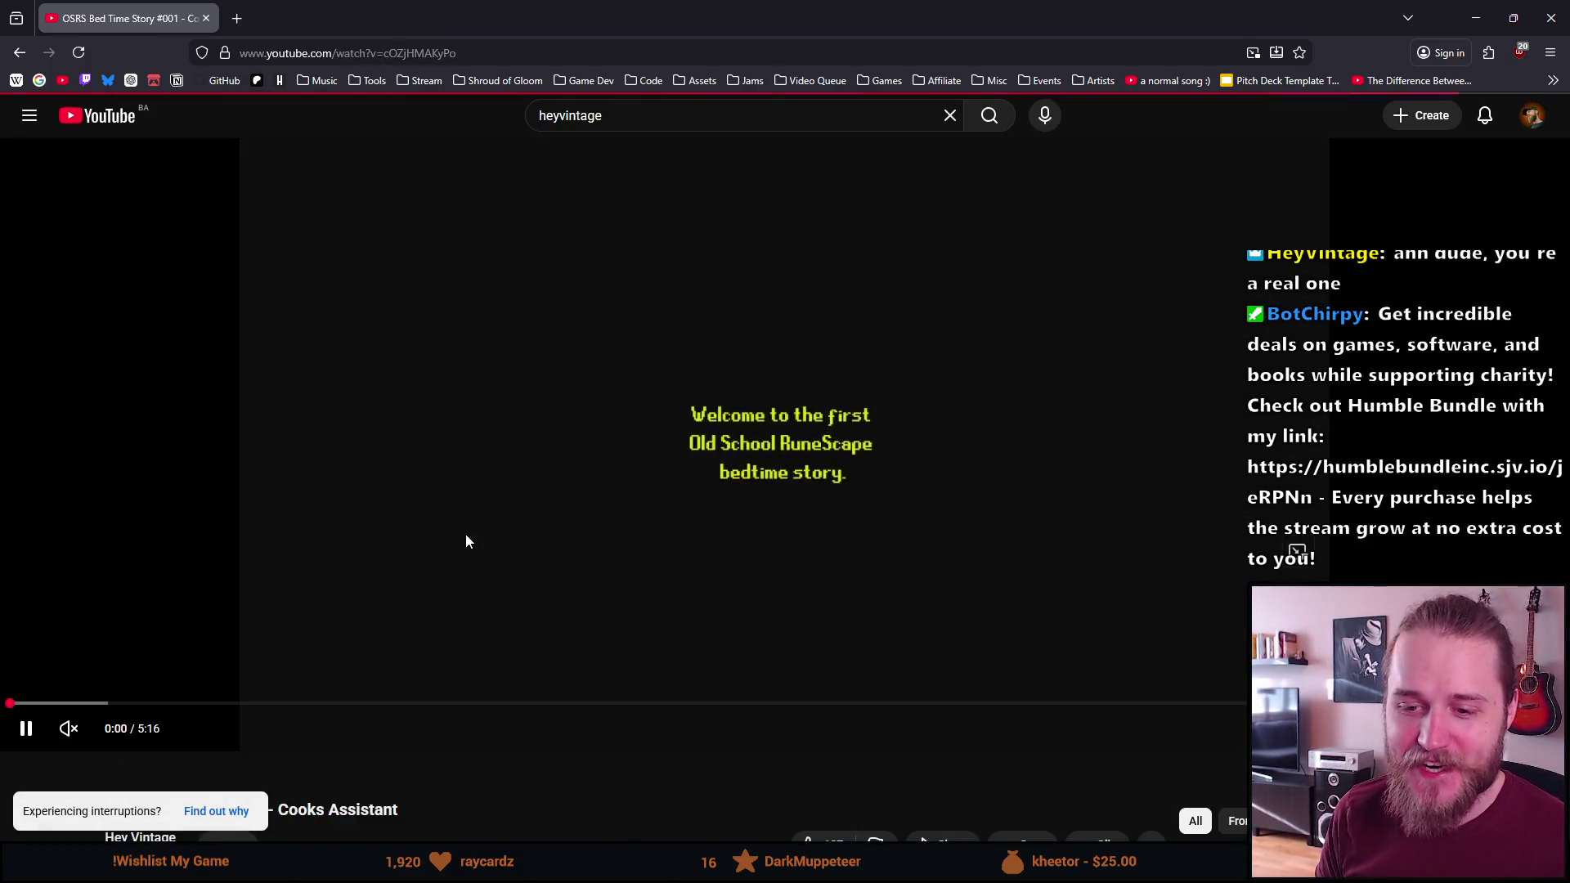
click(69, 729)
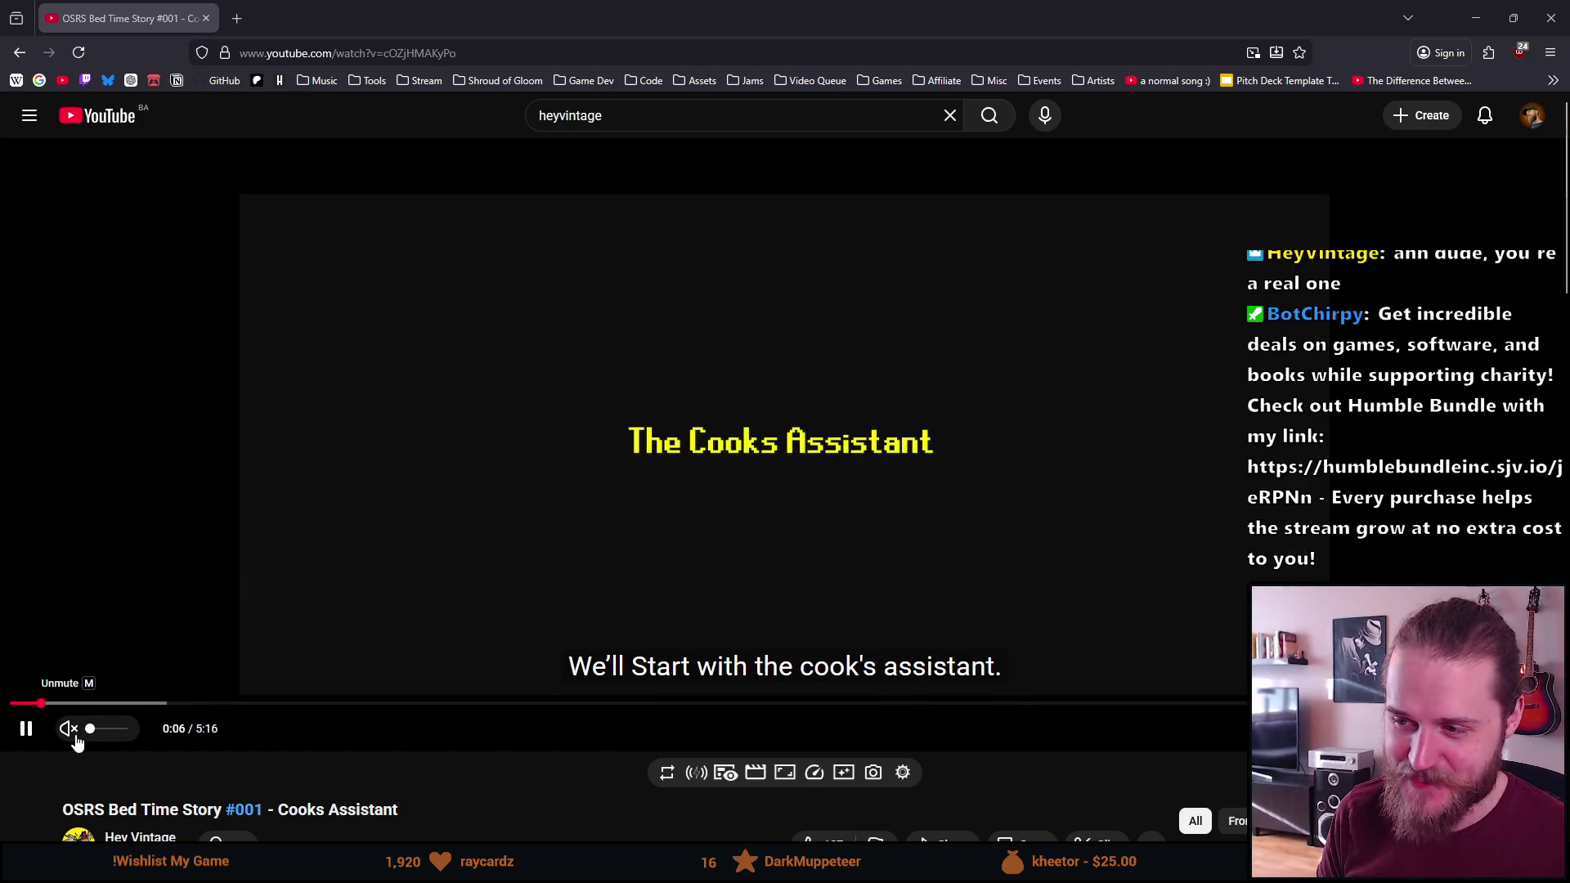
drag(90, 728, 107, 736)
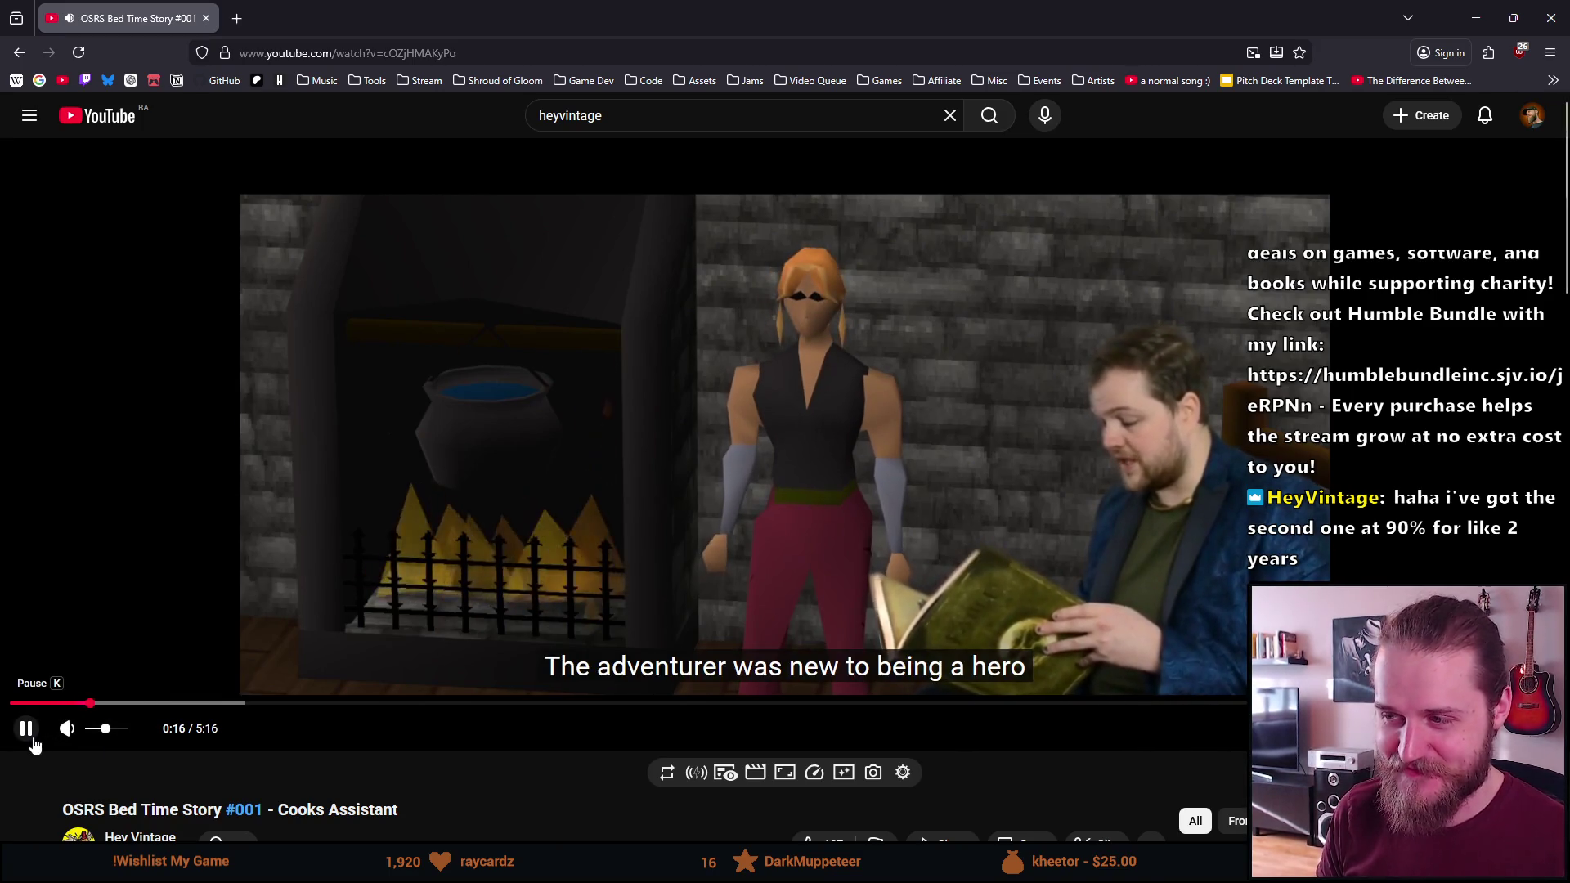
Go back to the channel's Videos page, select its address, and close the YouTube window
key(alt+Left)
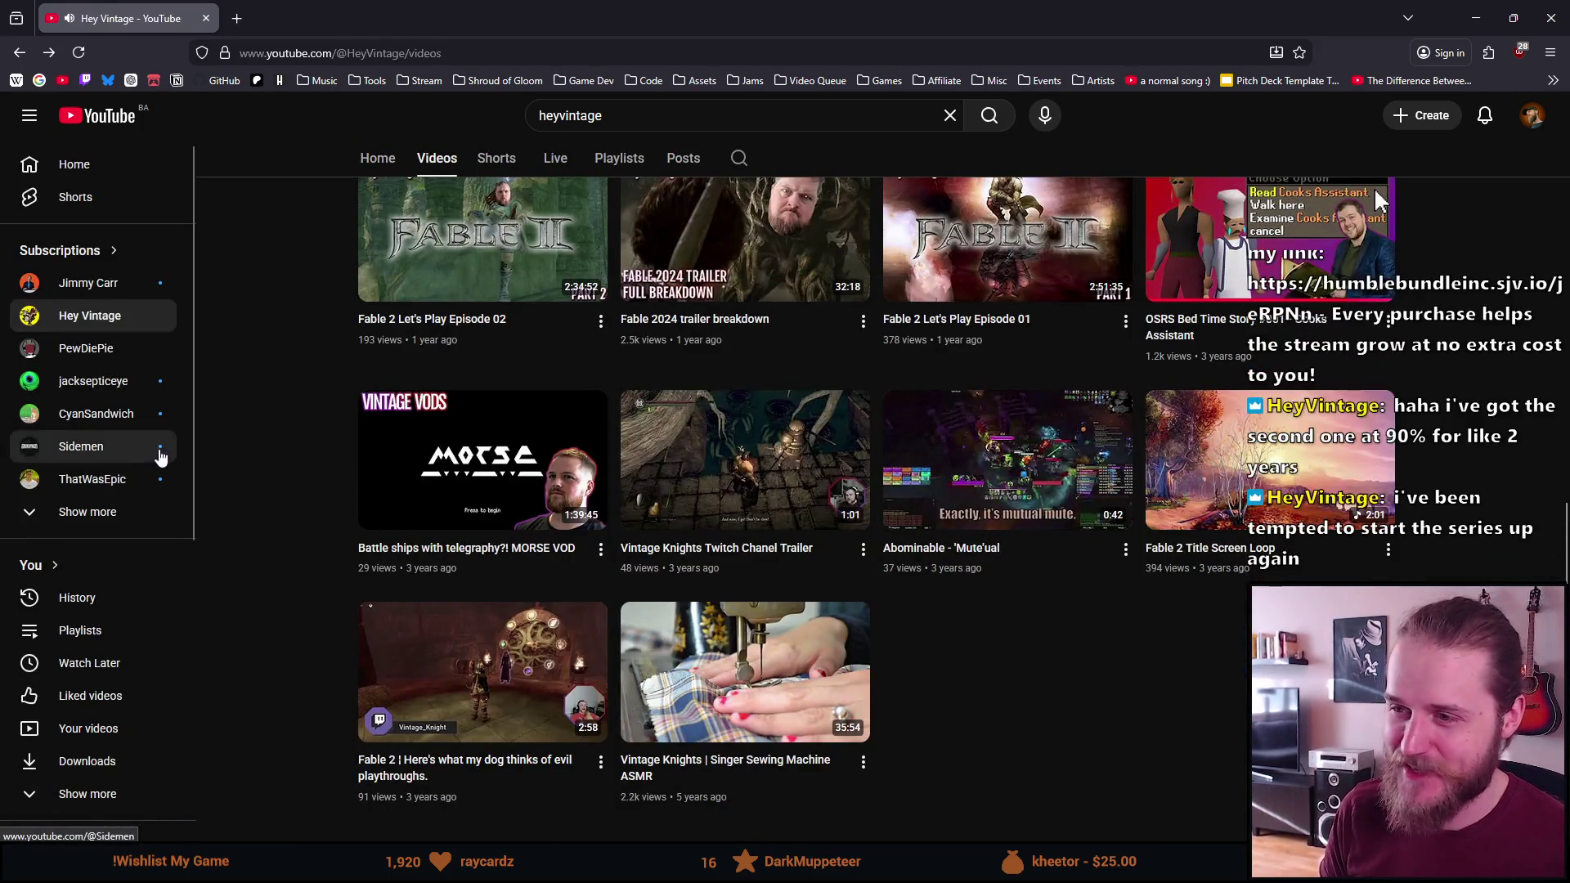
scroll(294, 501, up, 10)
scroll(273, 279, up, 1)
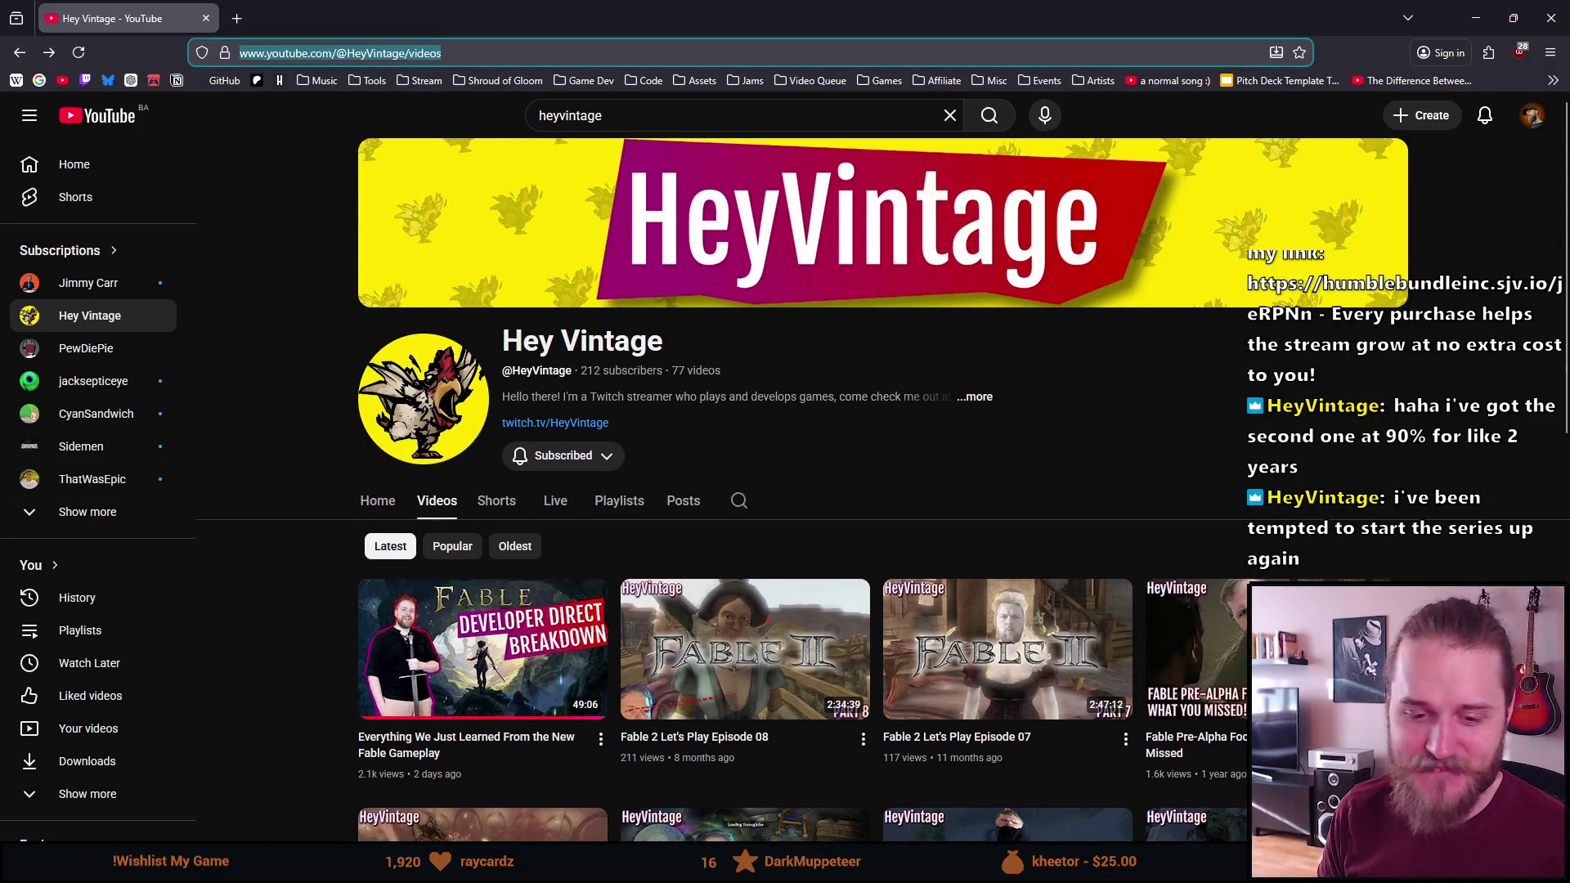
click(385, 52)
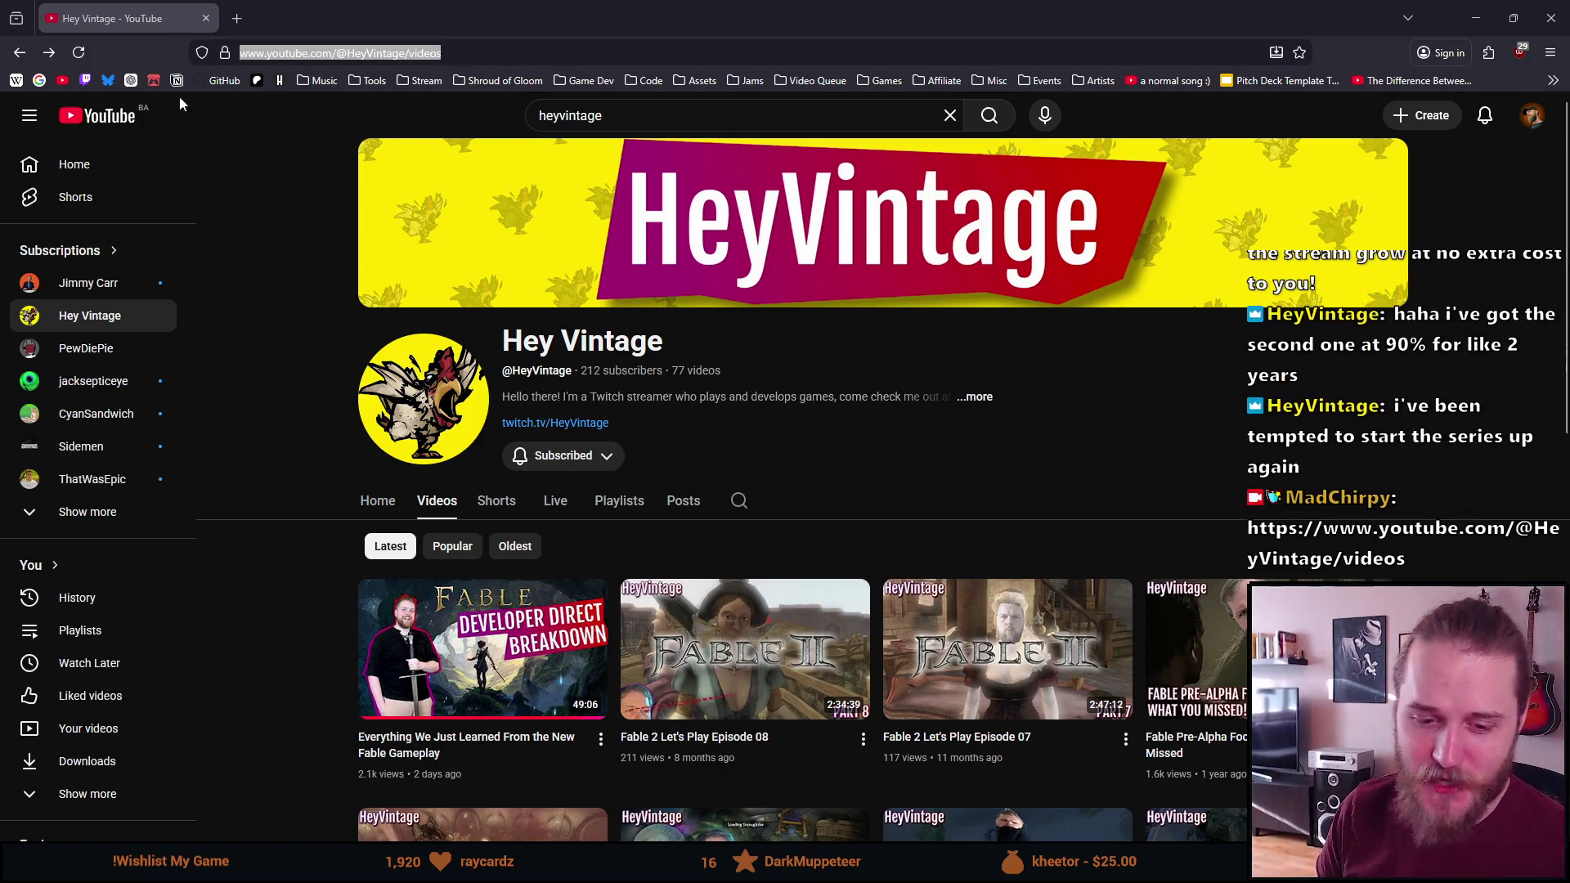
click(205, 18)
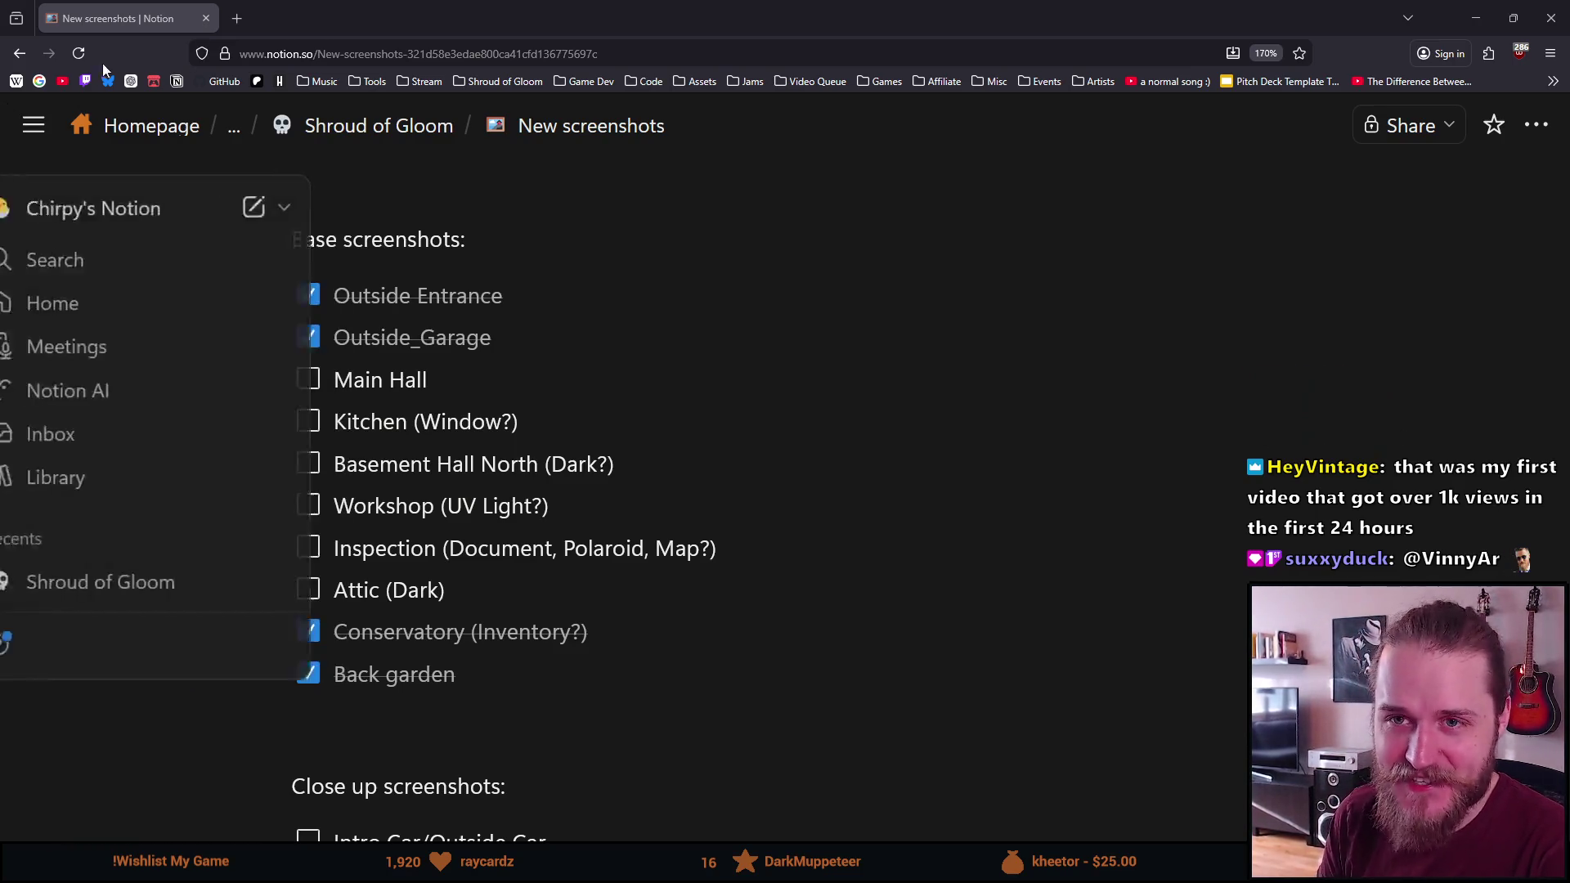
Look over the checklist, then open the Shroud of Gloom Demo Steam store page from bookmarks
scroll(168, 438, up, 2)
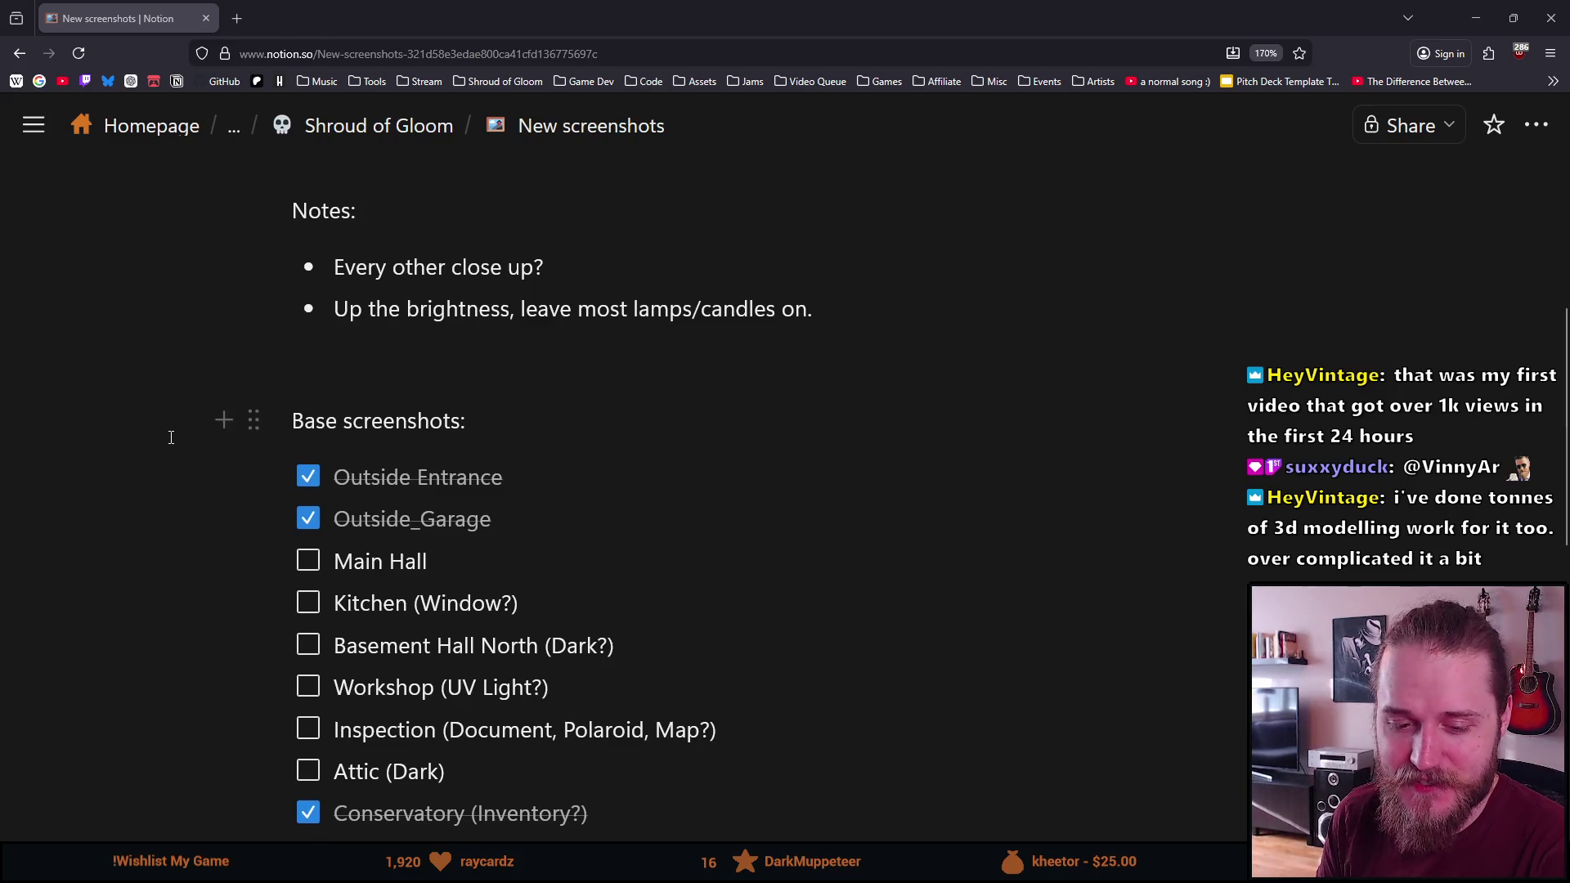
scroll(171, 438, down, 2)
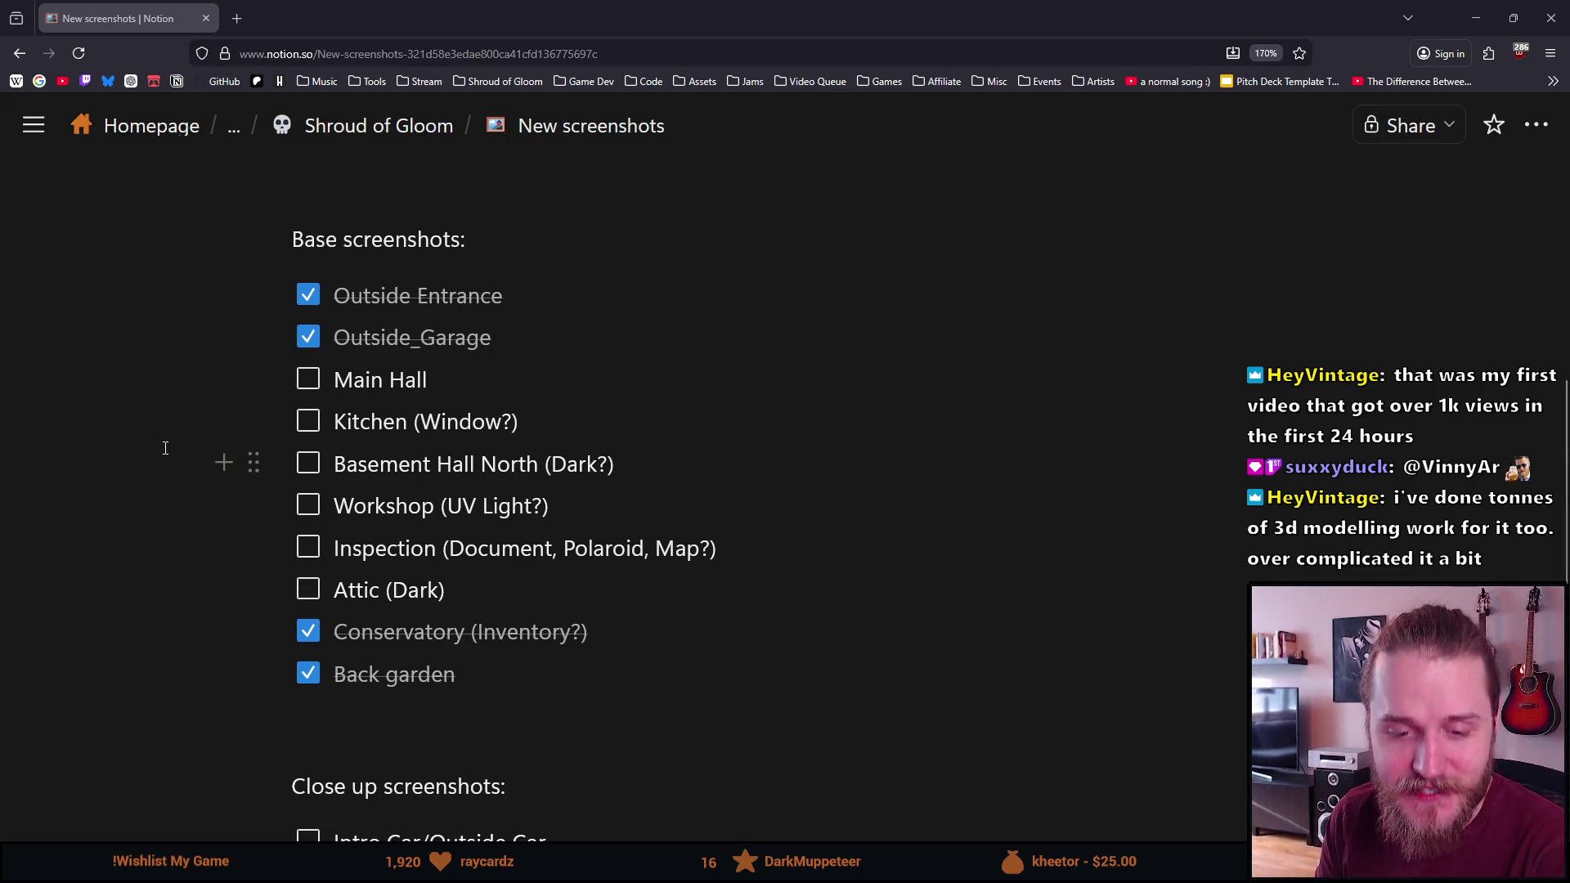
scroll(160, 540, down, 2)
scroll(163, 536, up, 2)
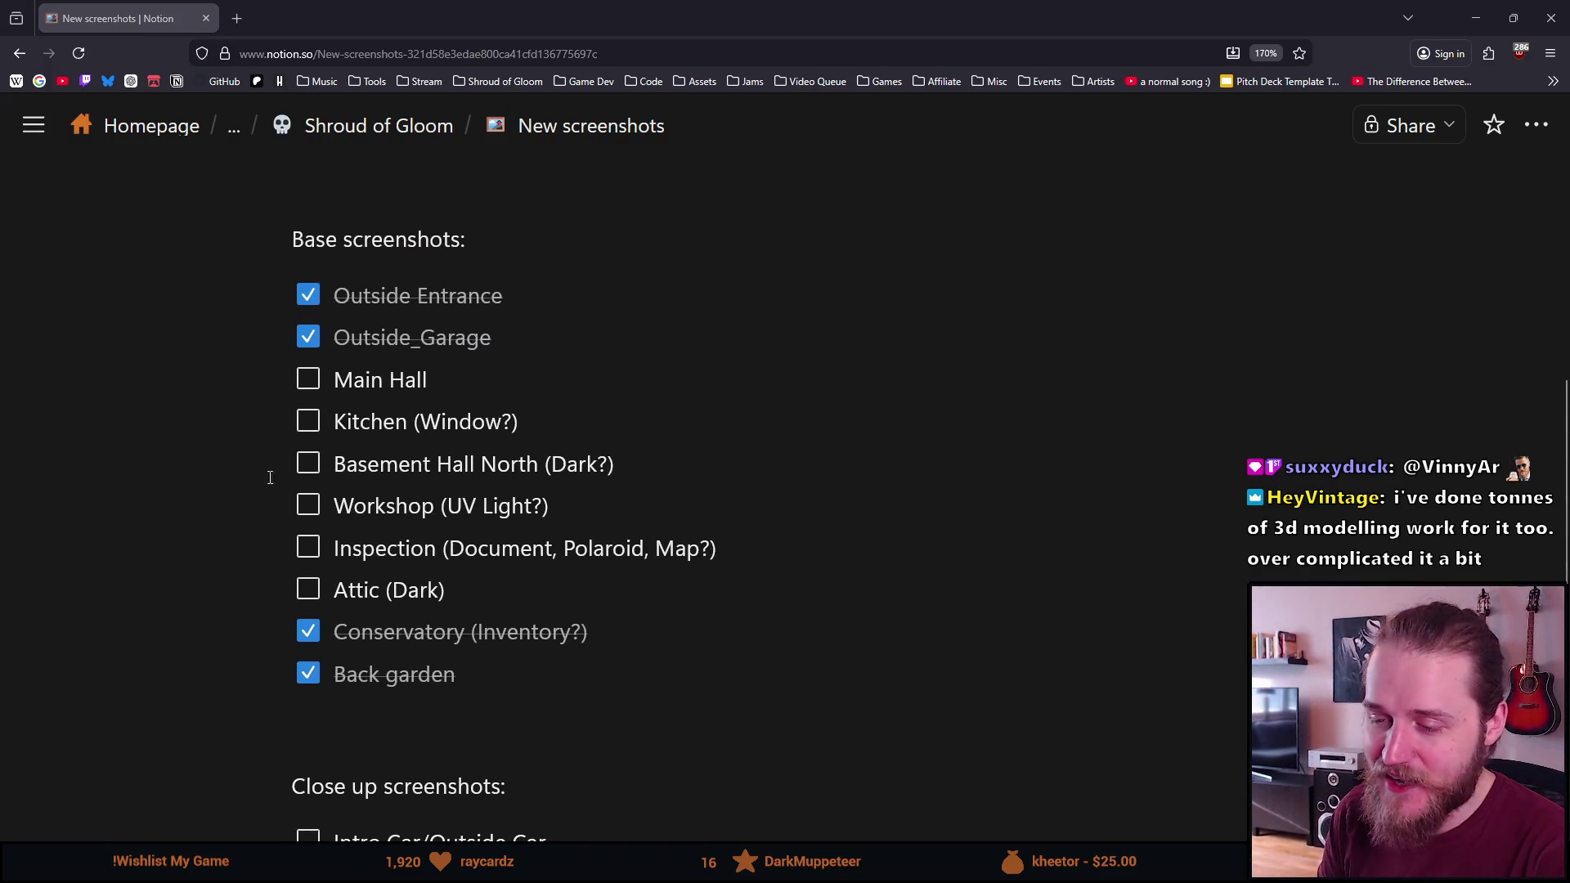
scroll(224, 468, down, 2)
scroll(224, 468, up, 2)
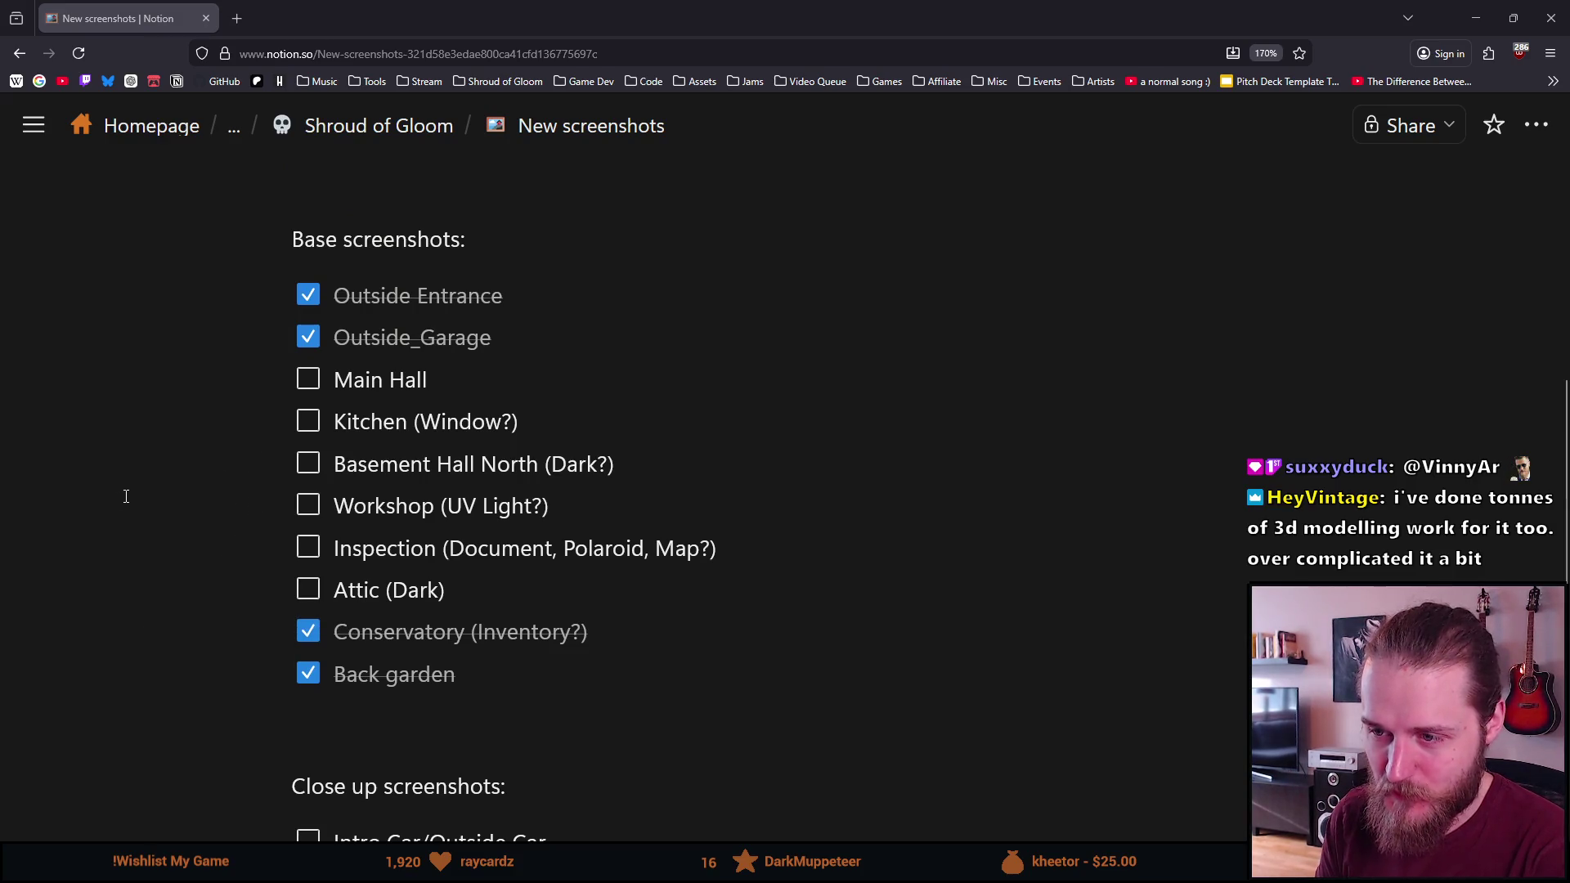
scroll(52, 526, down, 2)
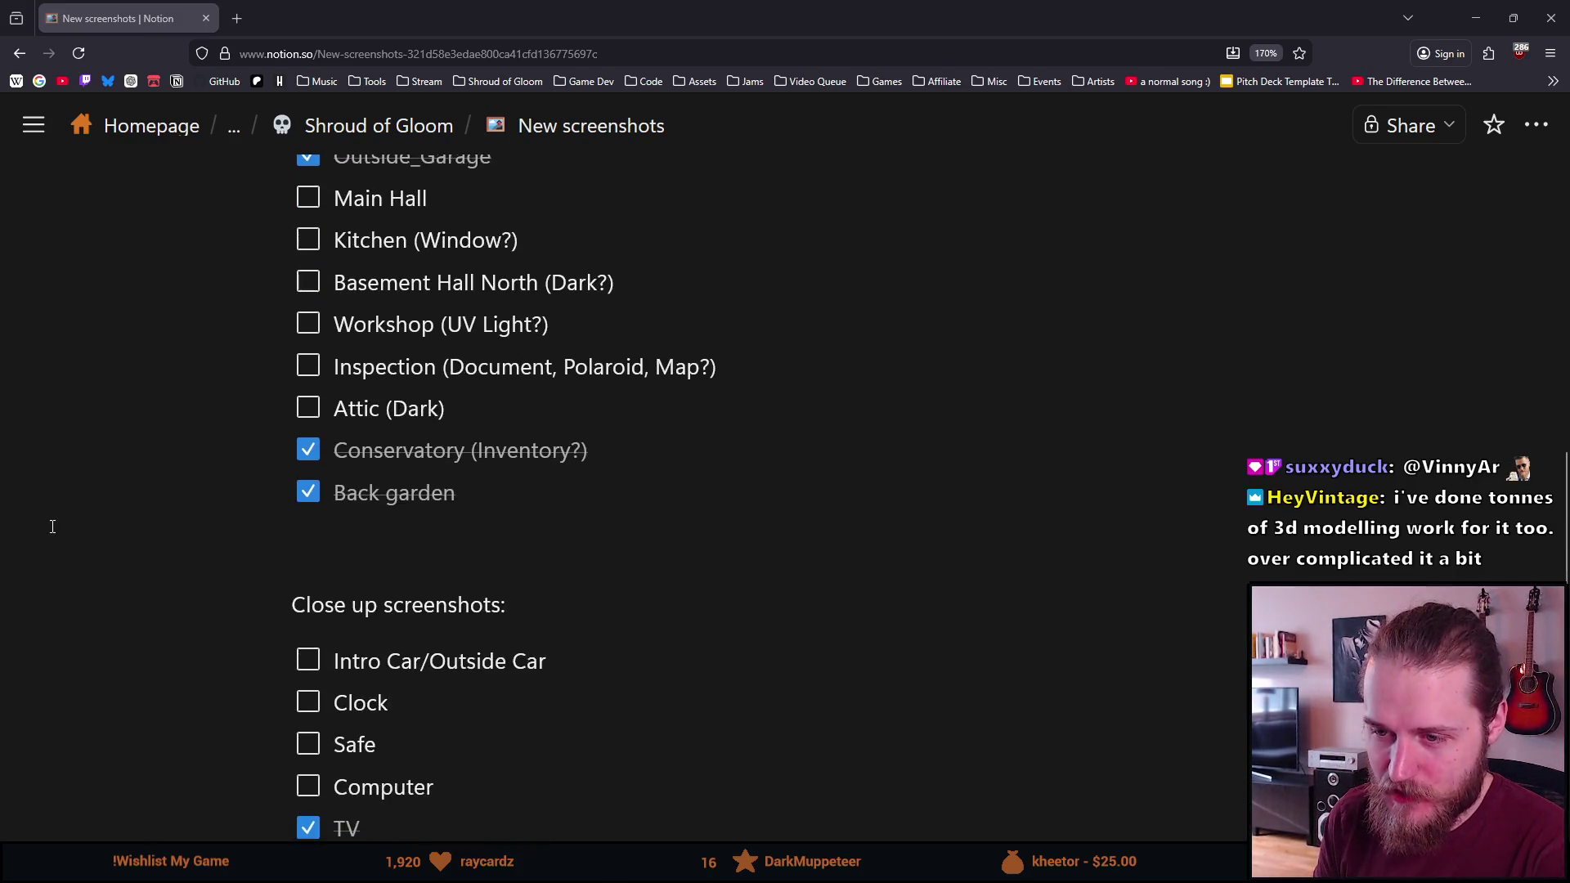
scroll(52, 526, down, 2)
scroll(52, 526, up, 2)
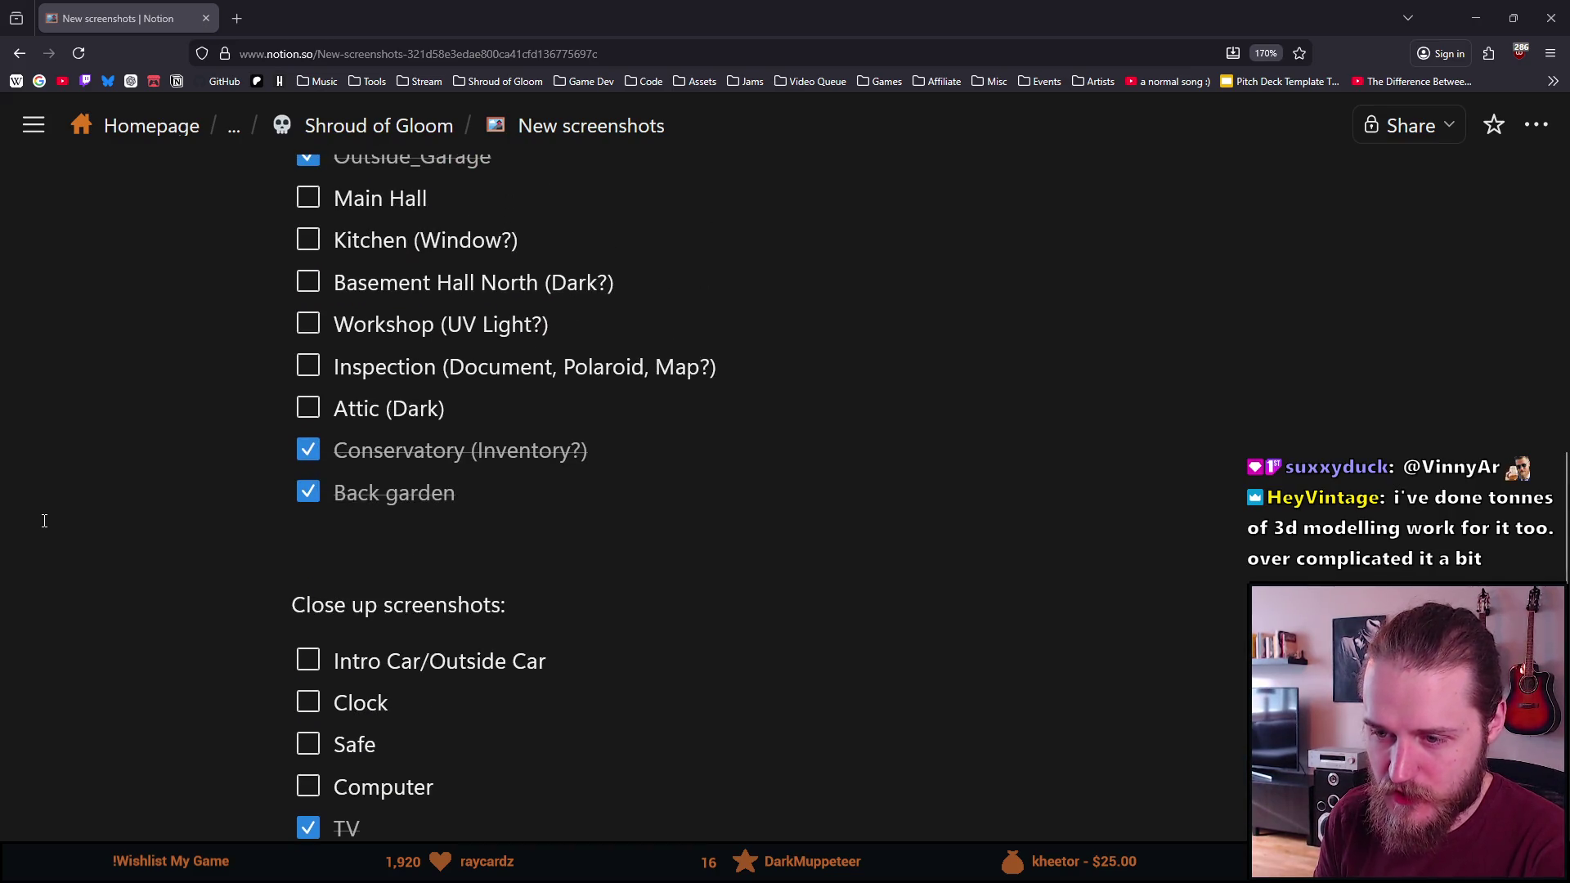
scroll(44, 521, up, 2)
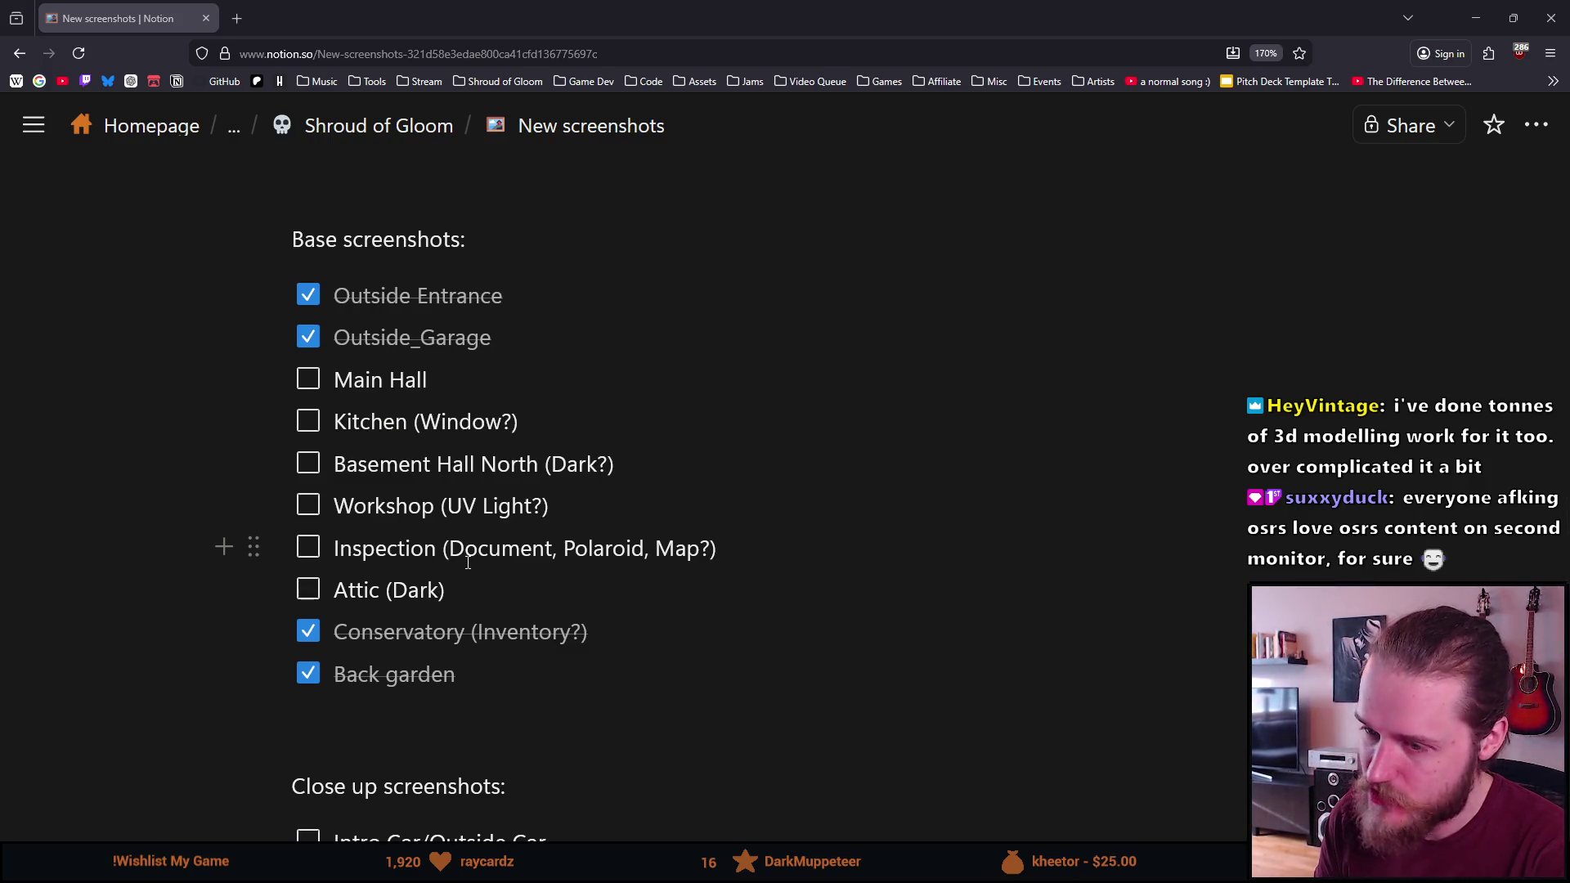
click(519, 78)
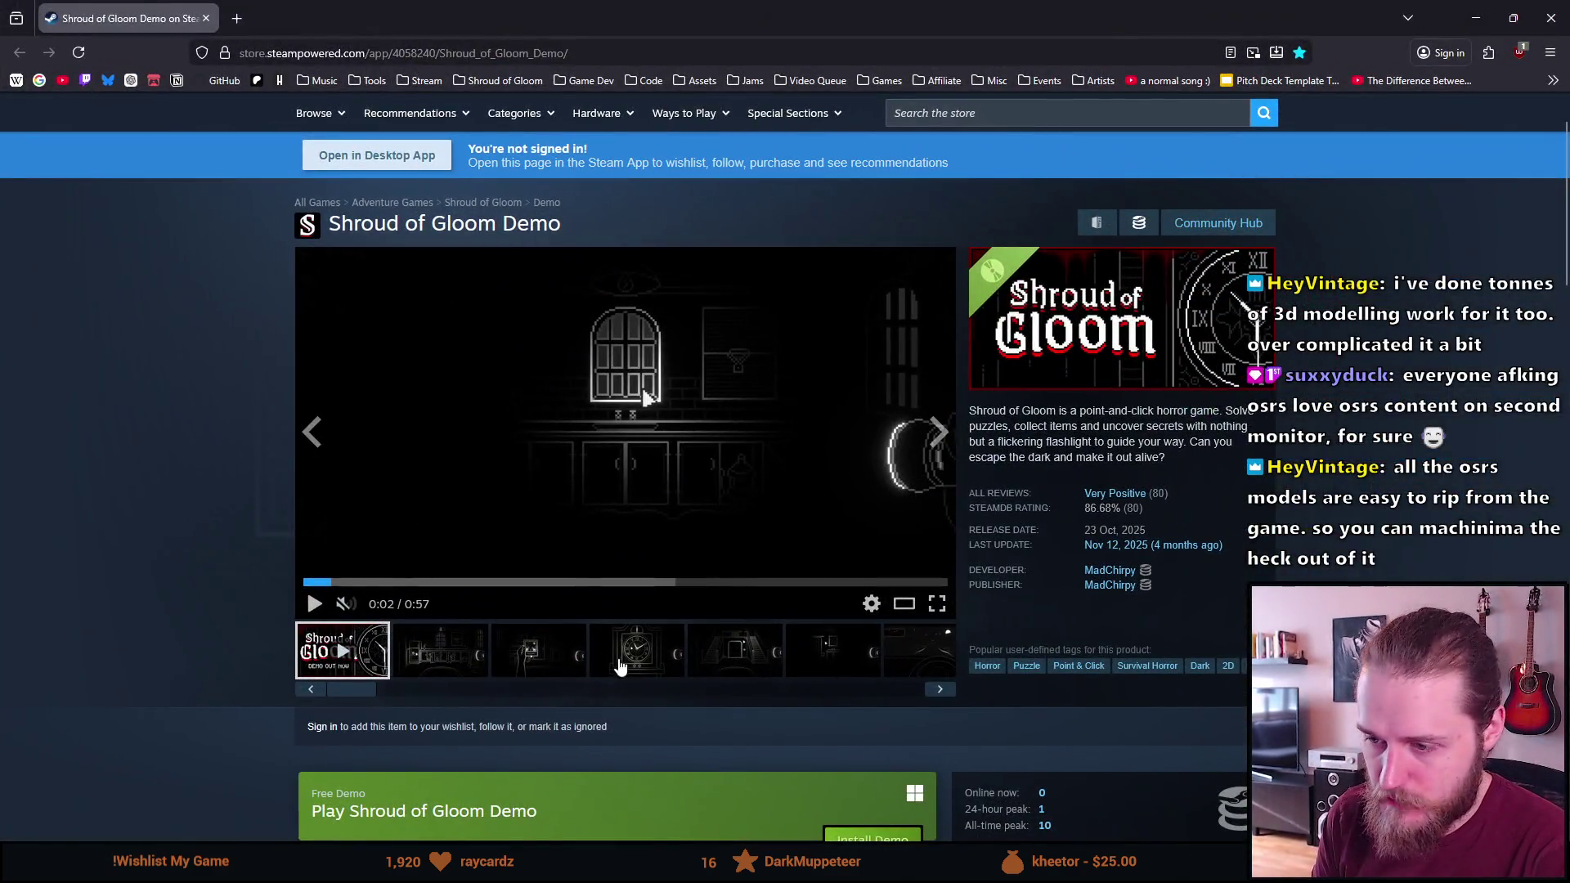
click(573, 659)
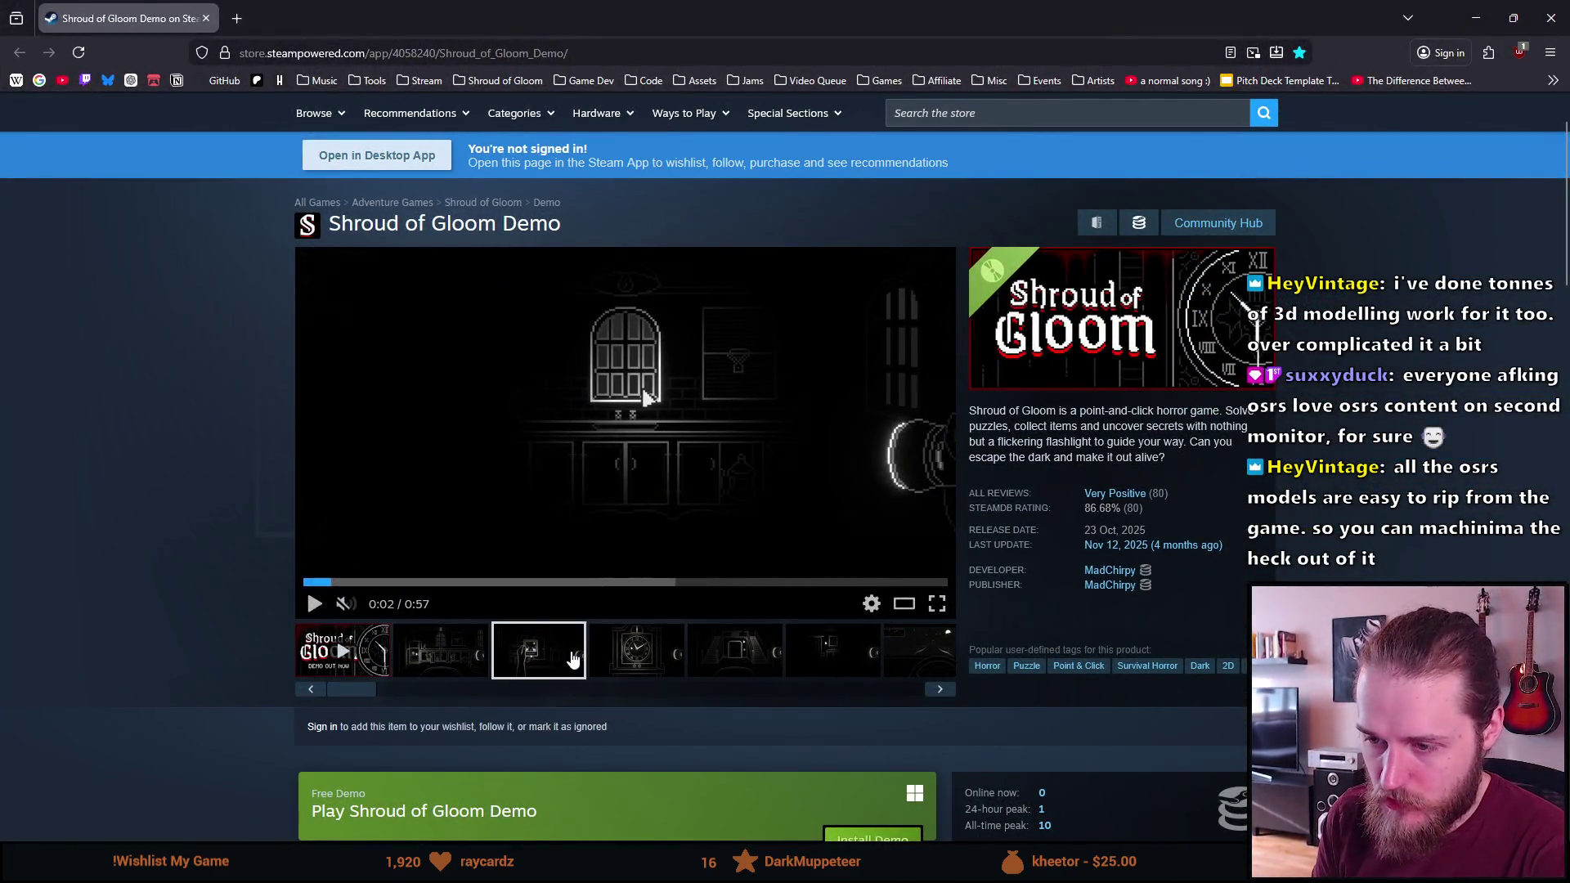
Drag the Shroud of Gloom Demo store window aside so the Notion checklist shows
mouse_move(295, 29)
mouse_down()
mouse_move(660, 179)
mouse_move(1569, 245)
mouse_up()
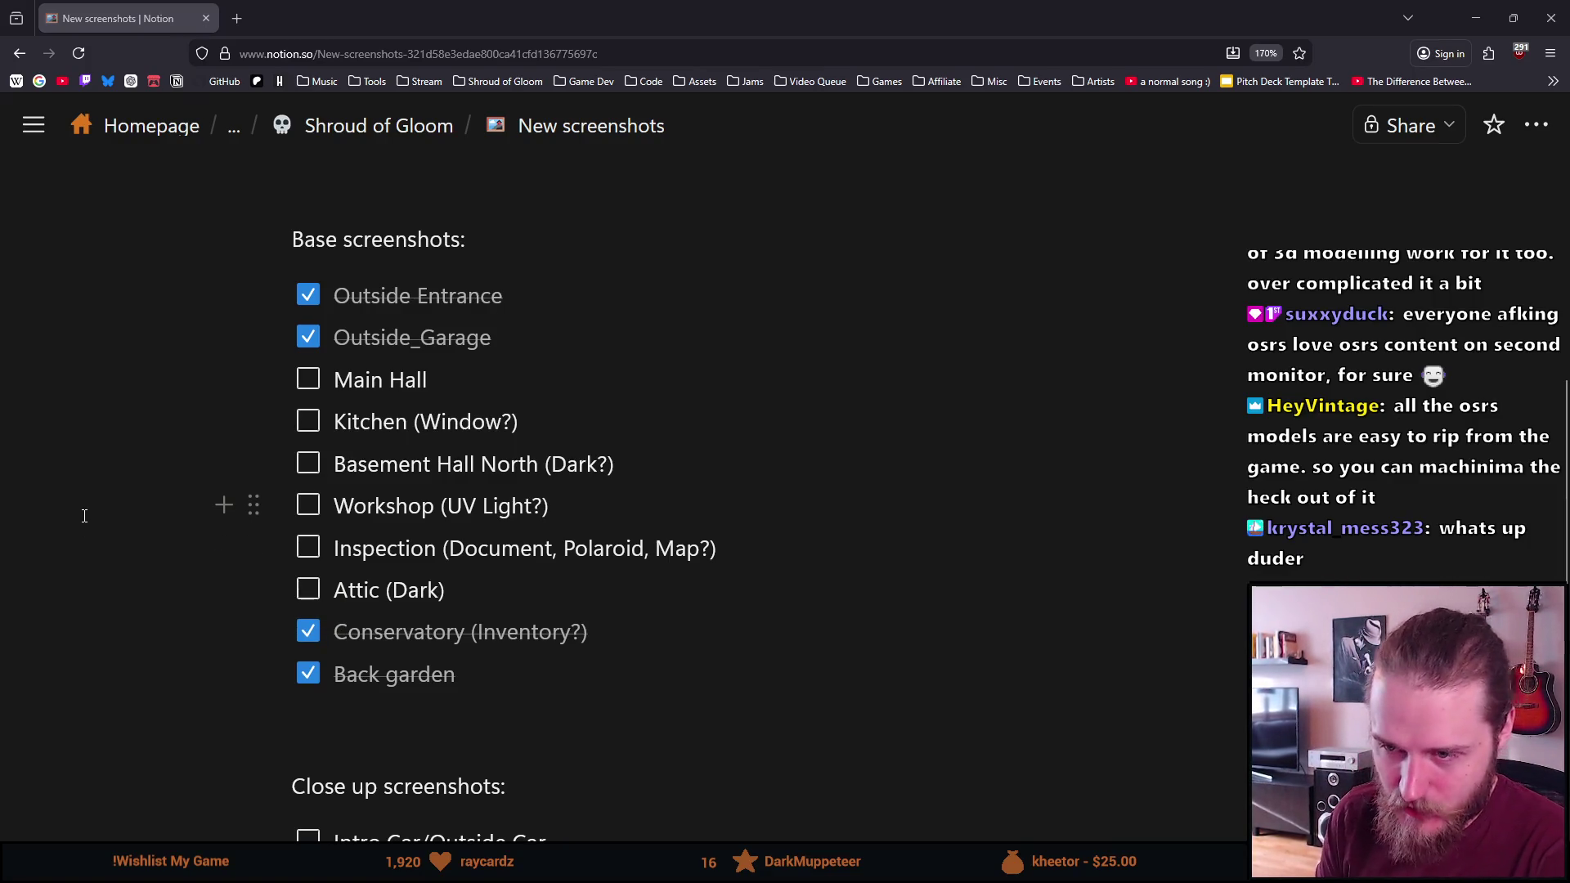
Scroll the checklist down and minimize the browser to bring back the Unity editor
scroll(86, 515, down, 3)
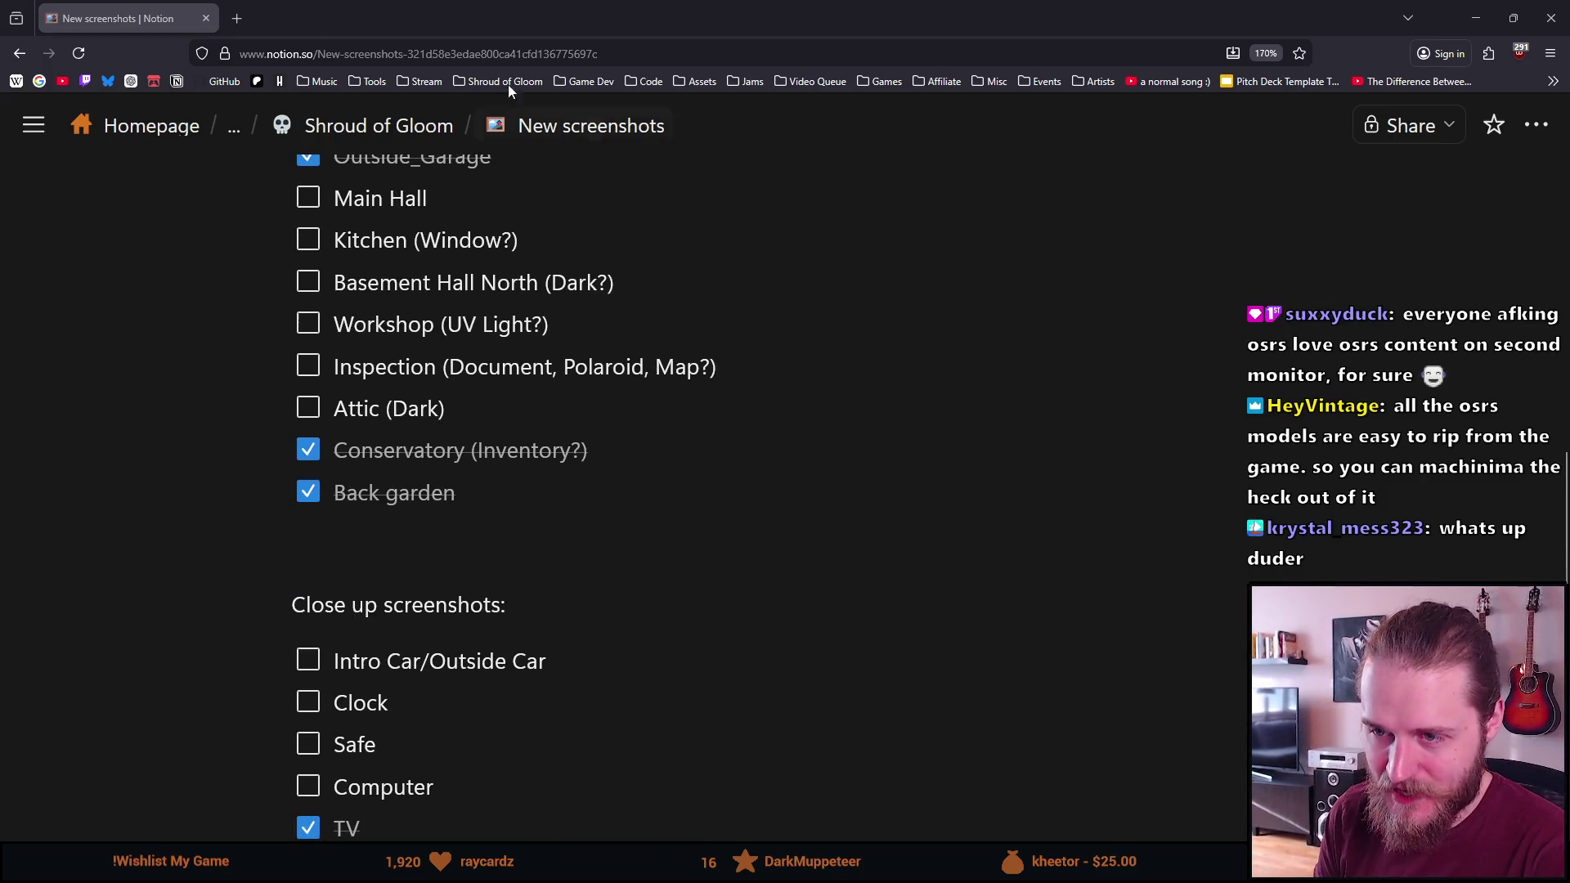
click(1475, 18)
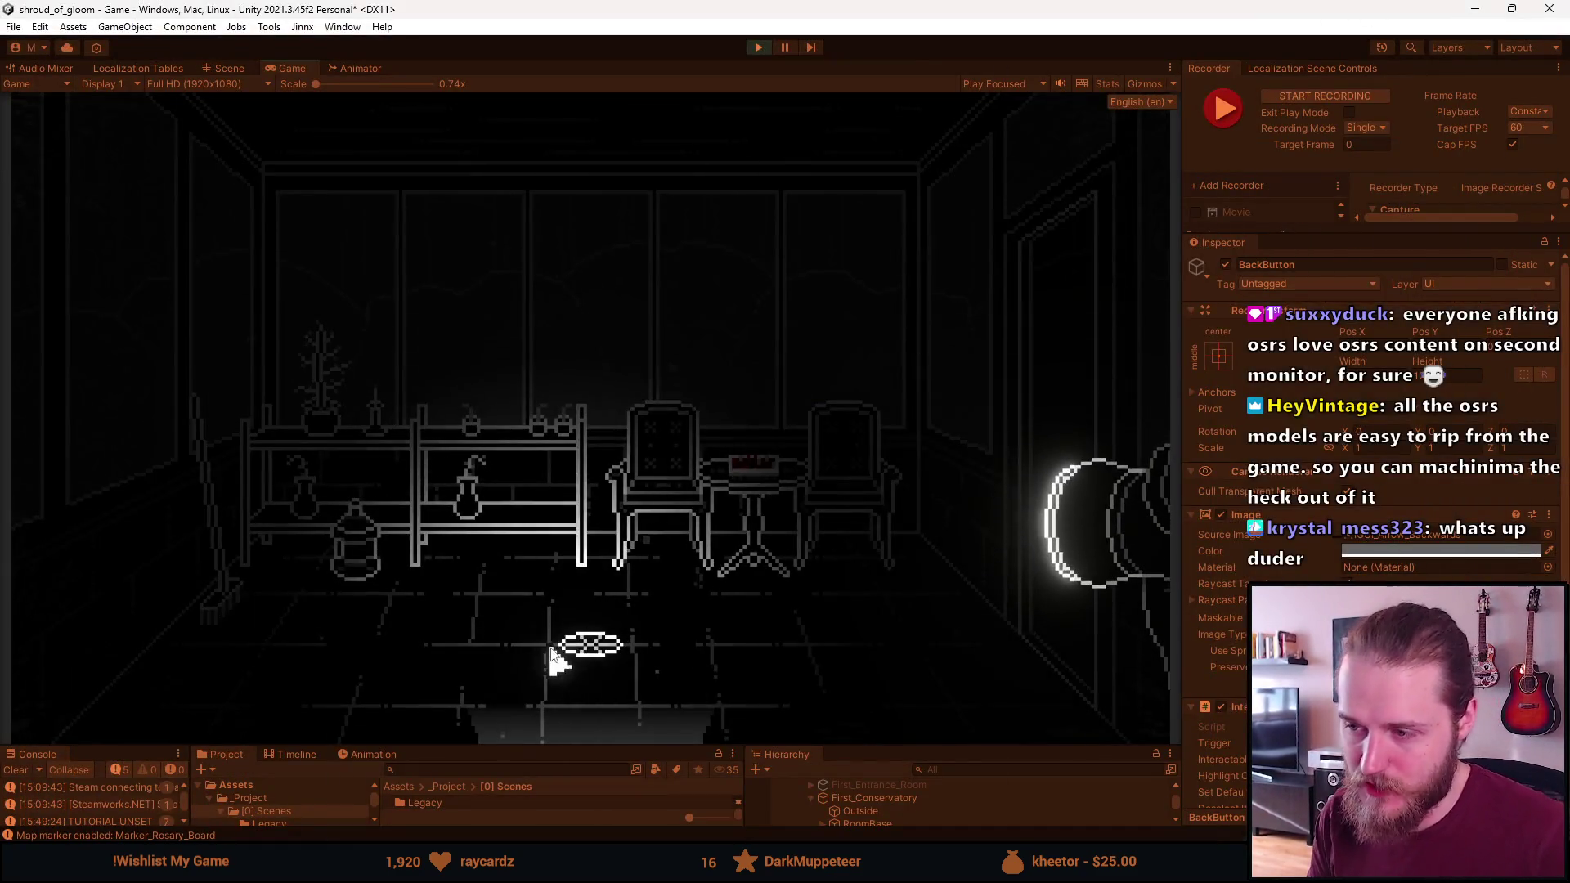
In Dev Tools, replace the teleport destination with Attic_Entrance and enlarge the bottom panels
key(grave)
double_click(858, 472)
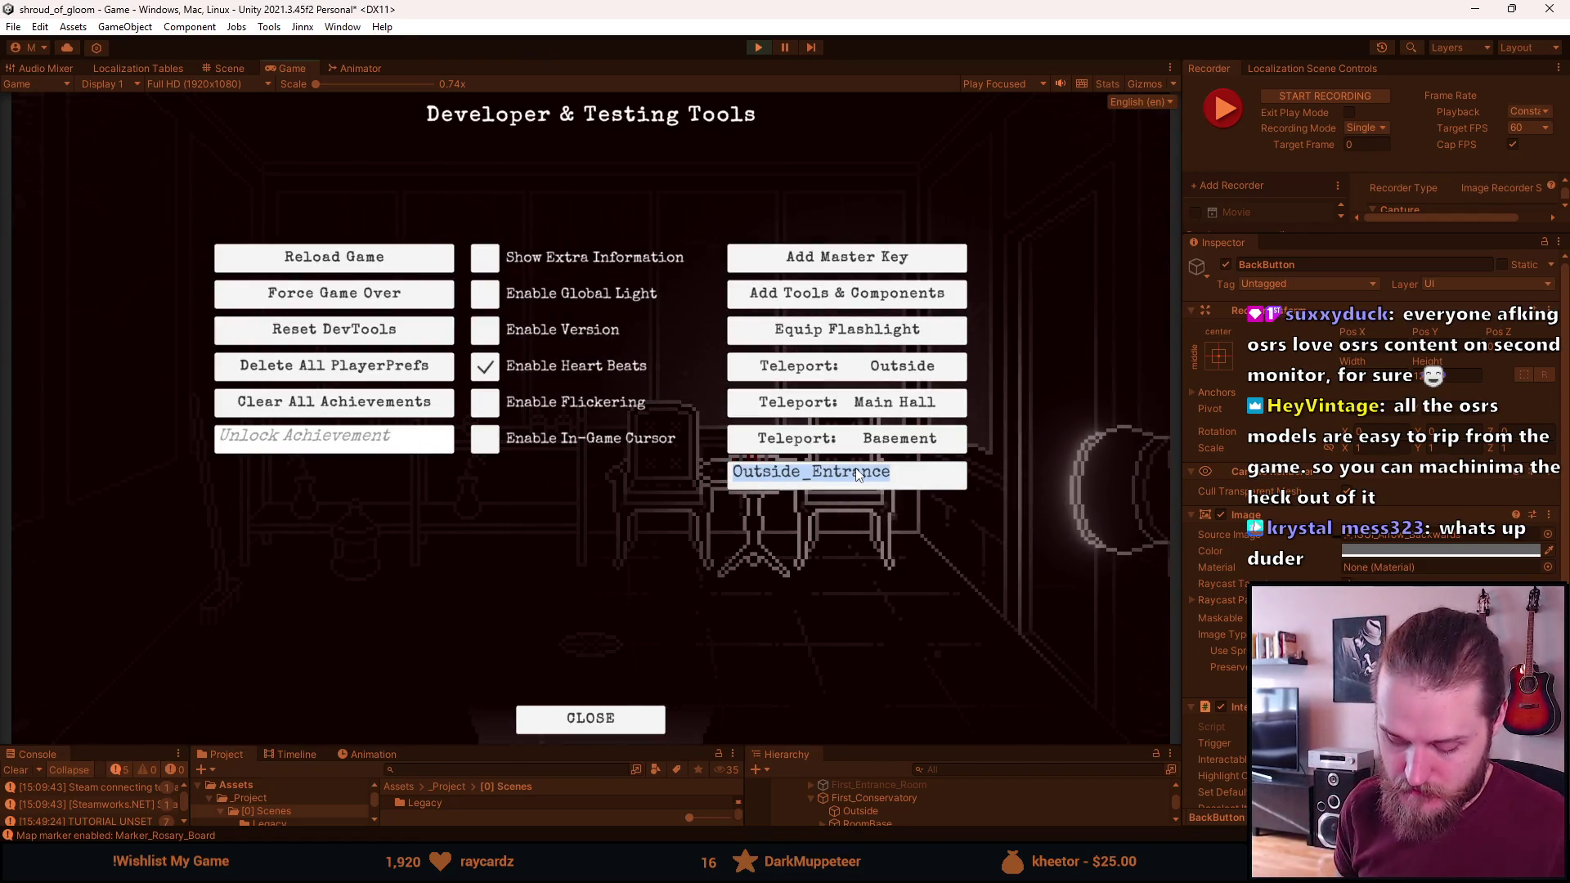
text(Attic_)
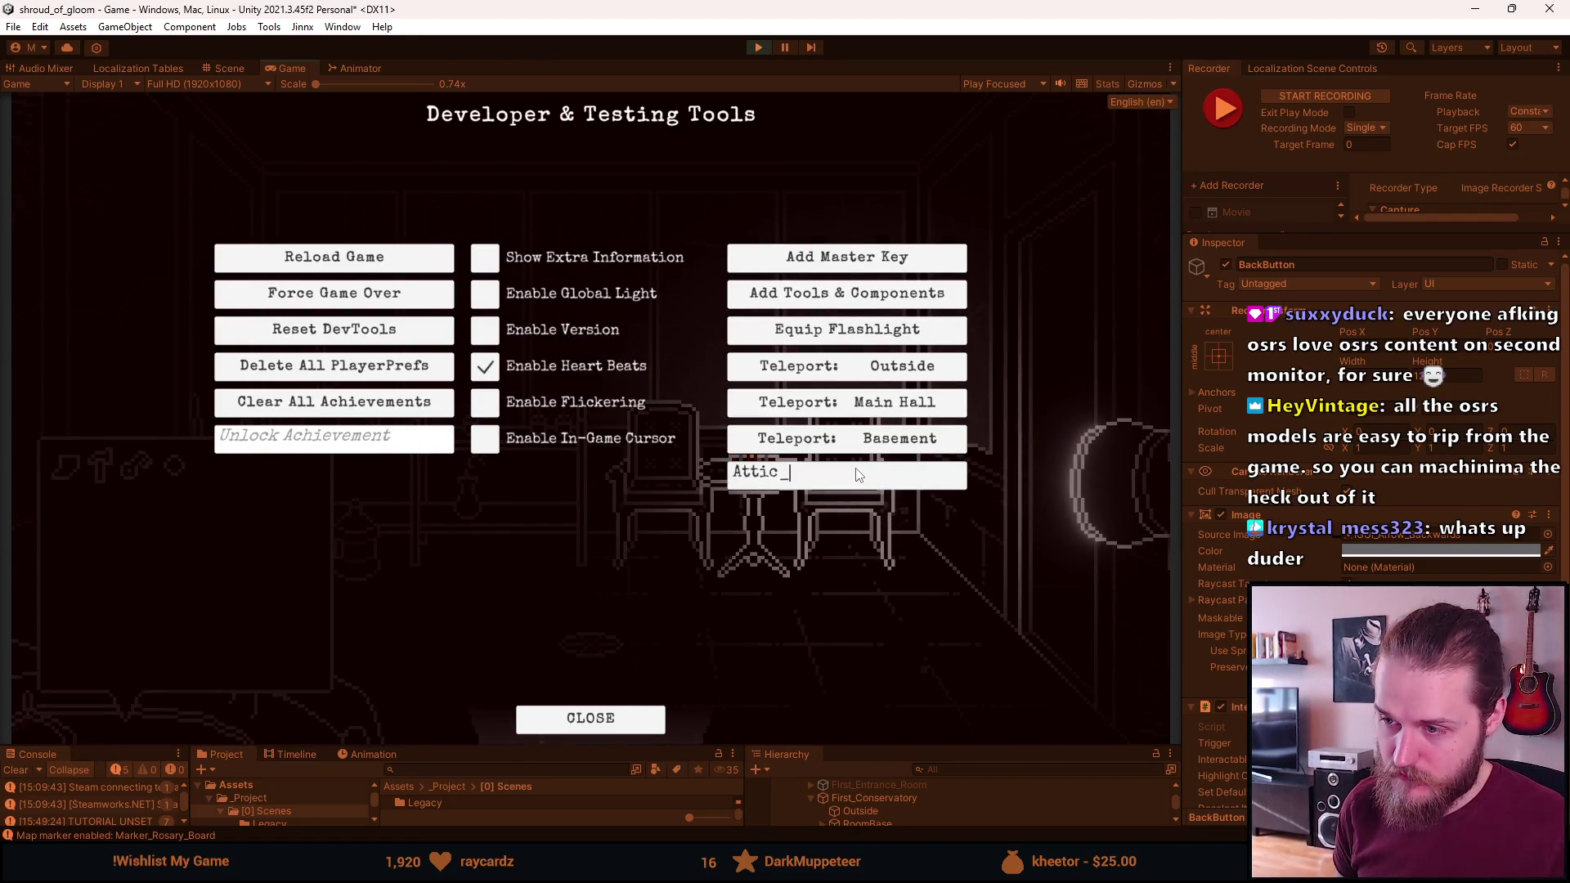
text(Entrance)
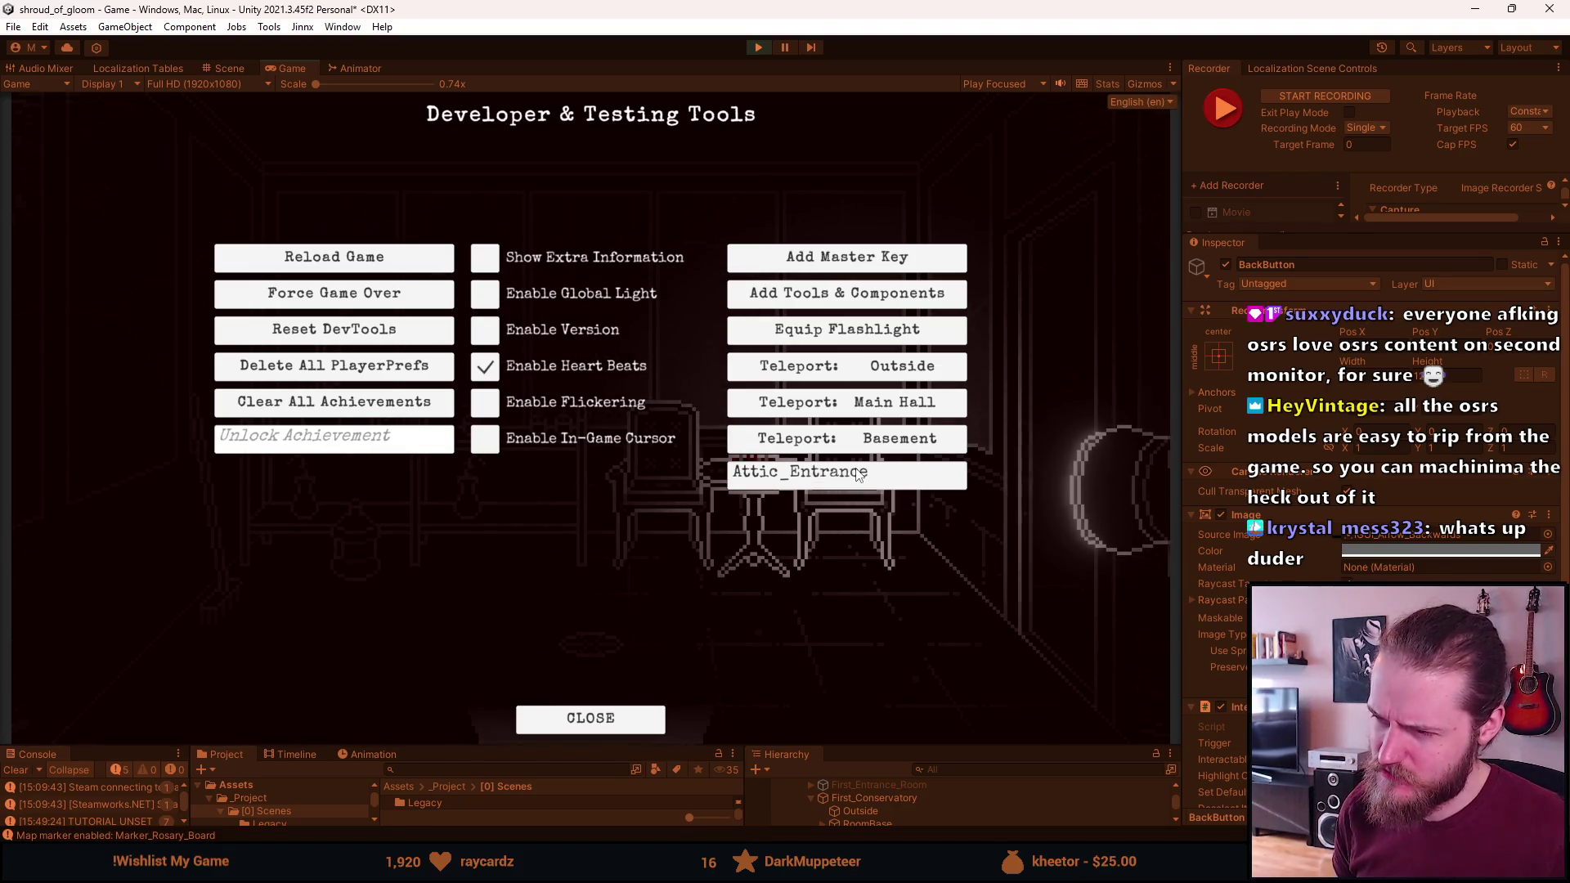
key(Return)
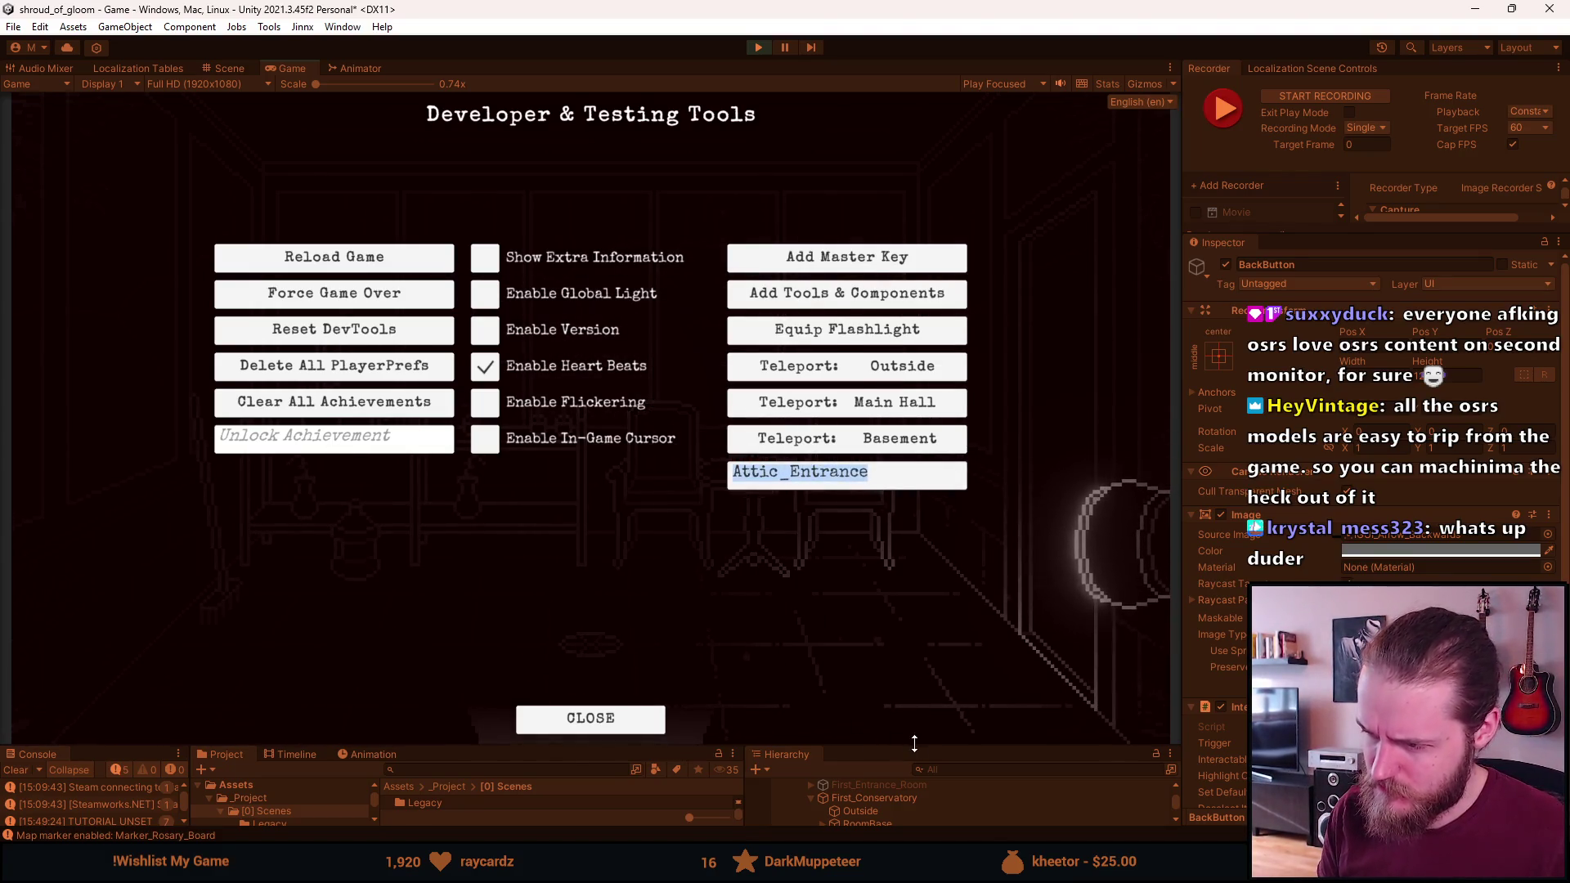
drag(885, 746, 885, 519)
scroll(875, 670, down, 2)
scroll(904, 703, down, 3)
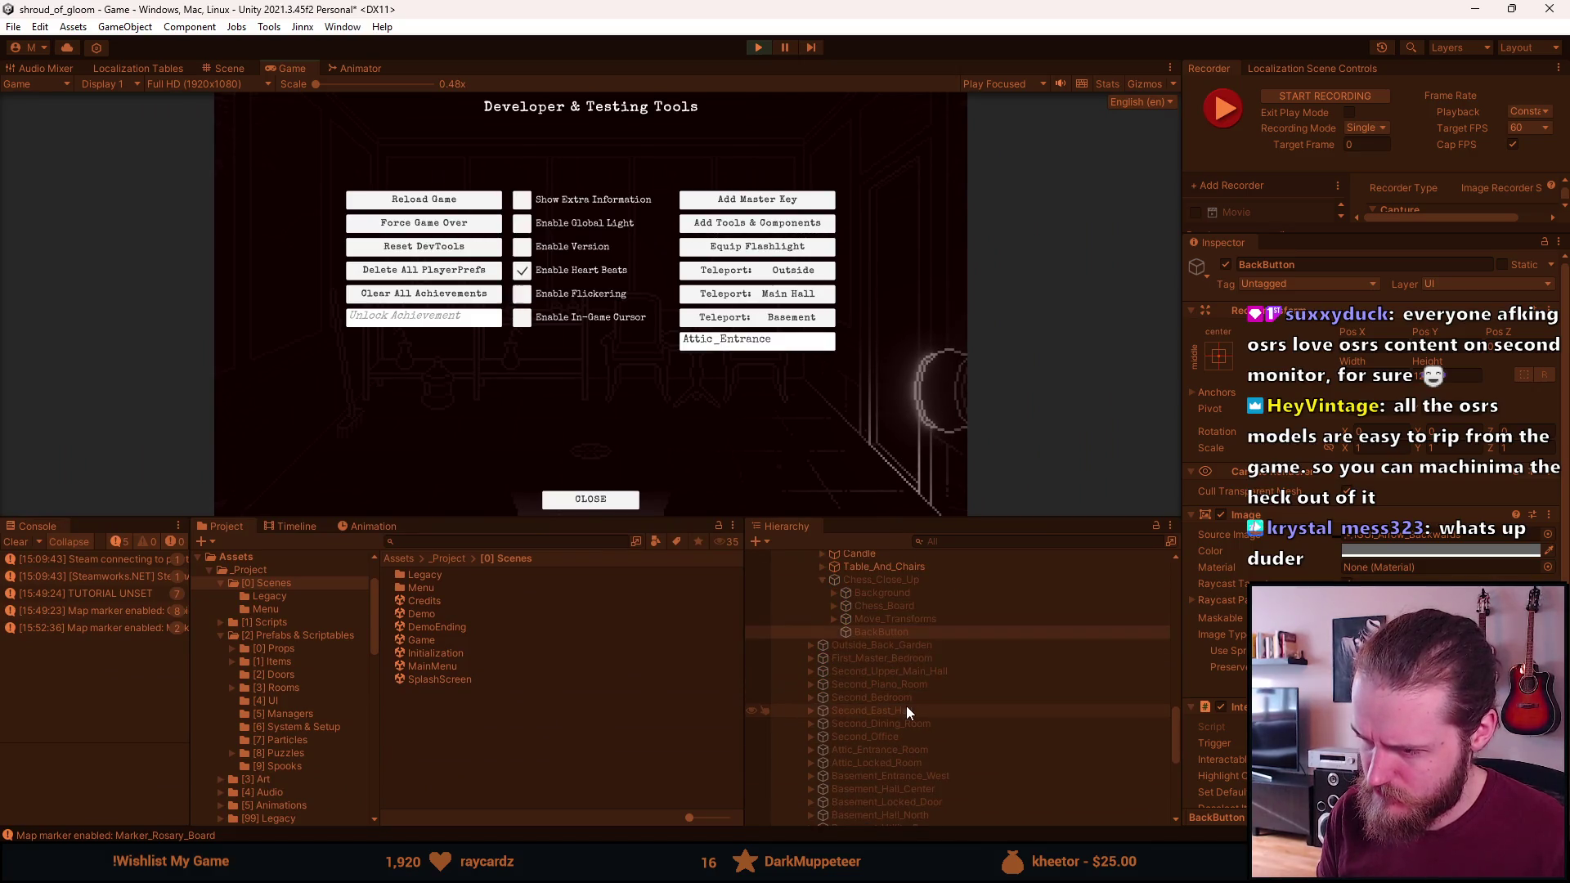
scroll(905, 705, up, 3)
Teleport to Attic_Entrance_Room, close the dev tools, and walk in from the attic stairs
click(798, 342)
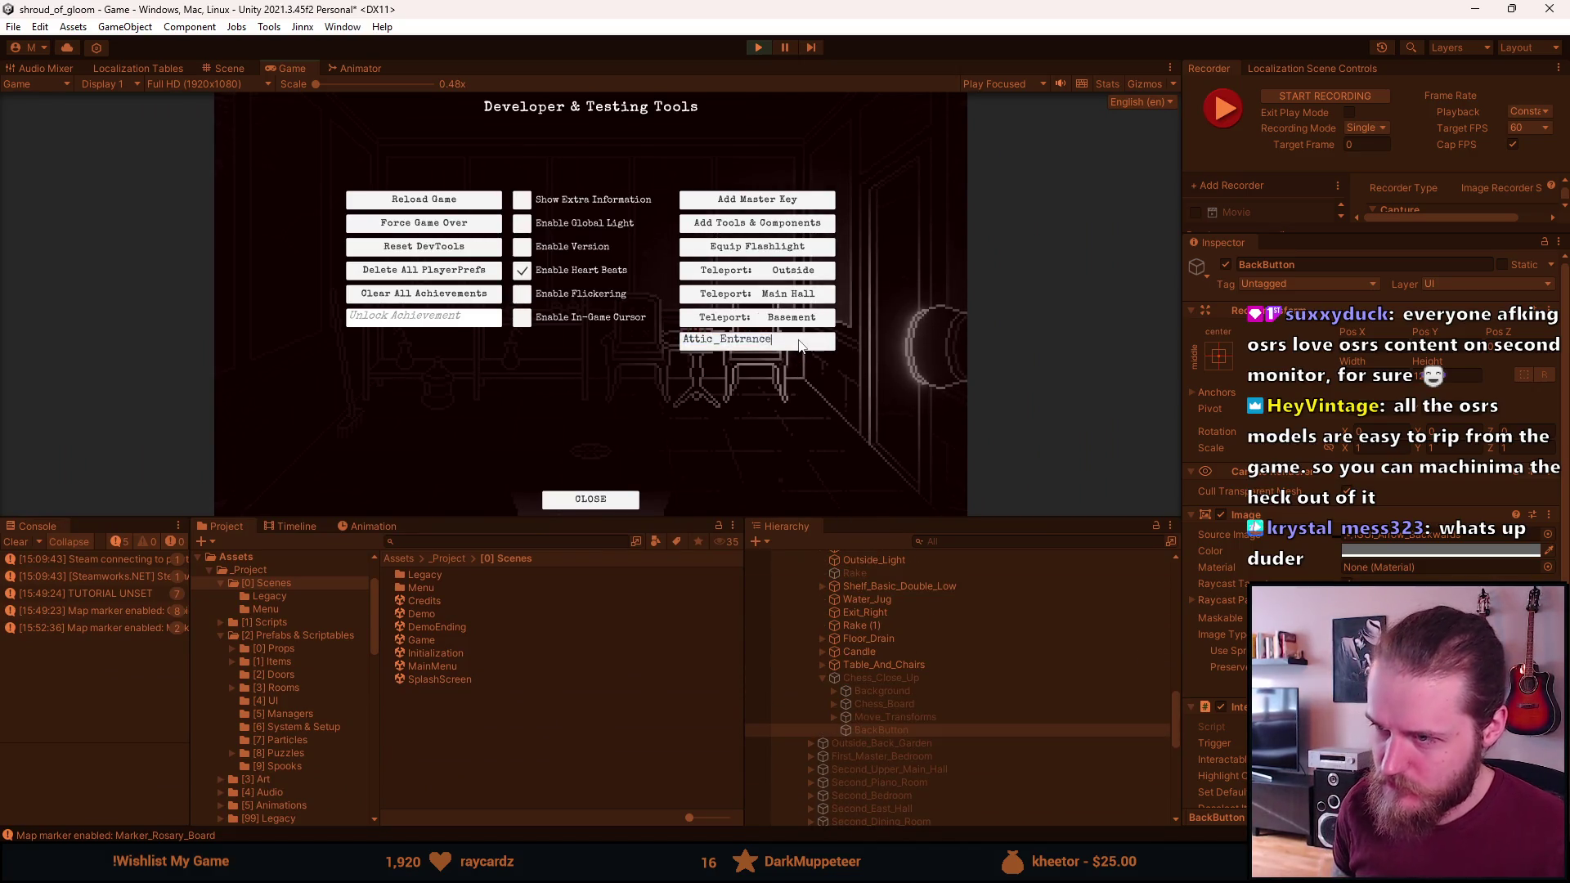
text(_Room)
key(Return)
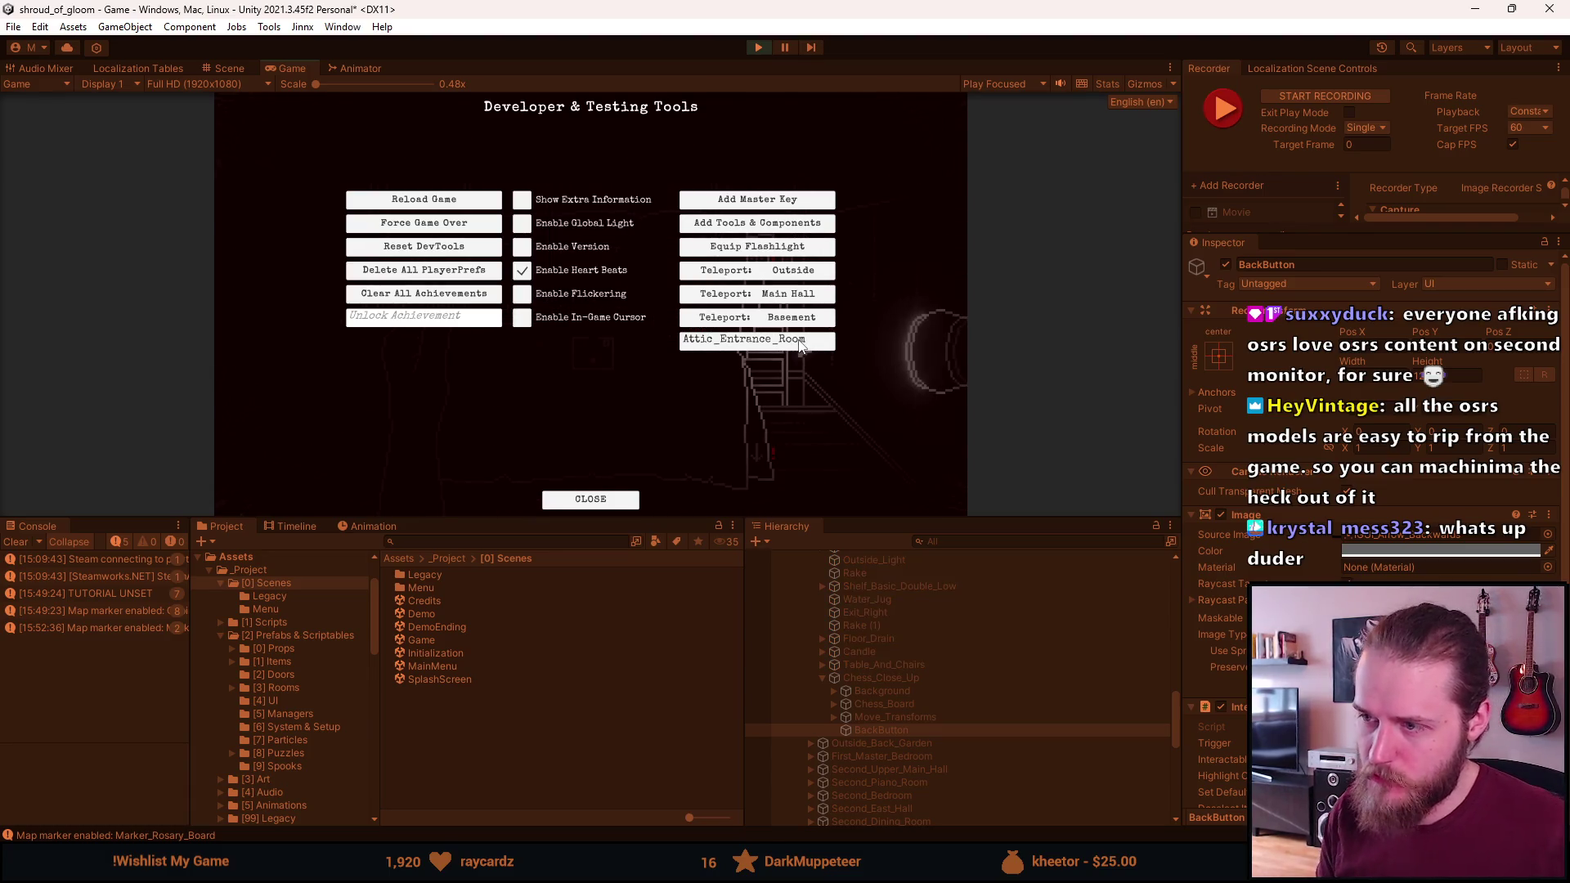
key(Escape)
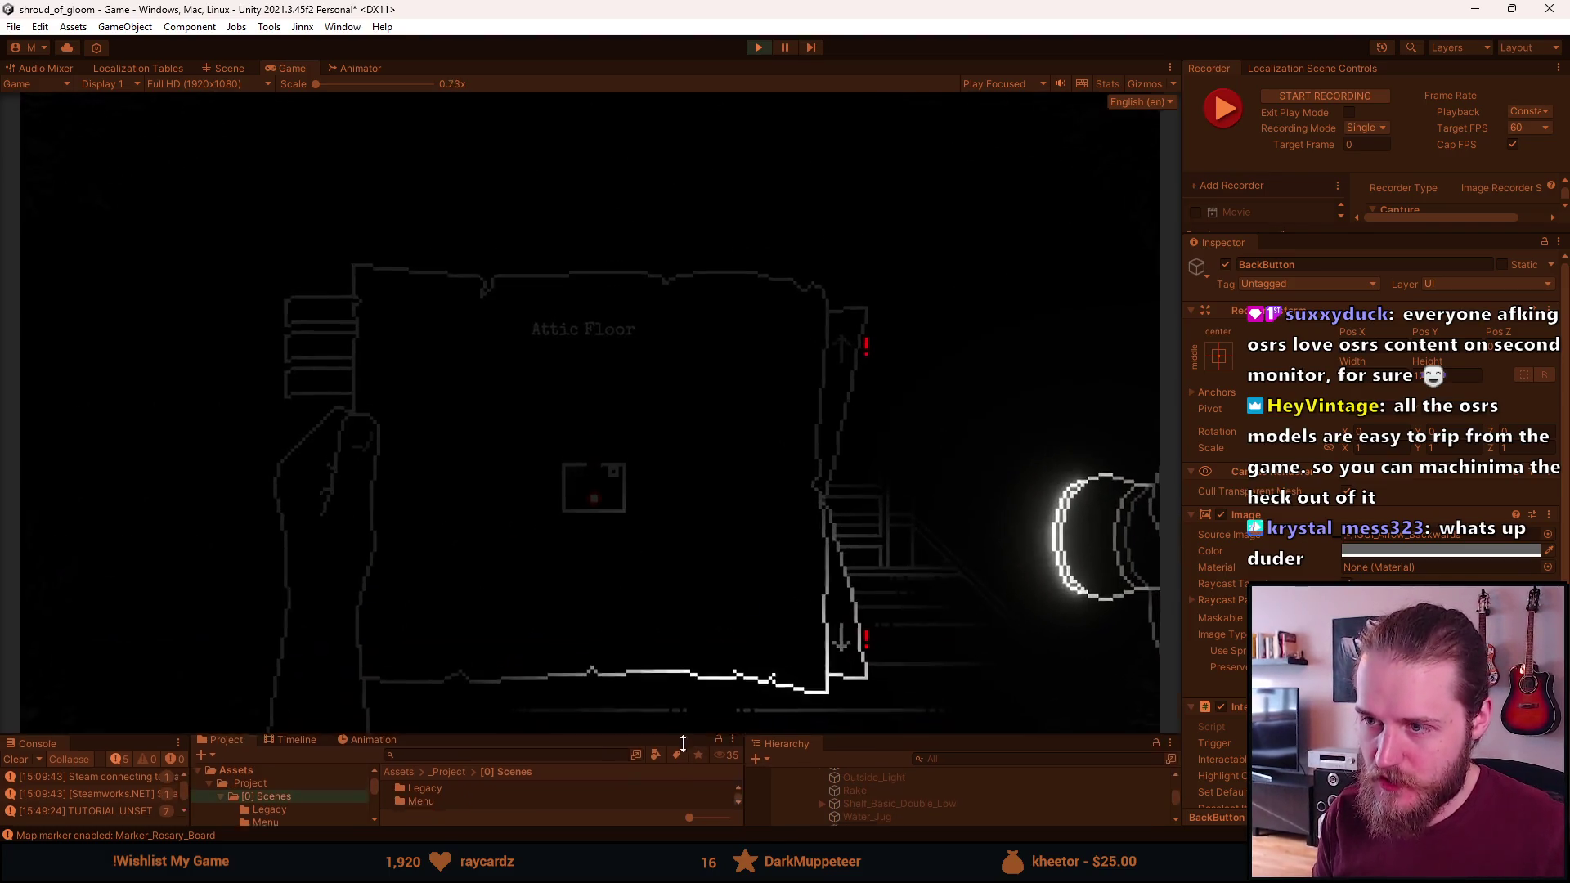
click(1012, 612)
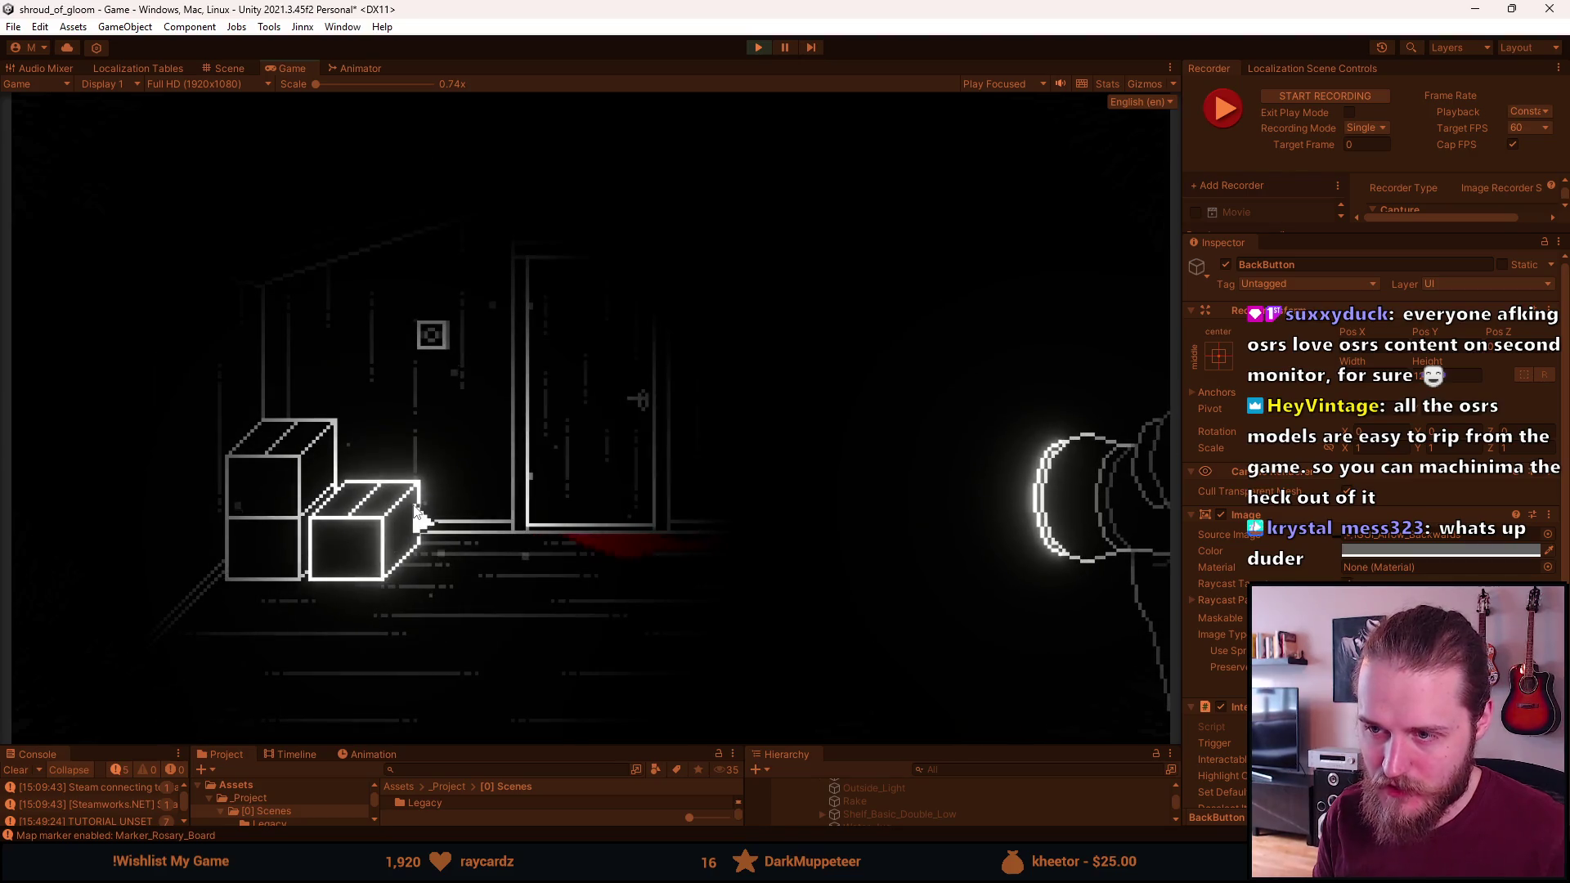
Swing the attic door open and shut, then bring up the dev tools with F1
click(546, 515)
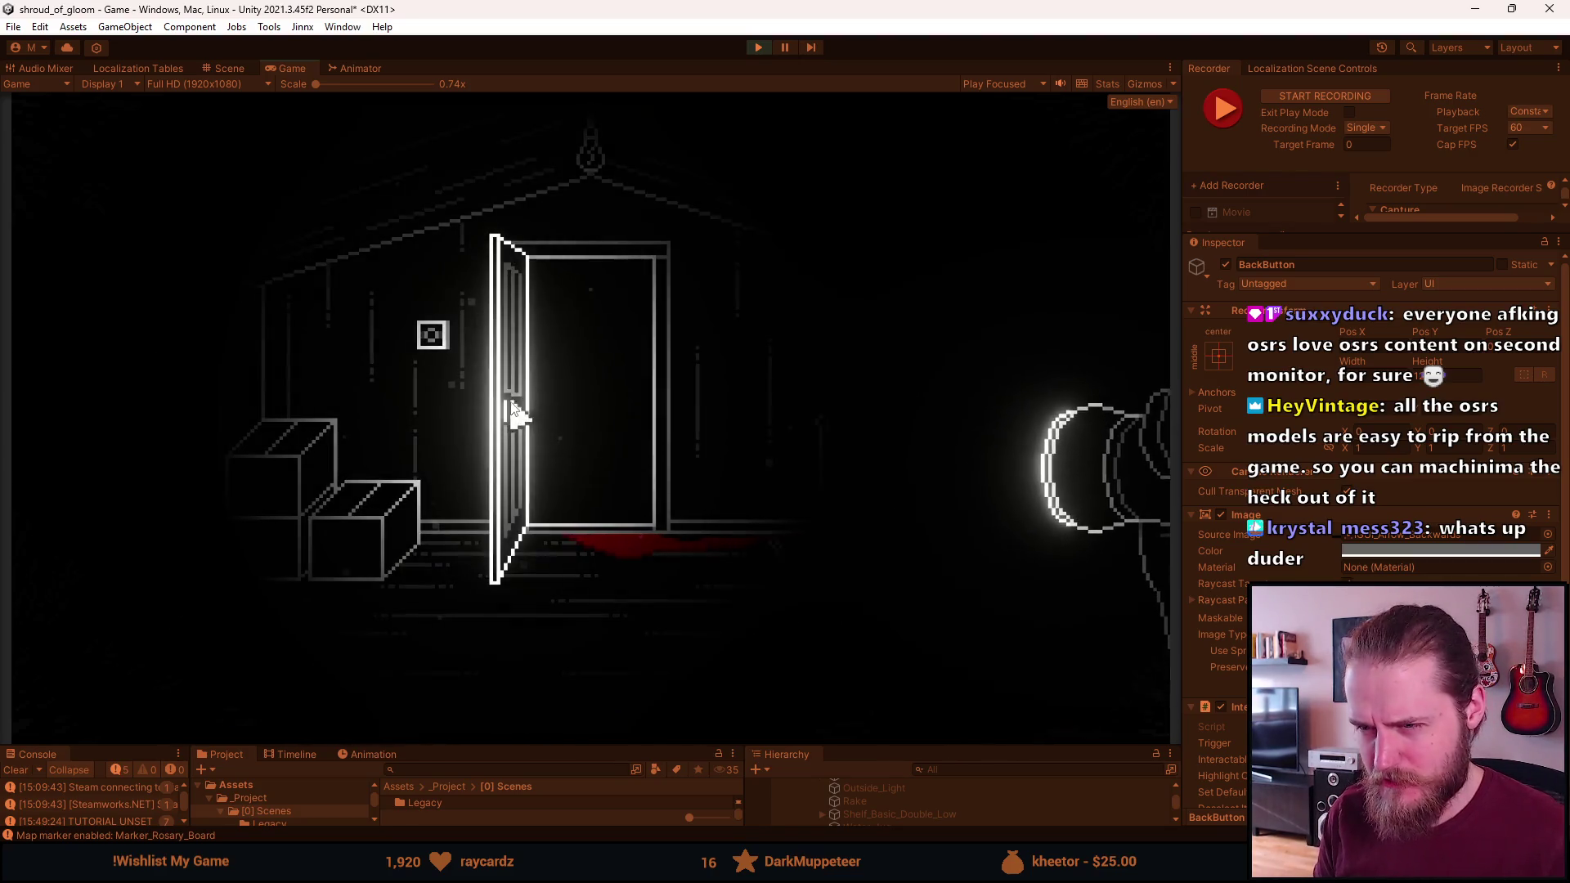
click(524, 495)
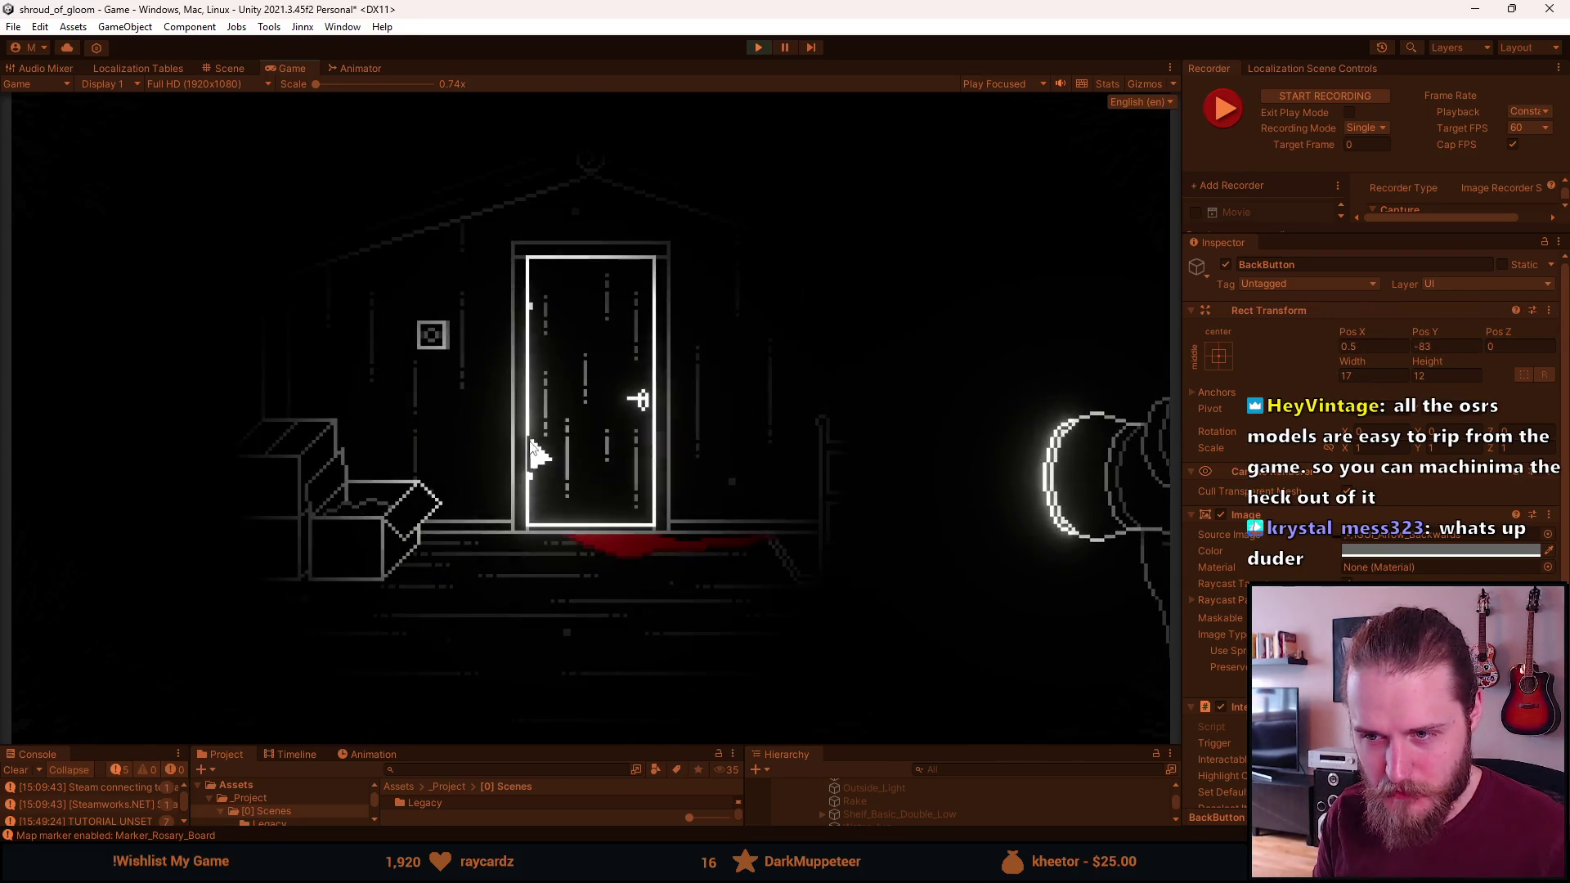
key(F1)
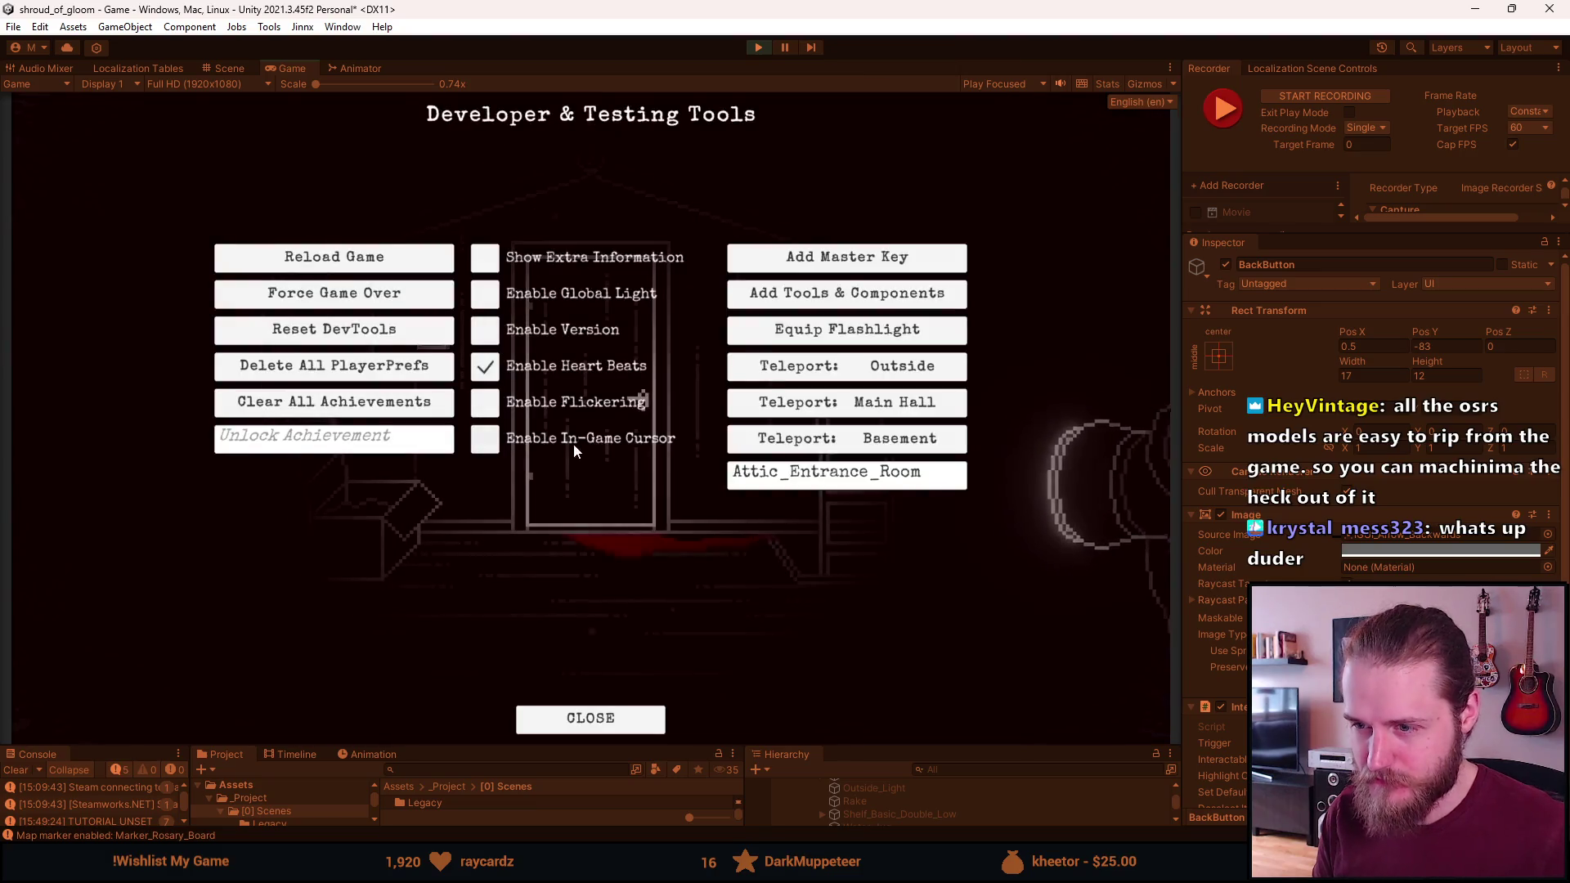
Close the dev tools, explore the attic, then switch to the Notion checklist in Firefox
key(F1)
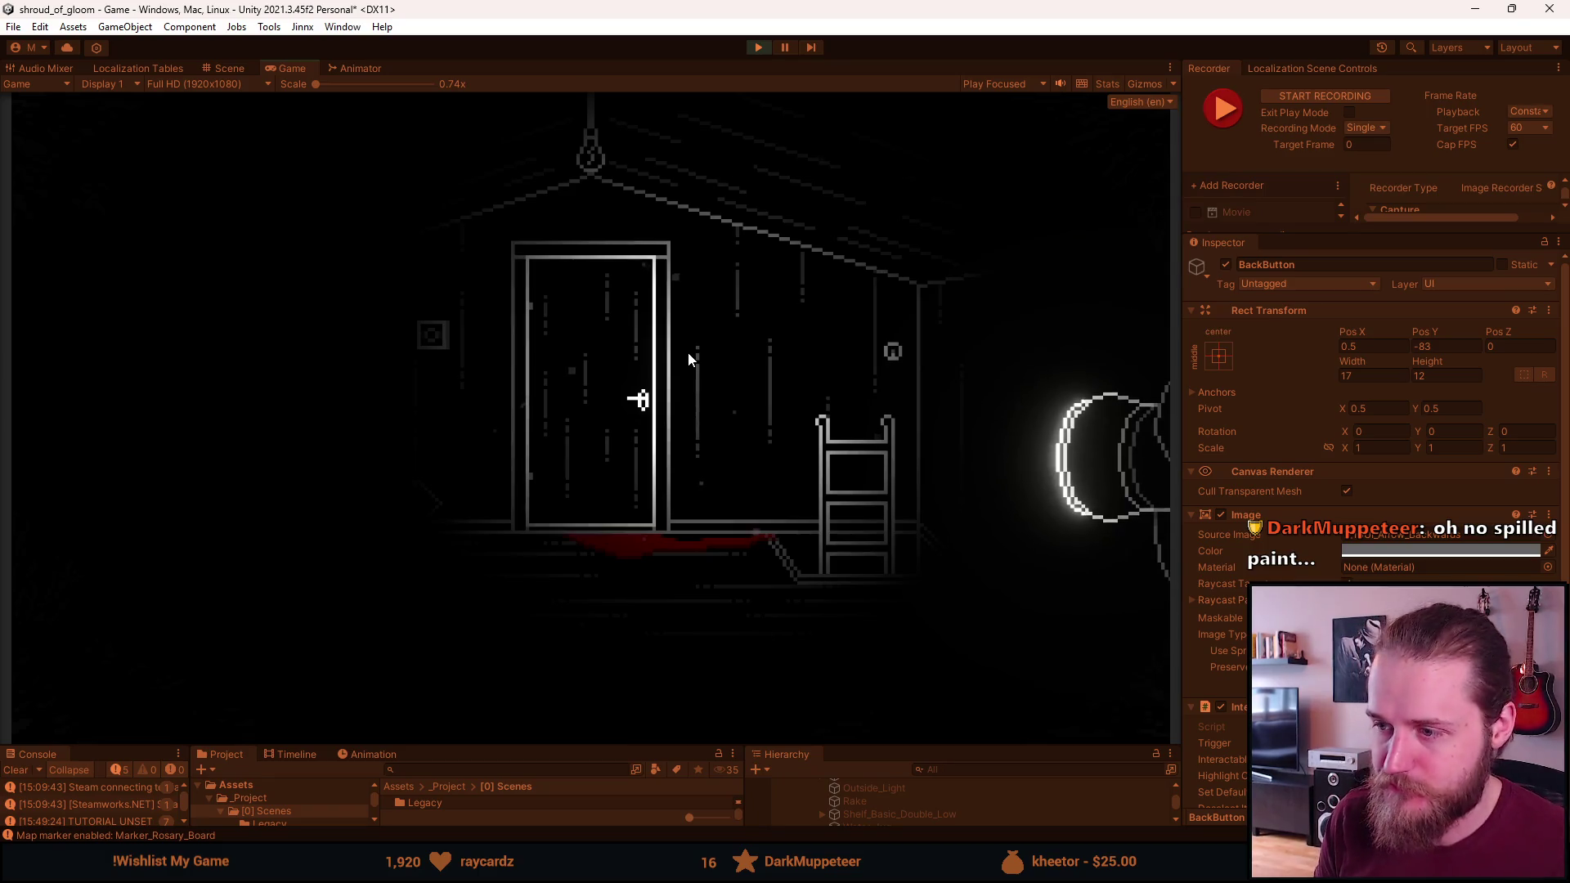
click(689, 352)
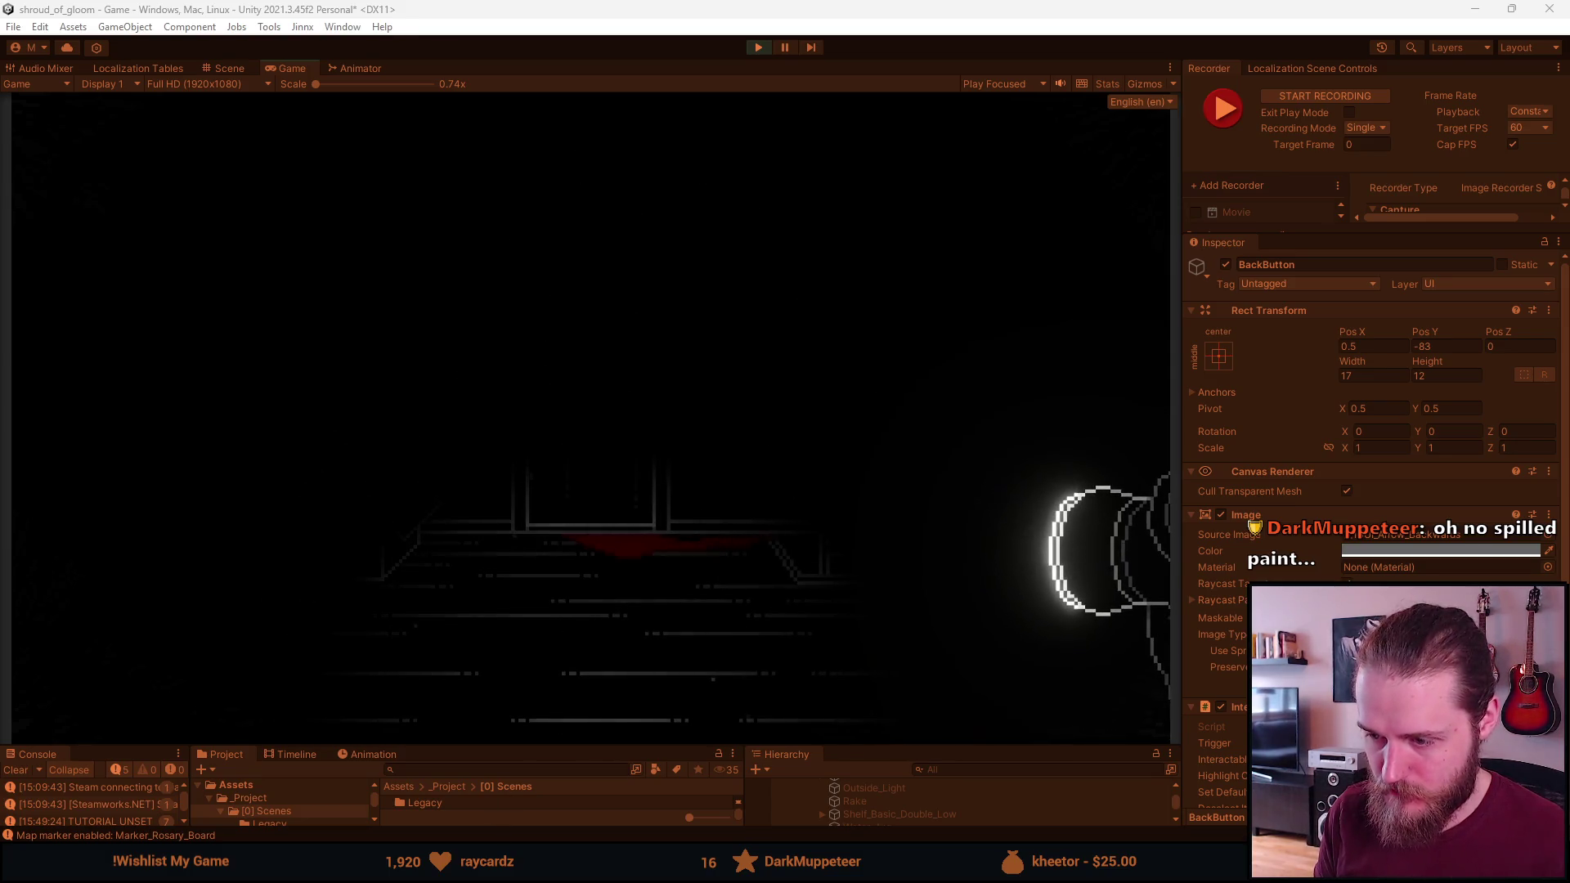
mouse_move(587, 867)
click(640, 781)
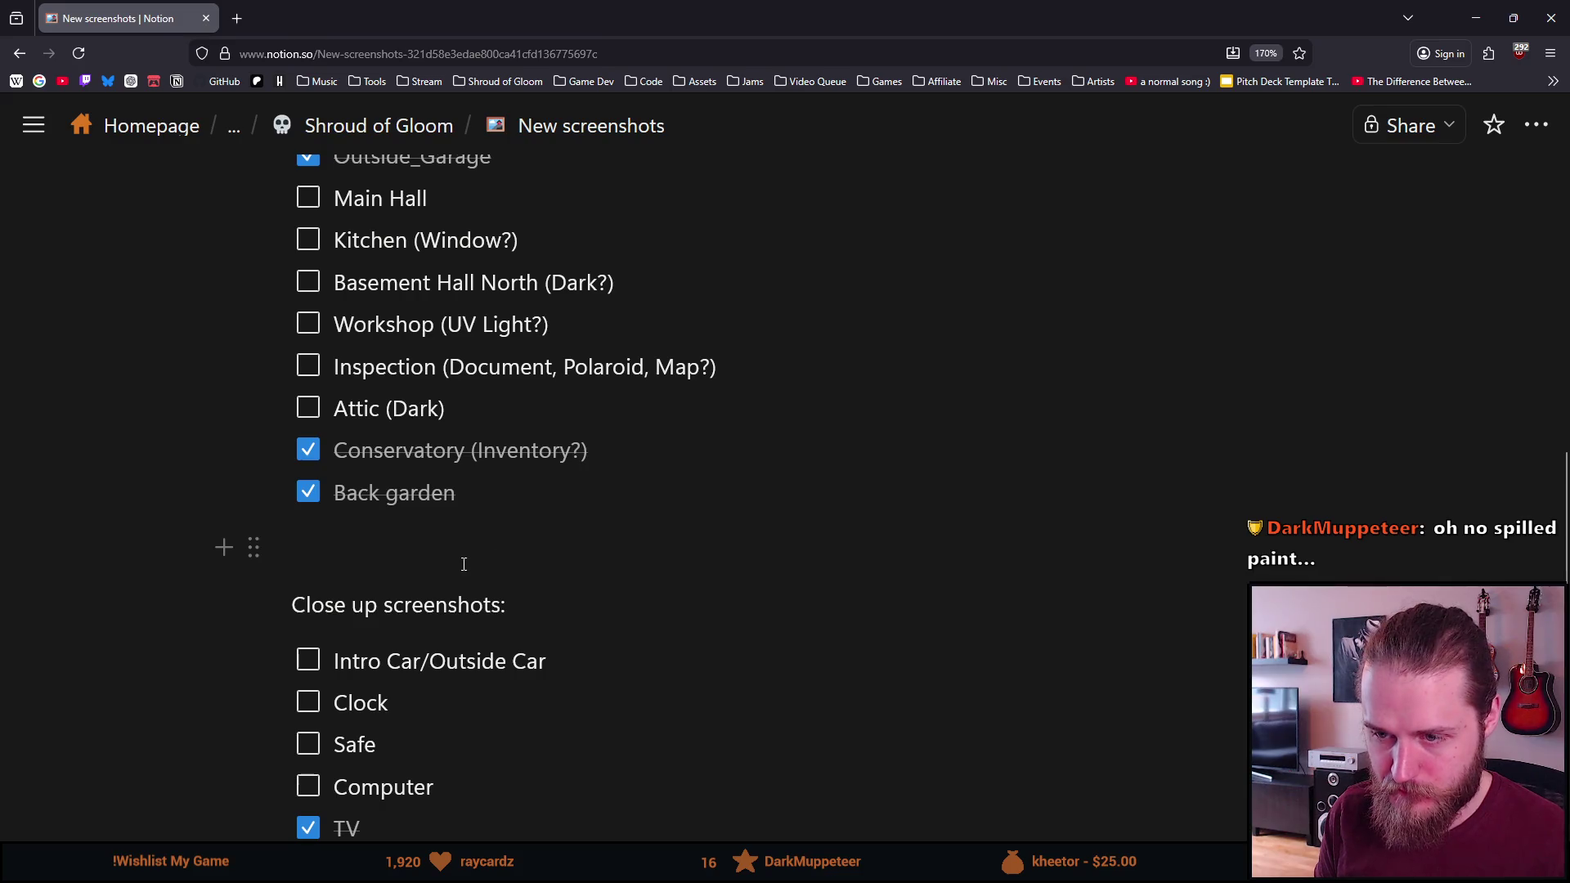
Mark Attic (Dark) as done and minimize the browser to return to Unity
click(306, 409)
scroll(617, 578, up, 2)
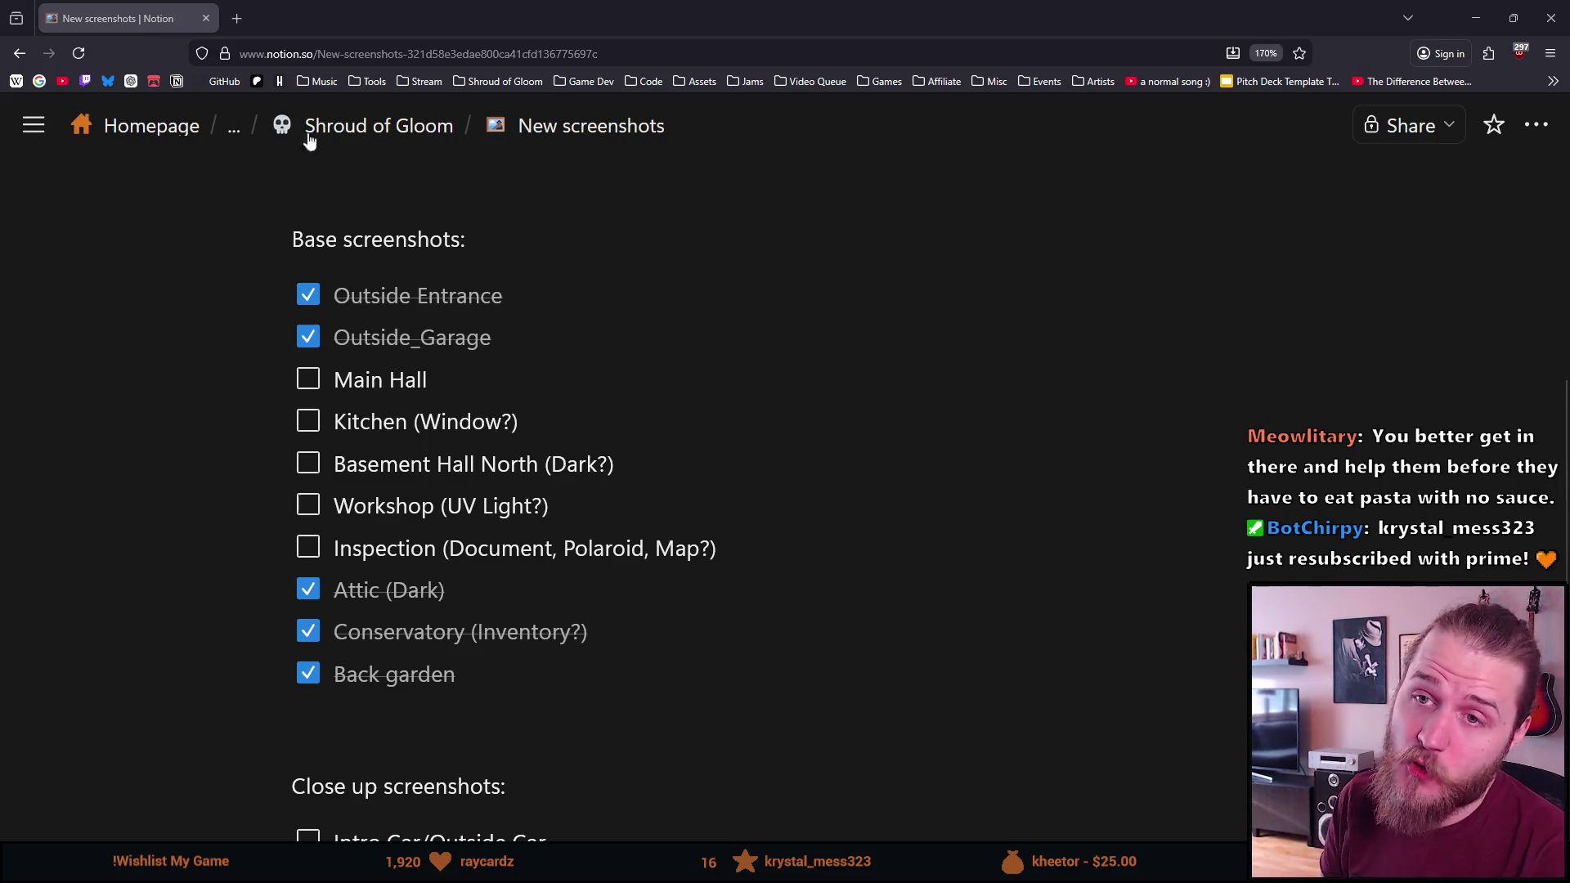
click(1480, 15)
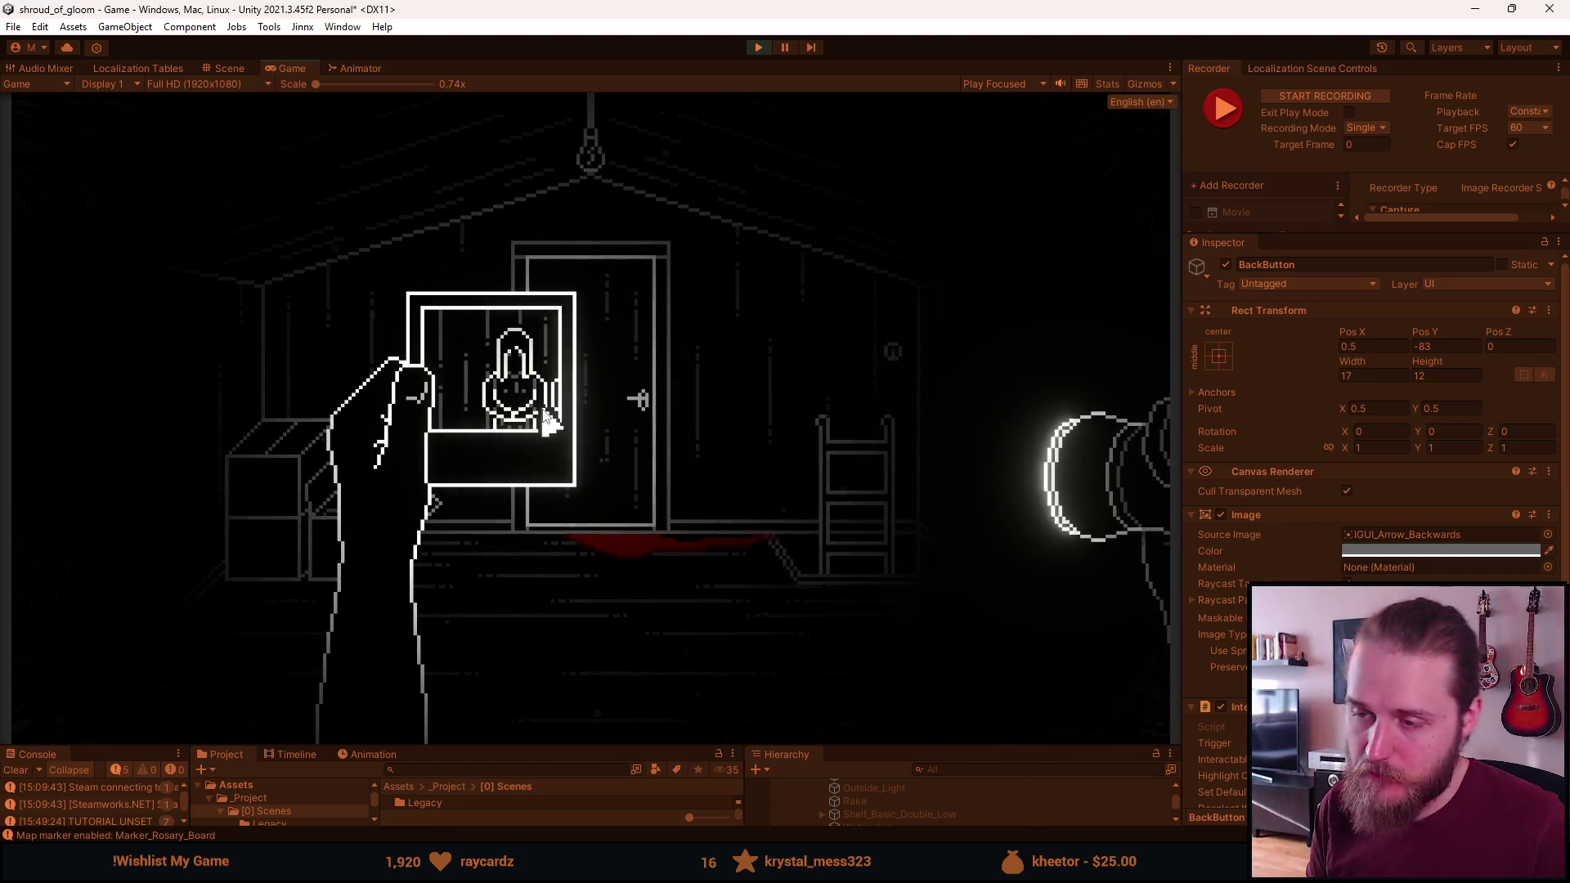
Enable the in-game cursor in Dev Tools, start an F10 recording, and lower the padlock photo
key(F1)
click(500, 441)
key(F1)
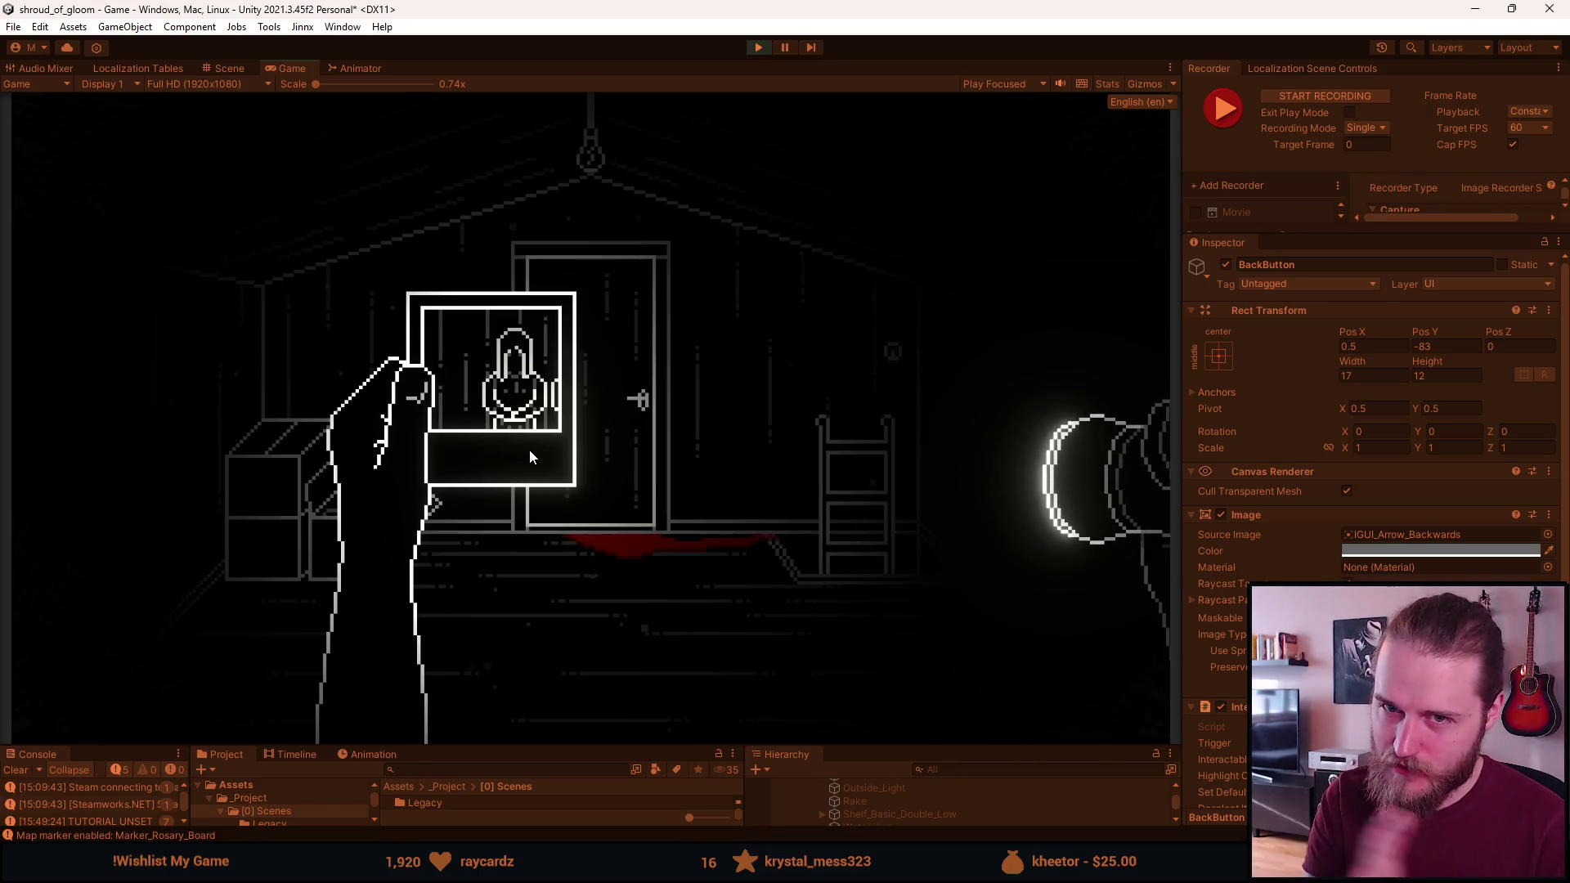
key(F10)
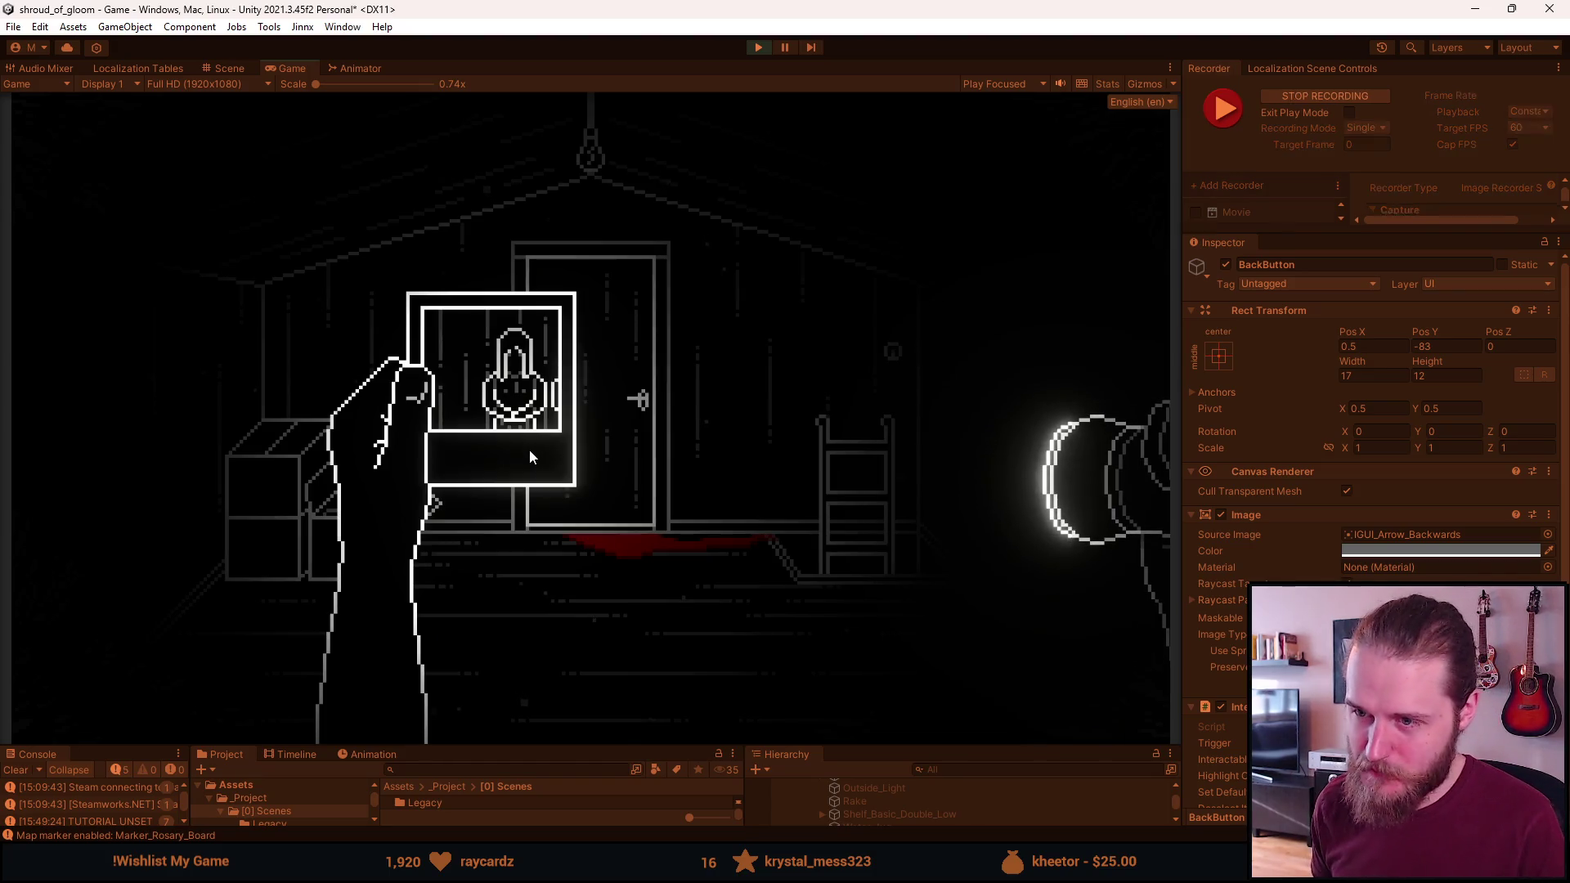
click(528, 450)
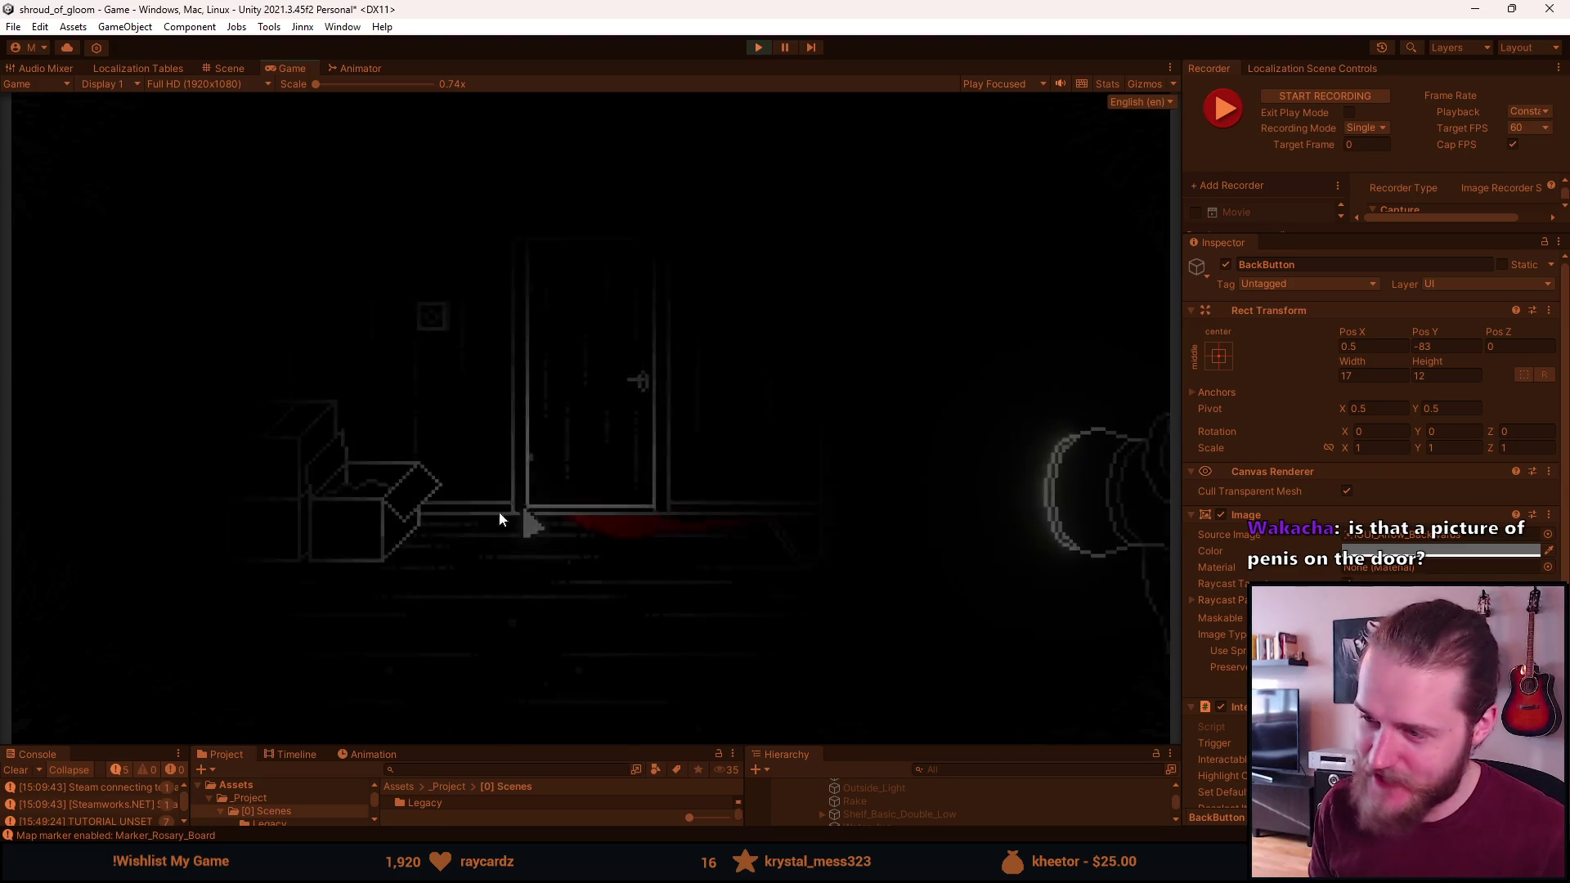
Open the in-game inventory and hold up the photo of two figures at the attic door
click(524, 588)
click(547, 694)
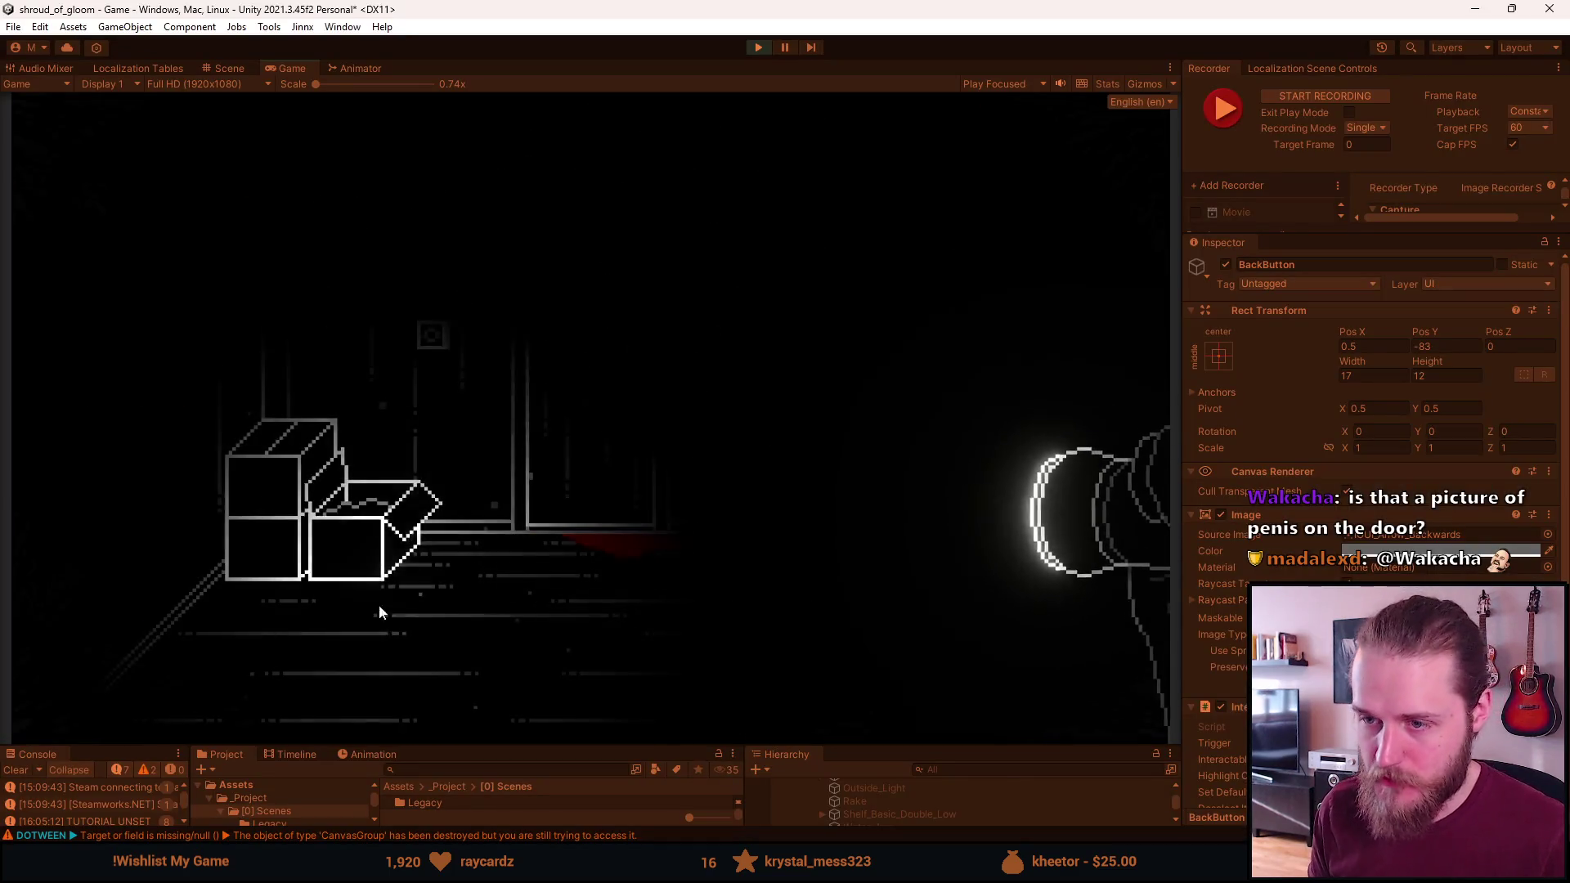
click(264, 487)
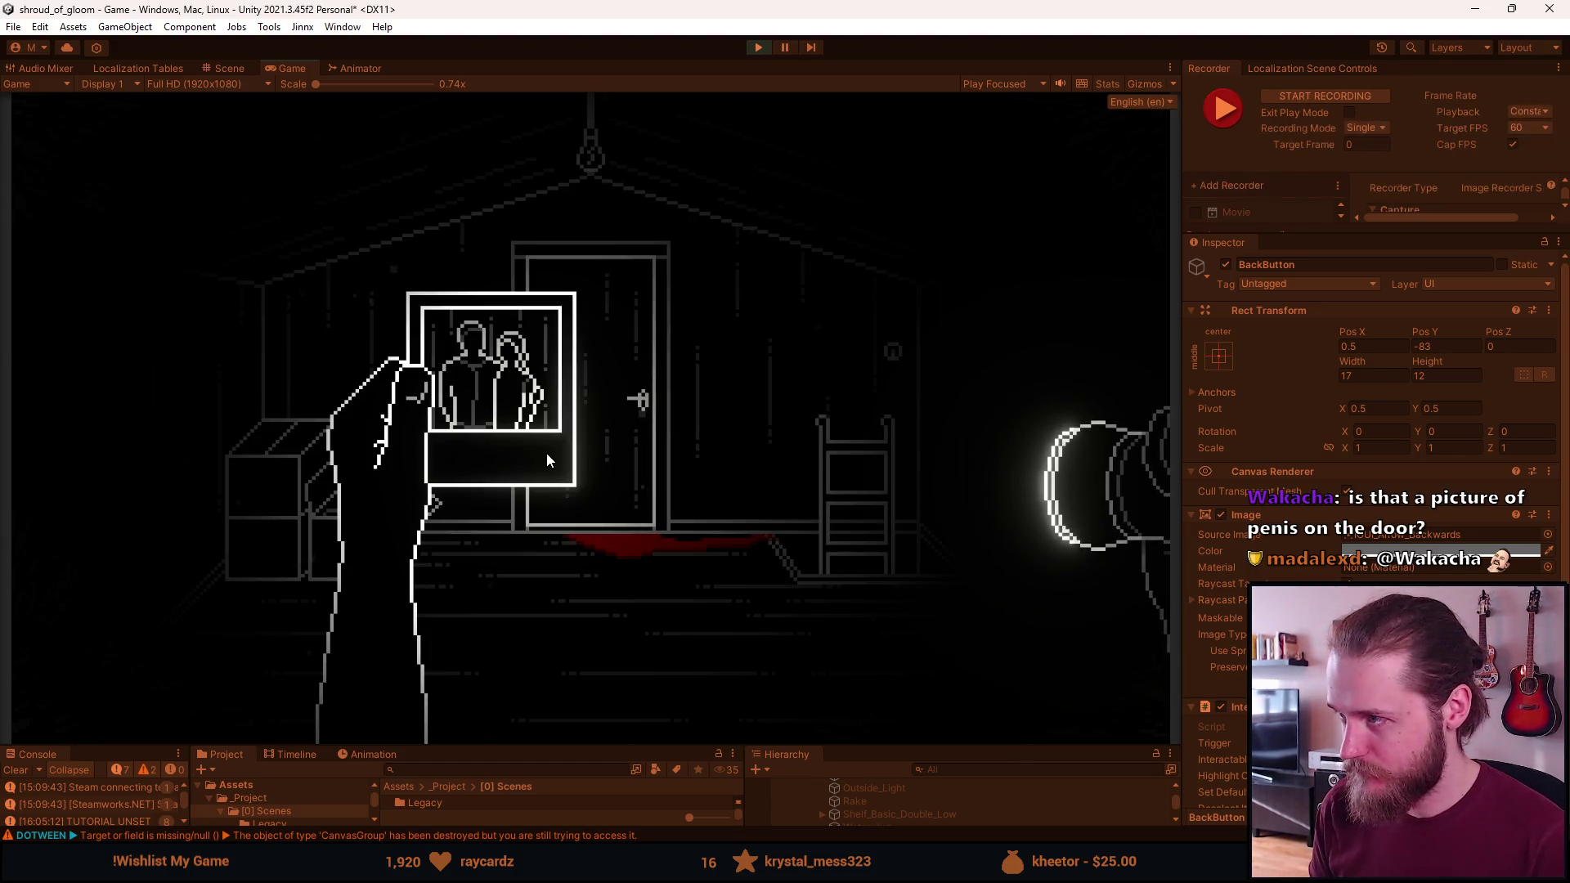
Put the photo away and switch to the Notion screenshots checklist
click(546, 452)
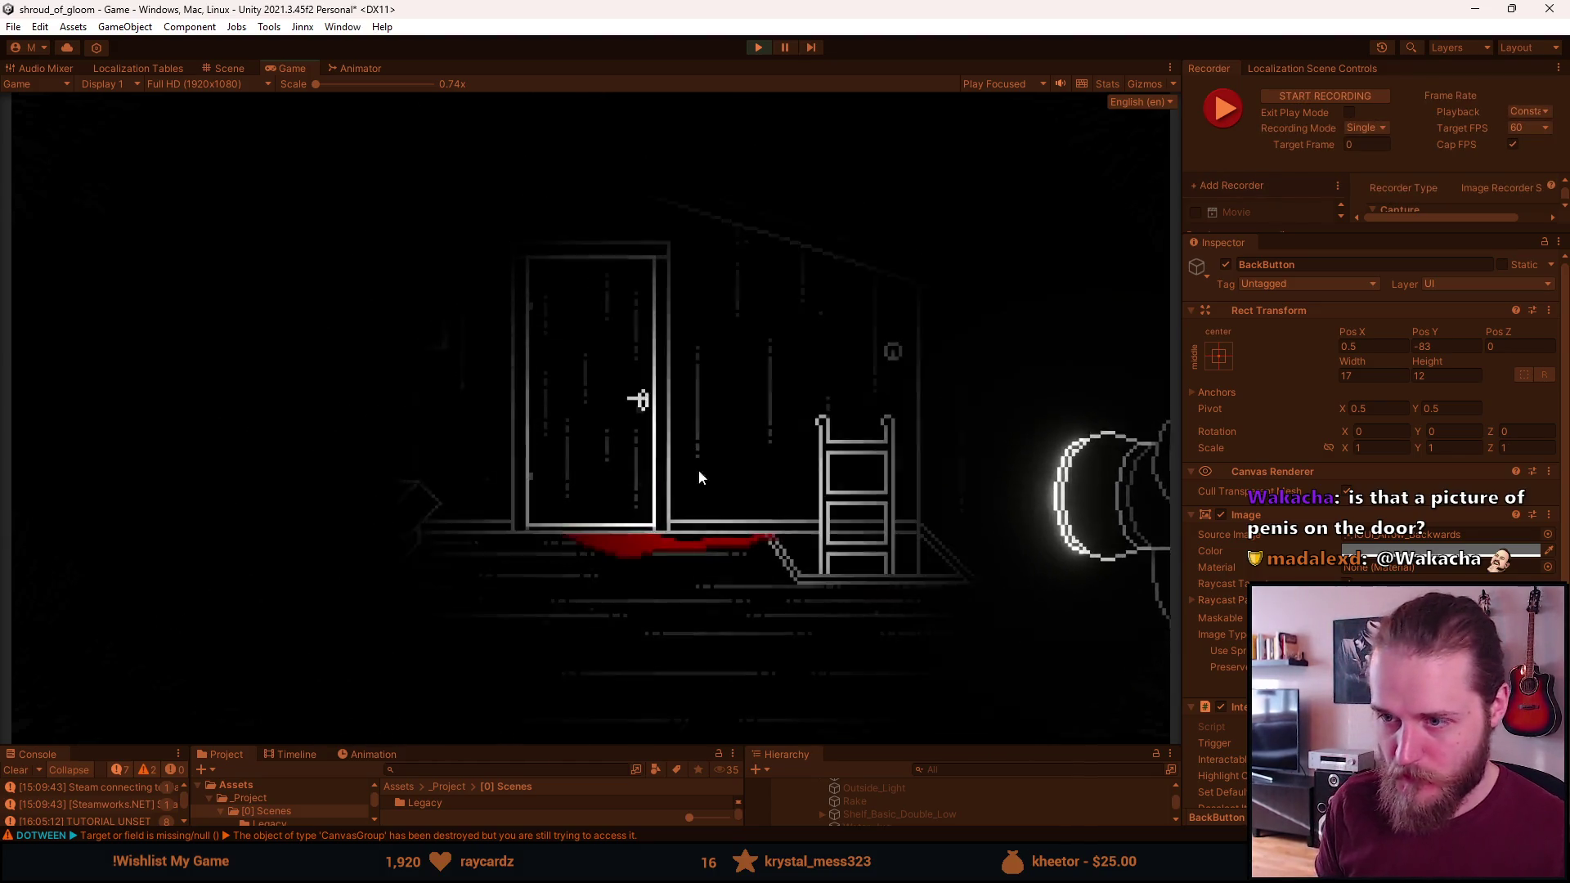
click(452, 397)
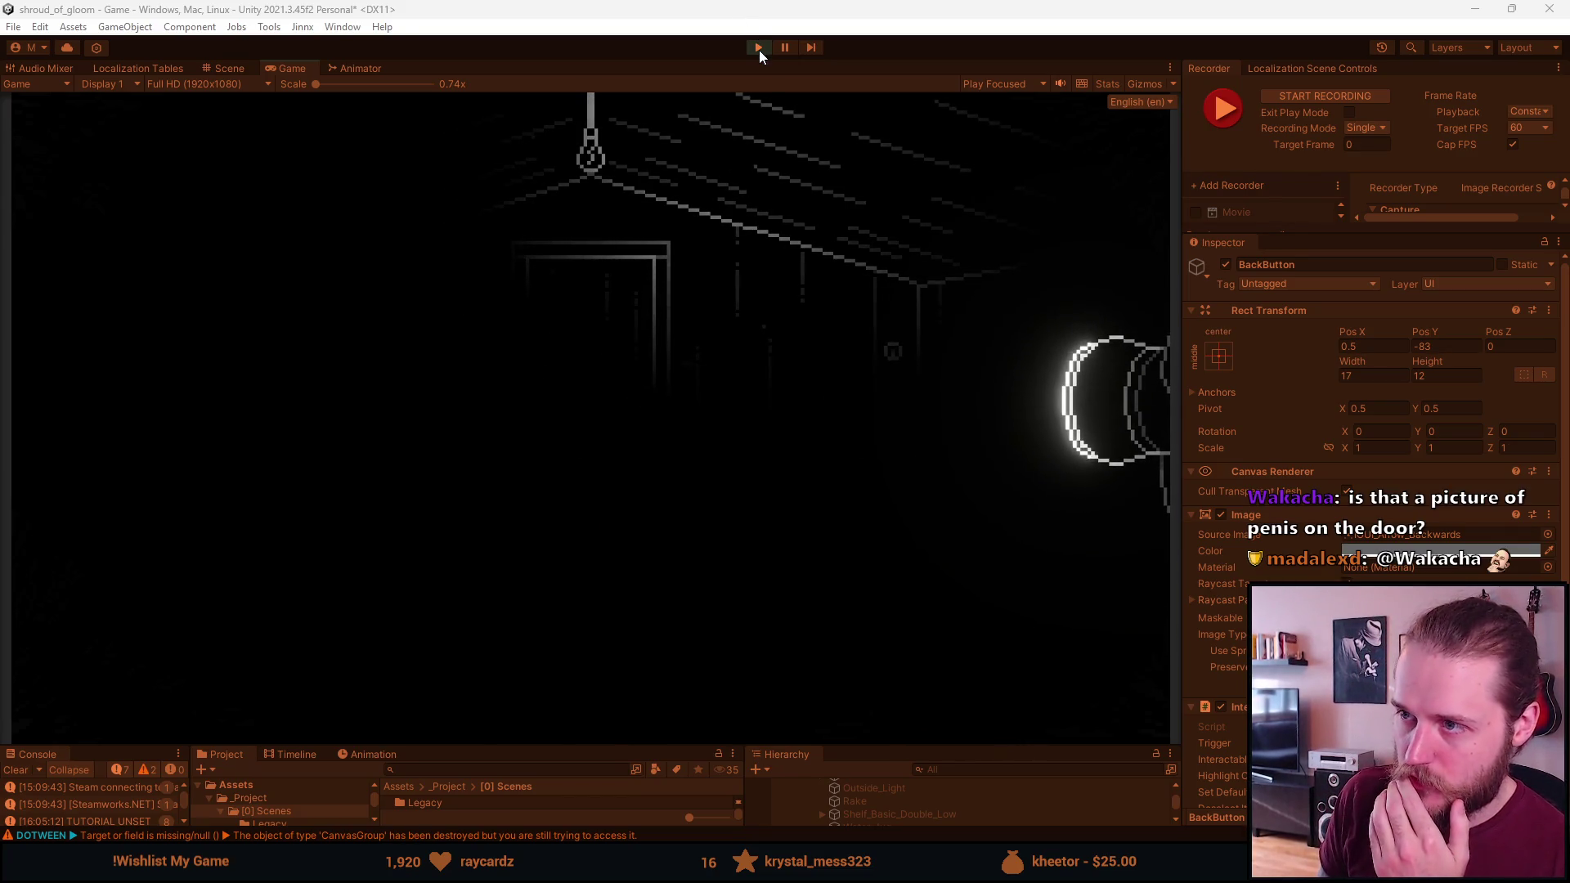
mouse_move(589, 868)
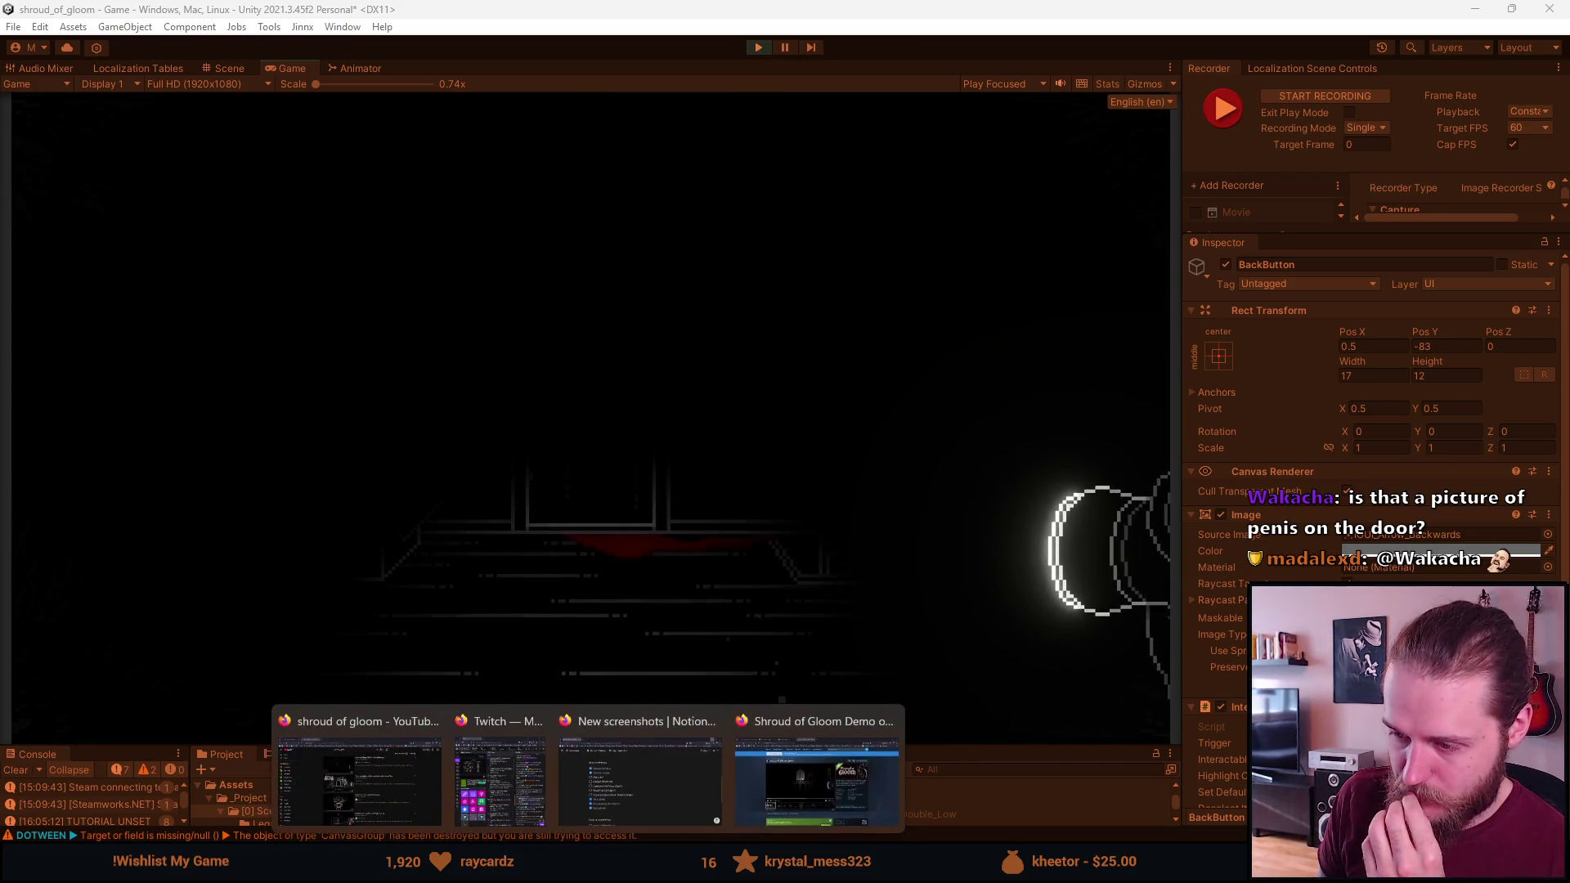
click(640, 777)
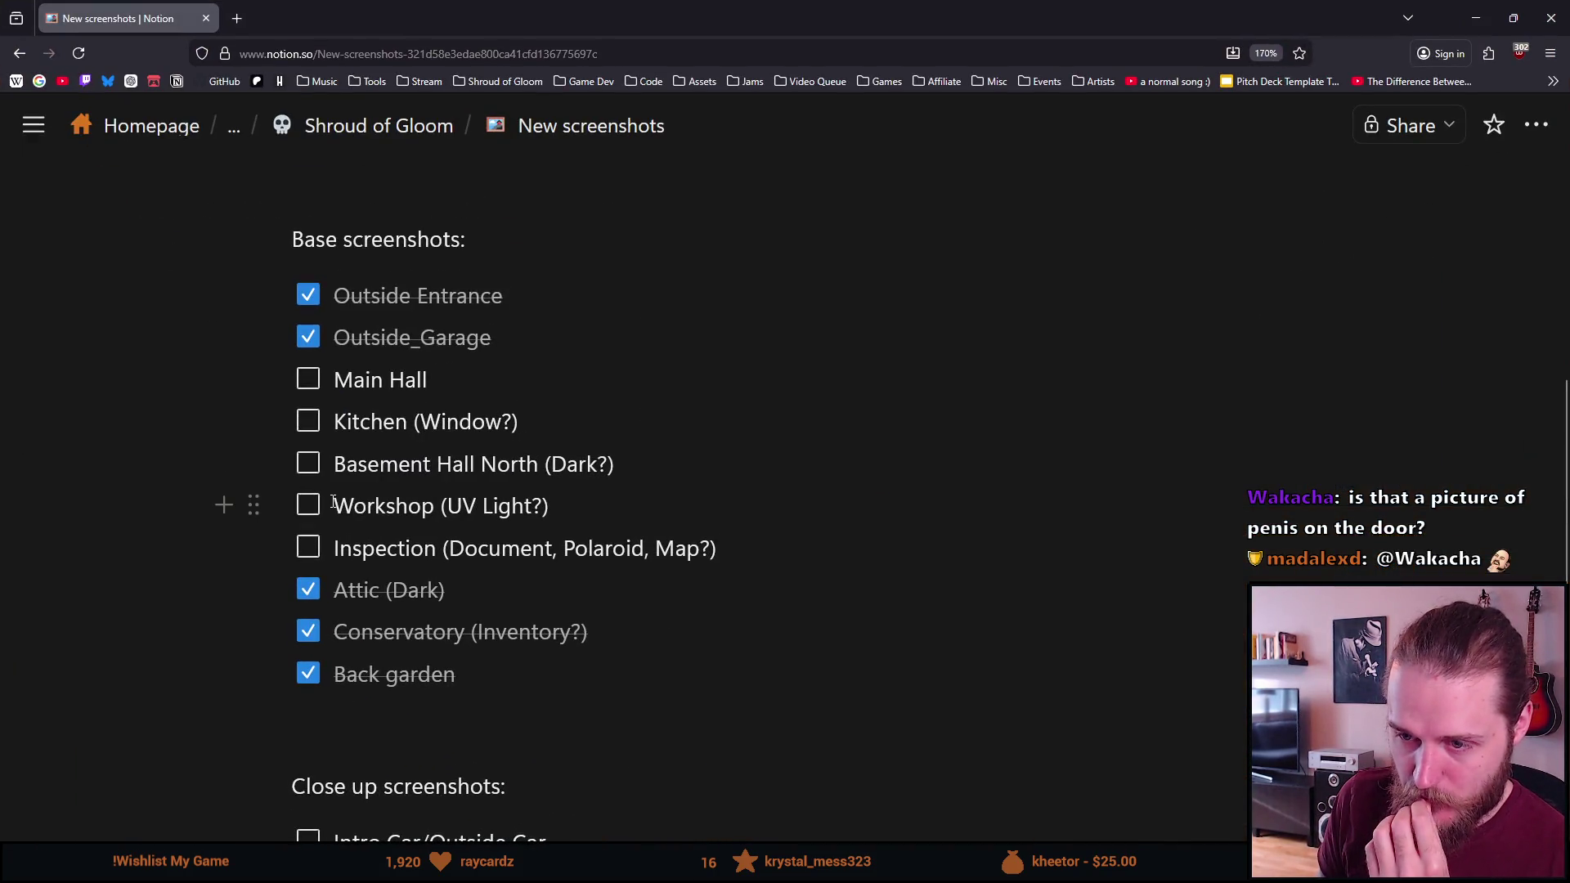
Tick the Inspection (Document, Polaroid, Map?) item in Notion, then minimize Firefox back to Unity
click(307, 550)
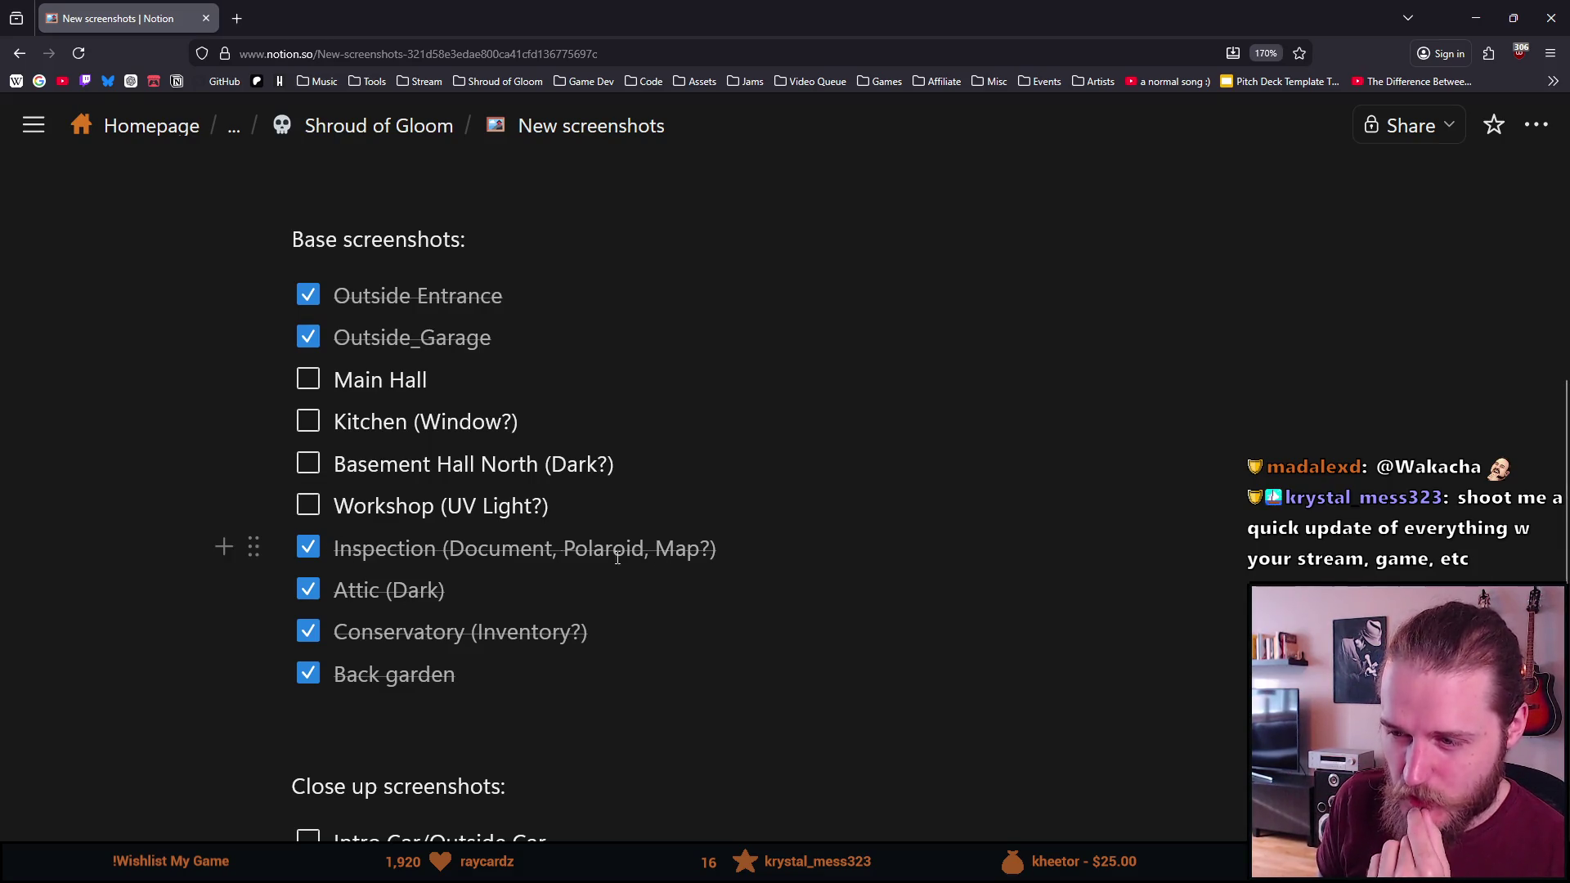
click(1476, 17)
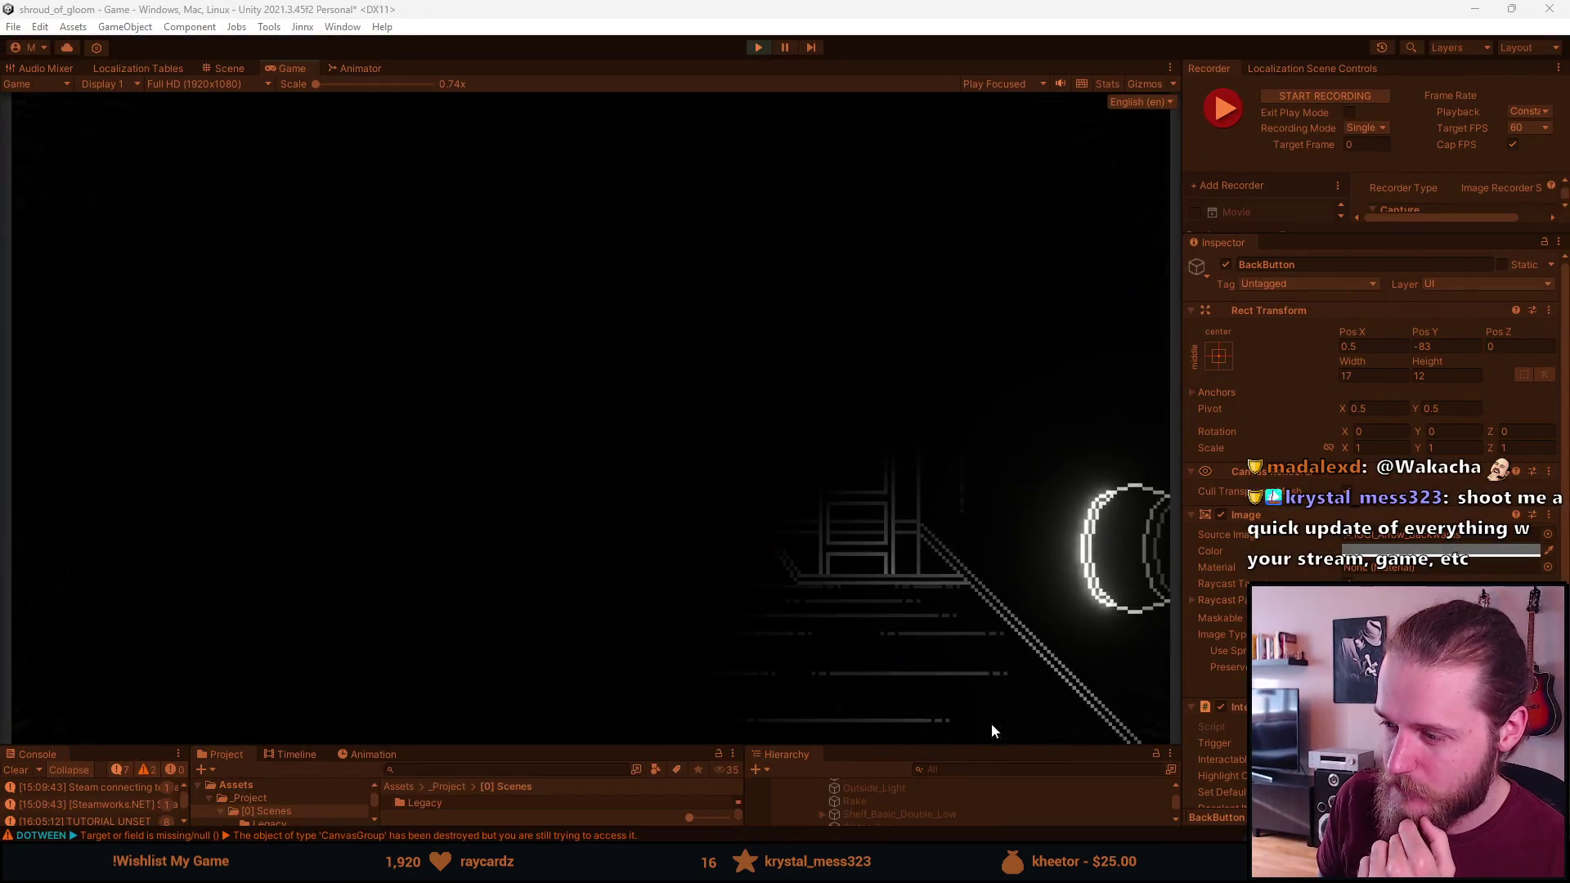
Raise the in-game map and flip it down to the Main Floor
key(m)
click(869, 621)
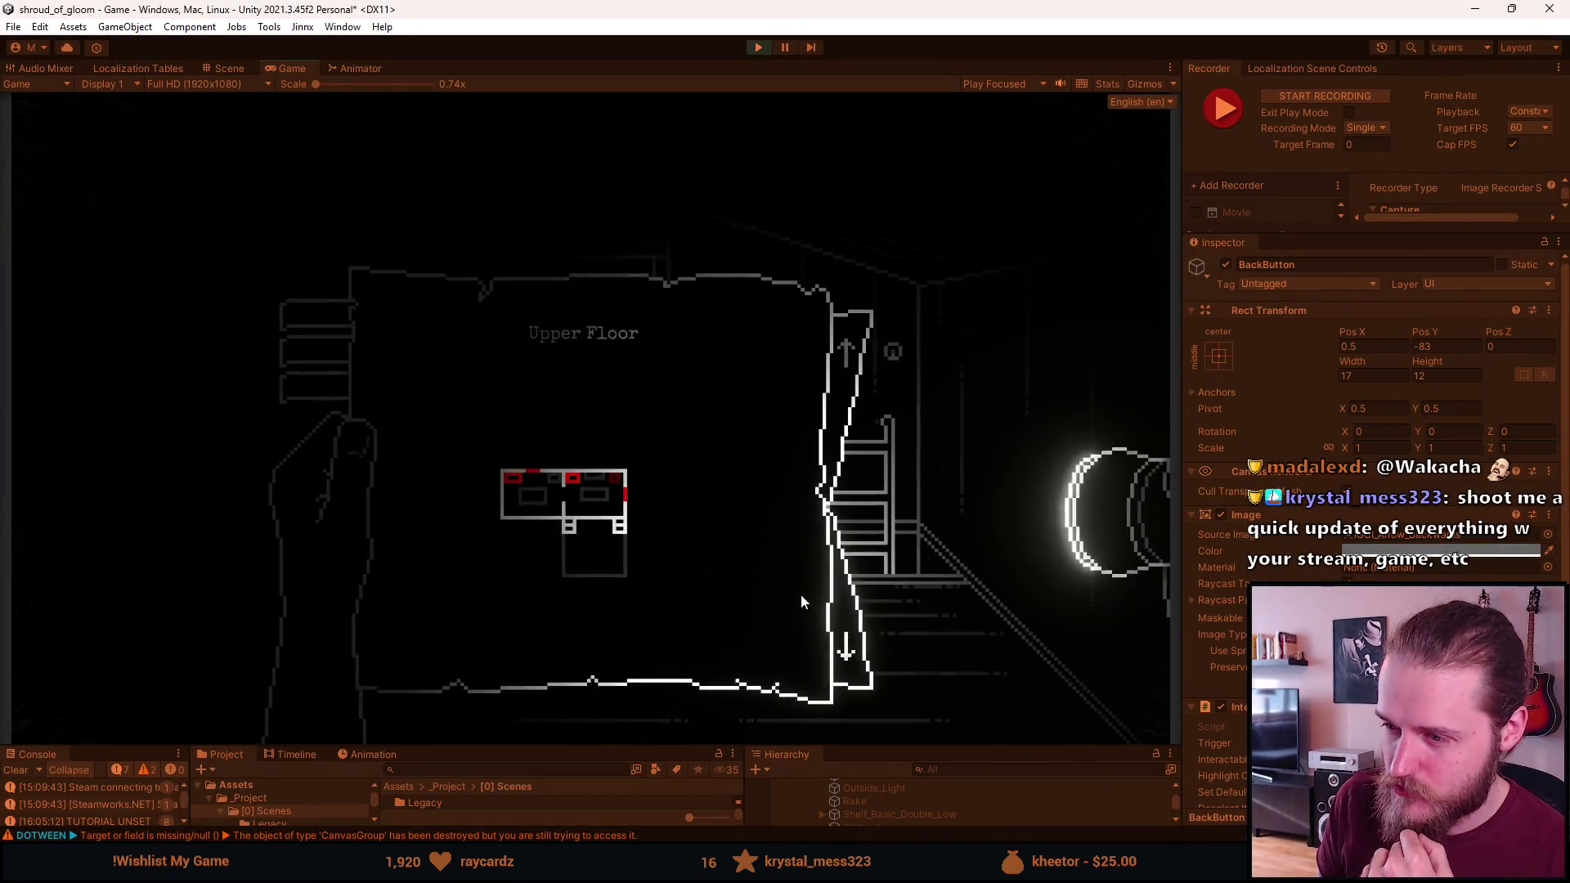
click(870, 628)
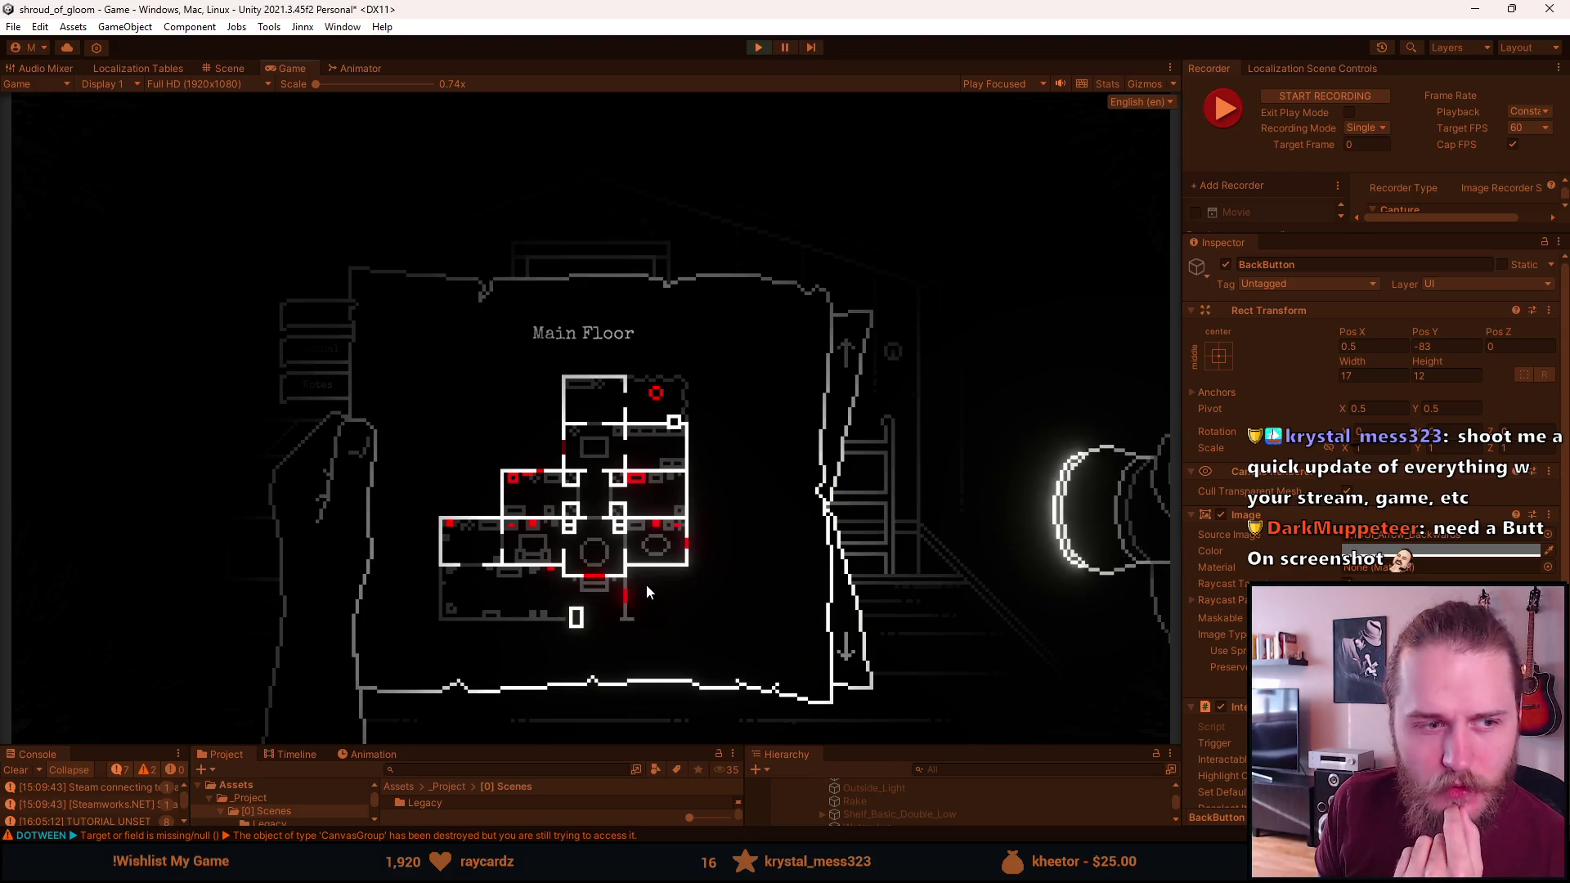
scroll(646, 583, down, 1)
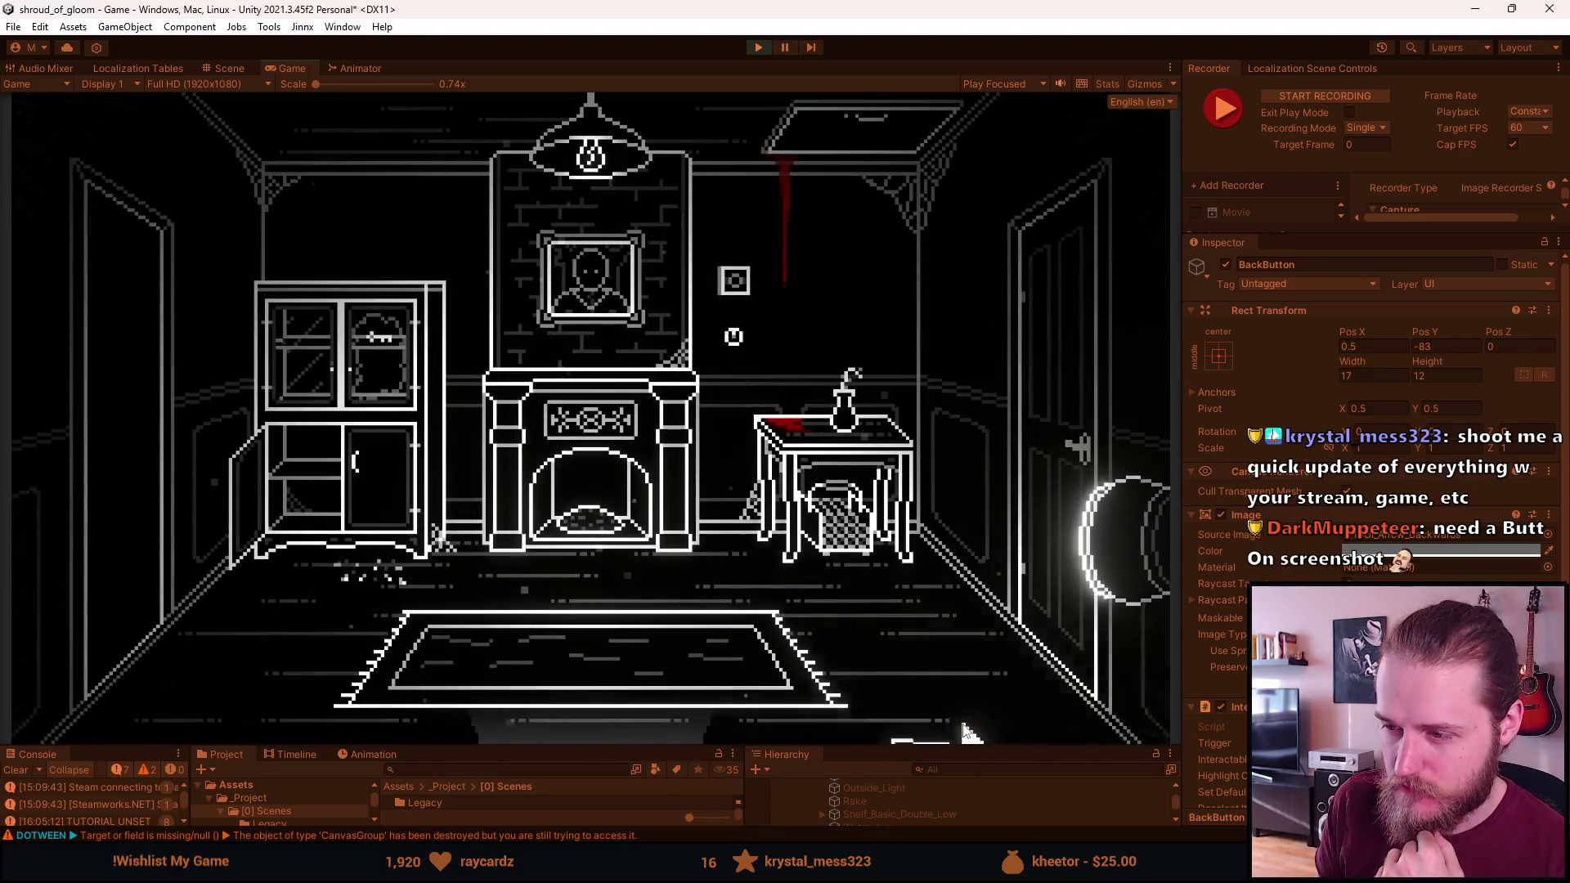
scroll(663, 556, up, 1)
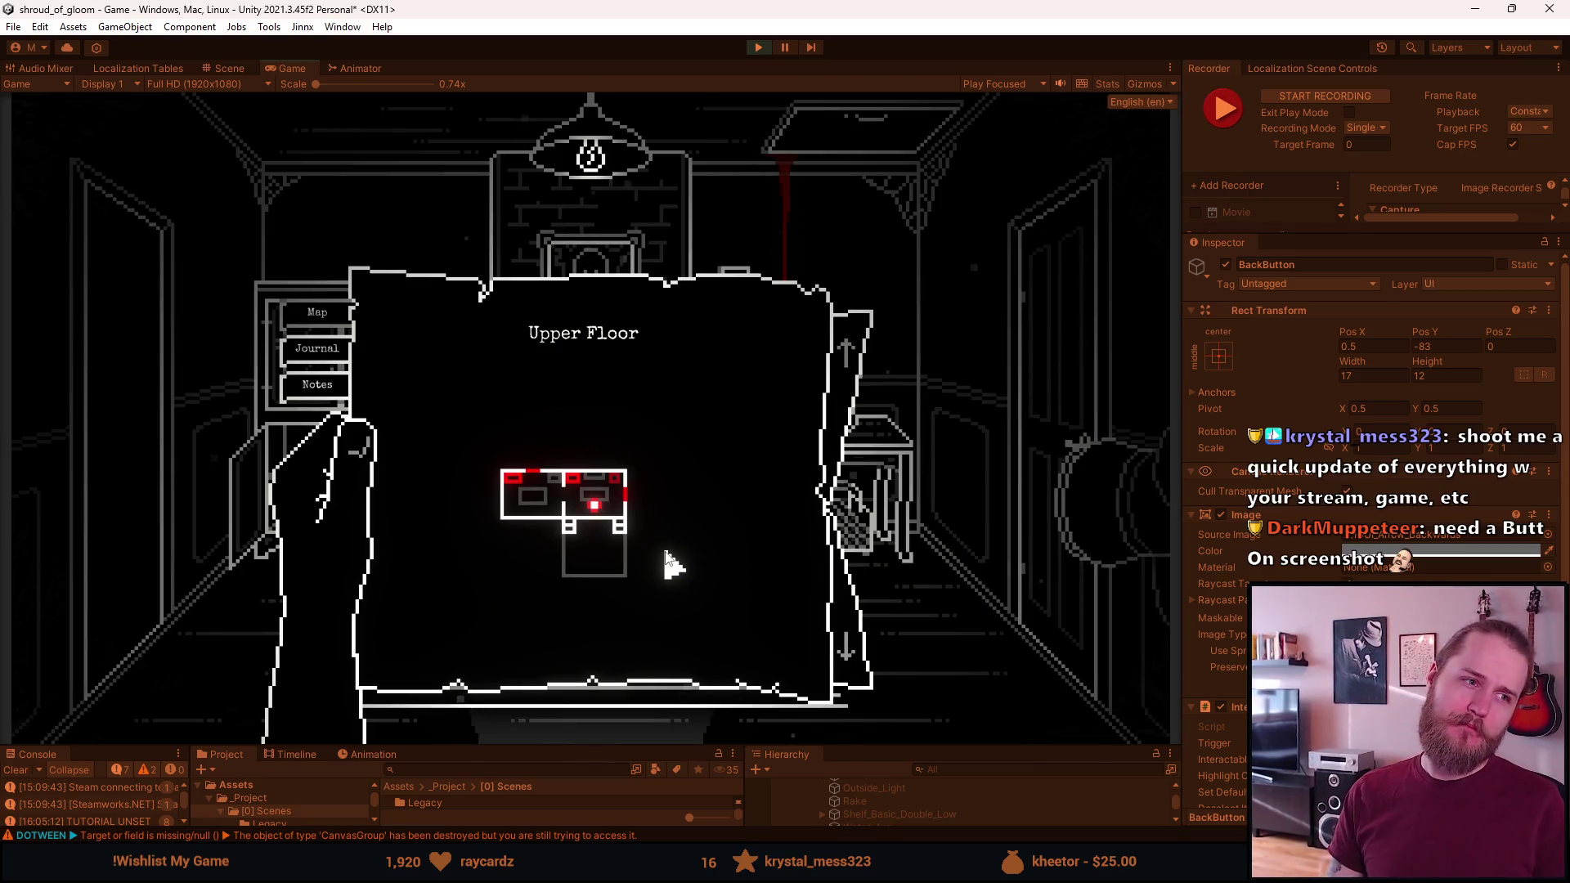
scroll(664, 546, down, 1)
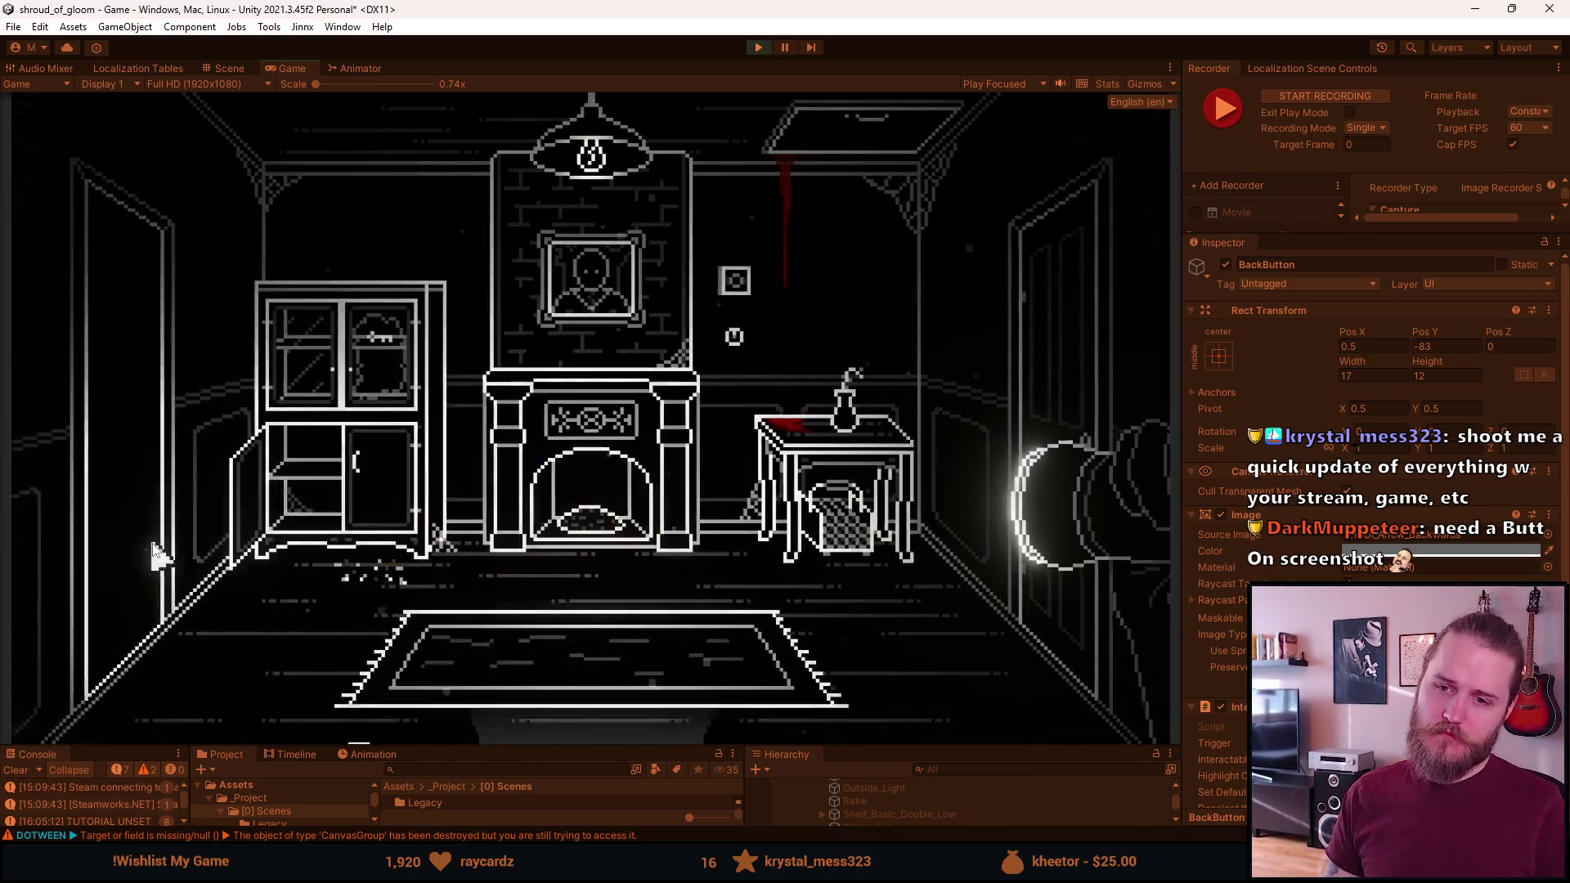
Bring the Main Floor map back up and turn on Enable In-Game Cursor in the developer tools
click(158, 554)
scroll(596, 608, up, 1)
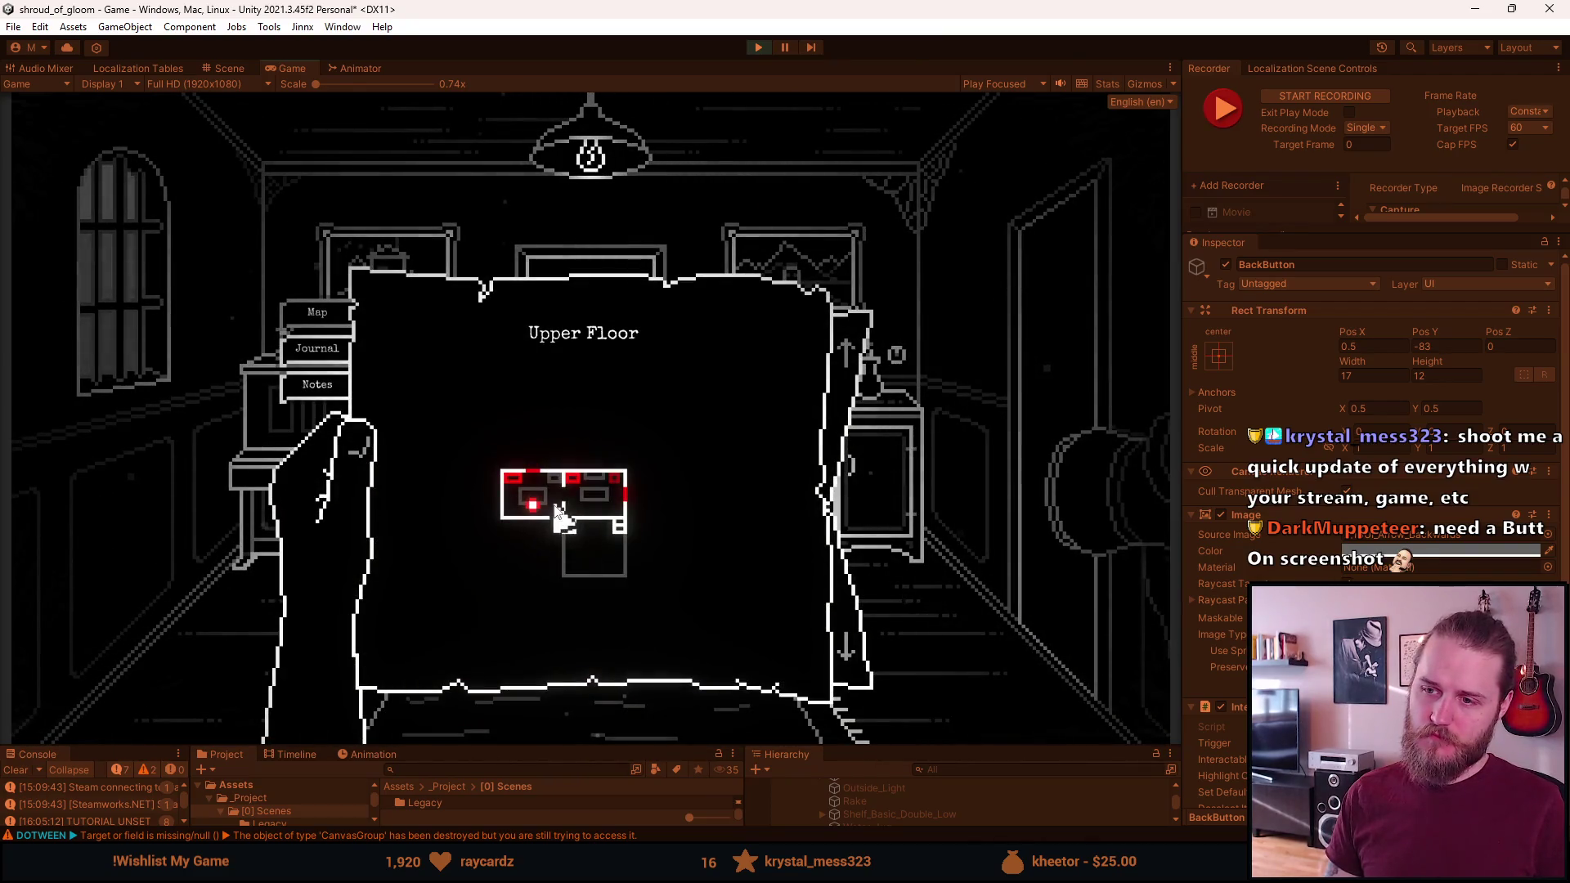
click(846, 646)
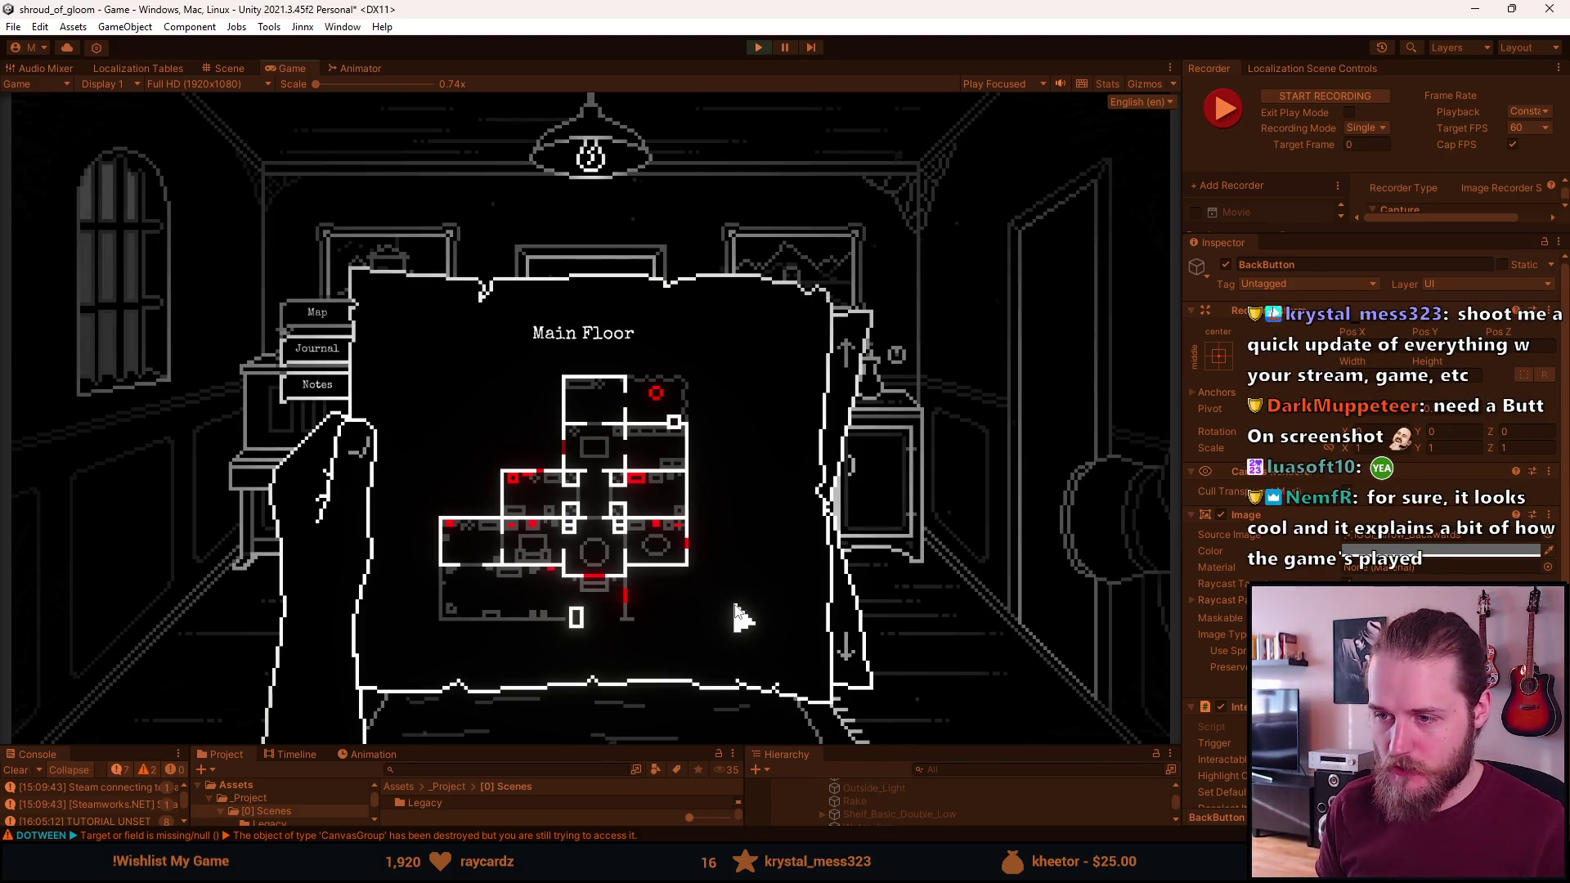
key(F1)
click(495, 434)
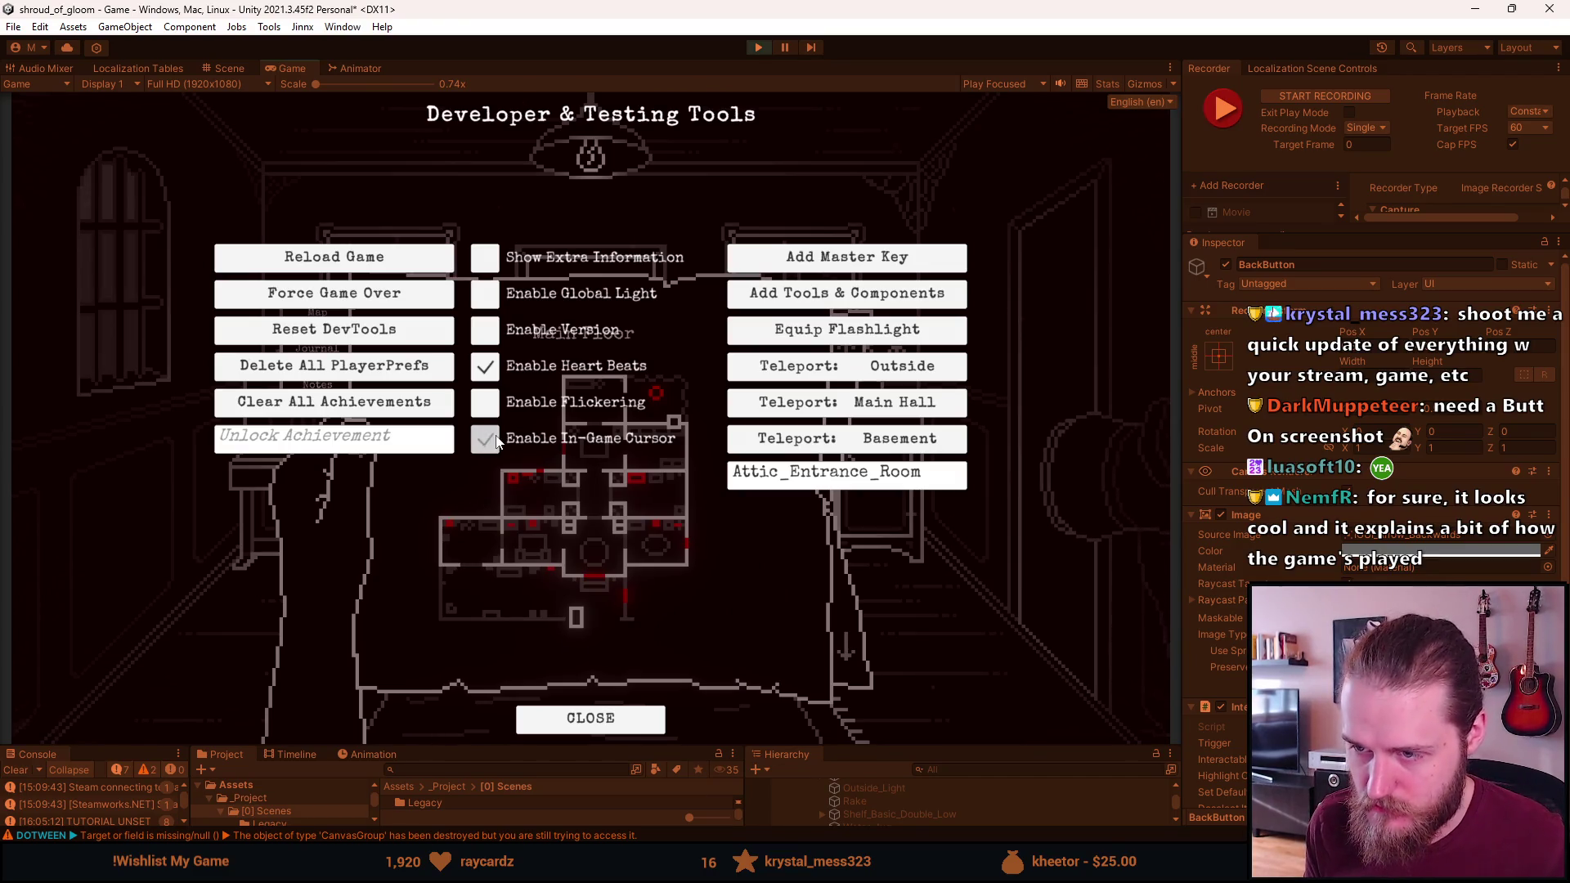
Toggle Enable In-Game Cursor again in the developer tools so map labels like Locked Gate show
key(F1)
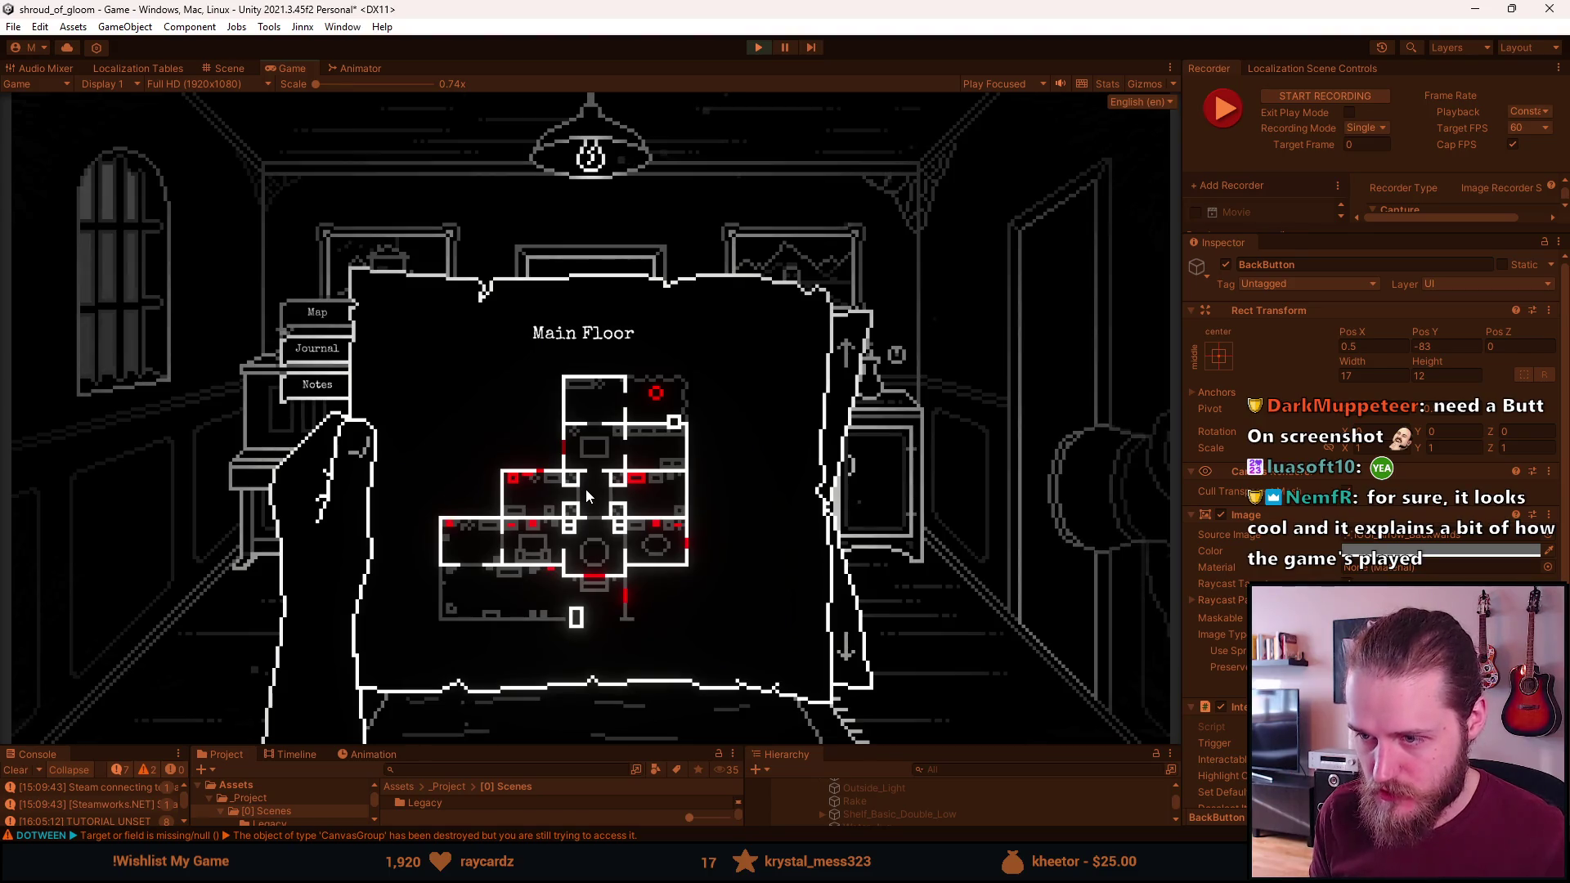
key(F1)
click(496, 434)
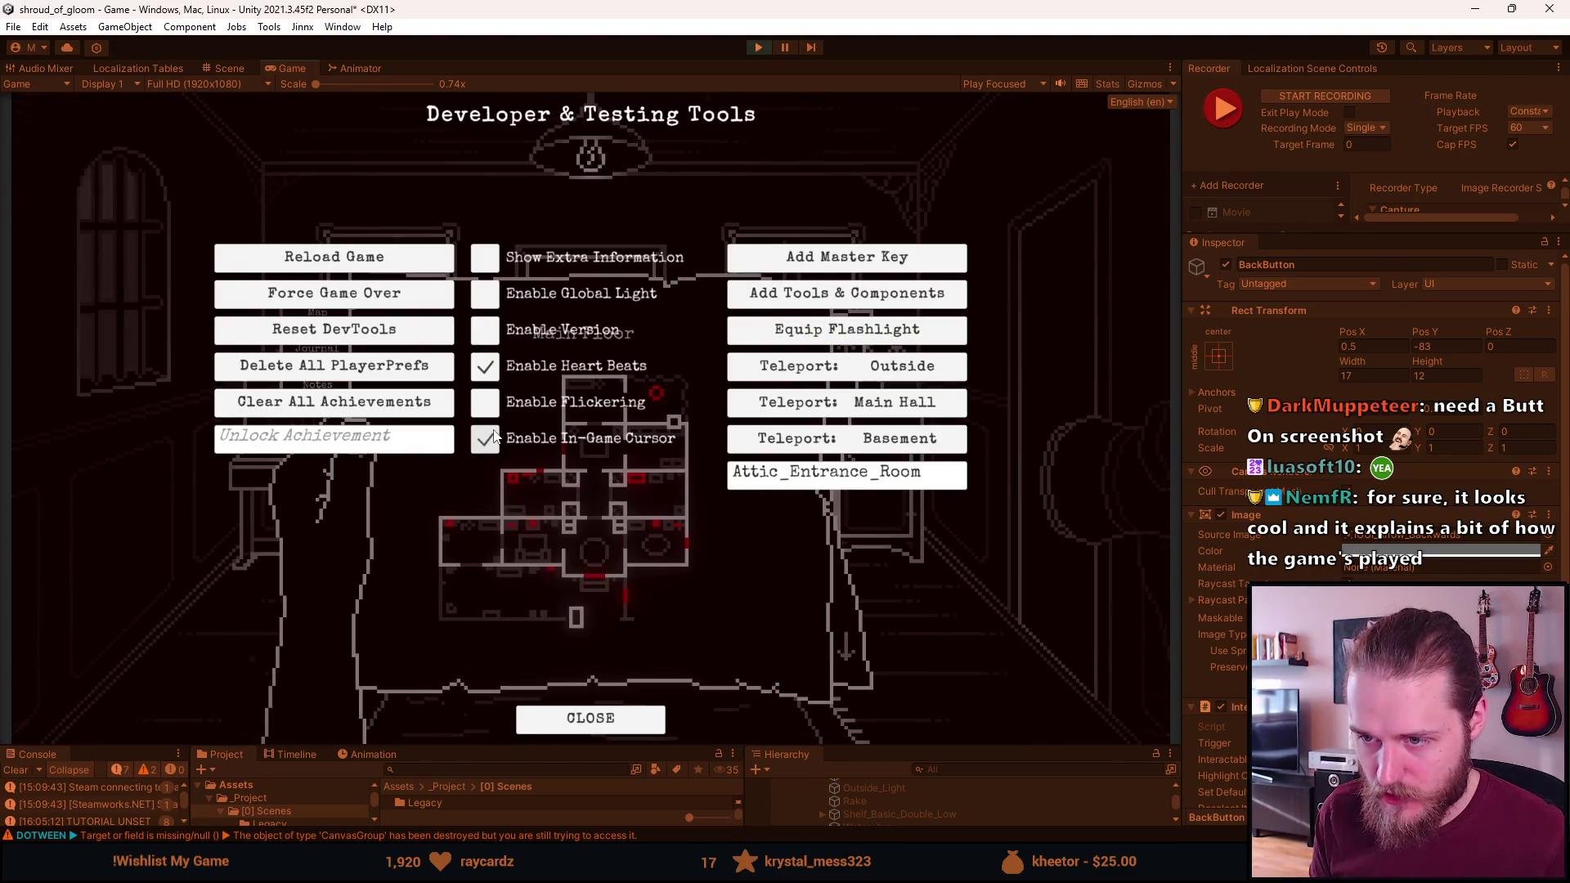
key(F1)
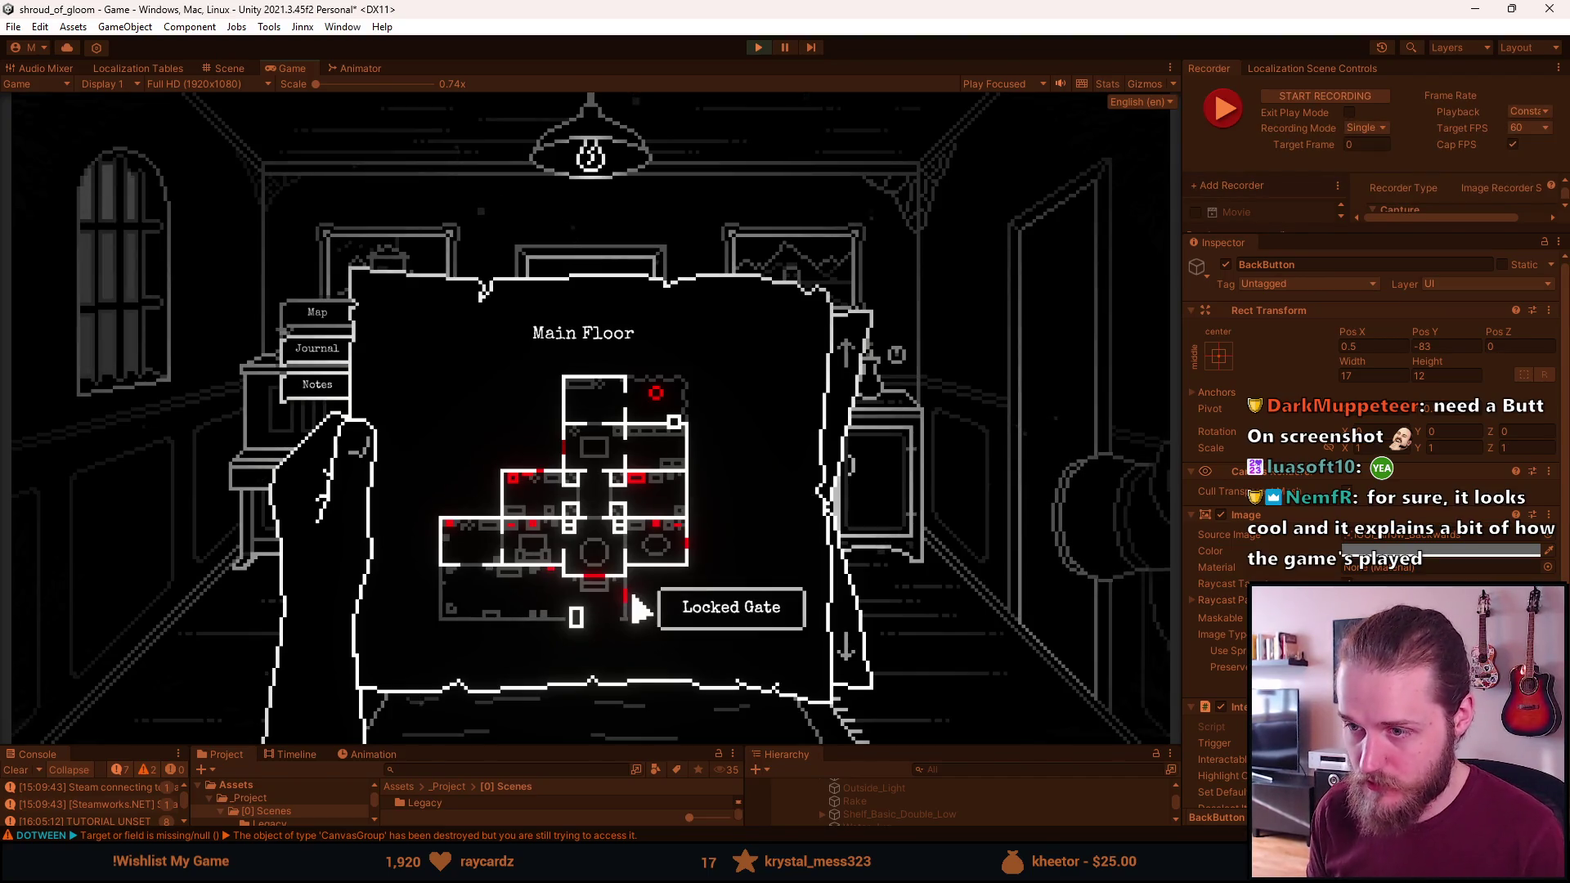
Put the map away and switch to the Notion screenshots checklist
click(941, 496)
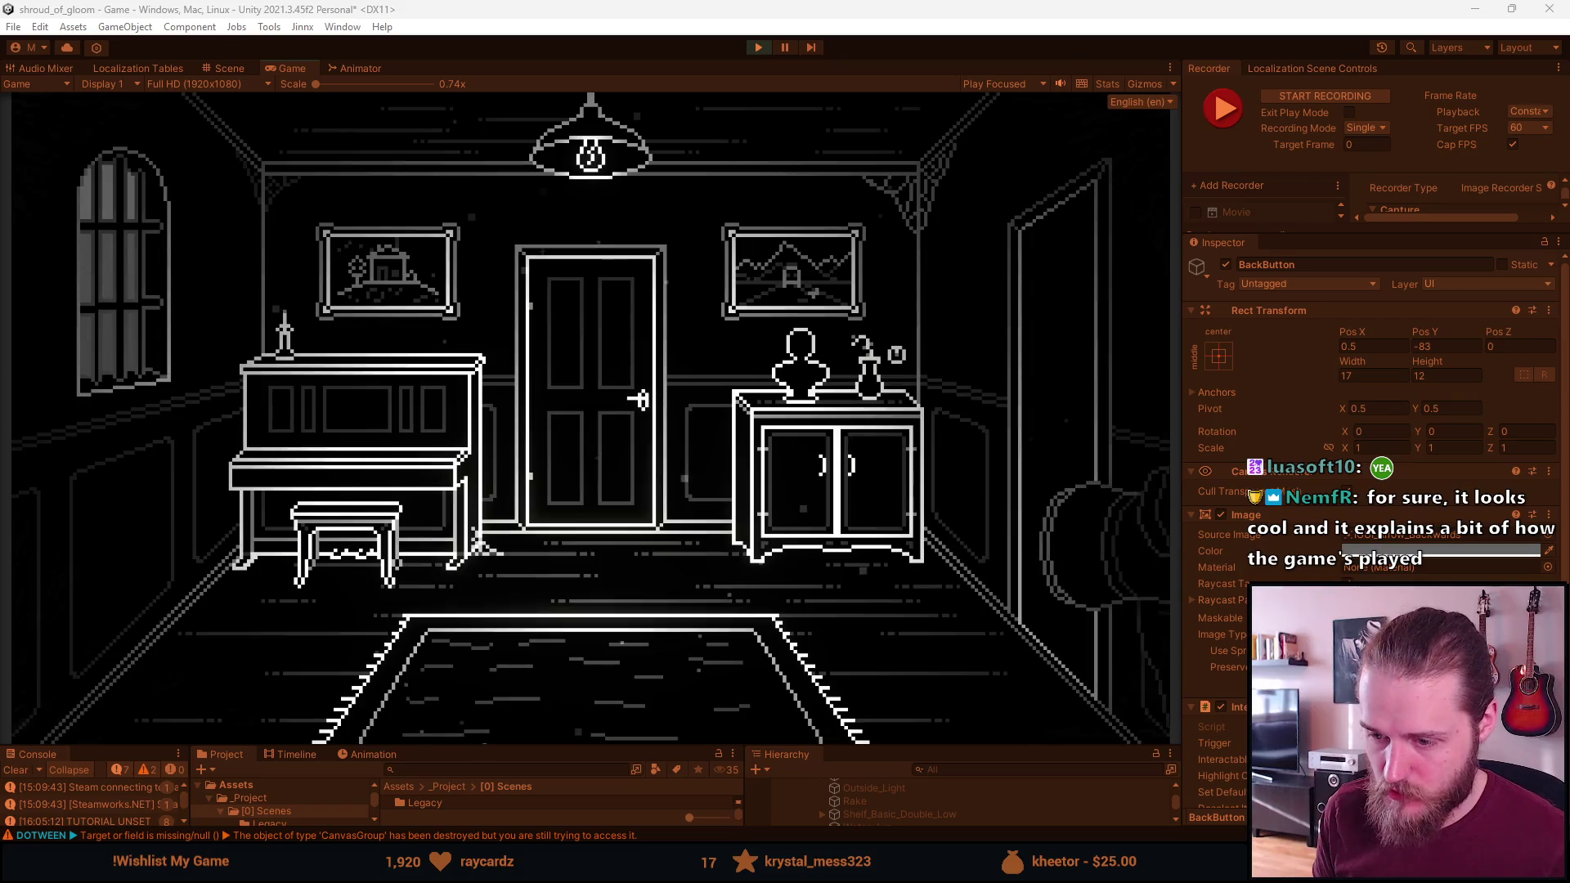
mouse_move(588, 869)
click(640, 813)
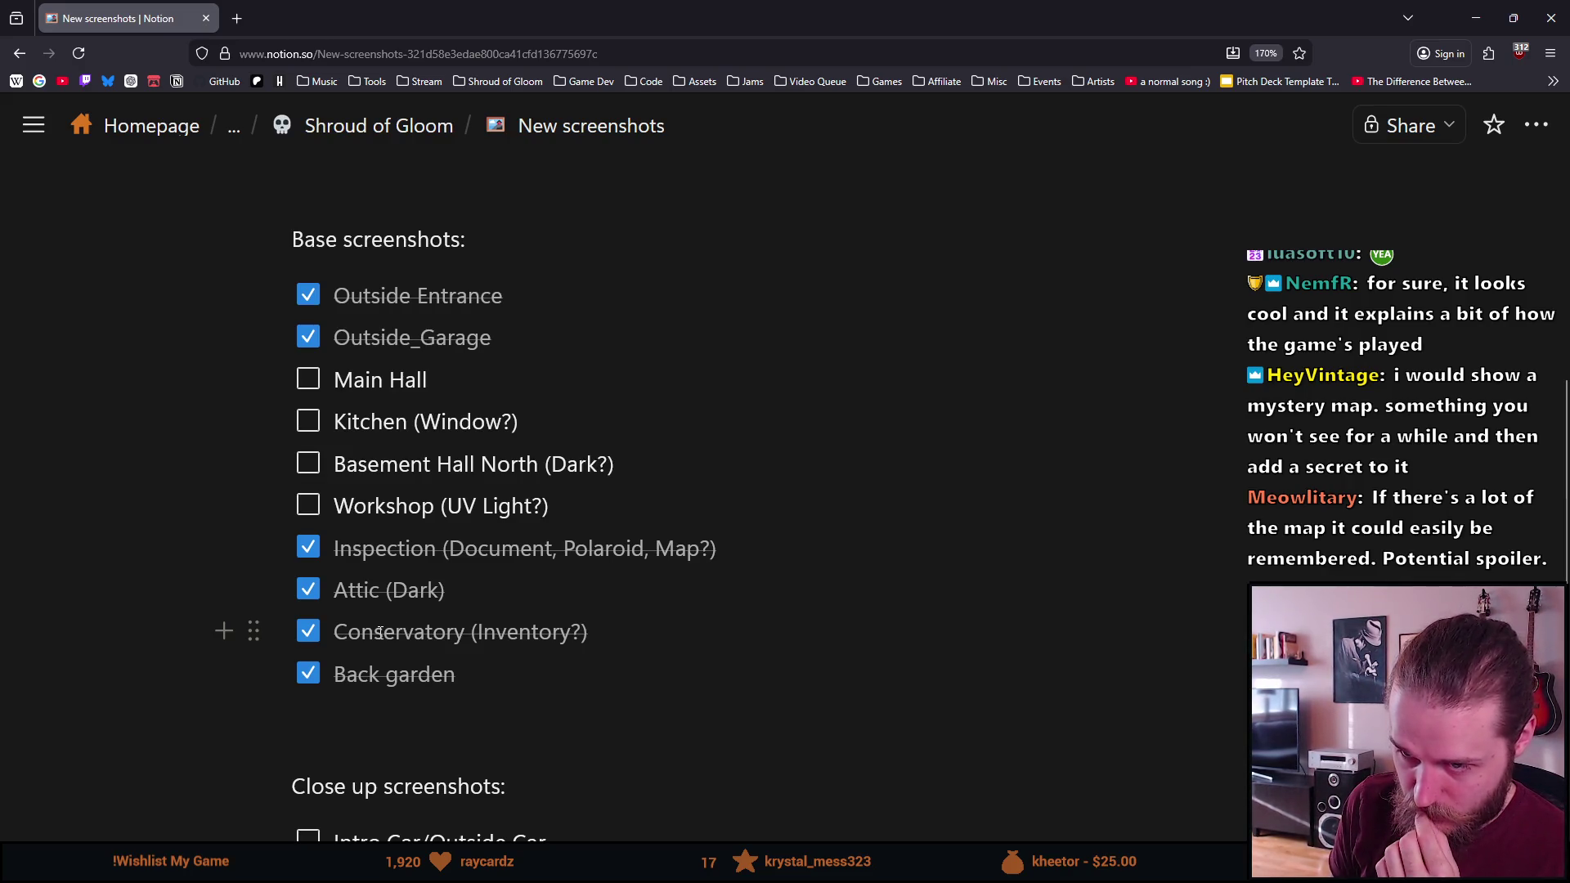
Scroll through the remaining base and close-up screenshot items, then minimize Firefox and pause the game
scroll(380, 632, down, 3)
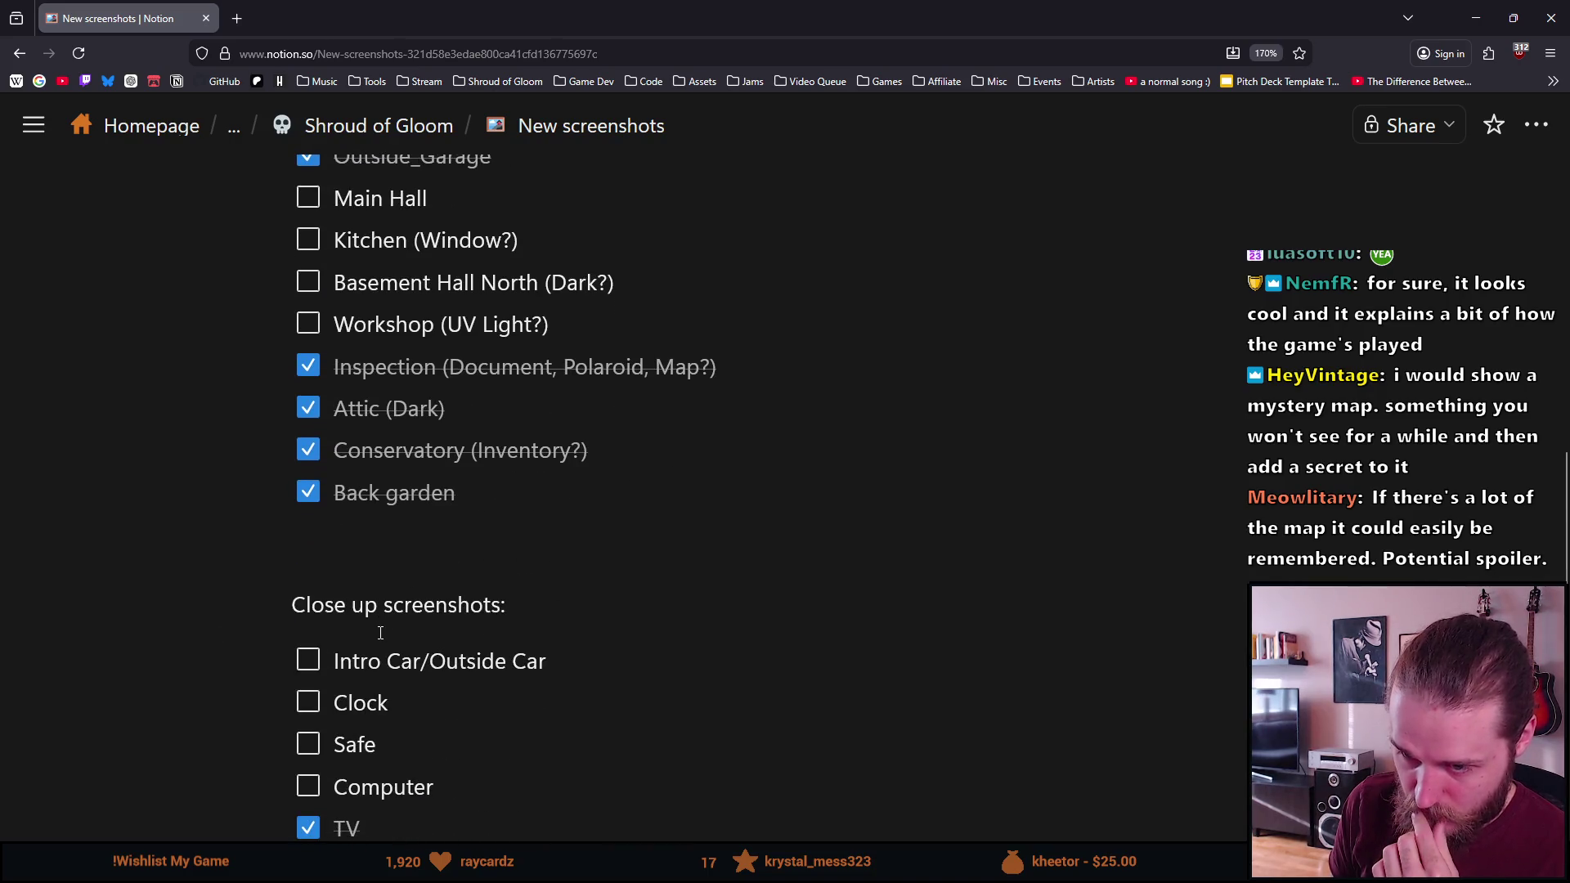
scroll(380, 632, down, 3)
scroll(178, 540, up, 3)
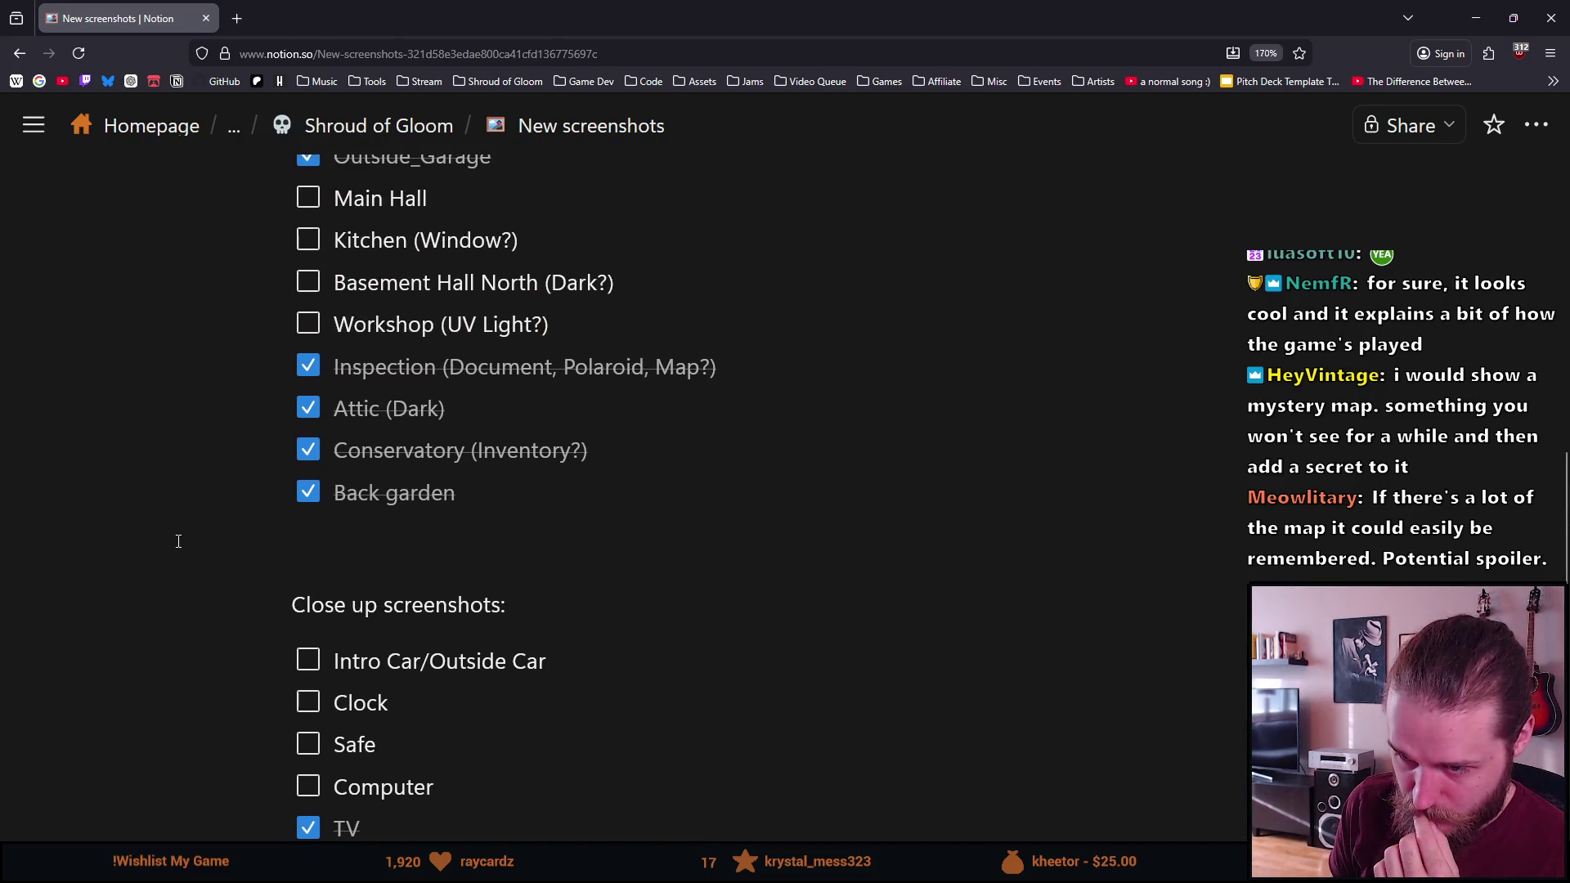
scroll(179, 625, down, 3)
scroll(179, 626, up, 3)
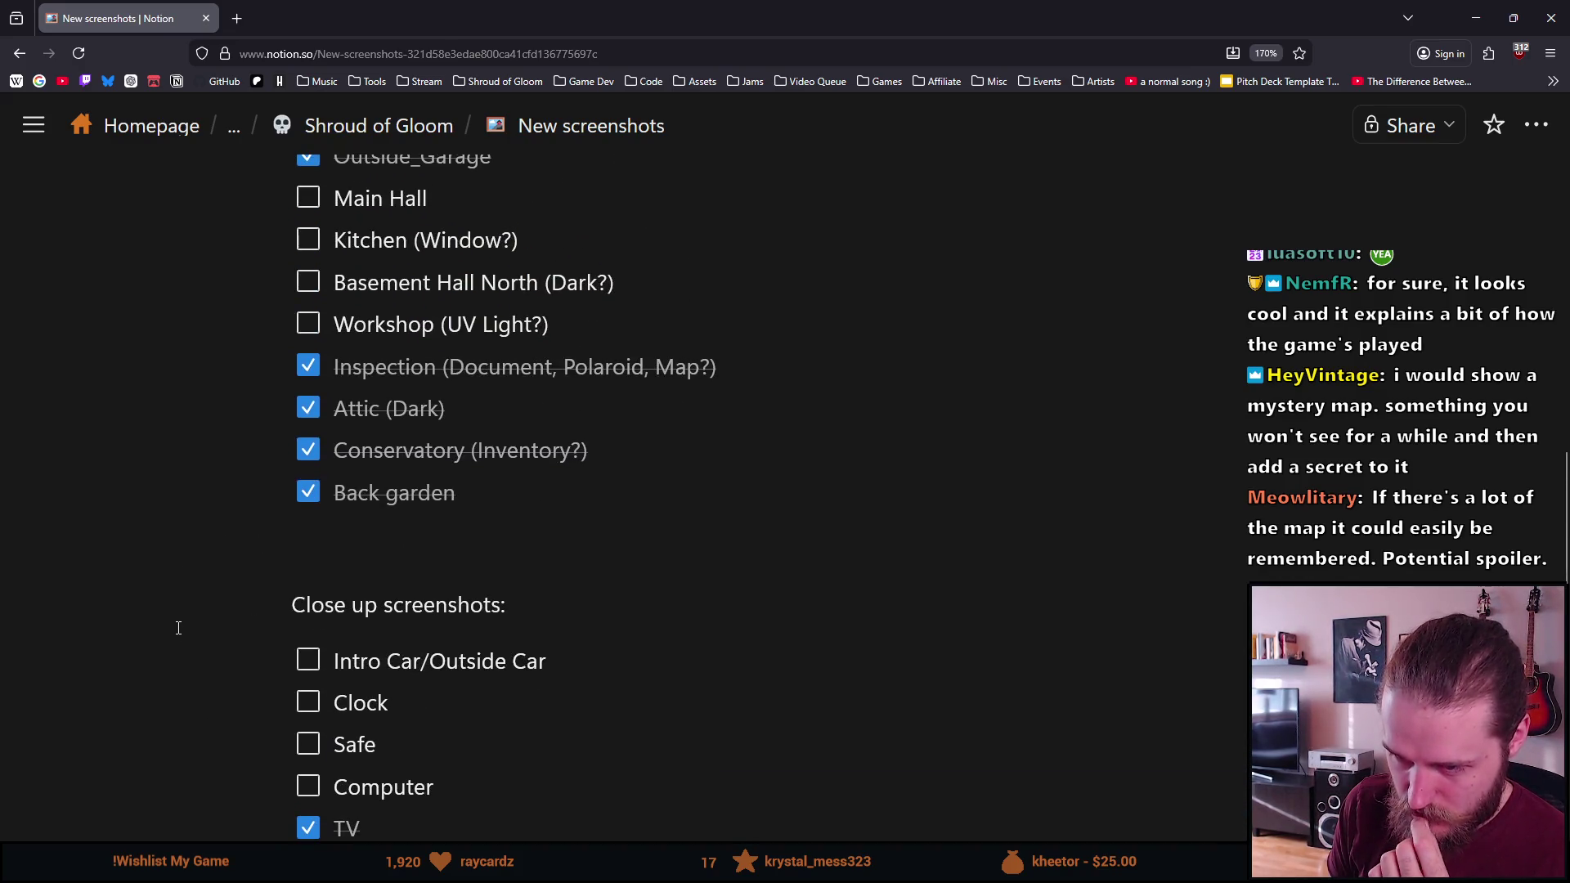
scroll(178, 627, down, 3)
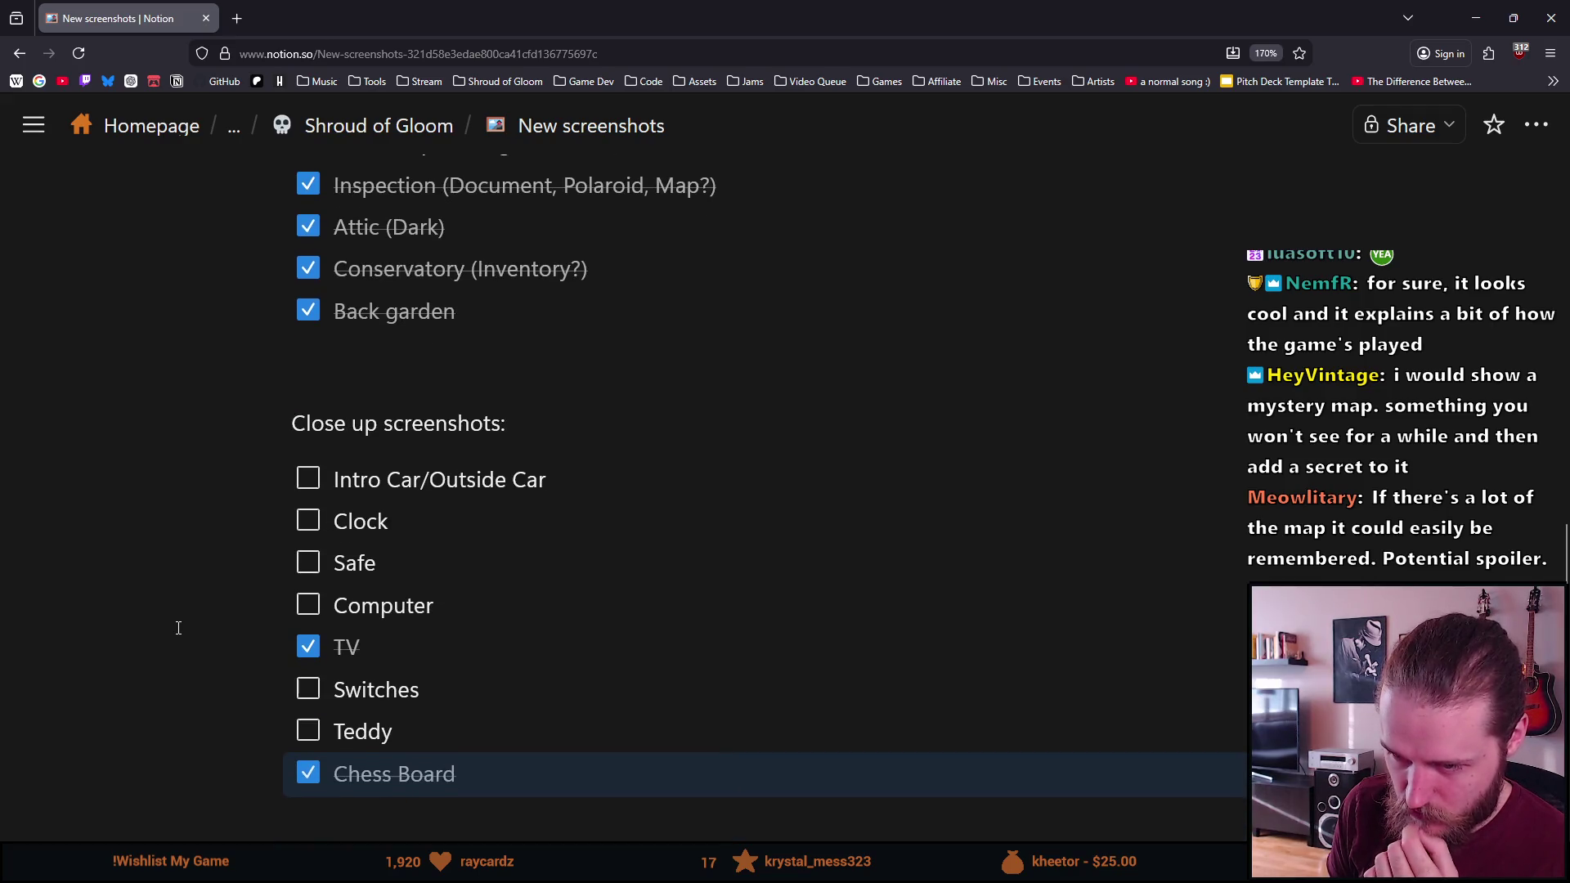
scroll(179, 627, up, 3)
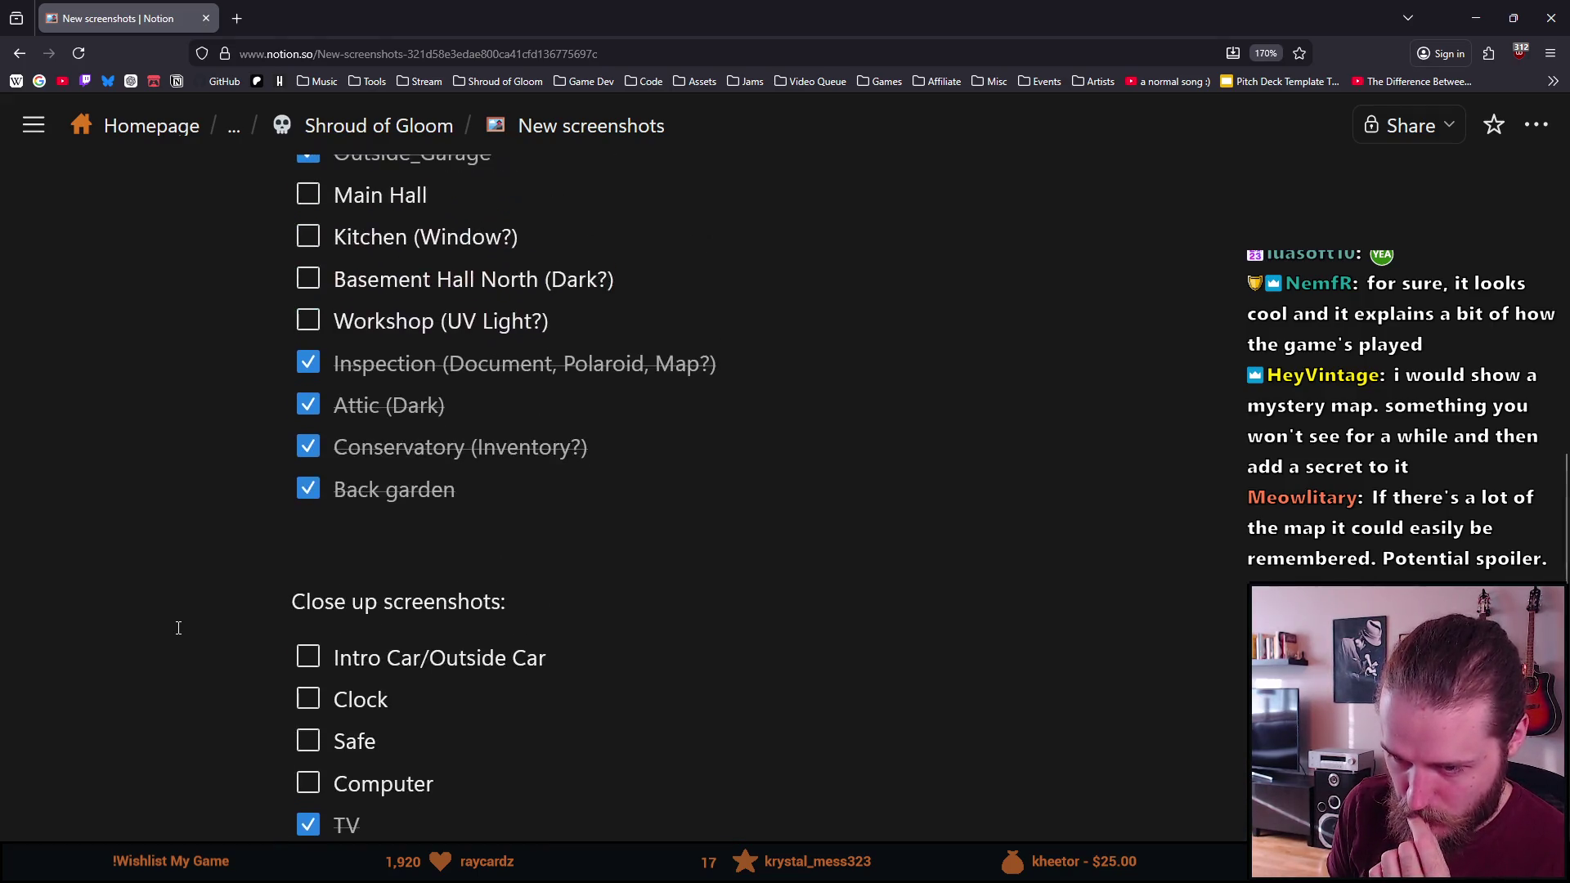
scroll(178, 627, down, 3)
scroll(178, 627, up, 3)
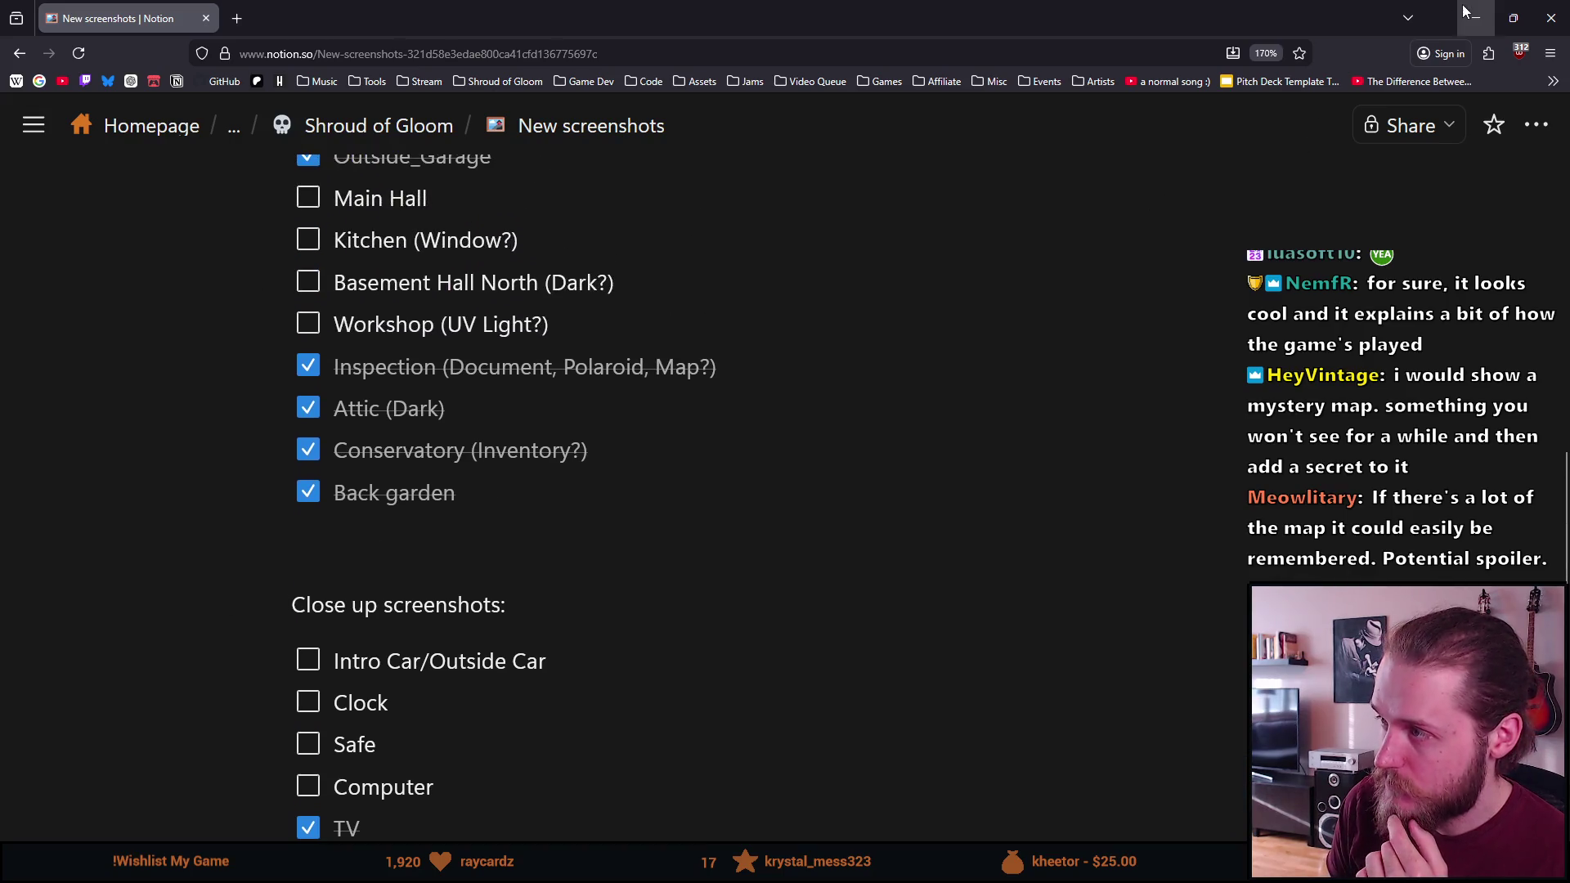
click(1475, 18)
key(Escape)
Save and quit to the main menu and delete the existing Slot 3 save
click(590, 542)
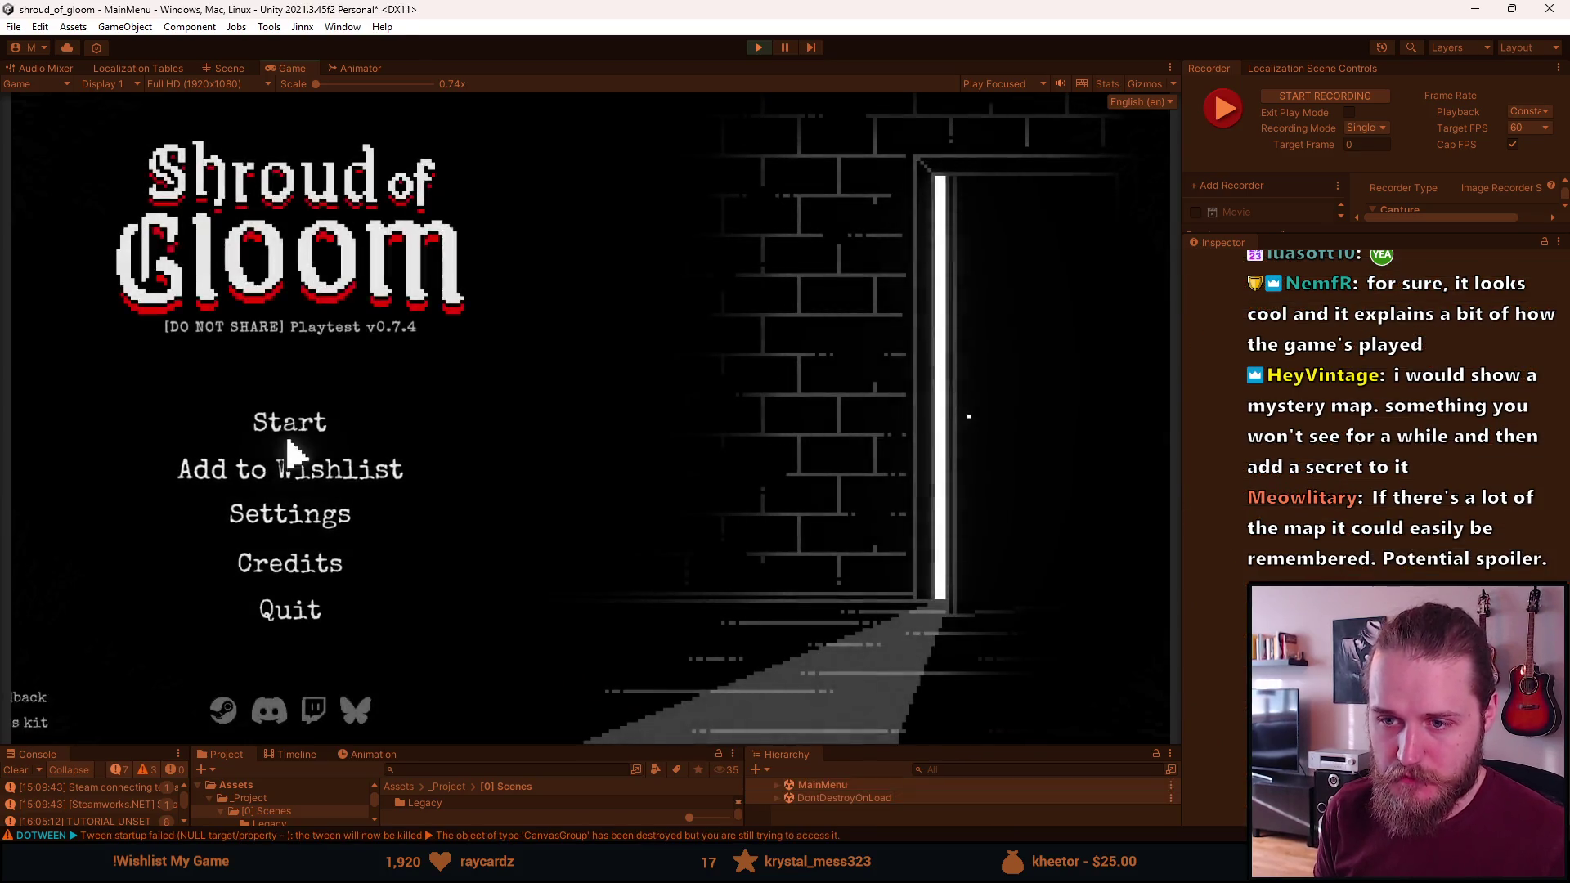
click(290, 430)
click(472, 549)
click(596, 564)
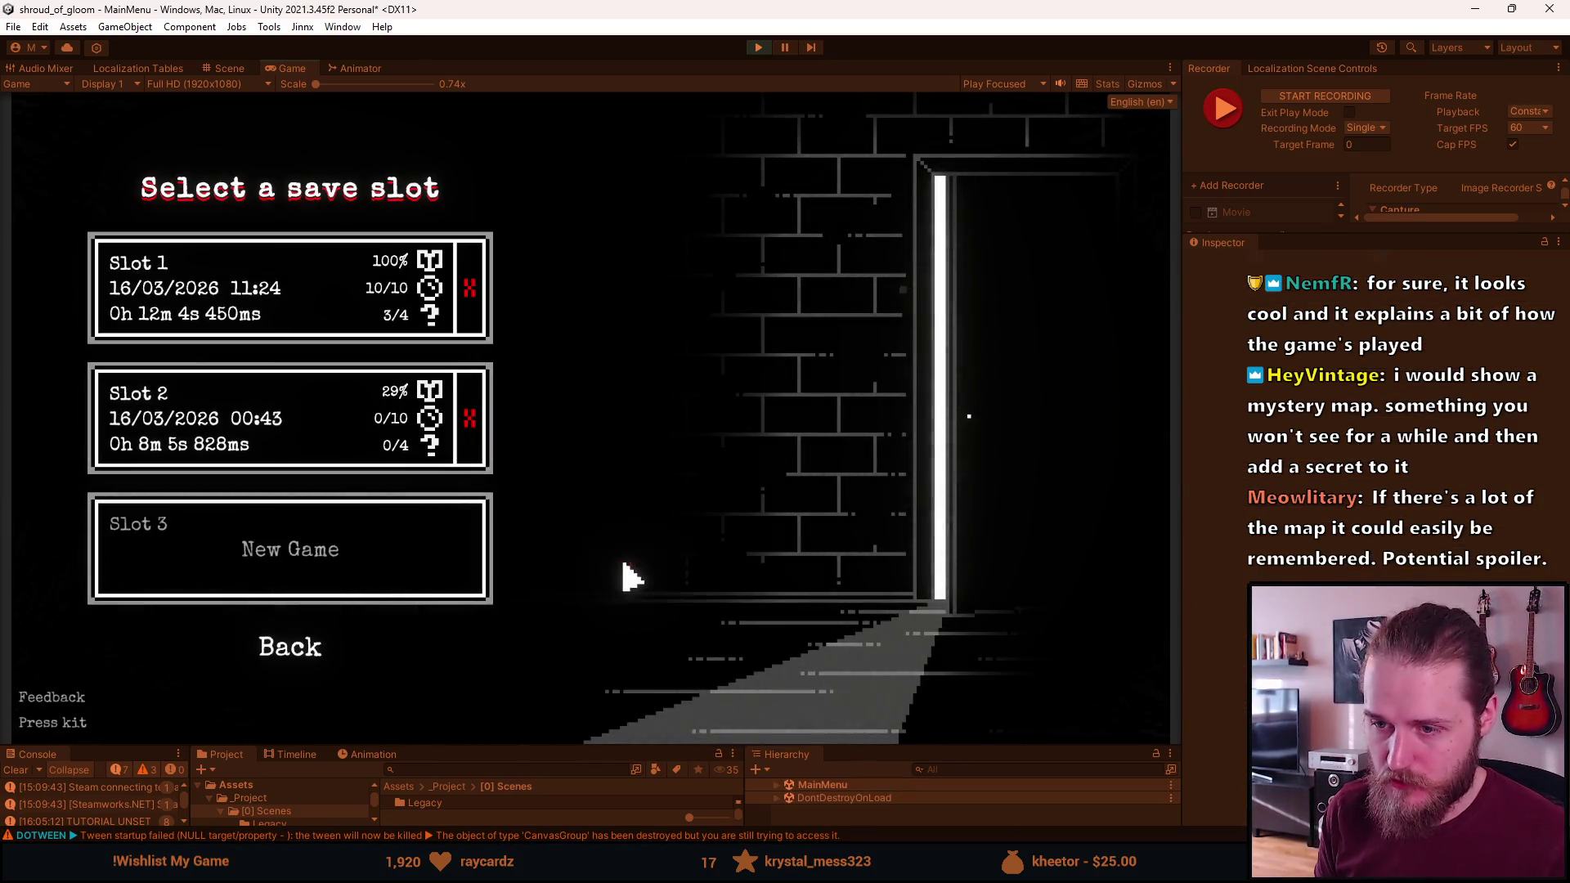
Start a new game in Slot 3, examine the garage fuse box, and open the developer tools
click(290, 548)
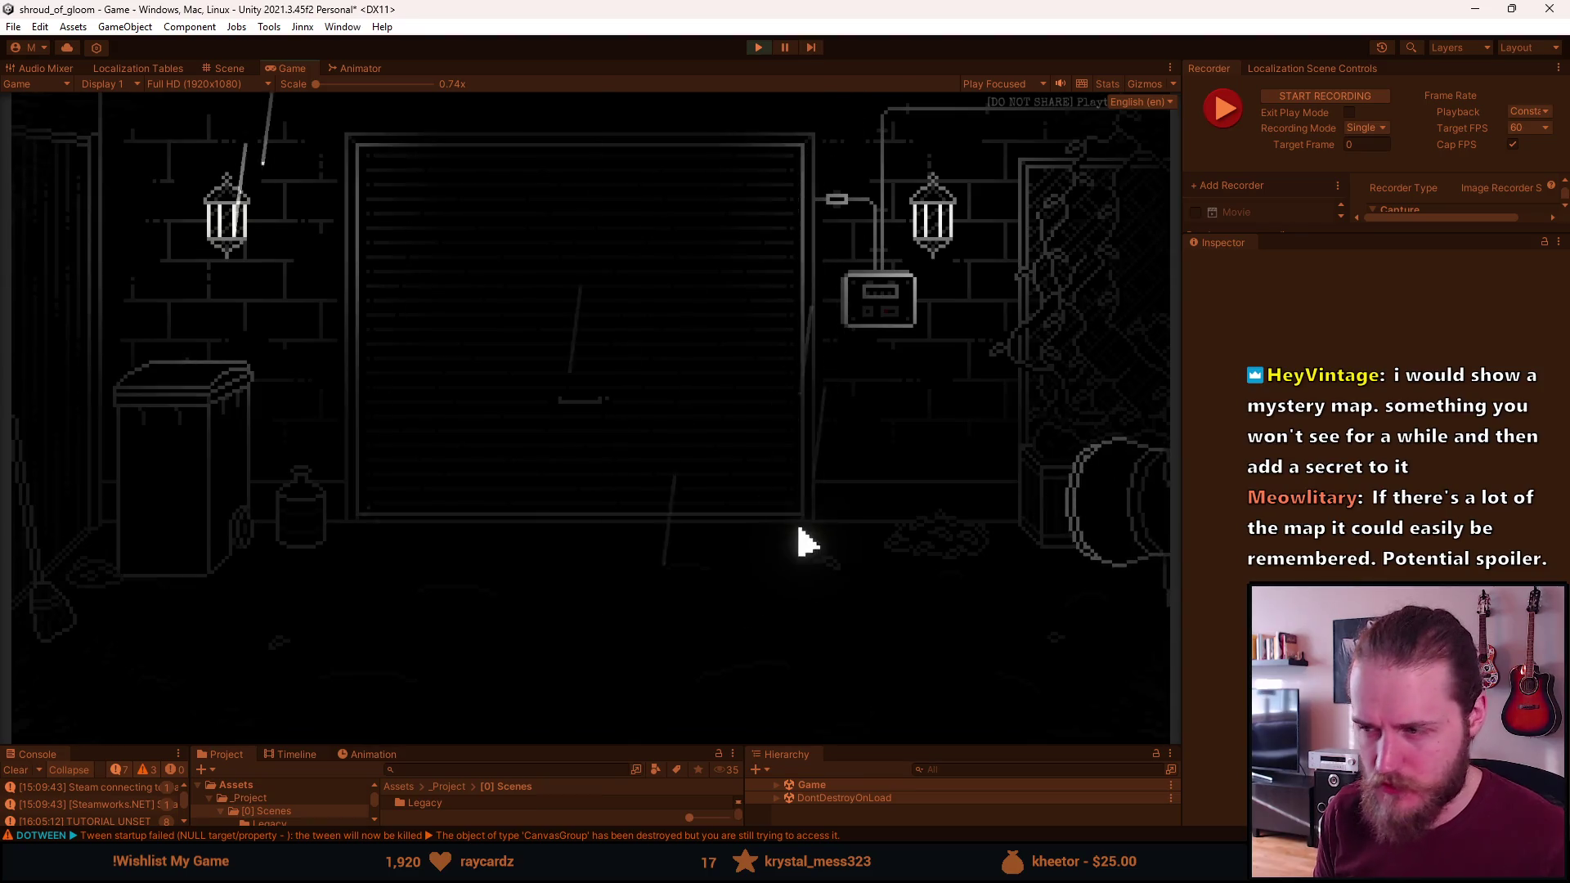
click(873, 309)
key(F1)
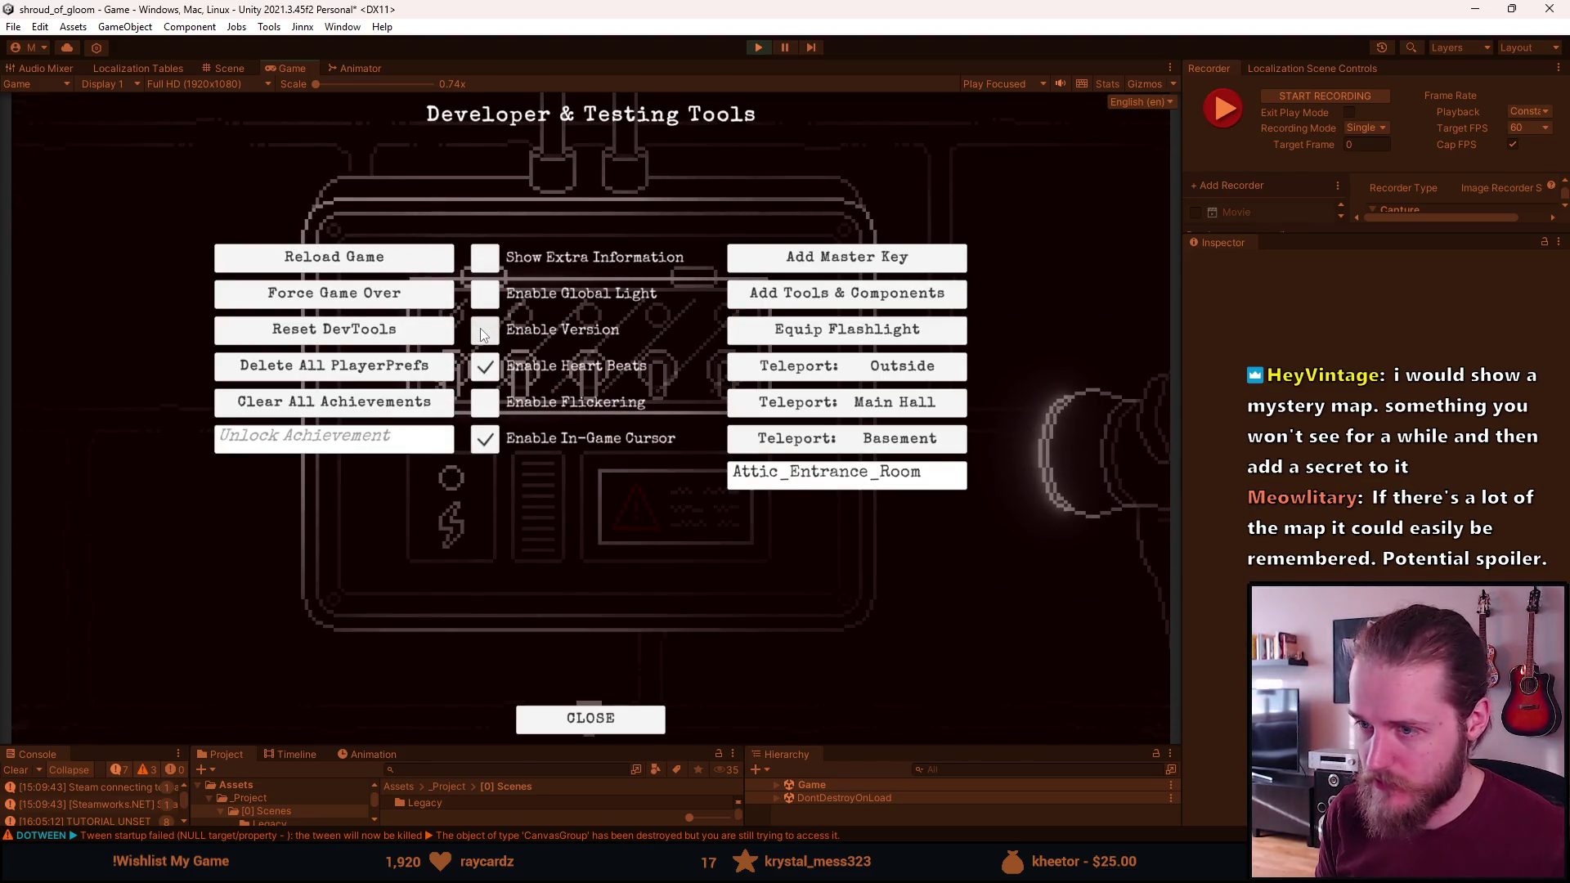
Close the dev tools, enlarge the bottom panels, and expand Game, Game (Canvas) and Rooms in Hierarchy
key(F1)
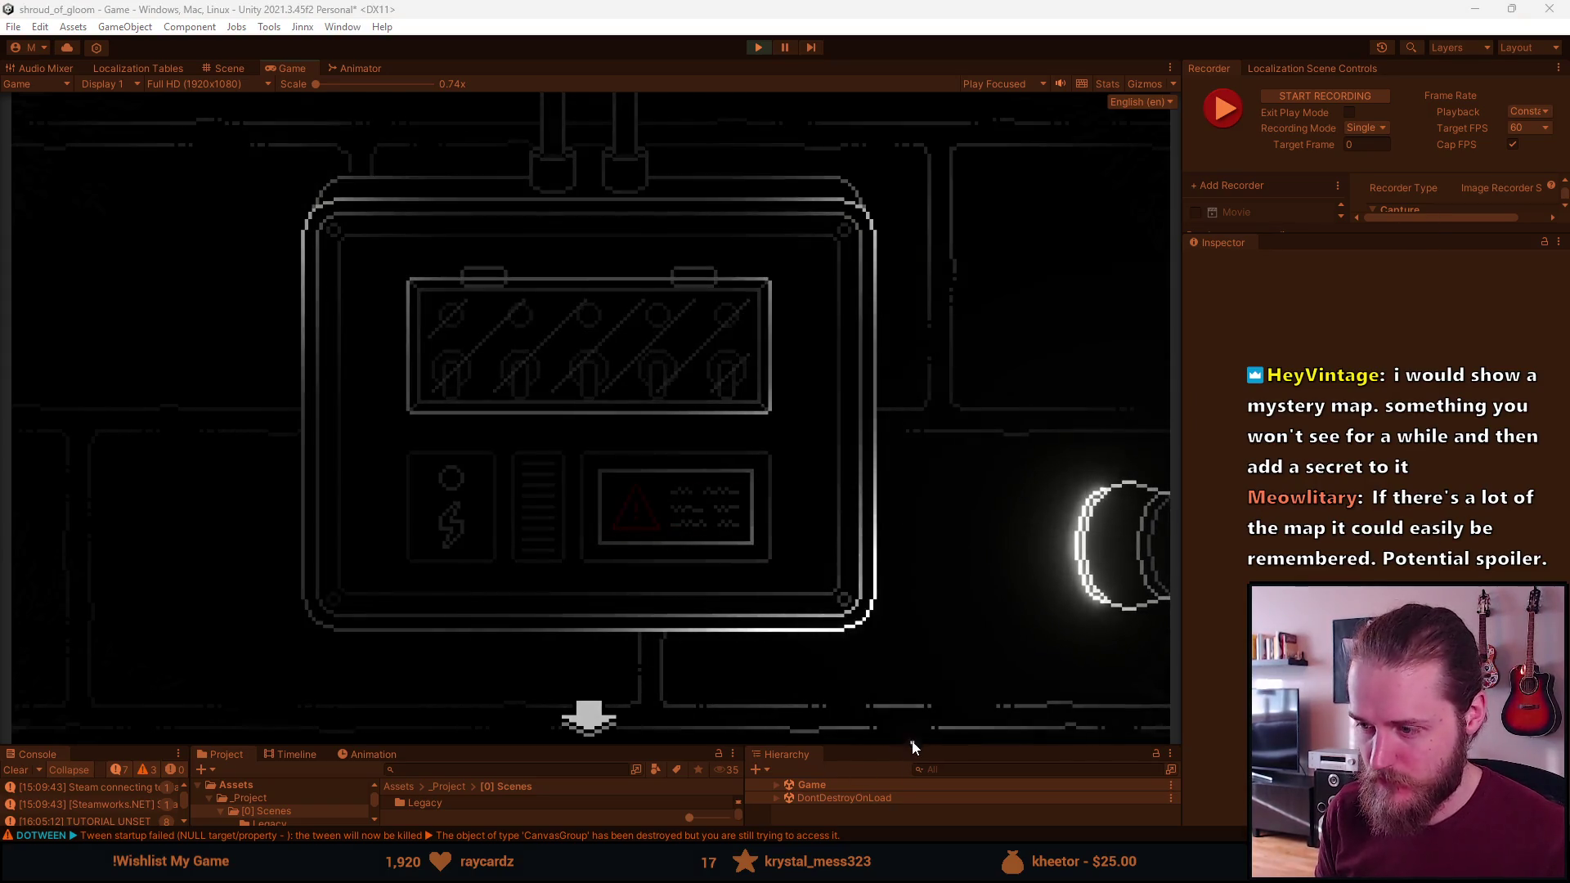
drag(912, 745, 900, 637)
click(774, 675)
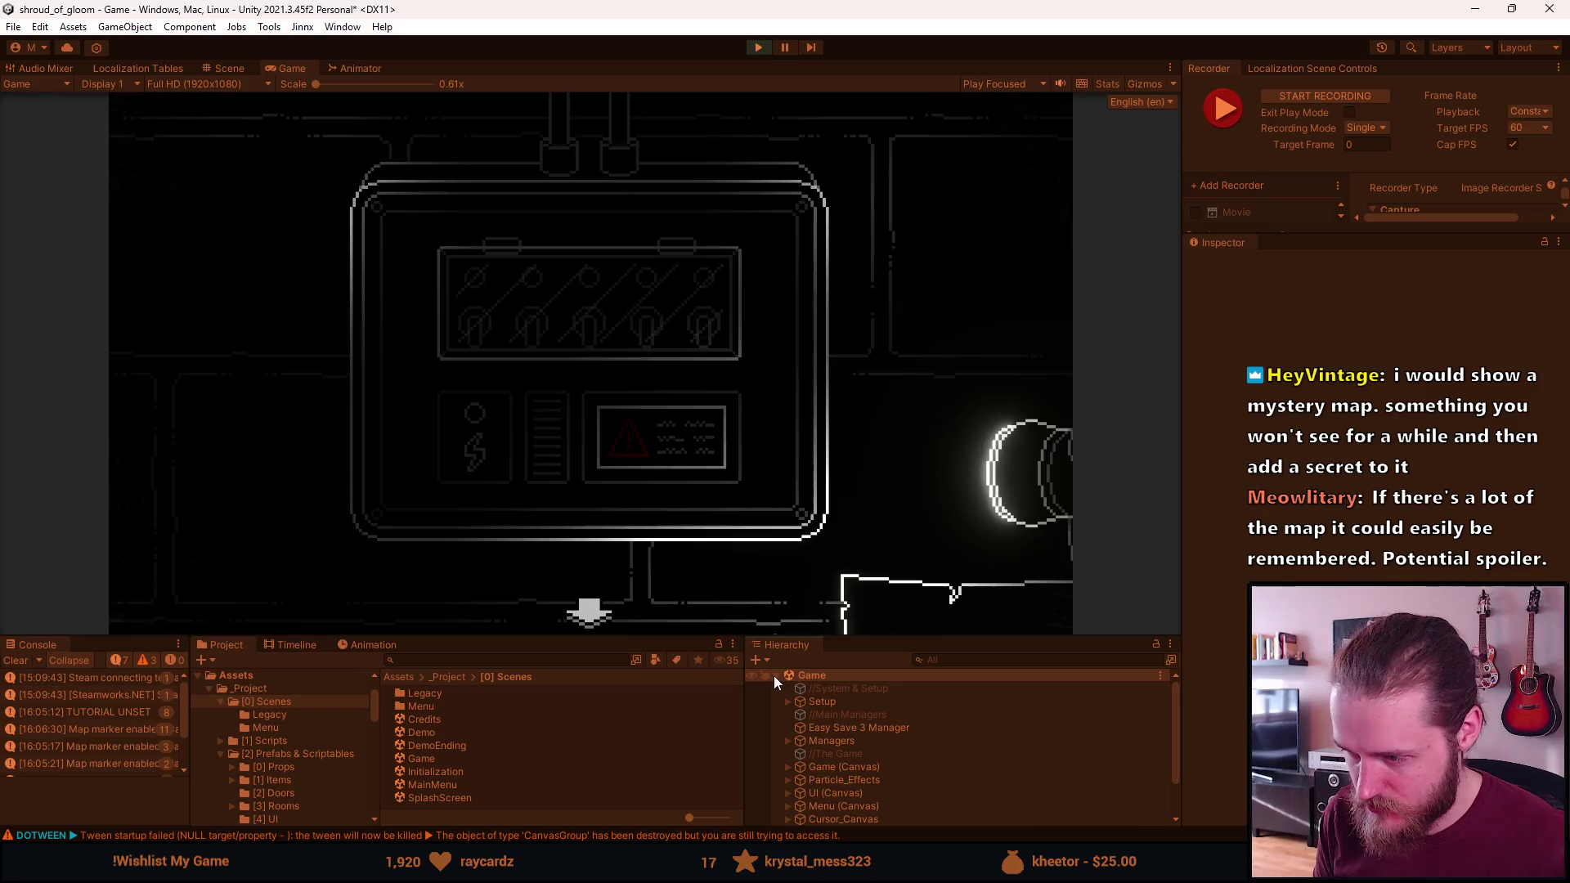
scroll(792, 740, down, 2)
click(788, 717)
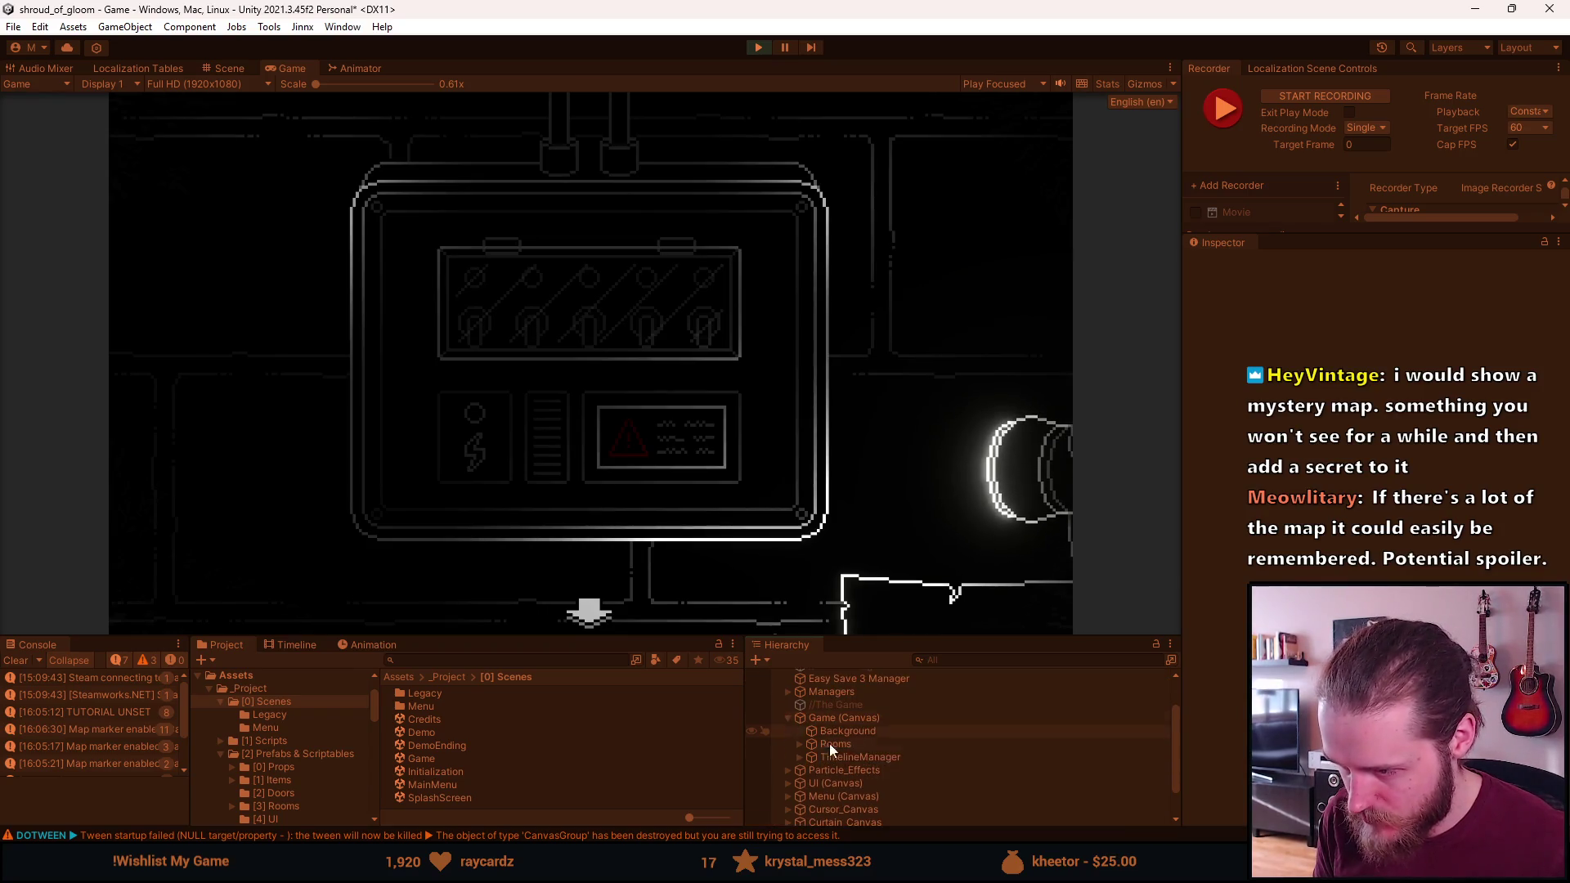
click(799, 744)
Expand Outside_Garage > Switches_Close_Up, select BackButton, and restore the Game view size
scroll(818, 750, down, 3)
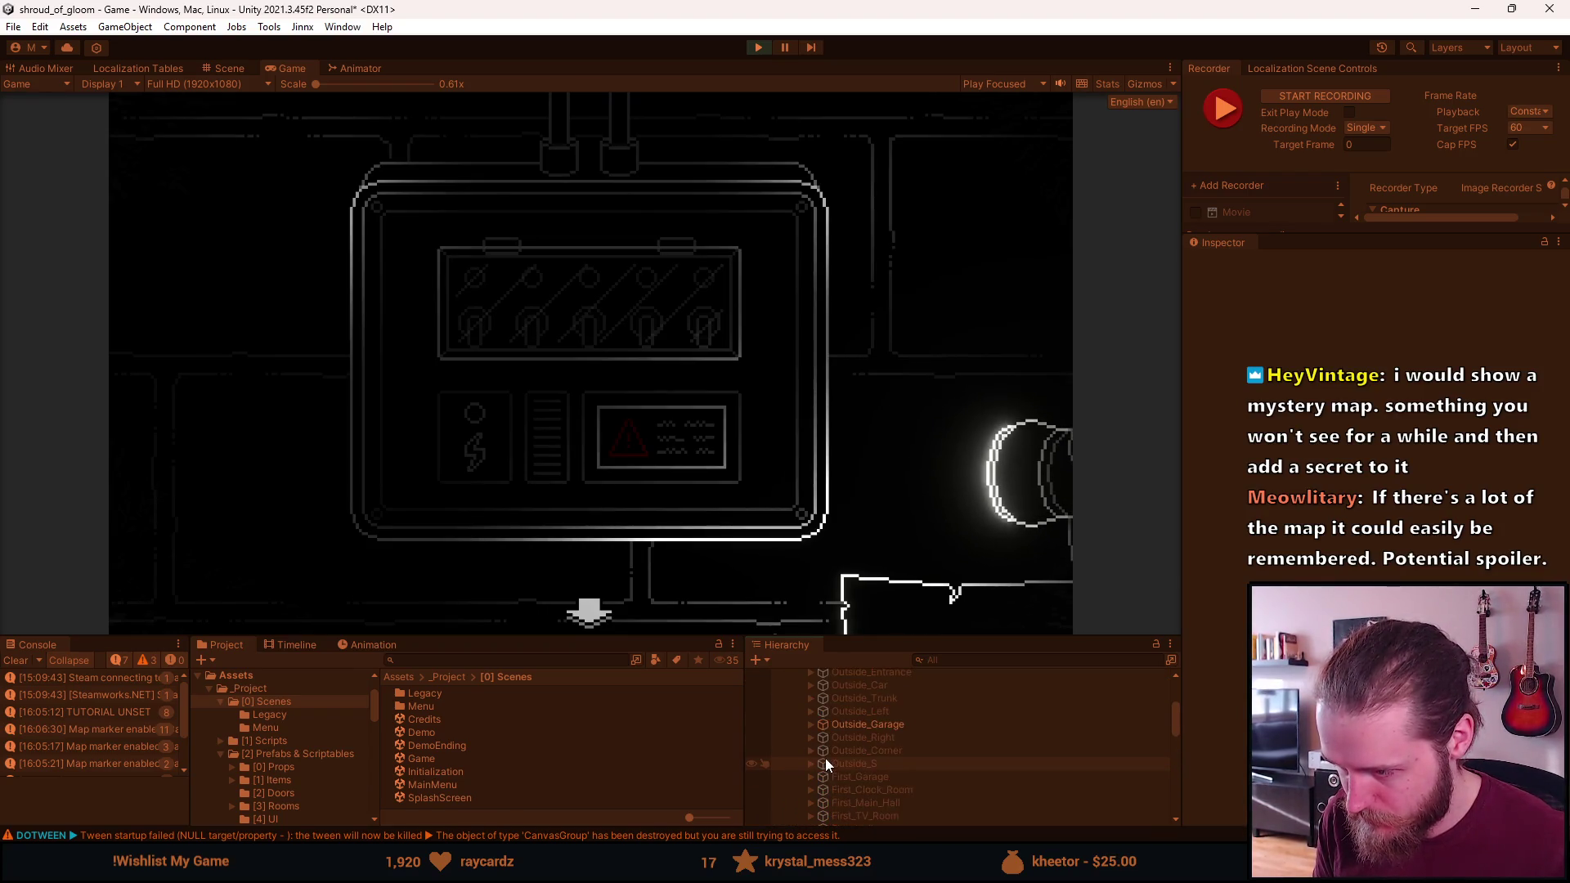
click(811, 725)
scroll(813, 734, down, 3)
click(822, 763)
scroll(840, 764, down, 3)
click(886, 730)
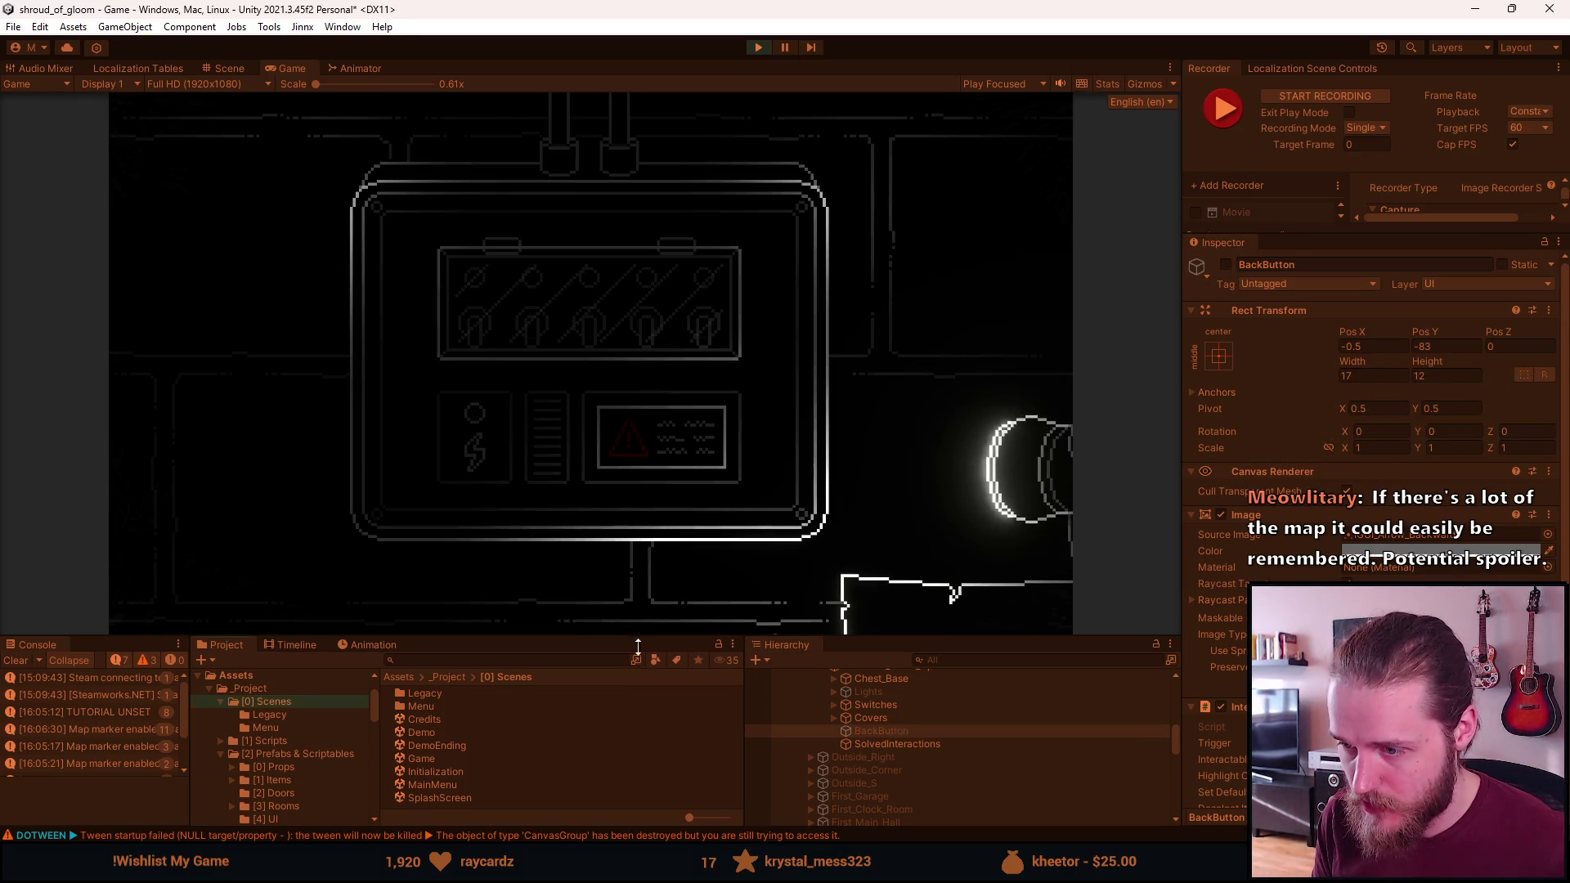
drag(635, 635, 634, 746)
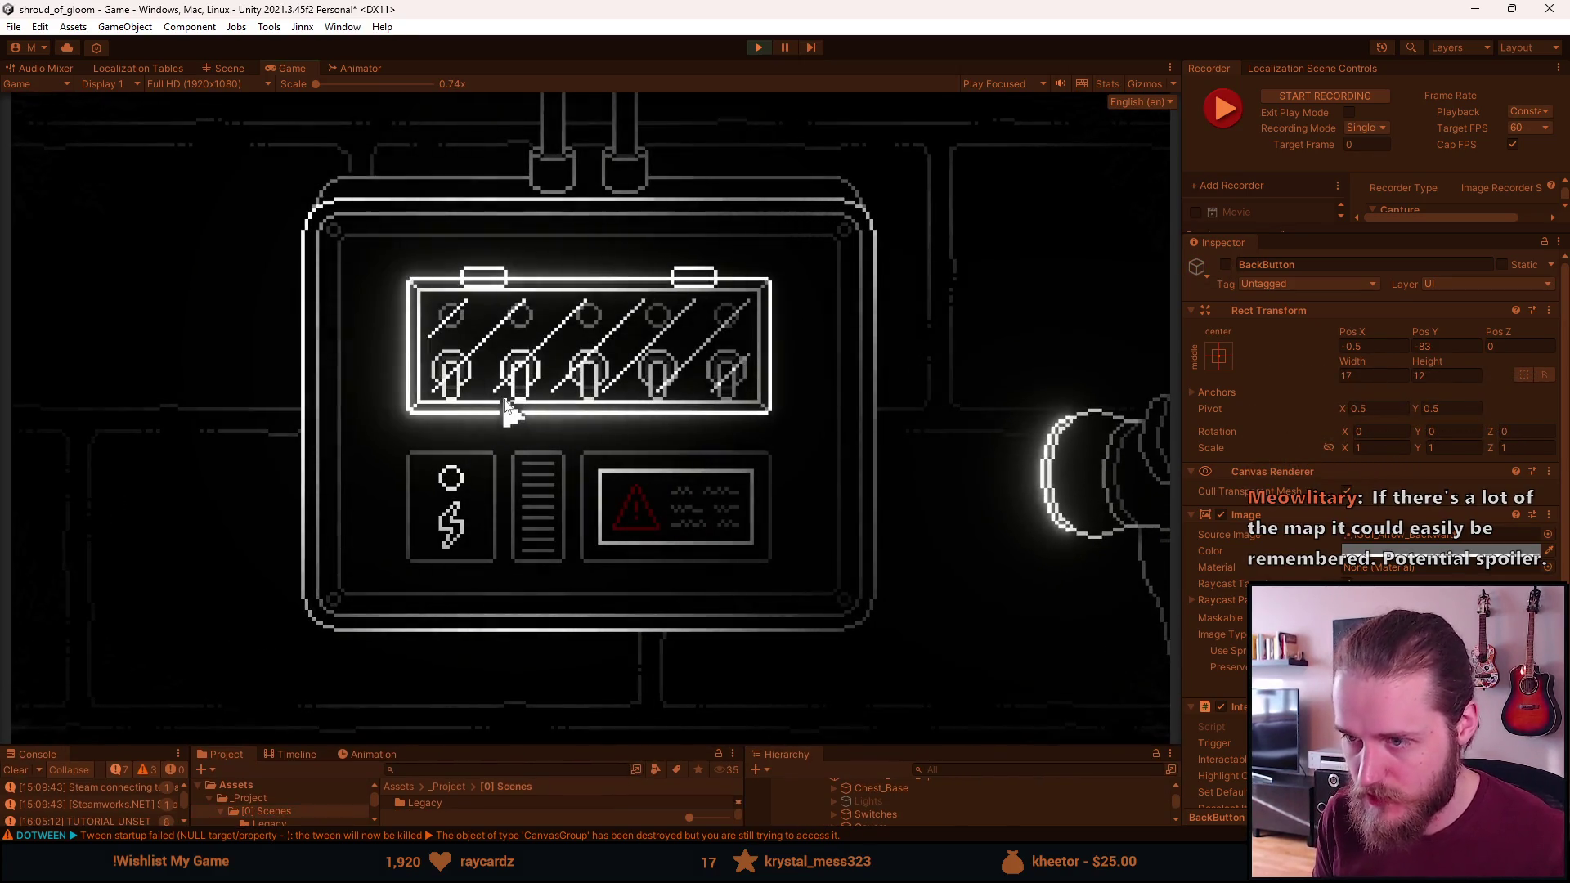
Try the unpowered garage switch panel, then open the developer tools to teleport to Basement_Hall_North
click(500, 406)
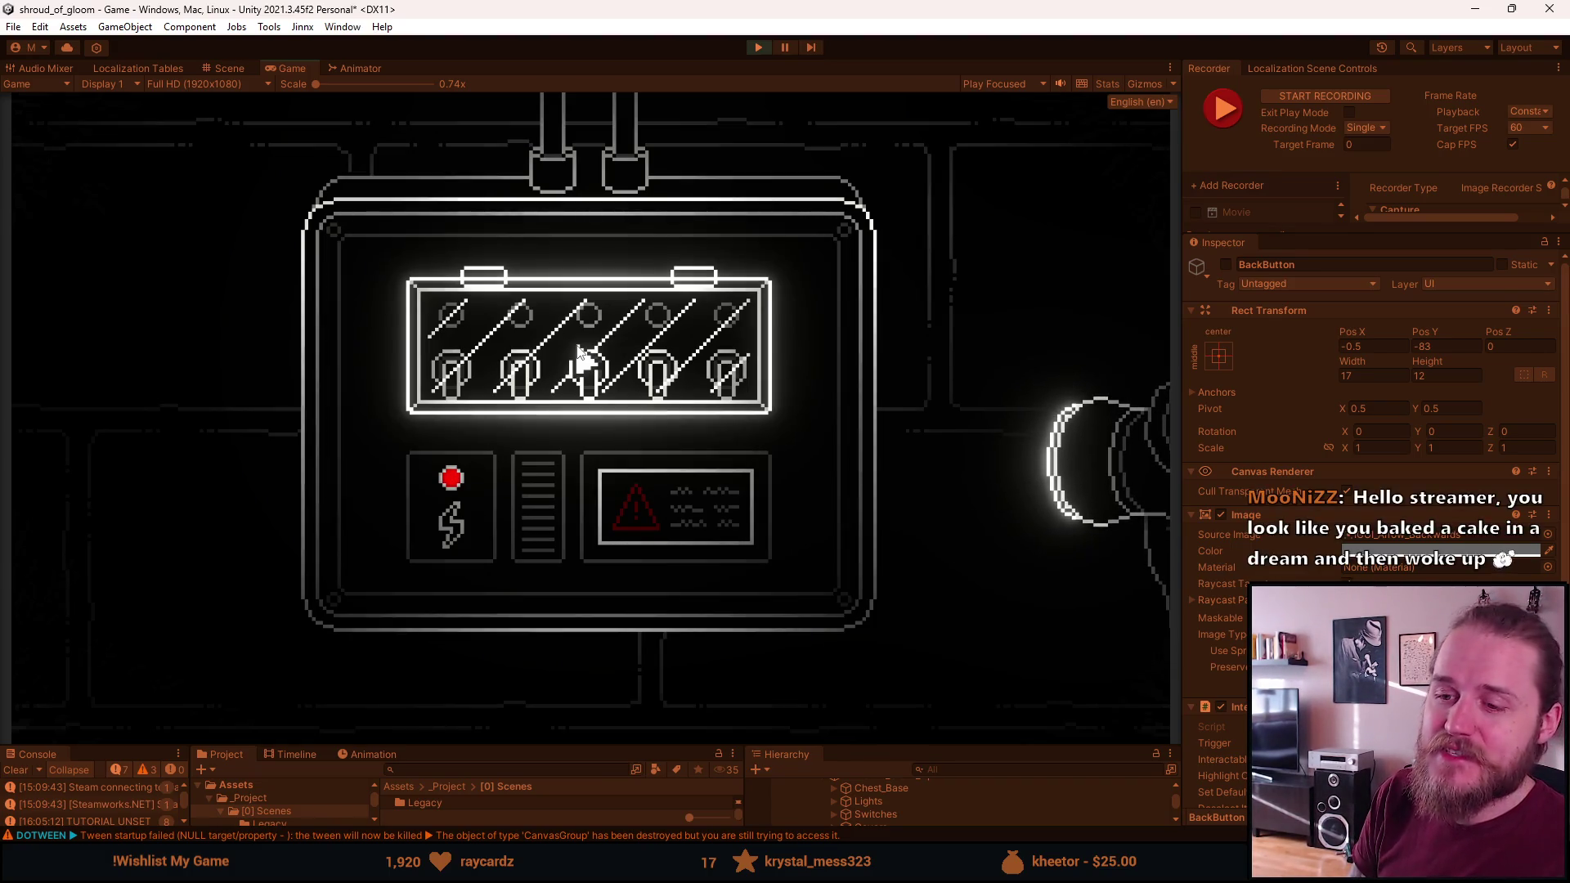
key(F1)
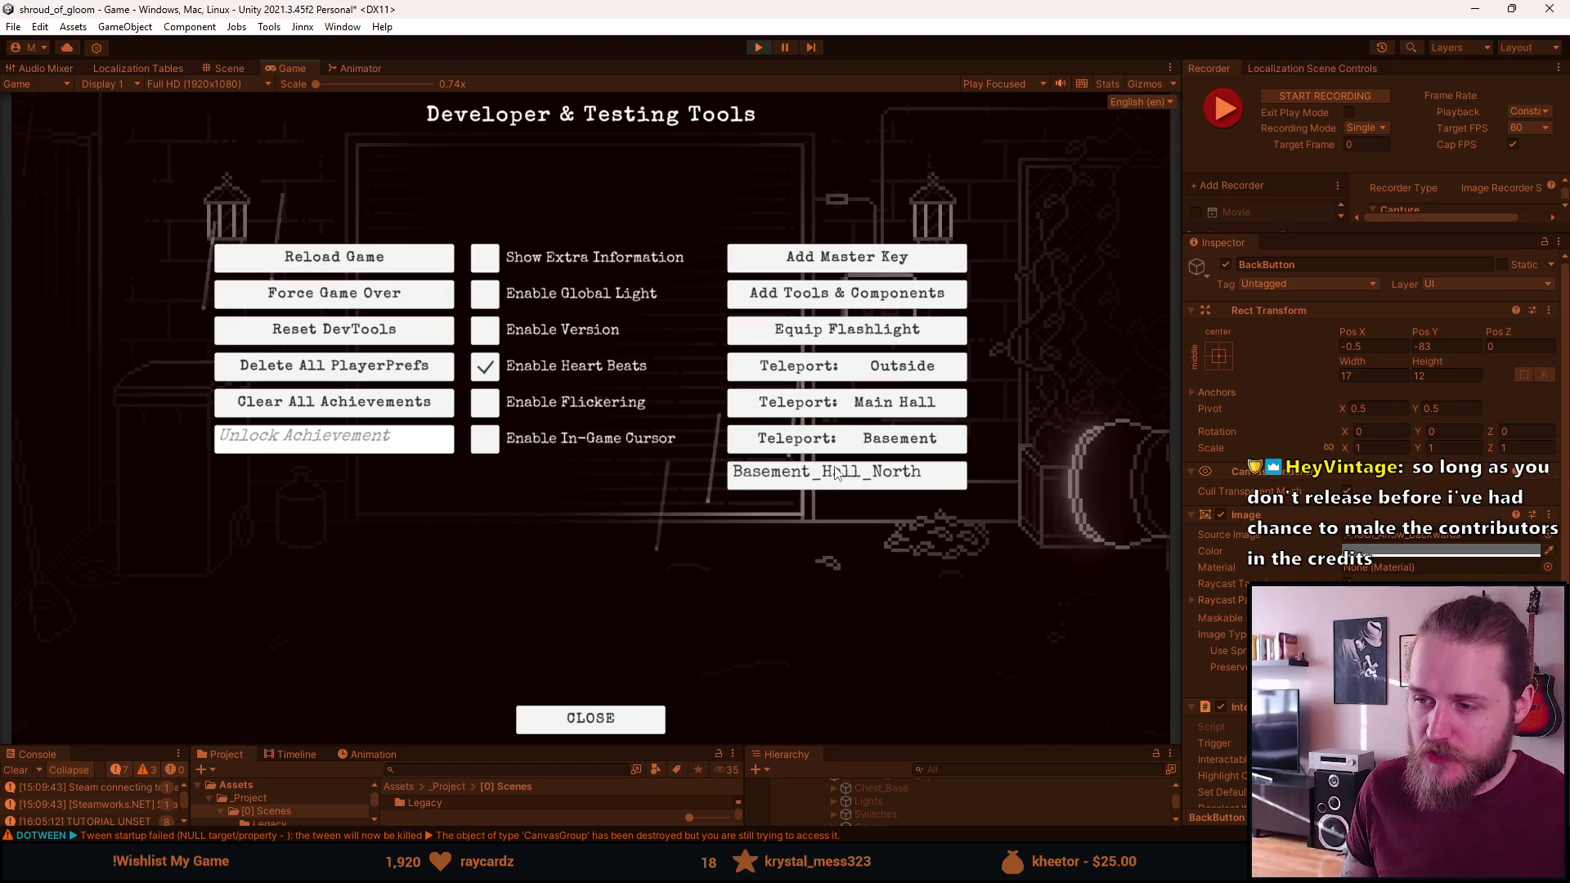
Confirm the Basement_Hall_North teleport to arrive in the dark hall with two candle alcoves
key(Return)
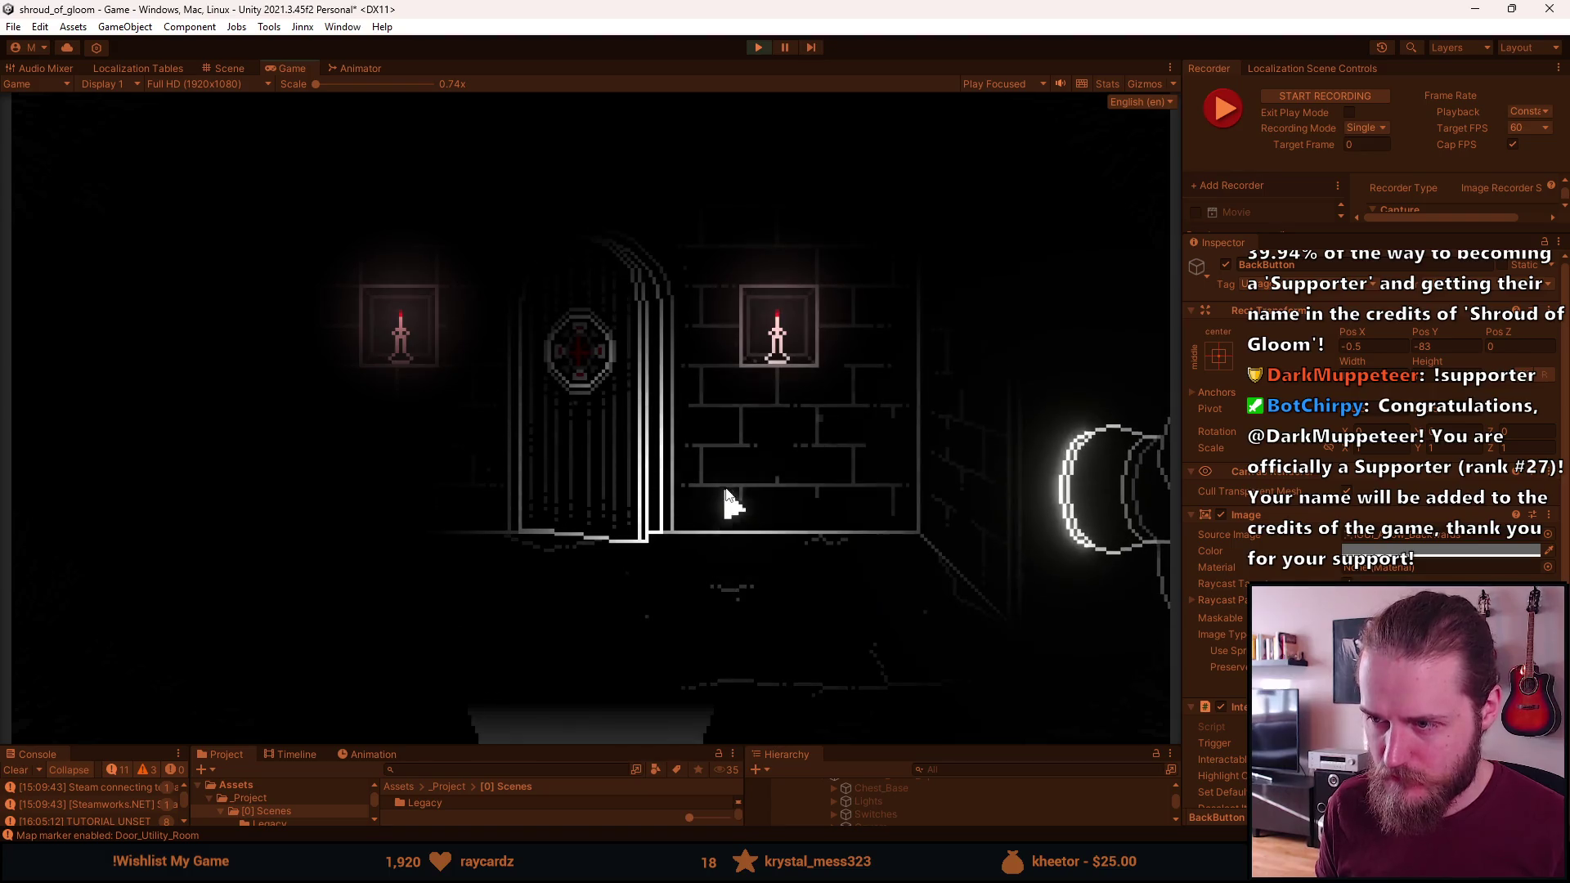
Walk toward the arched door and turn to the neighbouring wall to preview the basement lighting
key(F1)
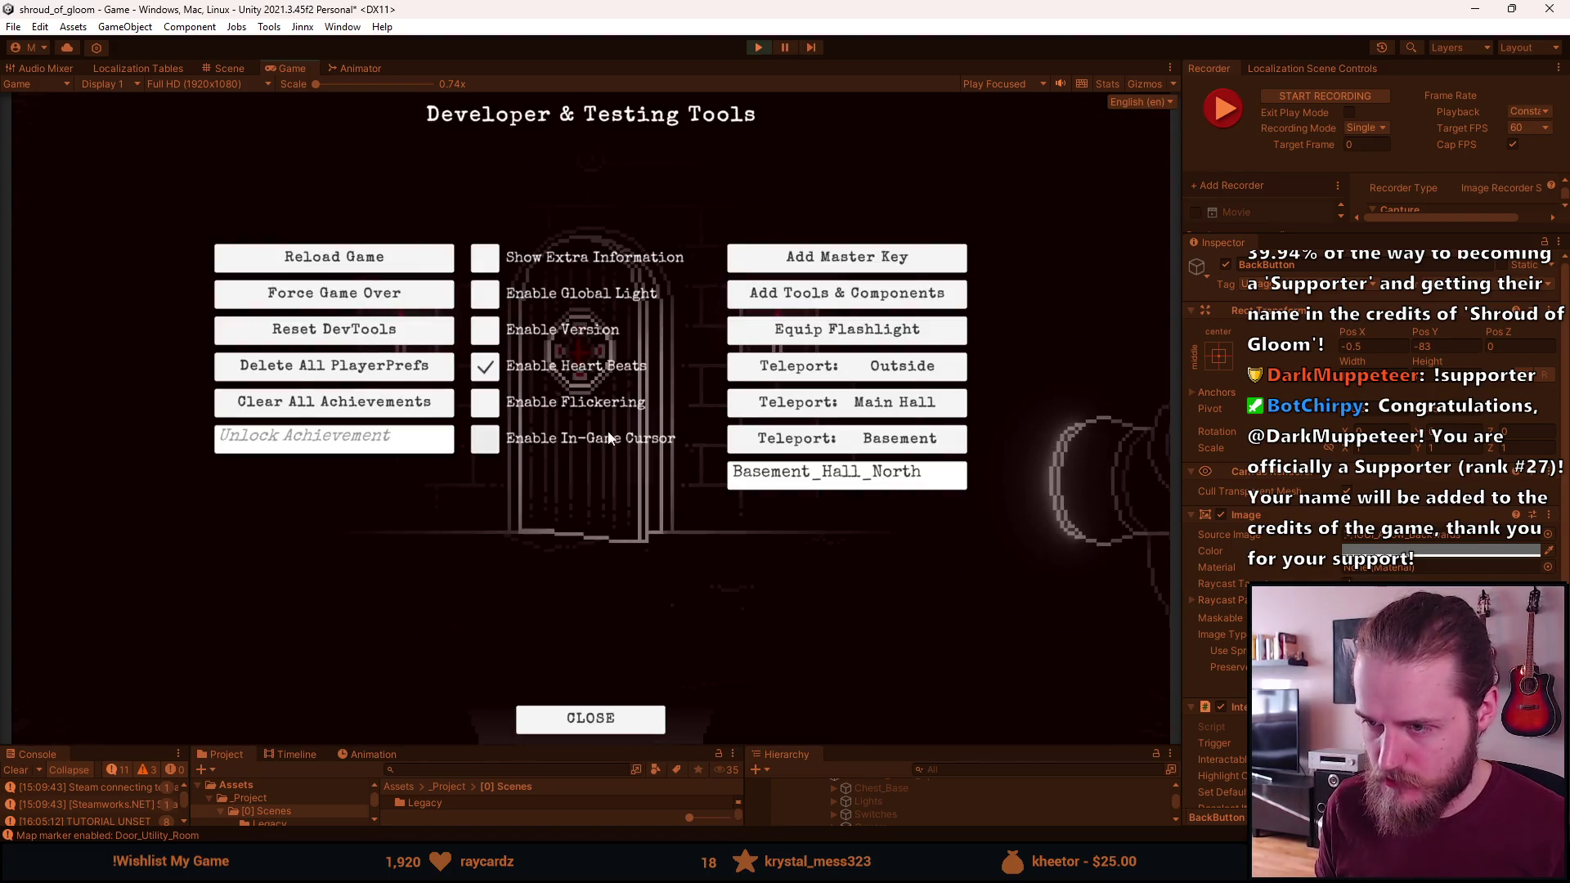
key(F1)
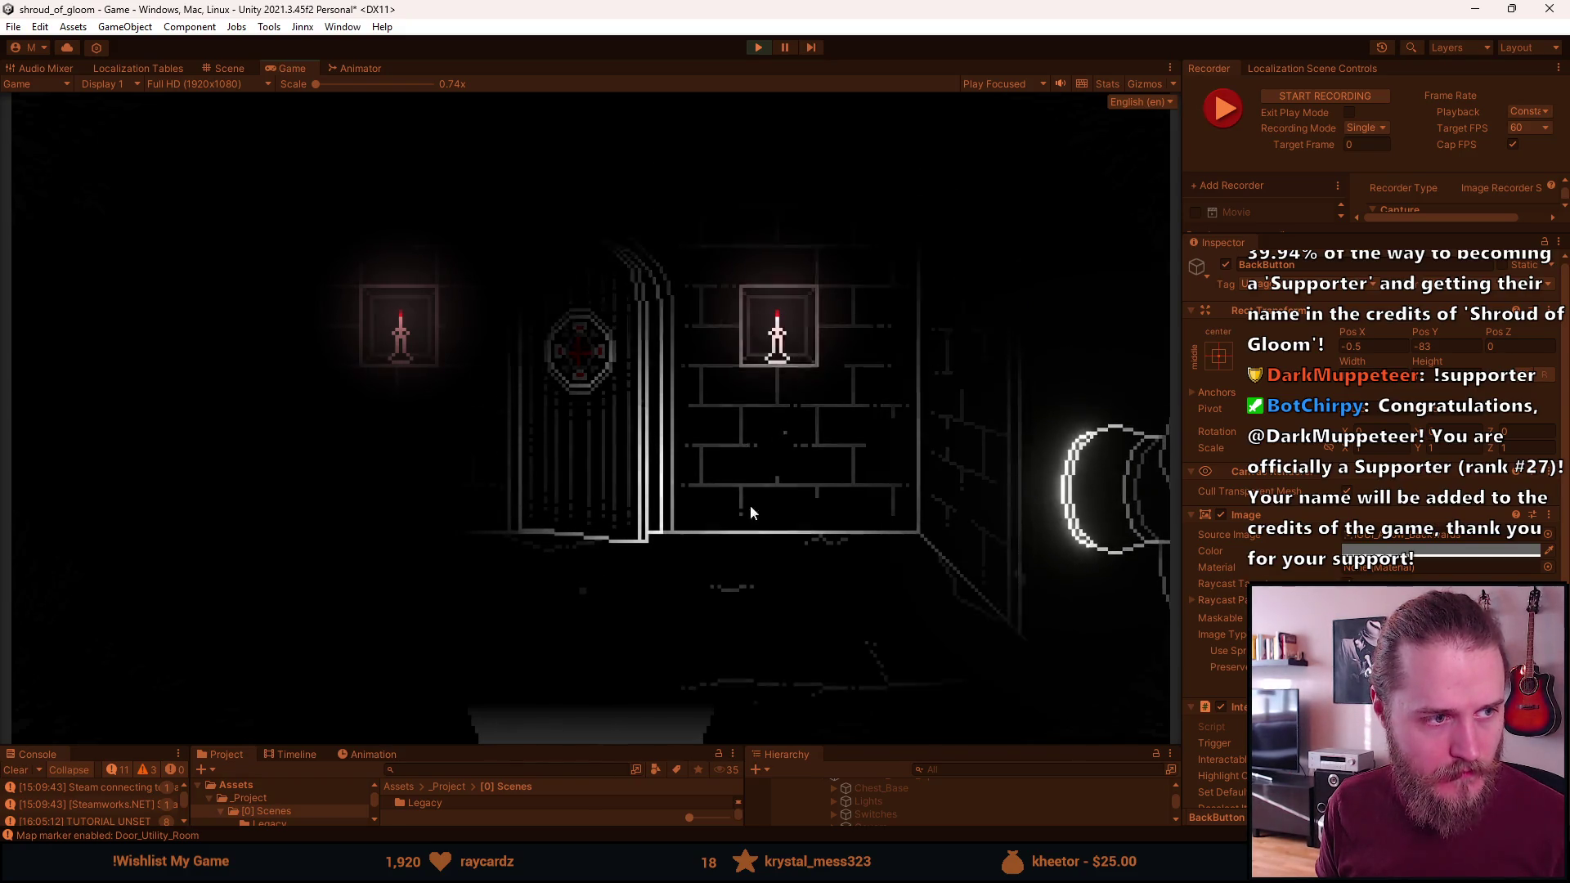
key(w)
key(q)
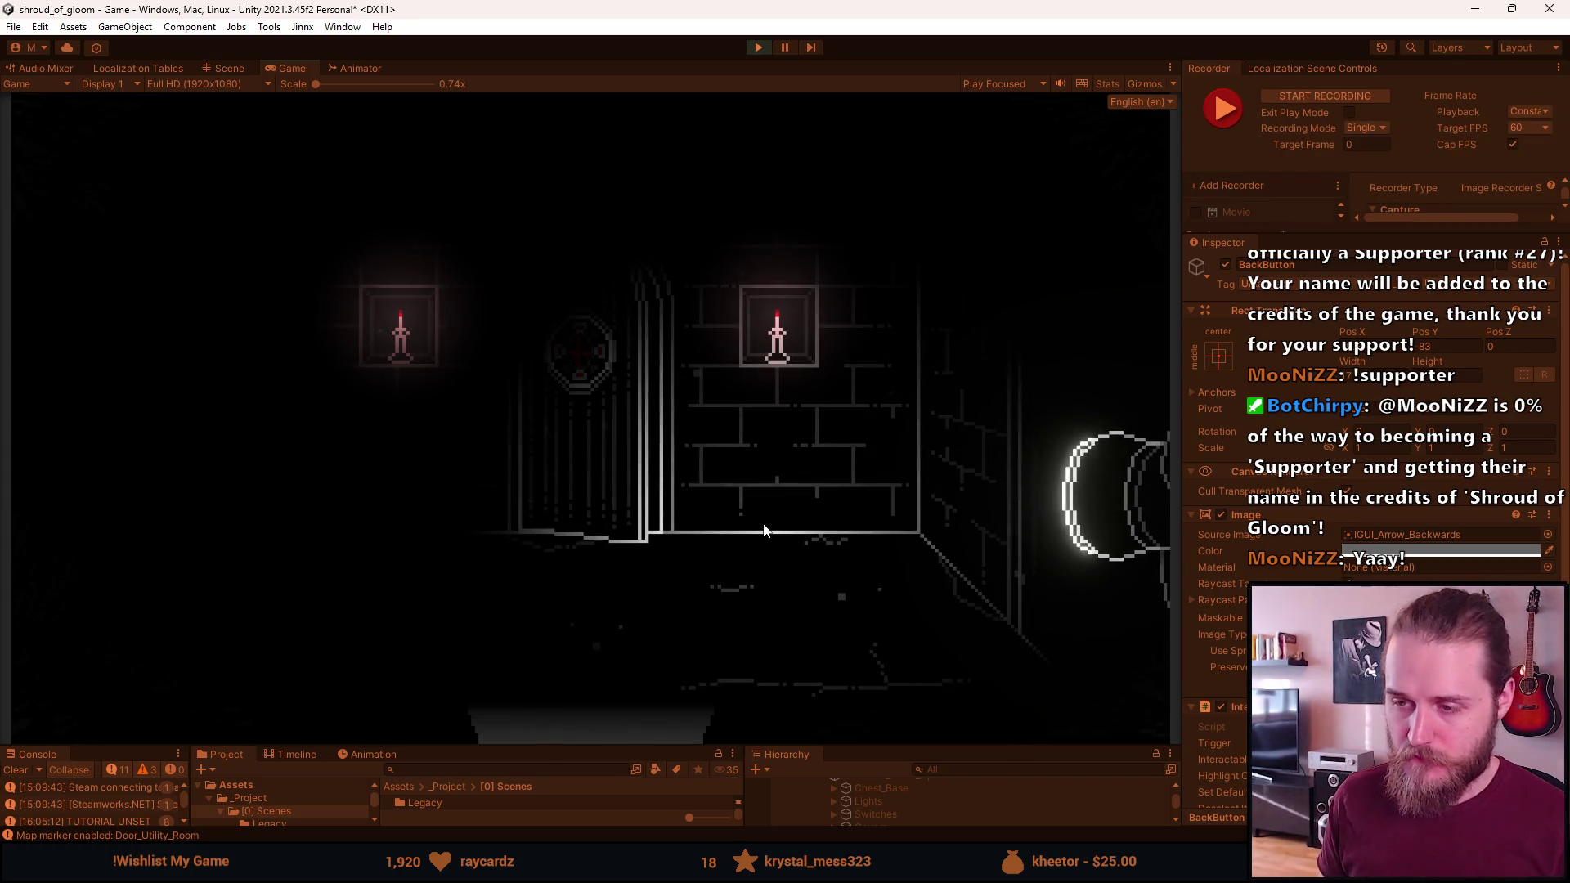
key(F1)
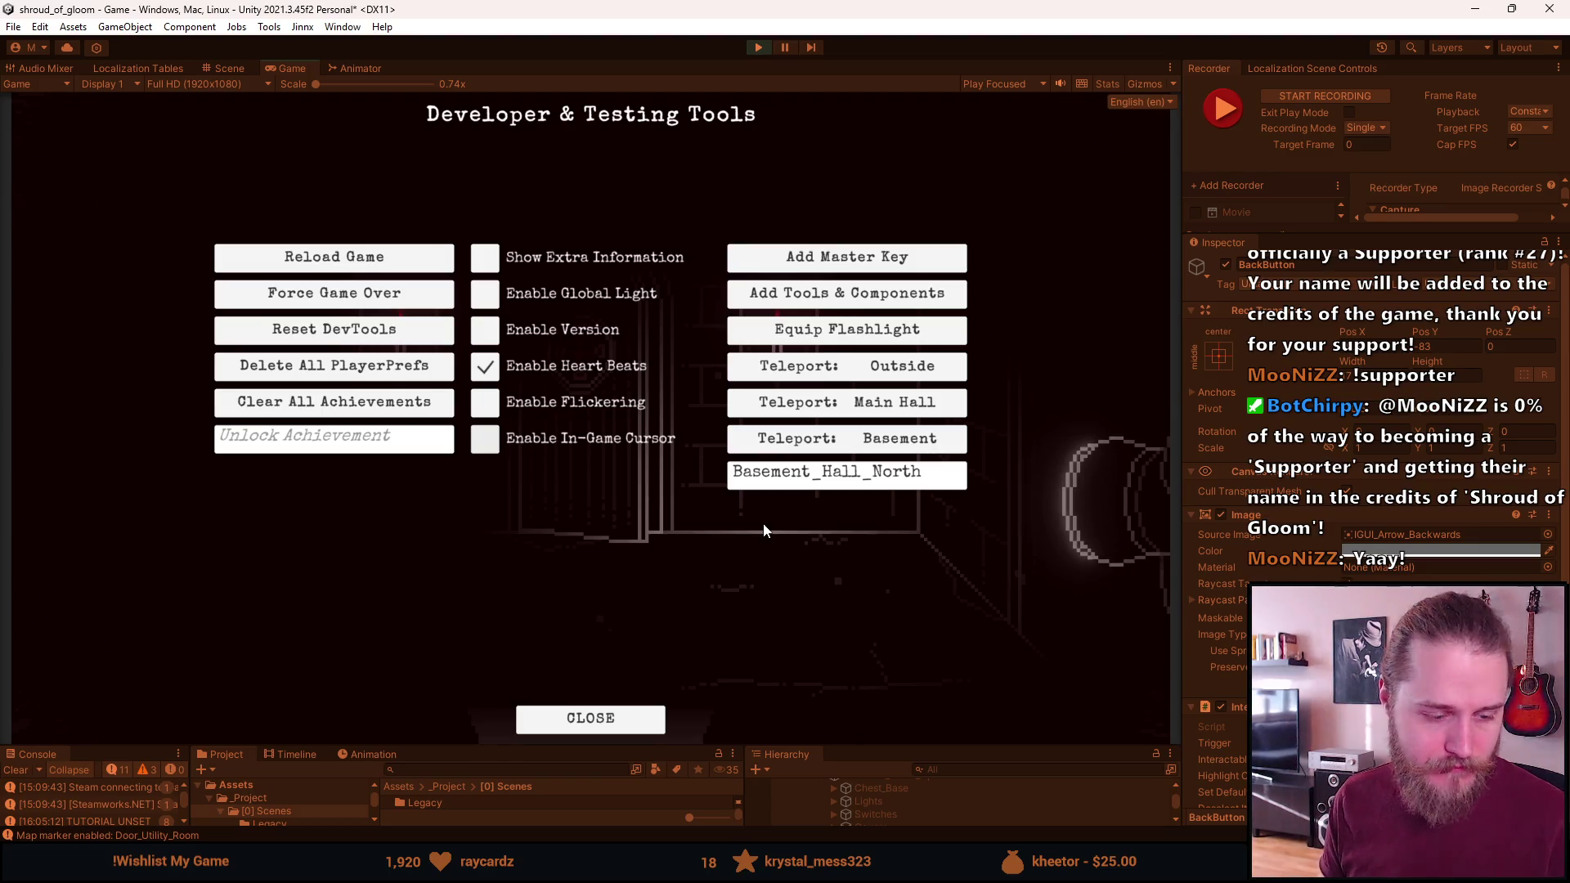
key(alt+Tab)
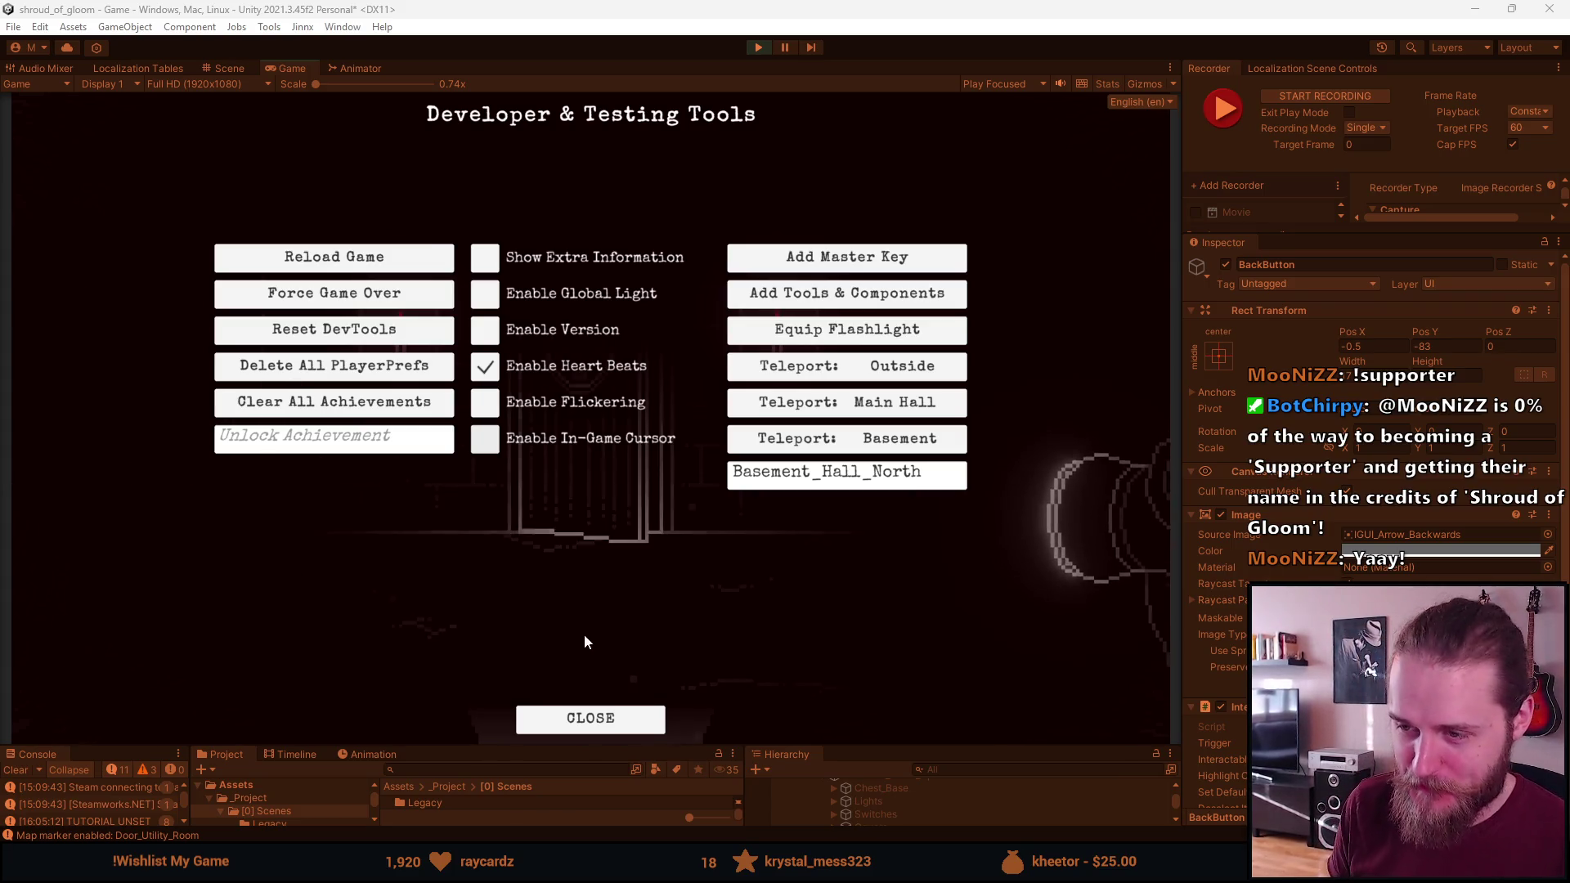
Inspect the next wall section, reopen the developer tools, and bring Notion's screenshots checklist to the front
click(535, 717)
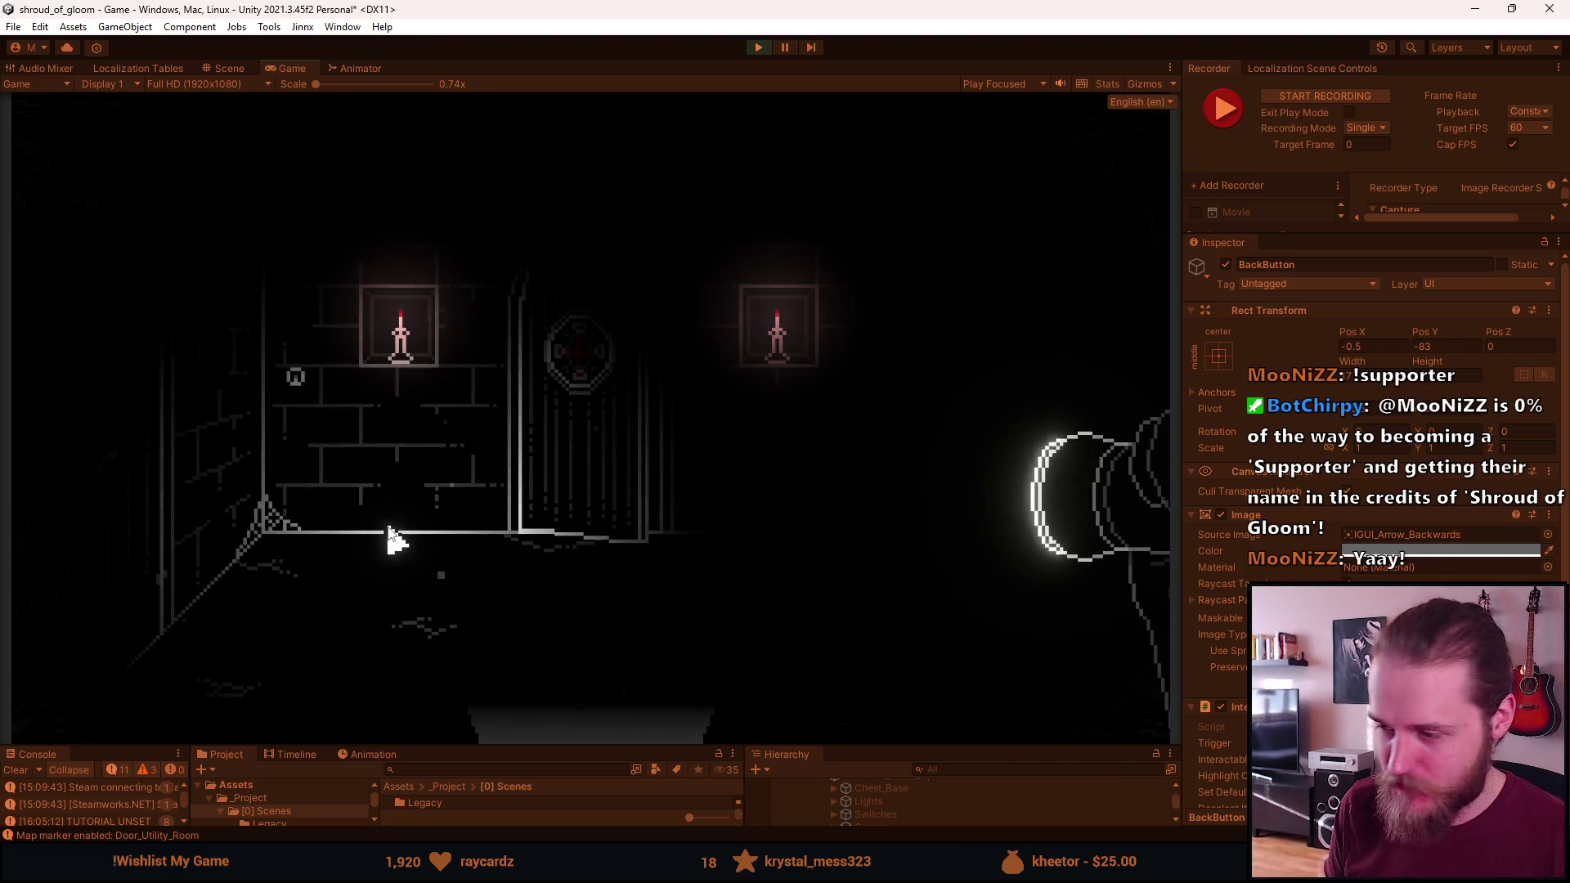
key(d)
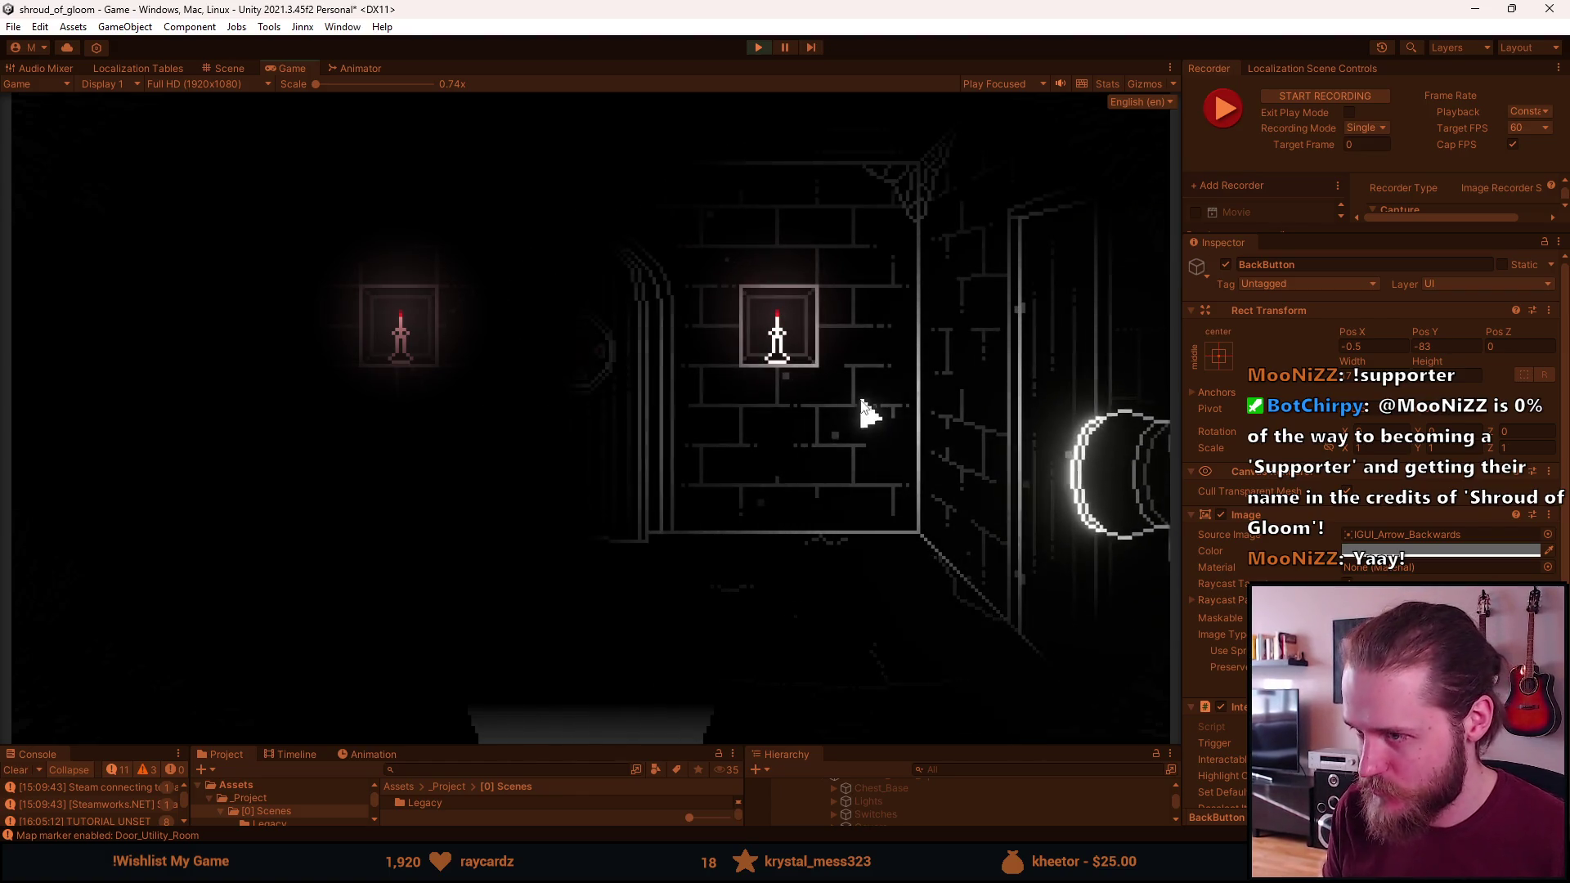
key(grave)
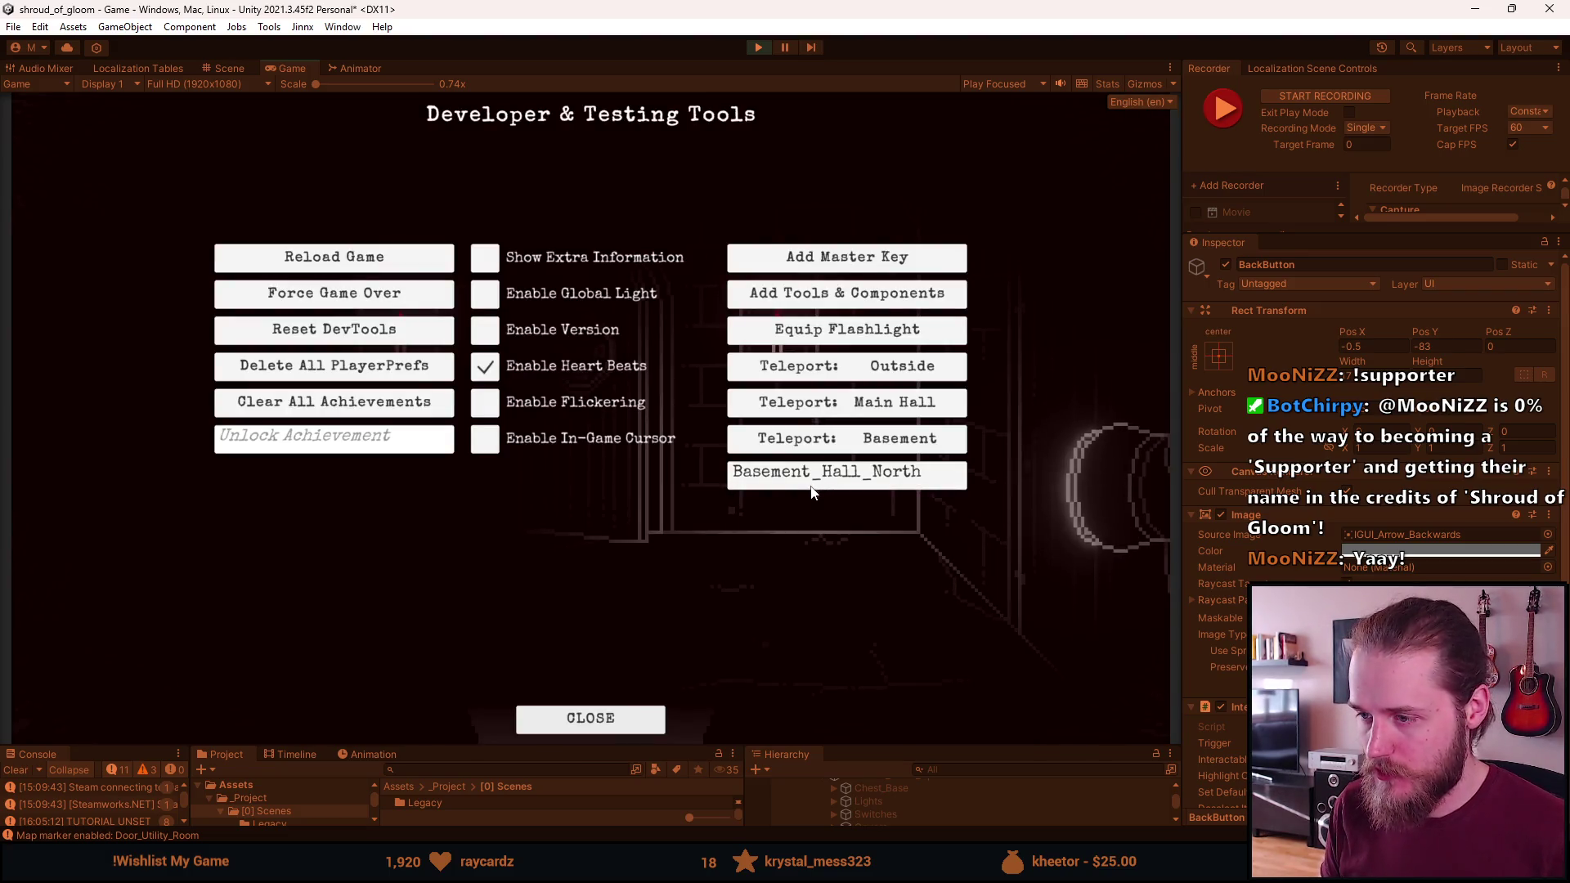
mouse_move(589, 867)
click(646, 820)
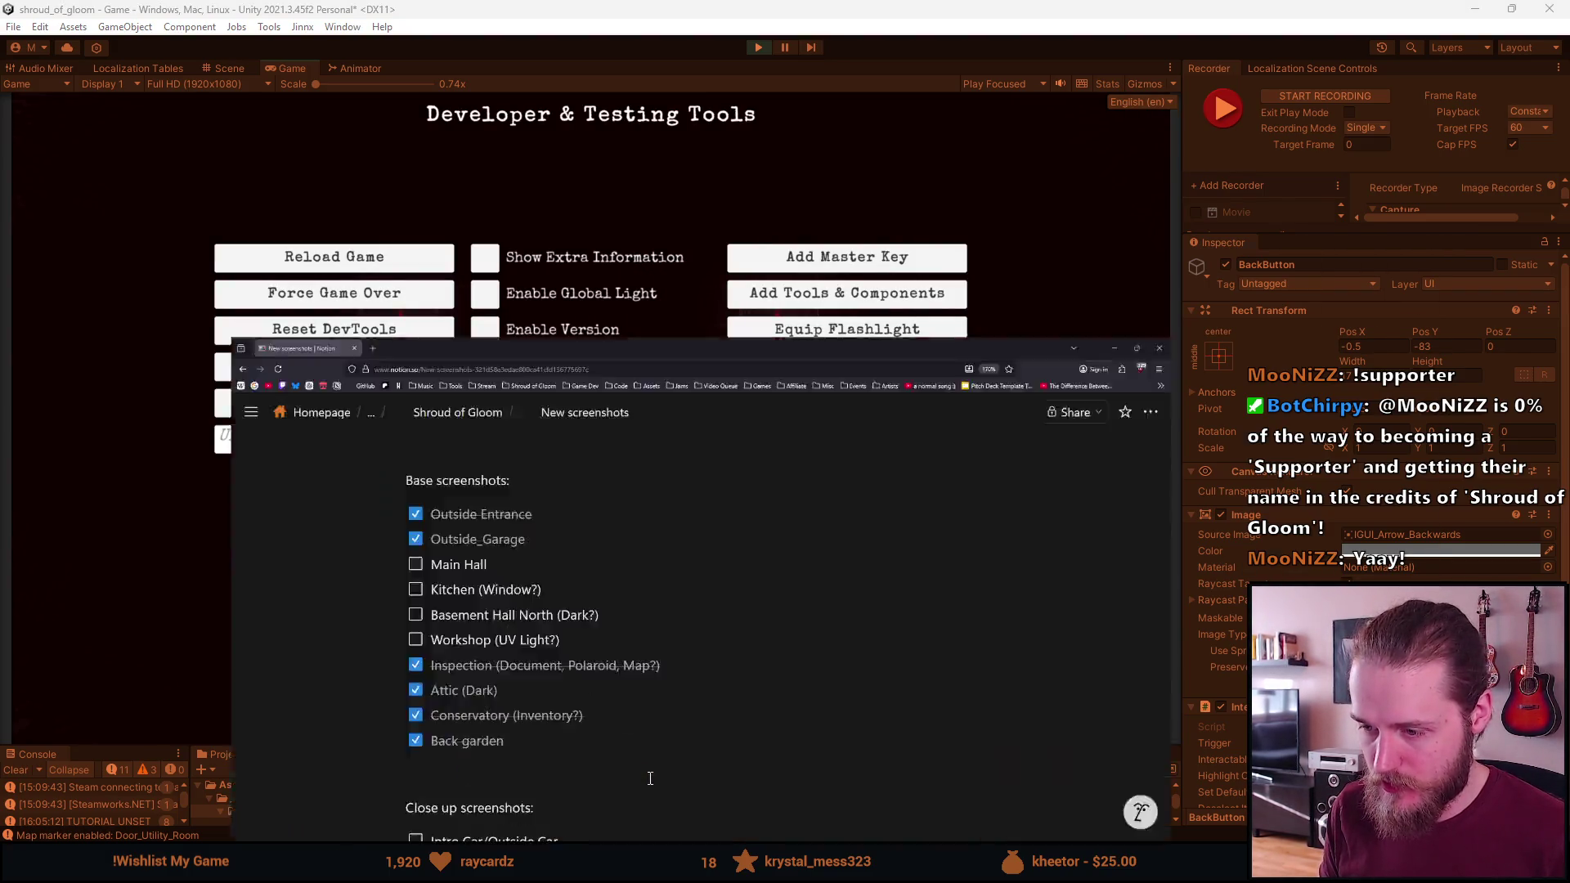
Tick off Basement Hall North (Dark?) in the Notion New screenshots checklist
scroll(270, 503, down, 5)
mouse_move(769, 7)
mouse_down()
mouse_move(763, 399)
mouse_move(749, 434)
mouse_move(749, 2)
mouse_up()
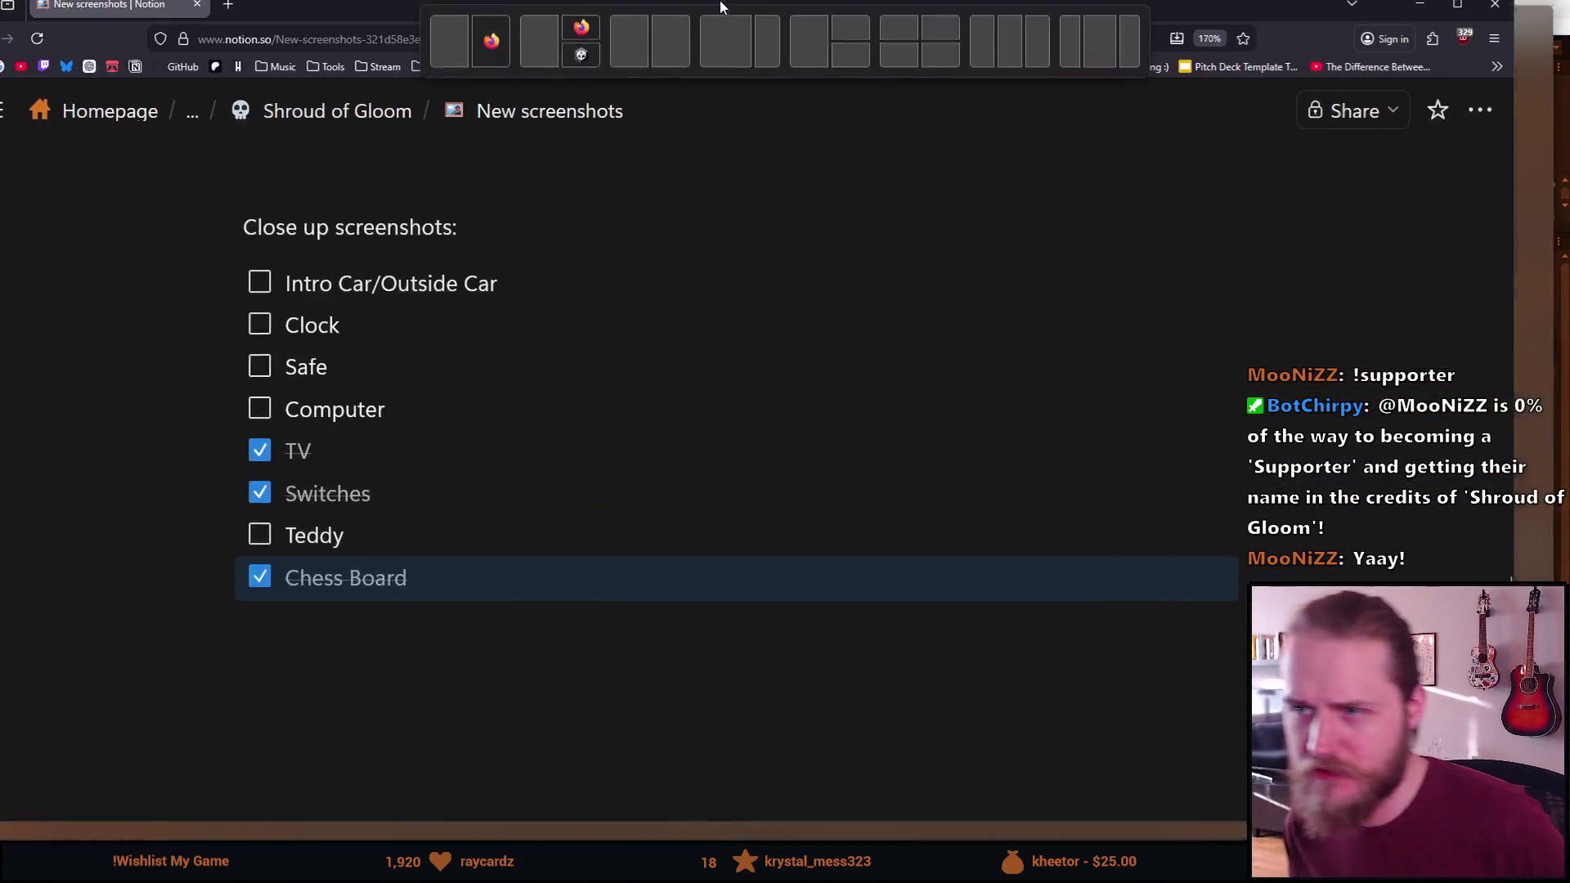
scroll(317, 546, up, 5)
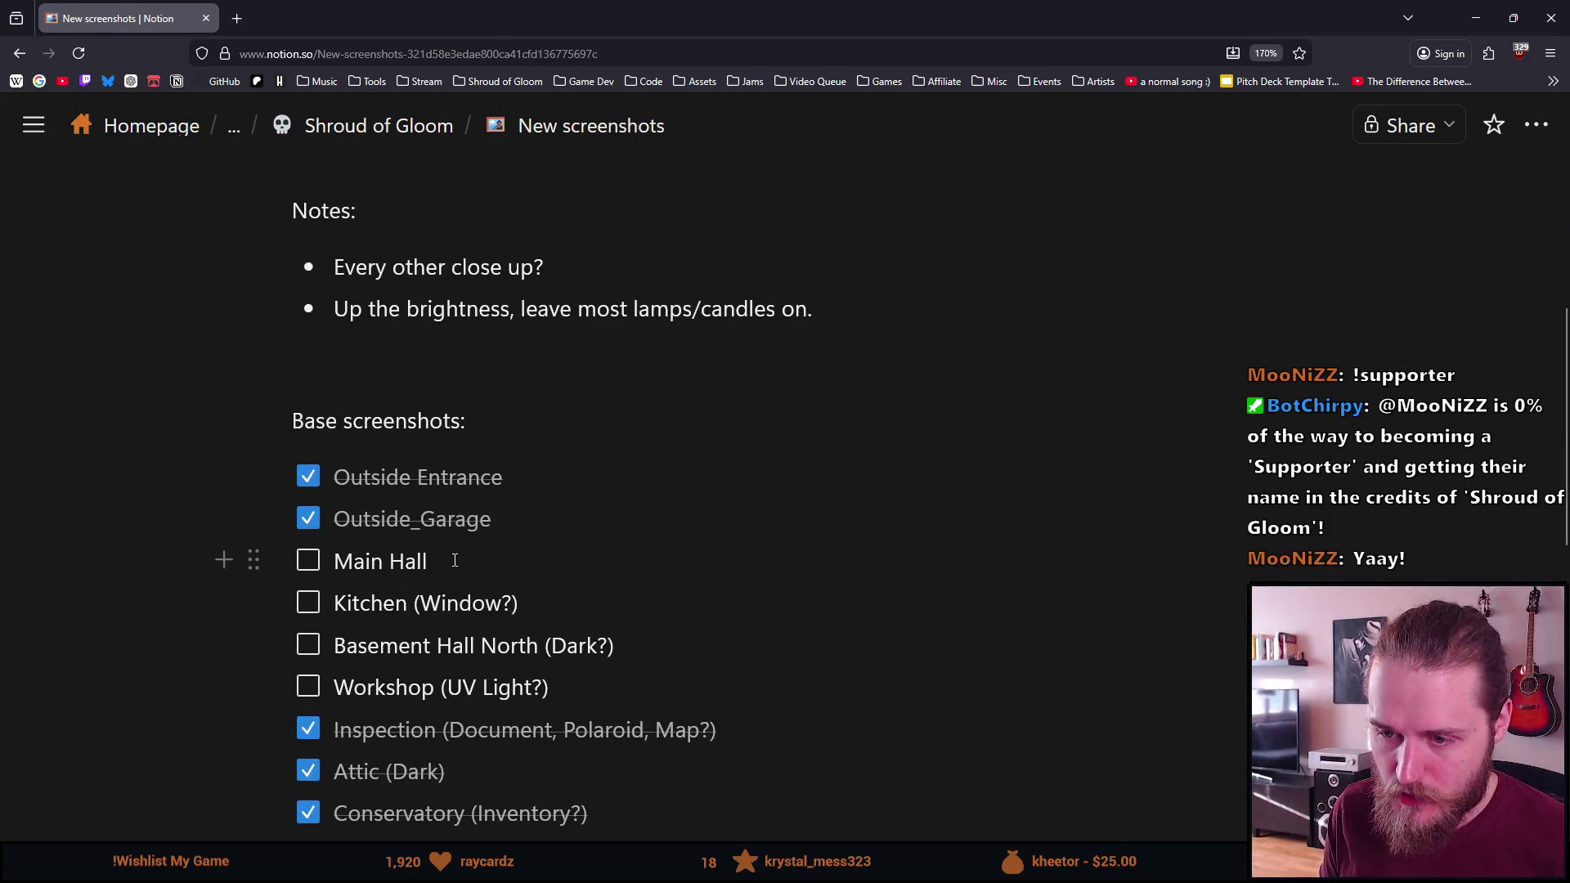
scroll(317, 550, down, 2)
click(309, 466)
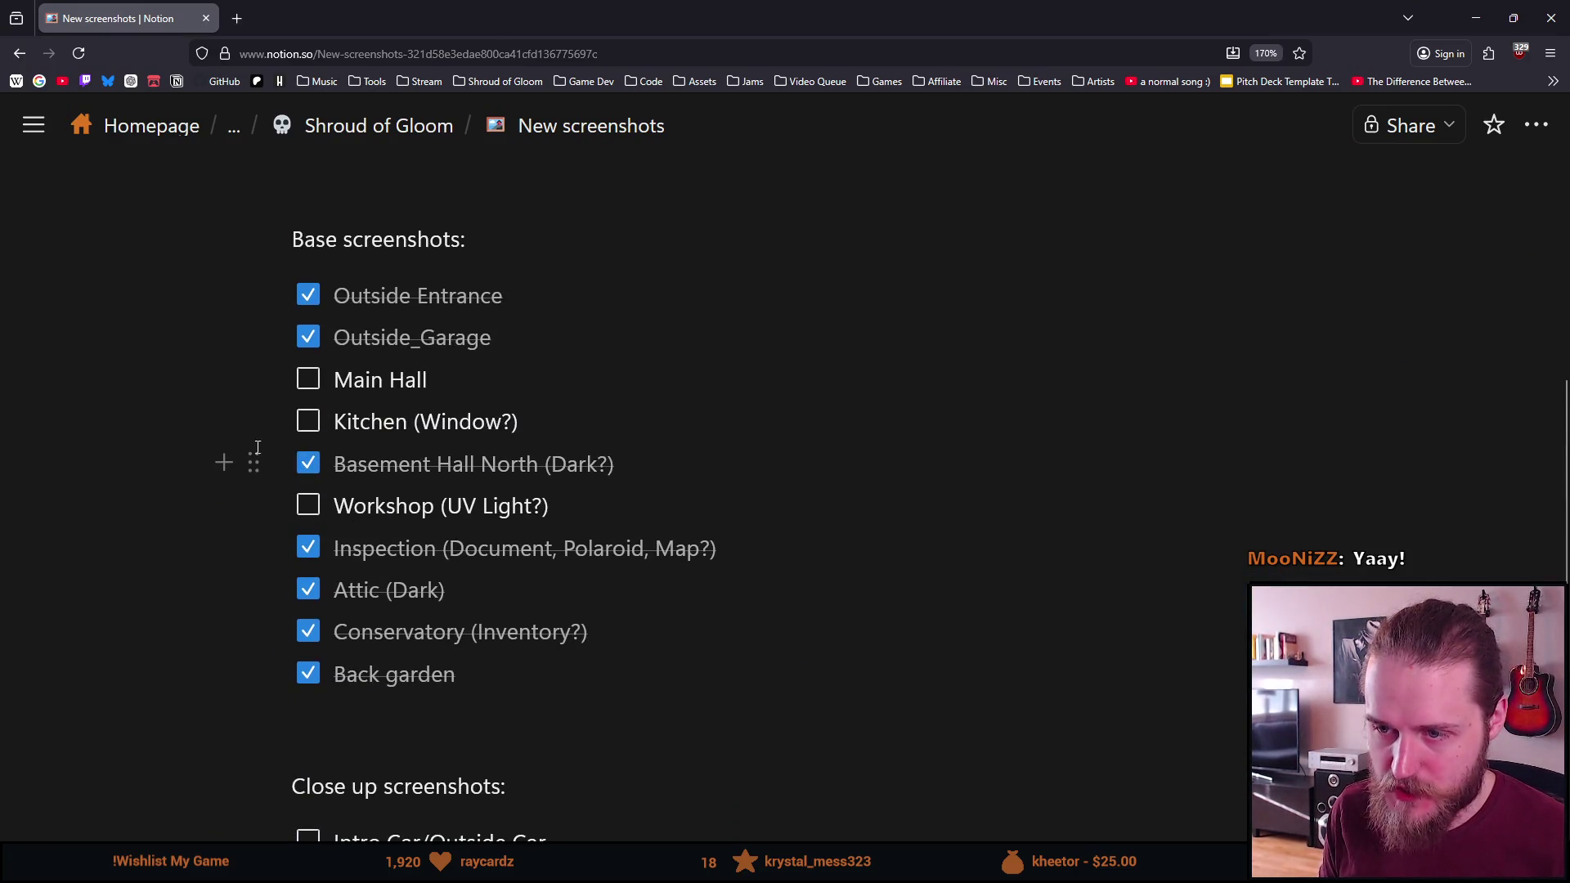
Scroll through the rest of the checklist and minimise the browser to return to Unity
scroll(148, 520, down, 2)
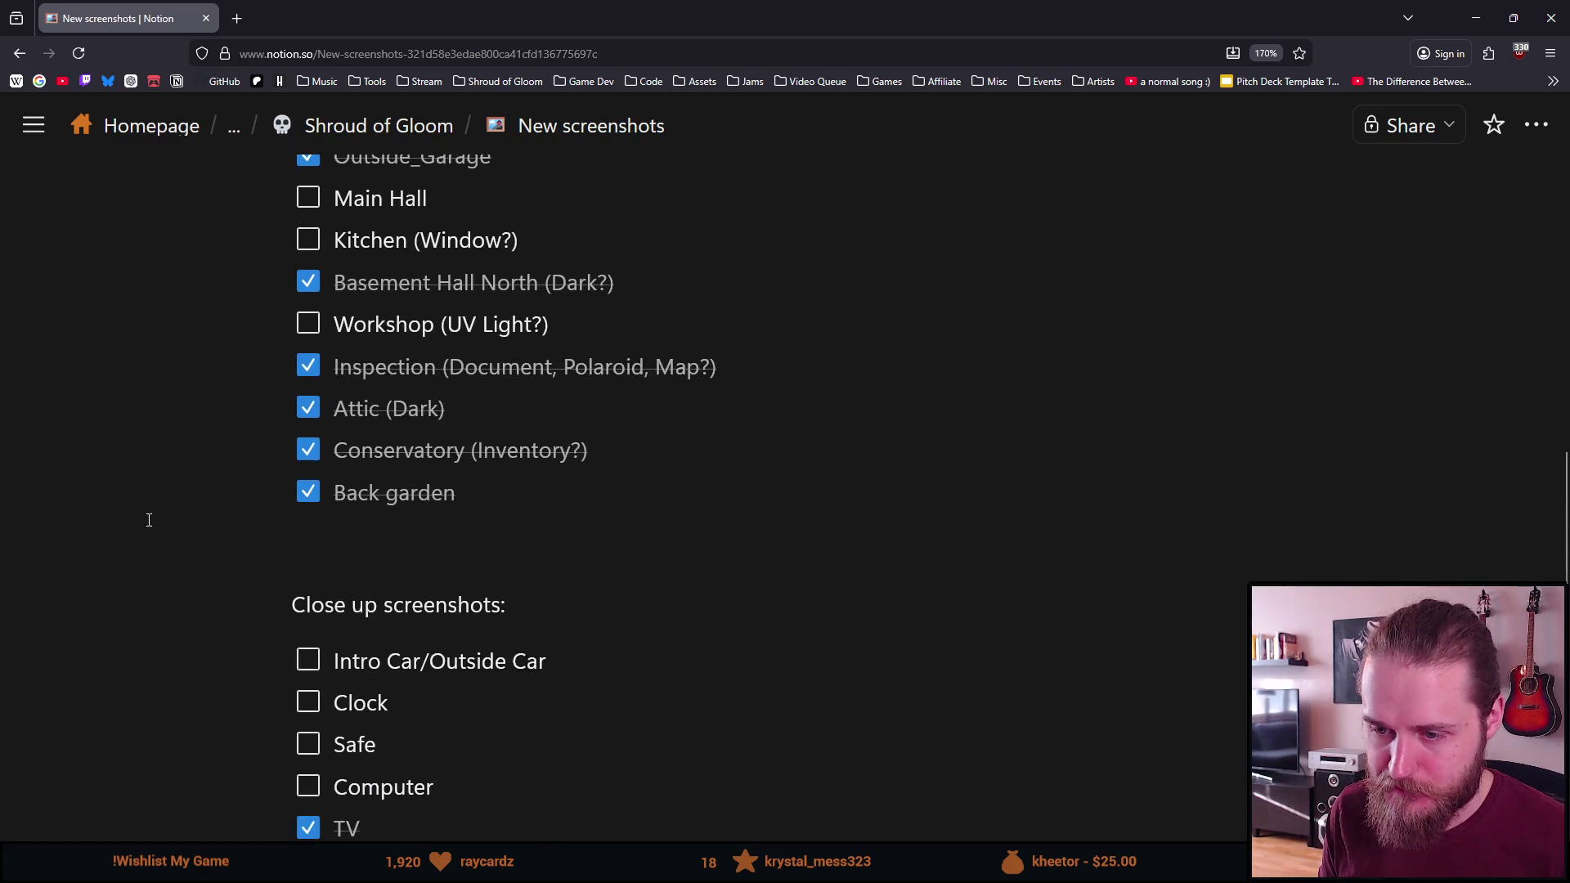
scroll(148, 520, down, 2)
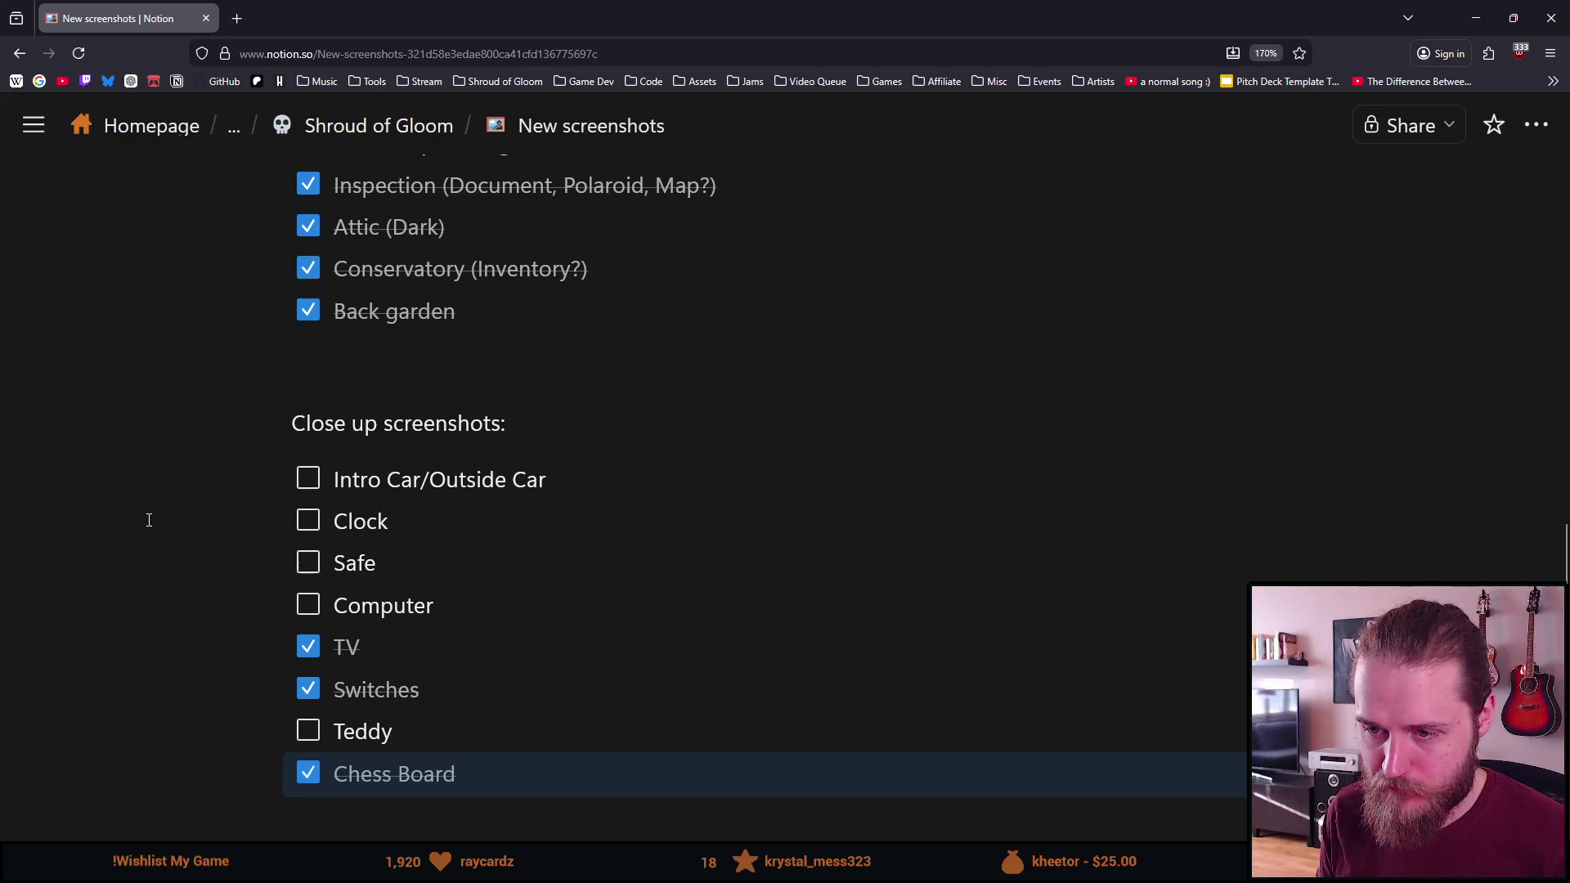
click(1482, 17)
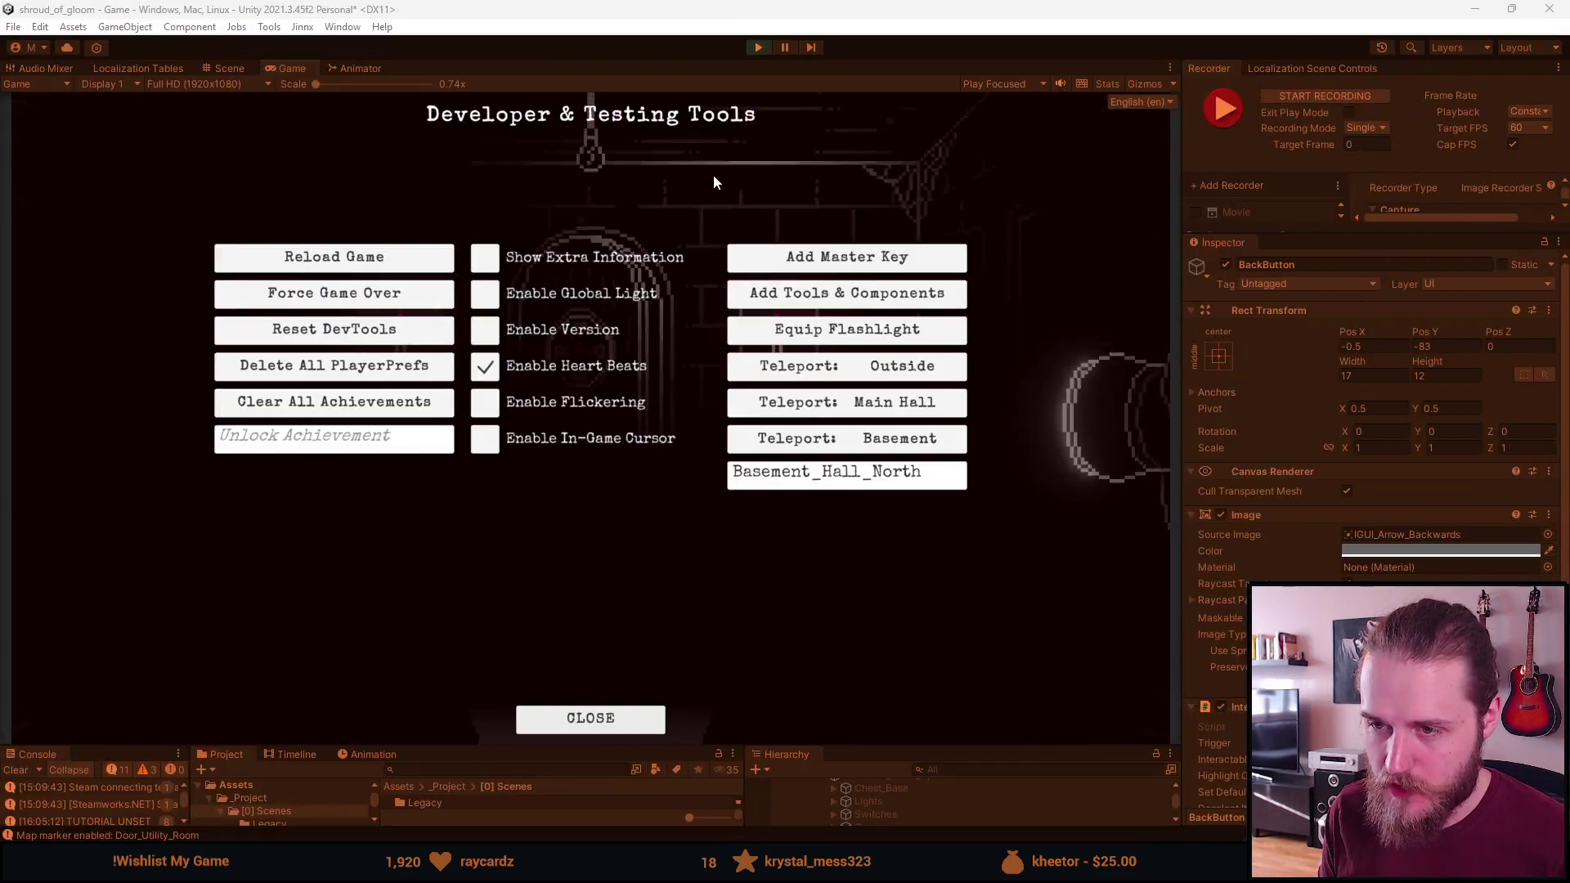
Close dev tools, Save & Quit the game, exit play mode, and make the bottom panels taller
click(597, 716)
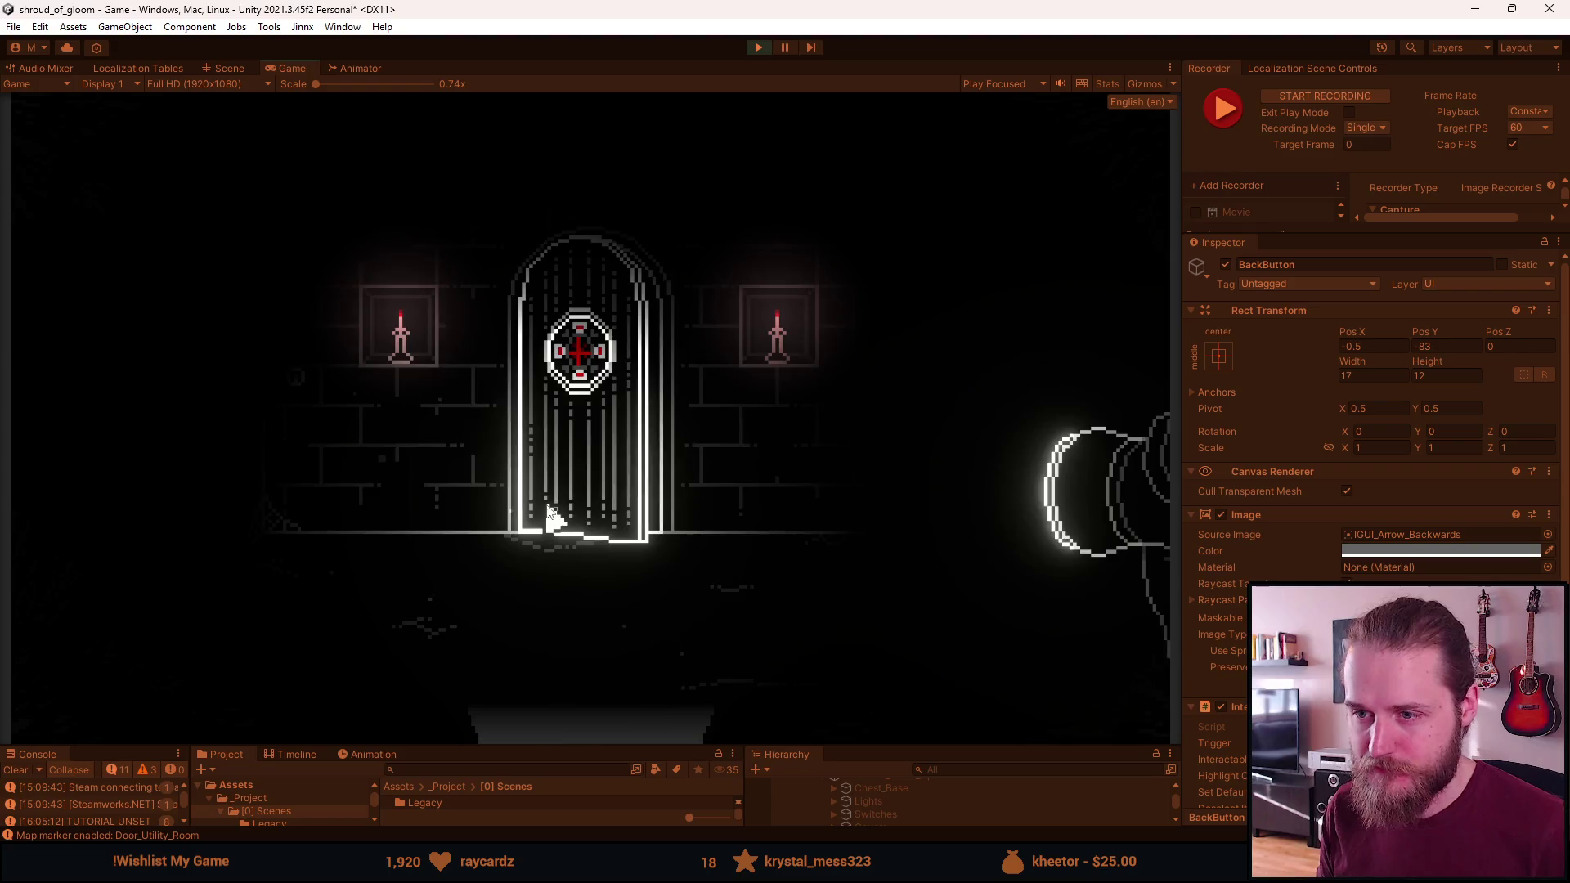
key(Escape)
click(566, 533)
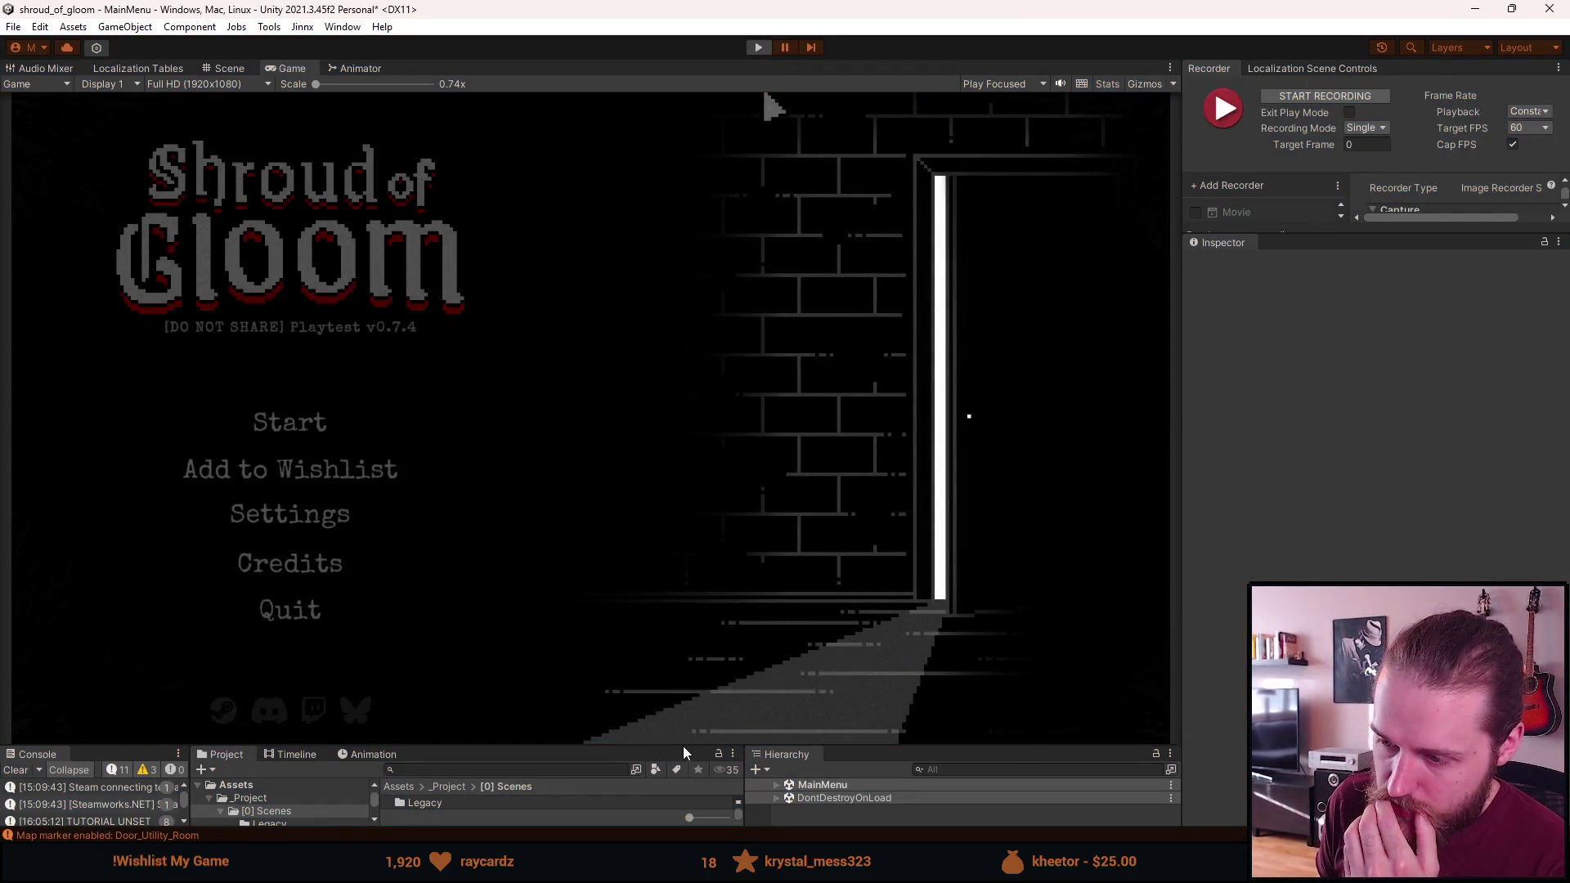
key(ctrl+p)
drag(683, 746, 696, 464)
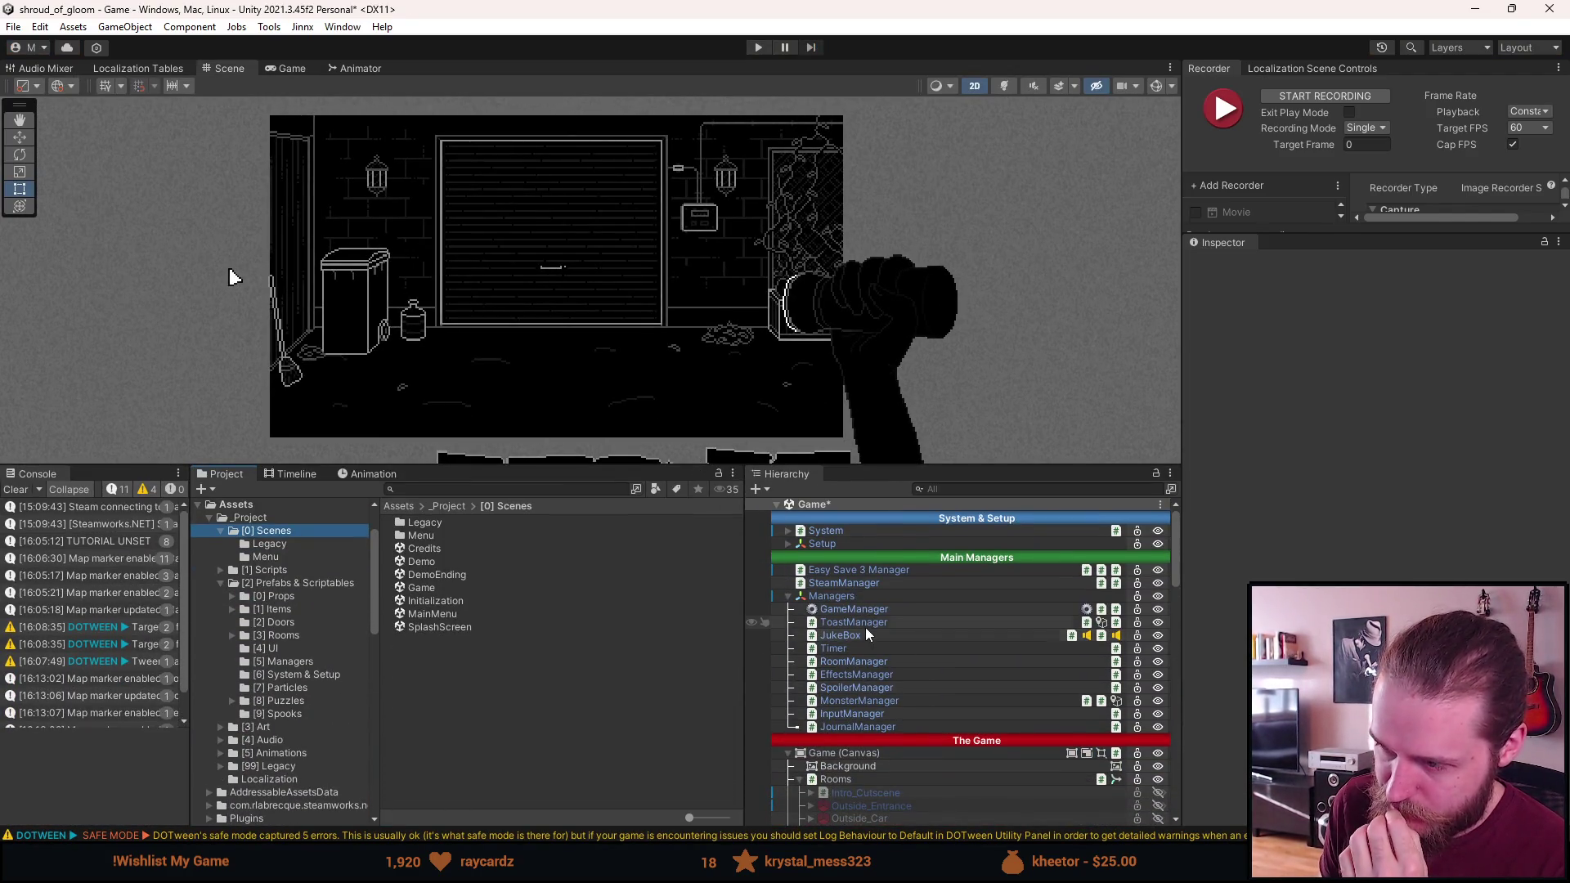
Expand Setup, System and SystemCanvas in the Hierarchy and deactivate the VersionNumber object
click(789, 544)
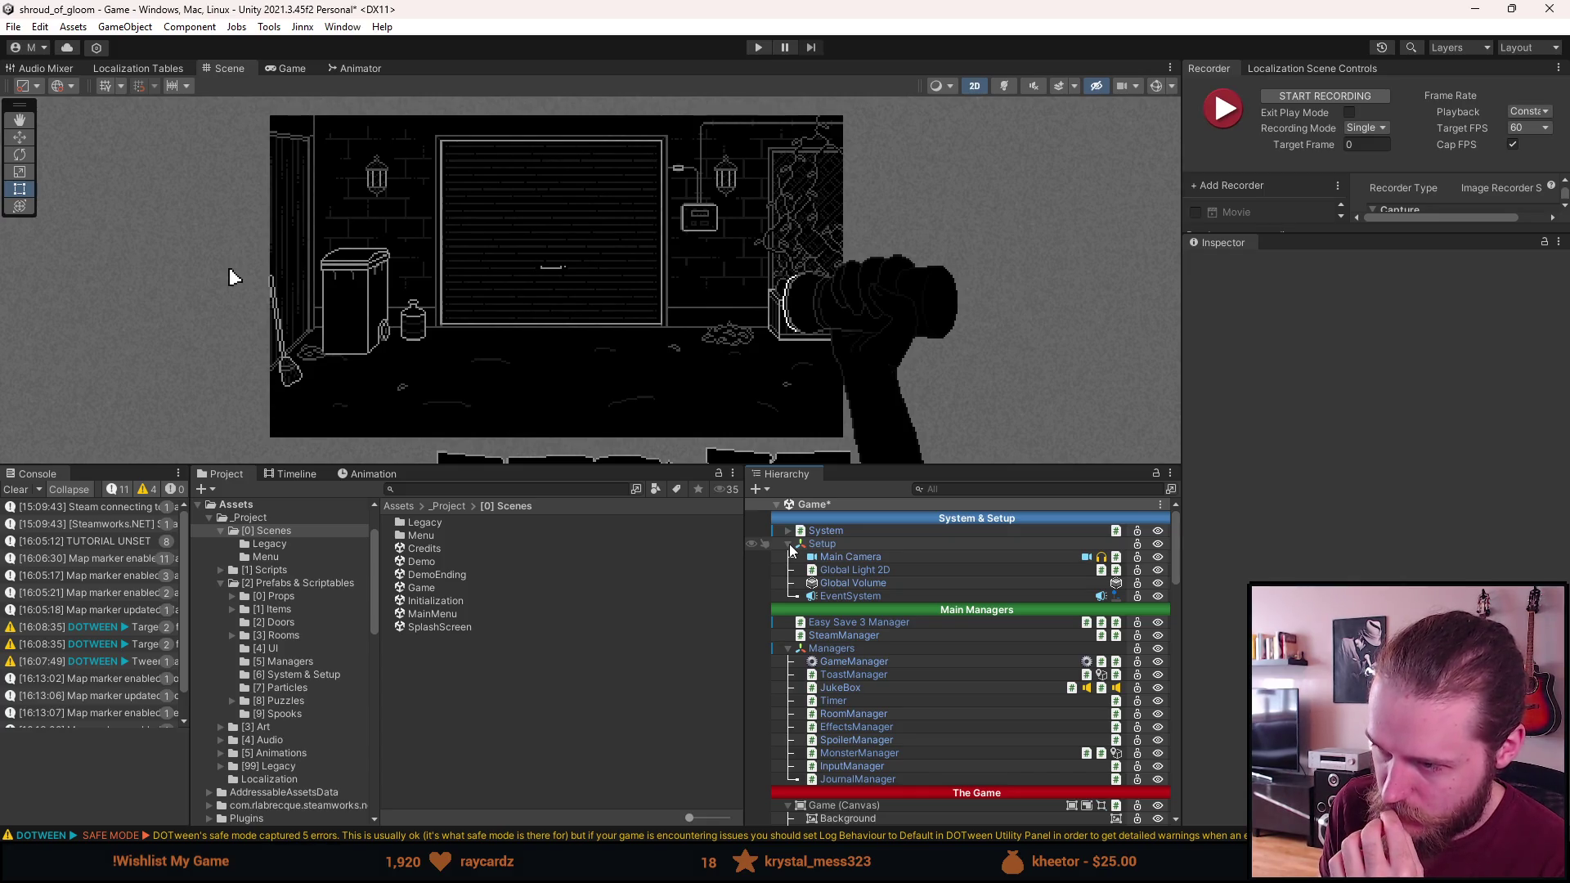
scroll(821, 646, down, 3)
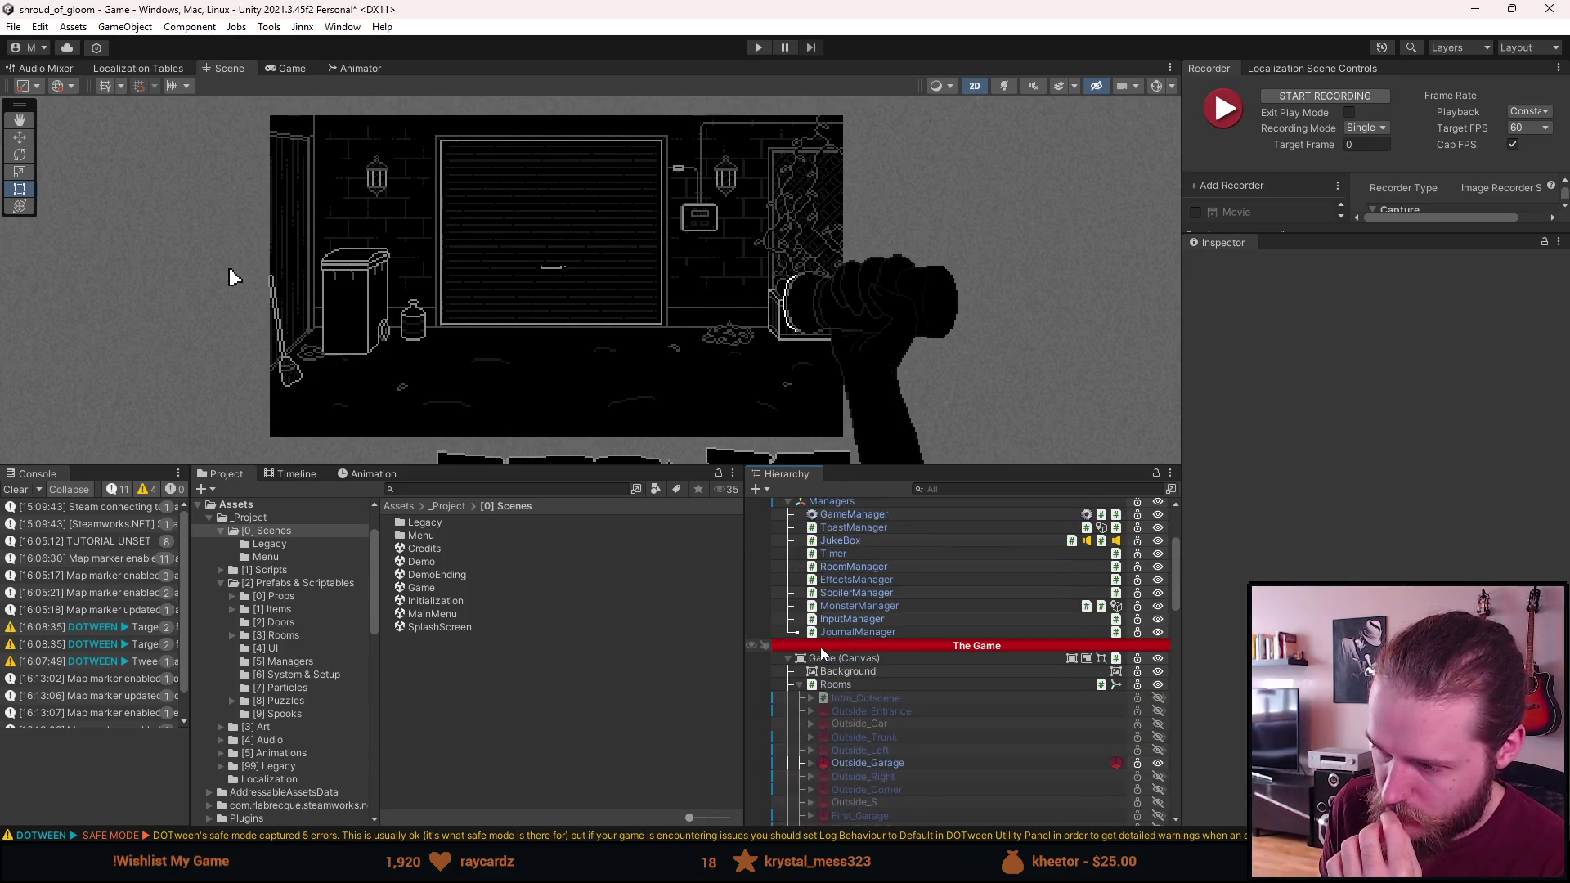
scroll(882, 692, up, 4)
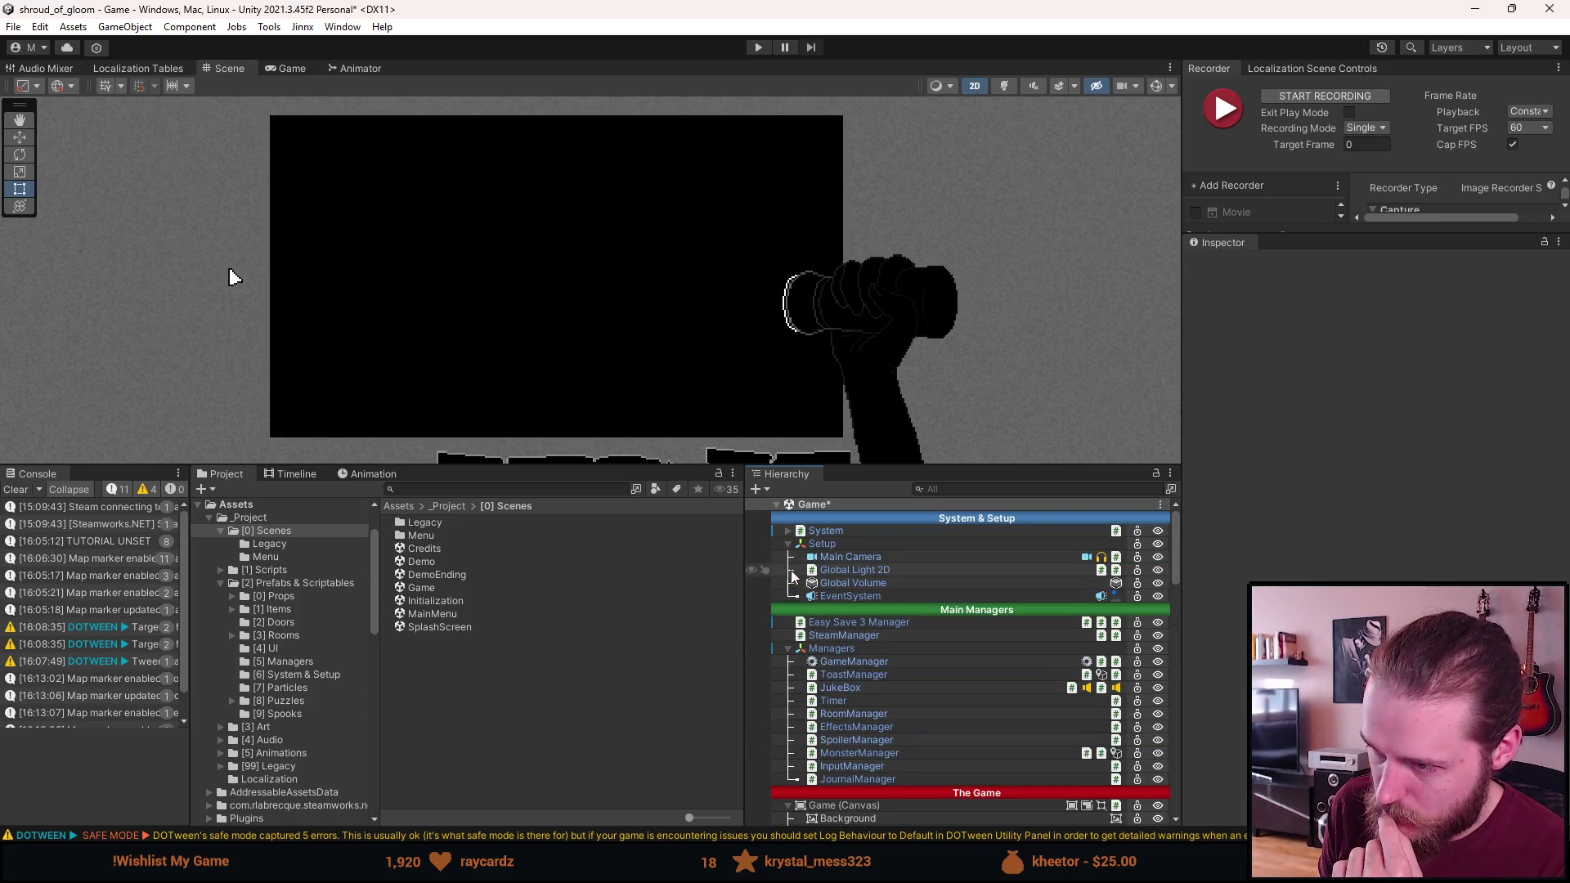
click(818, 544)
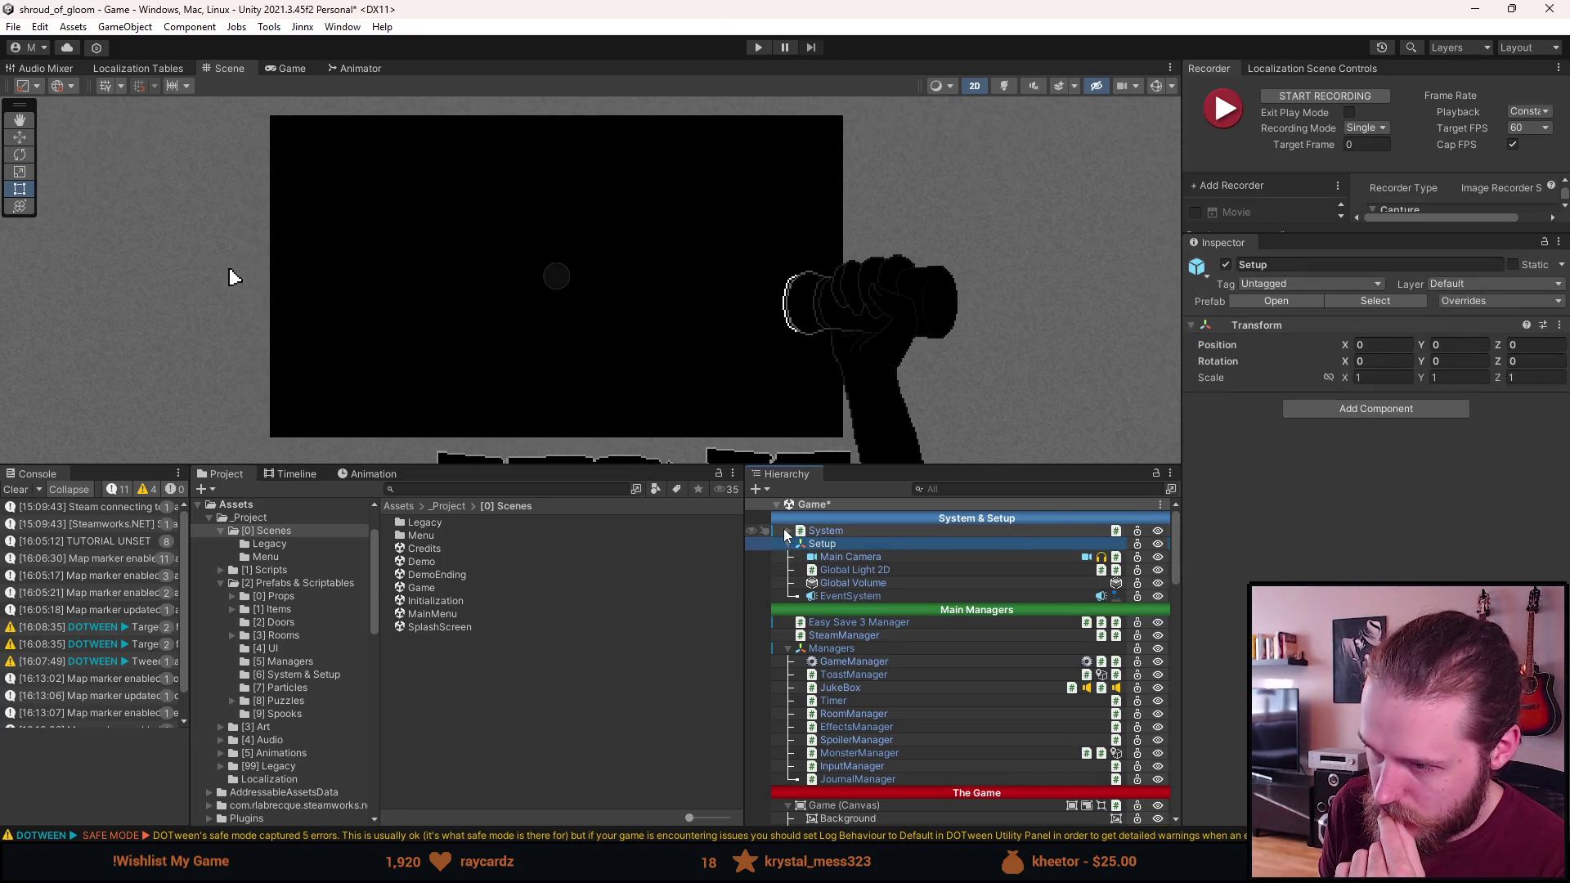
click(788, 531)
click(799, 583)
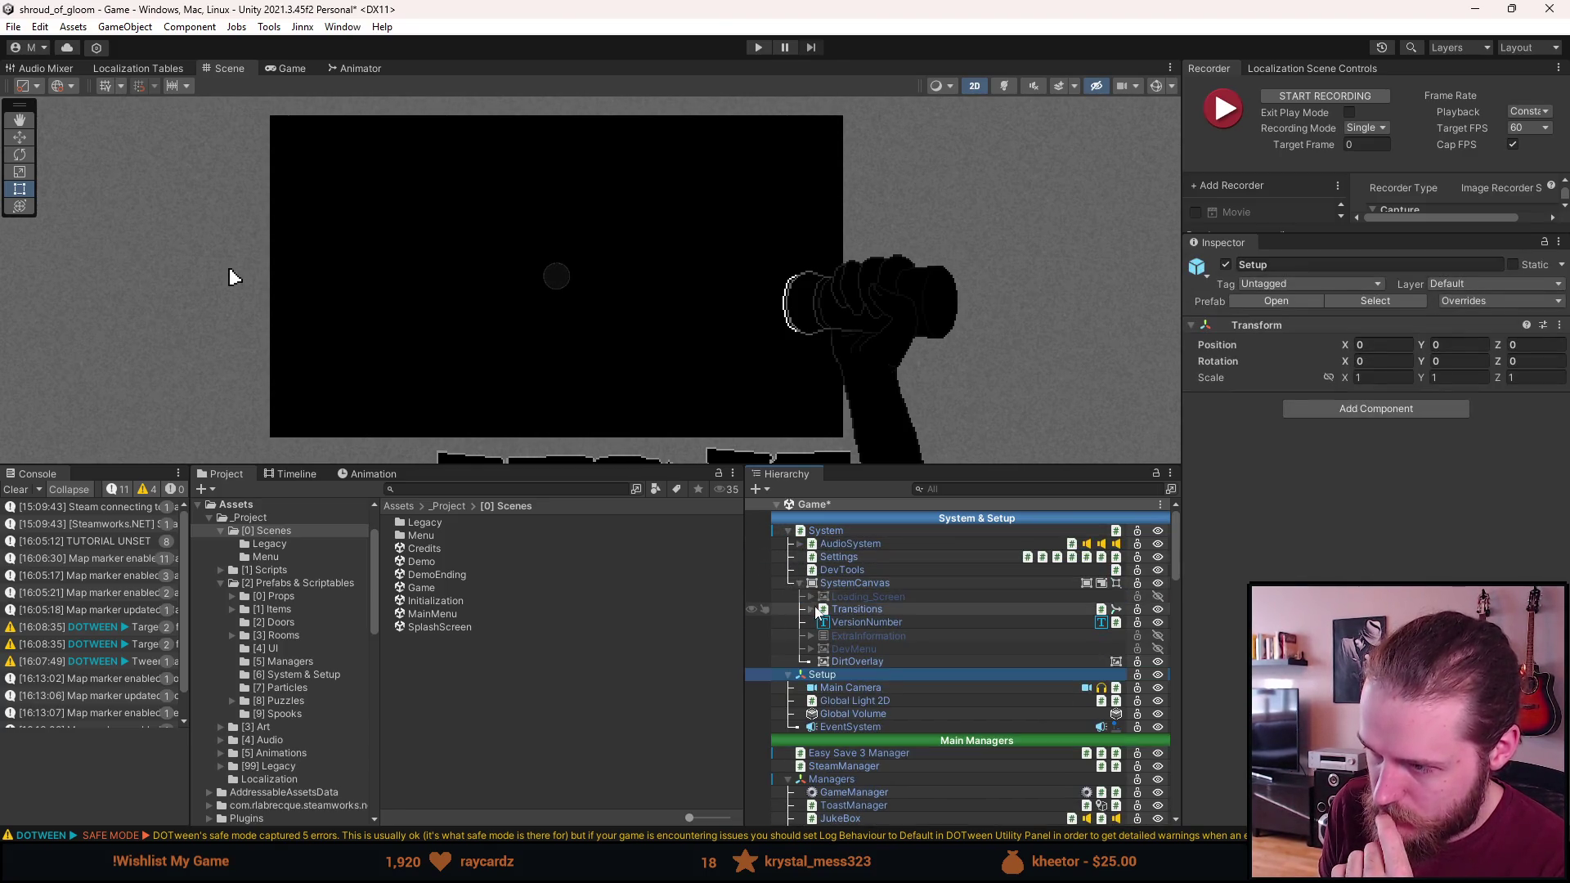
click(871, 626)
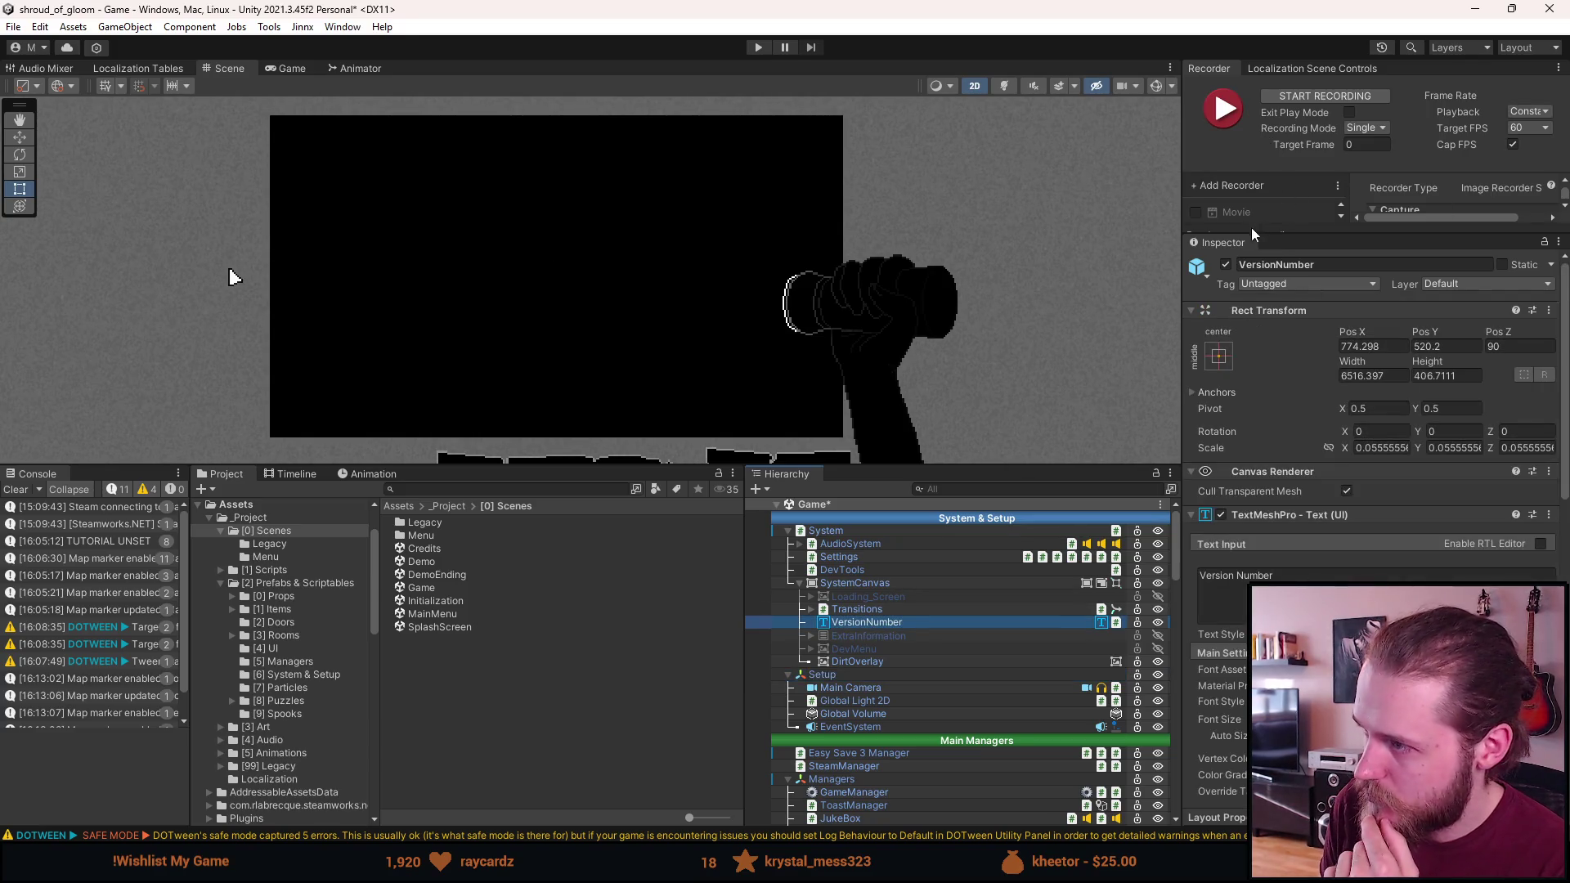
click(1225, 265)
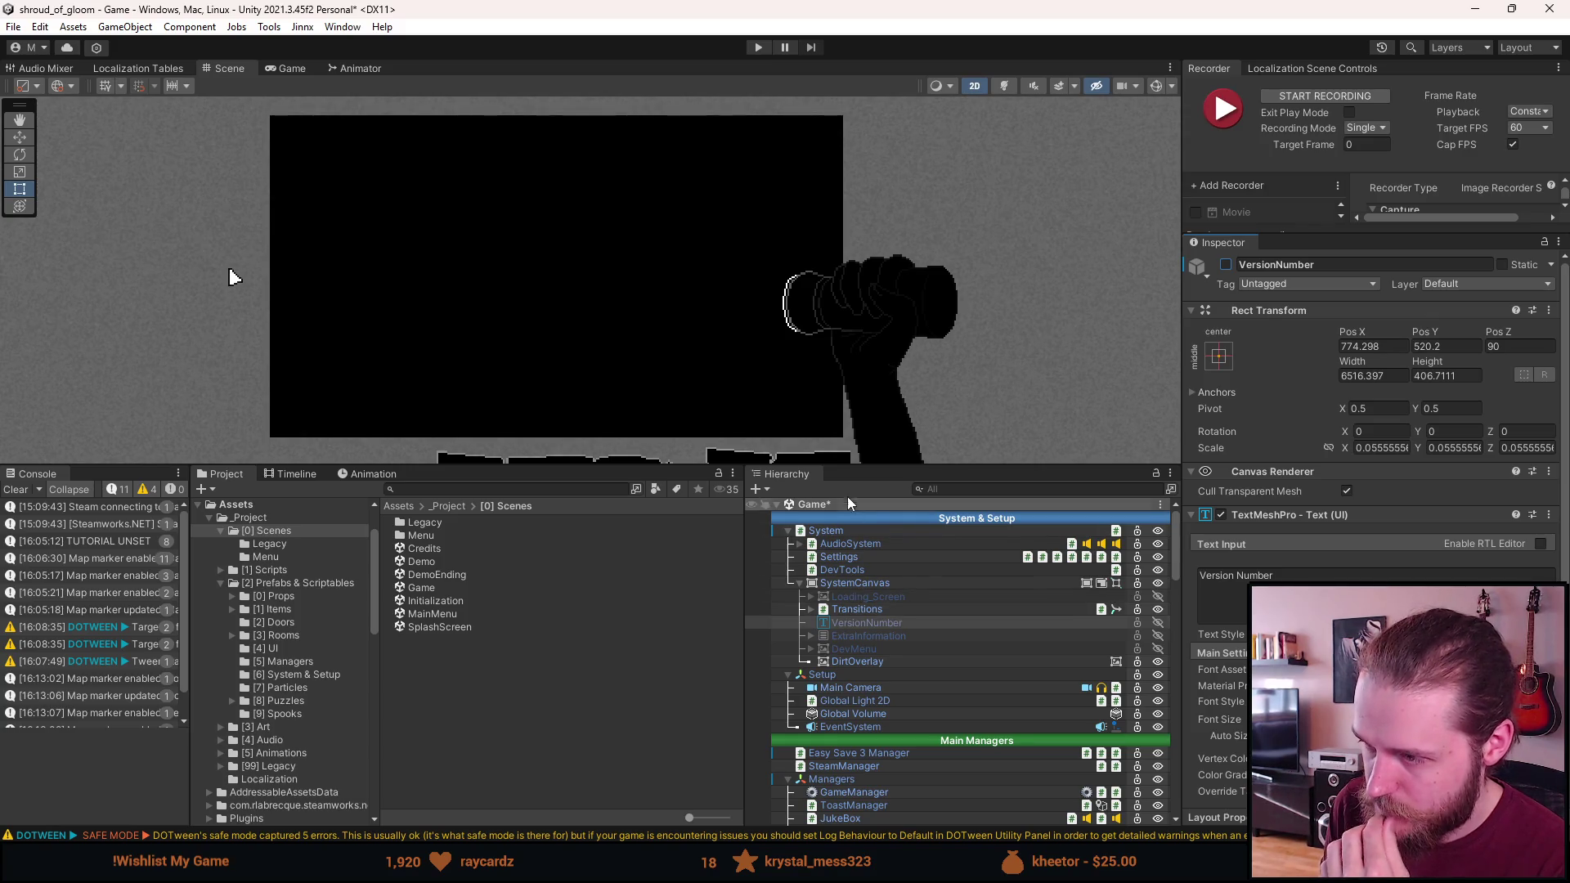
Save the Game scene, clear the console's log messages, and start play mode
click(863, 481)
key(ctrl+s)
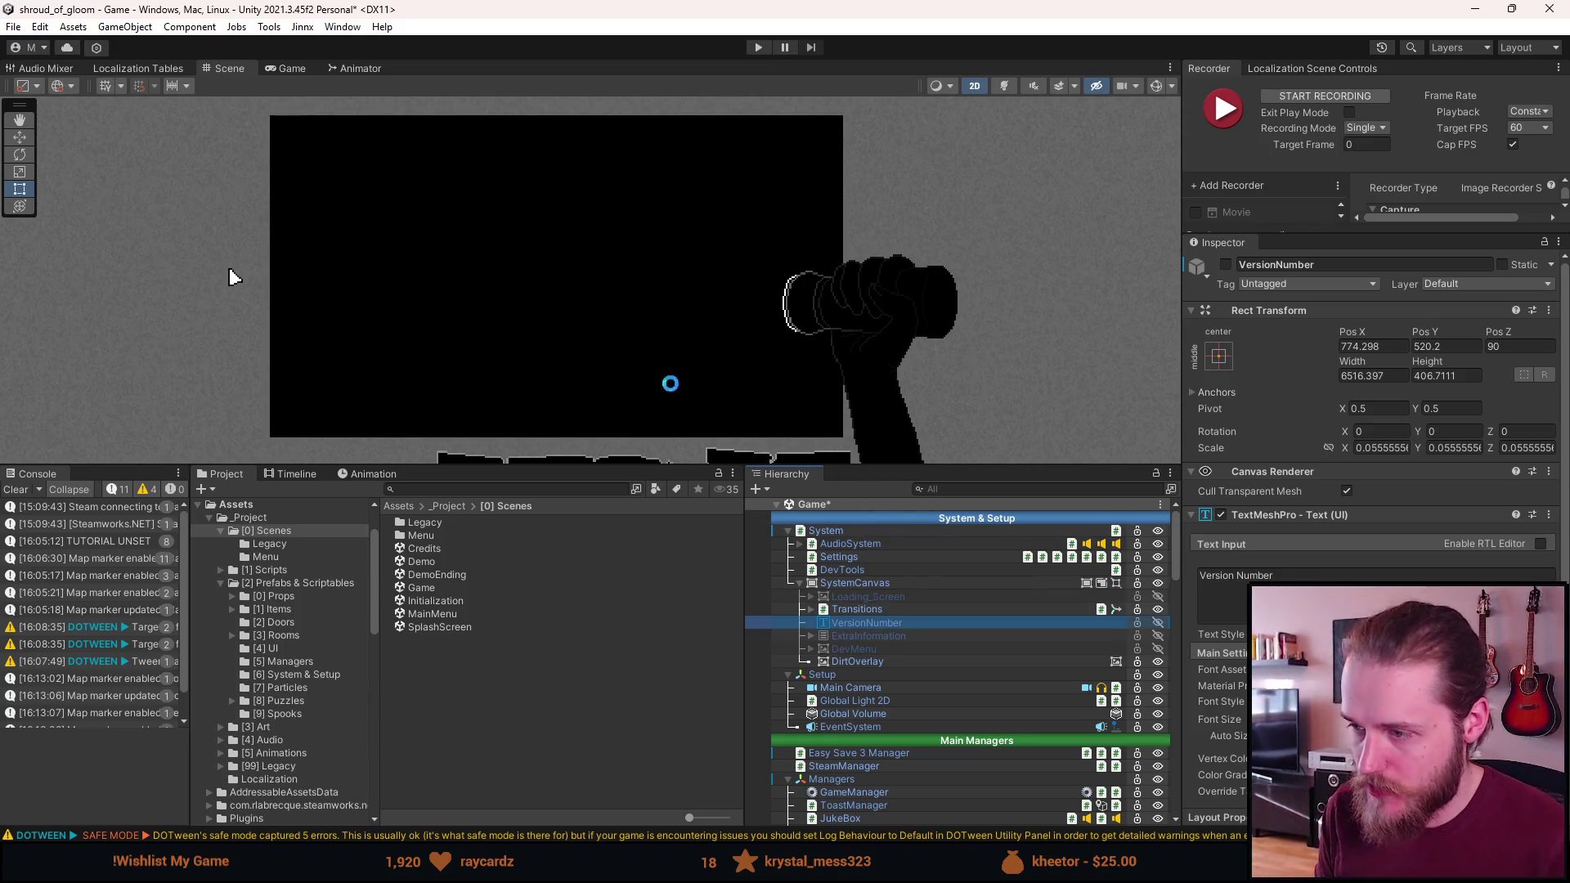
click(265, 530)
drag(571, 464, 571, 609)
scroll(570, 406, down, 2)
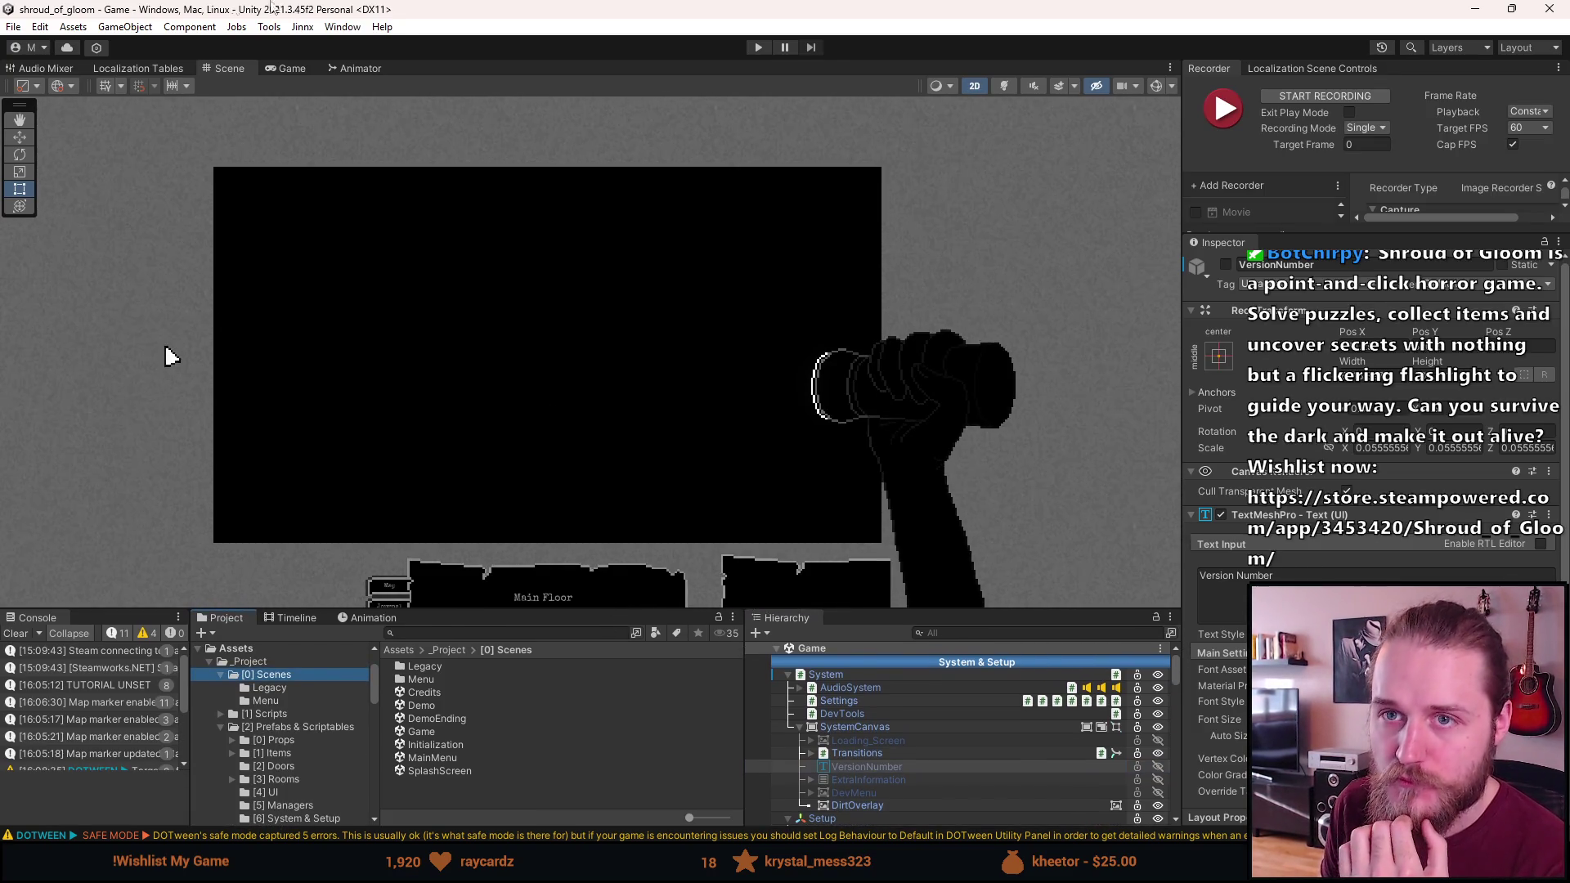
click(15, 633)
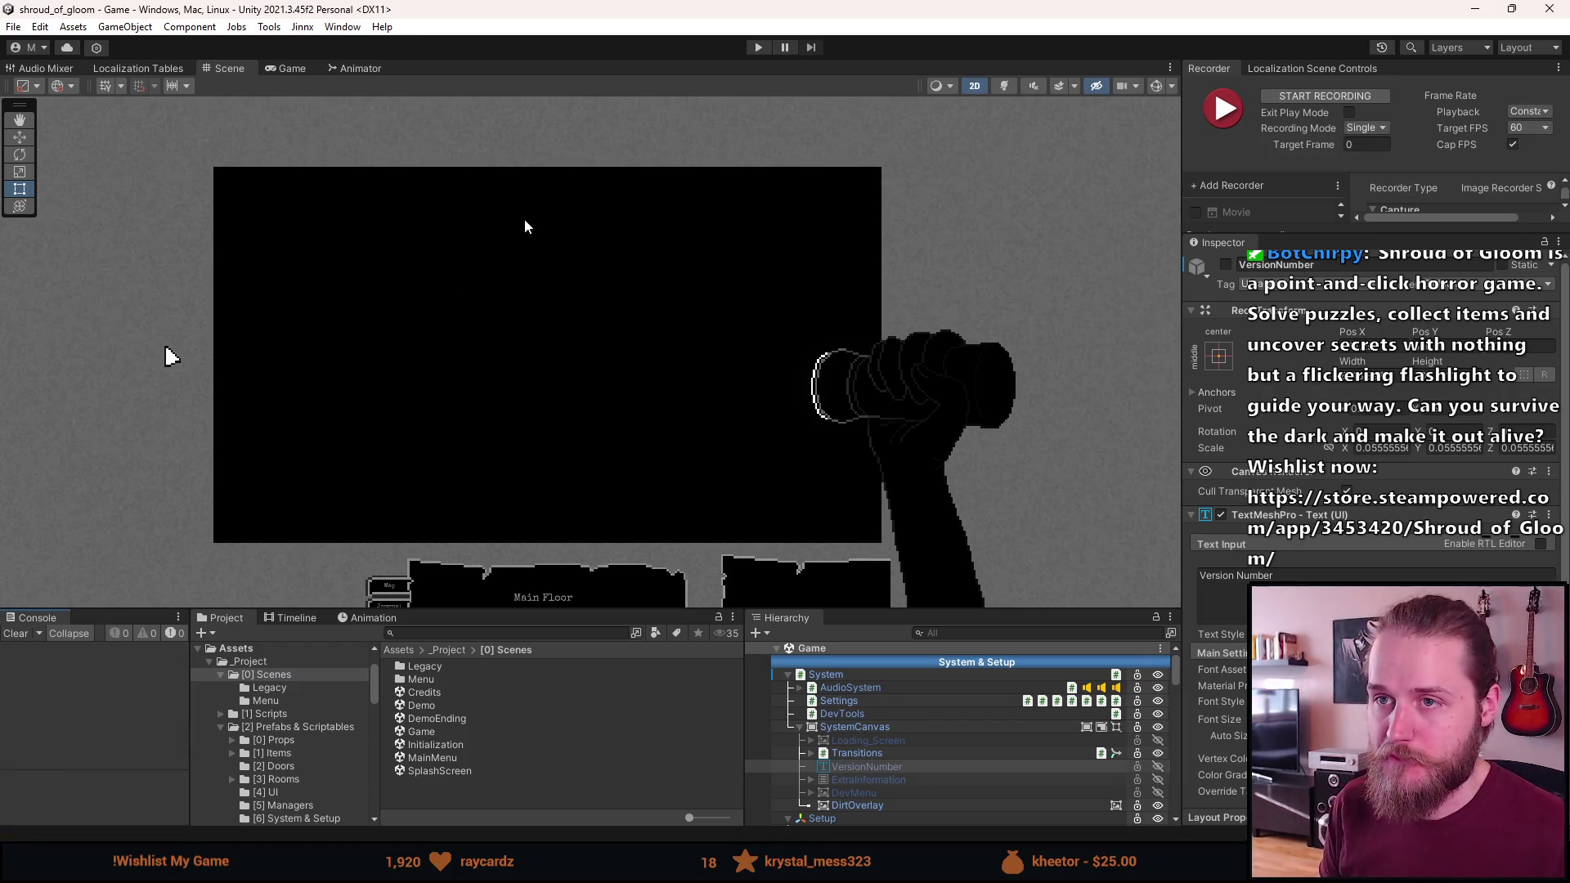
click(756, 52)
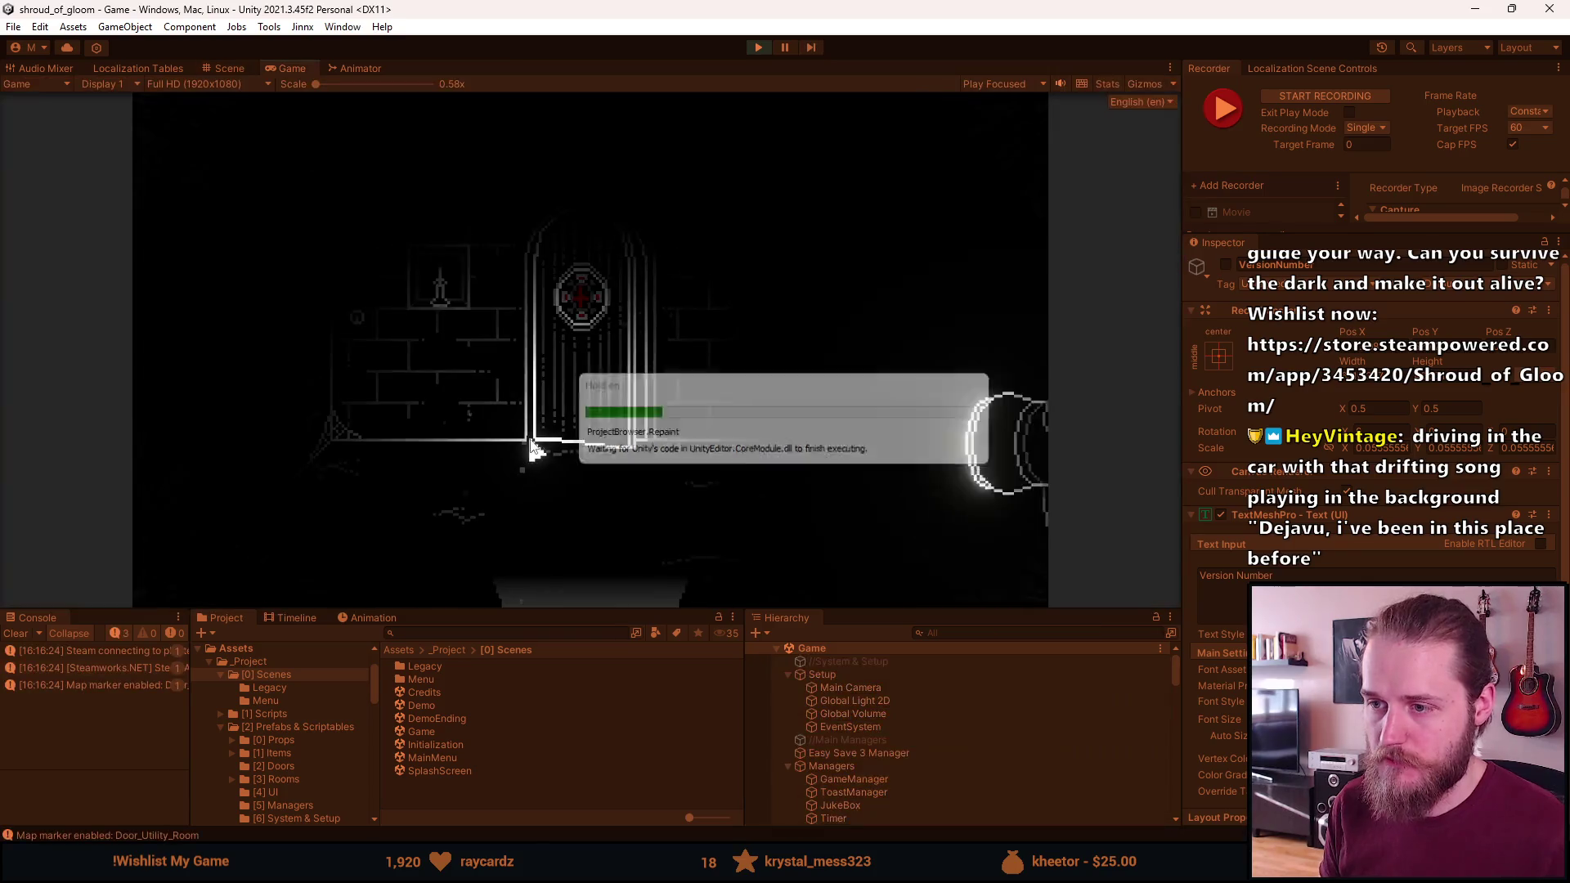
Save and quit to the main menu, then review the Video and Brightness settings
key(Escape)
click(561, 444)
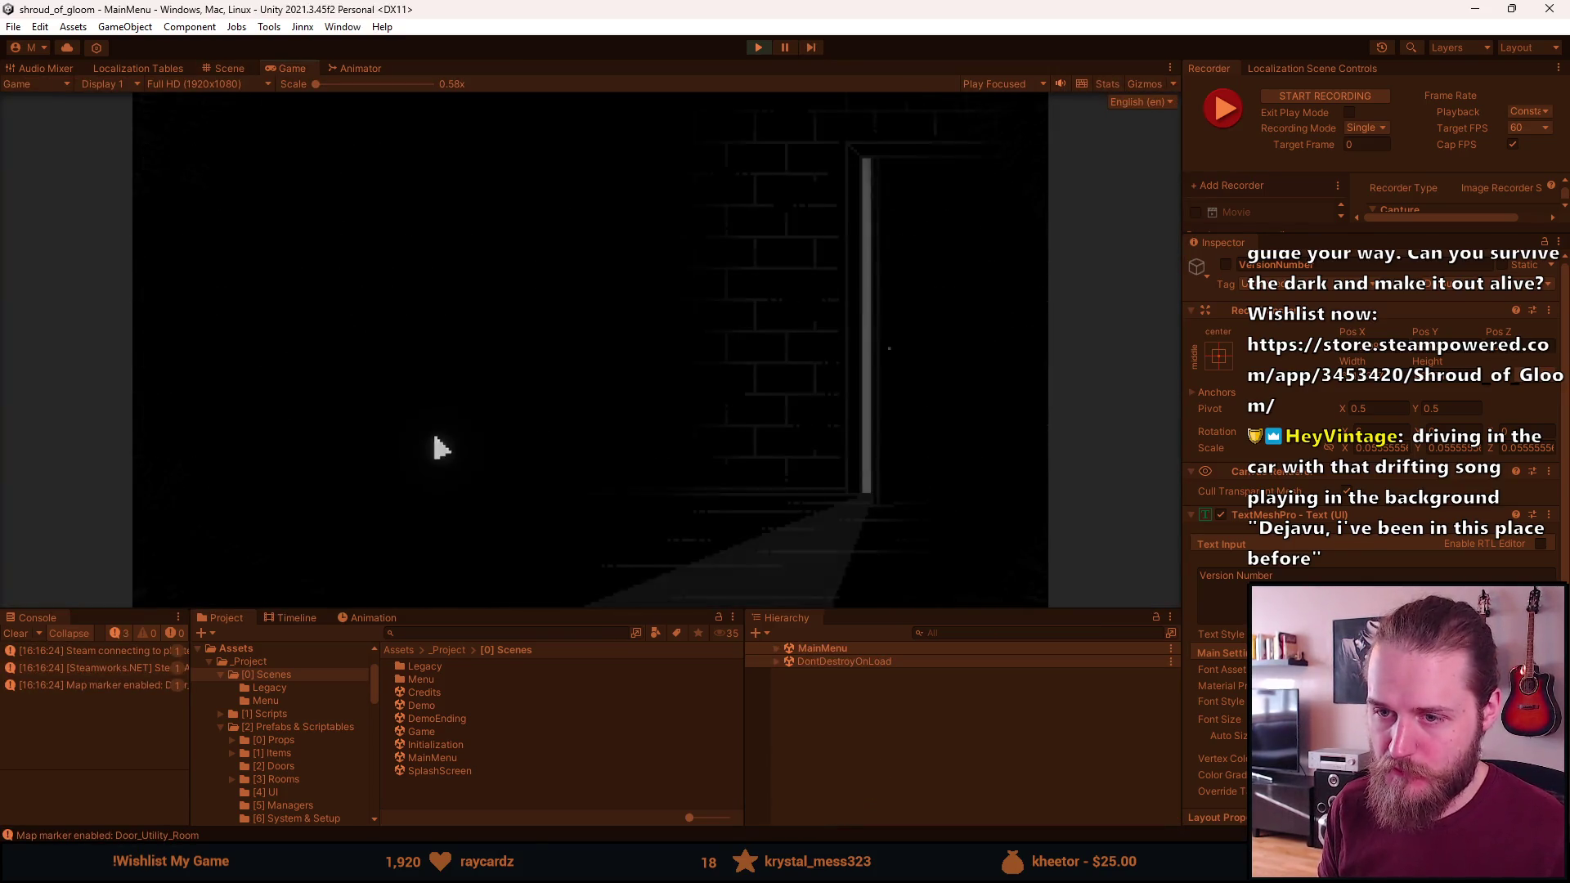
click(357, 417)
click(797, 327)
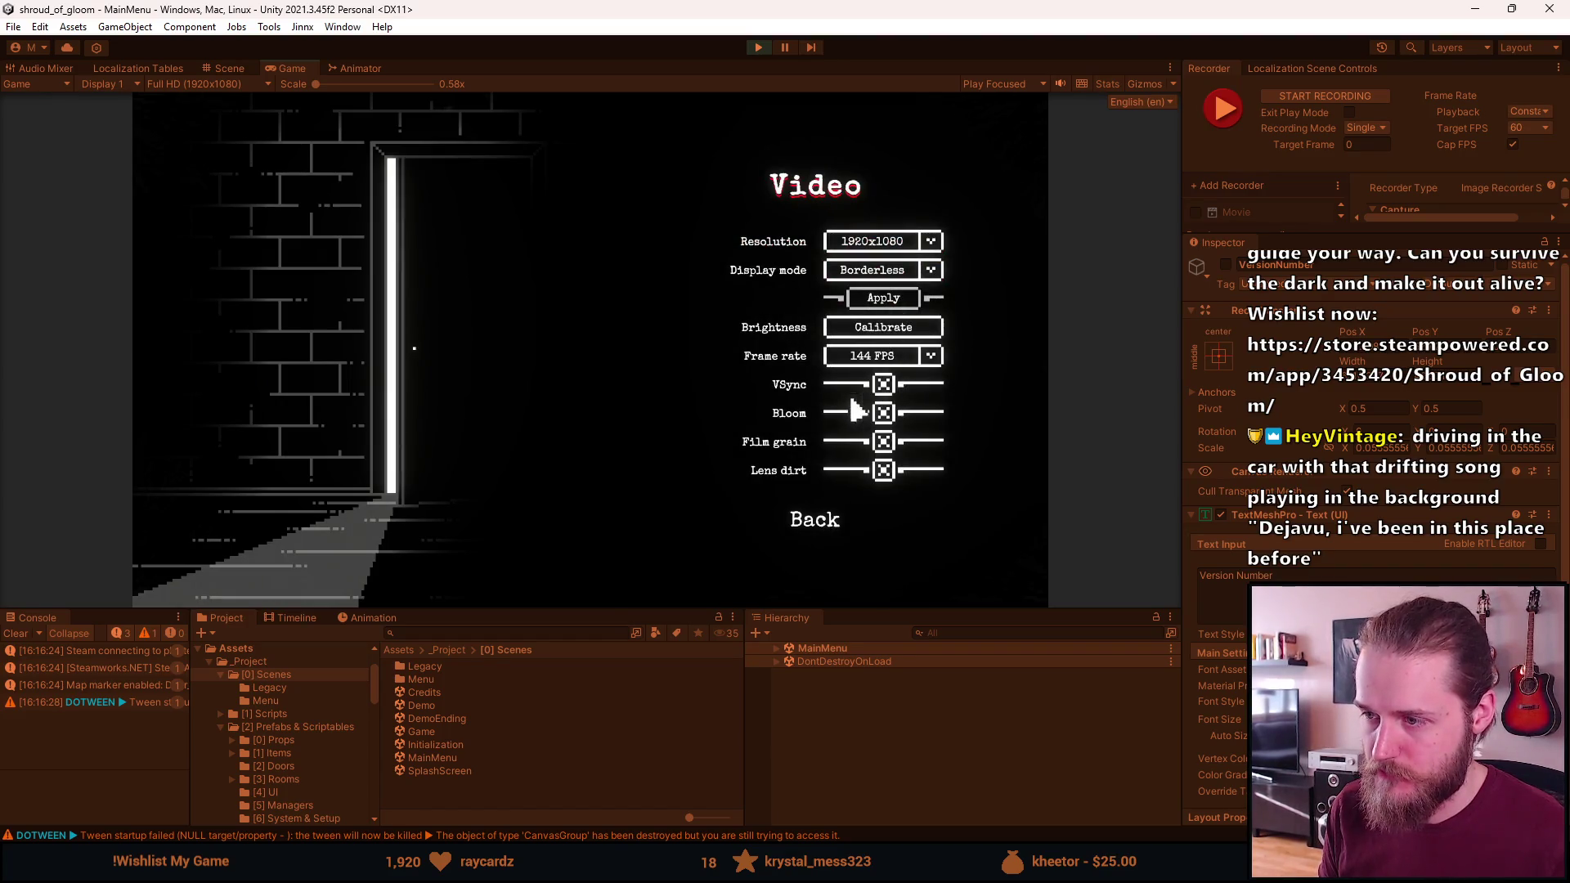
click(885, 330)
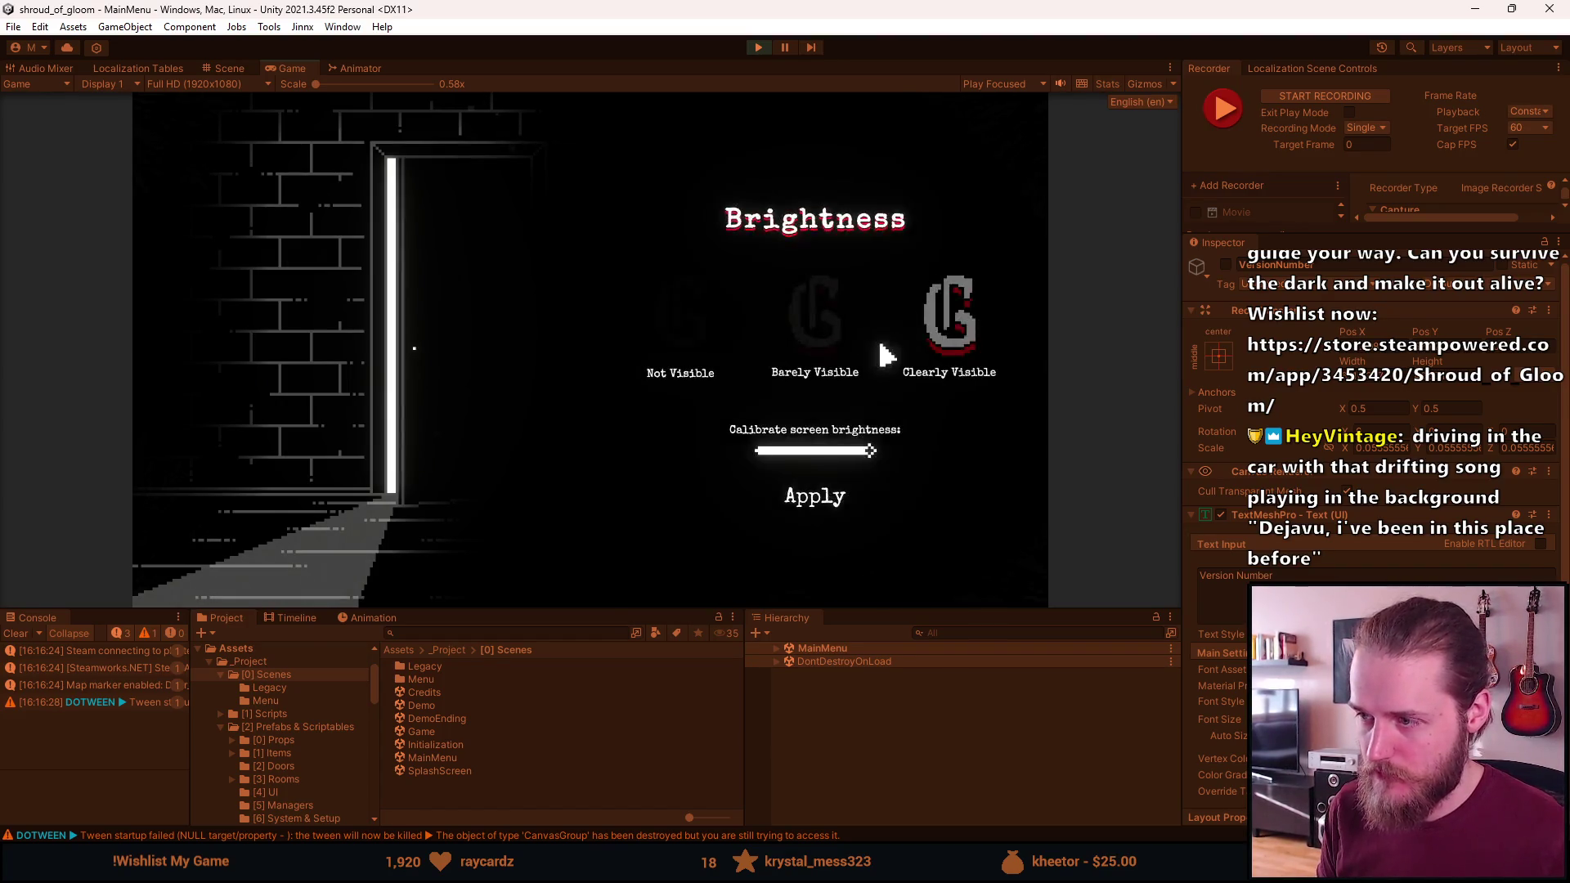
click(815, 496)
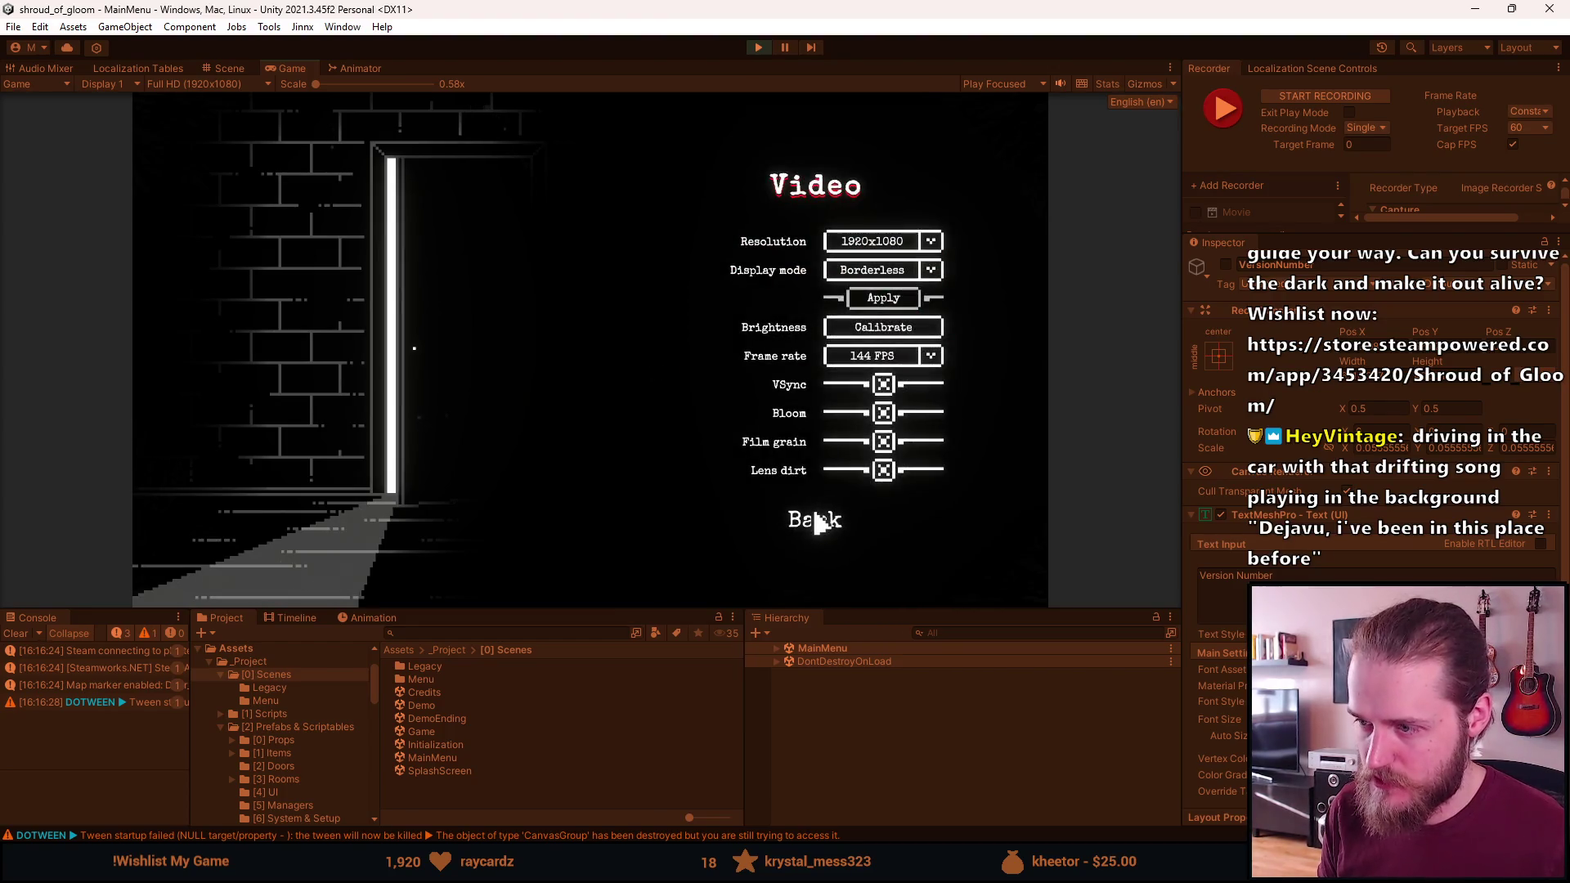
click(818, 522)
click(815, 291)
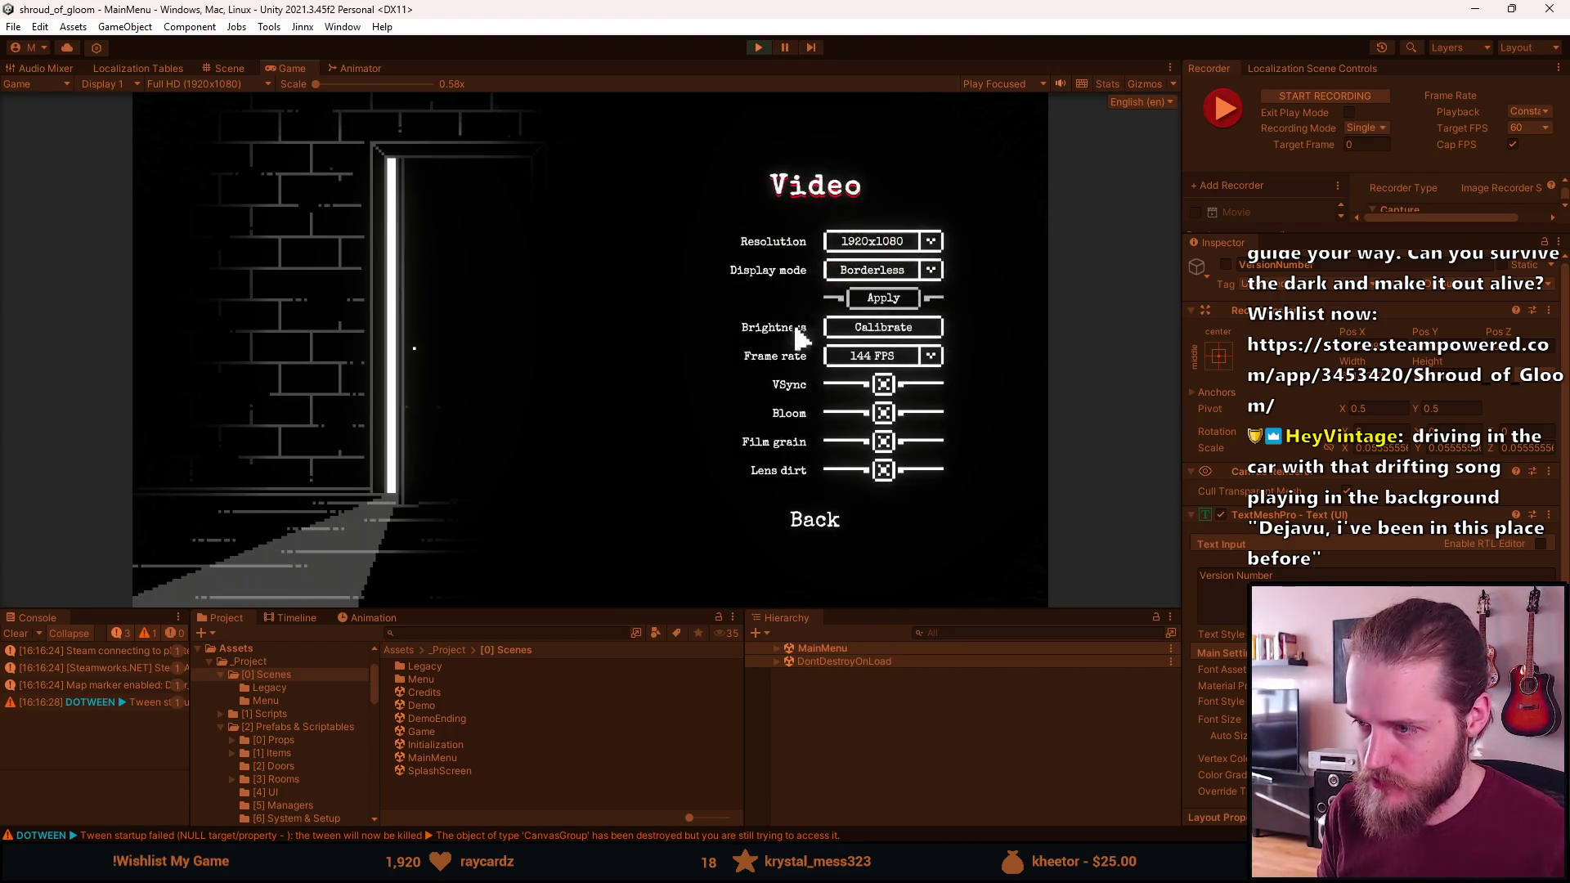
click(822, 520)
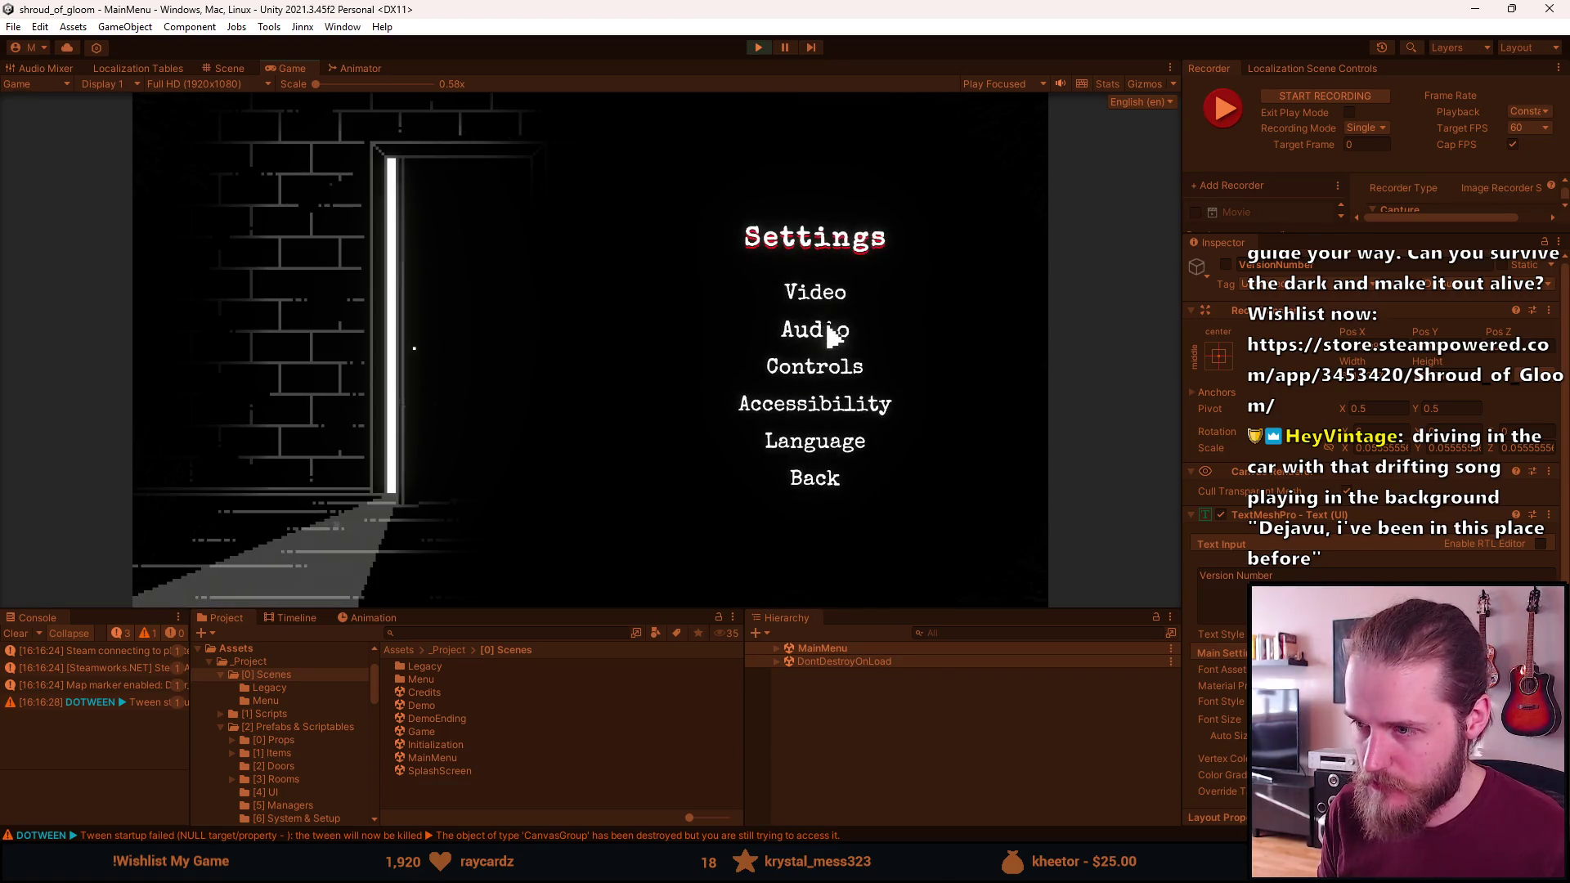
Toggle Low contrast on and off in Accessibility, return, and start deleting save Slot 3
click(814, 408)
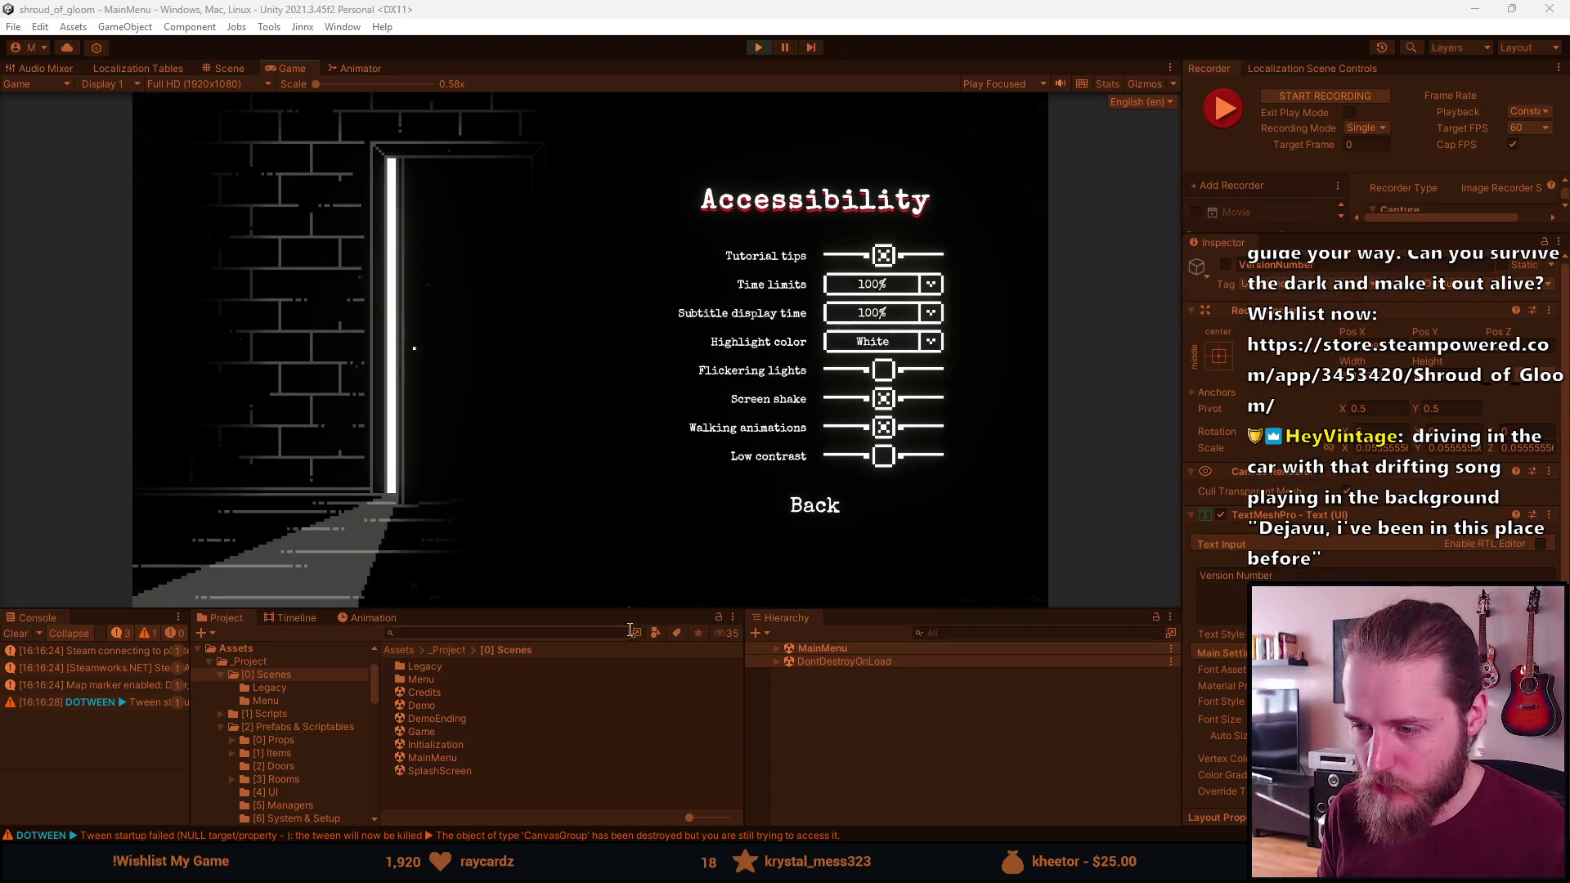
drag(645, 612, 620, 746)
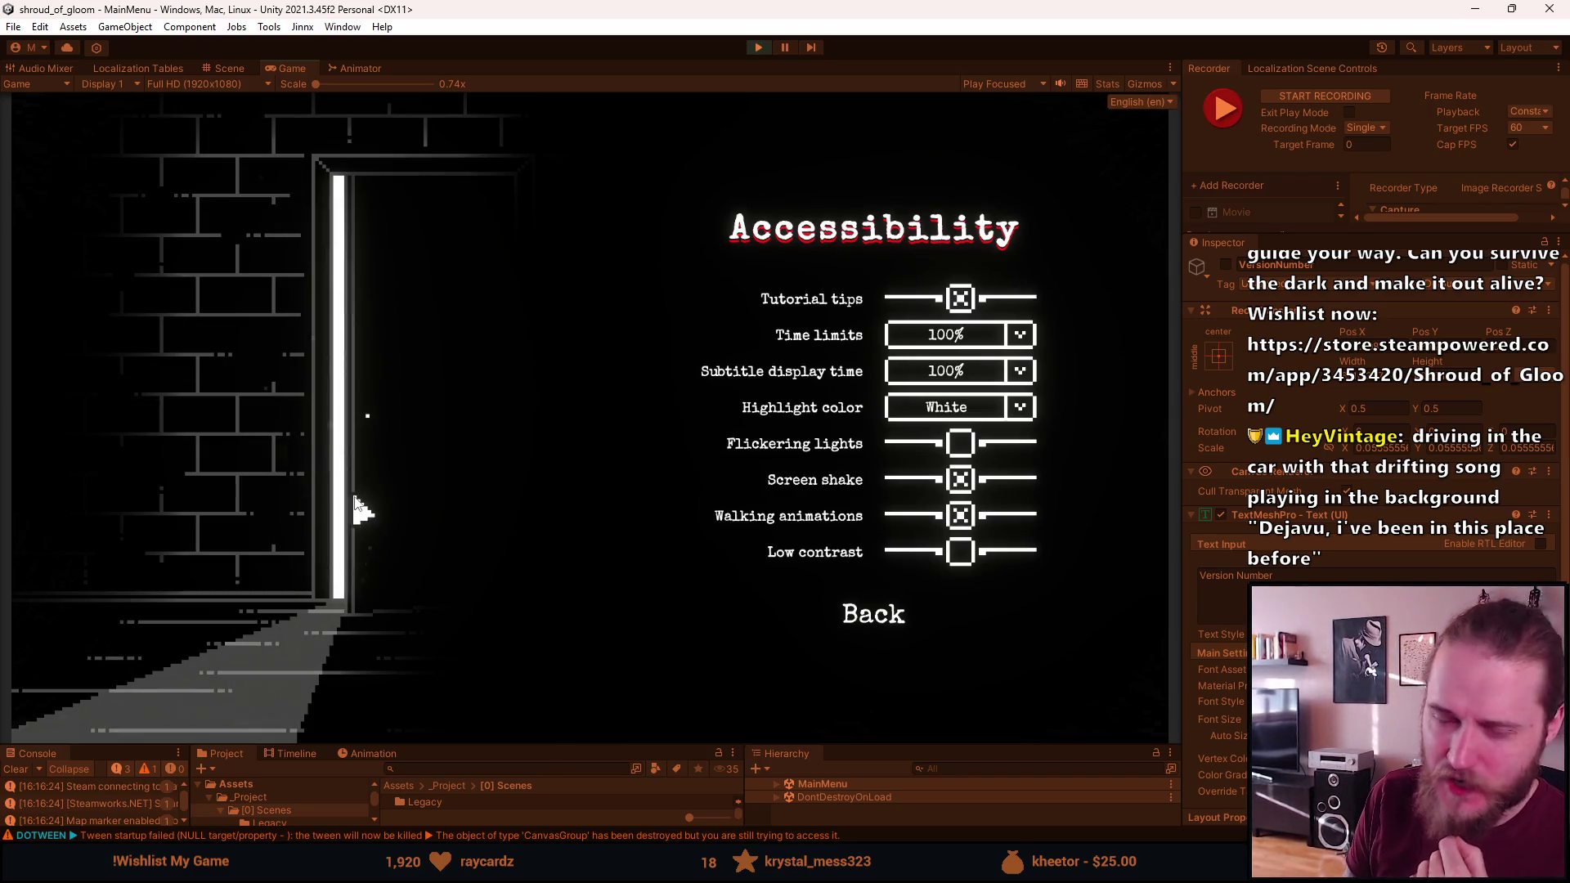
click(956, 551)
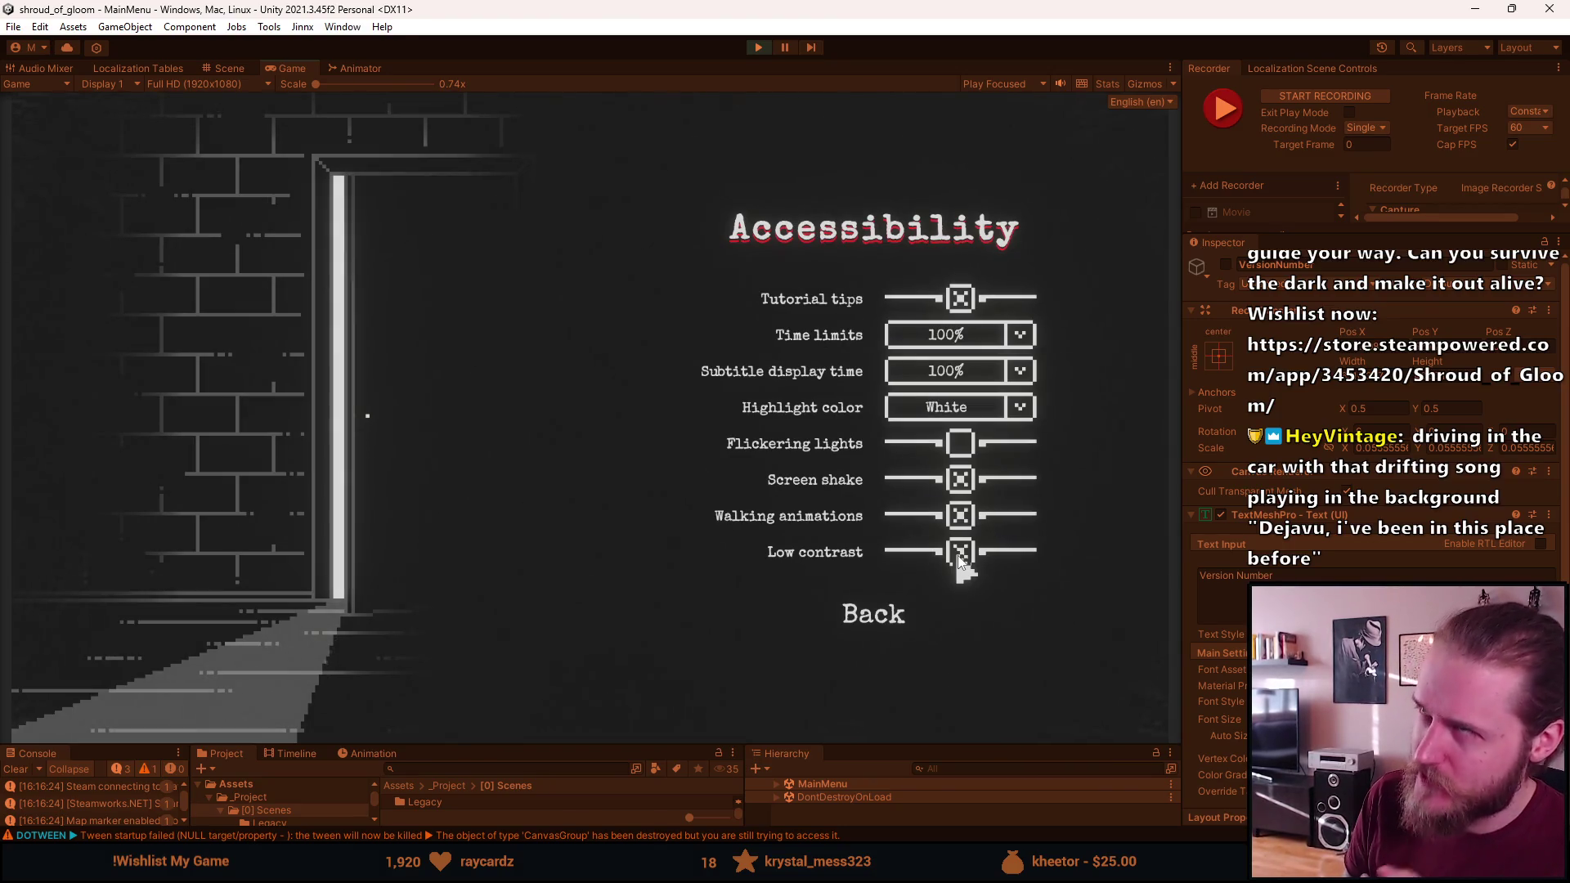
click(959, 556)
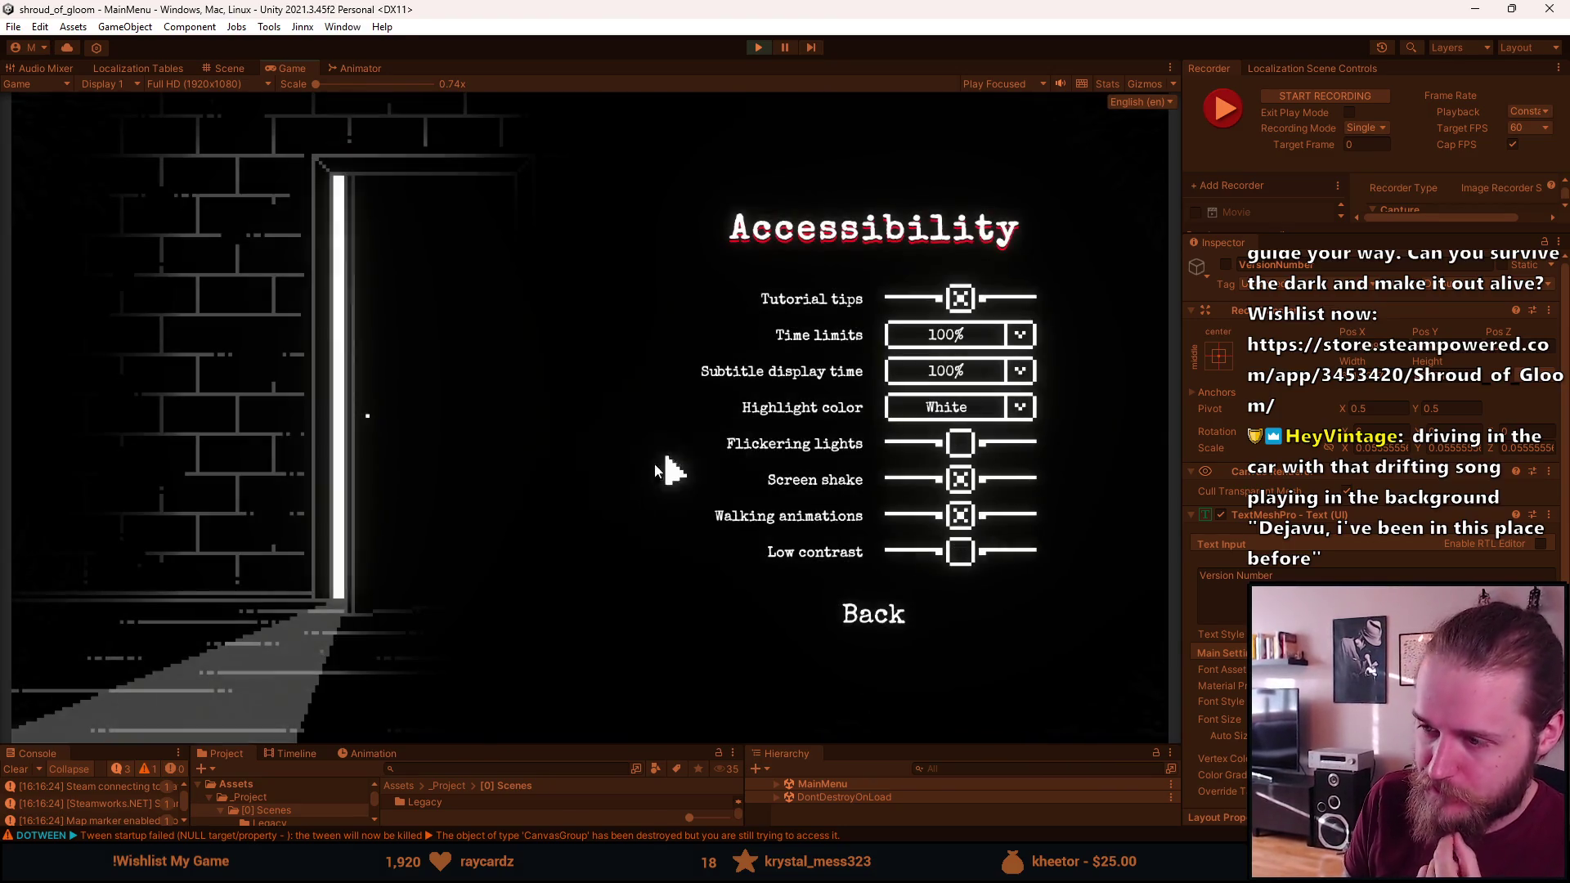
click(872, 620)
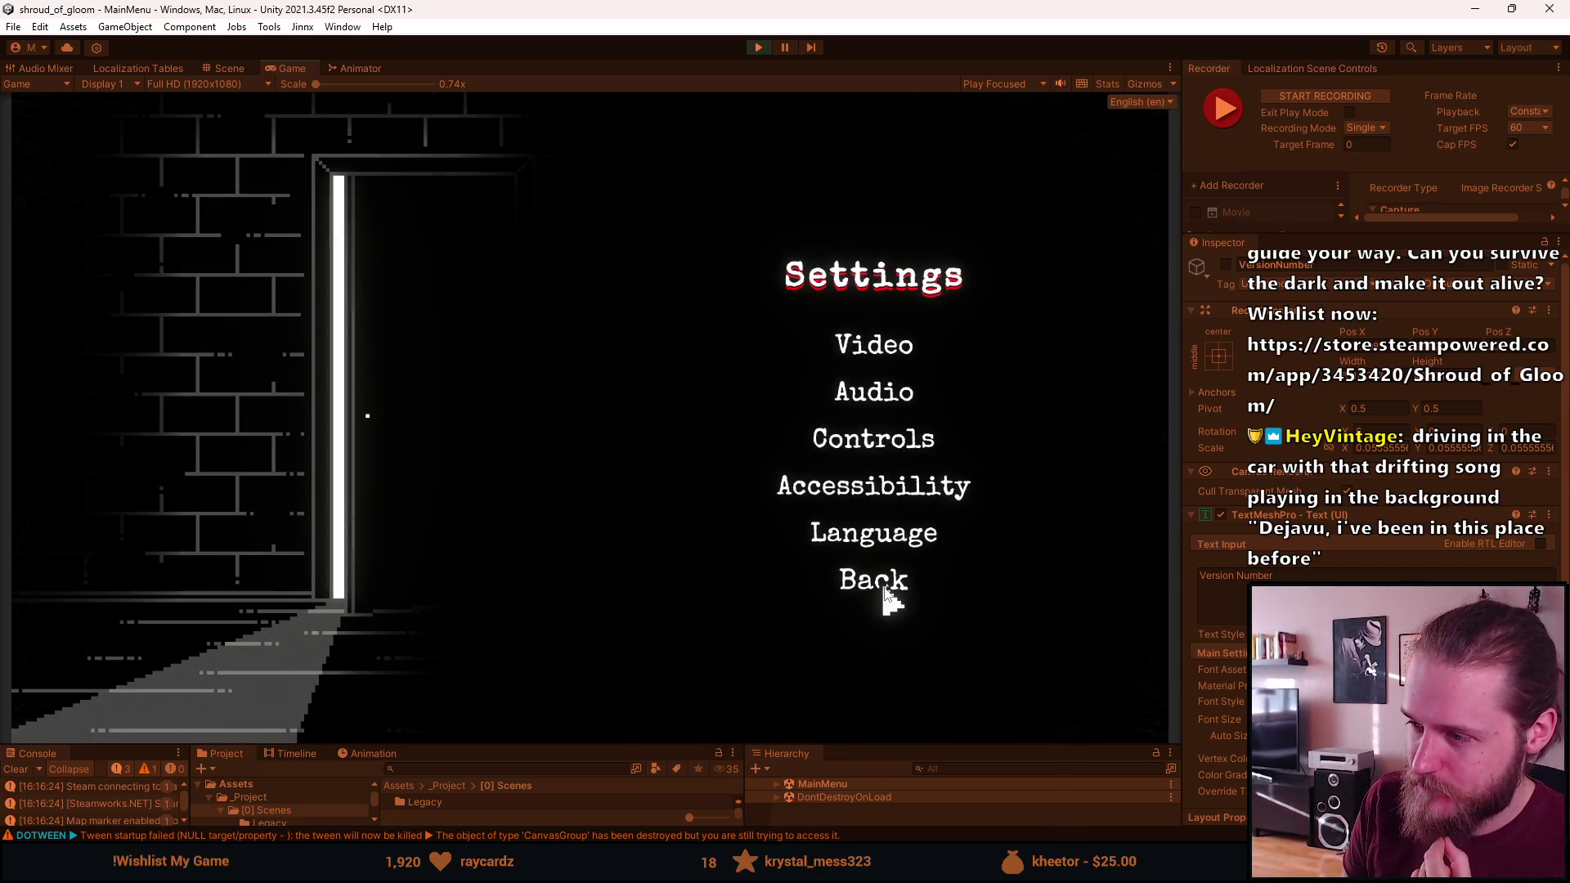
click(886, 596)
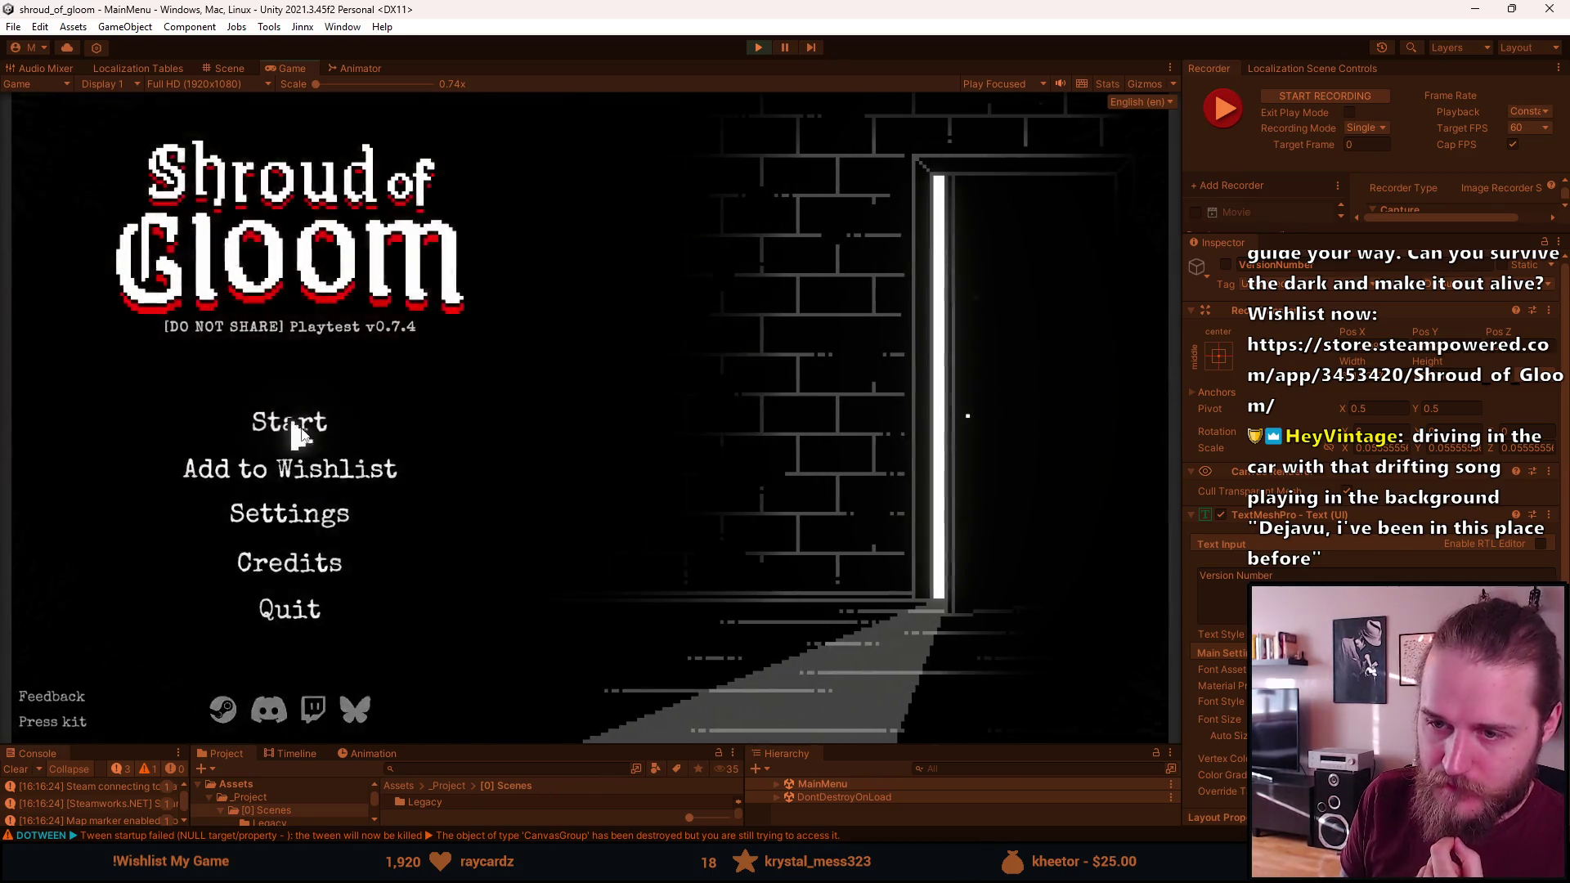
click(302, 429)
click(475, 546)
Confirm deleting Slot 3, maximise the Game view, and start a new game in Slot 3
click(617, 576)
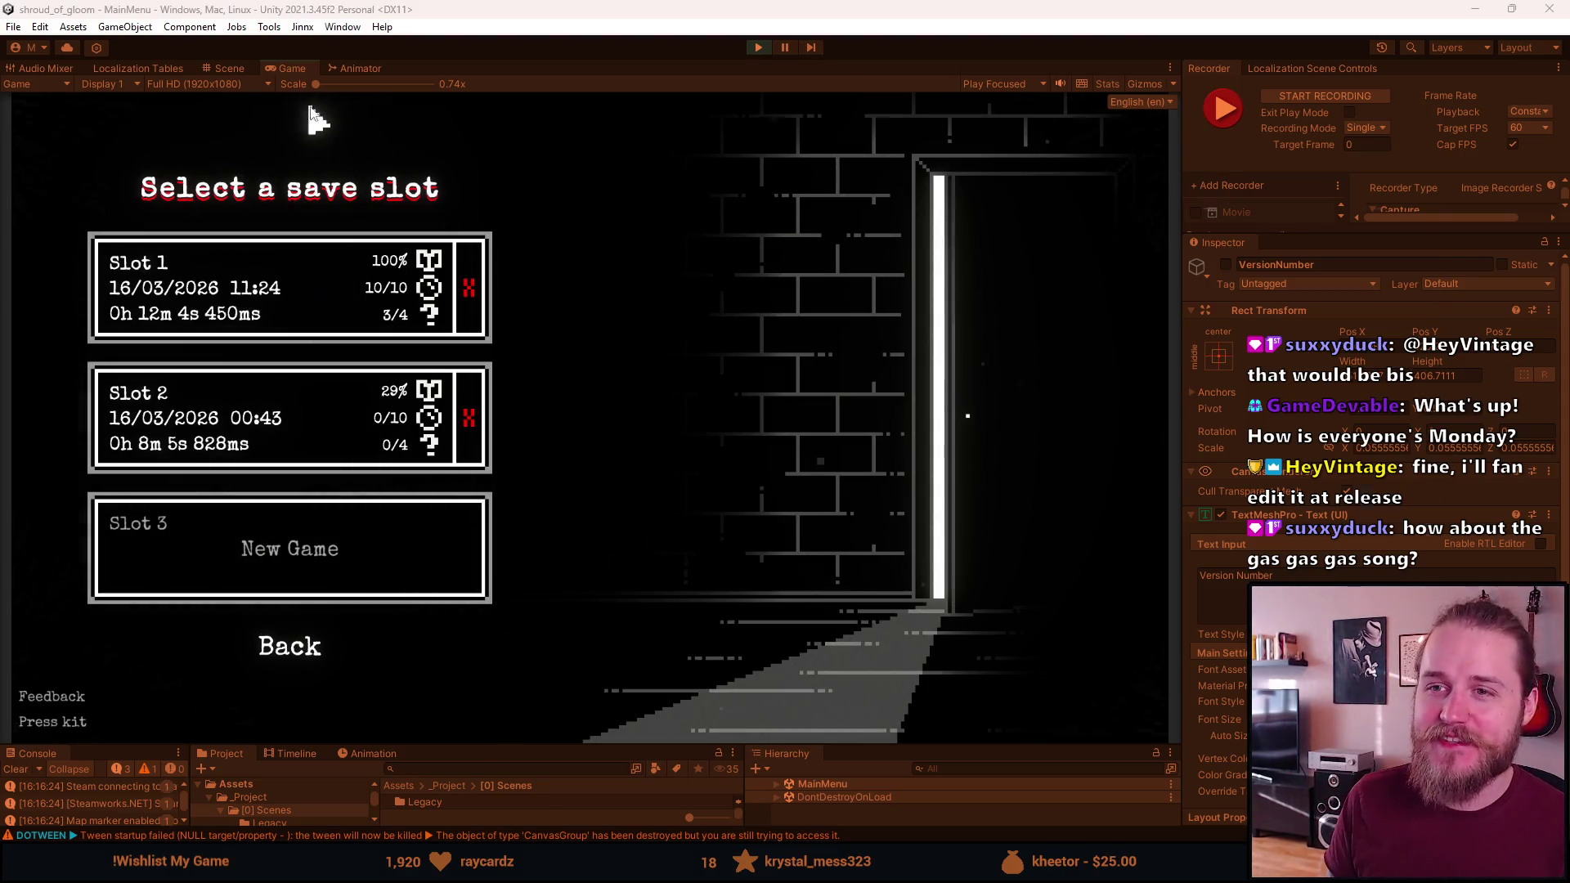
double_click(302, 72)
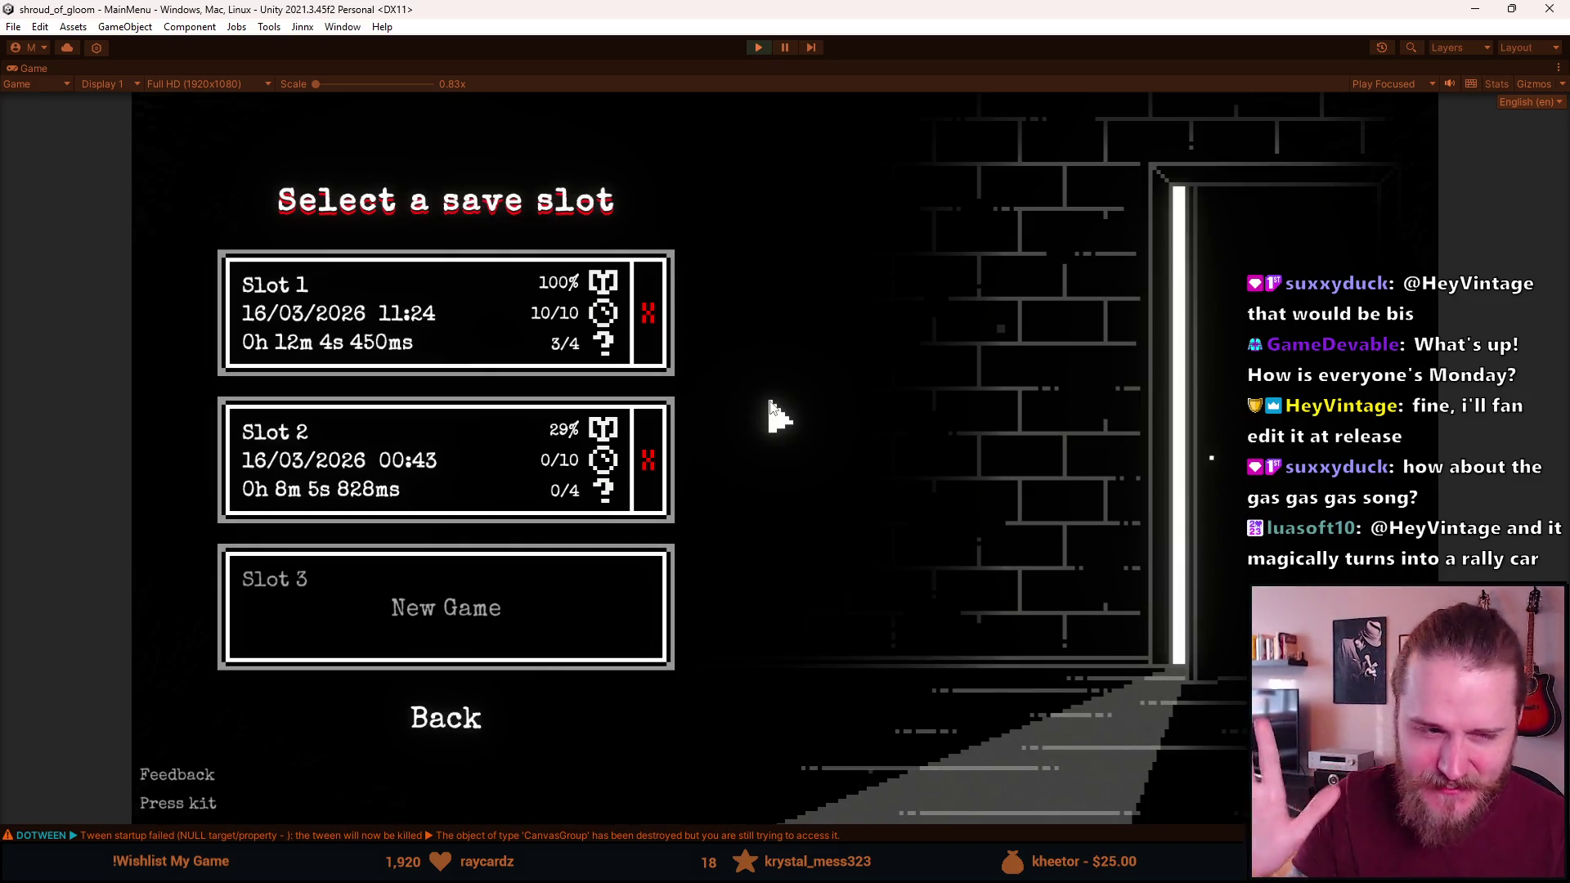
click(607, 619)
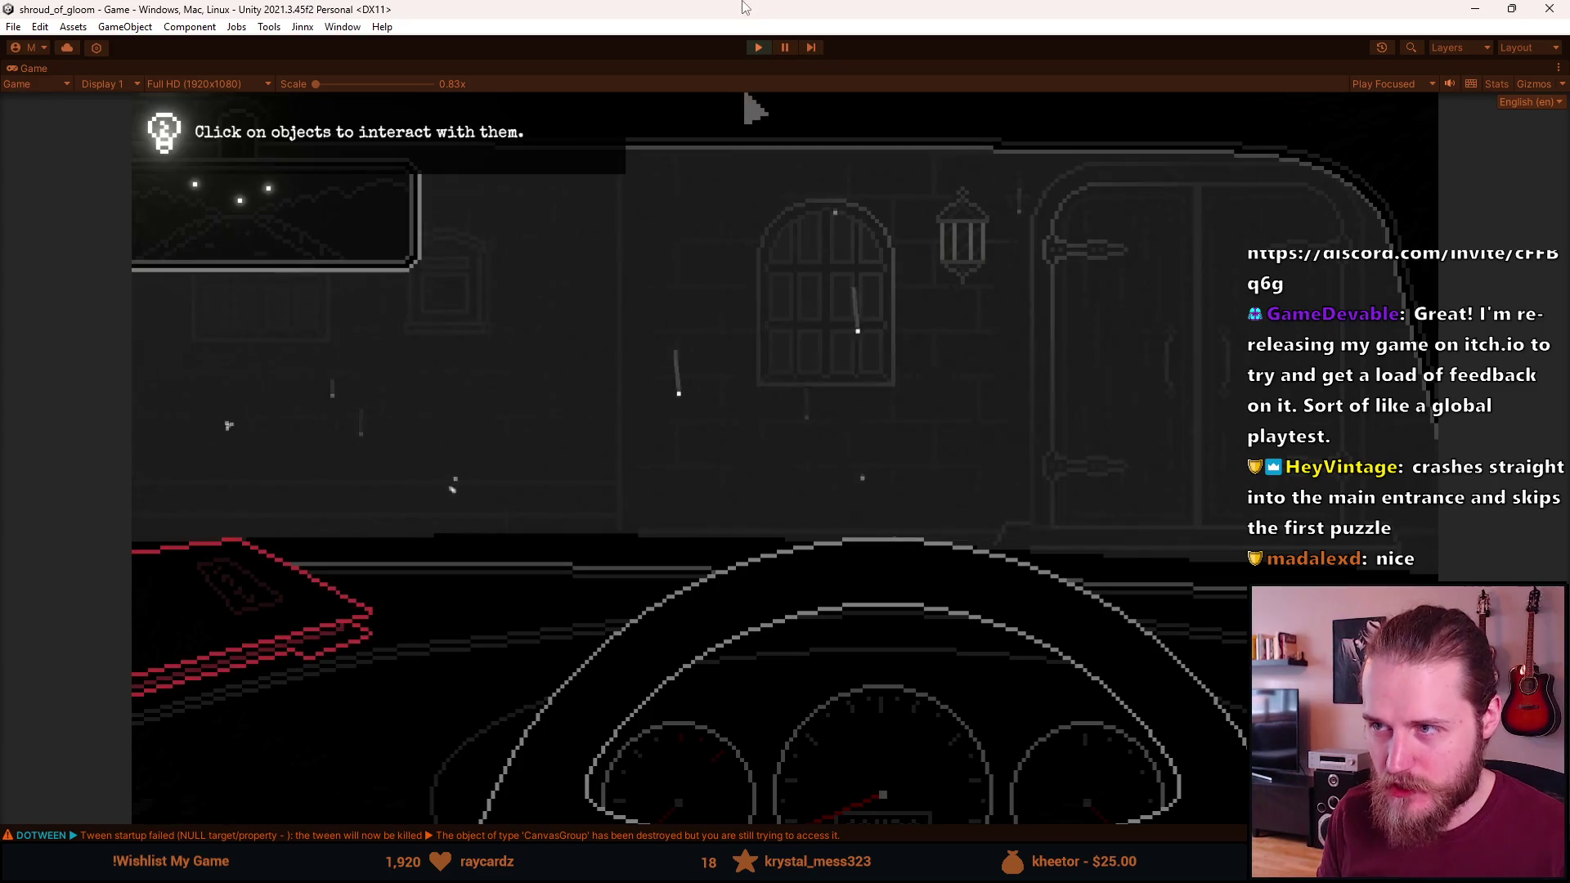
Stop the running game after the intro to leave play mode
click(757, 50)
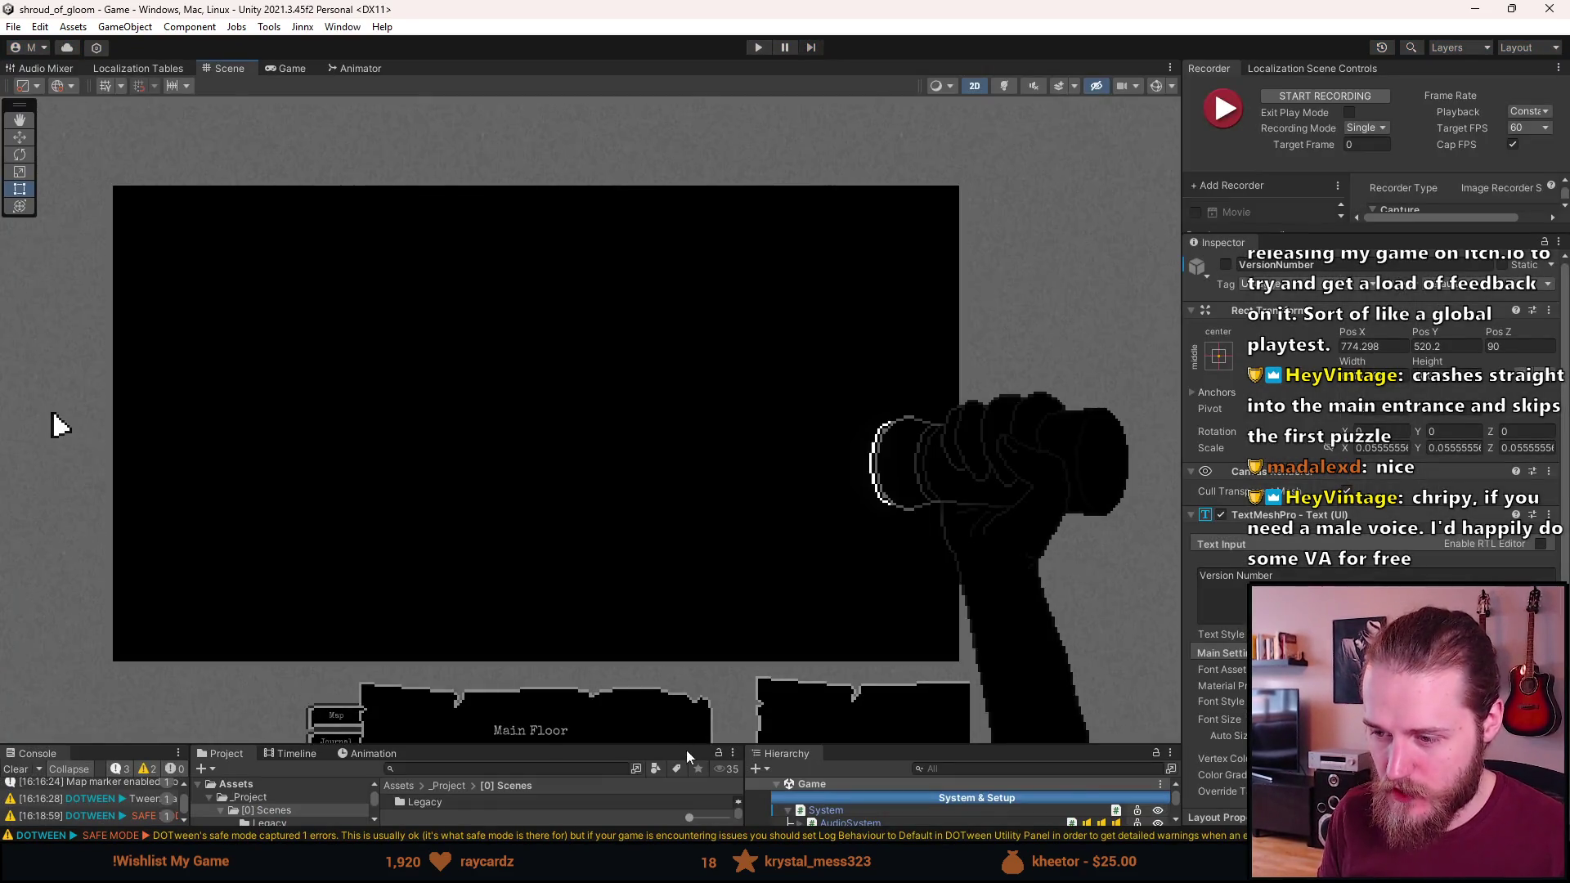
Enlarge the console, project and hierarchy panels and scroll down the Hierarchy
drag(688, 742, 689, 605)
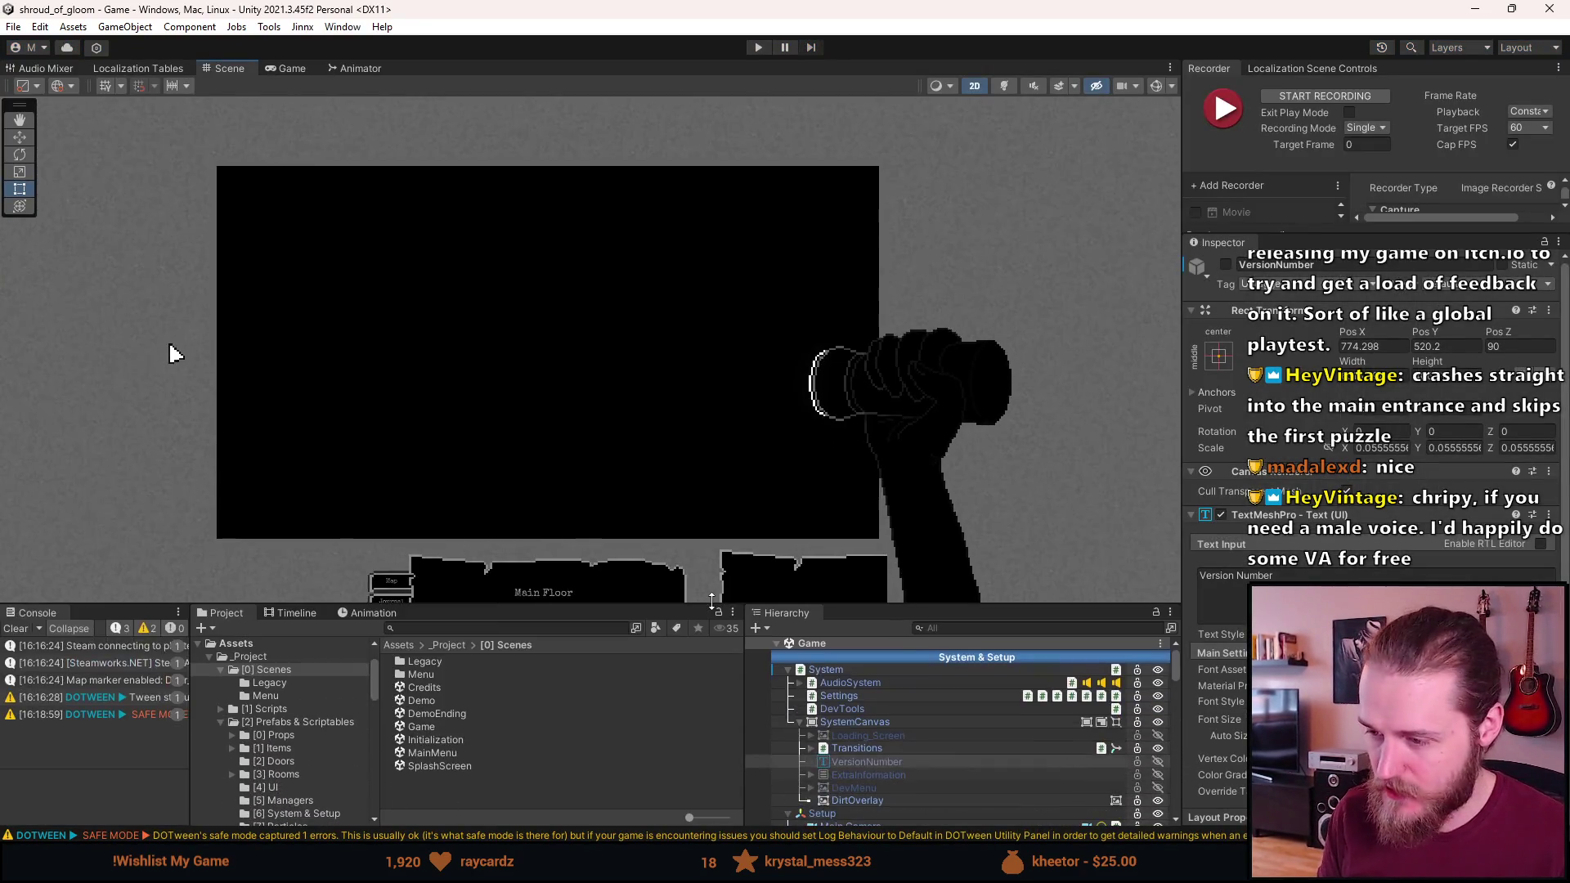
scroll(856, 752, down, 3)
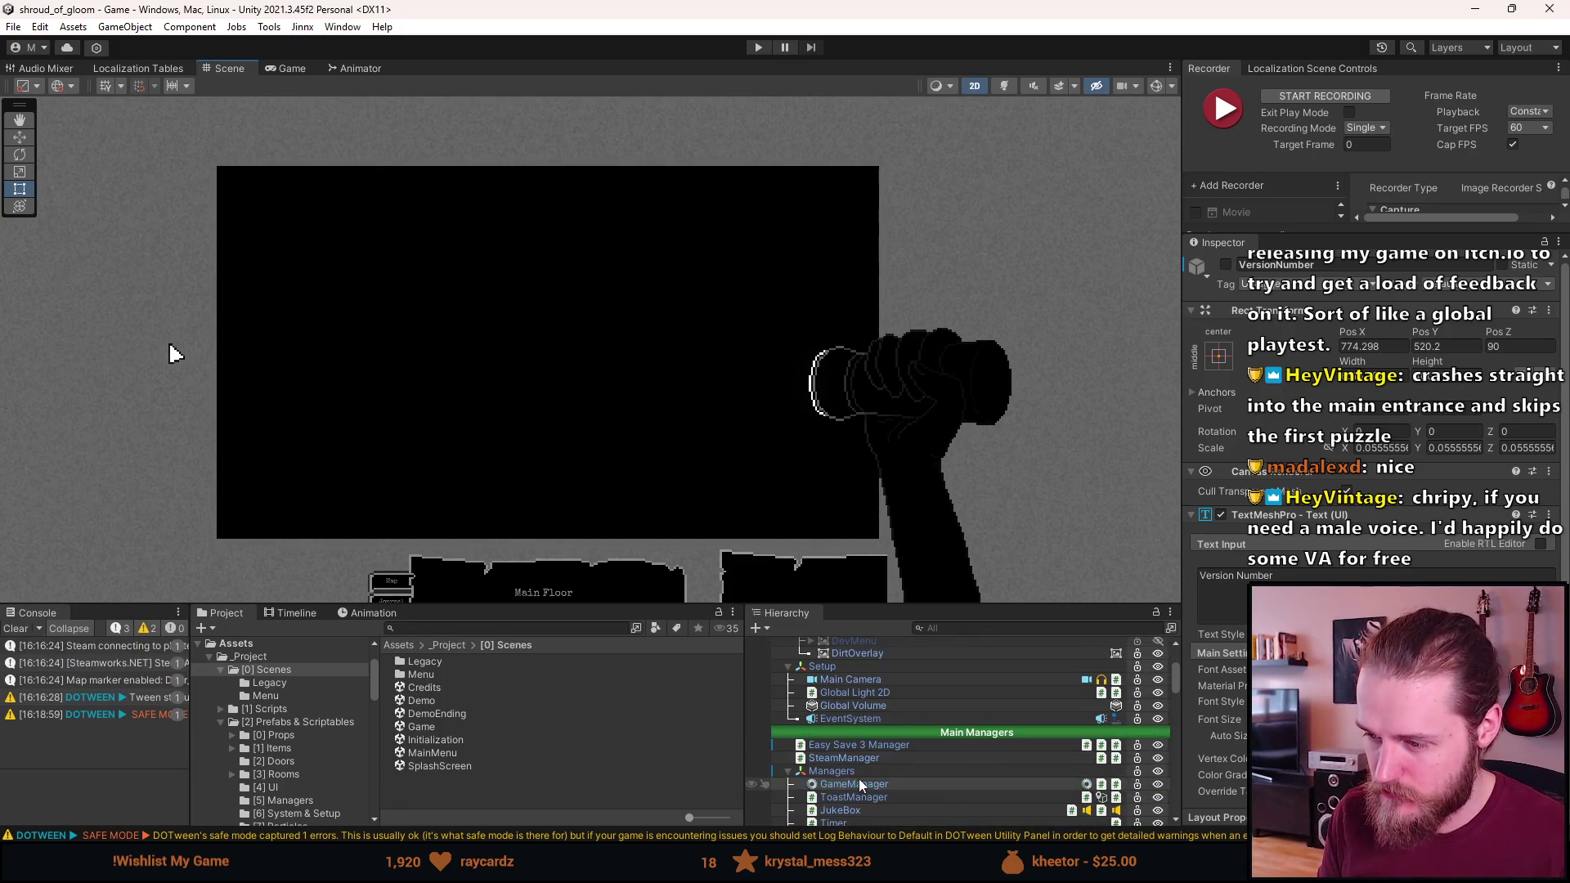
scroll(875, 707, down, 1)
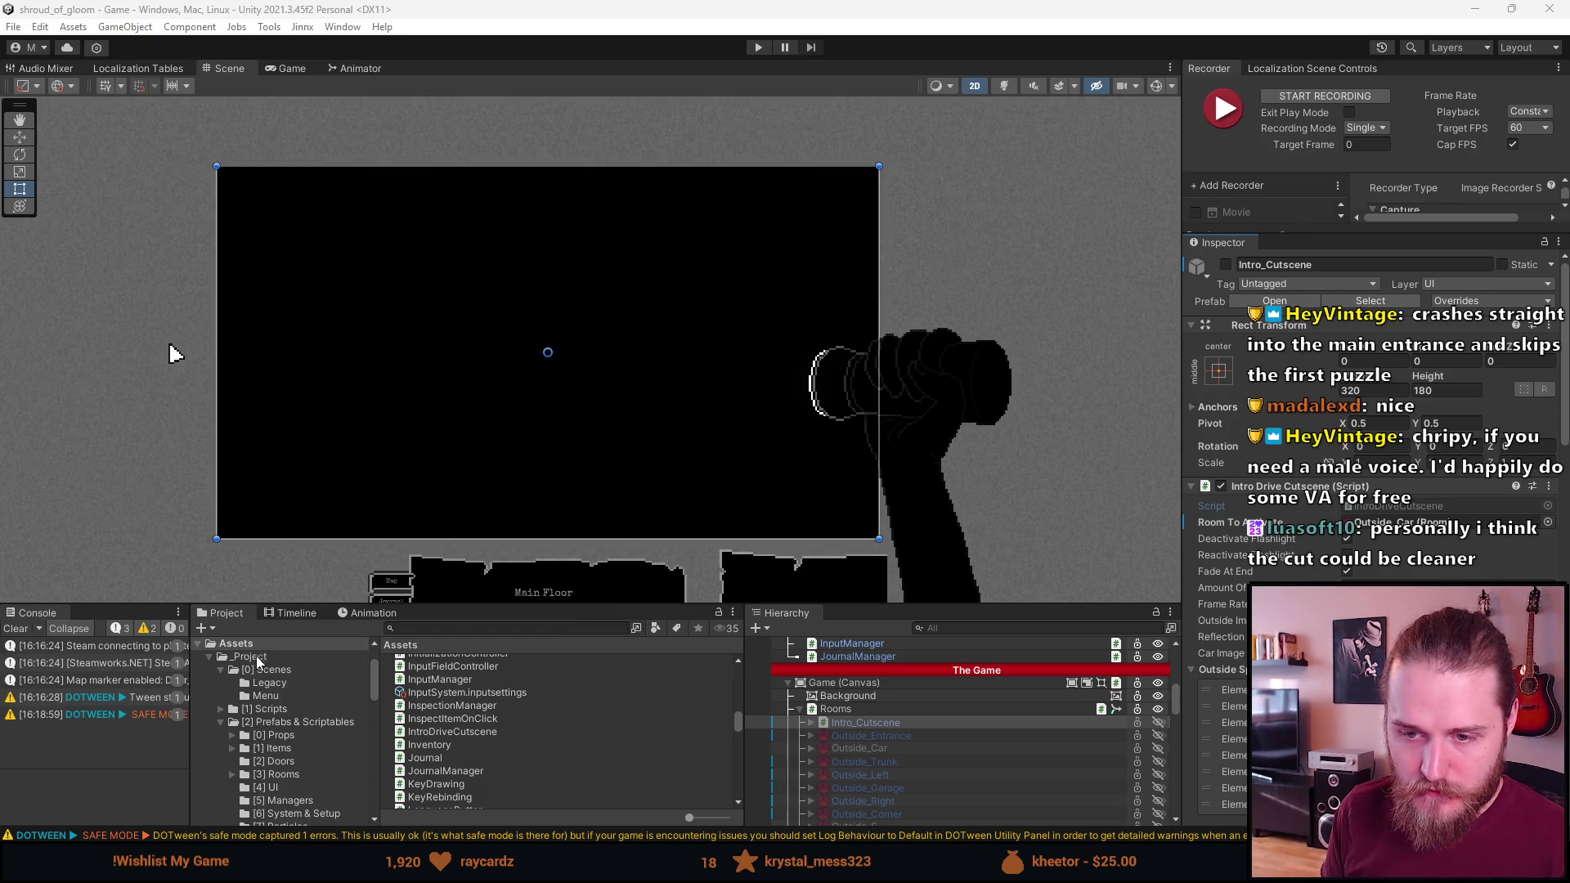
Select and expand the _Project folder in the Project window, cancelling the accidental rename
click(249, 657)
click(260, 657)
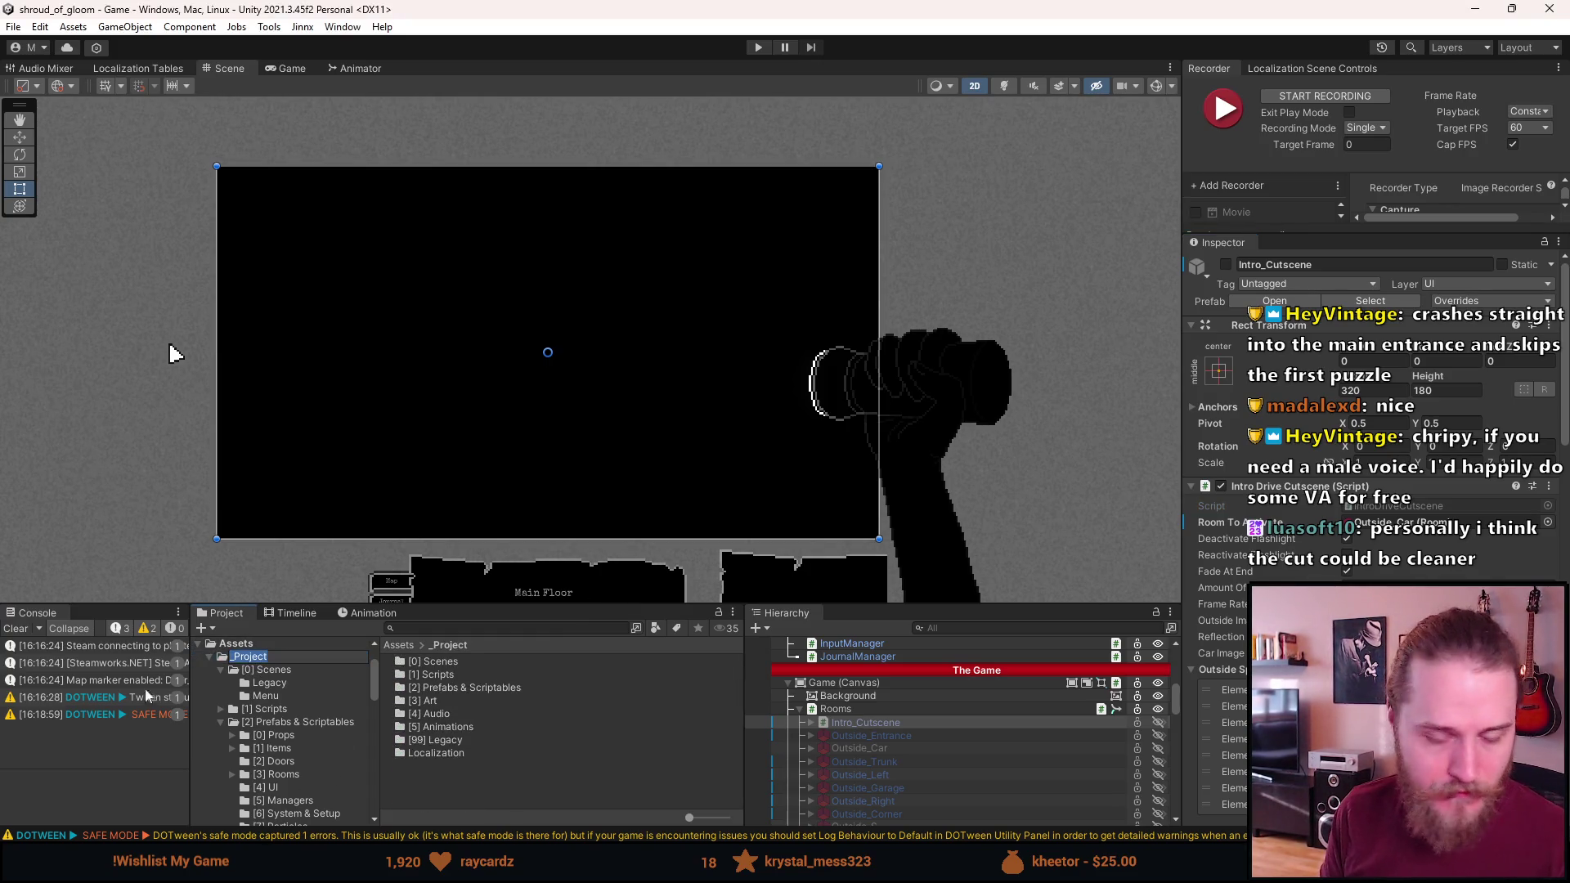
click(288, 641)
click(281, 659)
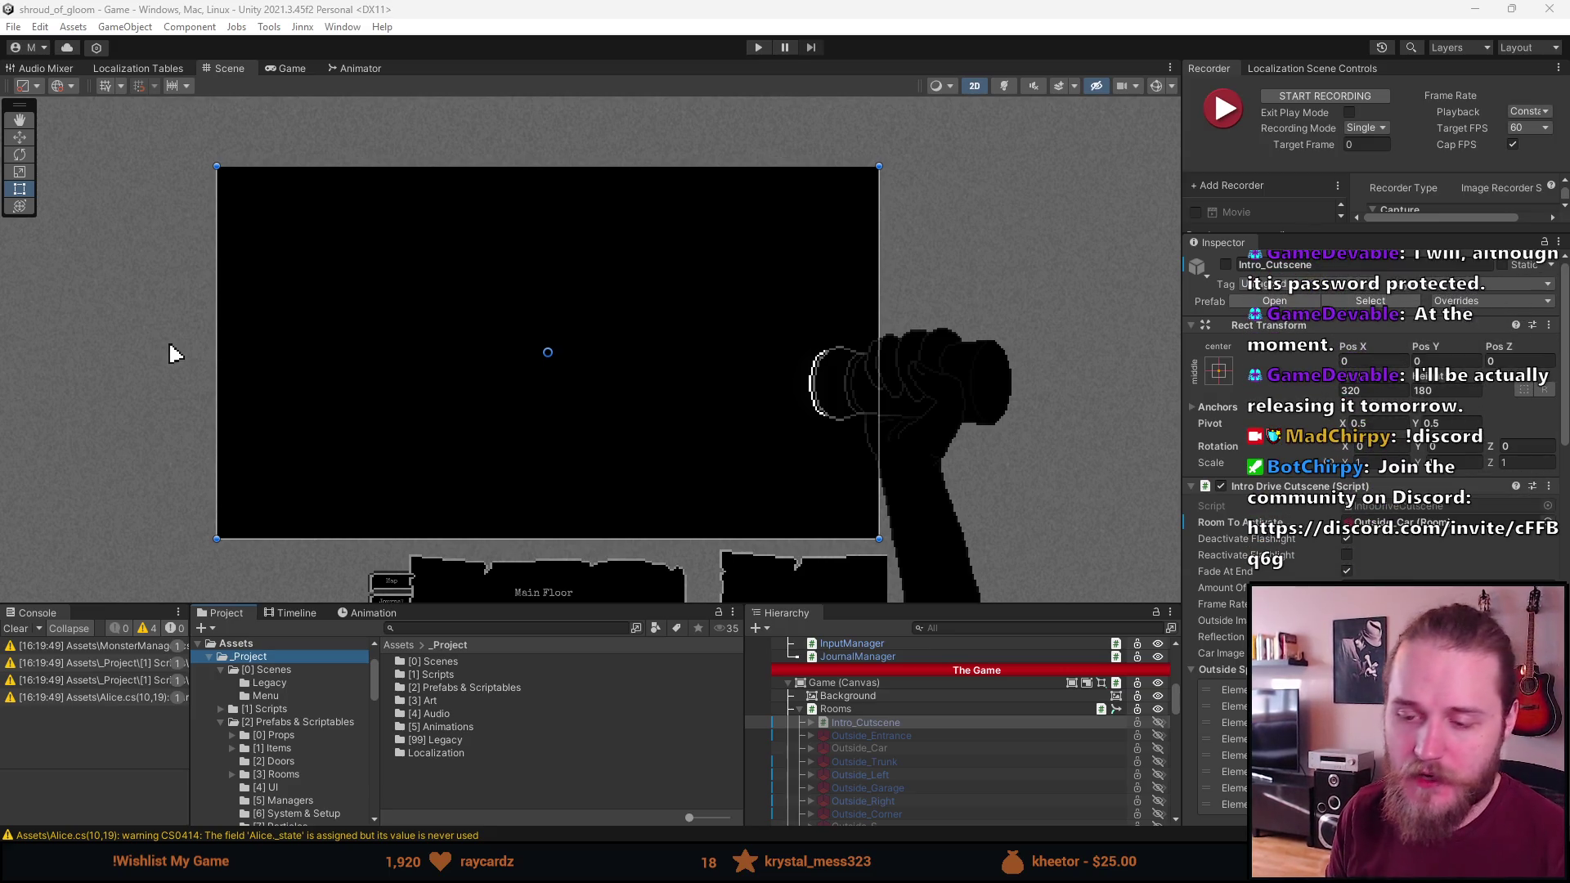
click(18, 630)
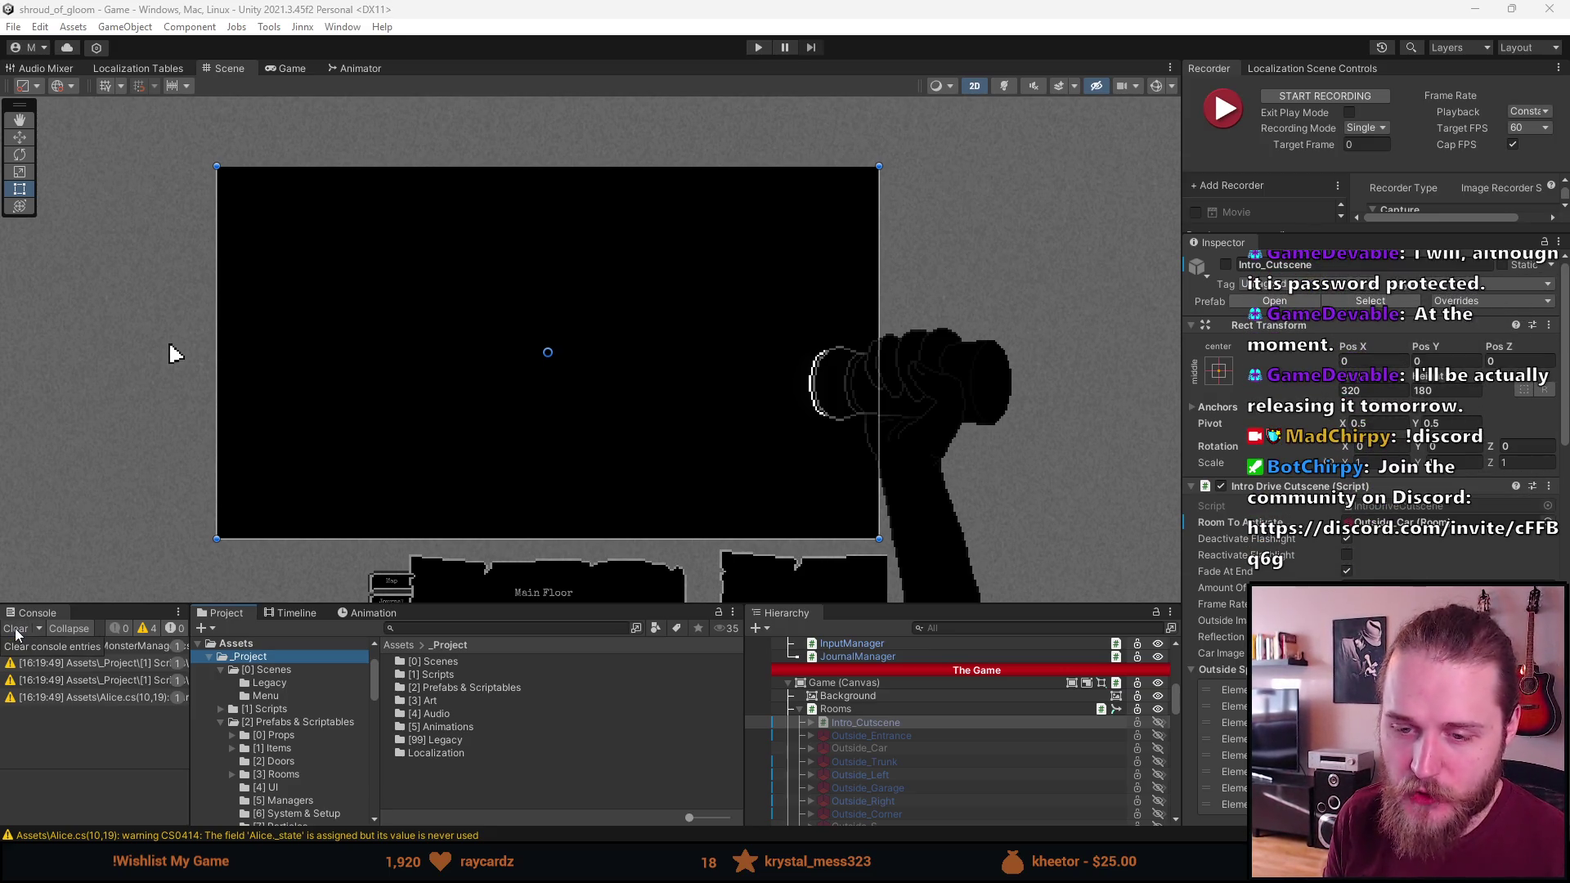
Clear the console warnings, collapse First_TV_Room, and enter play mode with an enlarged Game view
click(18, 631)
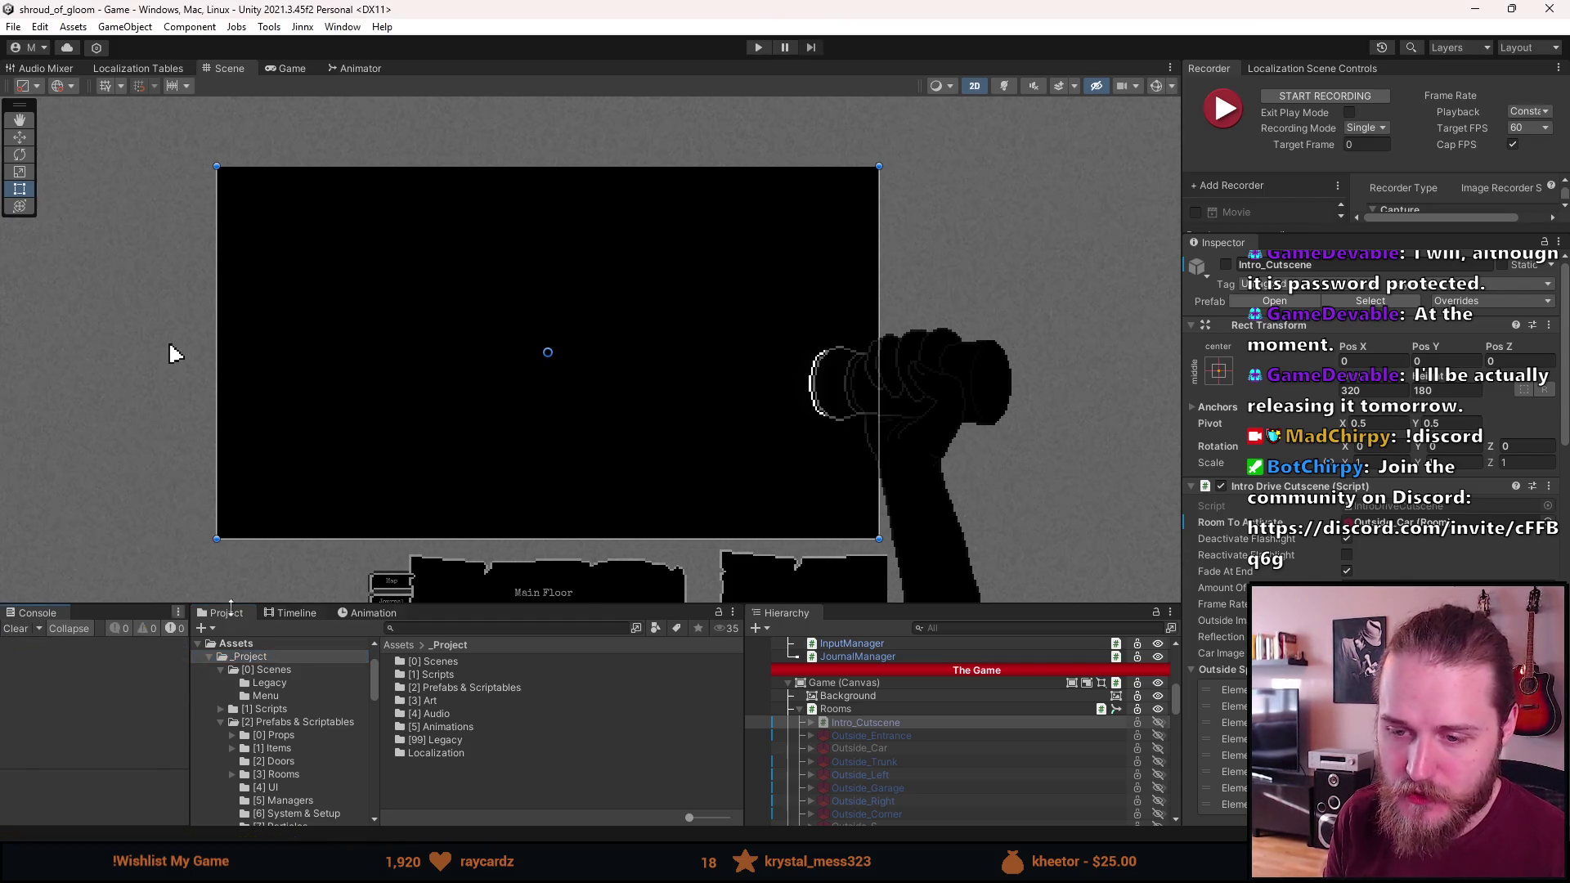
drag(587, 606, 586, 559)
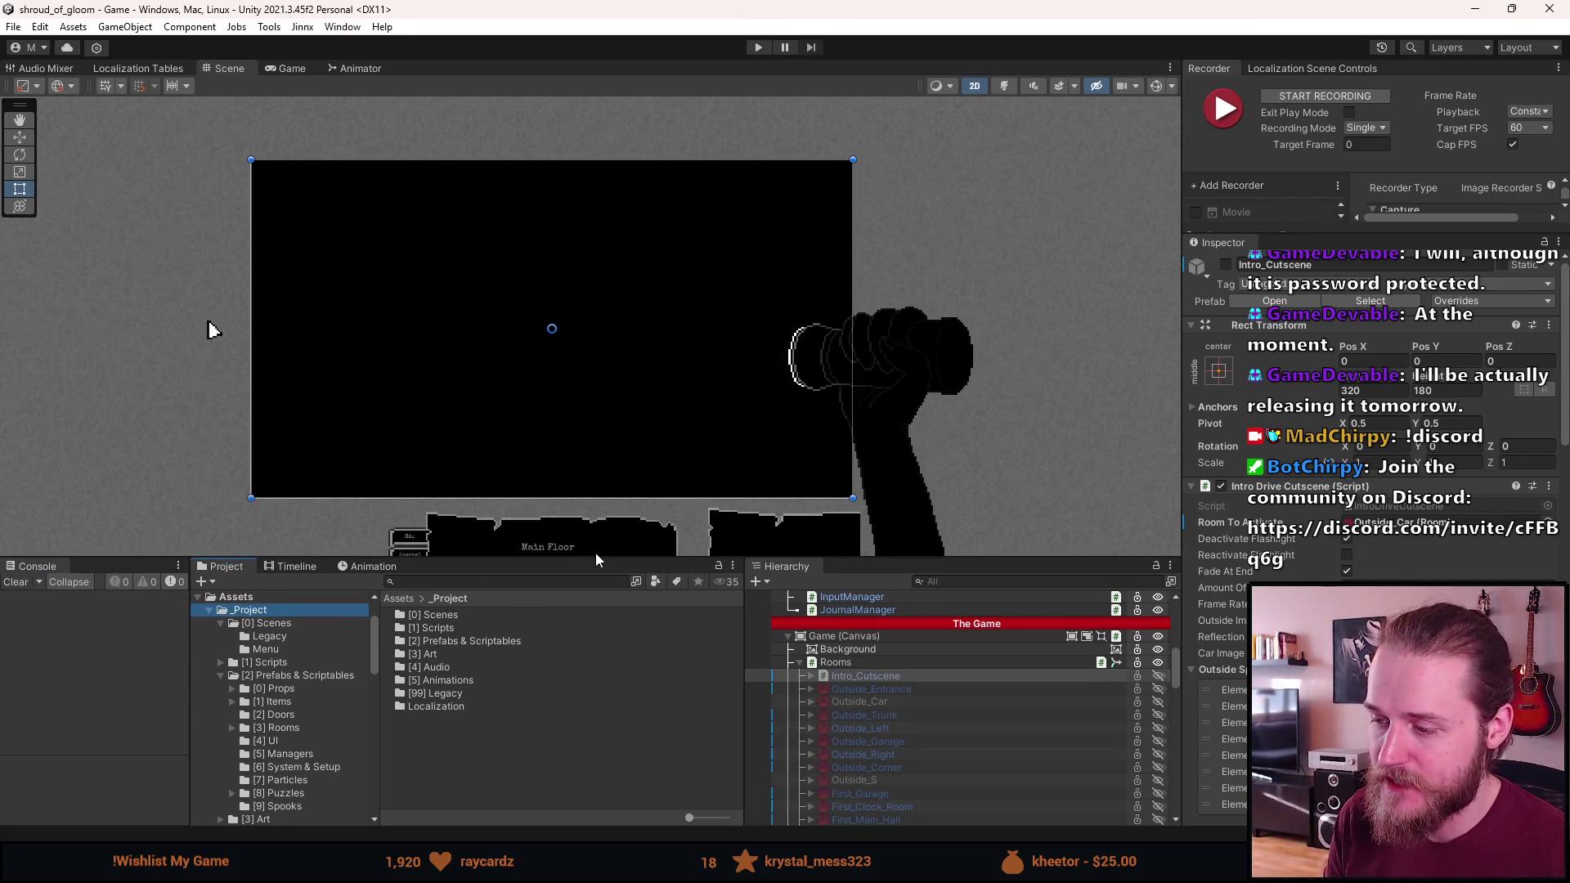
scroll(427, 407, up, 1)
mouse_move(523, 382)
mouse_down()
mouse_move(536, 385)
mouse_move(518, 406)
mouse_up()
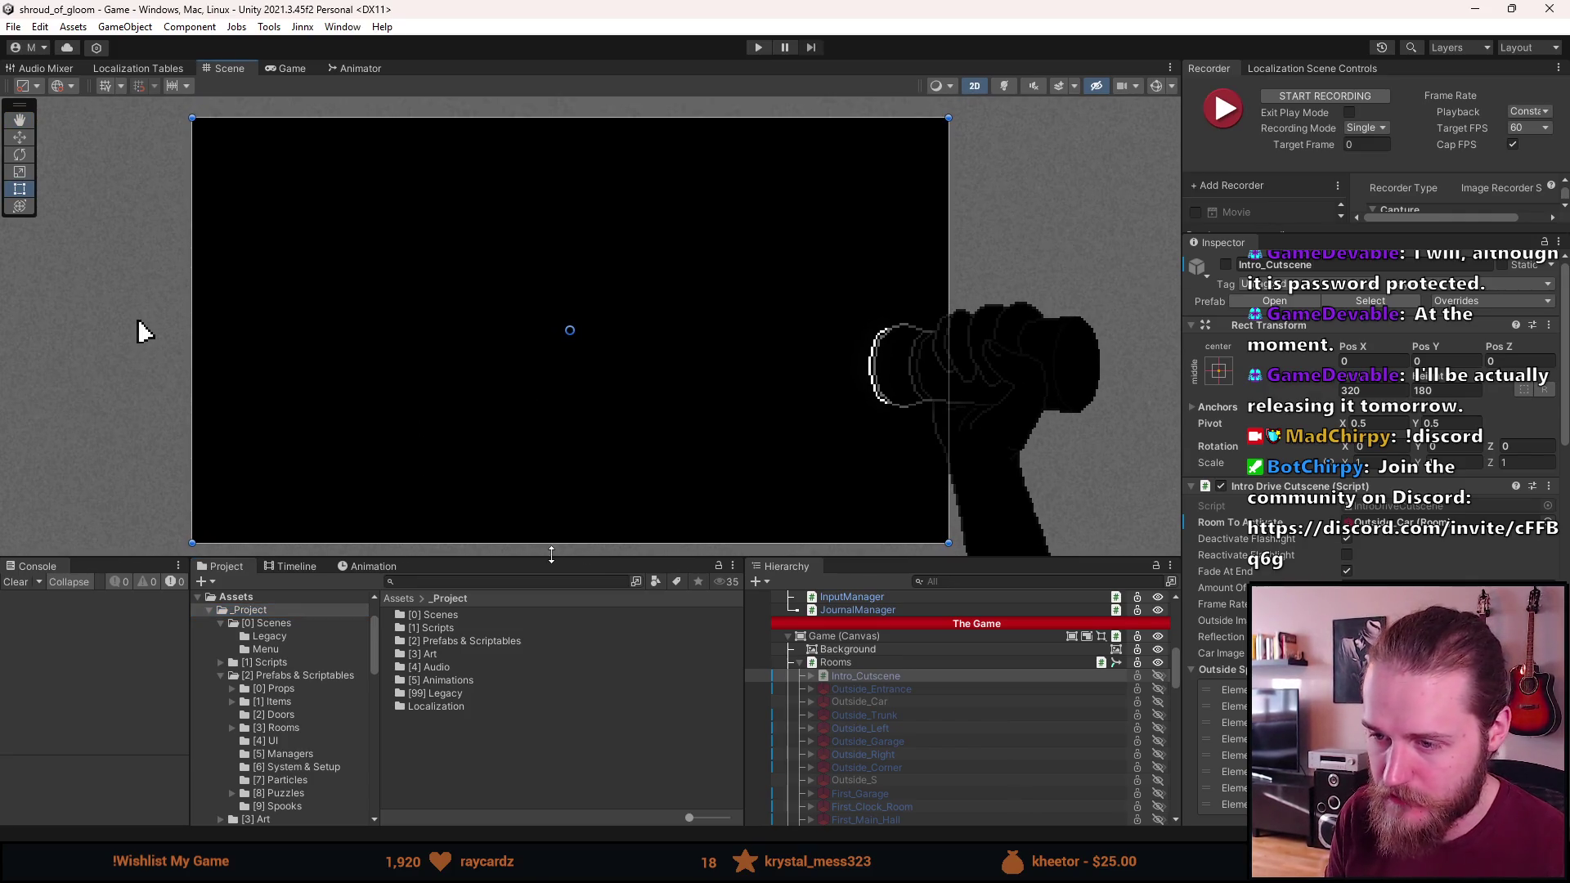
drag(551, 560, 547, 502)
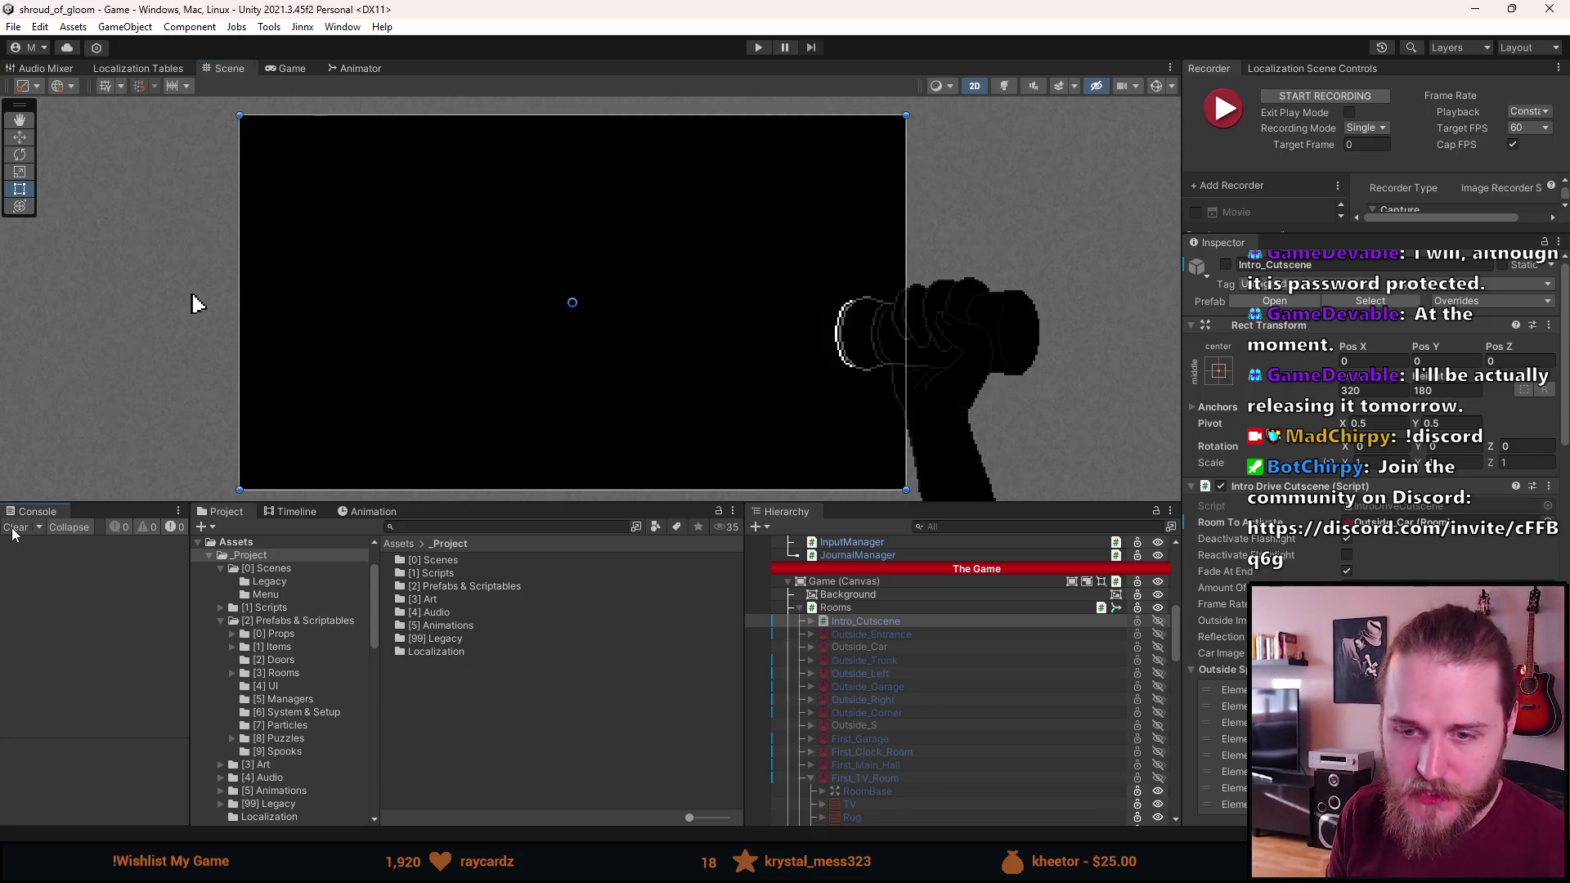
scroll(832, 736, down, 2)
click(811, 728)
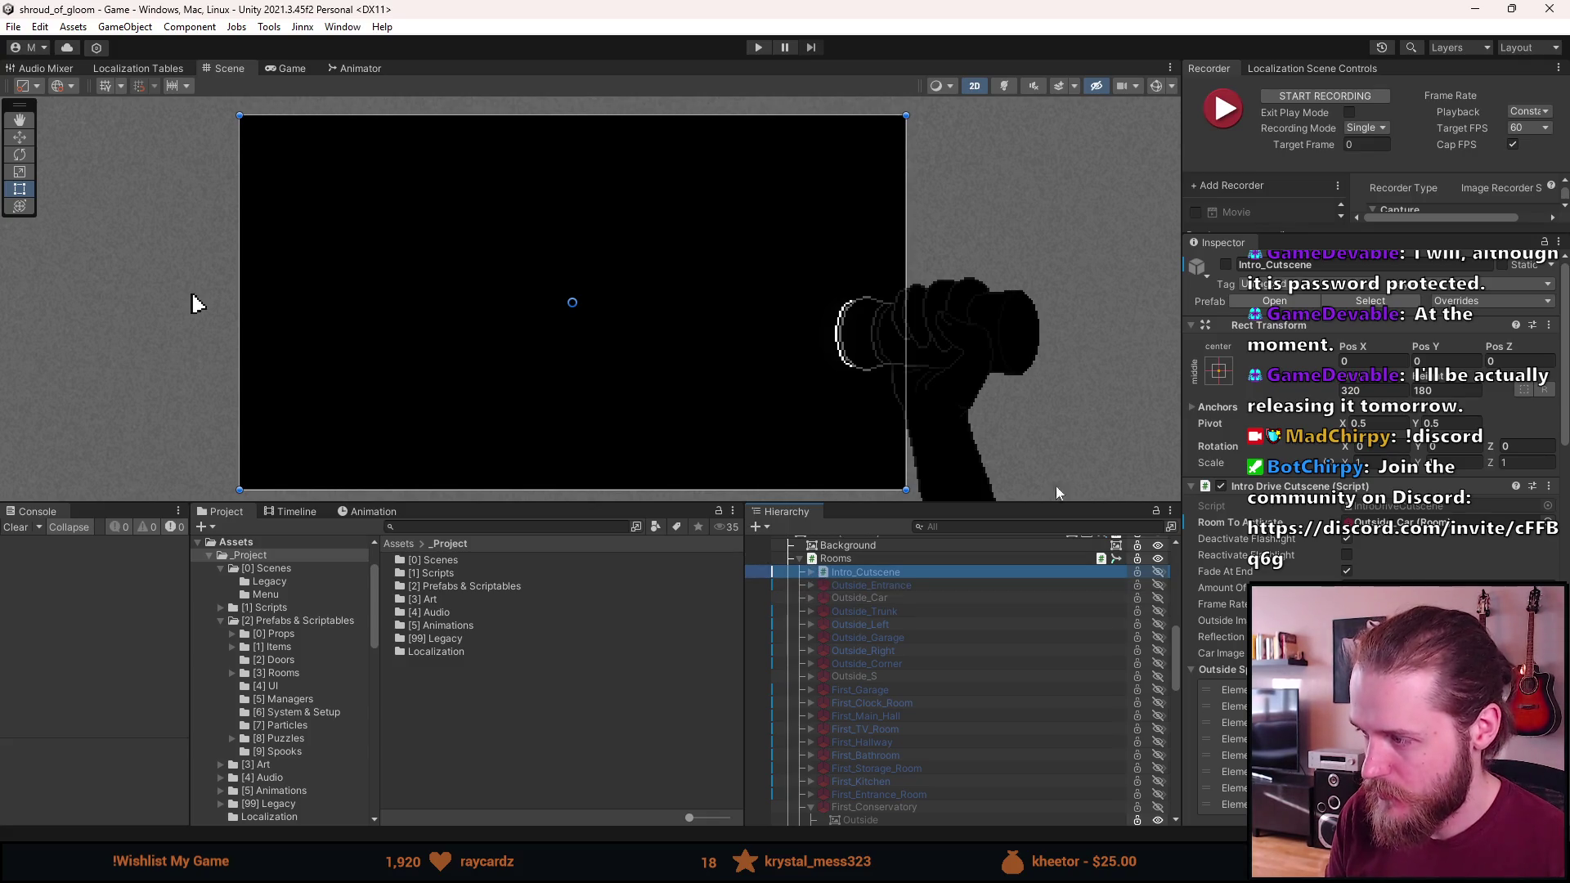
click(758, 47)
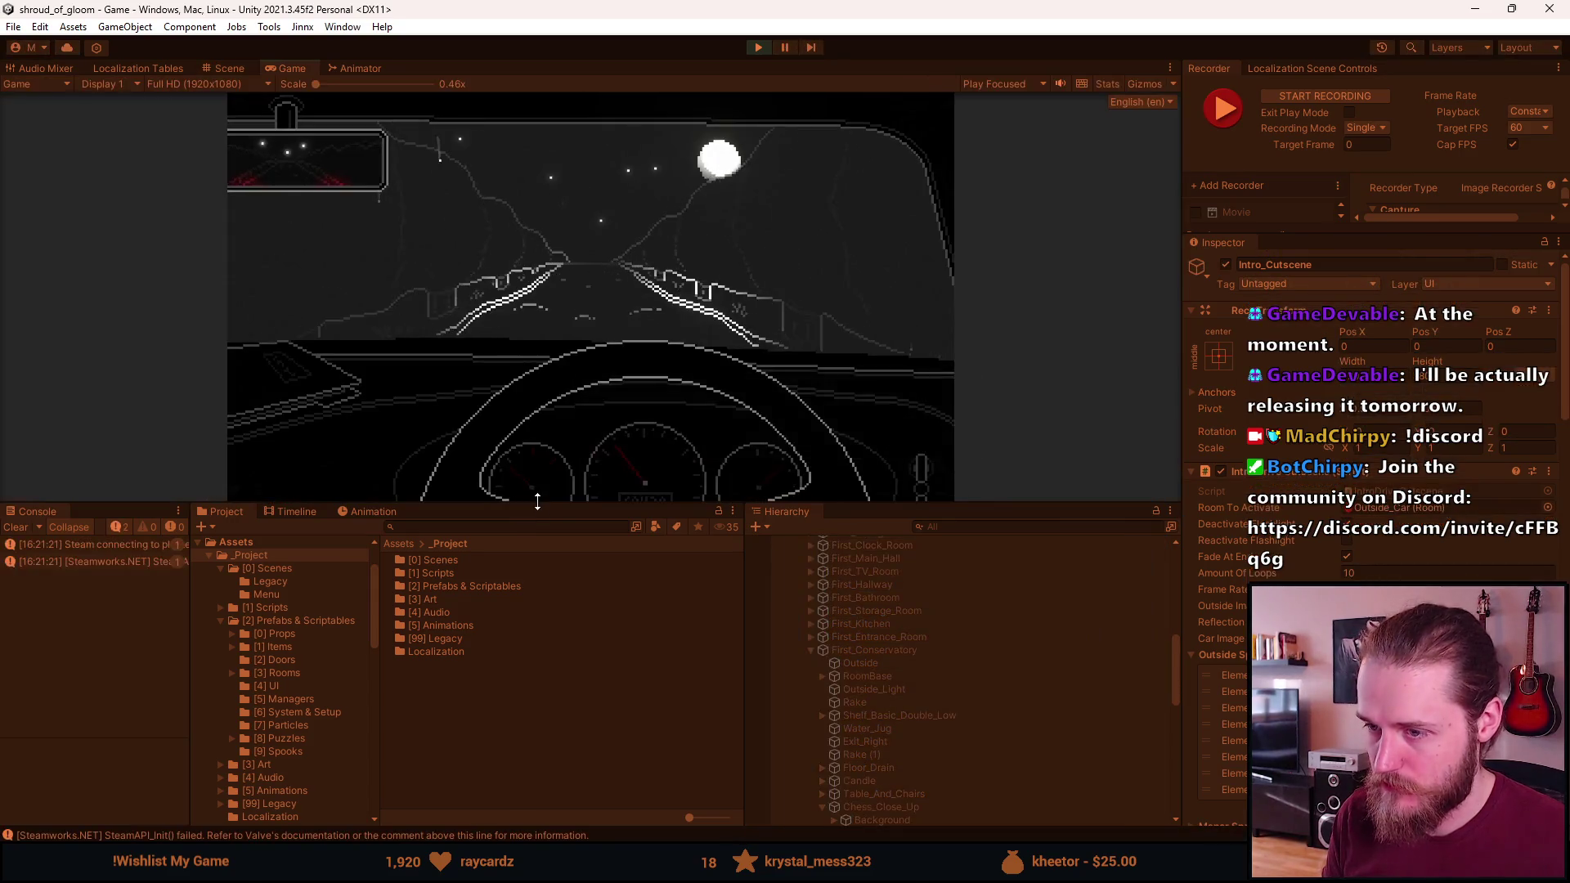
drag(537, 501, 536, 663)
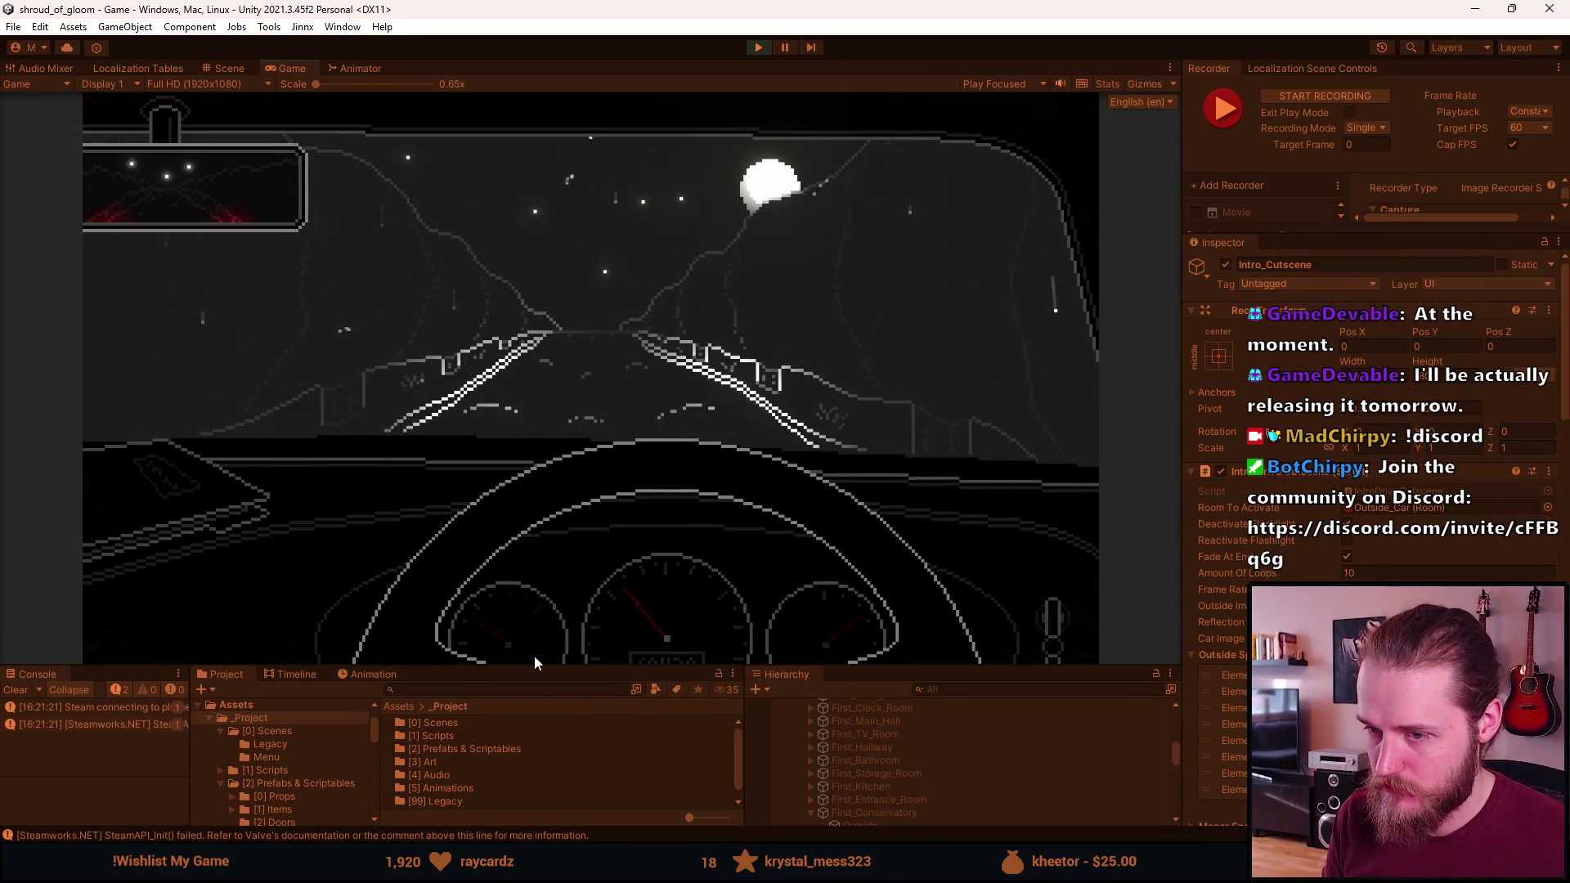
Pause the game, toggle Bloom off and on in Video settings, and apply brightness calibration
key(Escape)
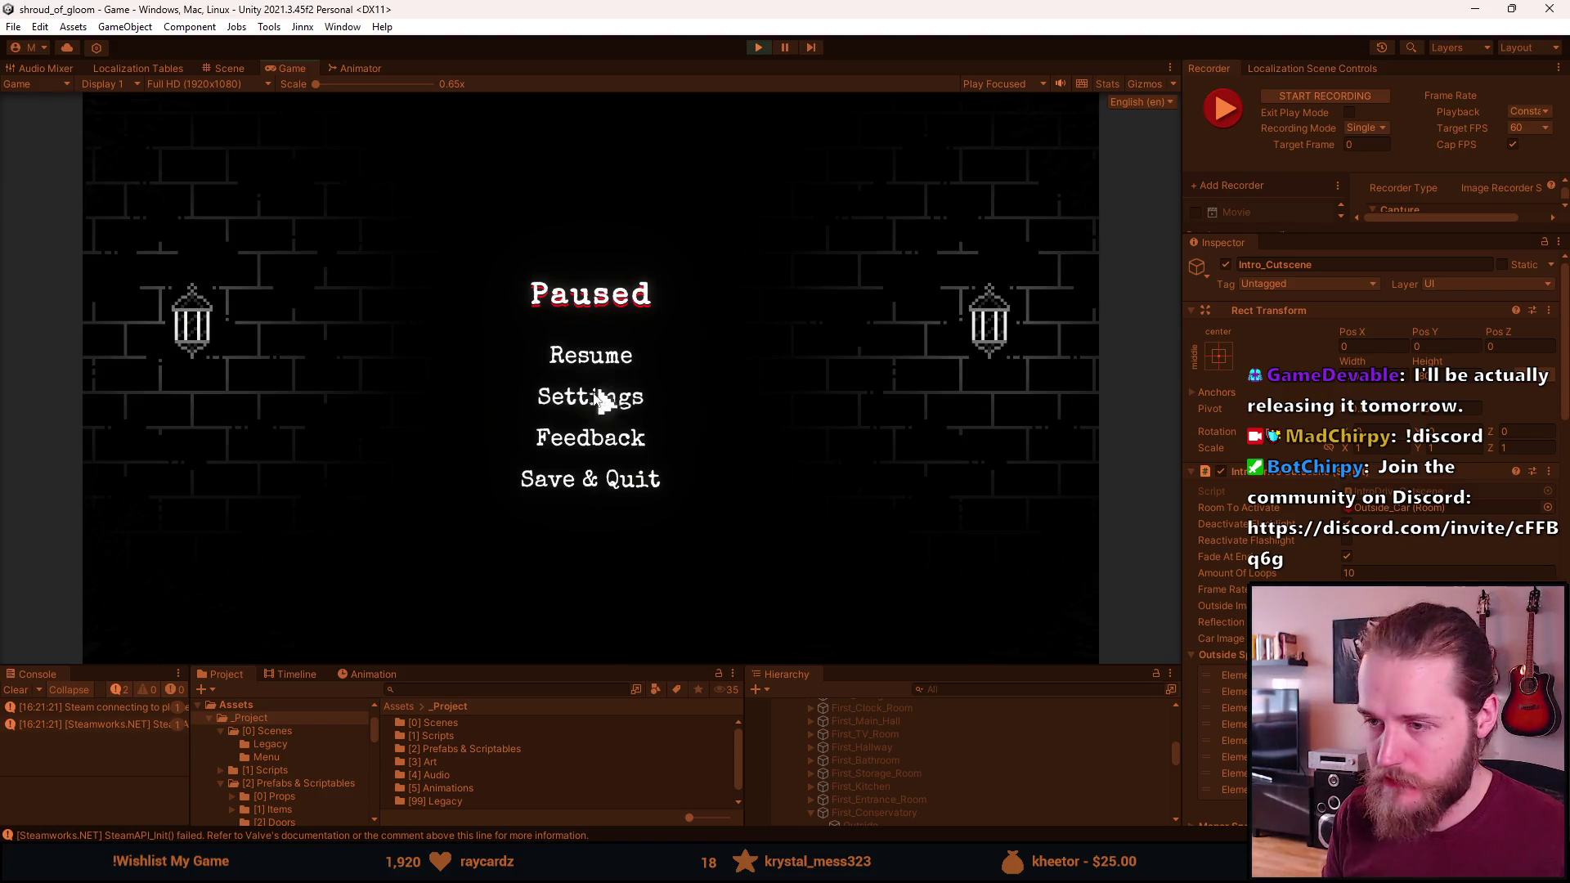
key(Escape)
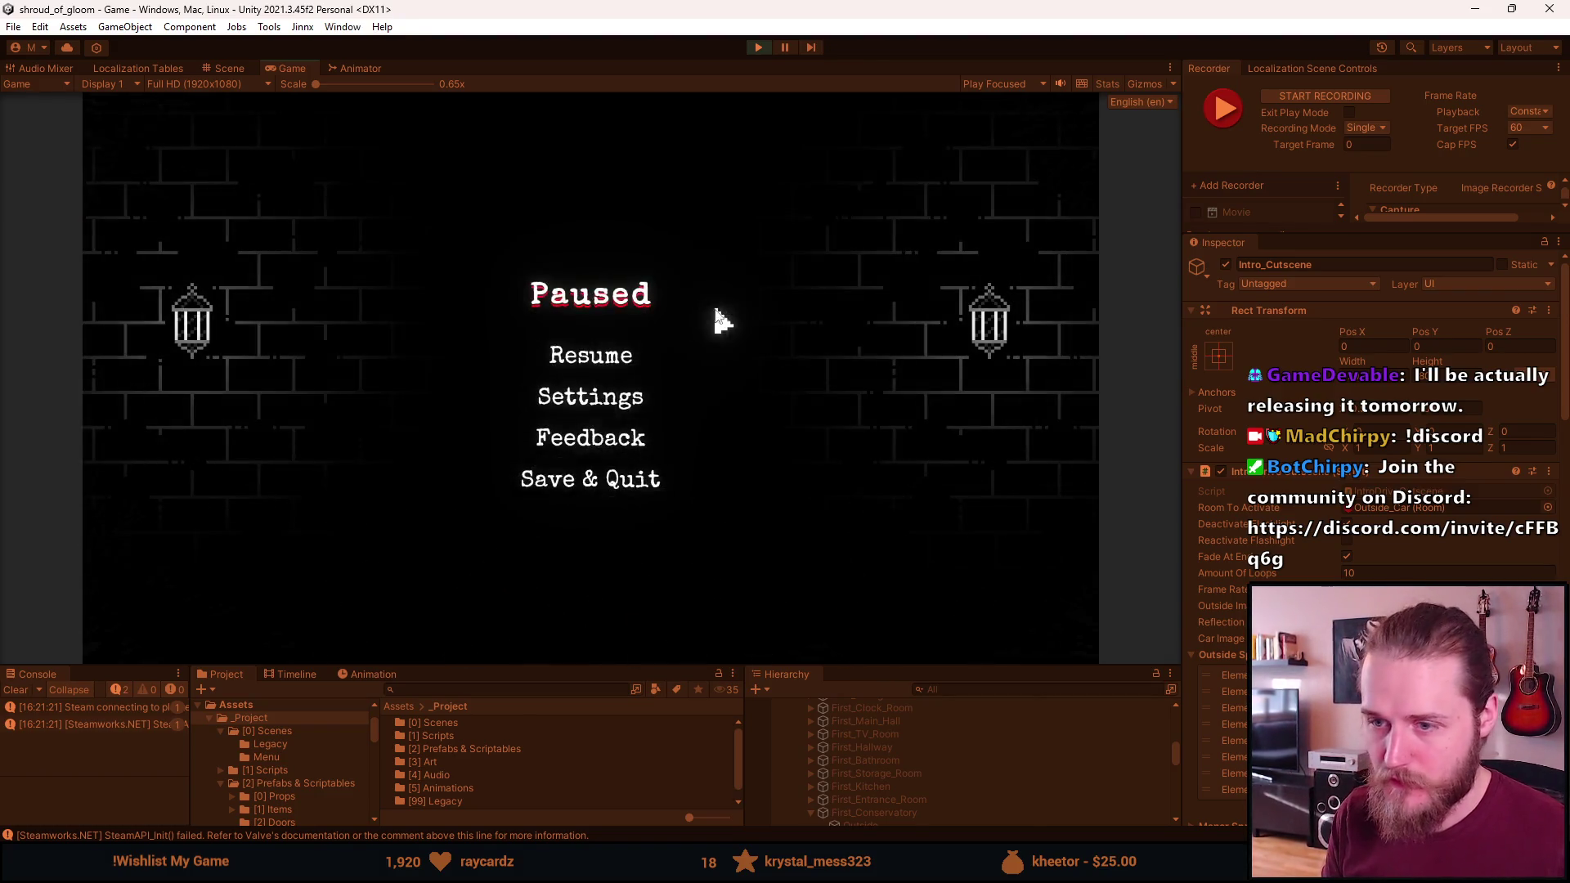
click(603, 401)
click(609, 319)
click(666, 448)
click(667, 450)
click(666, 359)
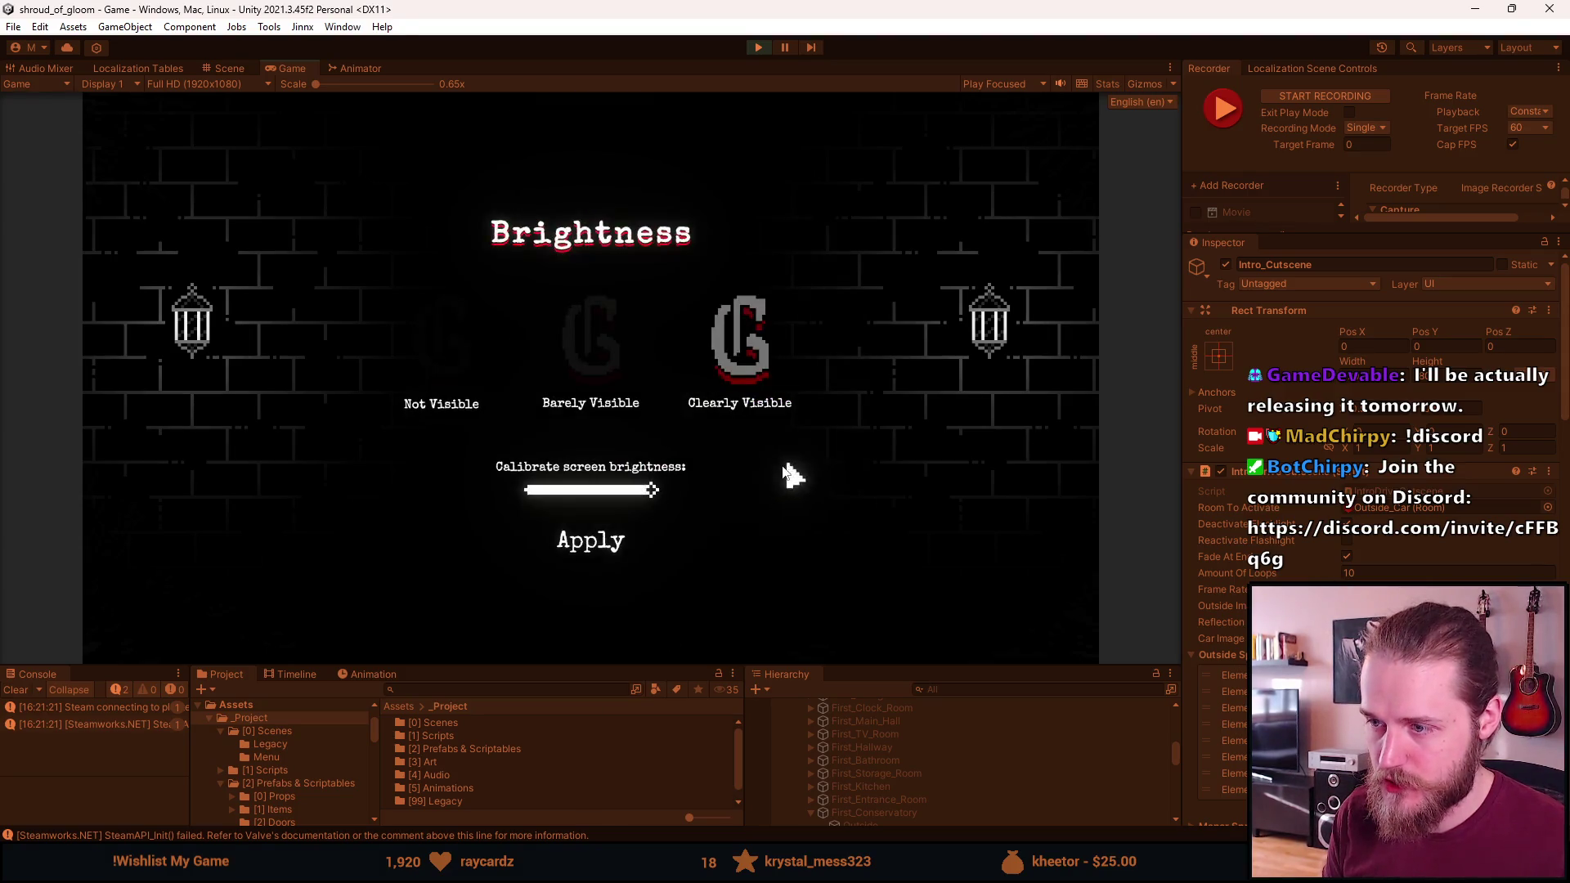
click(614, 554)
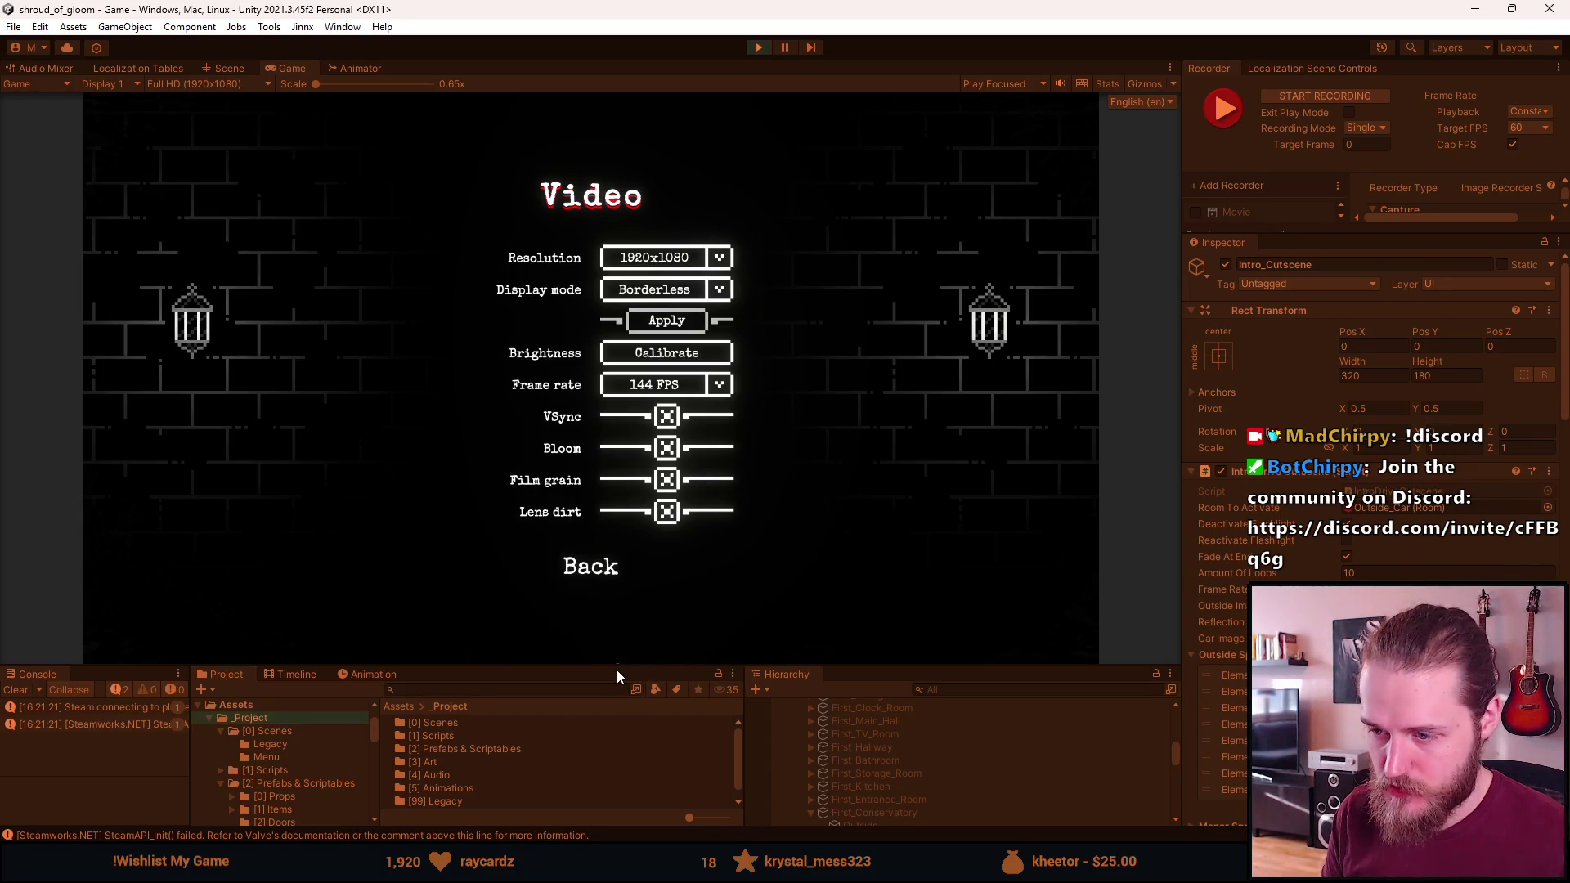
Enlarge the Game view, back out of the settings, resume the intro drive, then stop play mode
drag(619, 664, 604, 734)
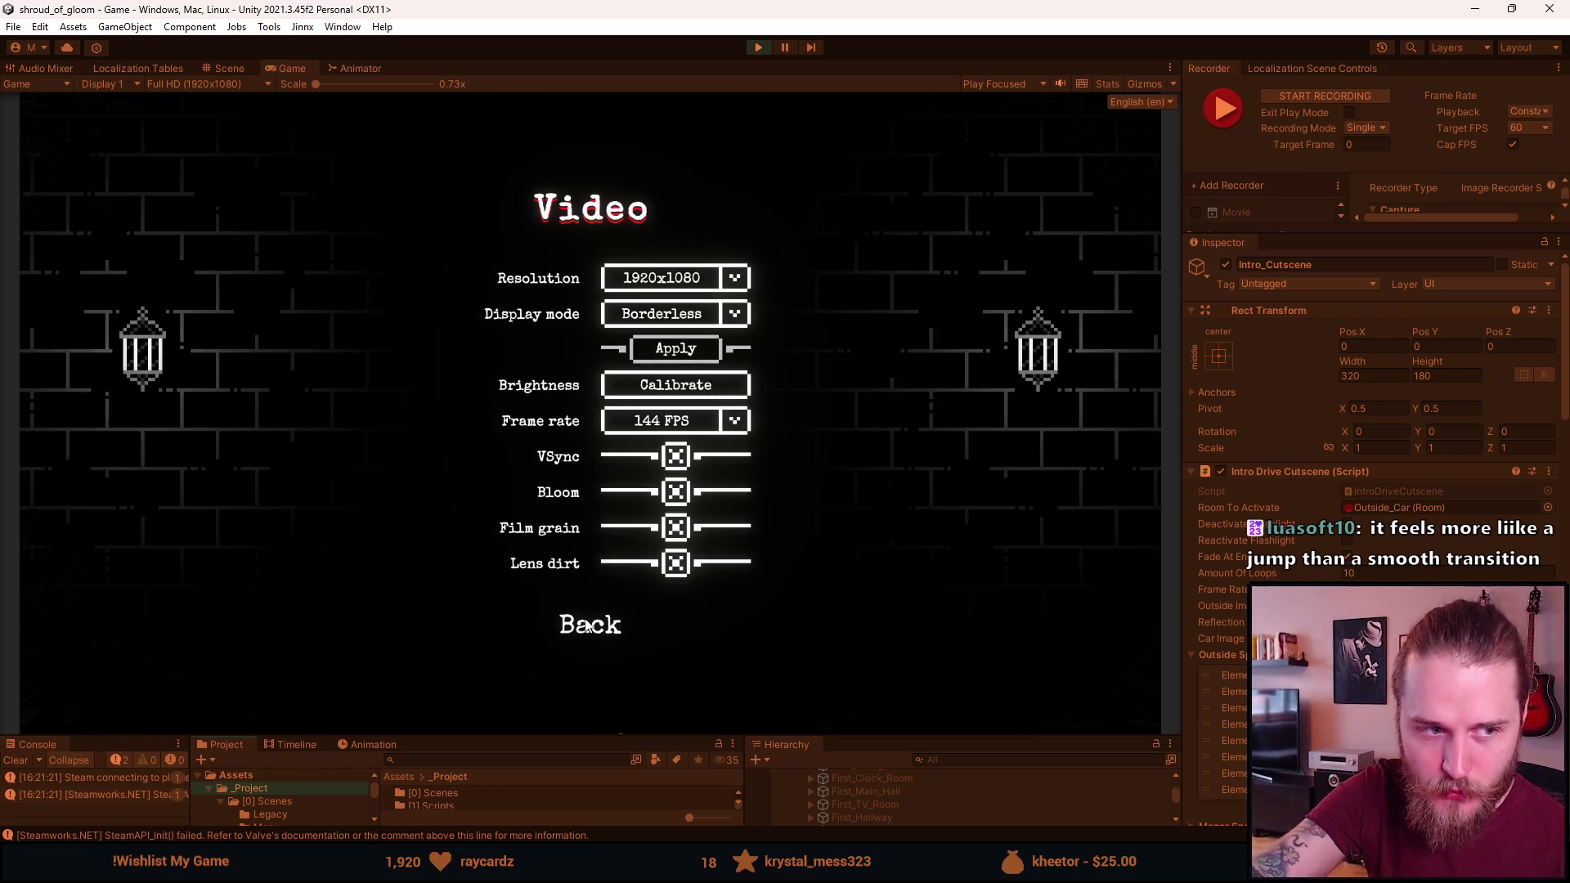
click(585, 623)
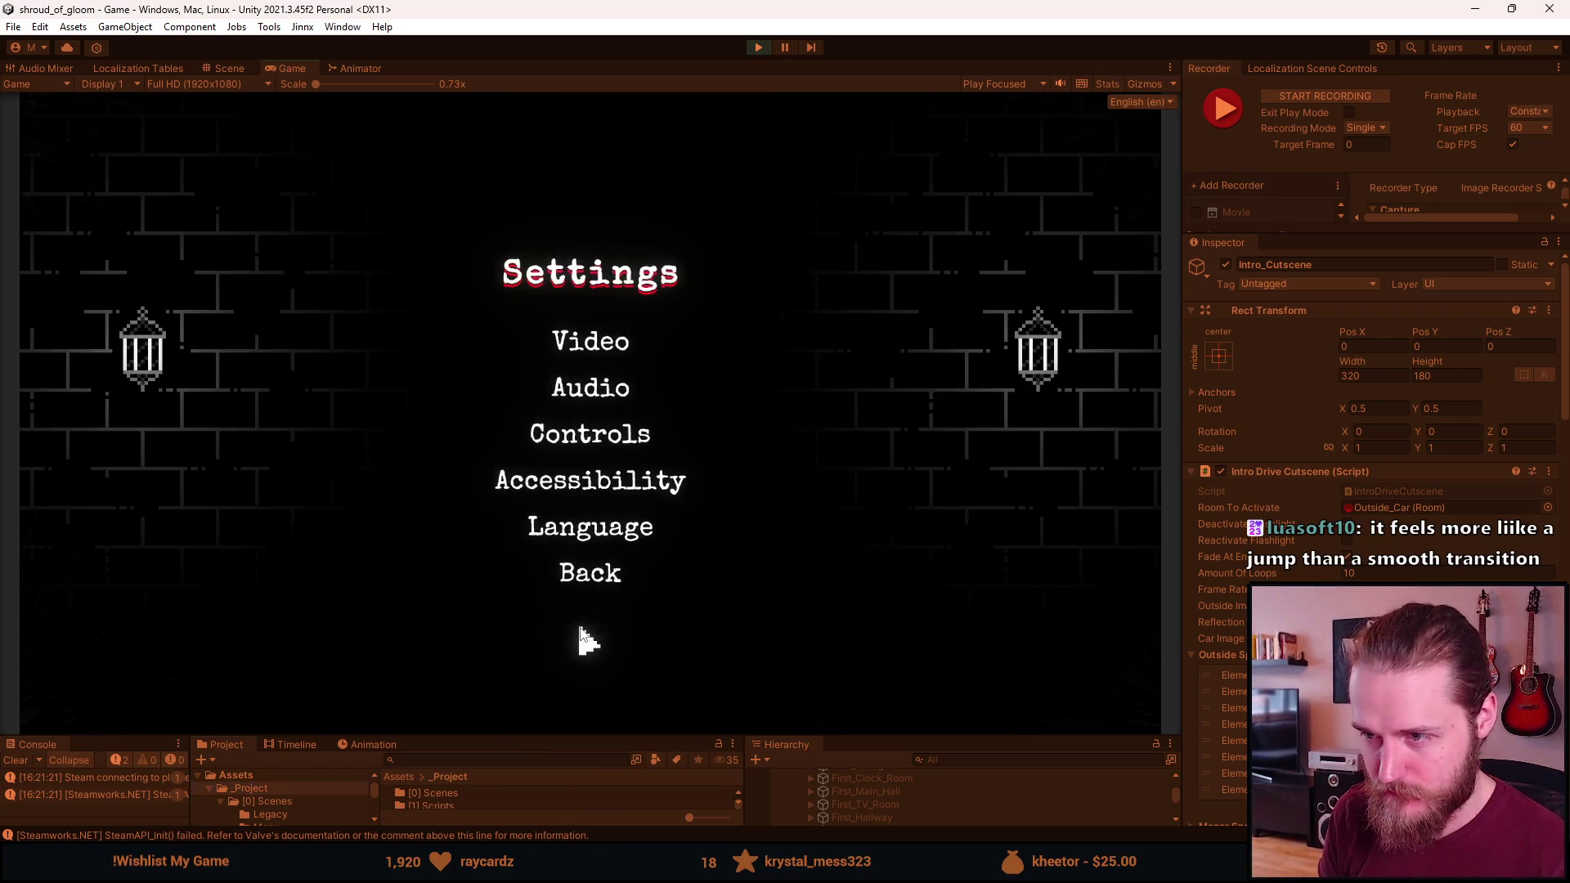
click(590, 338)
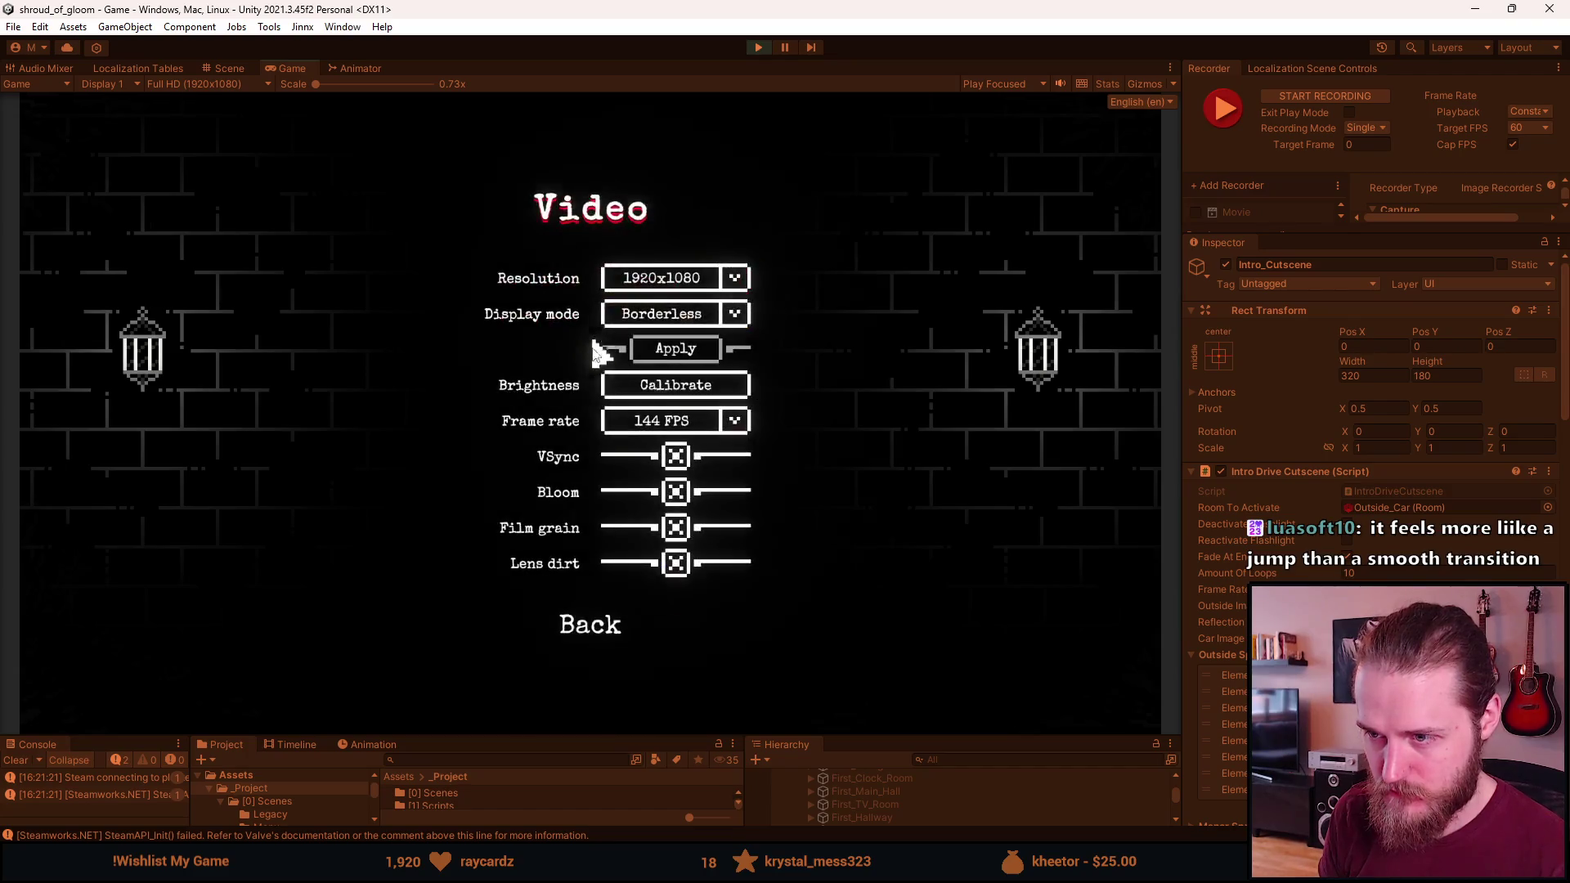
click(600, 628)
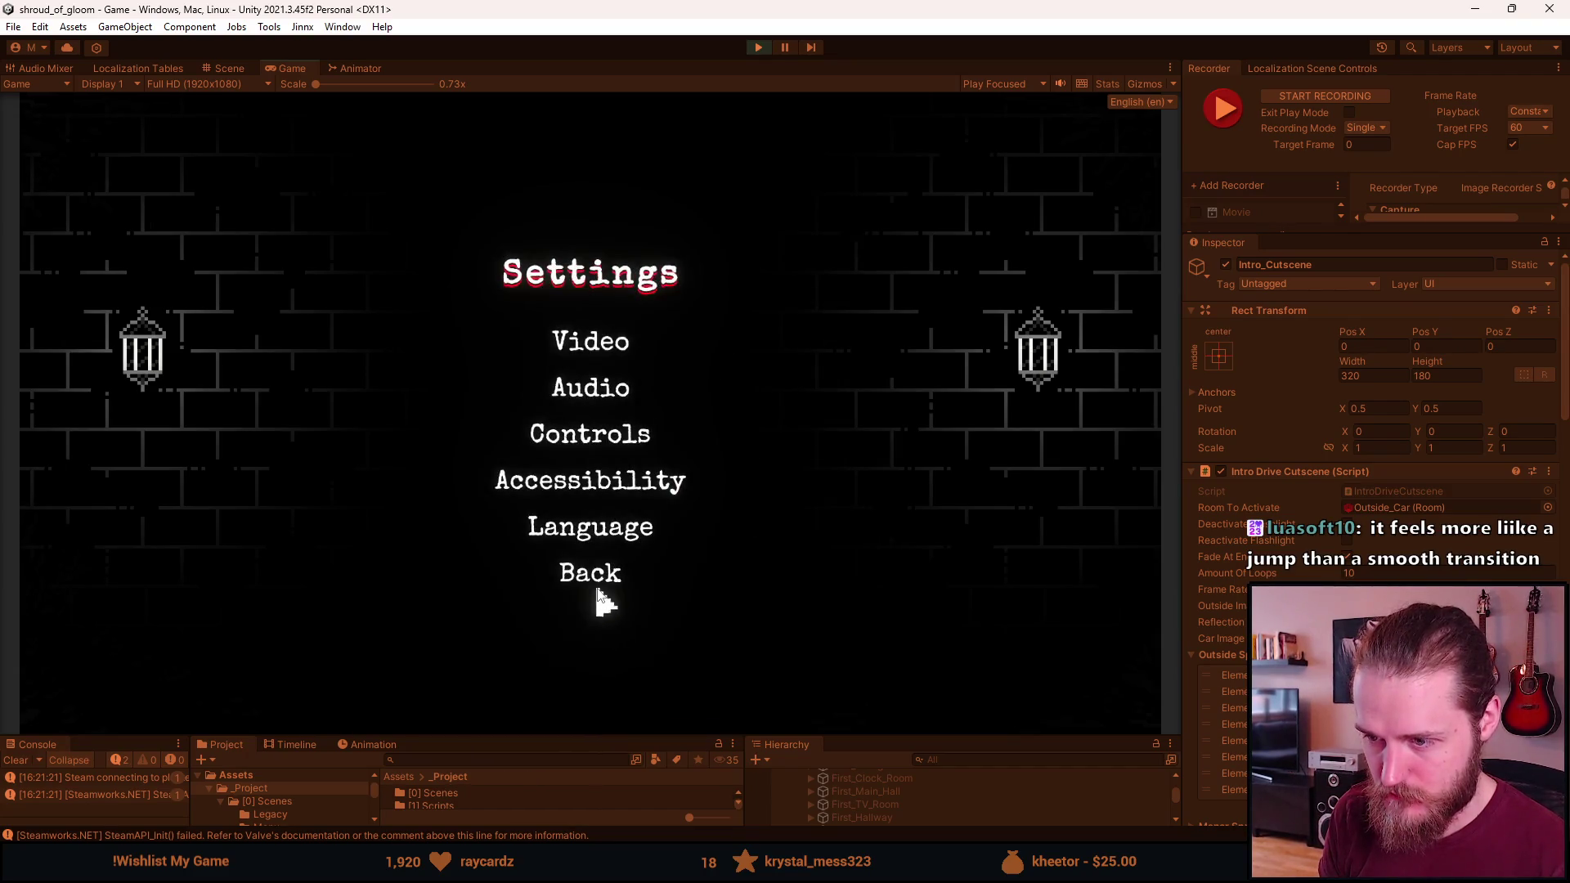
click(600, 569)
click(590, 394)
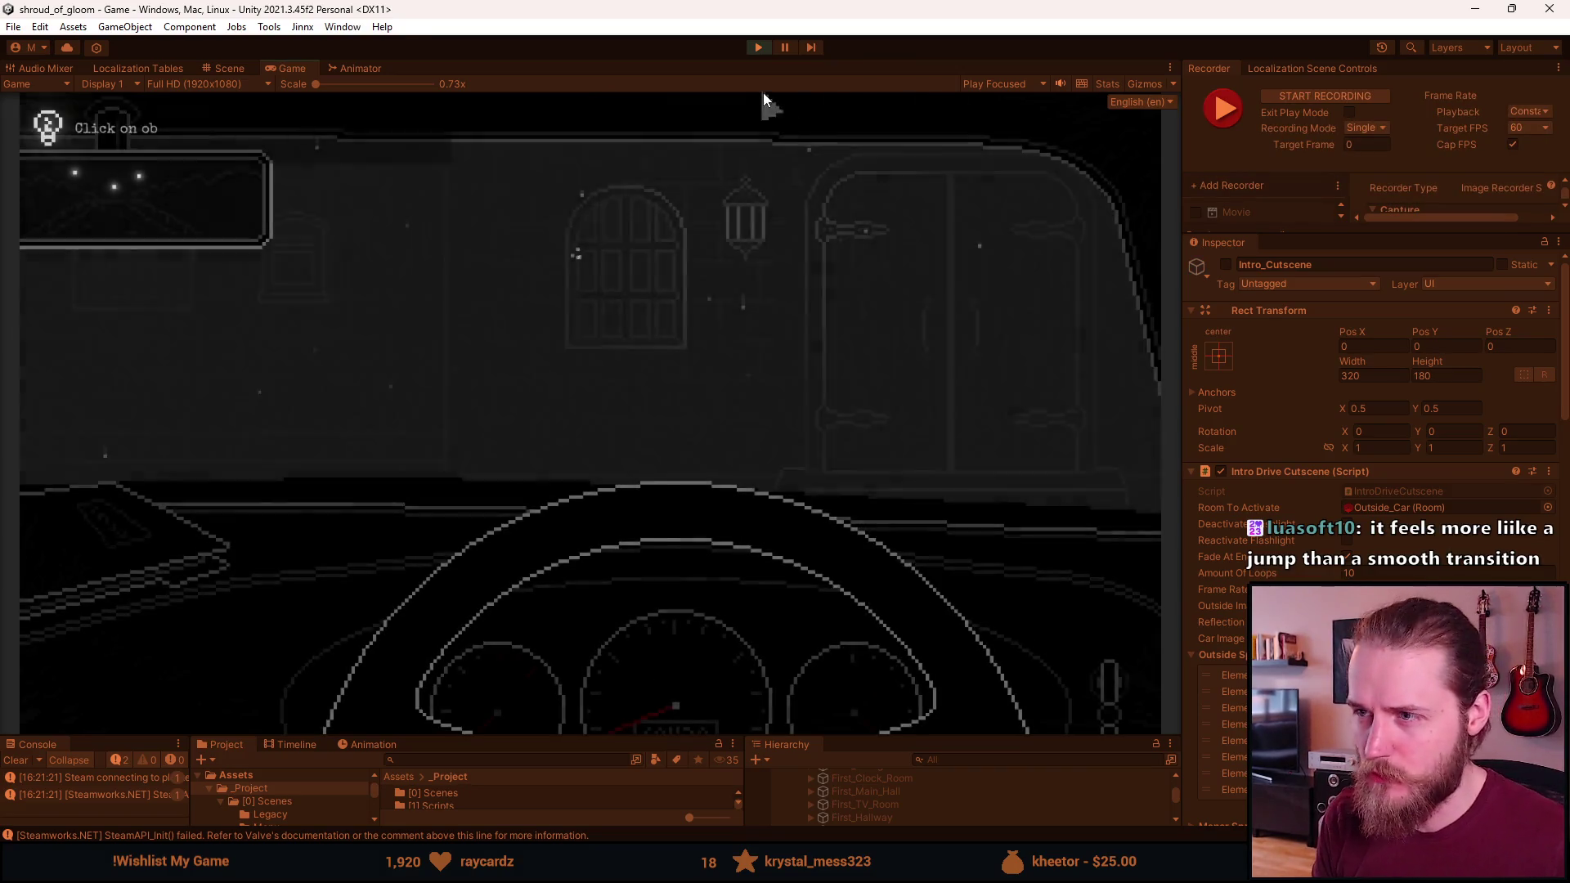
key(alt+Tab)
key(Escape)
click(759, 47)
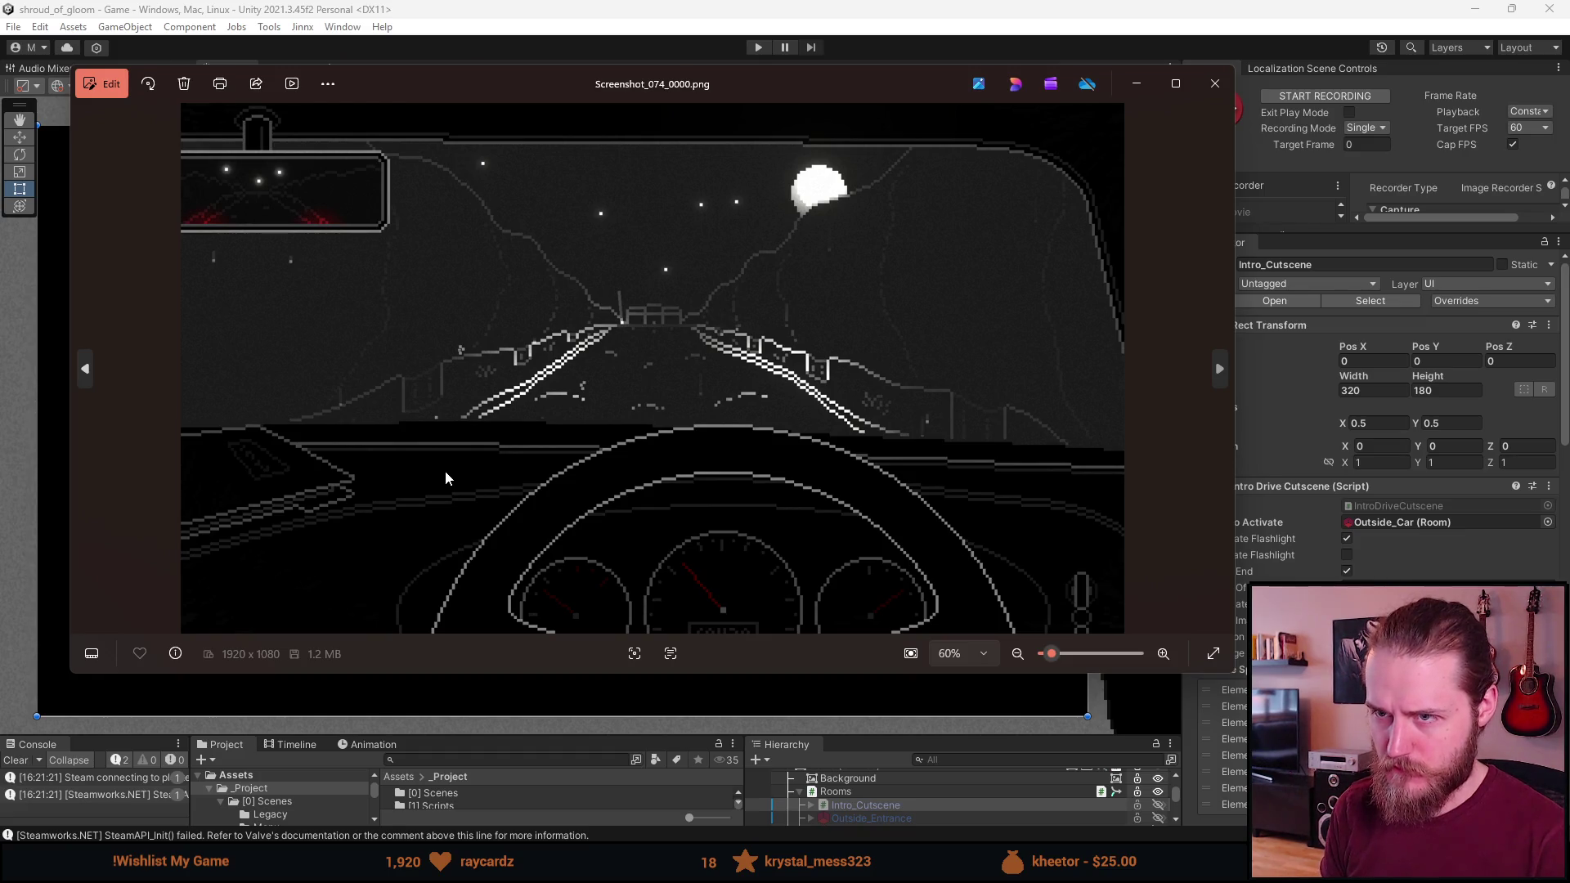
Flip through driving screenshots 074–079 in Windows Photos, ending on Screenshot_075_0000.png
key(Right)
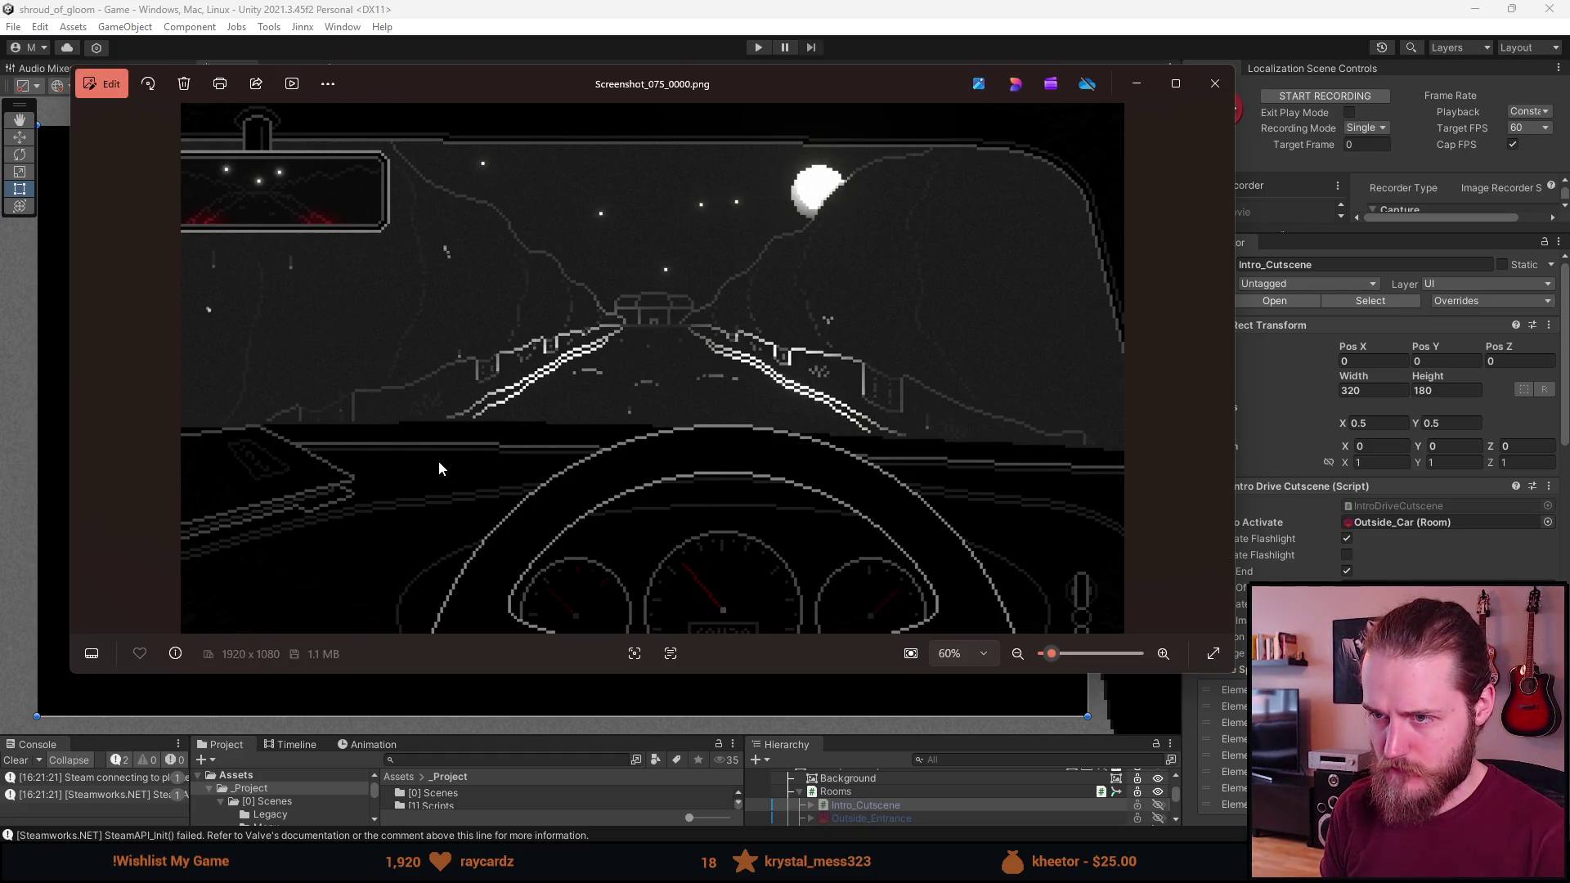
key(Right)
key(Right)
key(Right)
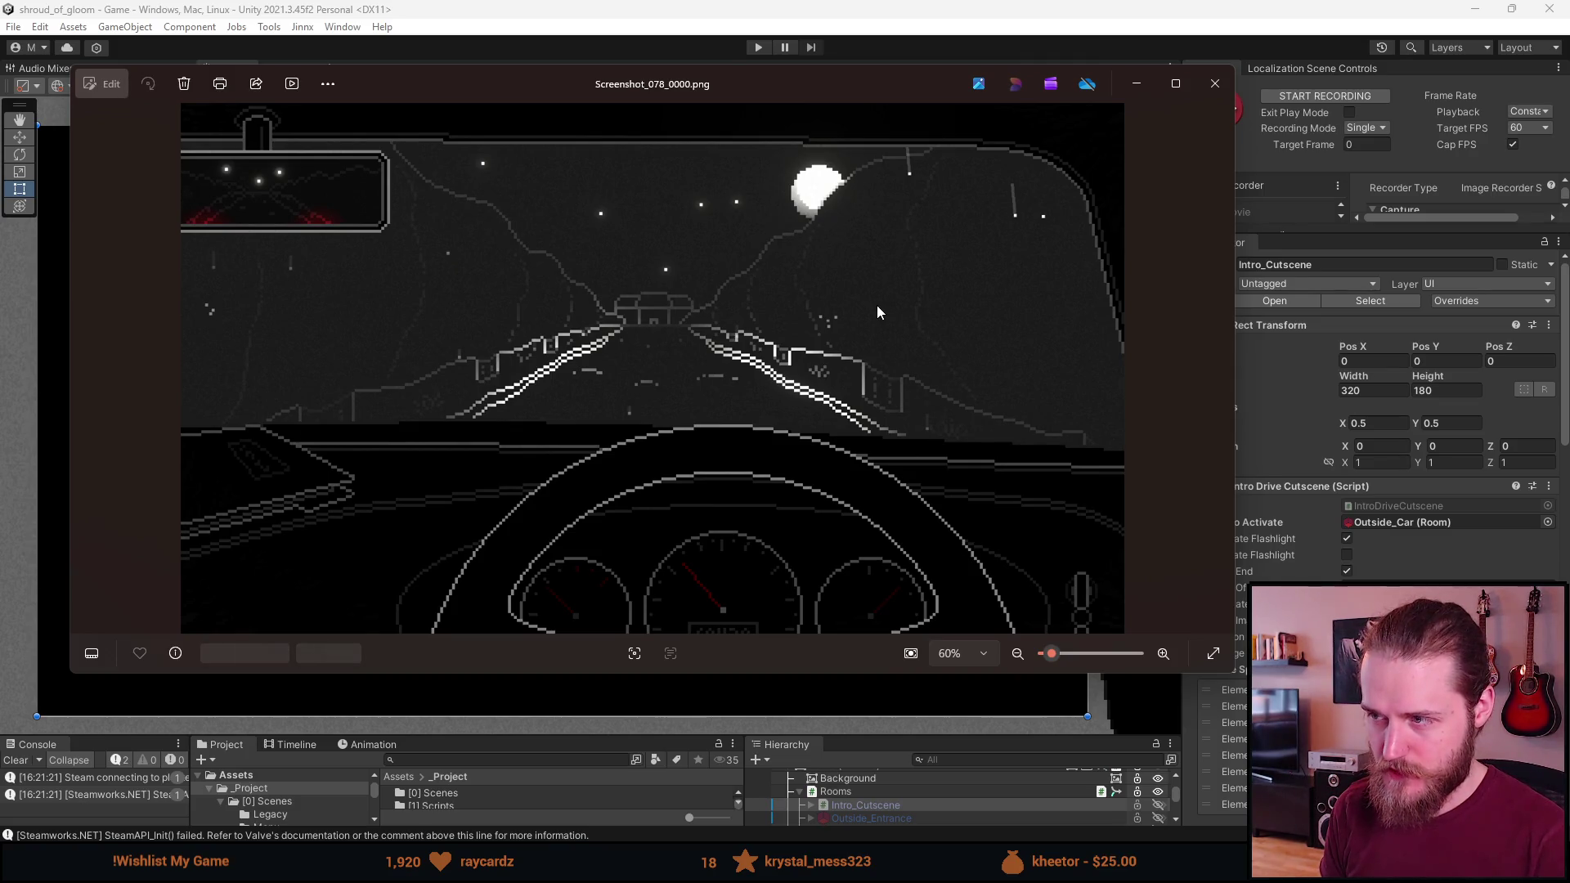
key(Right)
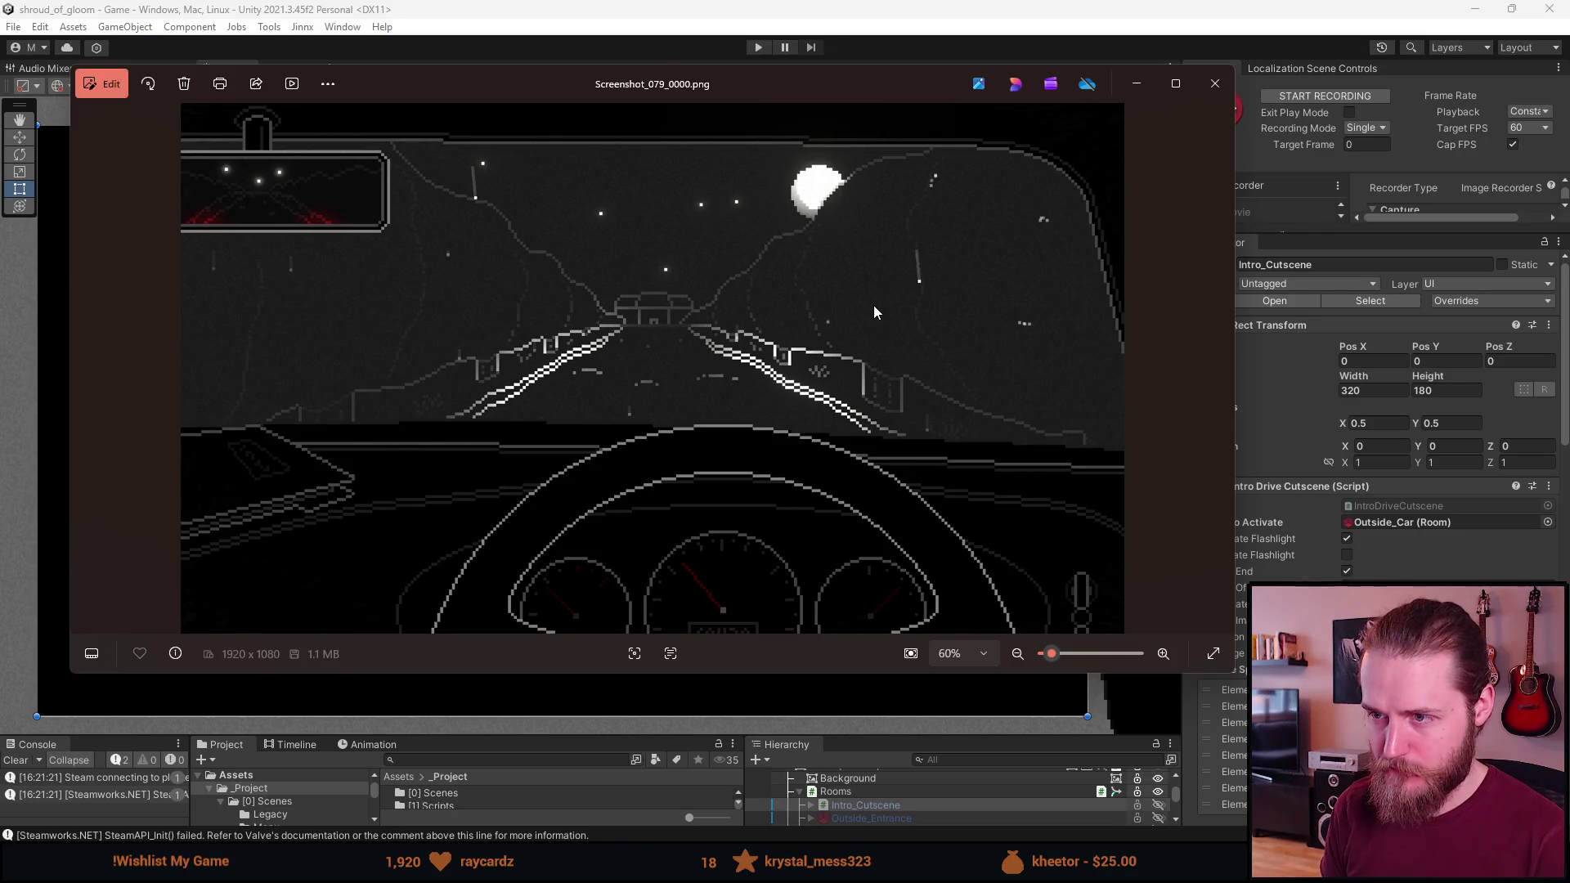
key(Left)
key(Left)
key(Left)
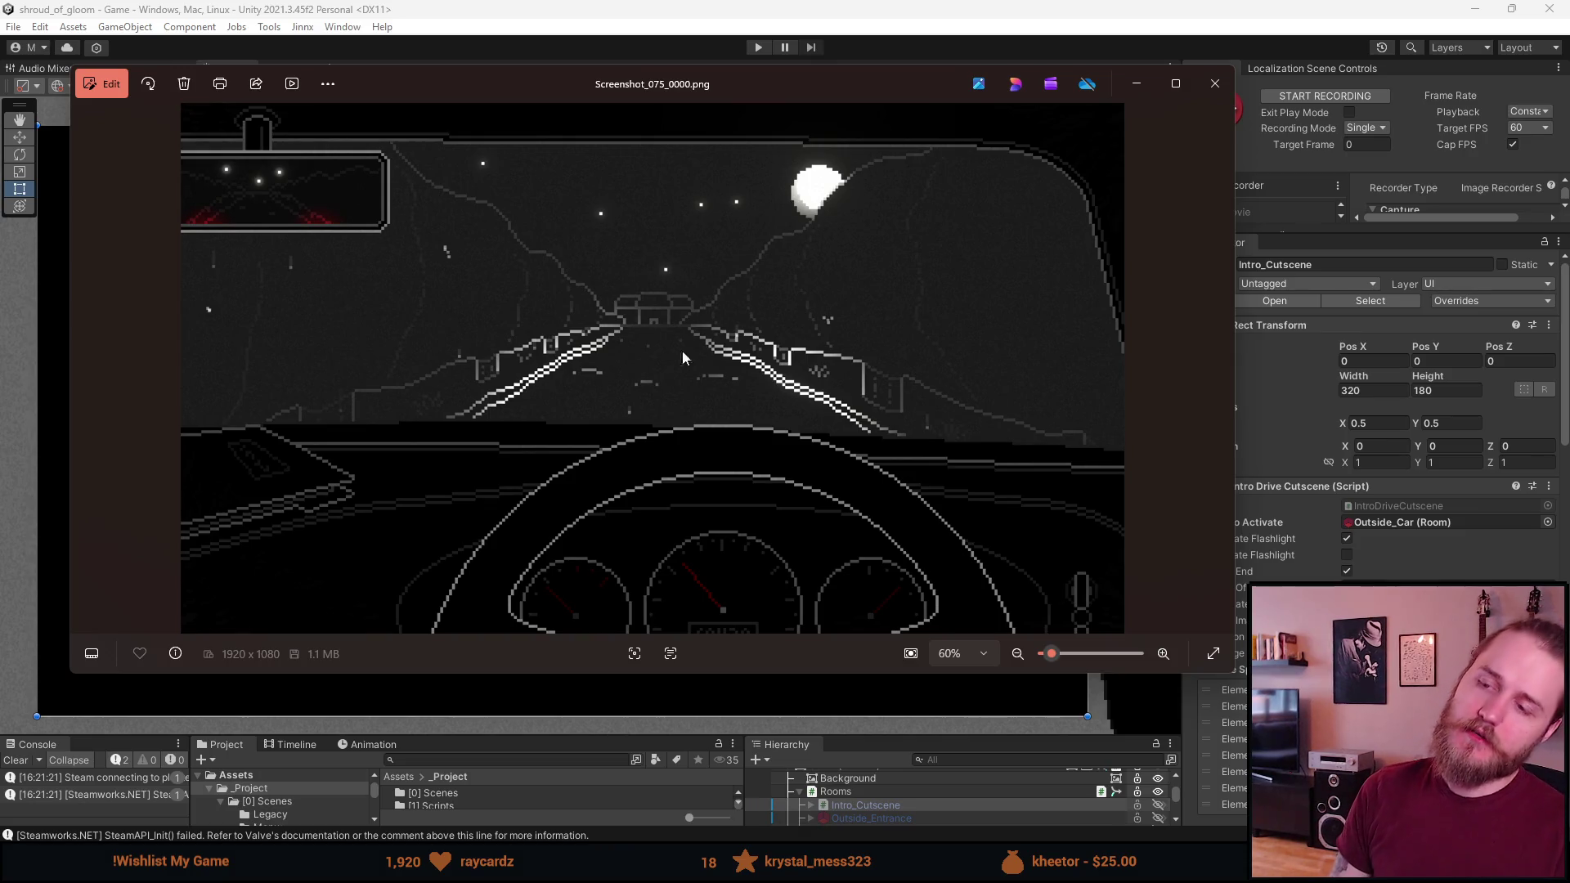
key(Left)
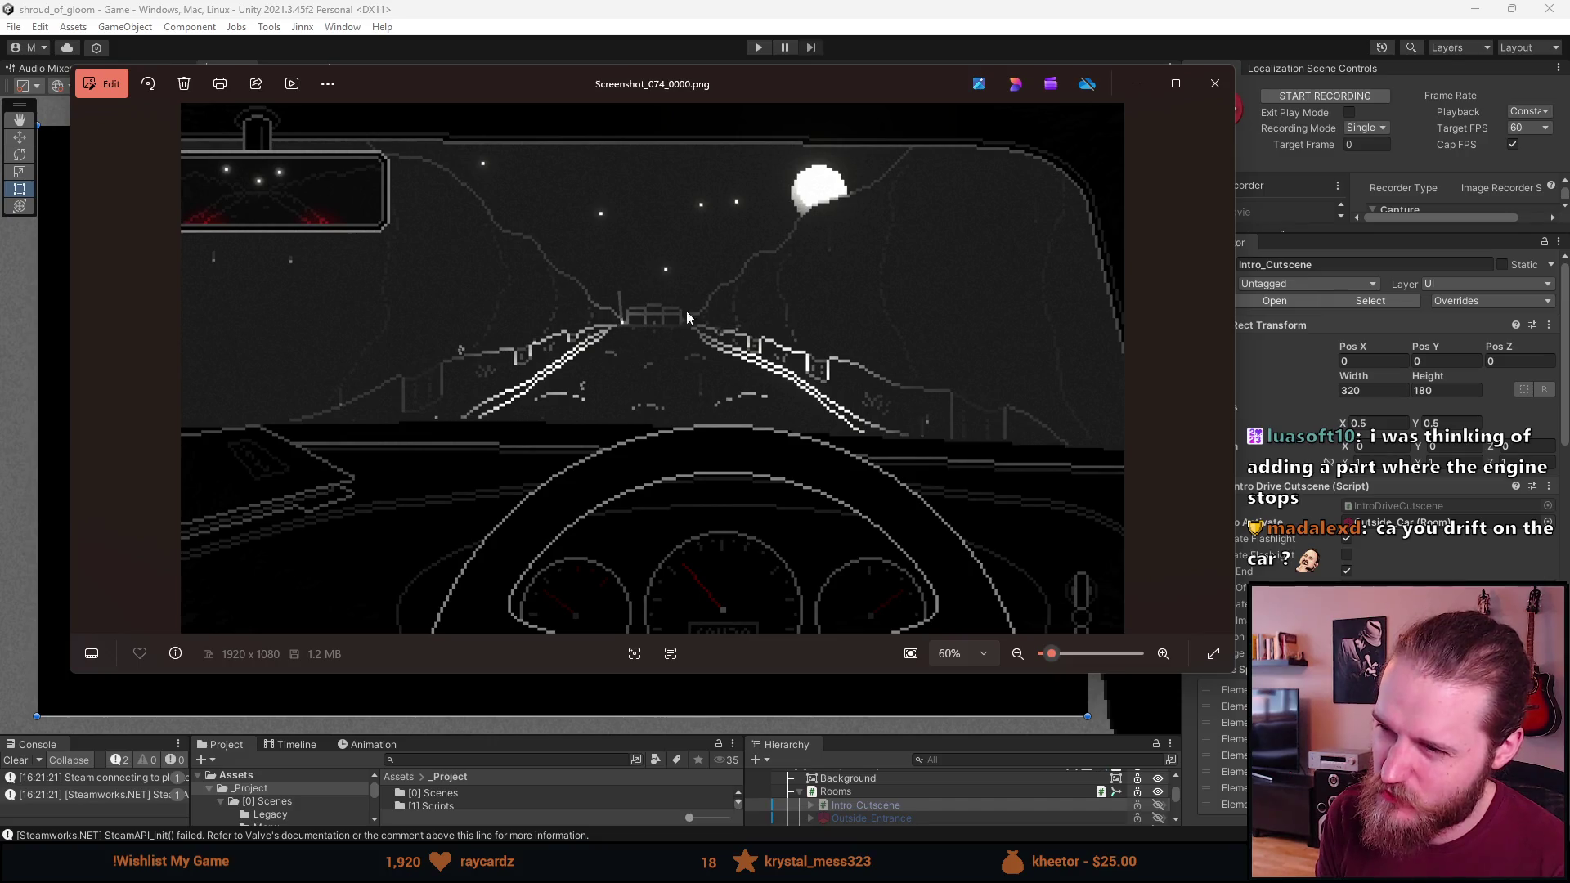
key(Right)
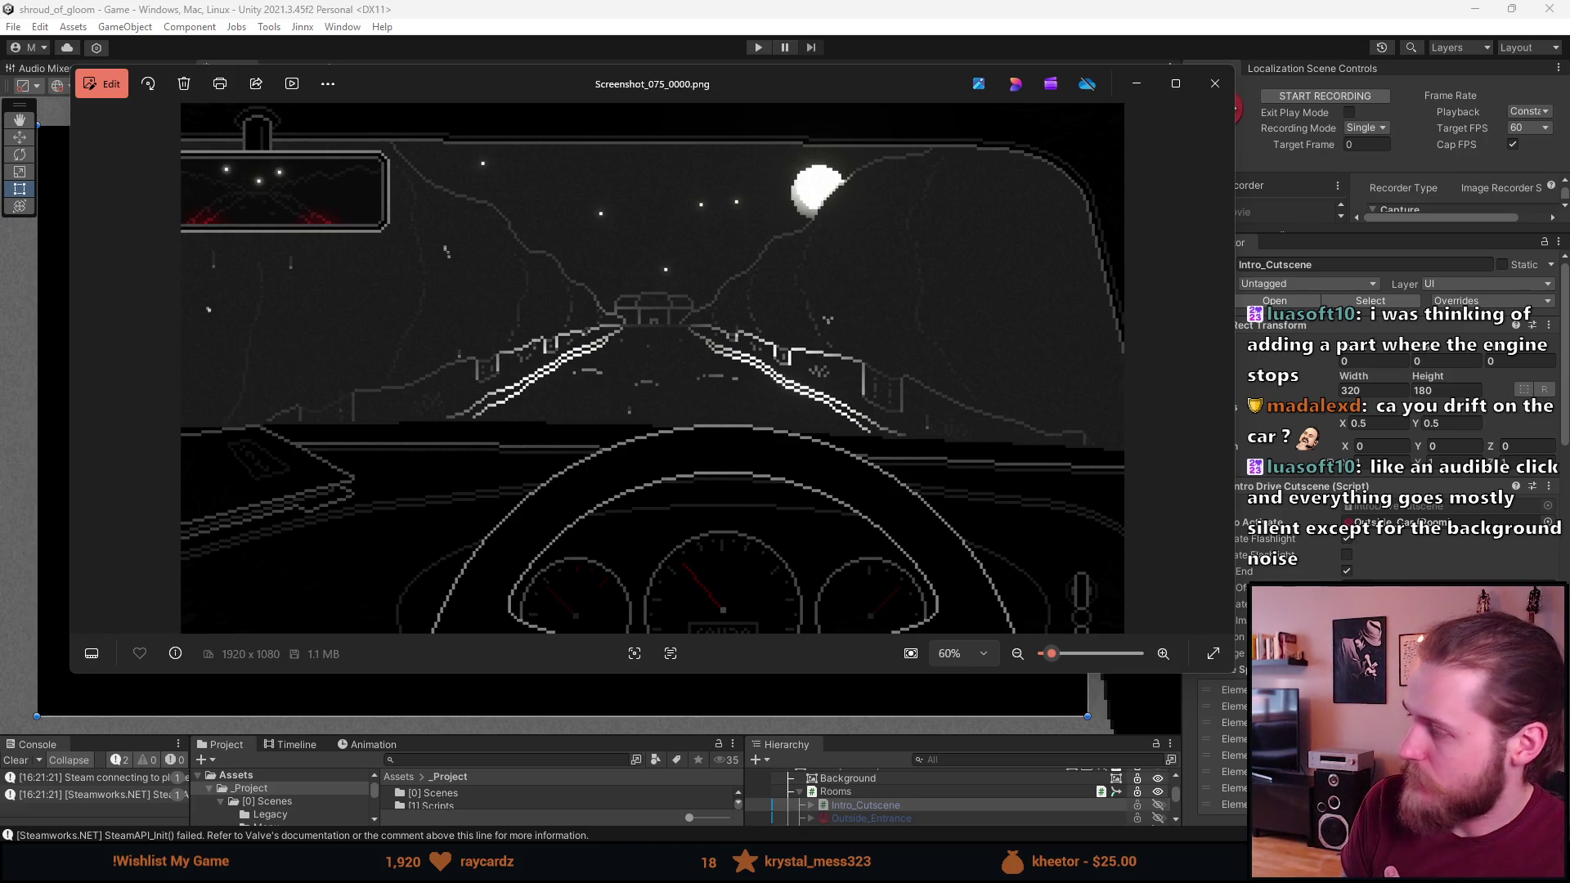
Compare the local screenshot with the Steam store screenshot, then close the viewer
key(alt+Tab)
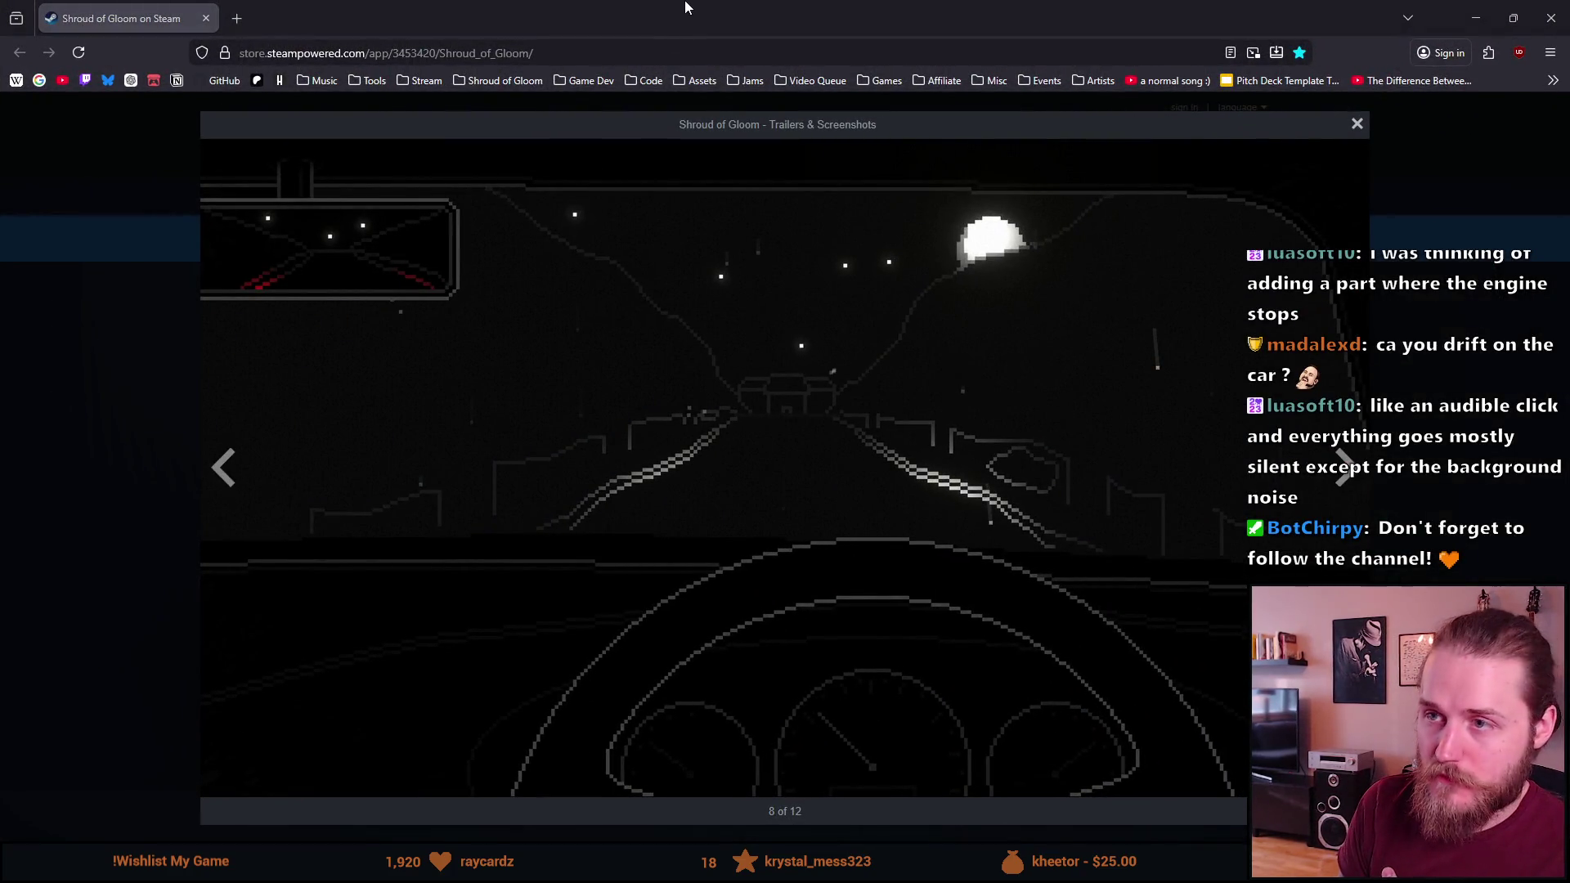
key(alt+Tab)
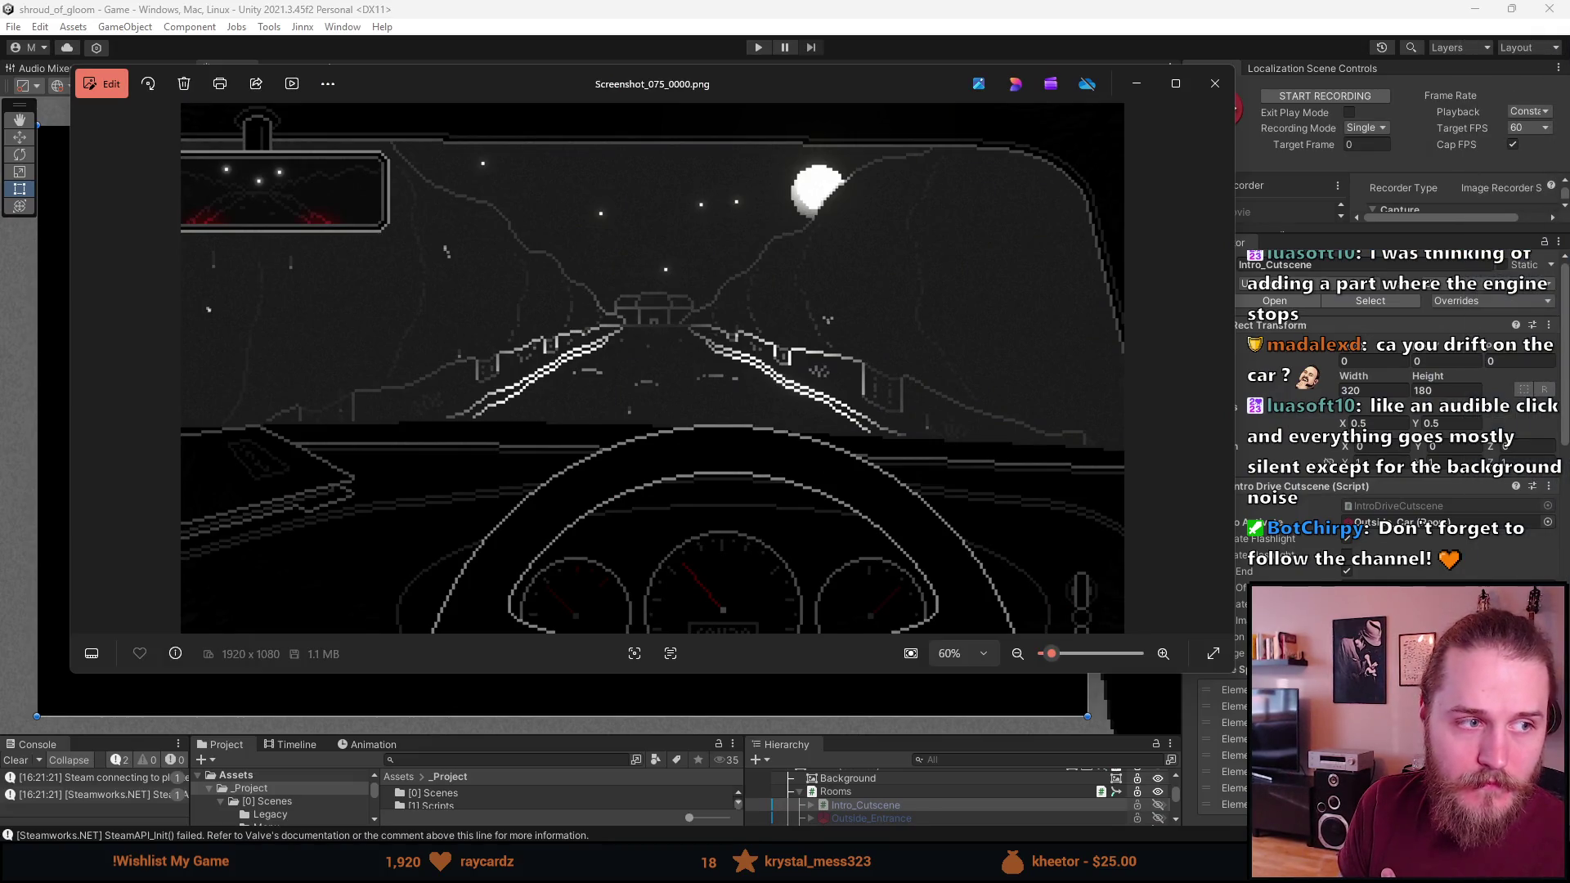
key(alt+Tab)
key(alt+Tab)
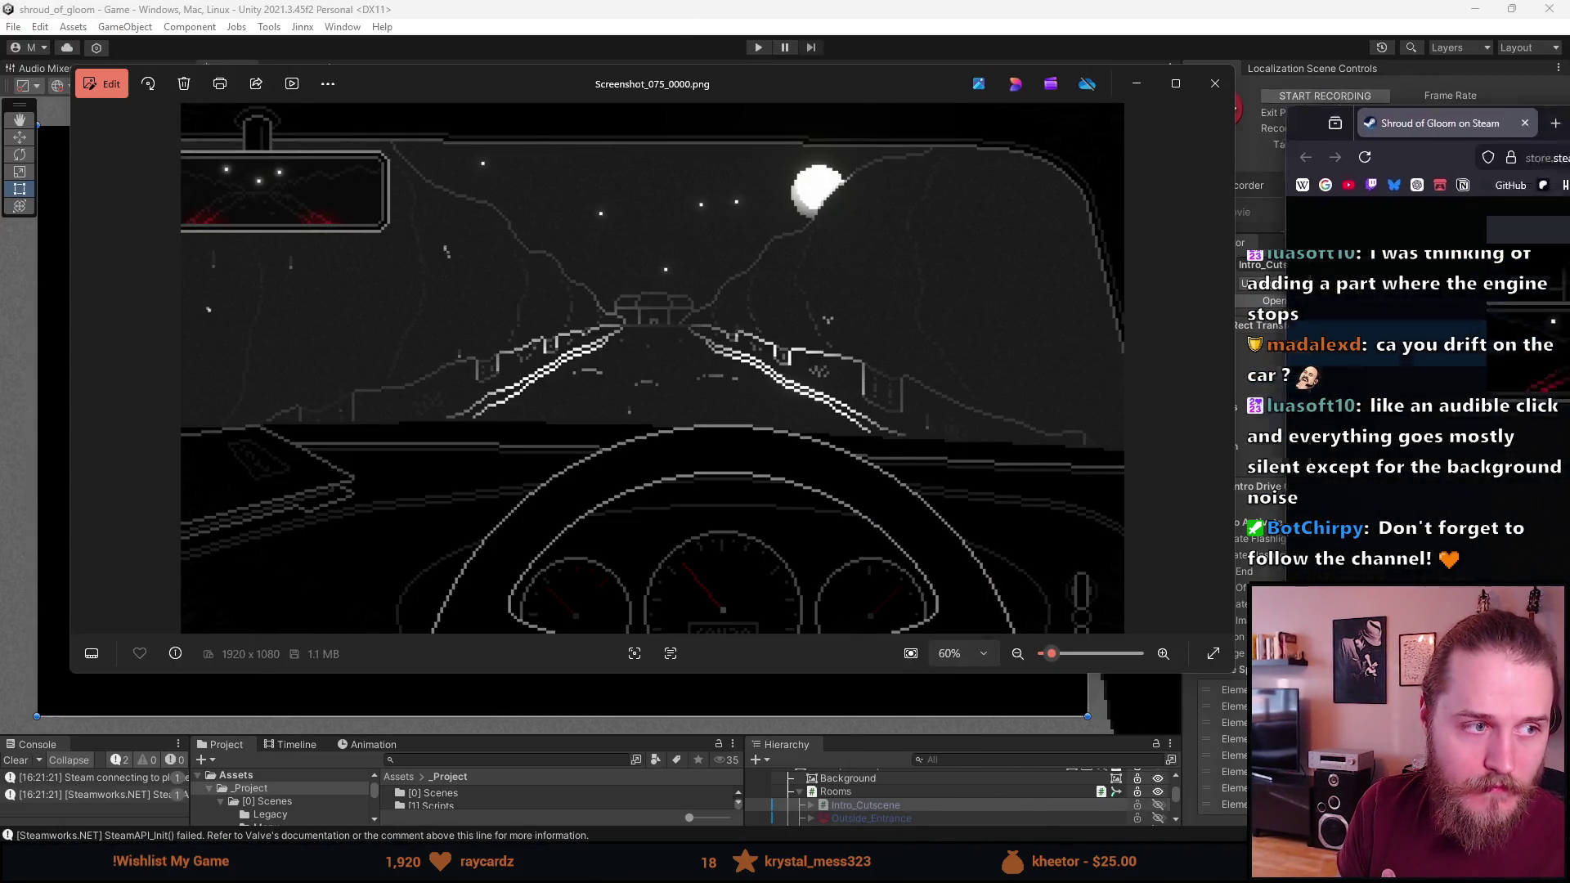
key(alt+Tab)
key(alt+Tab)
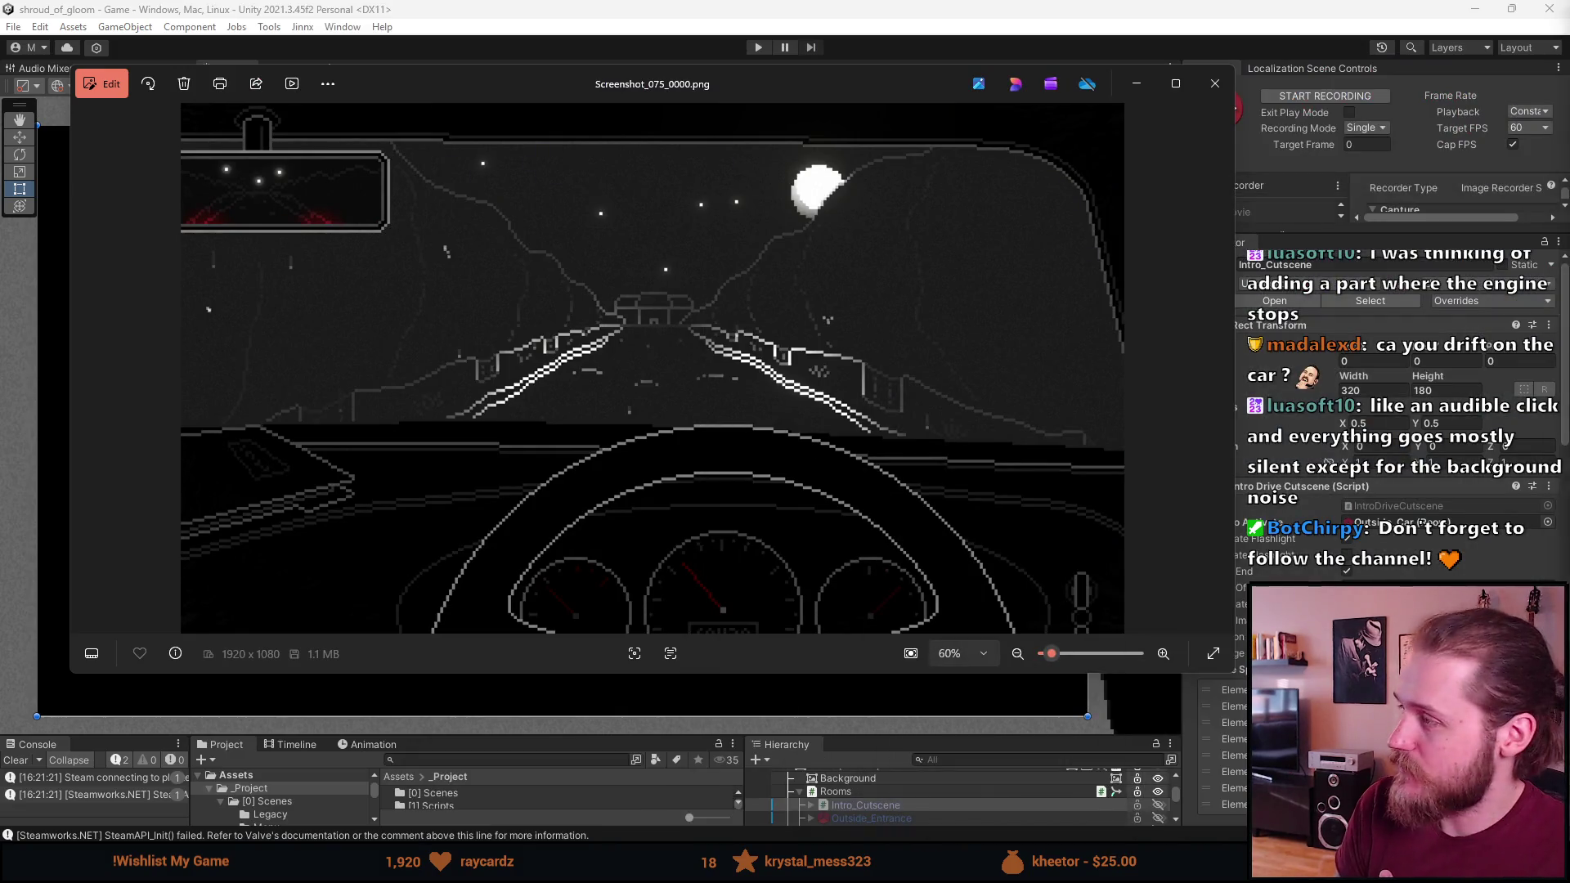
click(1215, 83)
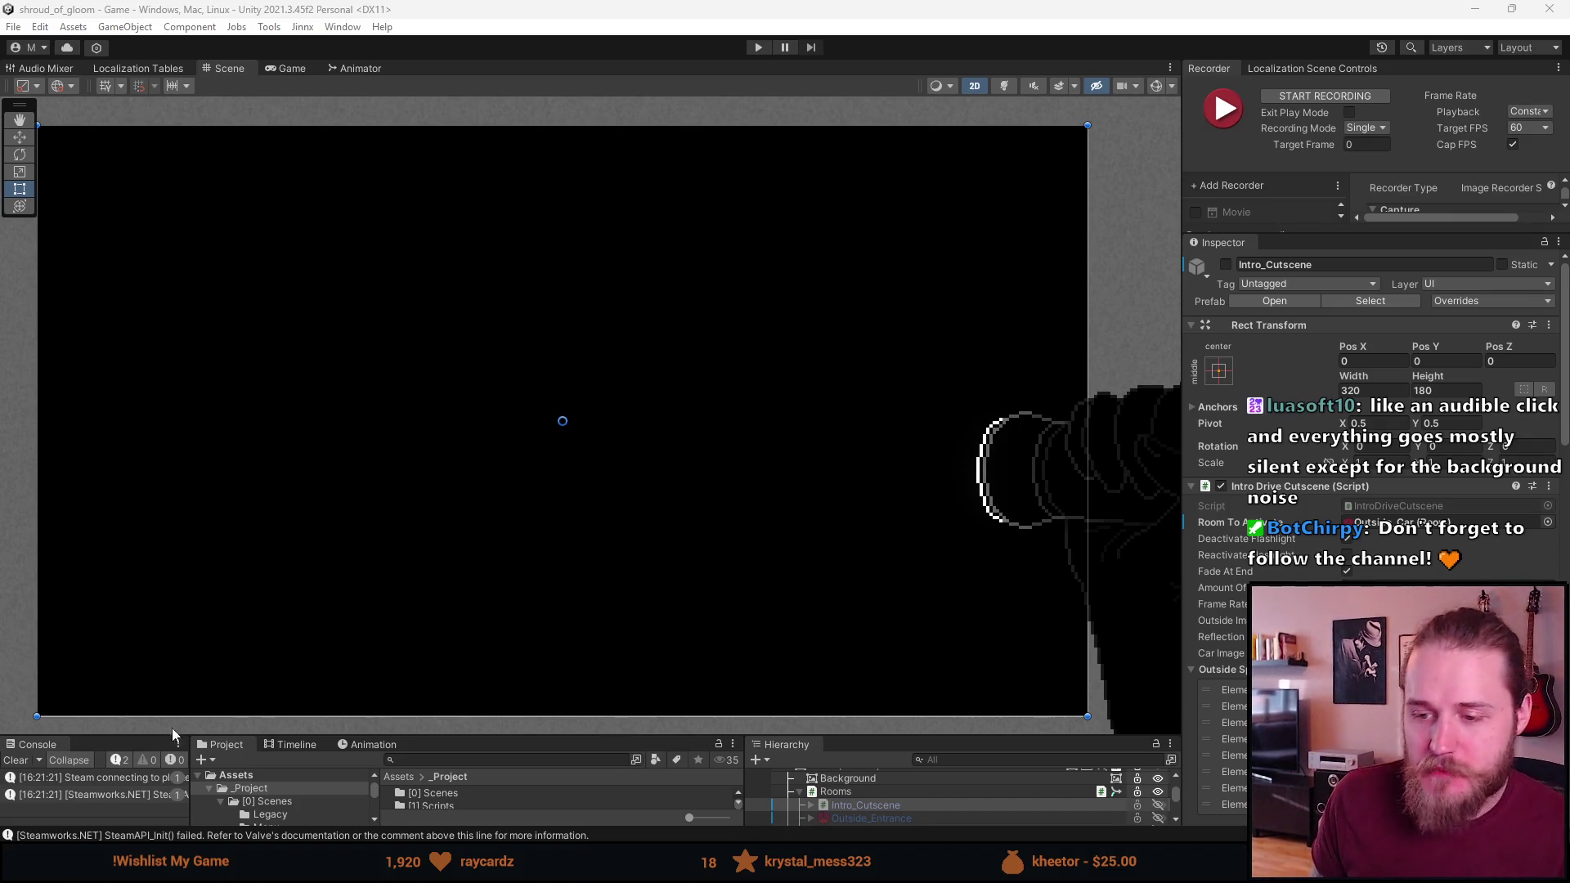
Raise the splitter above the Project, Console and Hierarchy panels twice to make them taller
click(559, 740)
drag(558, 740, 558, 661)
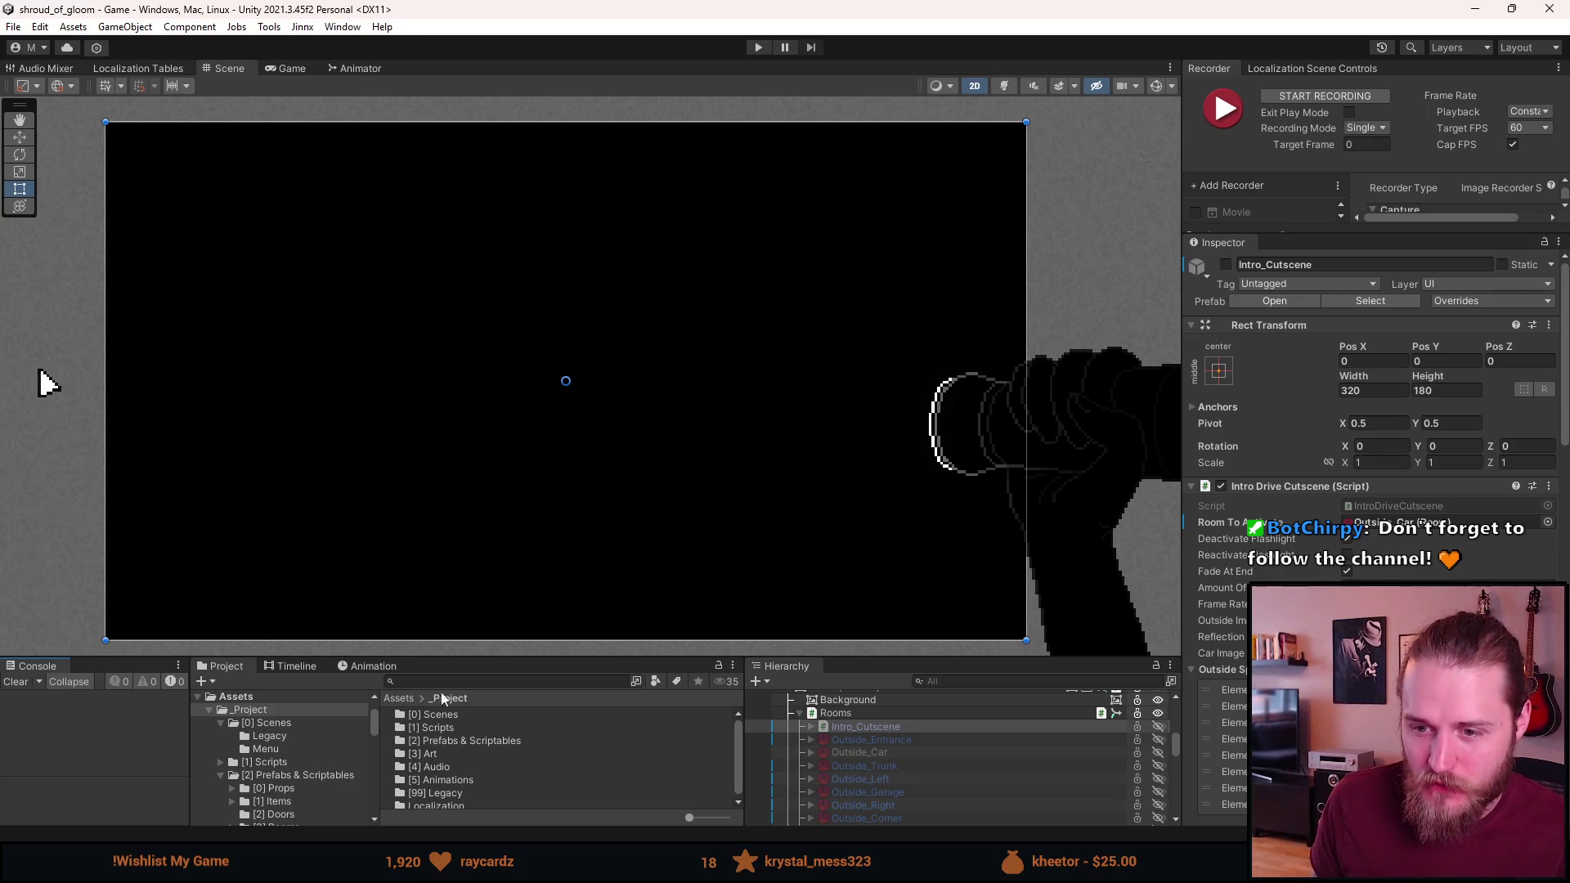
drag(494, 657, 473, 590)
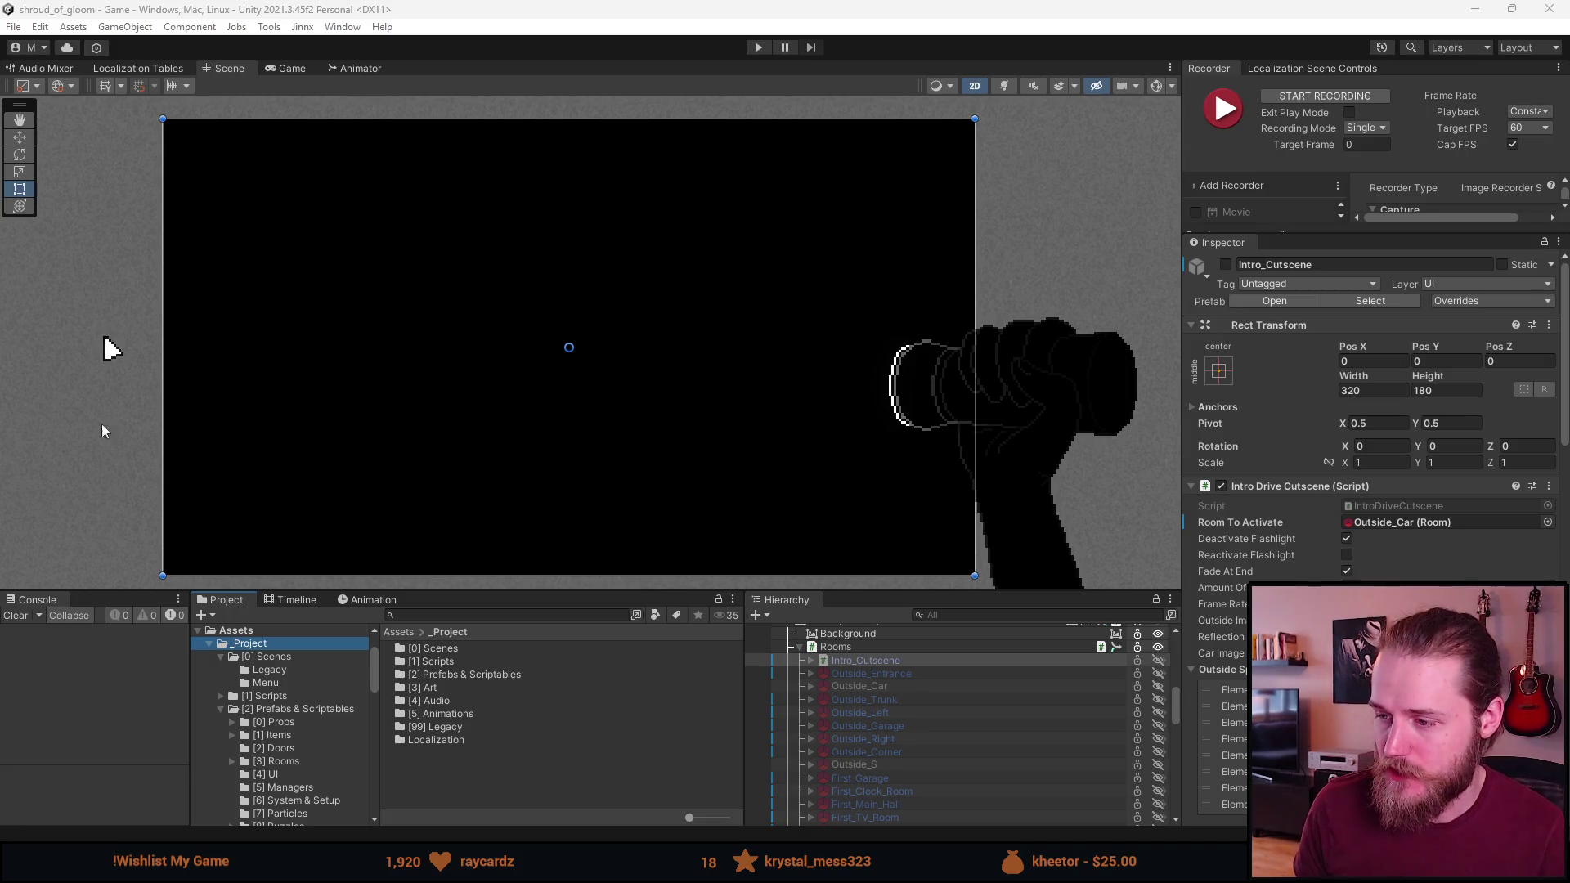
In the Notion checklist, tick Intro Car/Outside Car and trim it to 'Intro Car'
mouse_move(748, 801)
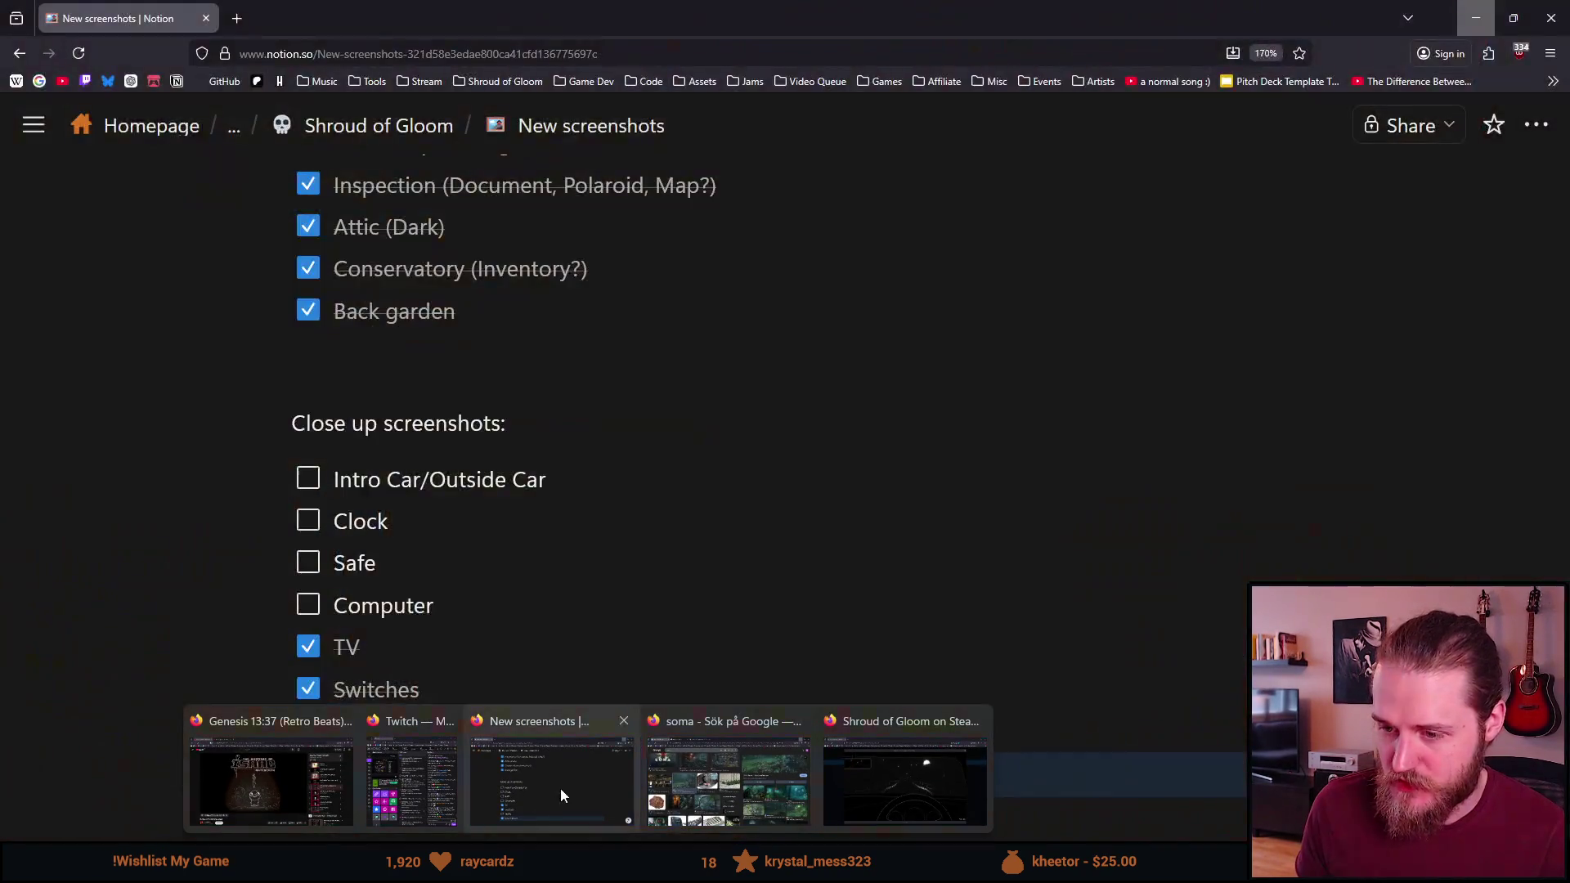
click(561, 788)
click(316, 483)
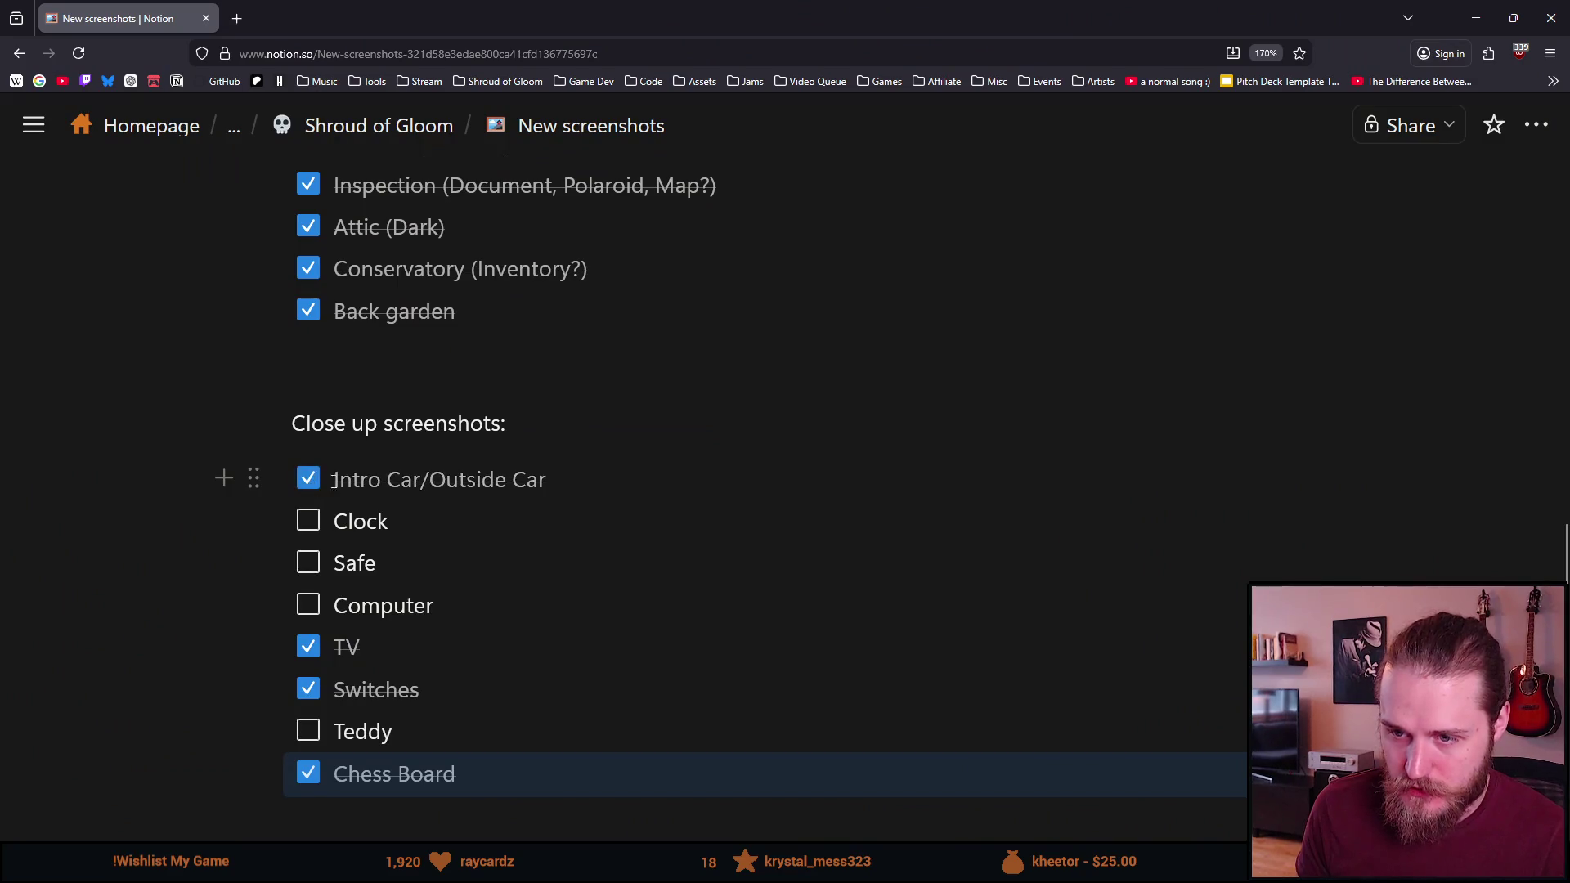
drag(558, 480, 421, 480)
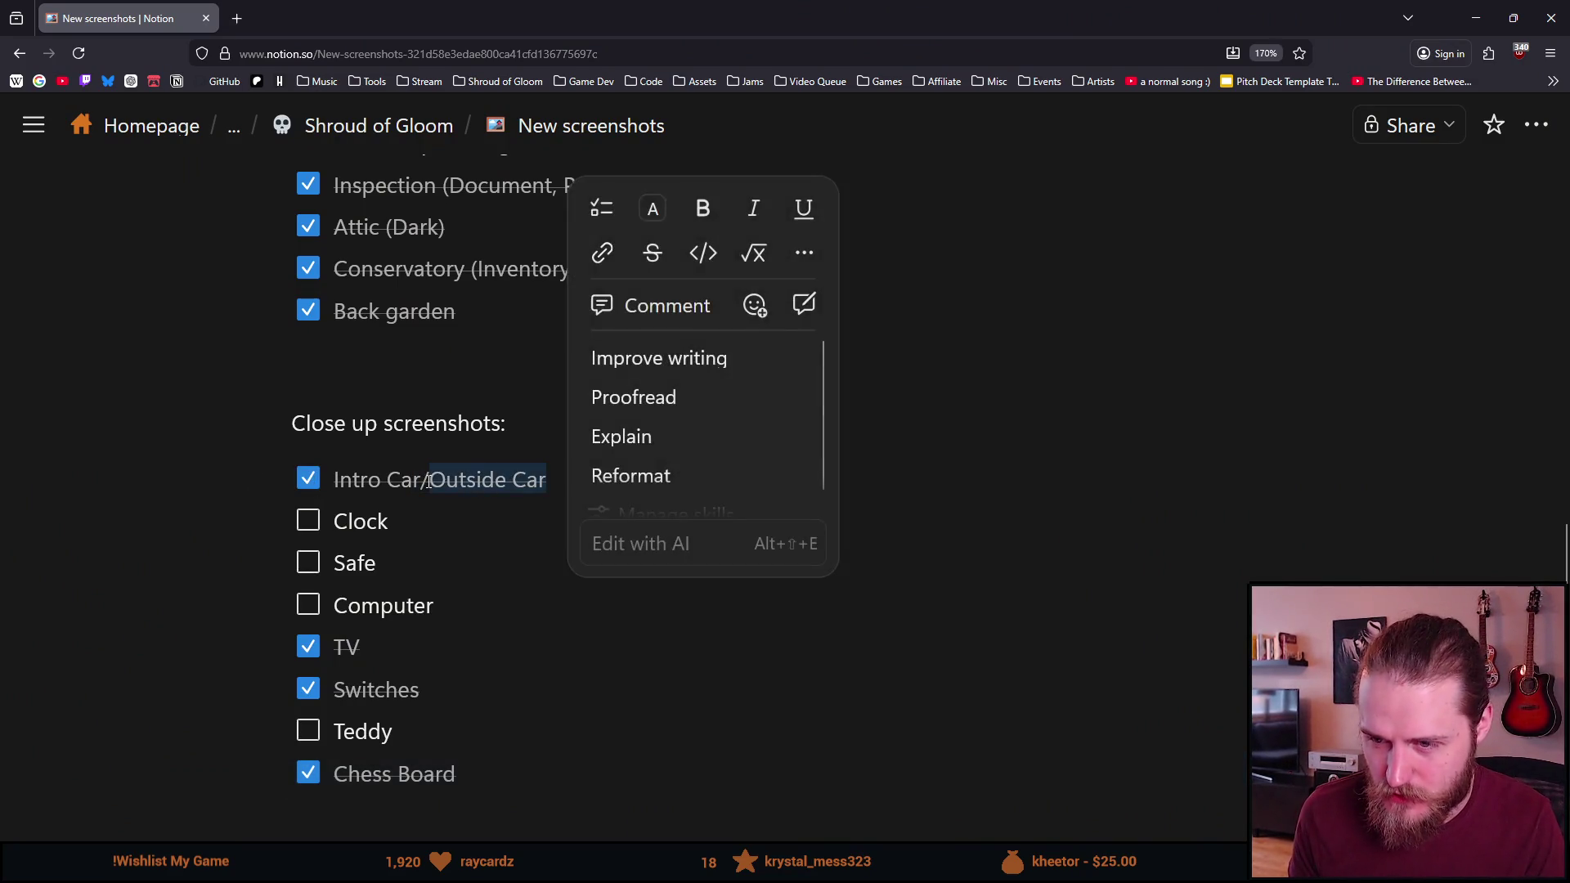
key(BackSpace)
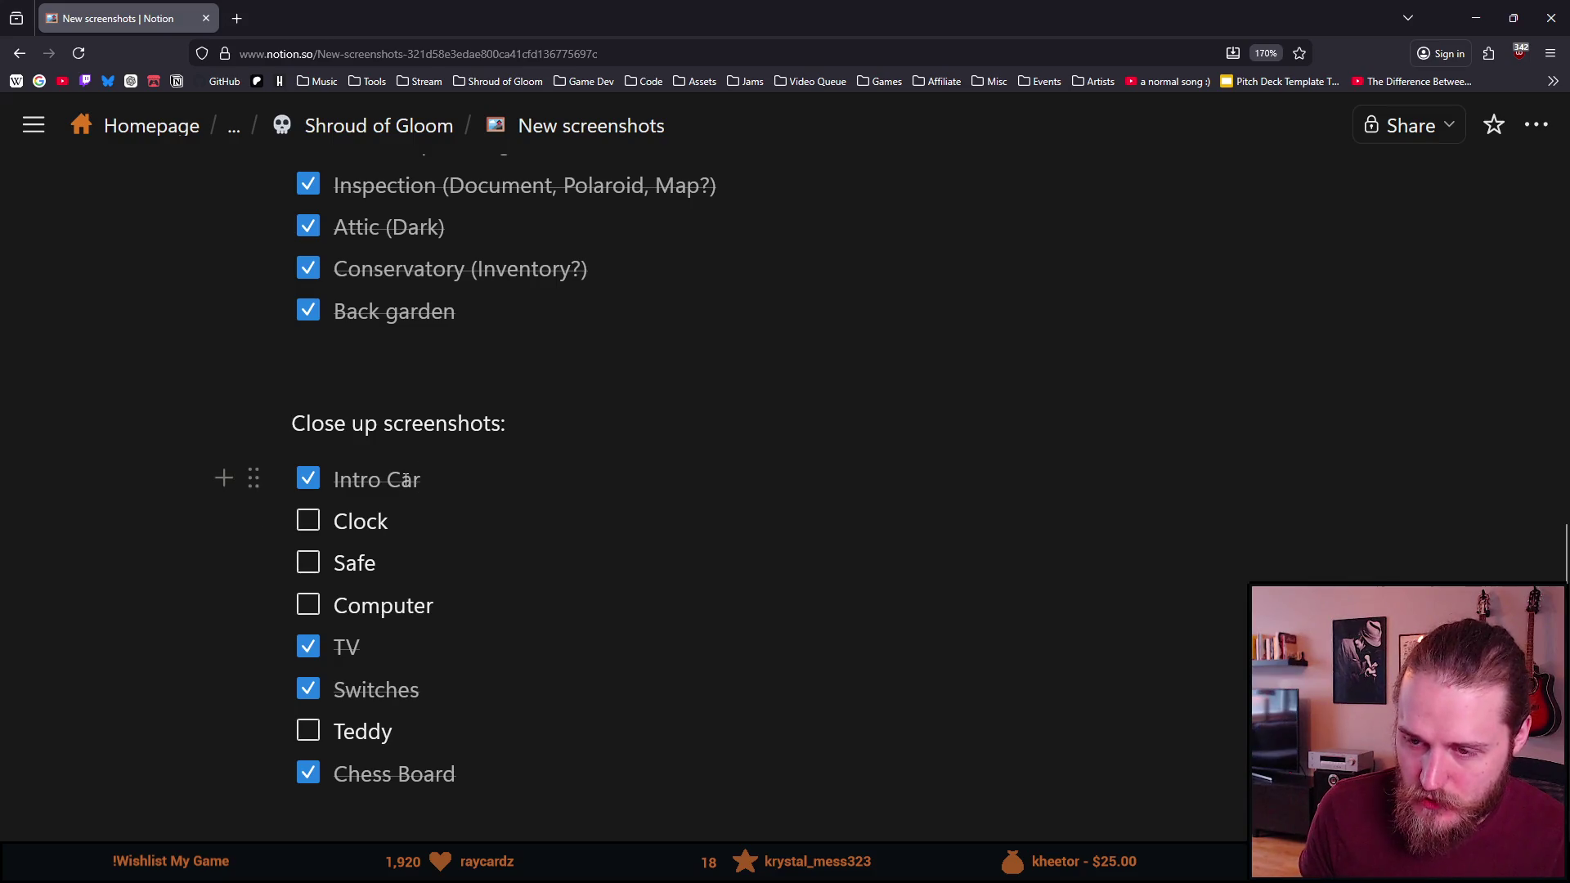
Scroll the checklist, then minimize the browser to return to Unity
scroll(421, 568, up, 2)
scroll(420, 561, up, 1)
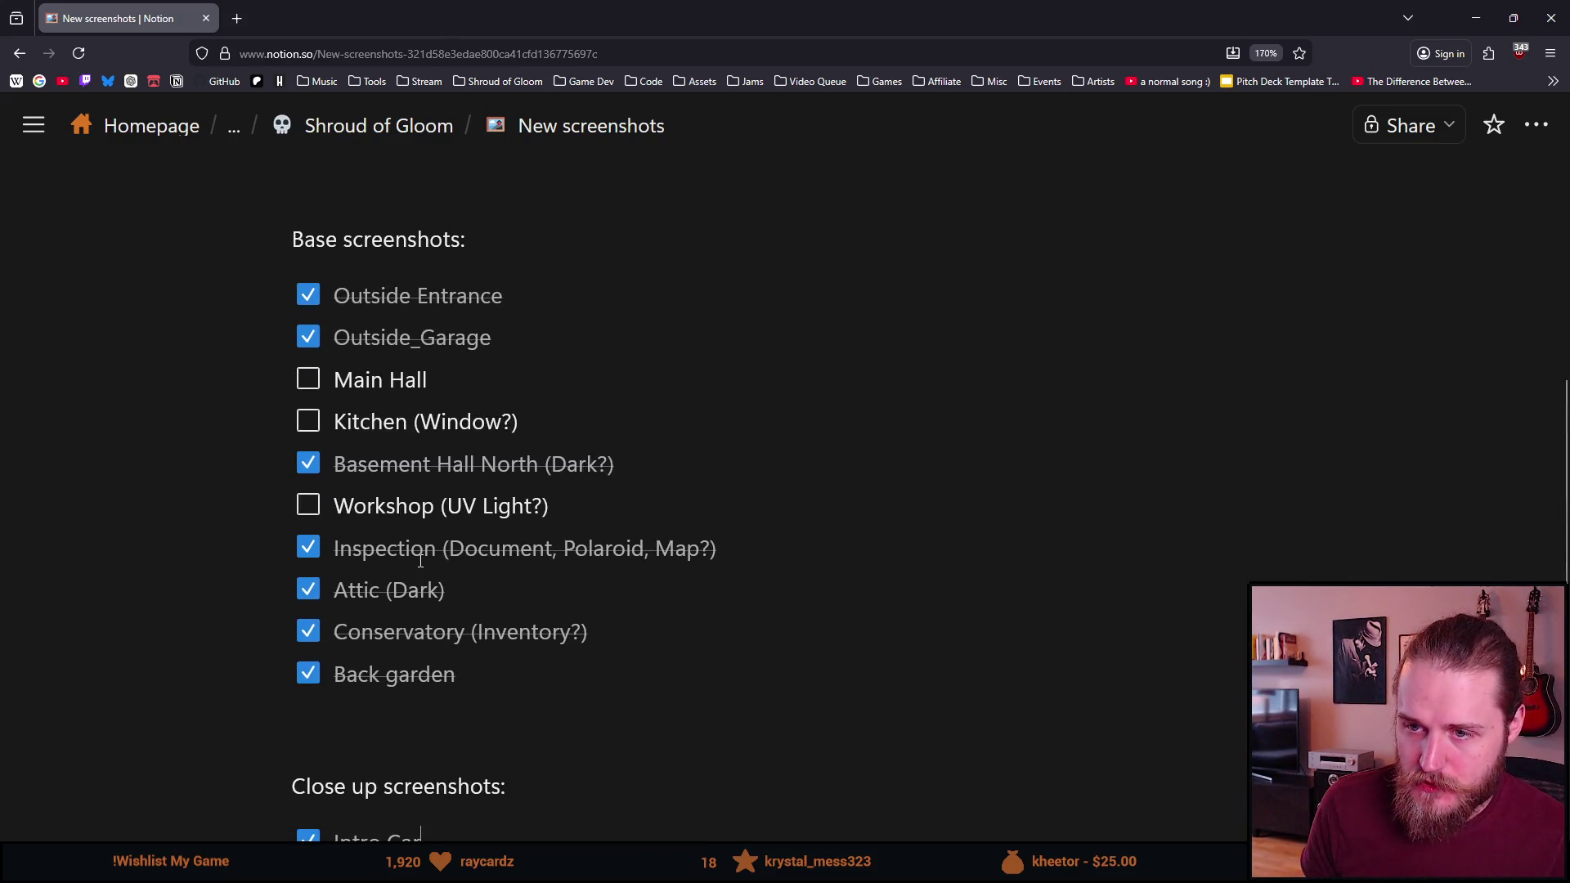
scroll(420, 561, down, 2)
scroll(420, 561, down, 2)
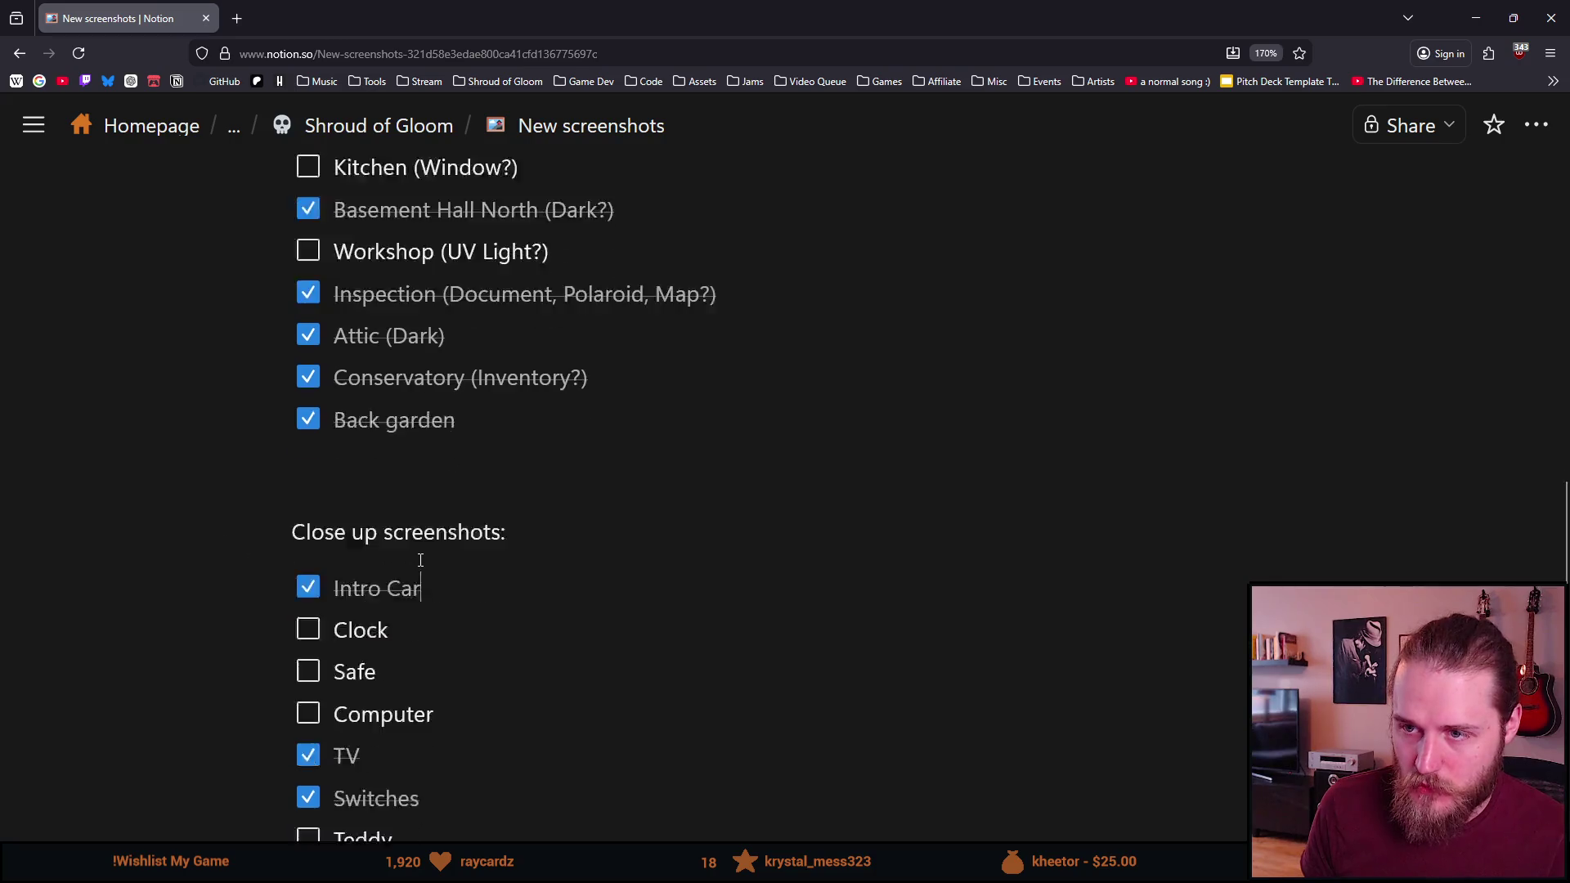
click(1476, 17)
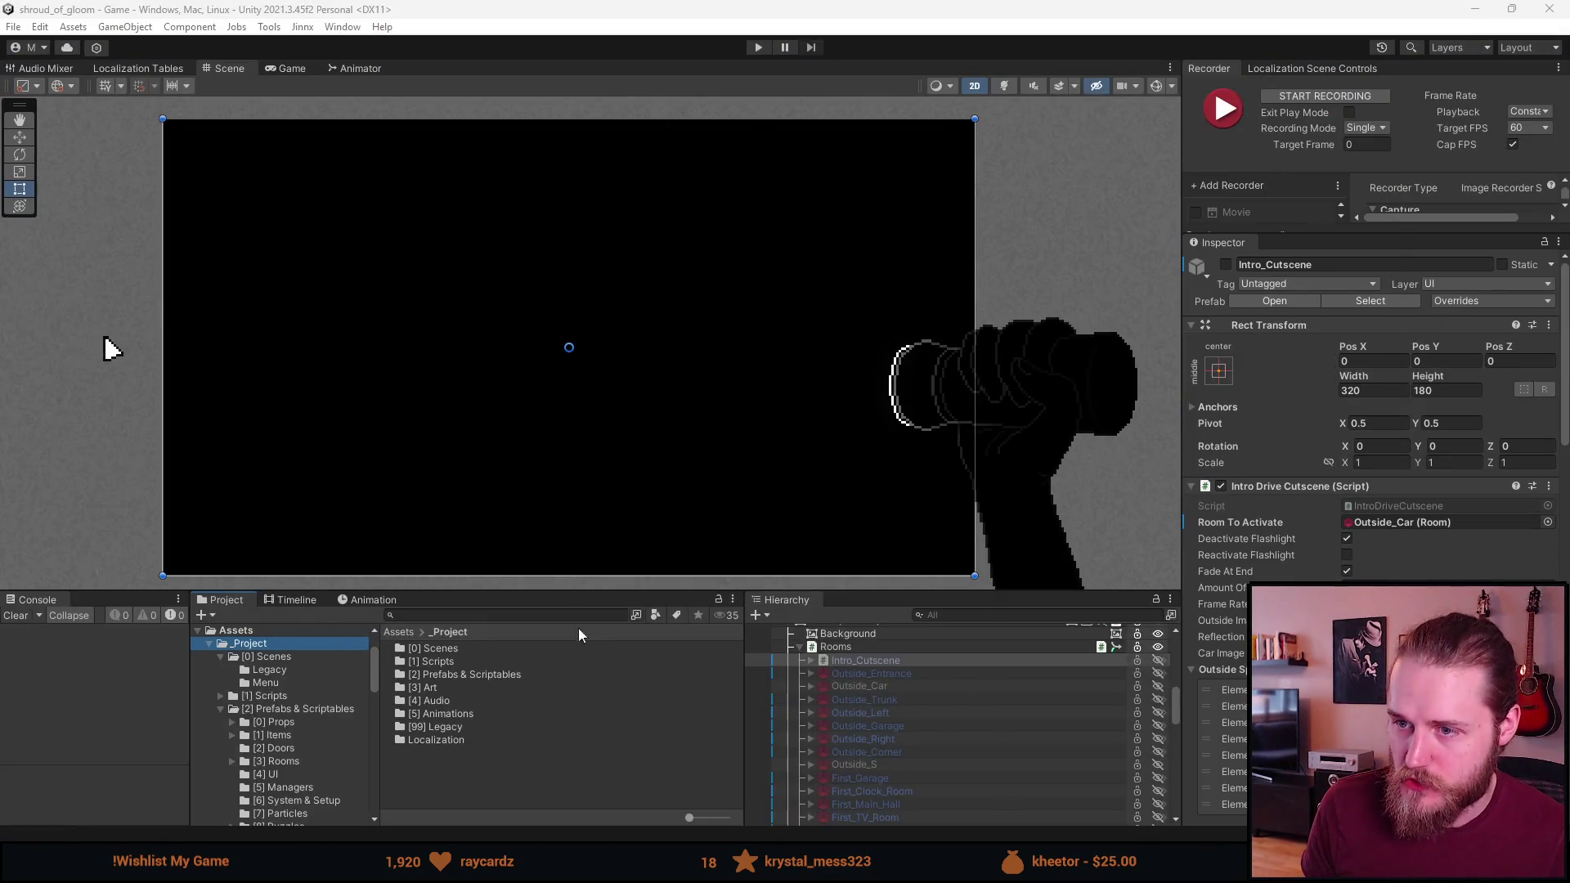
Collapse the Rooms group and try, then clear, an 'int' search in the Project panel
click(801, 647)
click(429, 618)
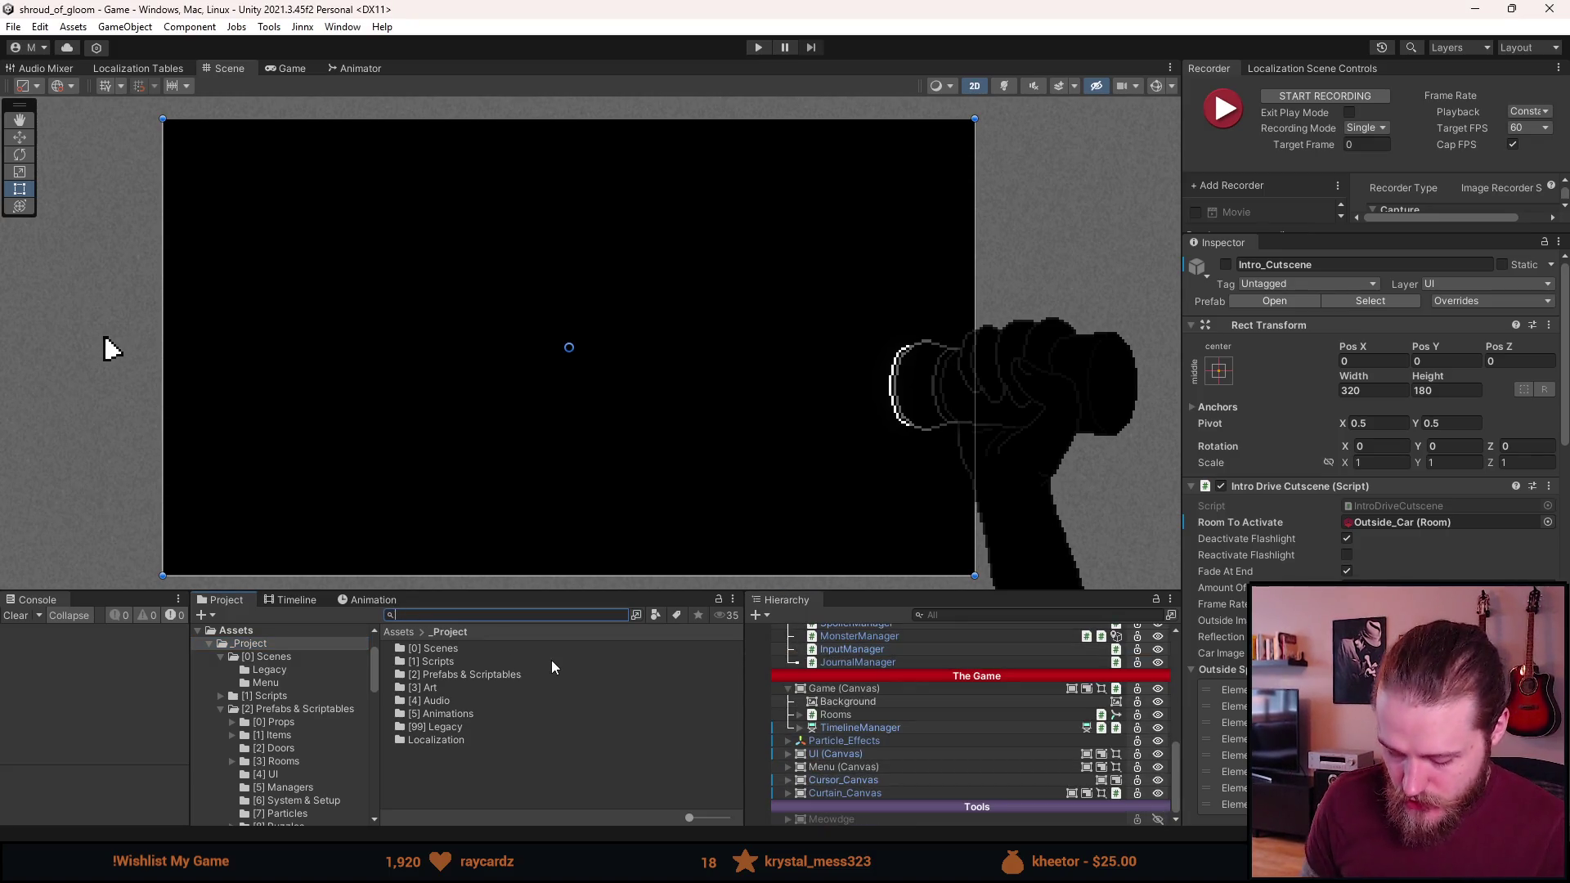
text(lampint)
key(BackSpace)
key(BackSpace)
key(BackSpace)
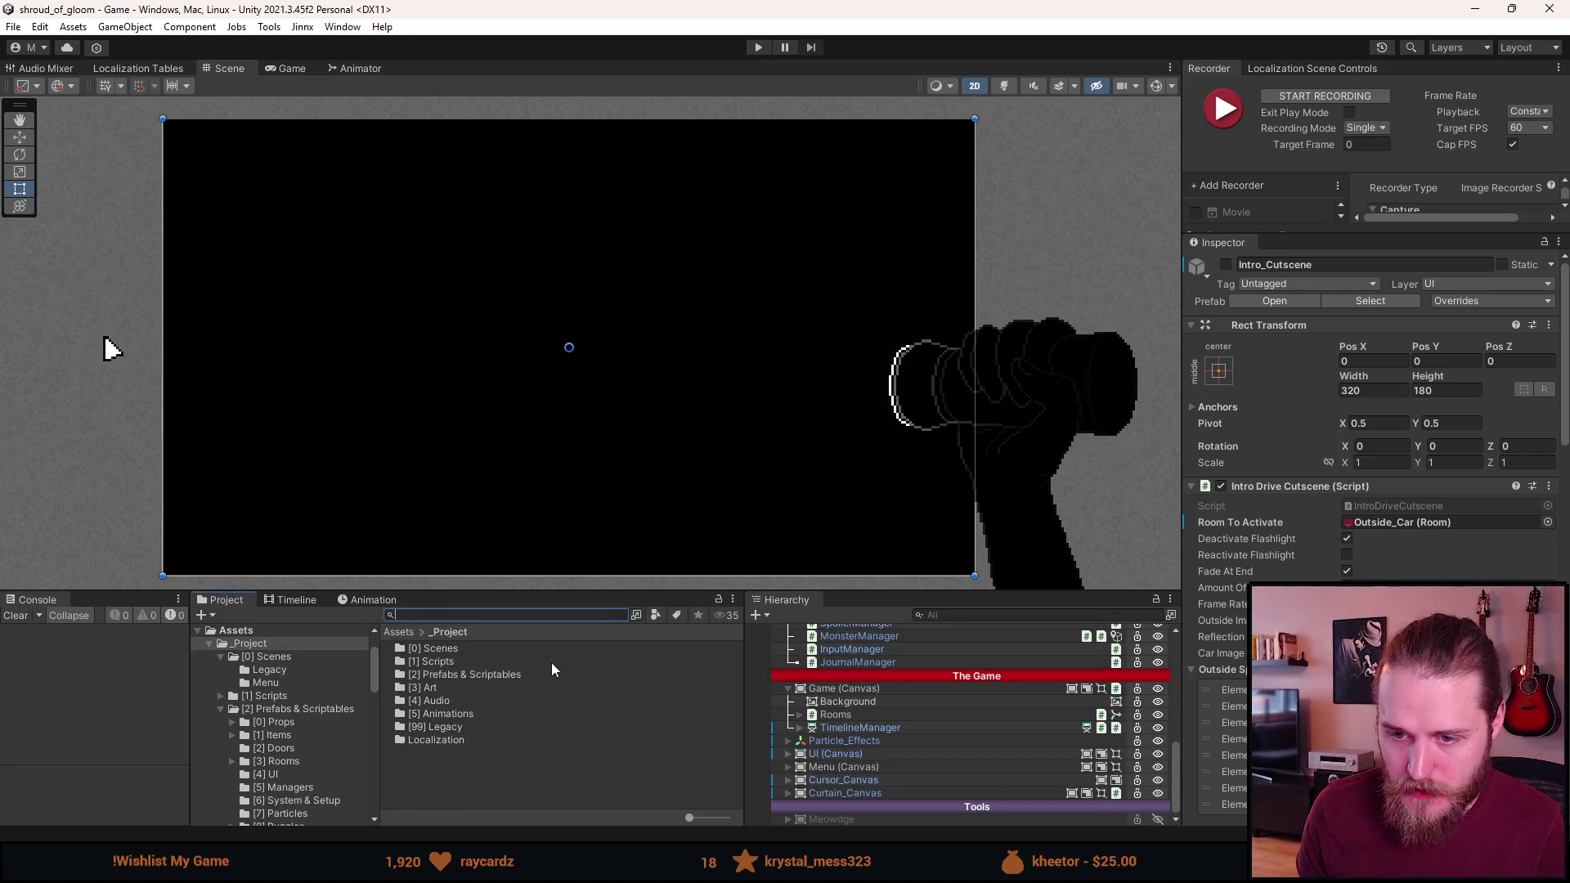
Open the Lamp (Func) prefab from [0] Props > Parts and inspect its RoomLight
click(282, 723)
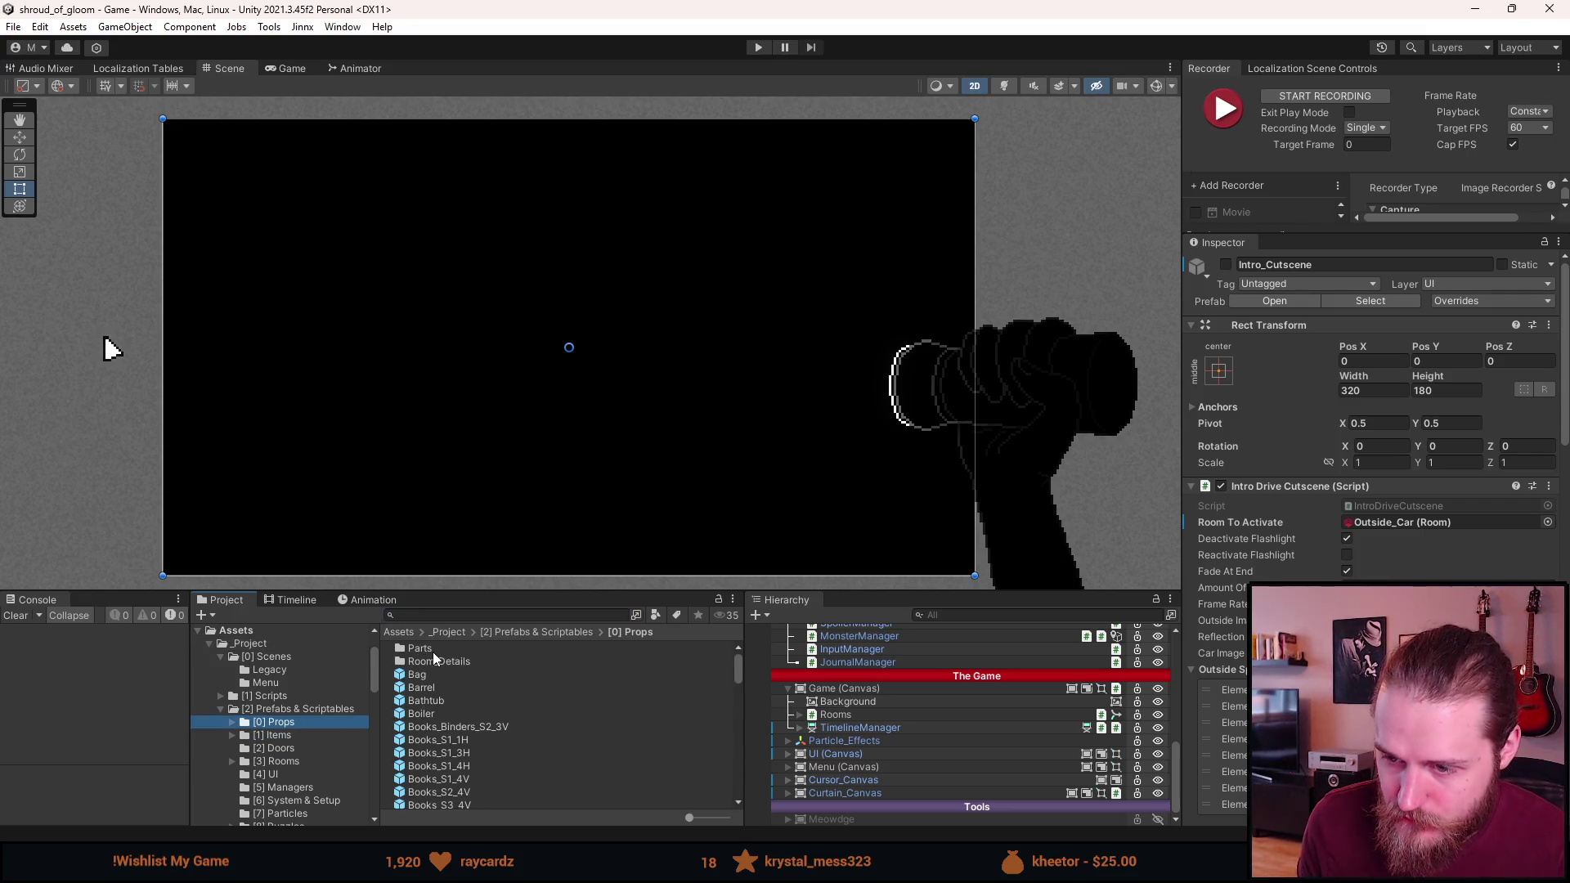
double_click(431, 651)
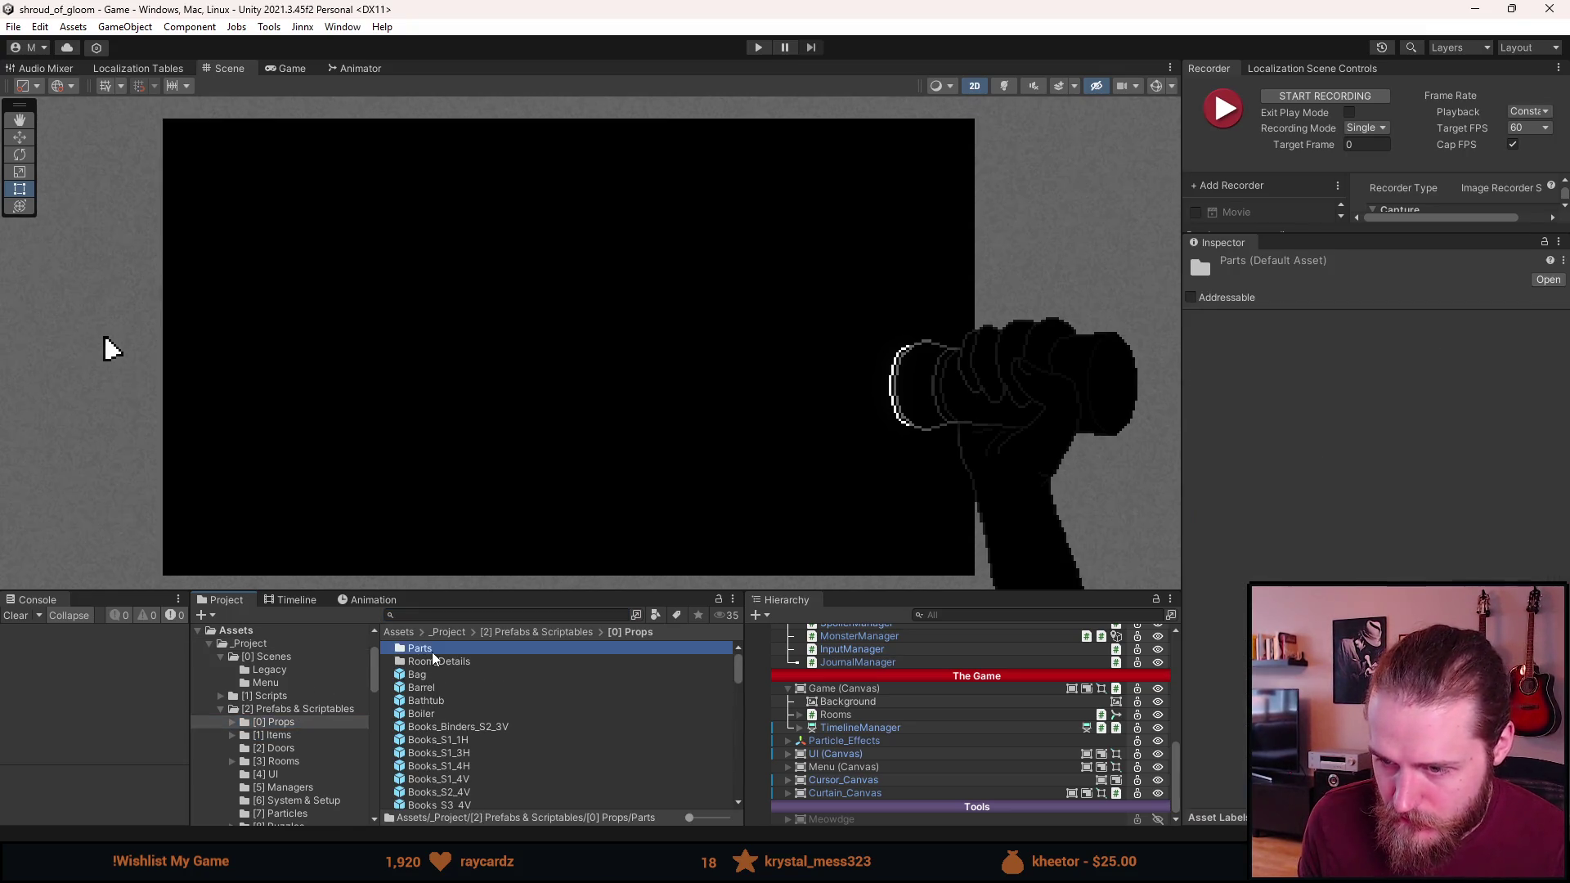
scroll(458, 732, down, 5)
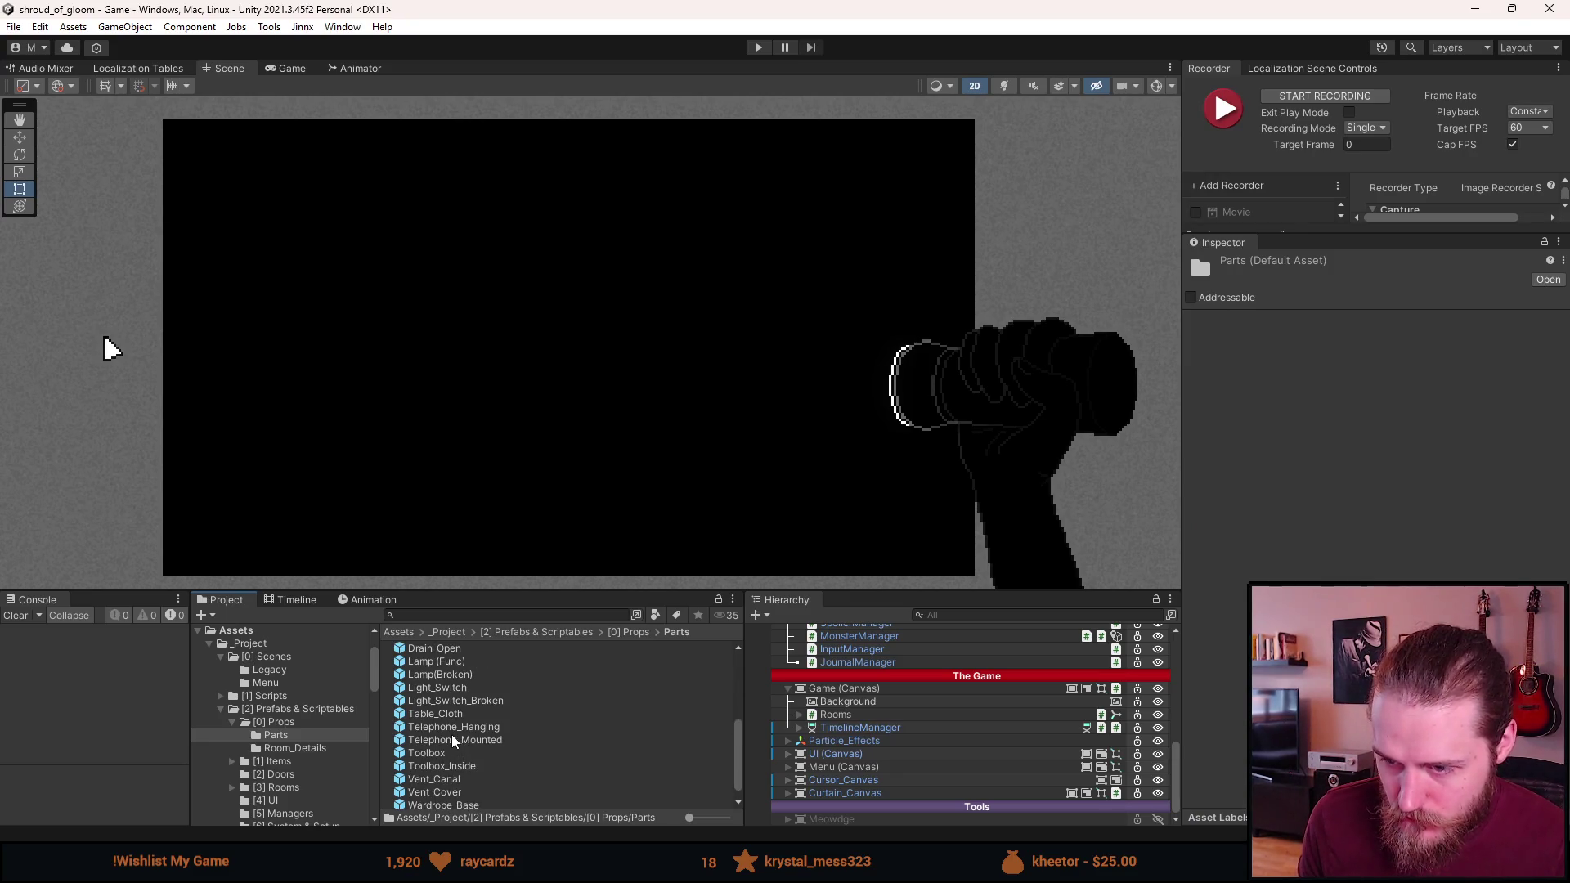
double_click(444, 661)
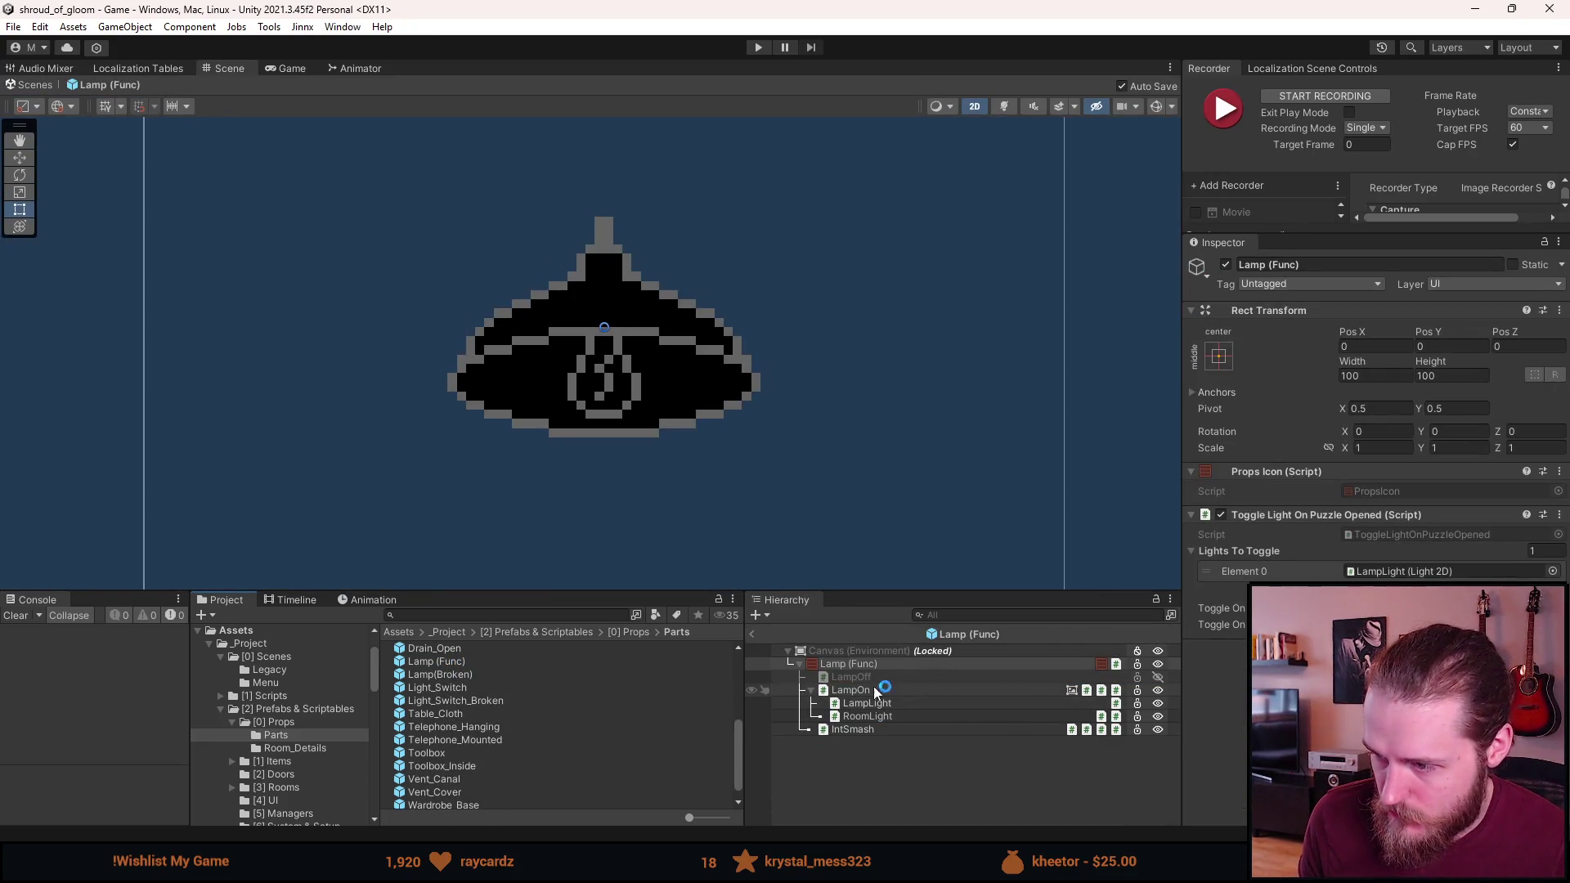
click(867, 717)
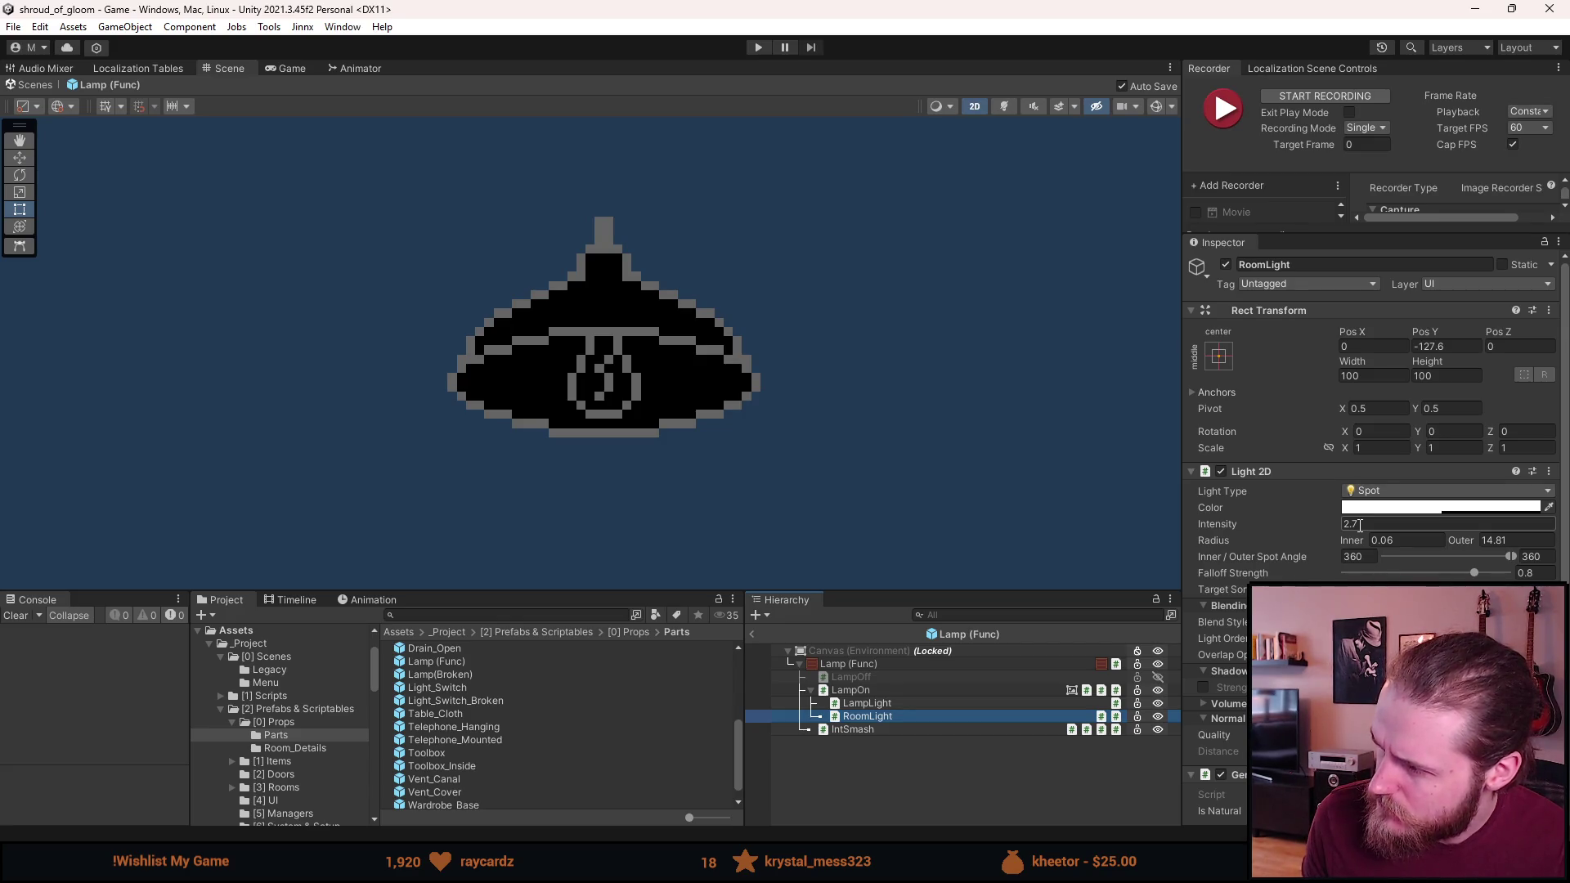
click(888, 759)
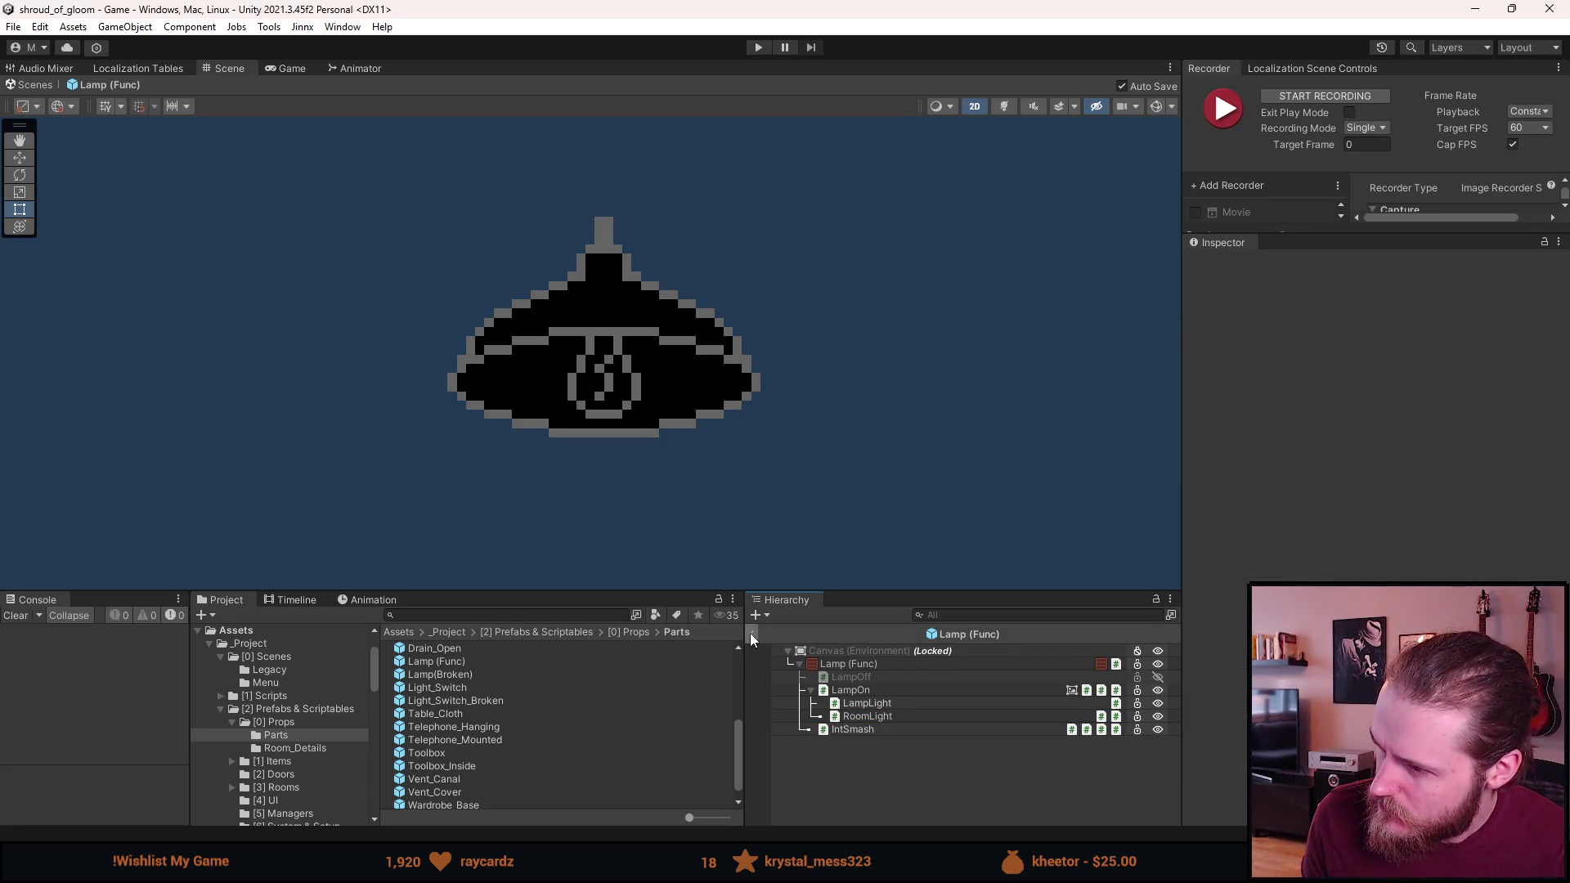
Leave prefab mode and open the Lamp prefab from the [0] Props folder
click(752, 634)
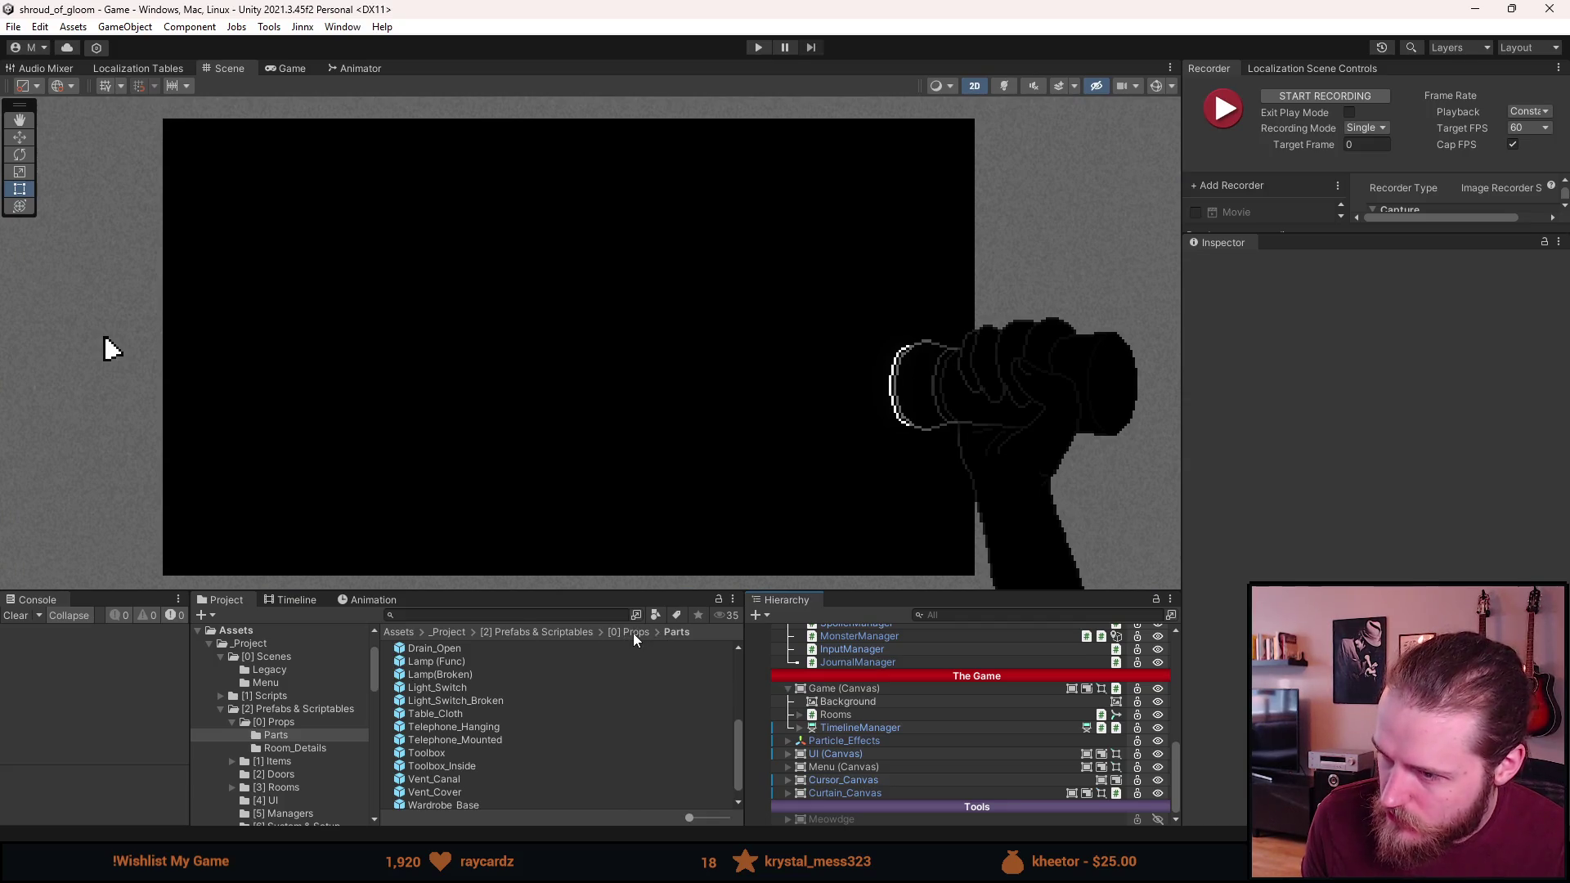
click(634, 634)
scroll(489, 695, down, 10)
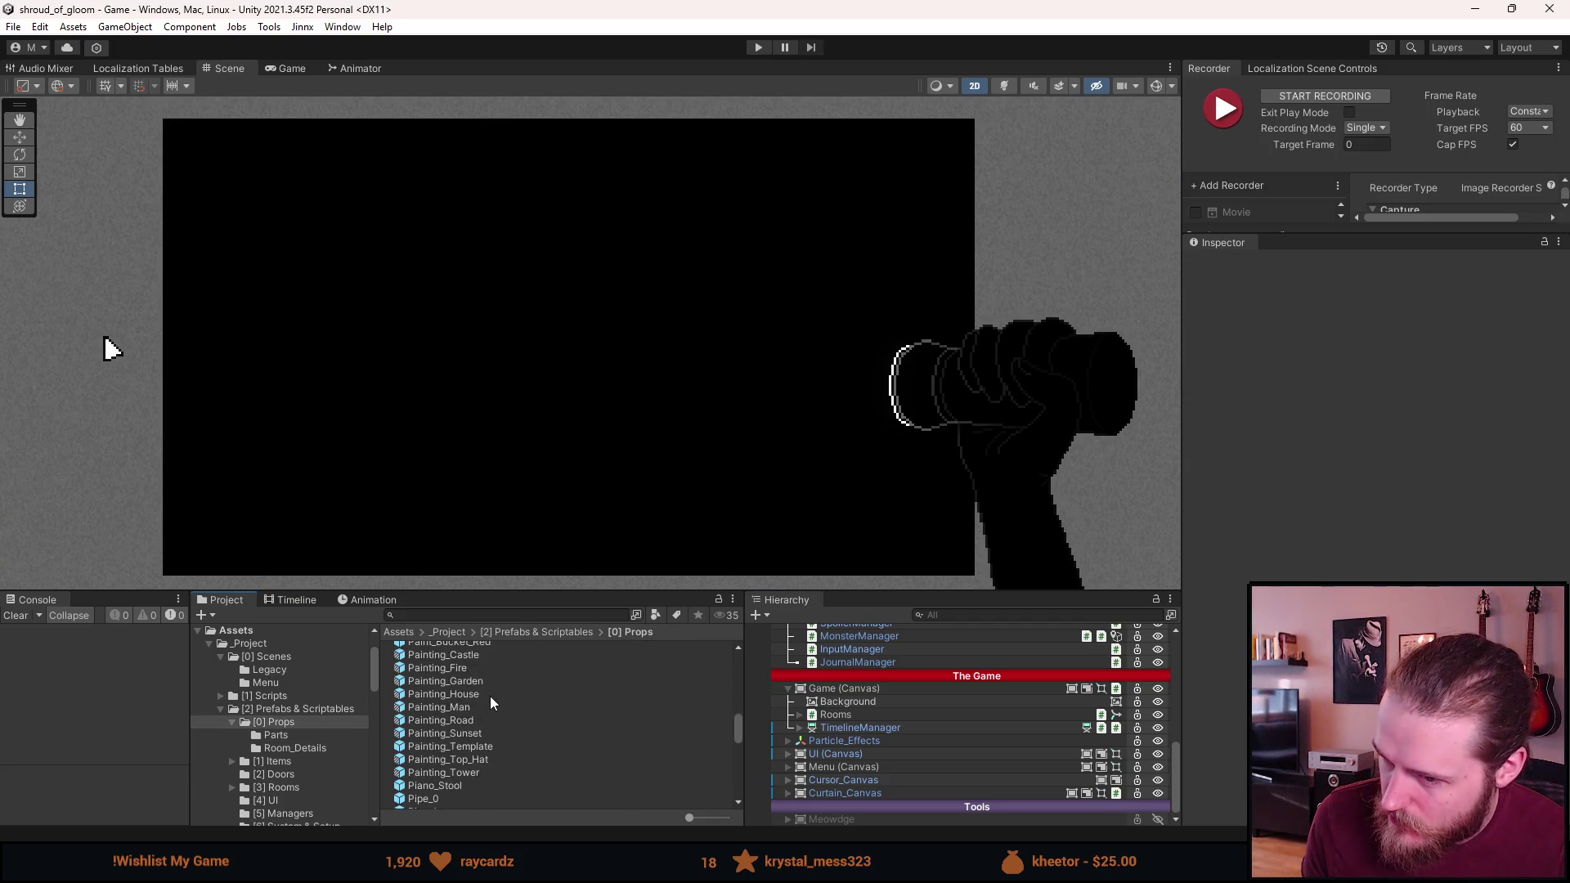
scroll(491, 702, down, 5)
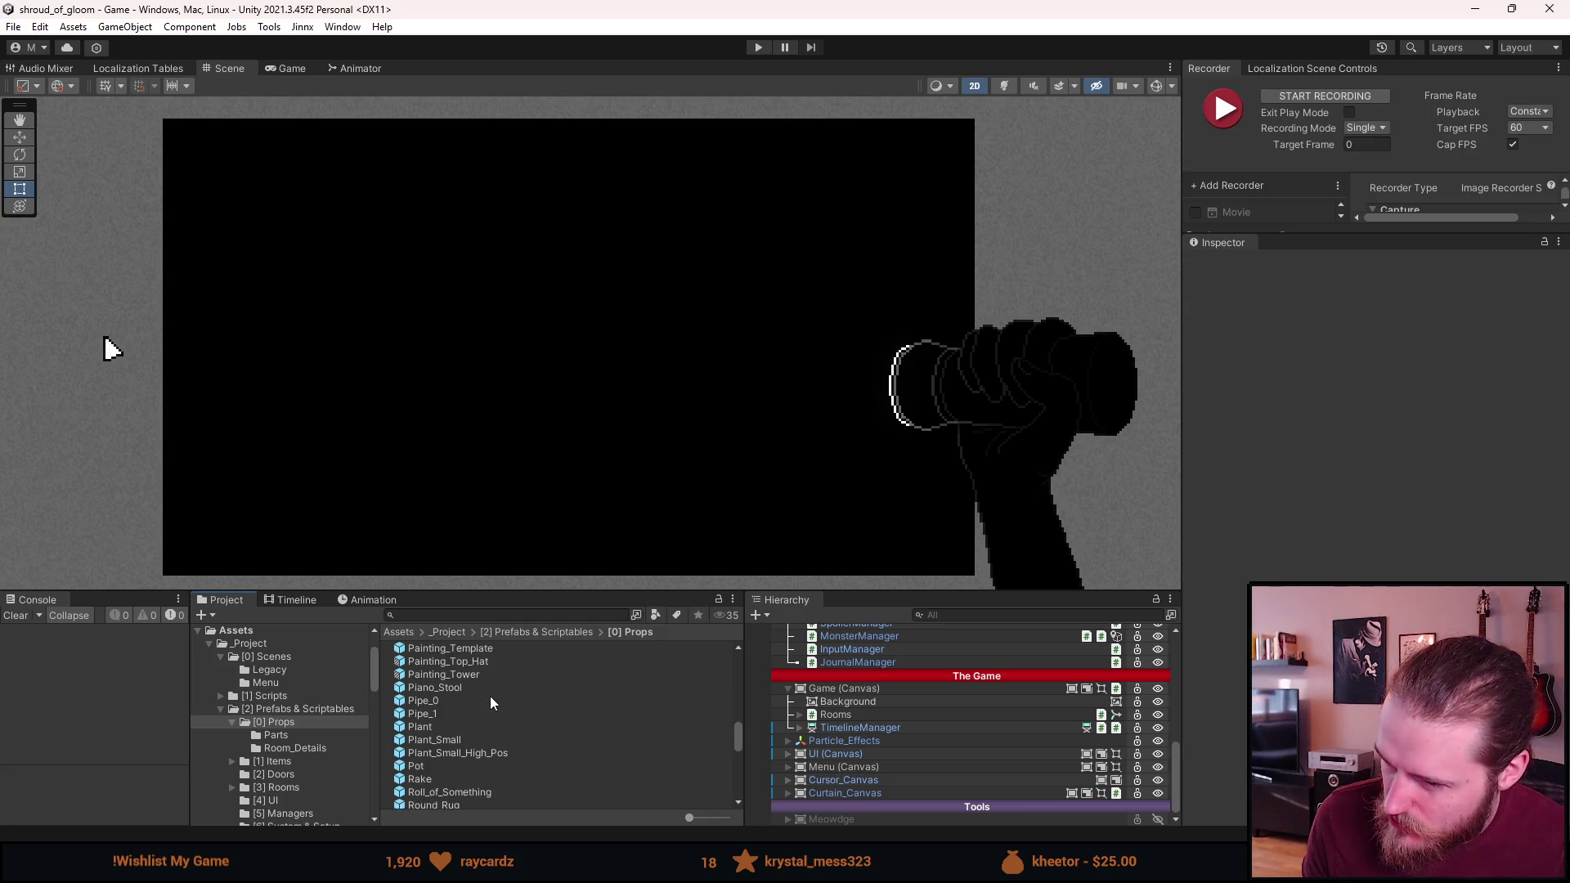
scroll(490, 702, down, 10)
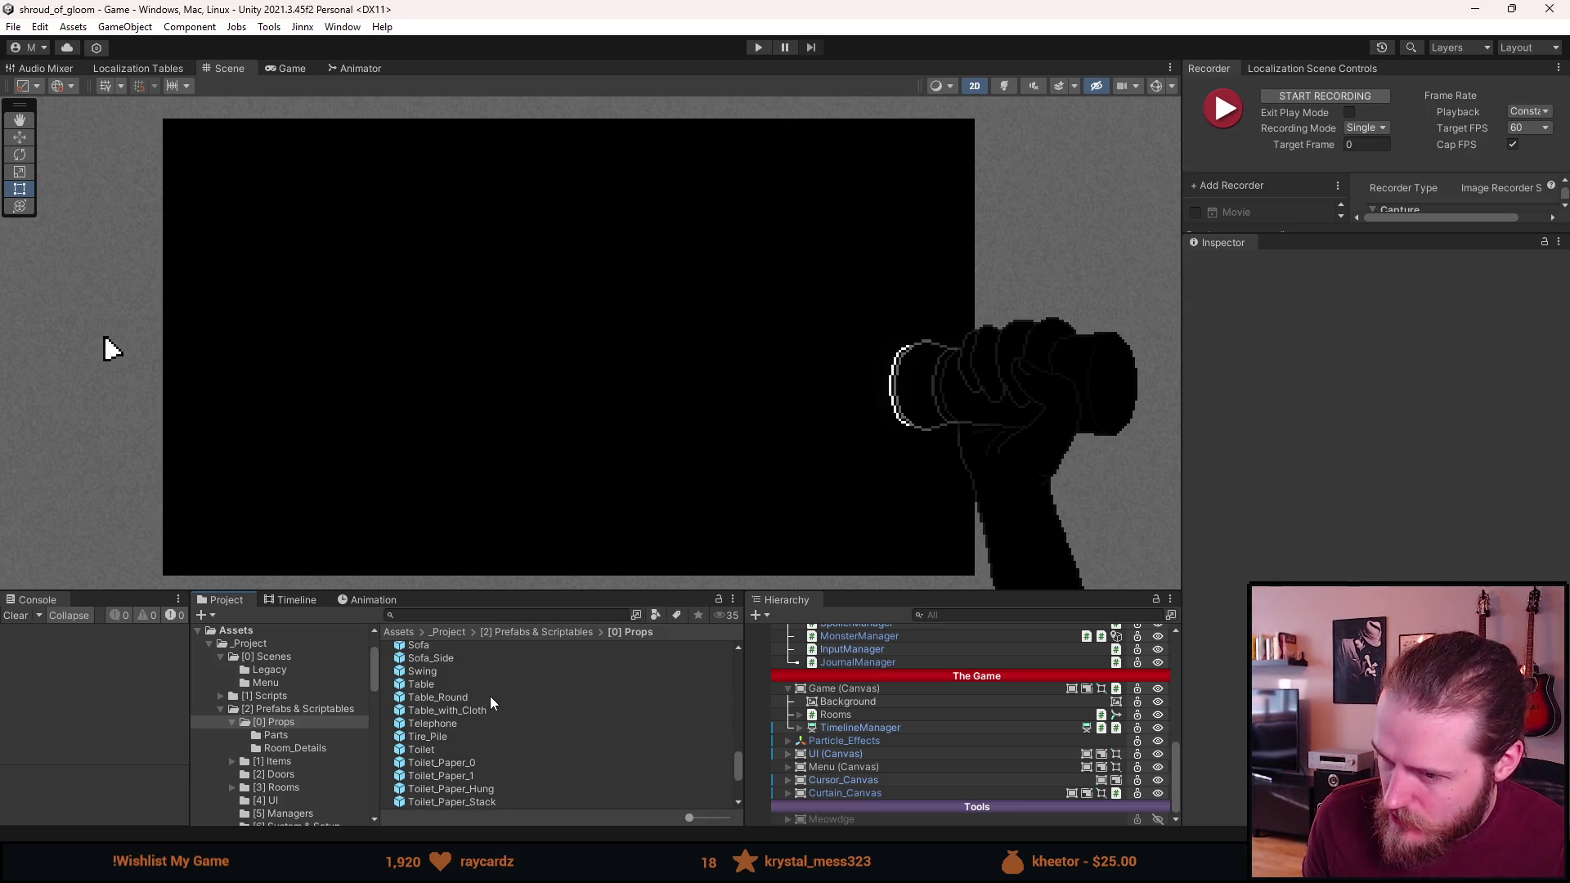
scroll(491, 703, up, 20)
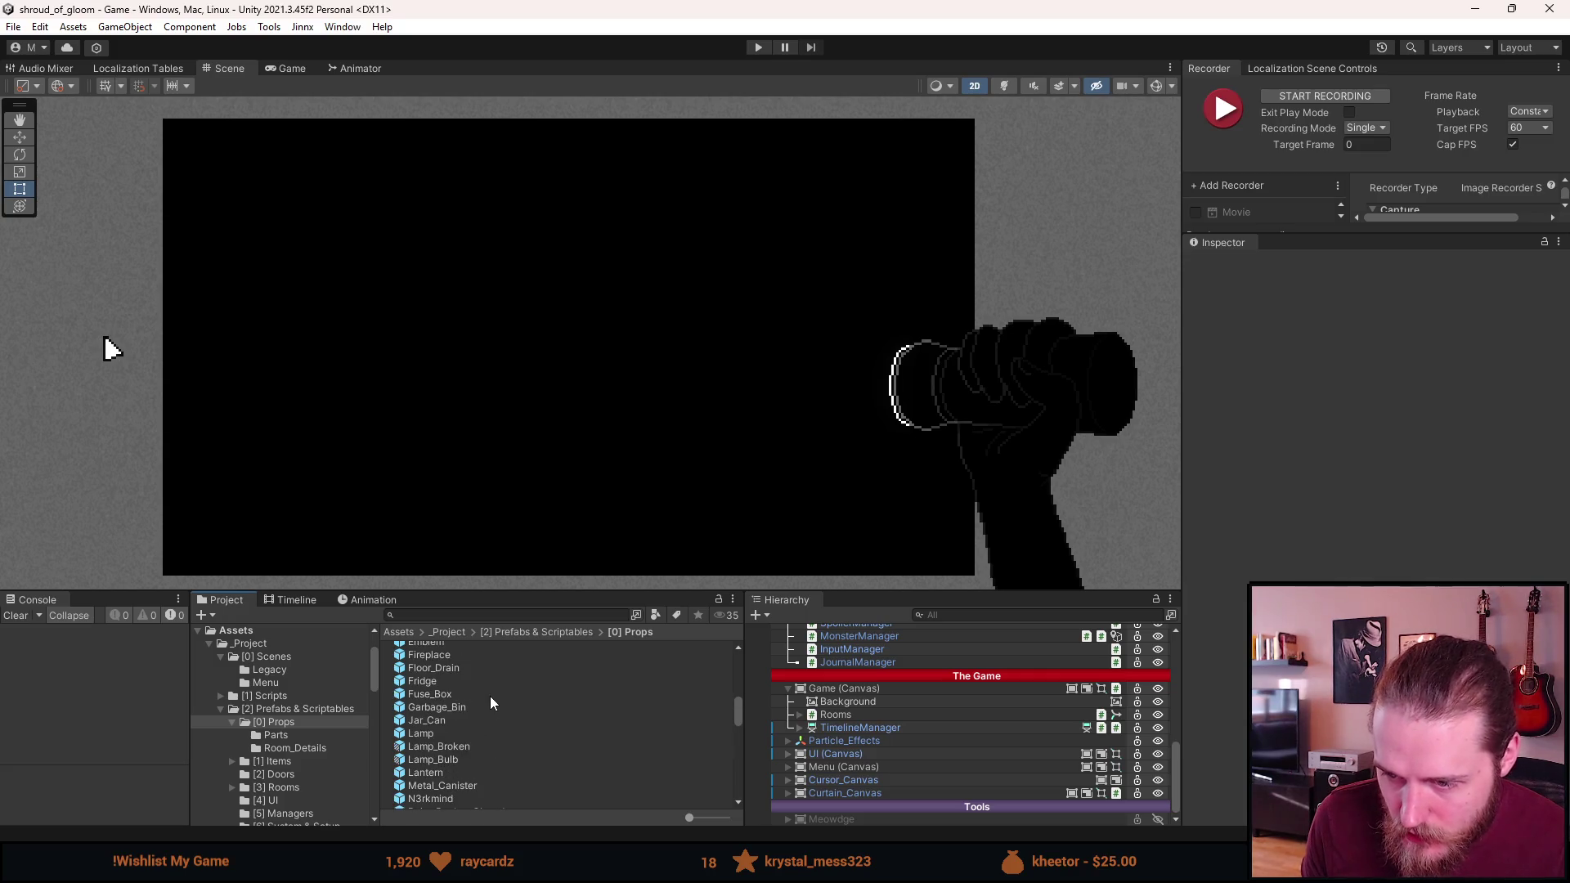
double_click(422, 734)
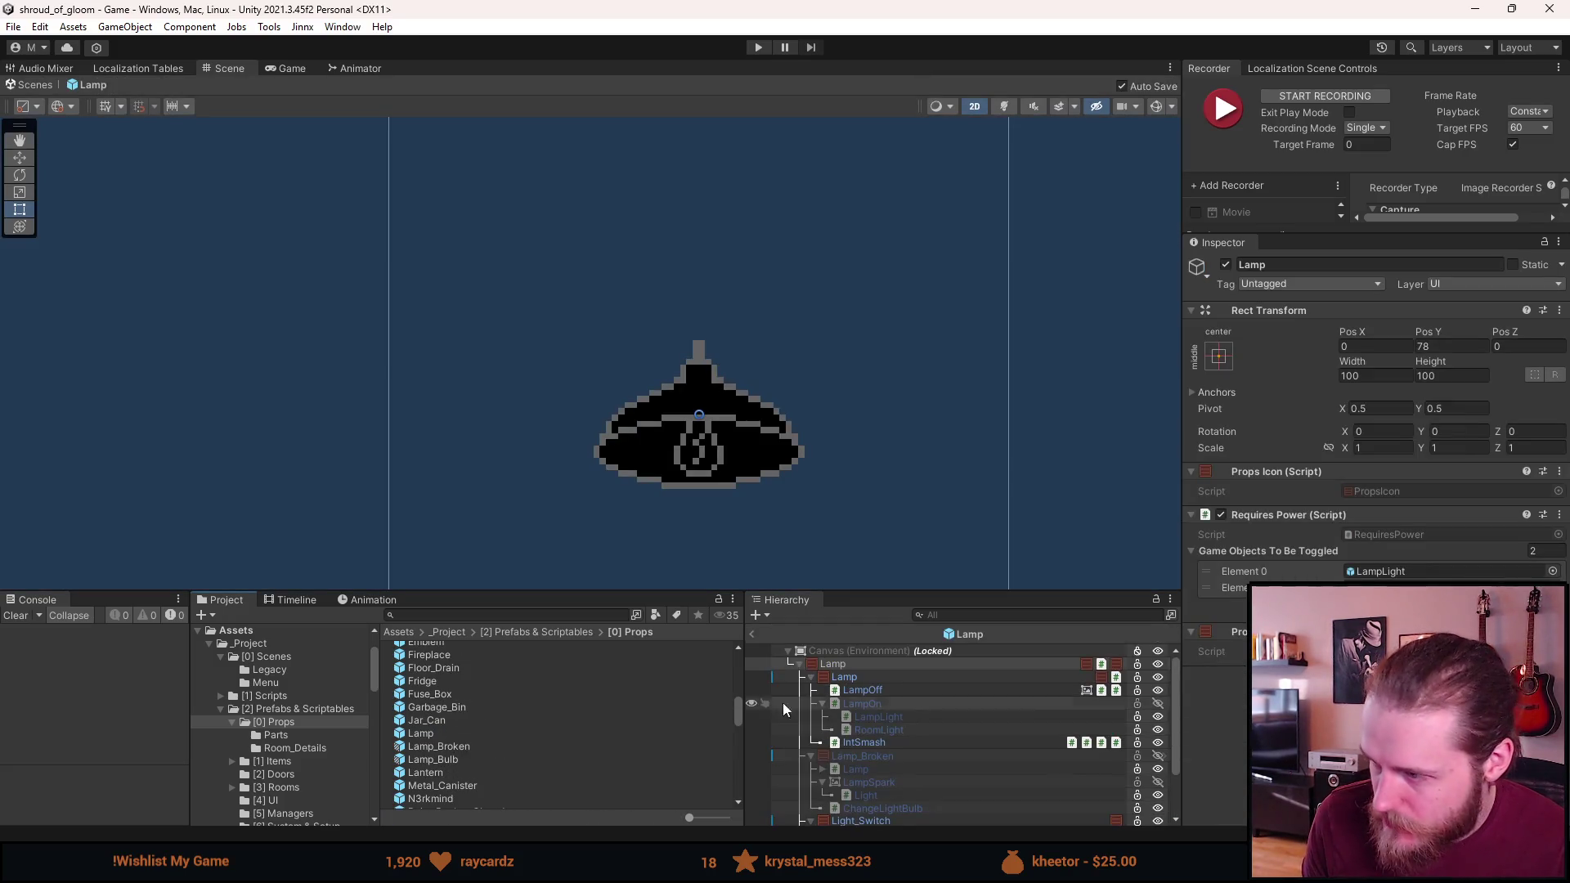
Apply the Lamp's RoomLight Intensity and Outer radius overrides to the Lamp (Func) prefab
click(900, 729)
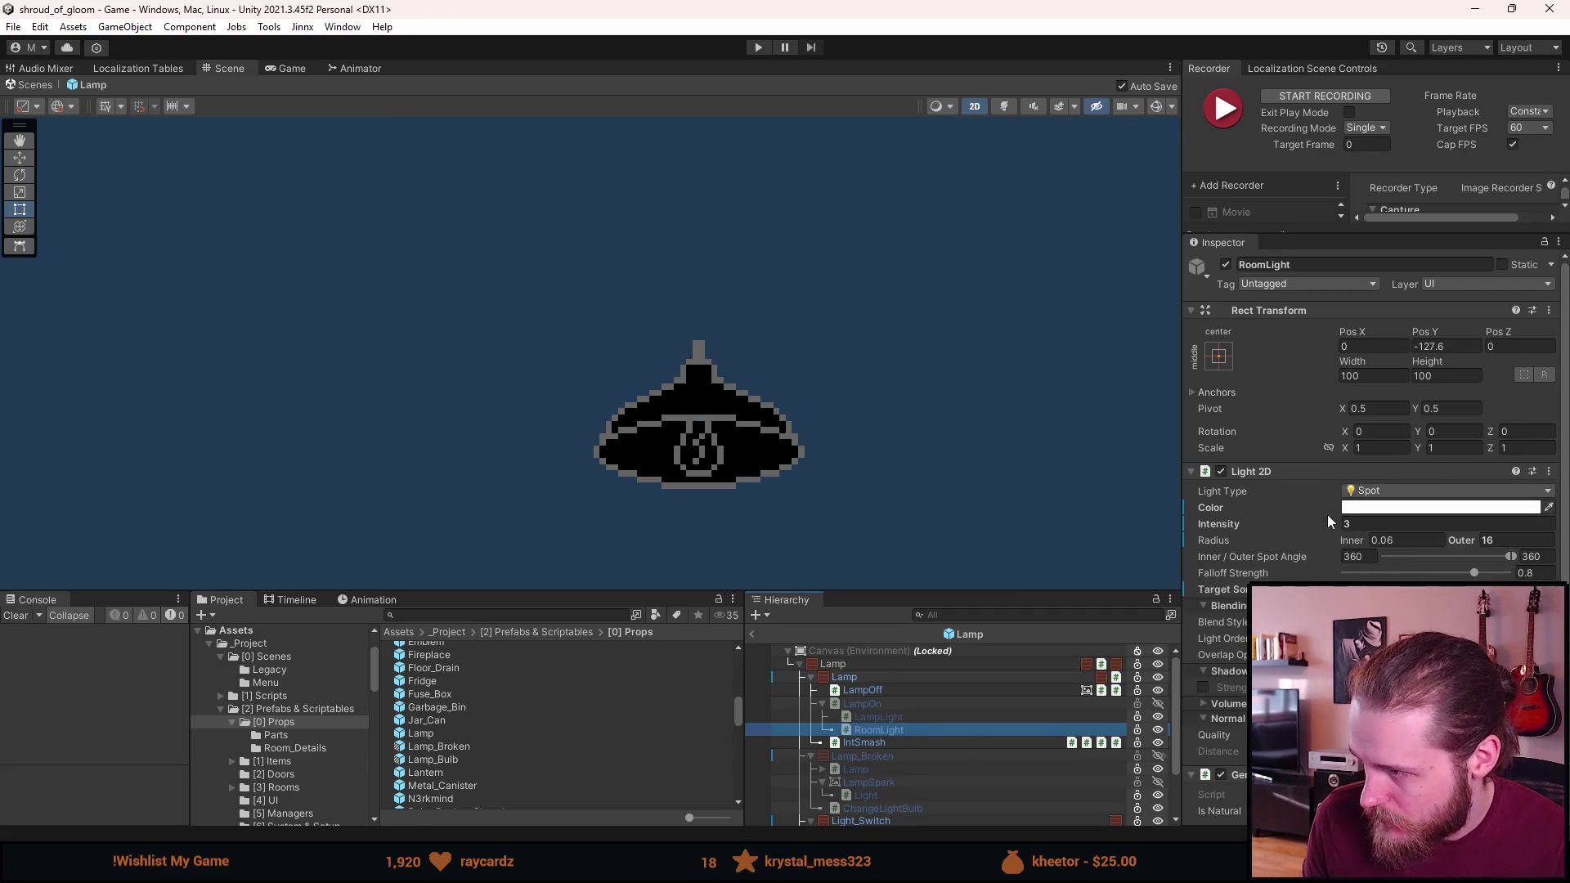
right_click(1220, 527)
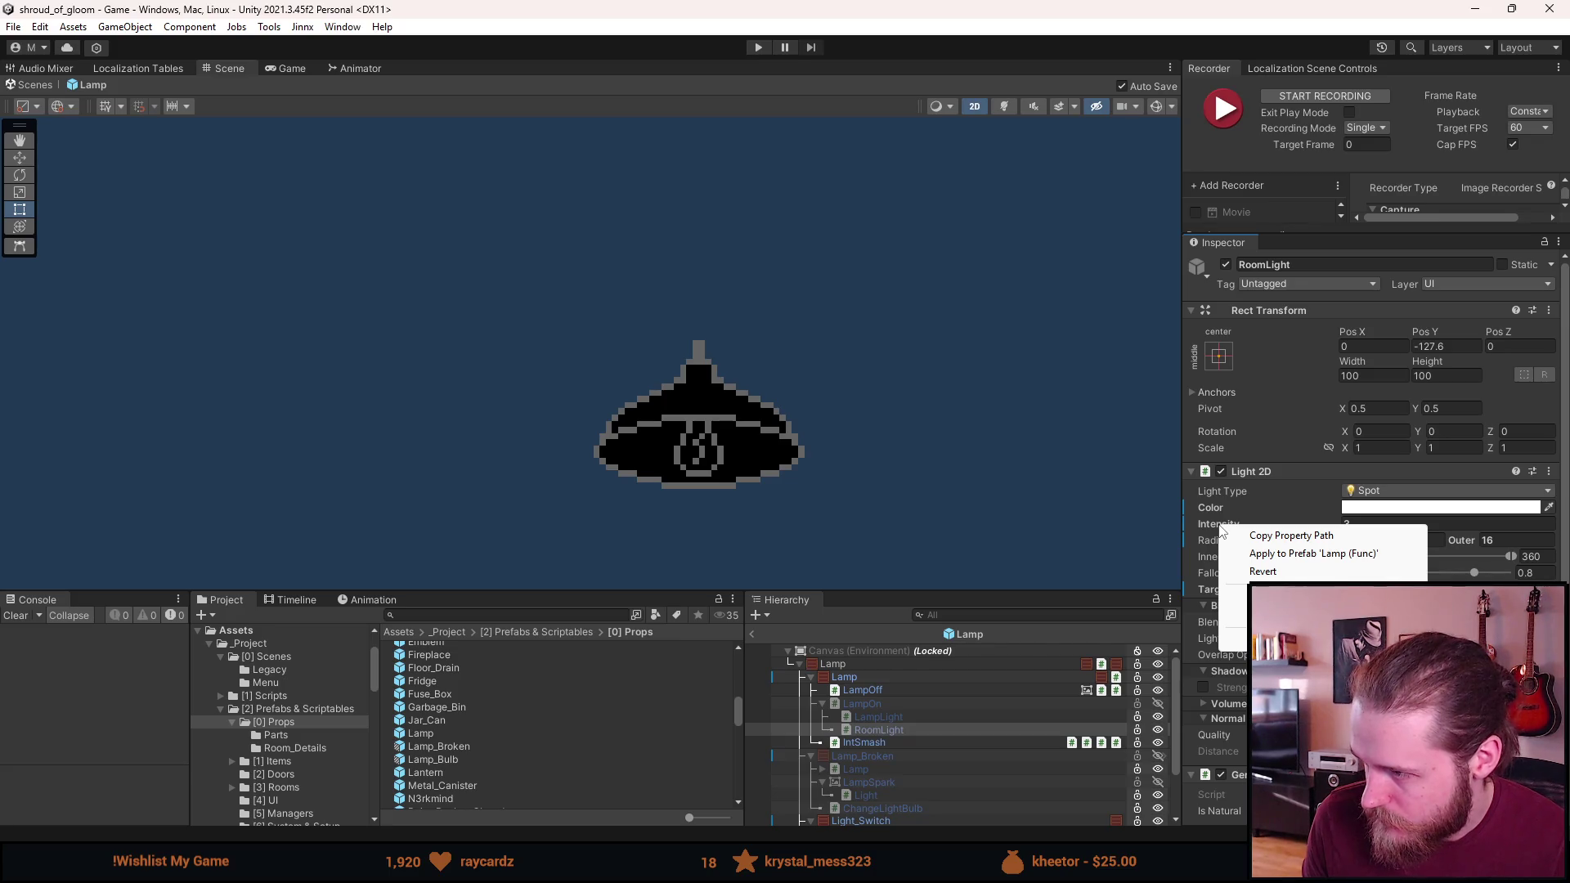
click(1398, 553)
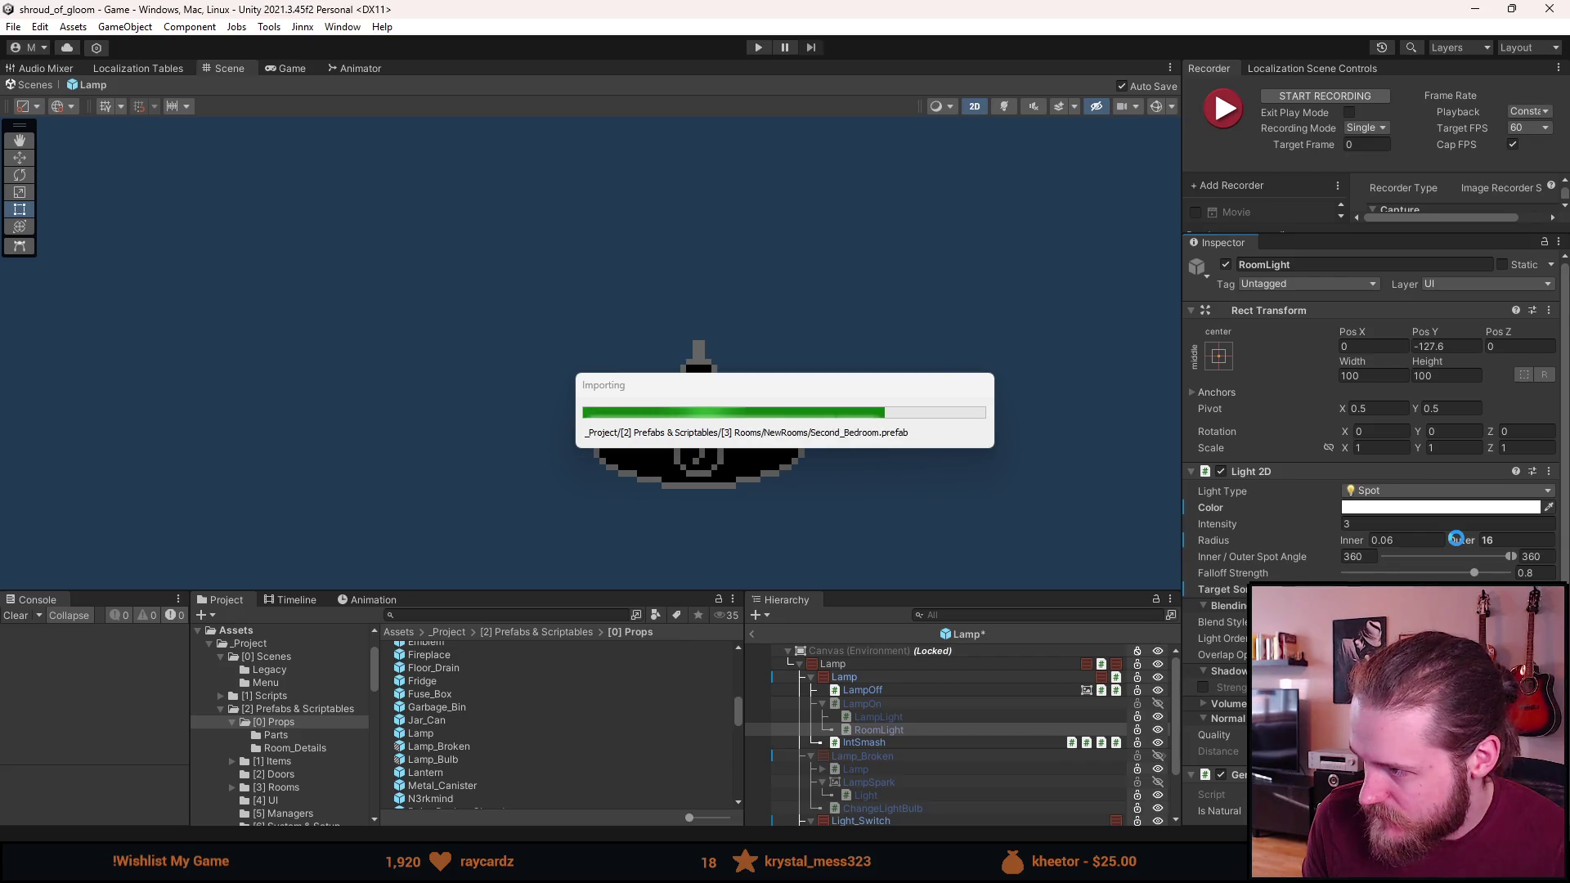
right_click(1460, 543)
click(1465, 570)
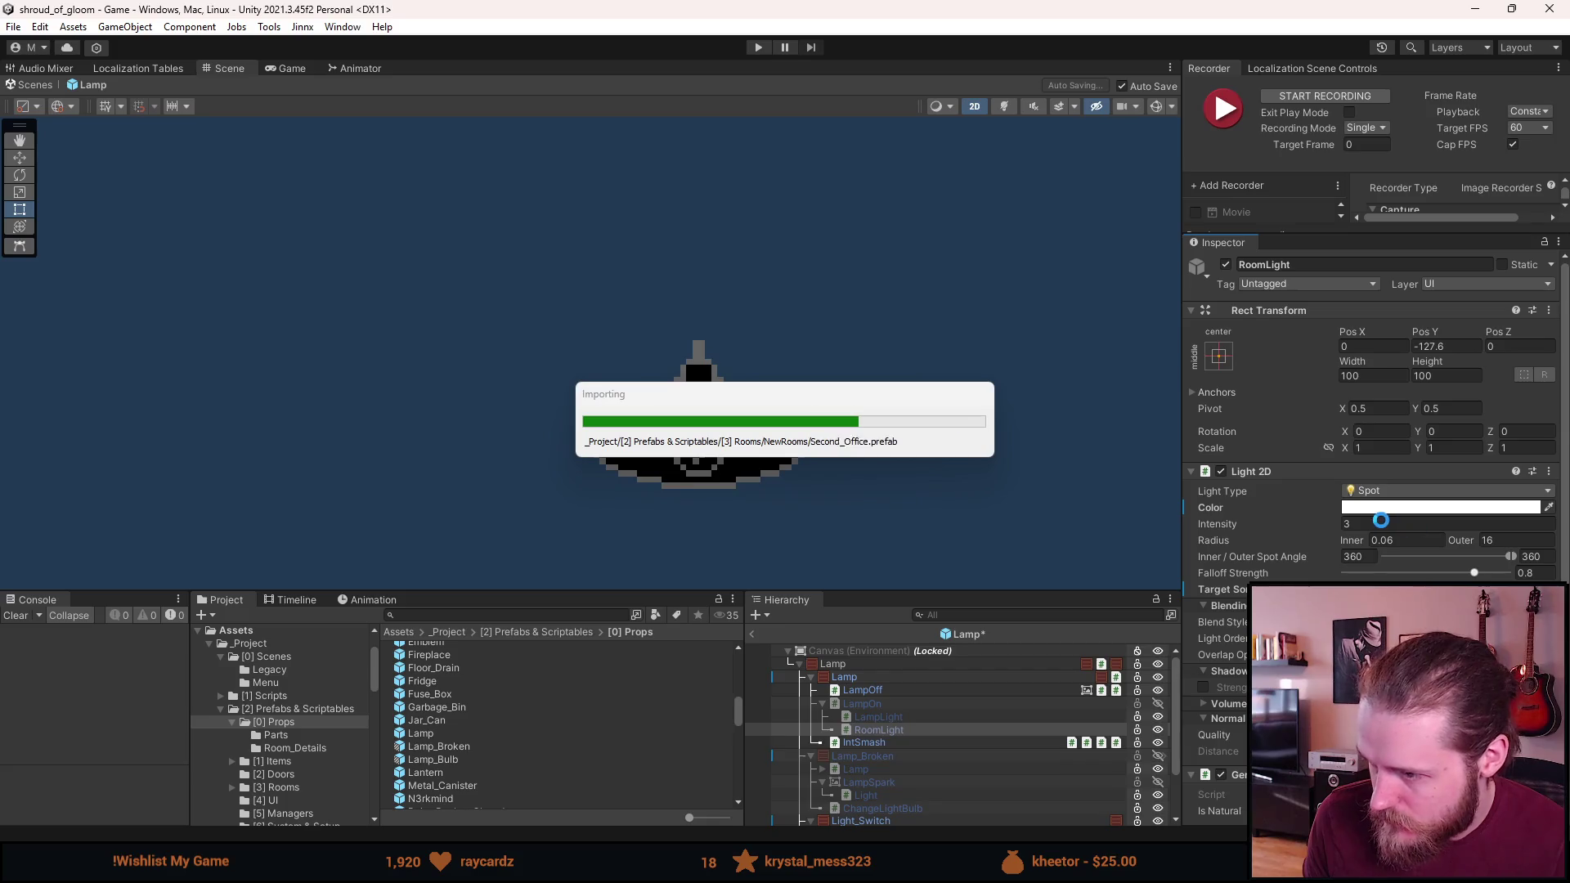
Open Lamp (Func) in context, check RoomLight's Falloff Strength, then return to Lamp
click(876, 705)
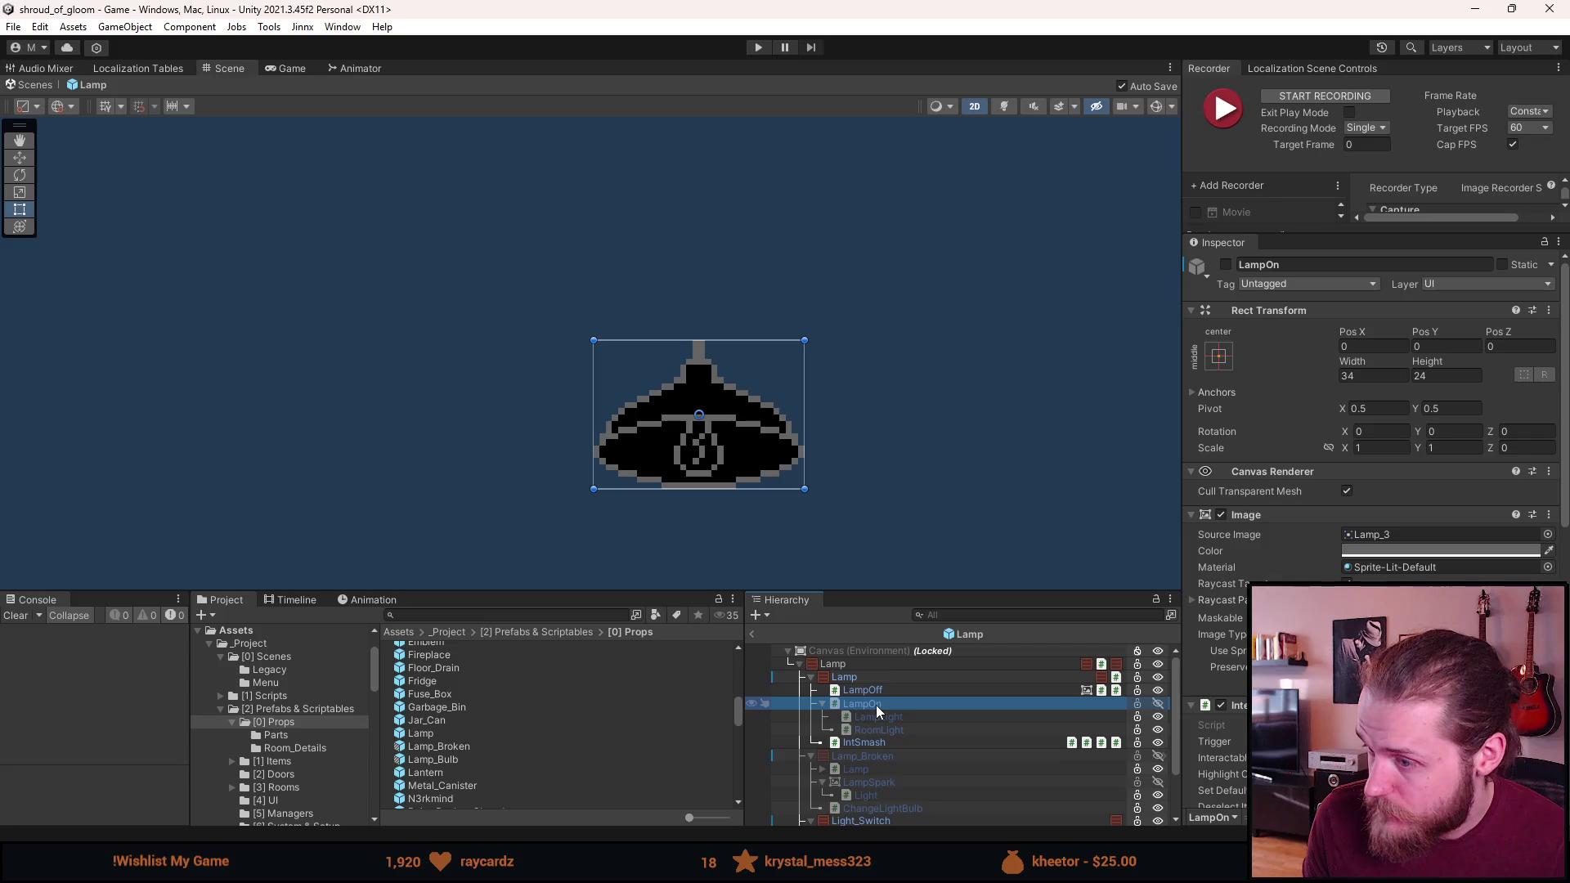
click(880, 678)
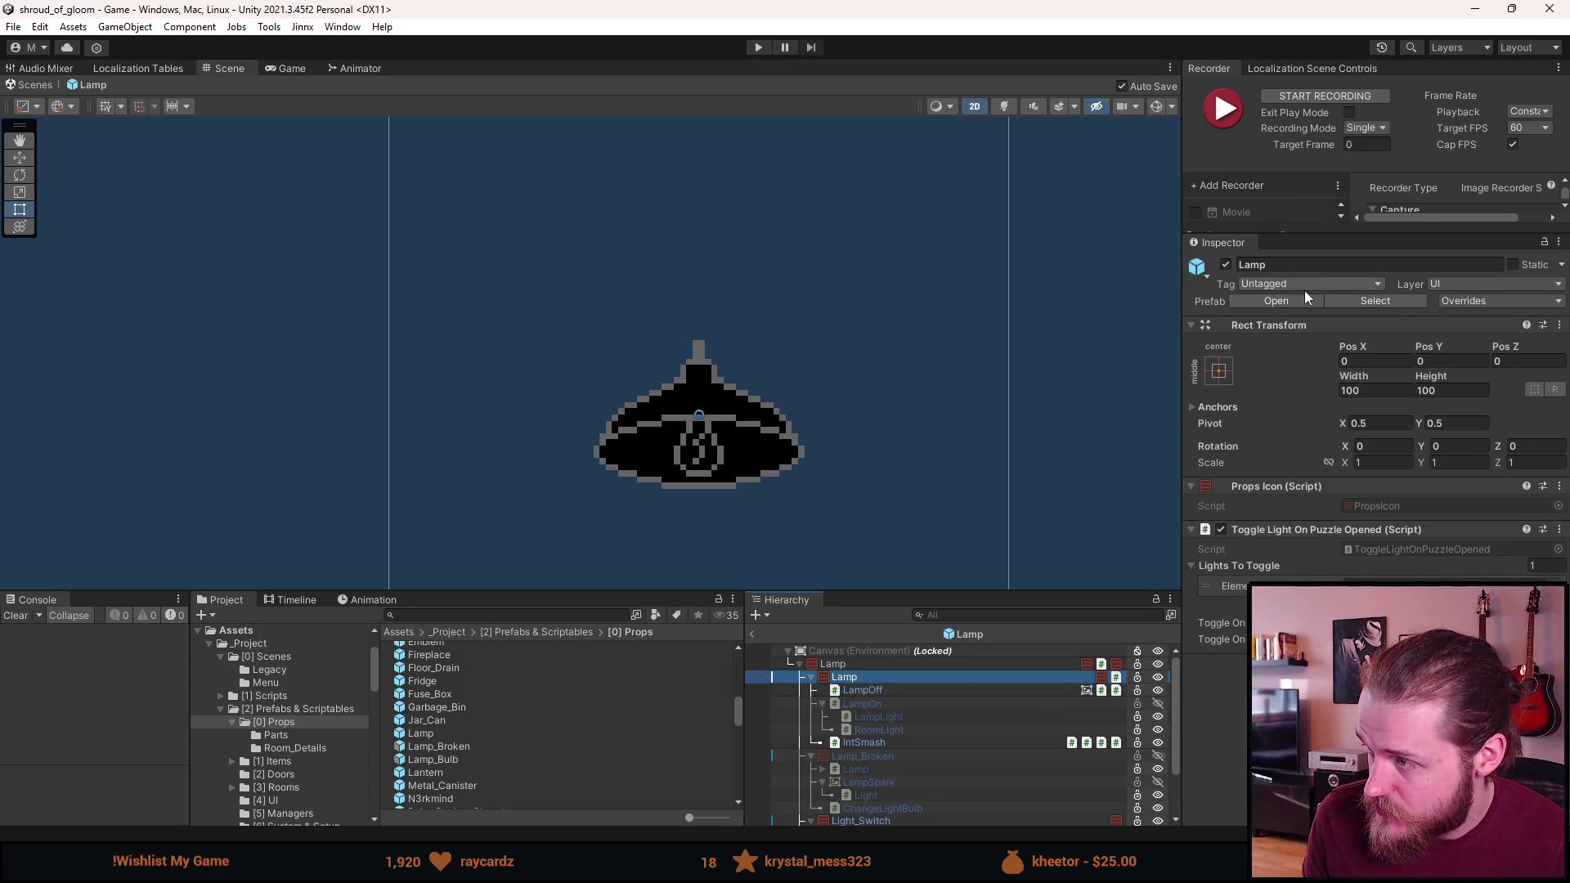
click(1277, 301)
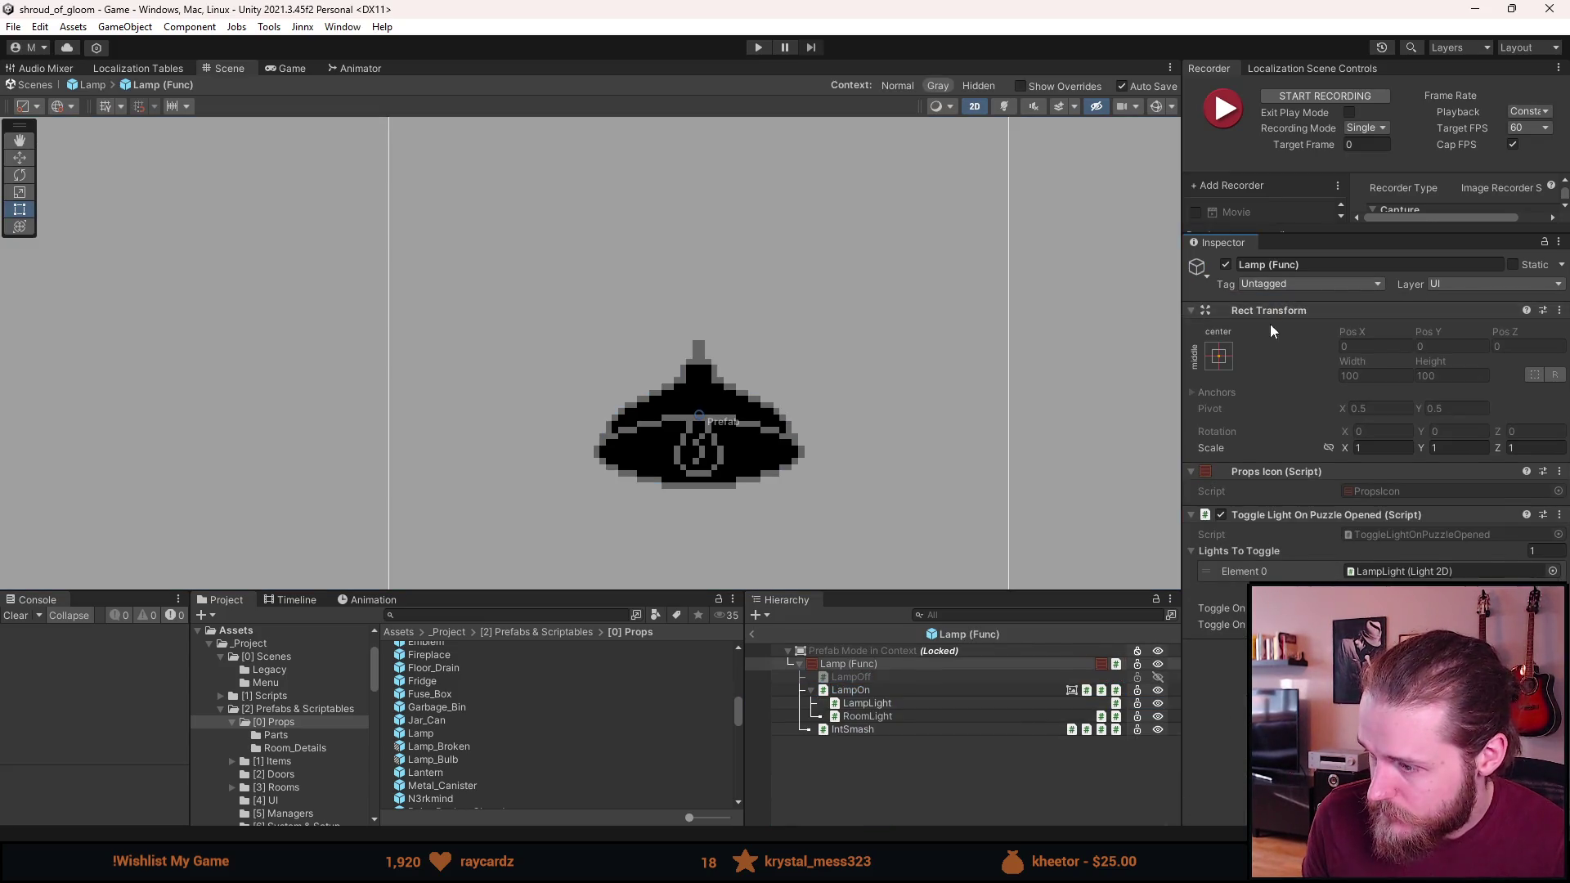
click(873, 715)
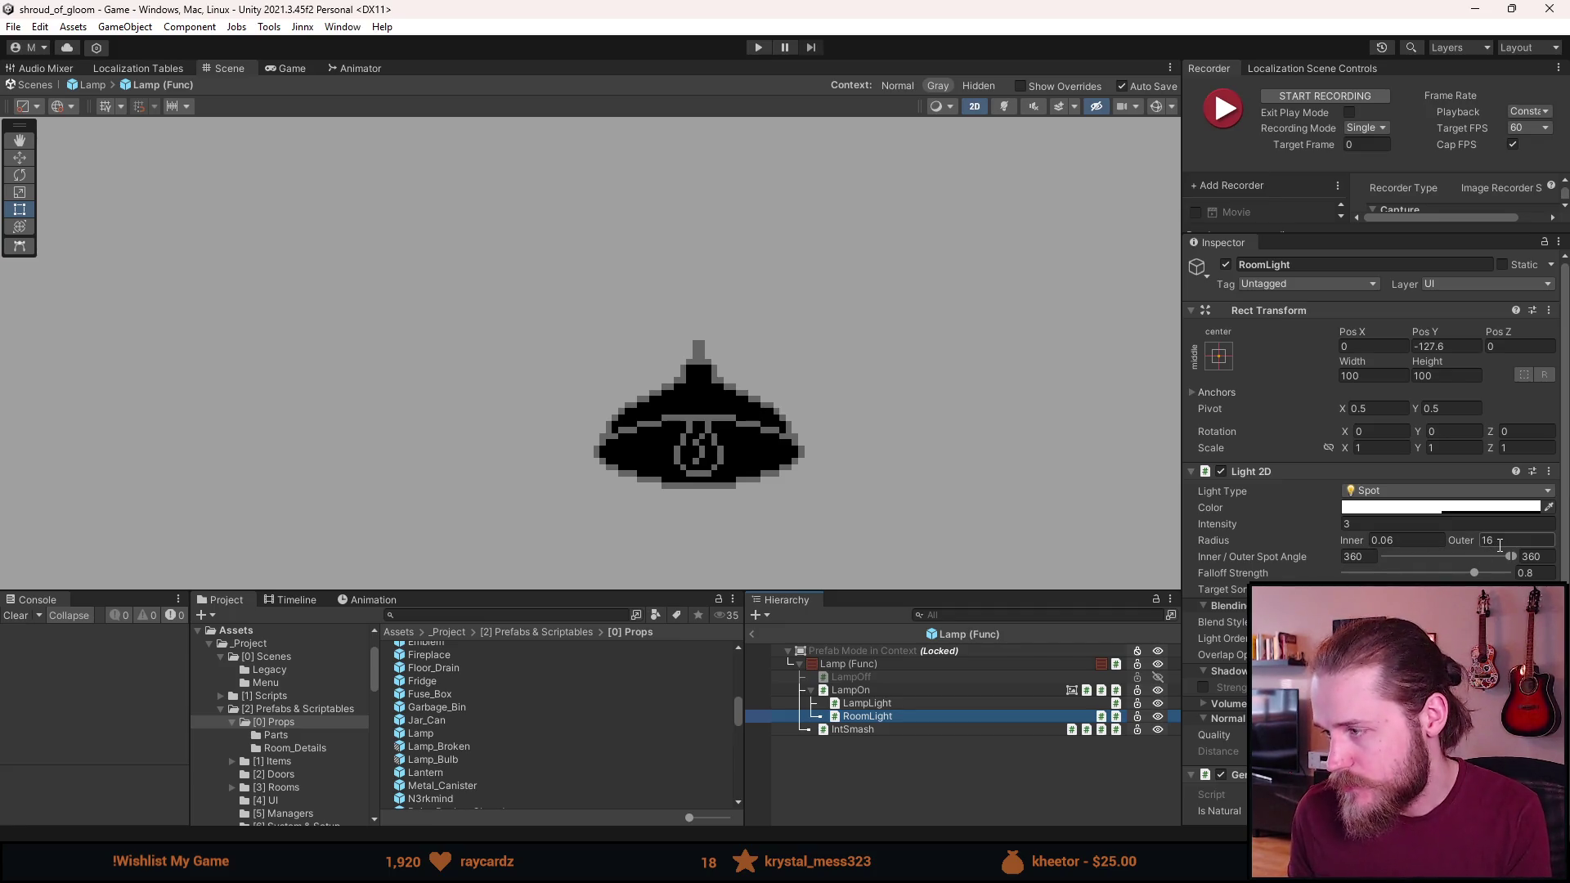
click(1541, 573)
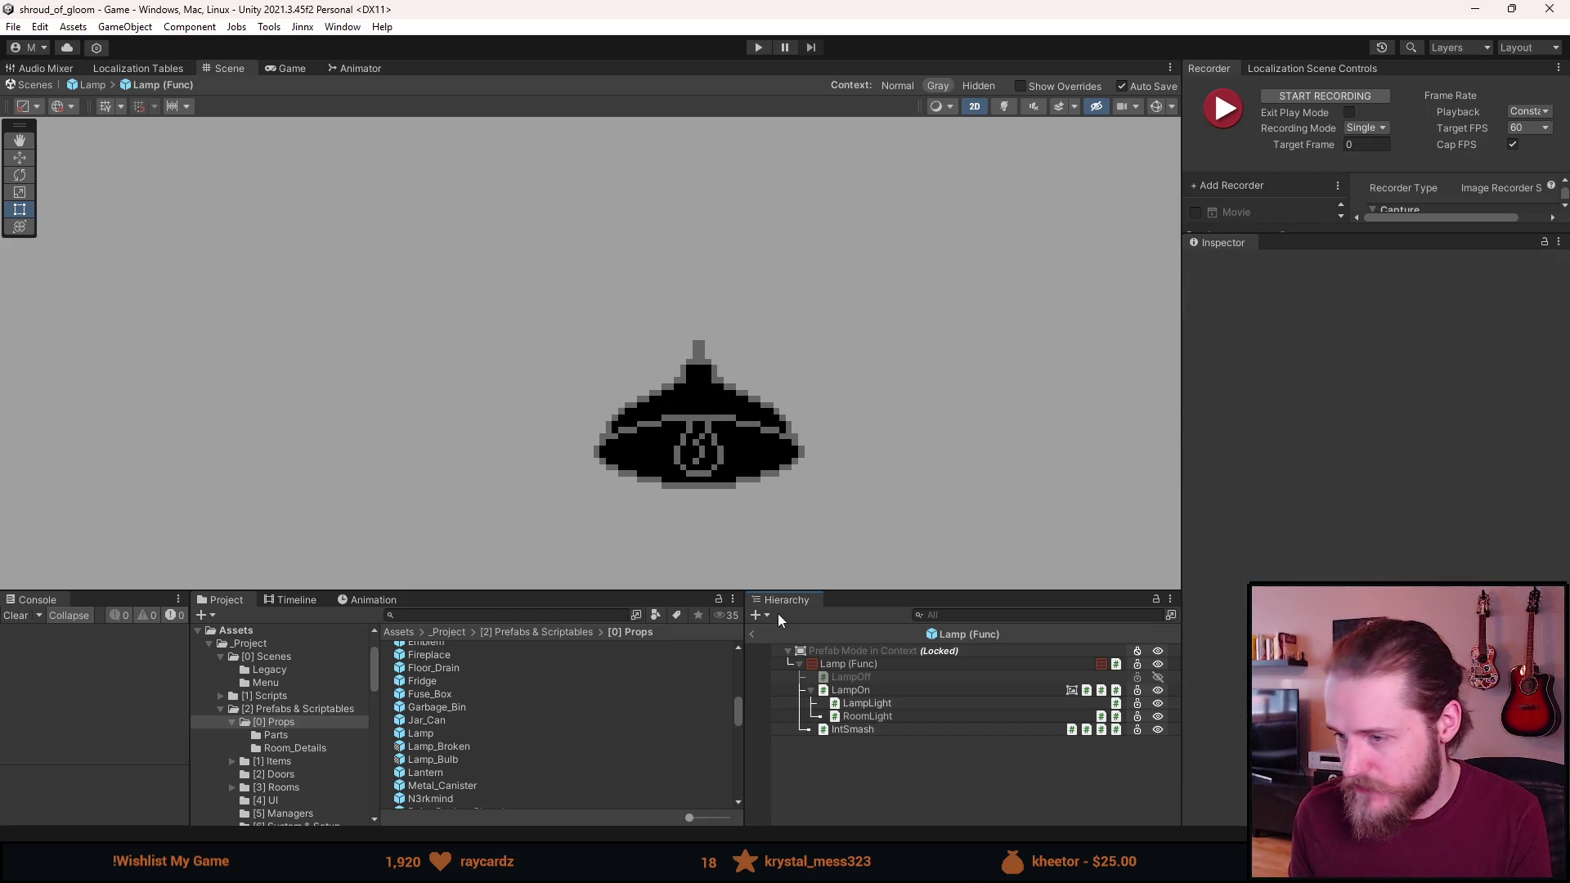
click(752, 633)
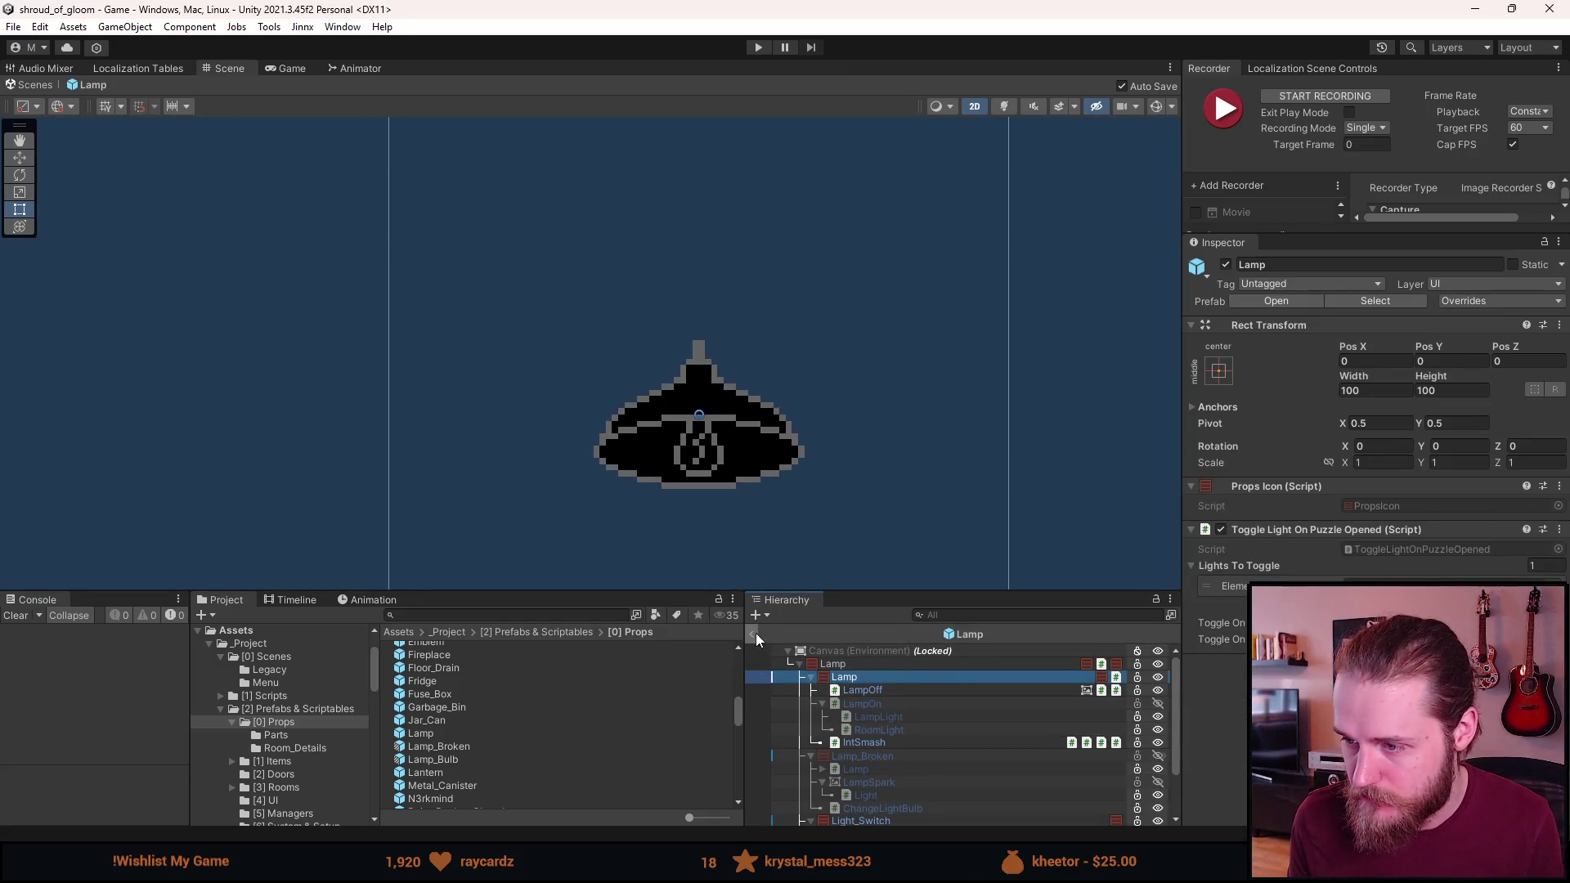
Exit prefab mode and expand Rooms in the main scene Hierarchy
click(754, 633)
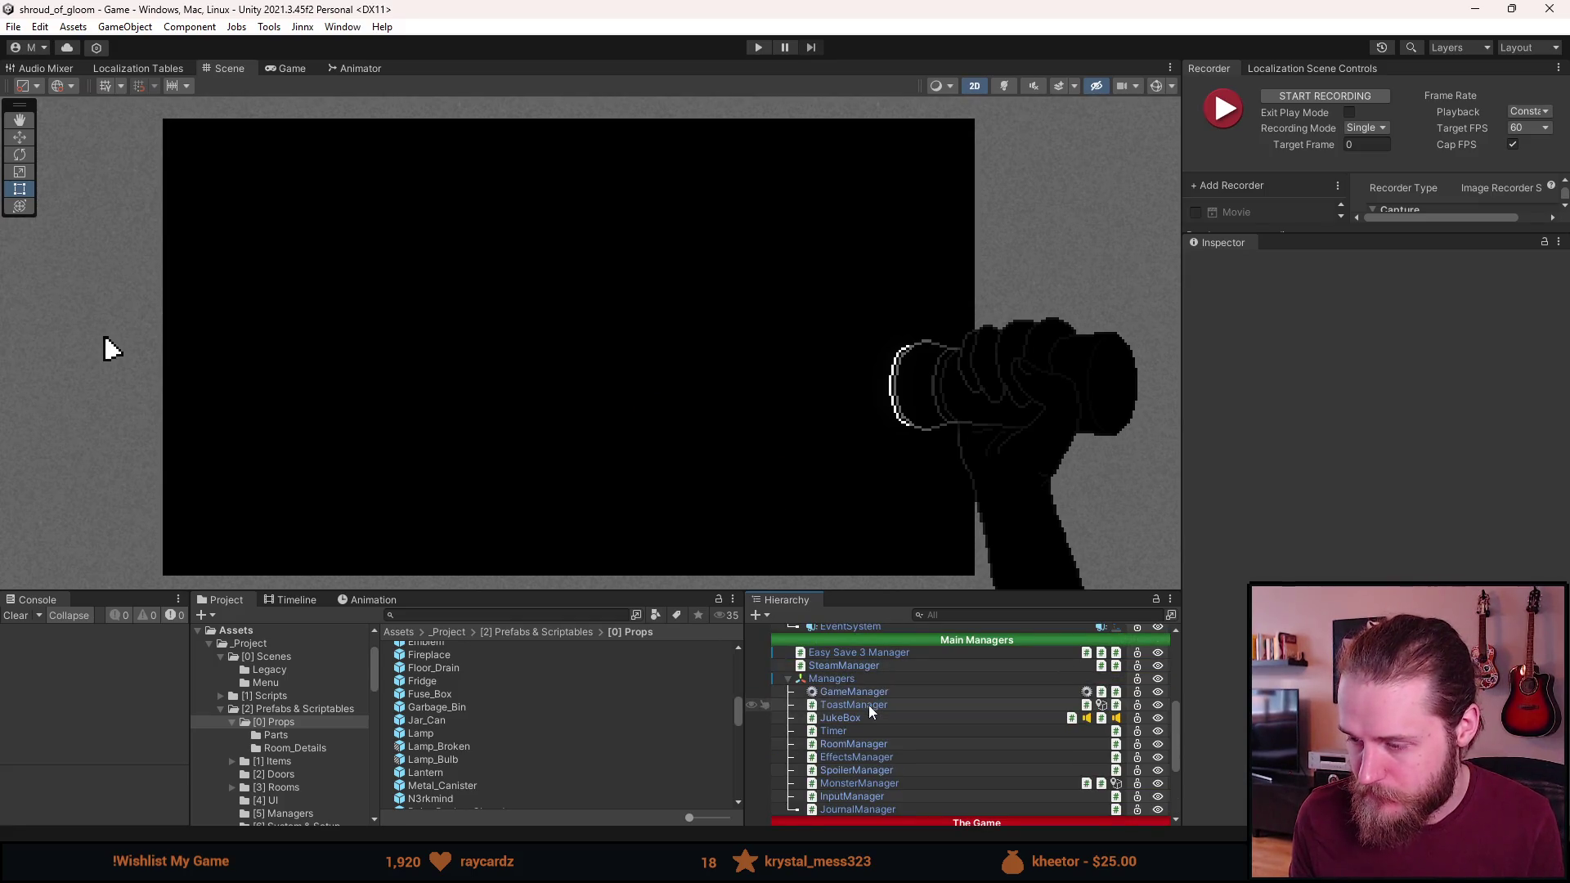
scroll(868, 705, down, 5)
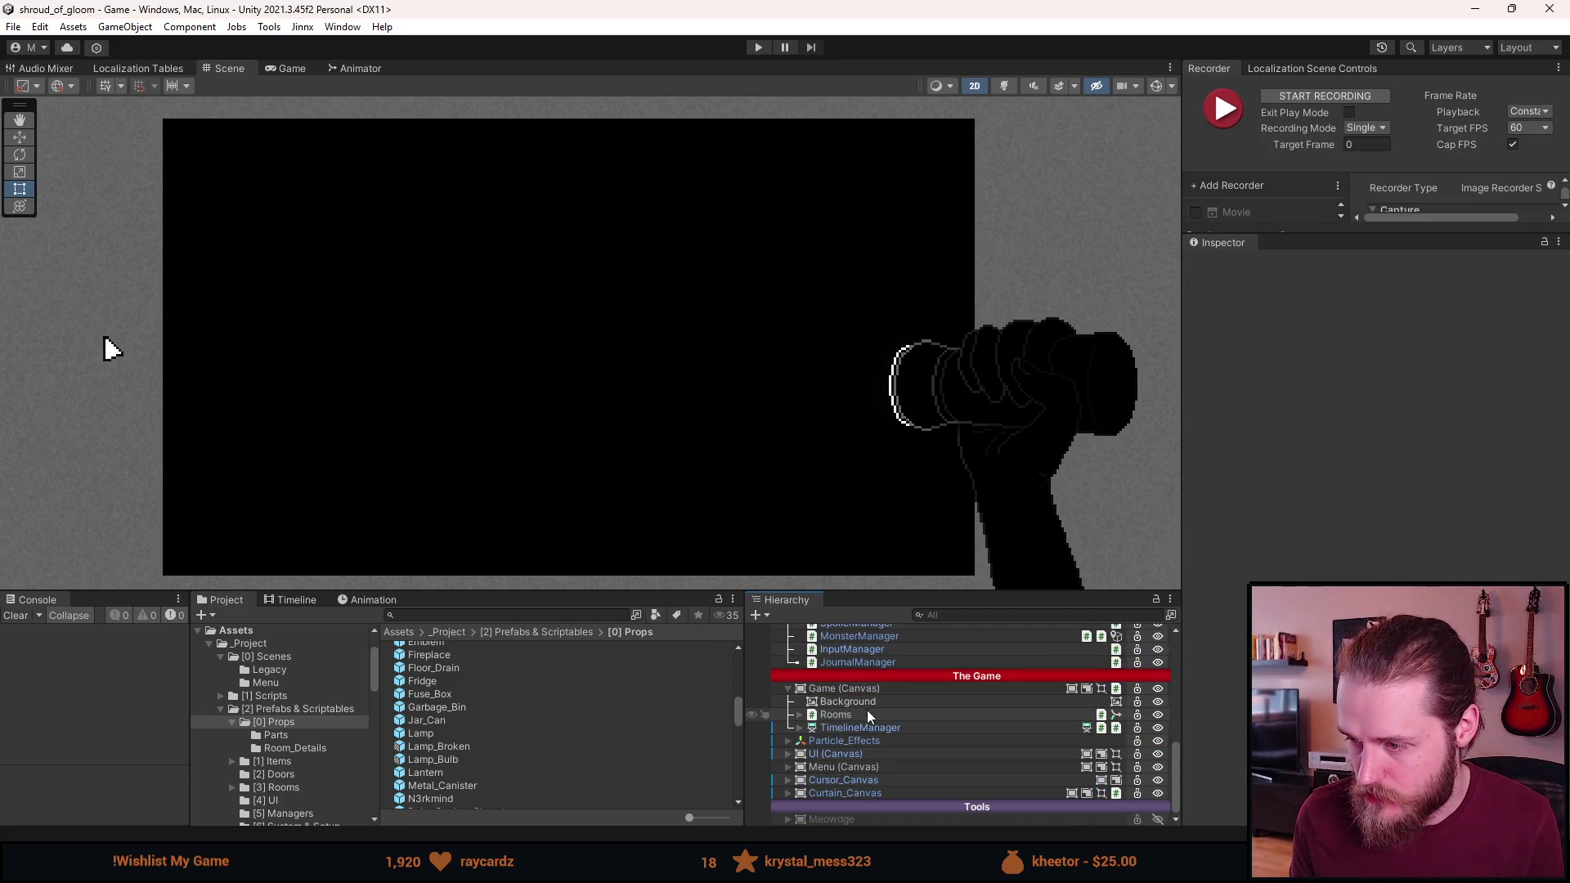
click(788, 766)
scroll(787, 765, up, 5)
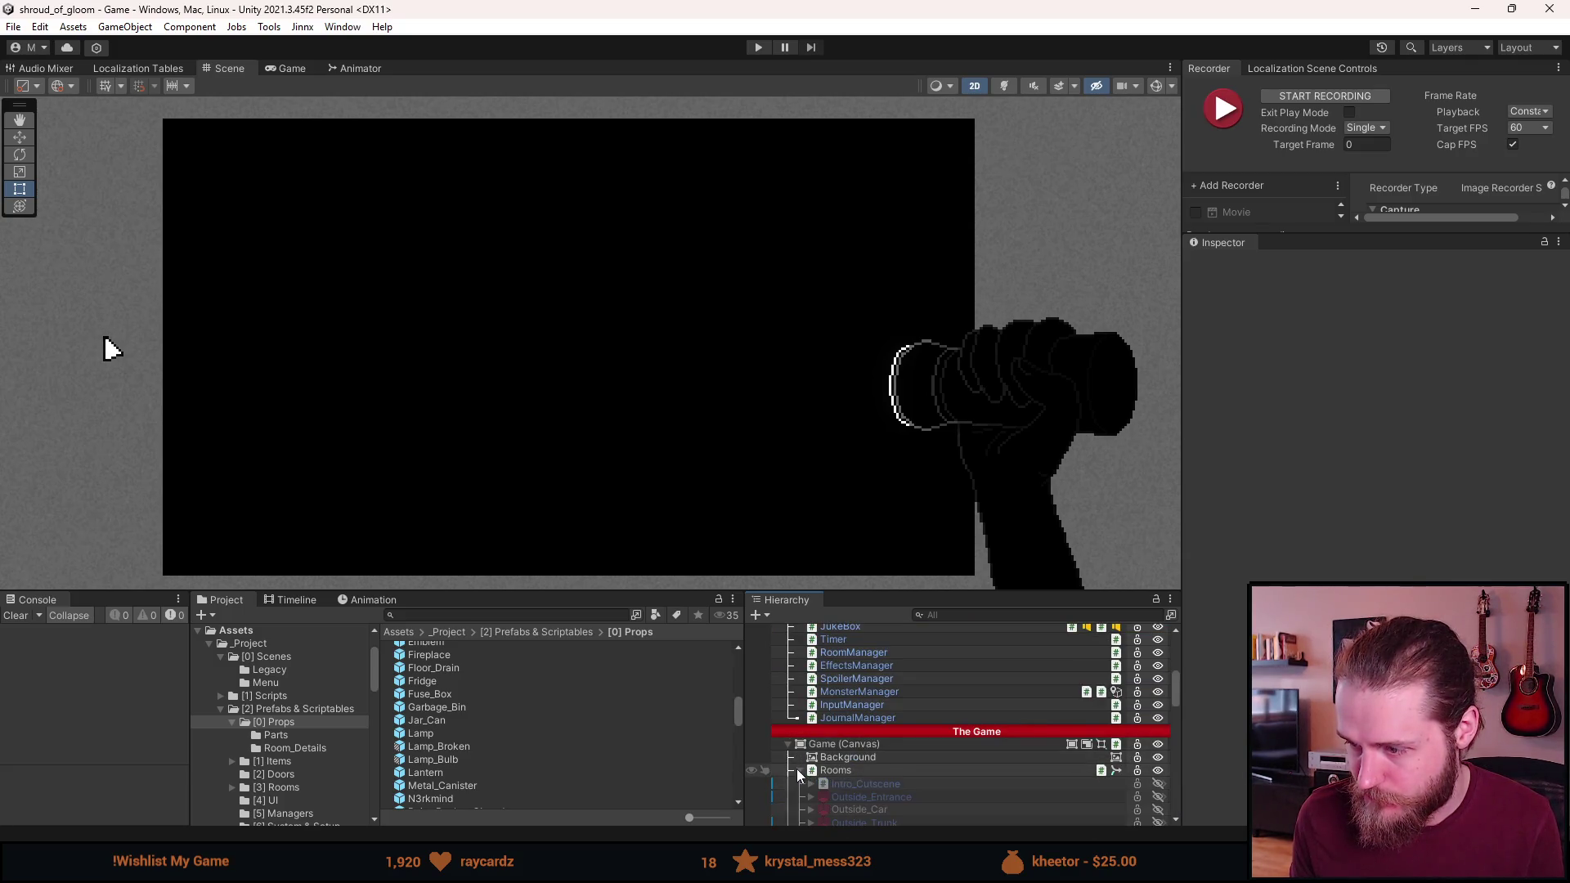
click(798, 769)
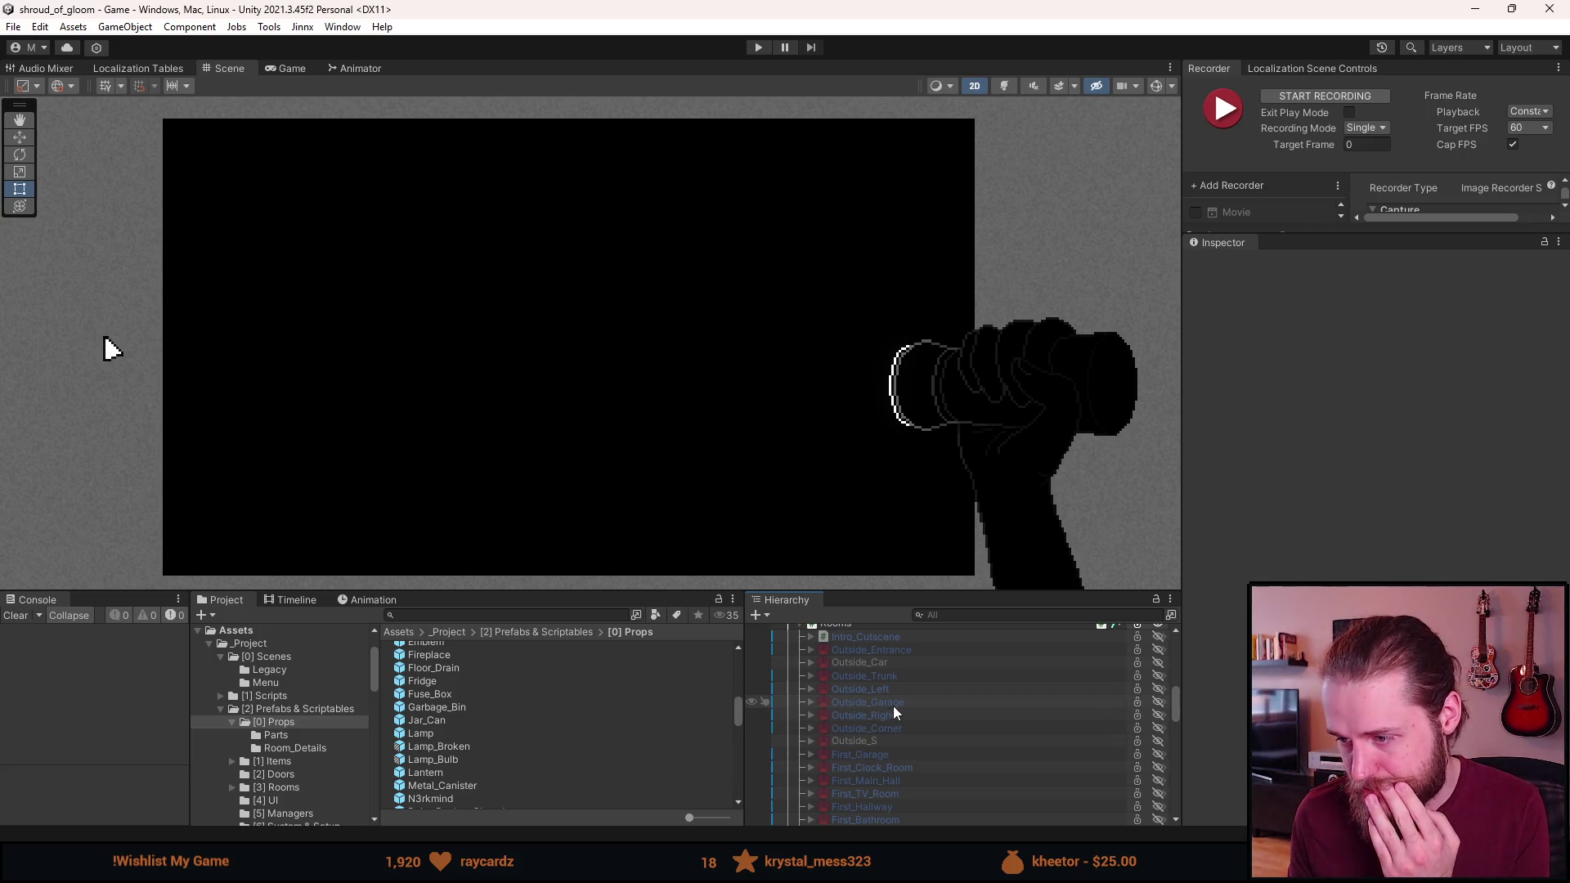
Briefly preview the First_Garage and First_Kitchen rooms, turning each back off
key(a)
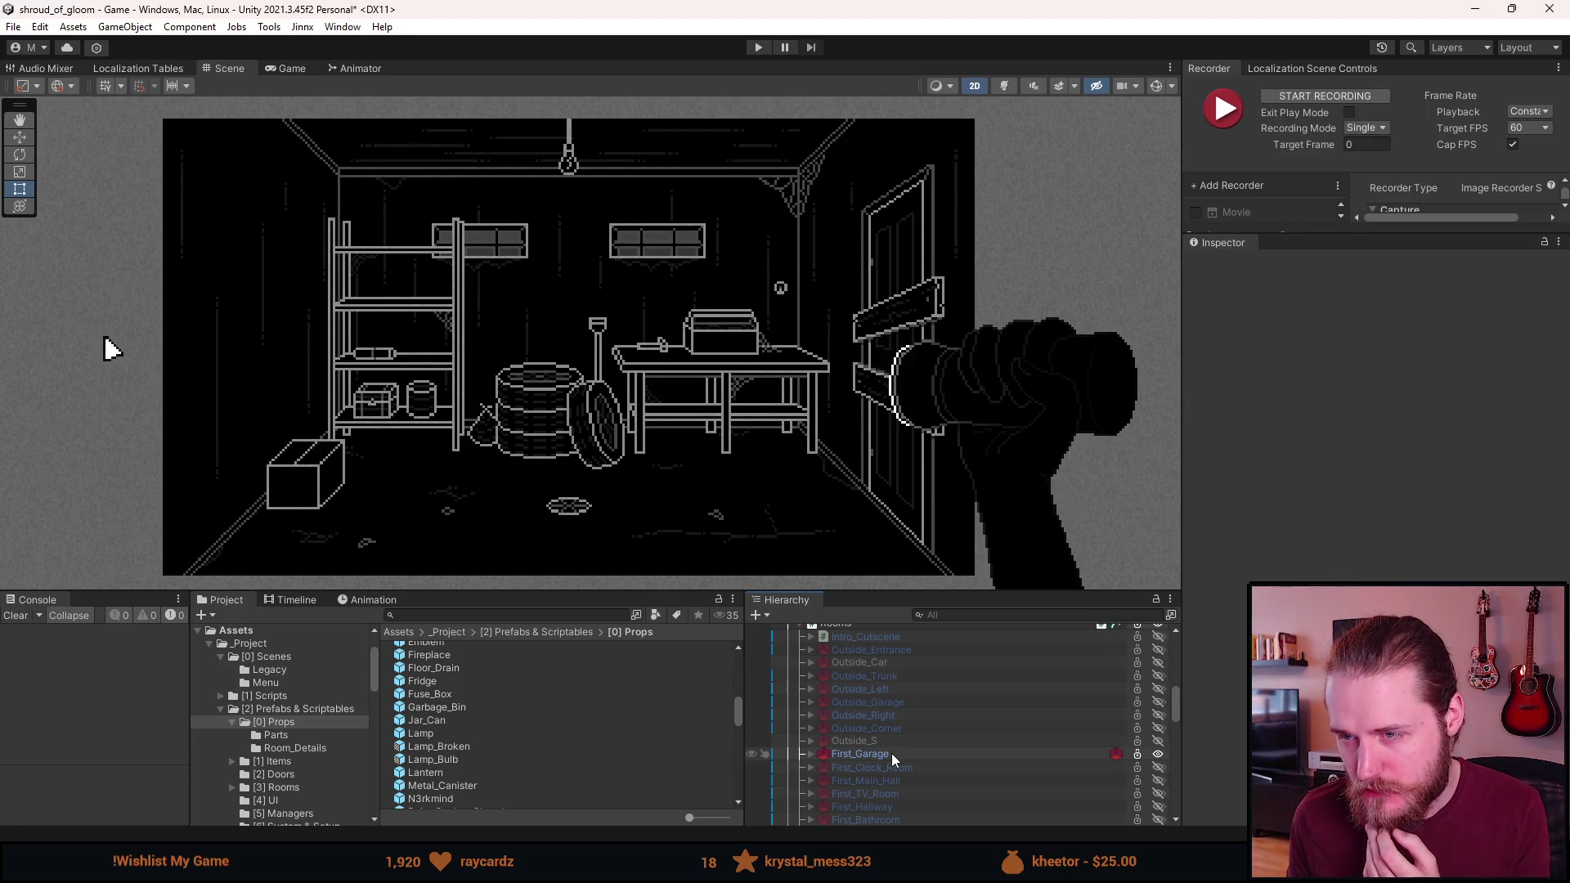
key(alt+shift+a)
scroll(890, 769, down, 3)
key(a)
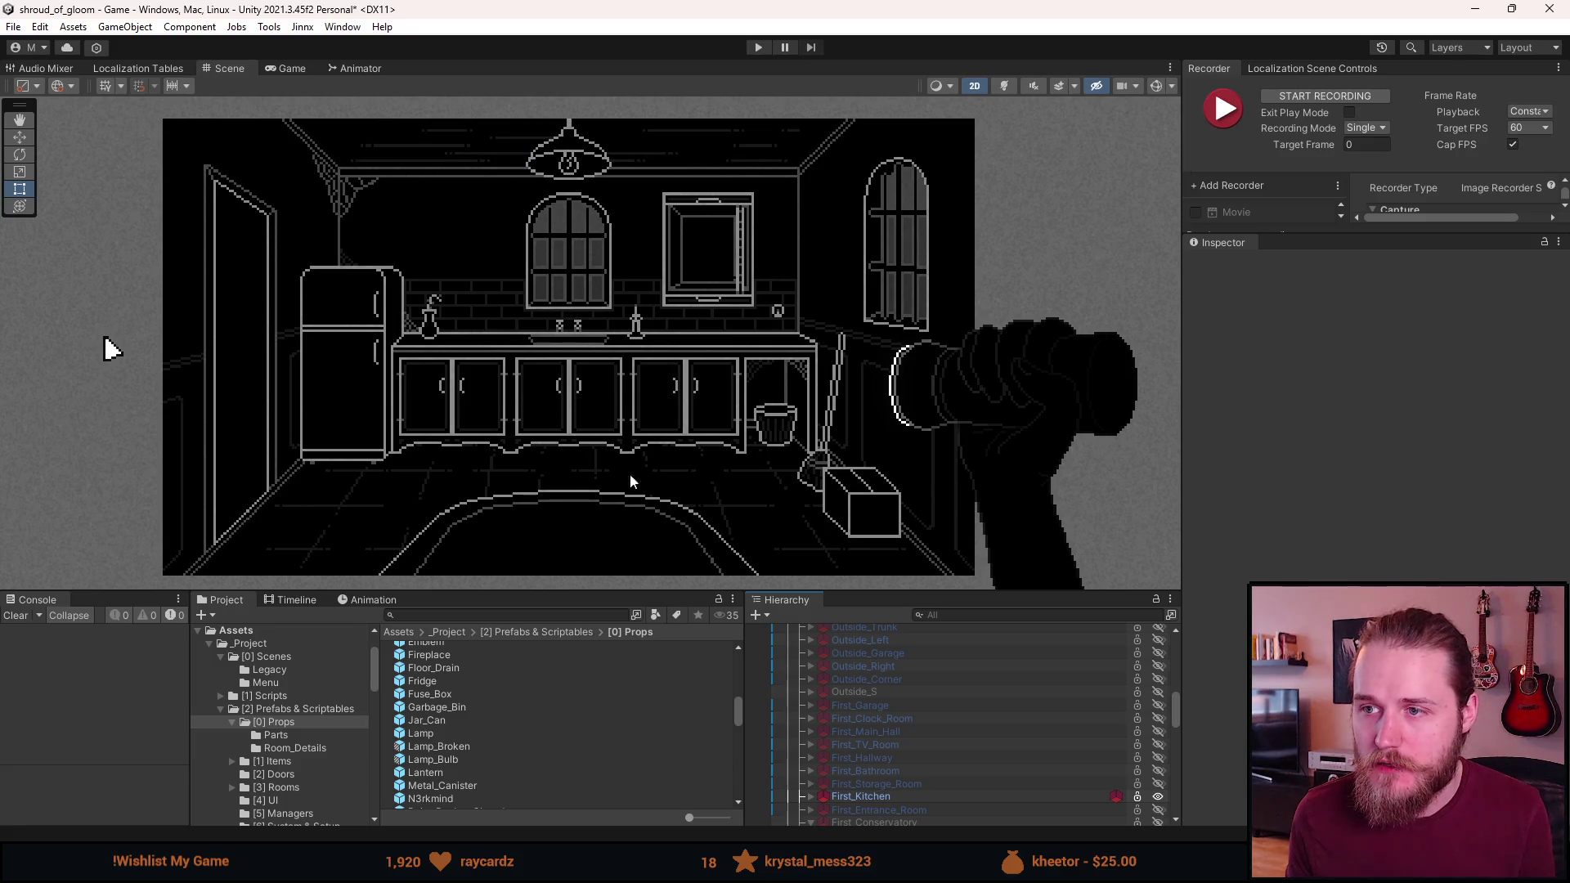
key(alt+shift+a)
Collapse First_Conservatory and activate the Second_Upper_Main_Hall room
scroll(900, 798, down, 3)
scroll(908, 787, down, 3)
click(812, 724)
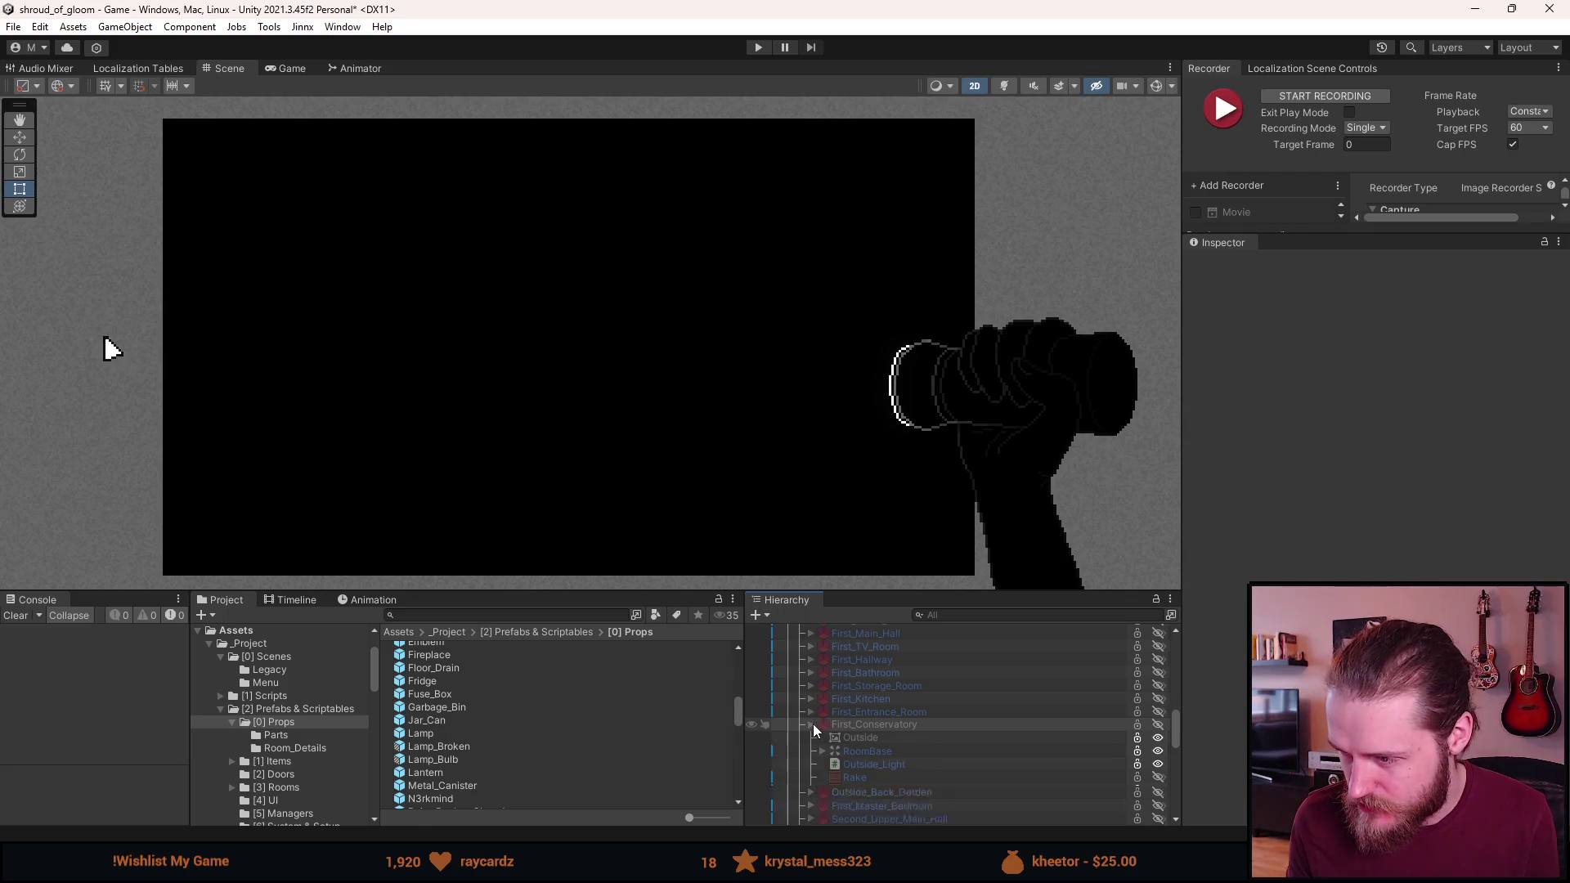
scroll(896, 739, down, 3)
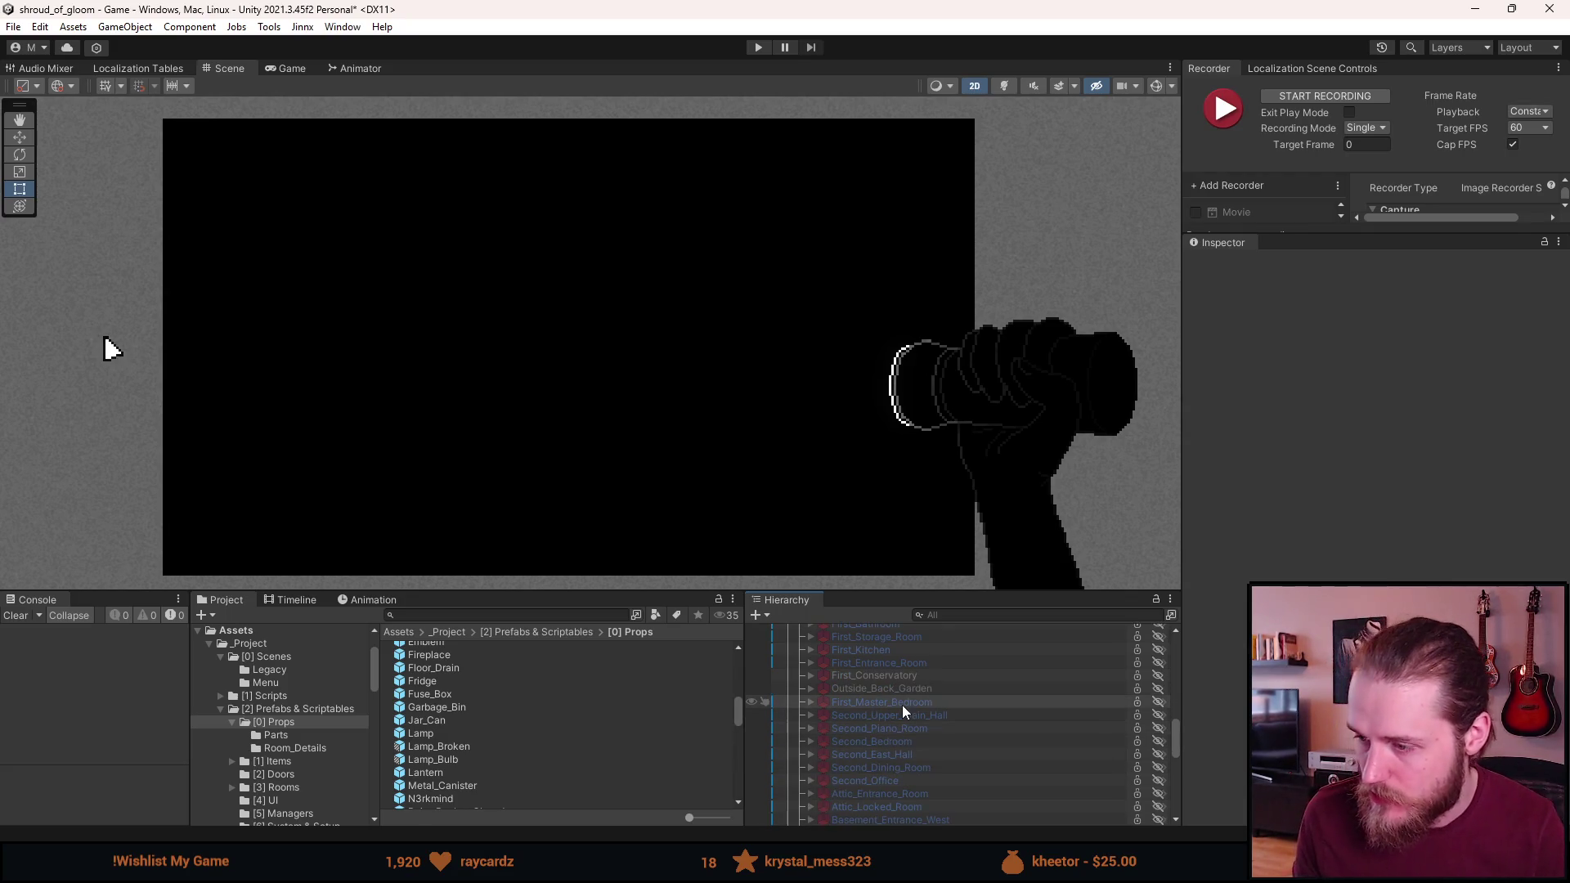
scroll(894, 739, down, 3)
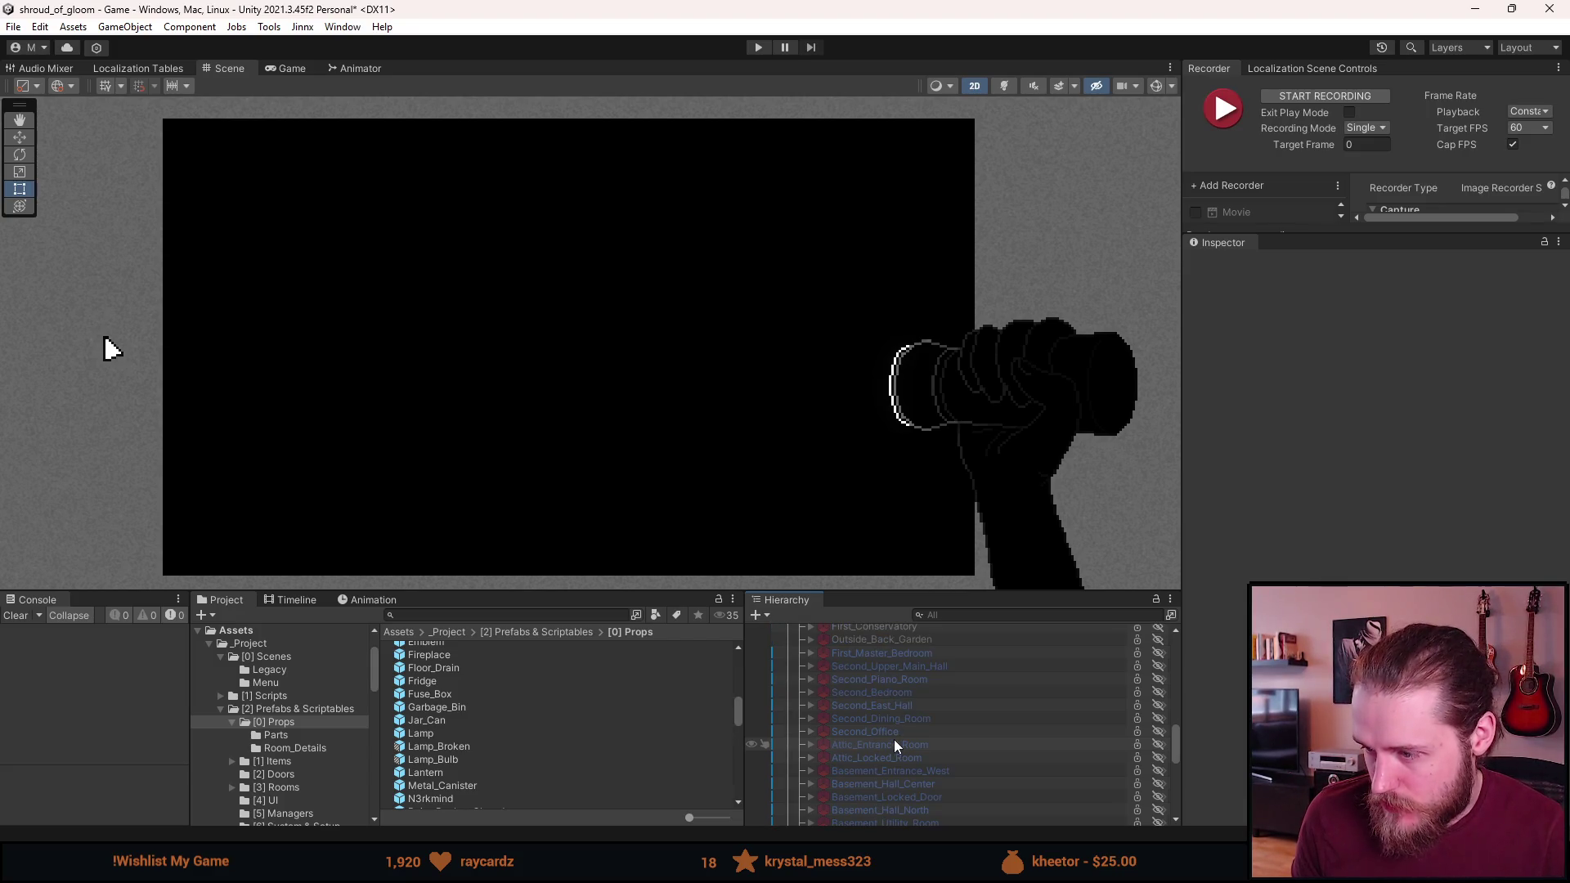
click(908, 665)
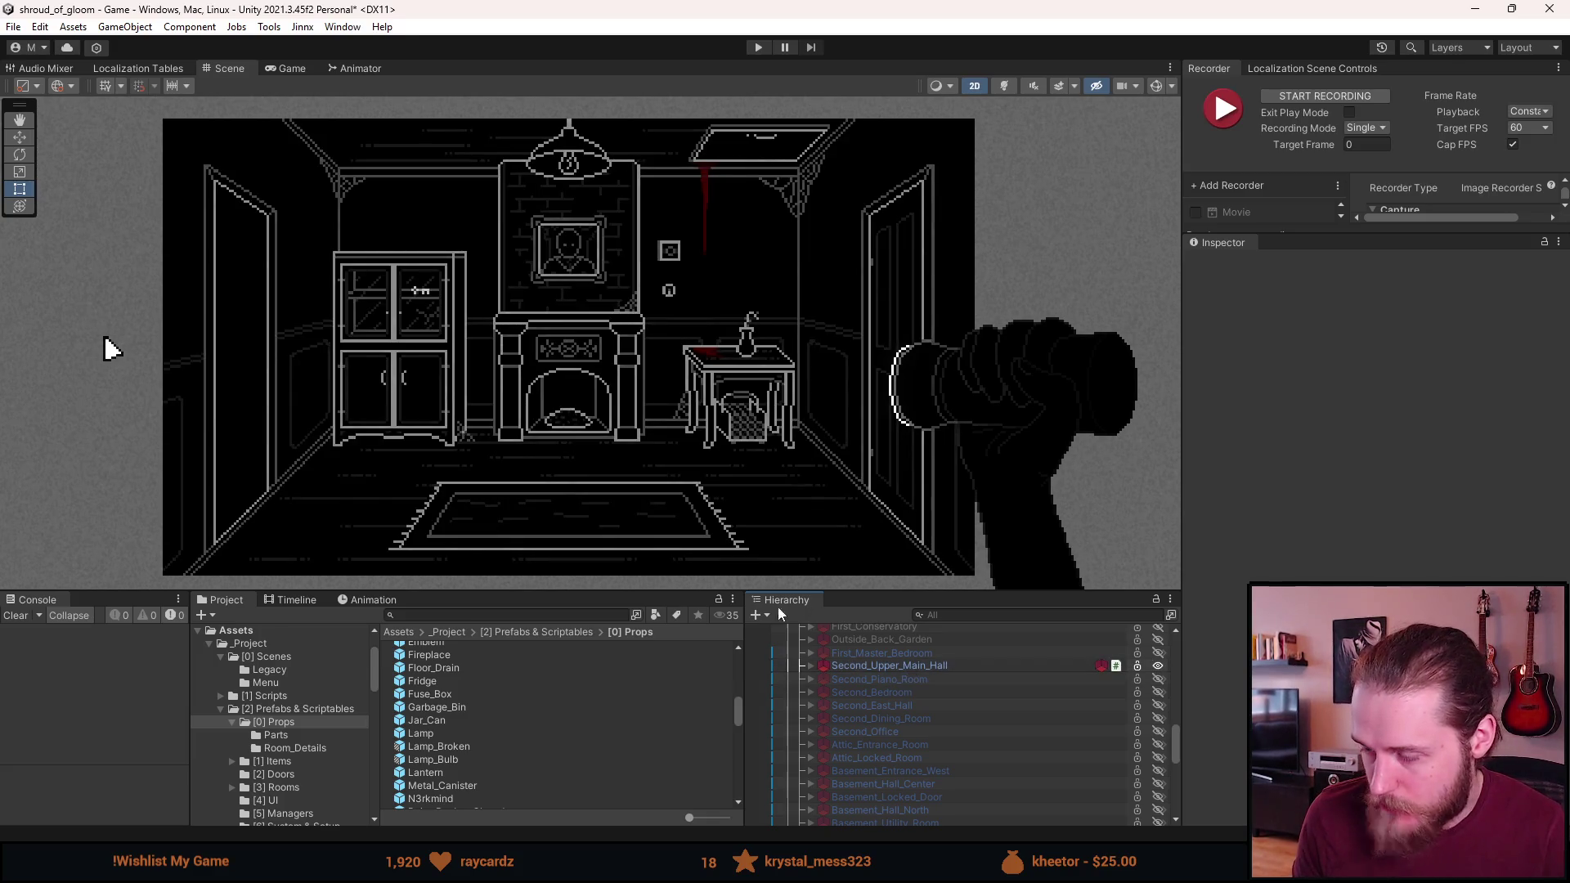
Expand Second_Upper_Main_Hall > Lamp > Lamp > LampOn in the Hierarchy
click(812, 666)
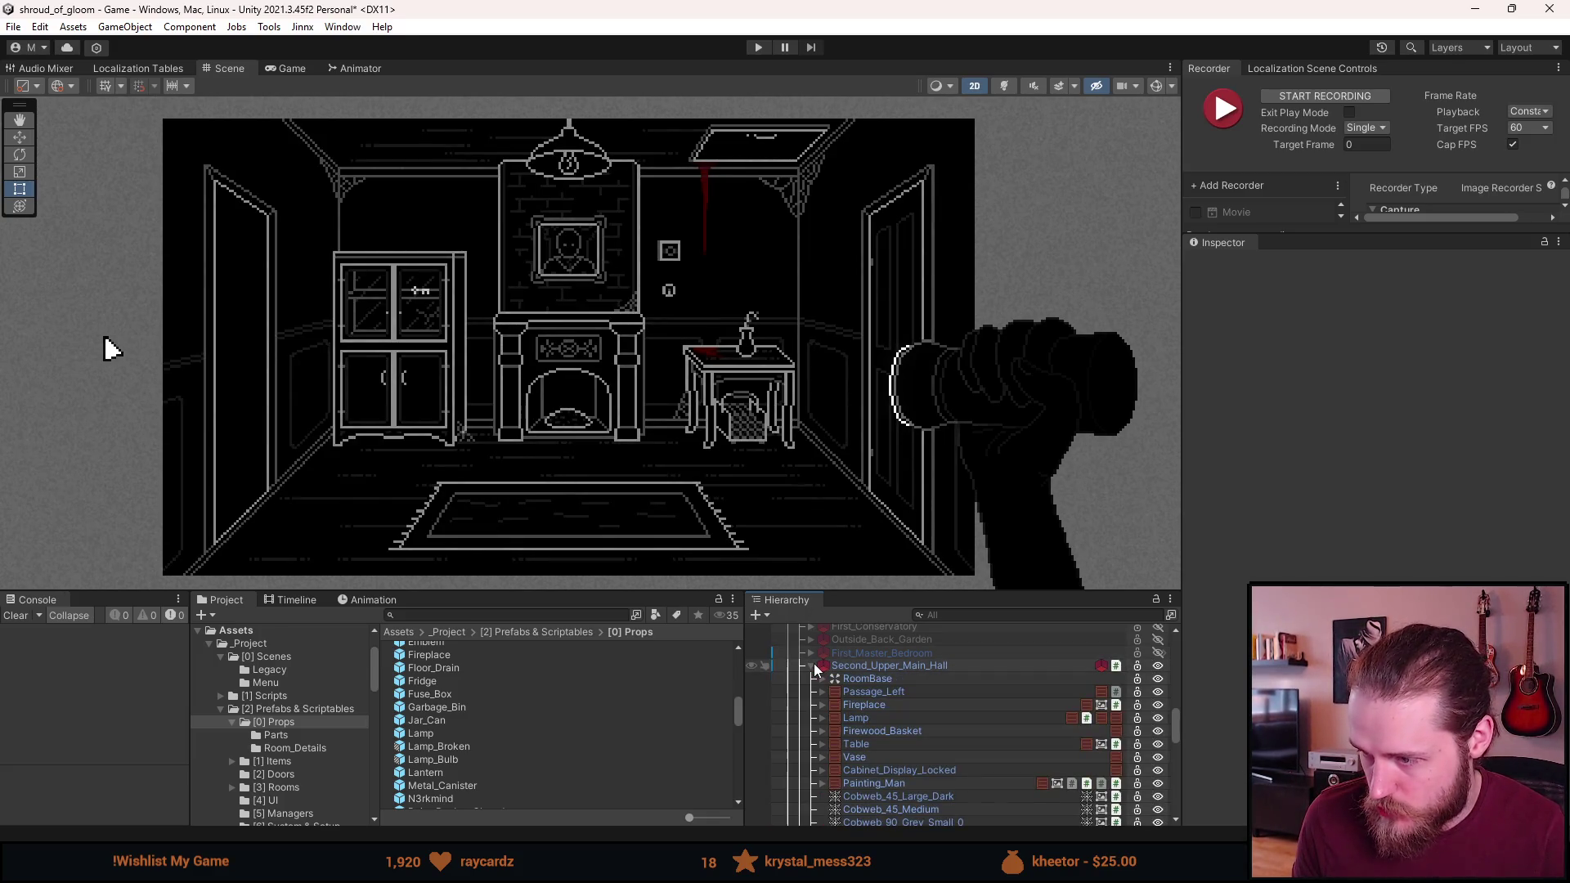
click(823, 718)
click(834, 731)
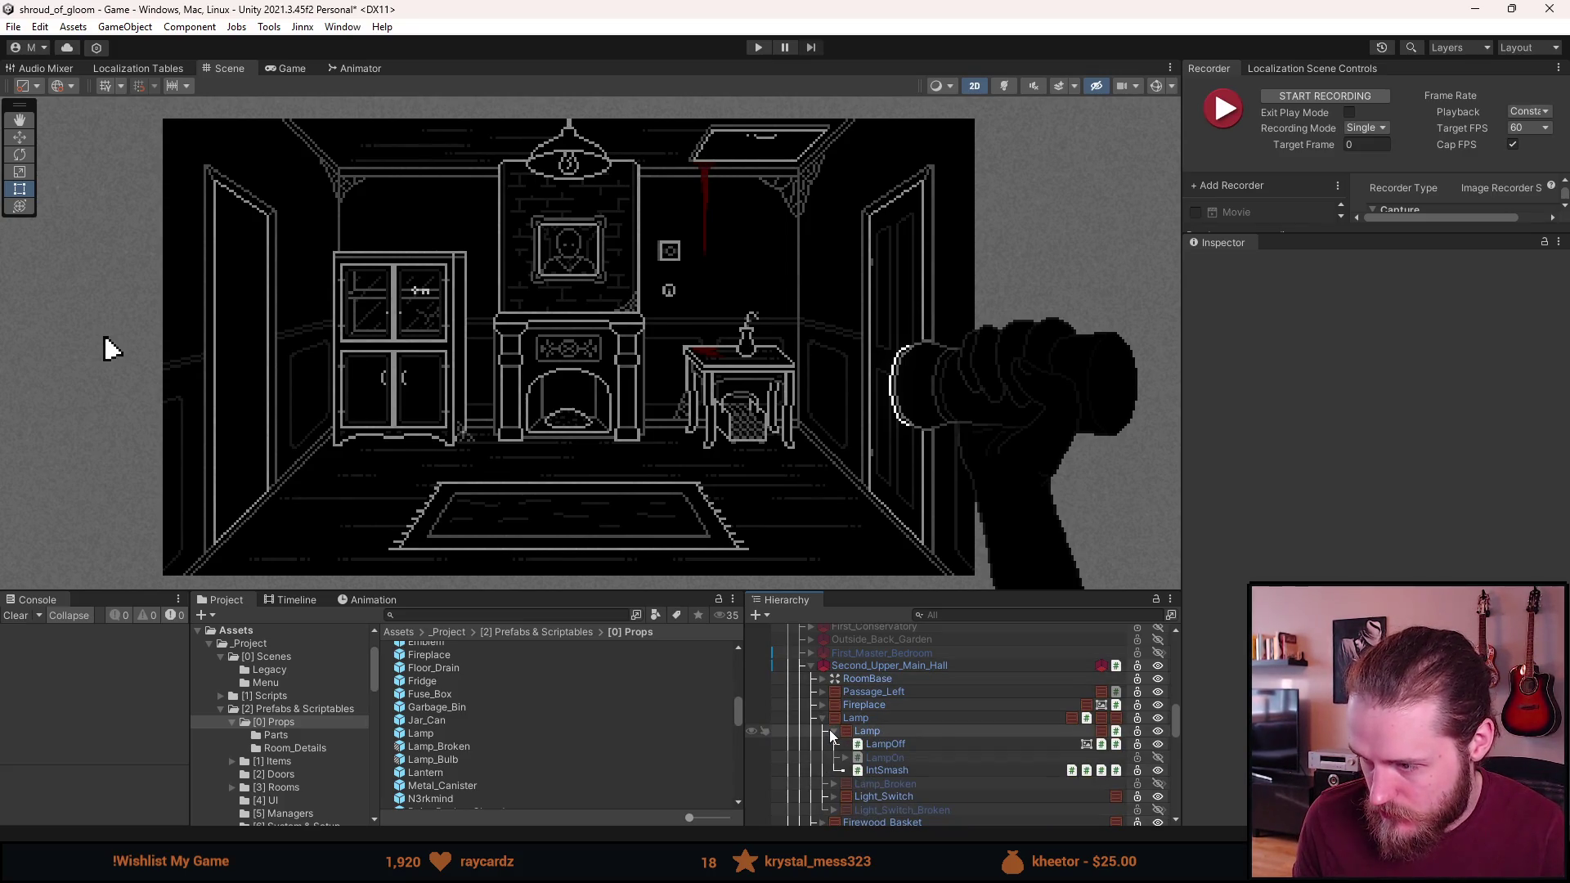
click(885, 757)
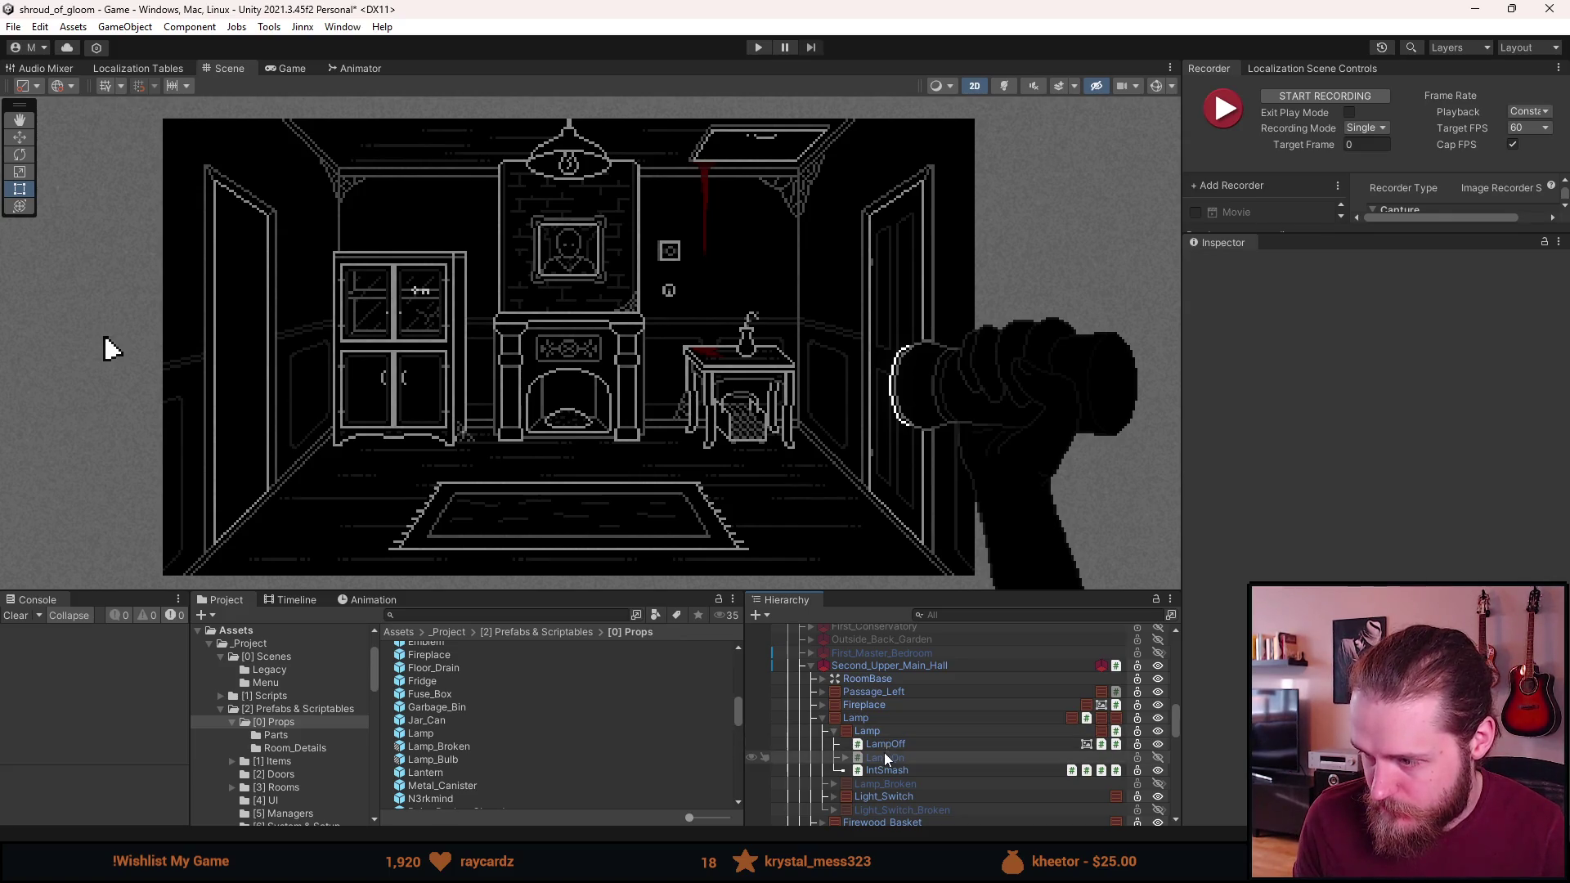
click(846, 757)
Select RoomLight to show its 2D light settings, then enter play mode with a larger Game view
click(916, 783)
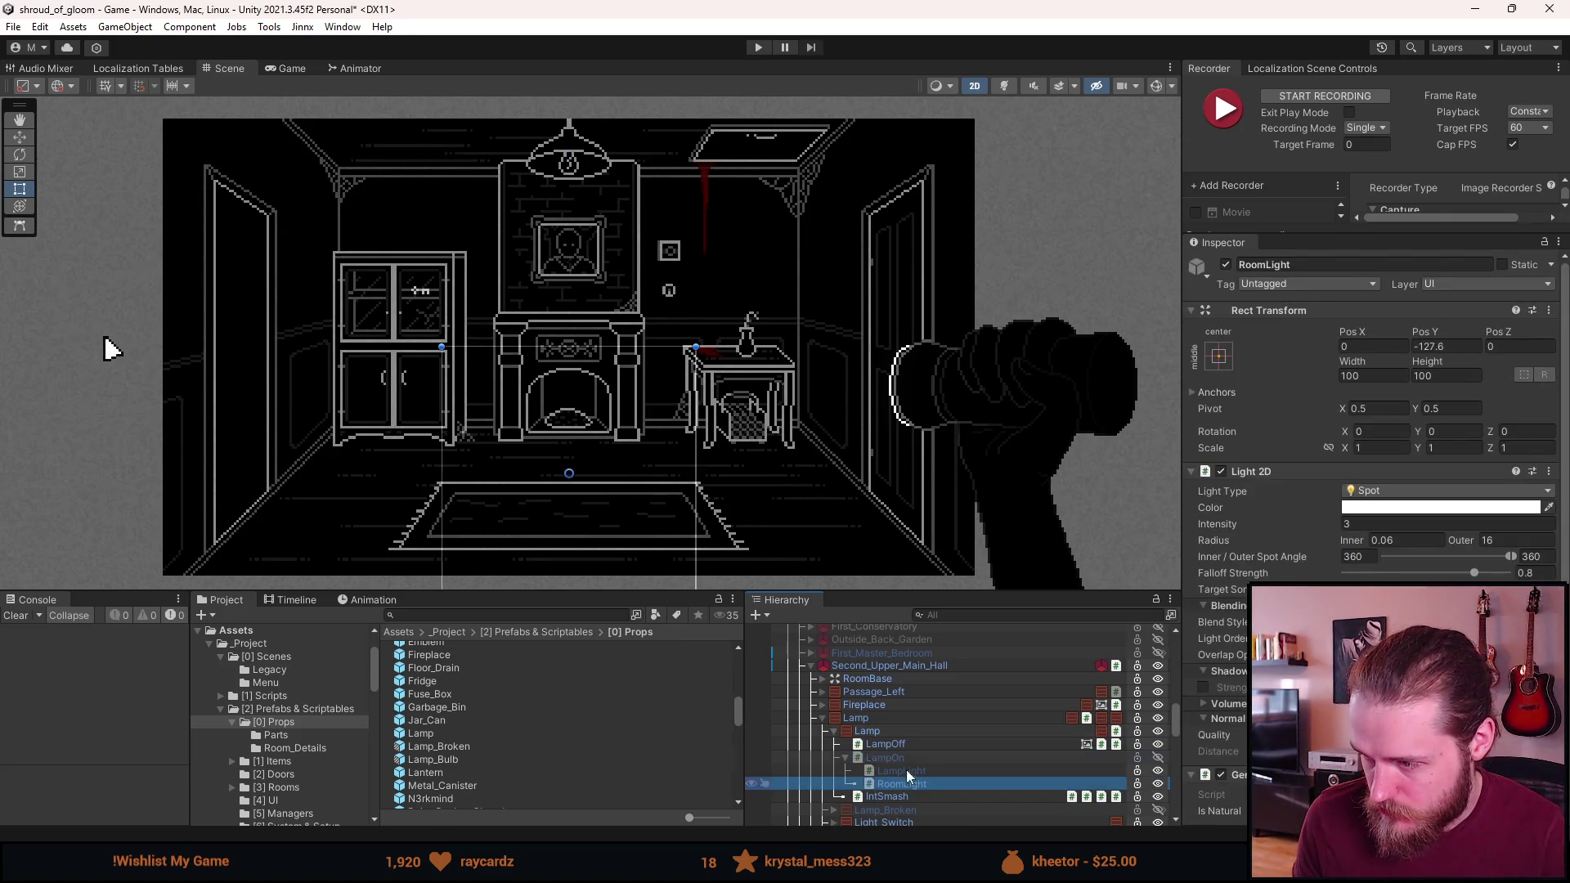
click(751, 51)
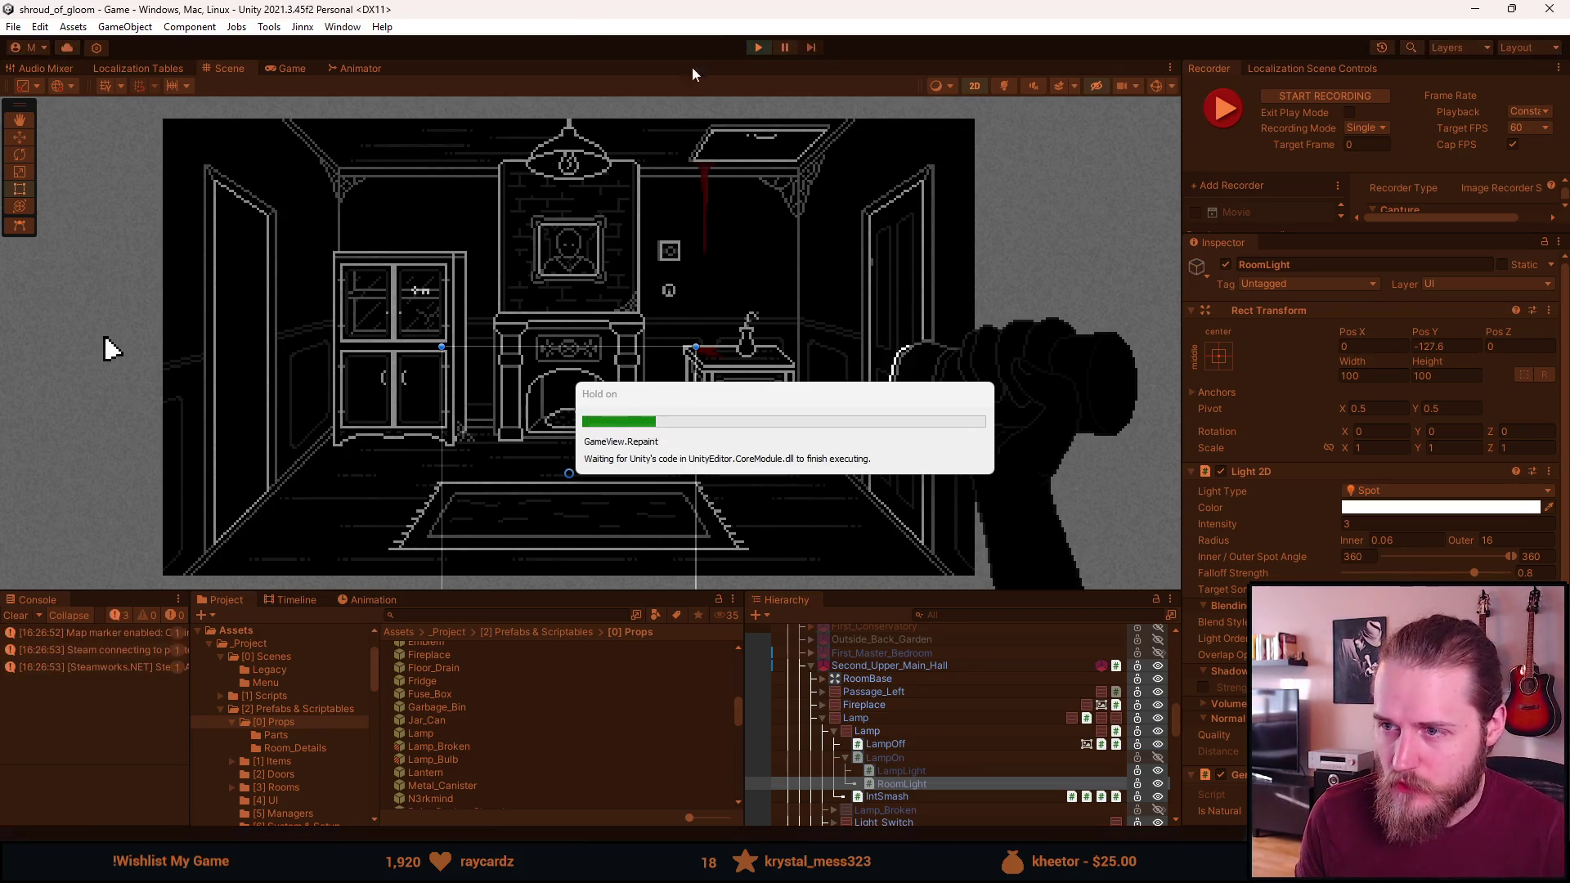
drag(597, 613, 597, 768)
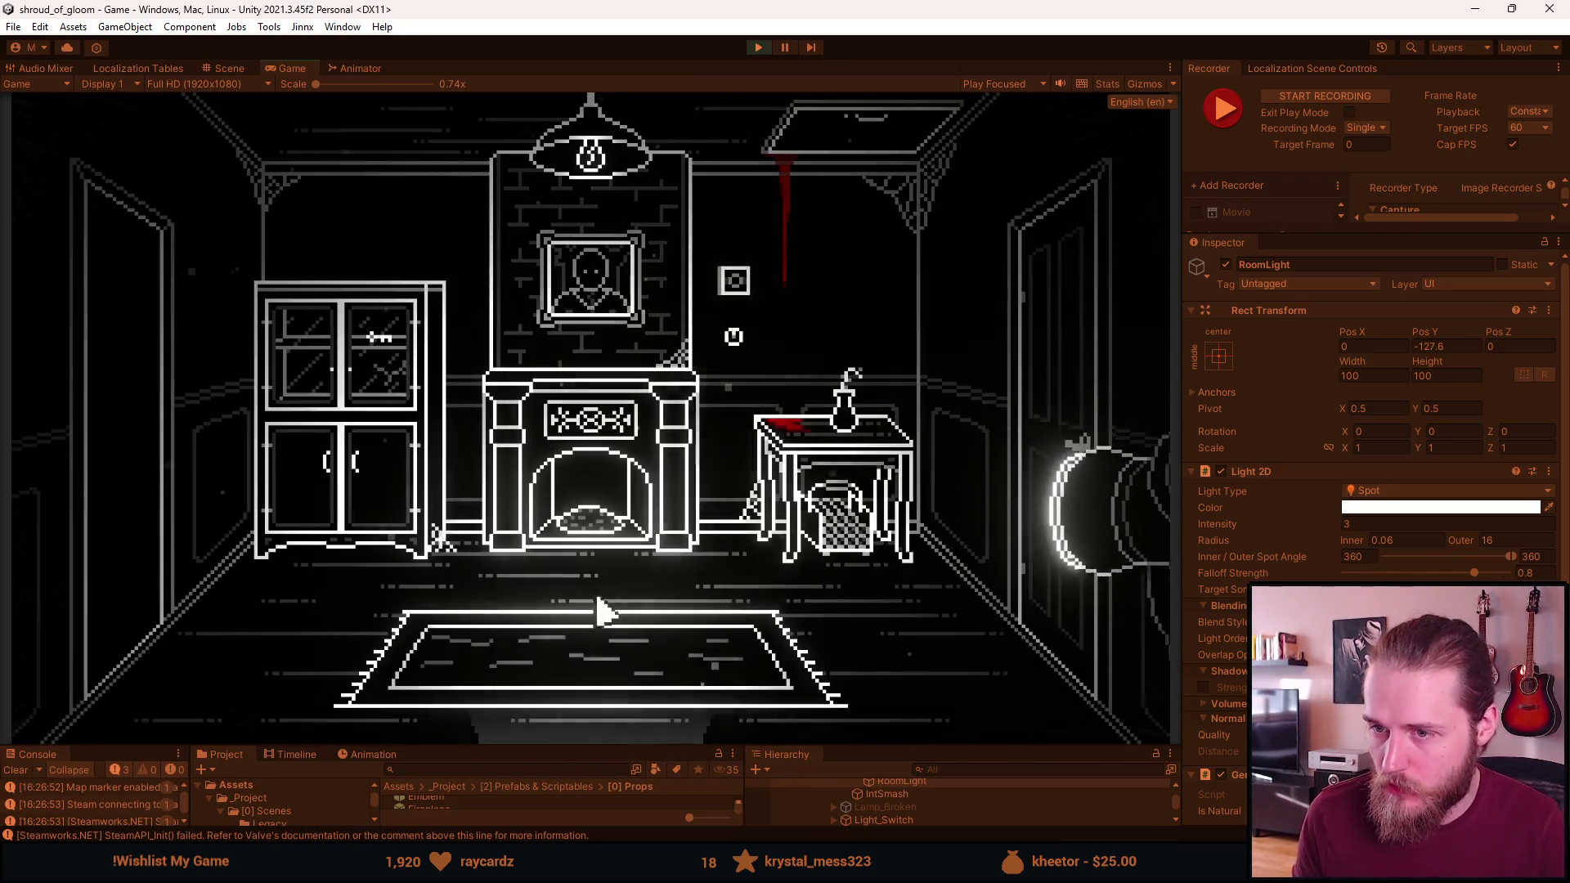
In the running game, open the pause menu, browse Settings > Accessibility, then back out and resume
key(alt+Tab)
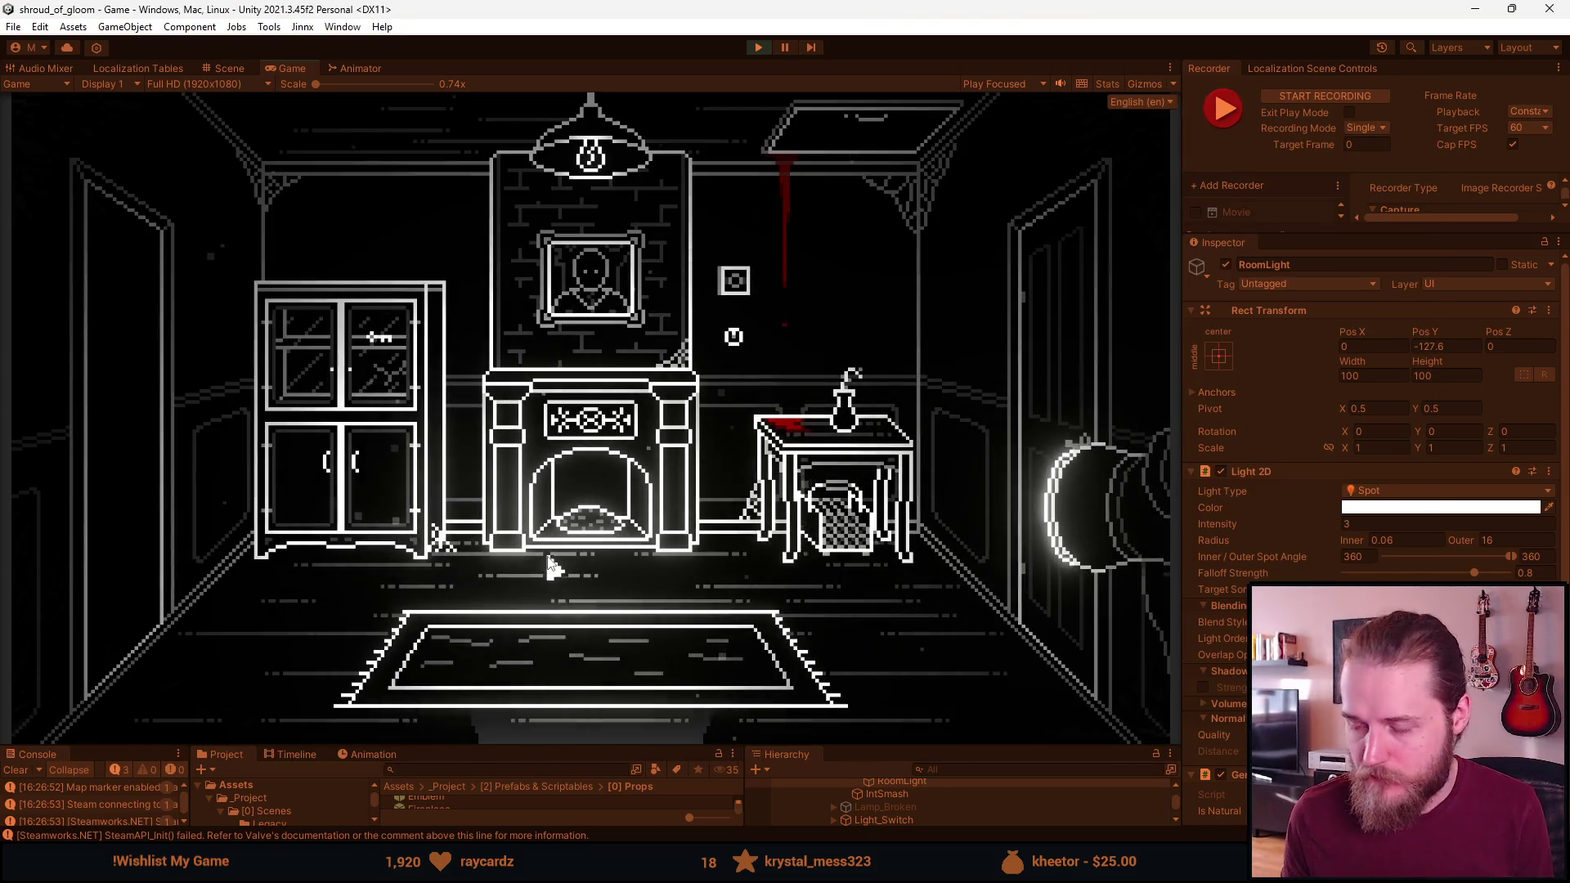
key(Escape)
click(593, 438)
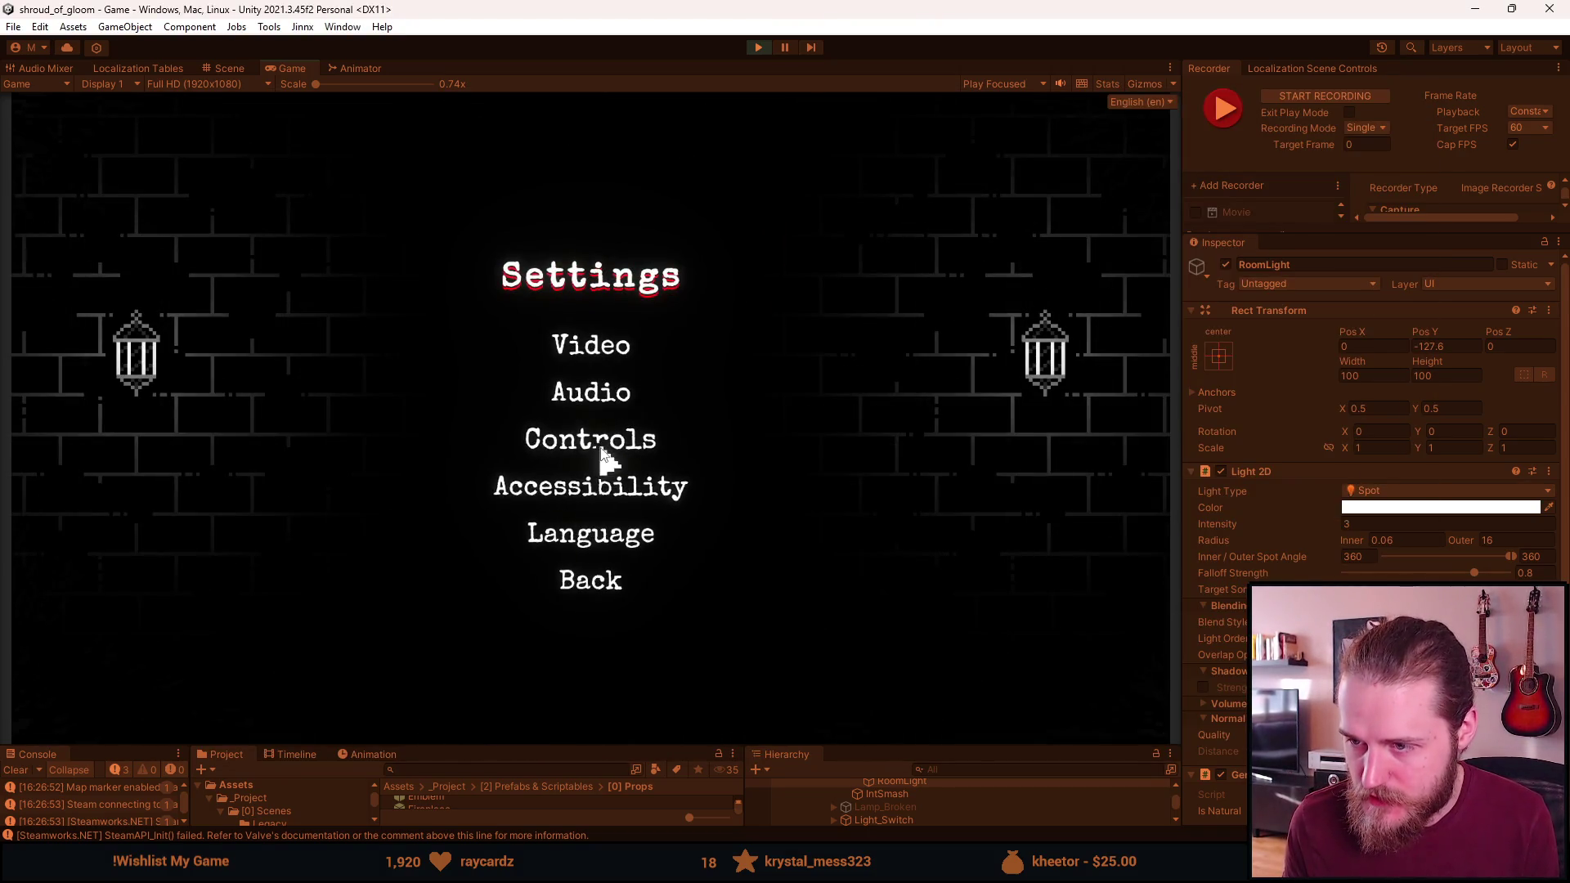
click(592, 484)
click(605, 614)
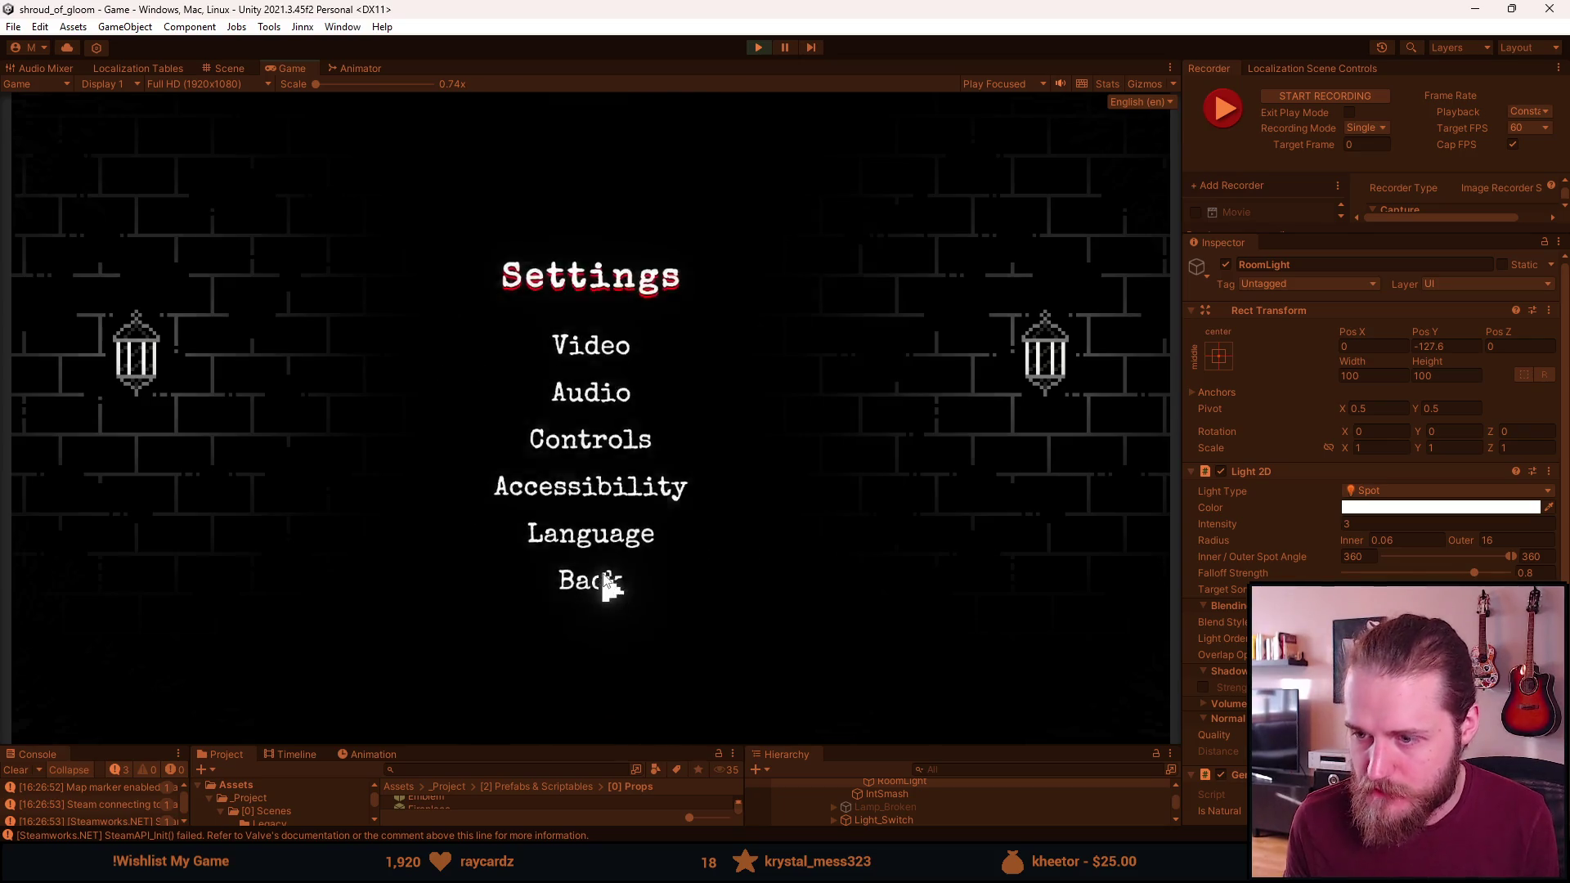
click(603, 581)
key(Escape)
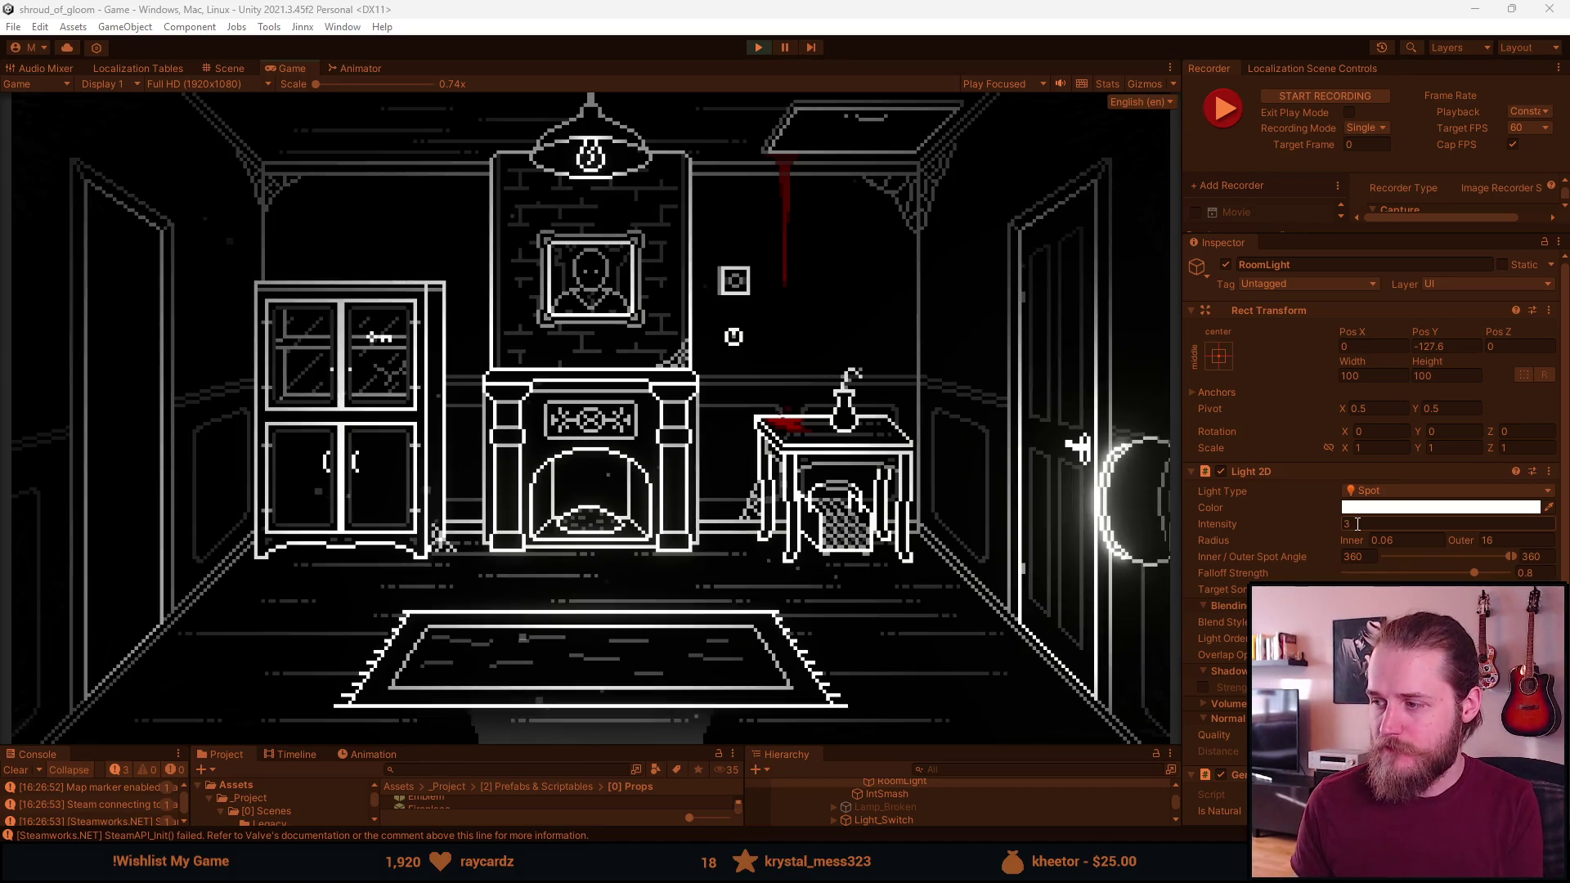
double_click(1357, 524)
text(1.5)
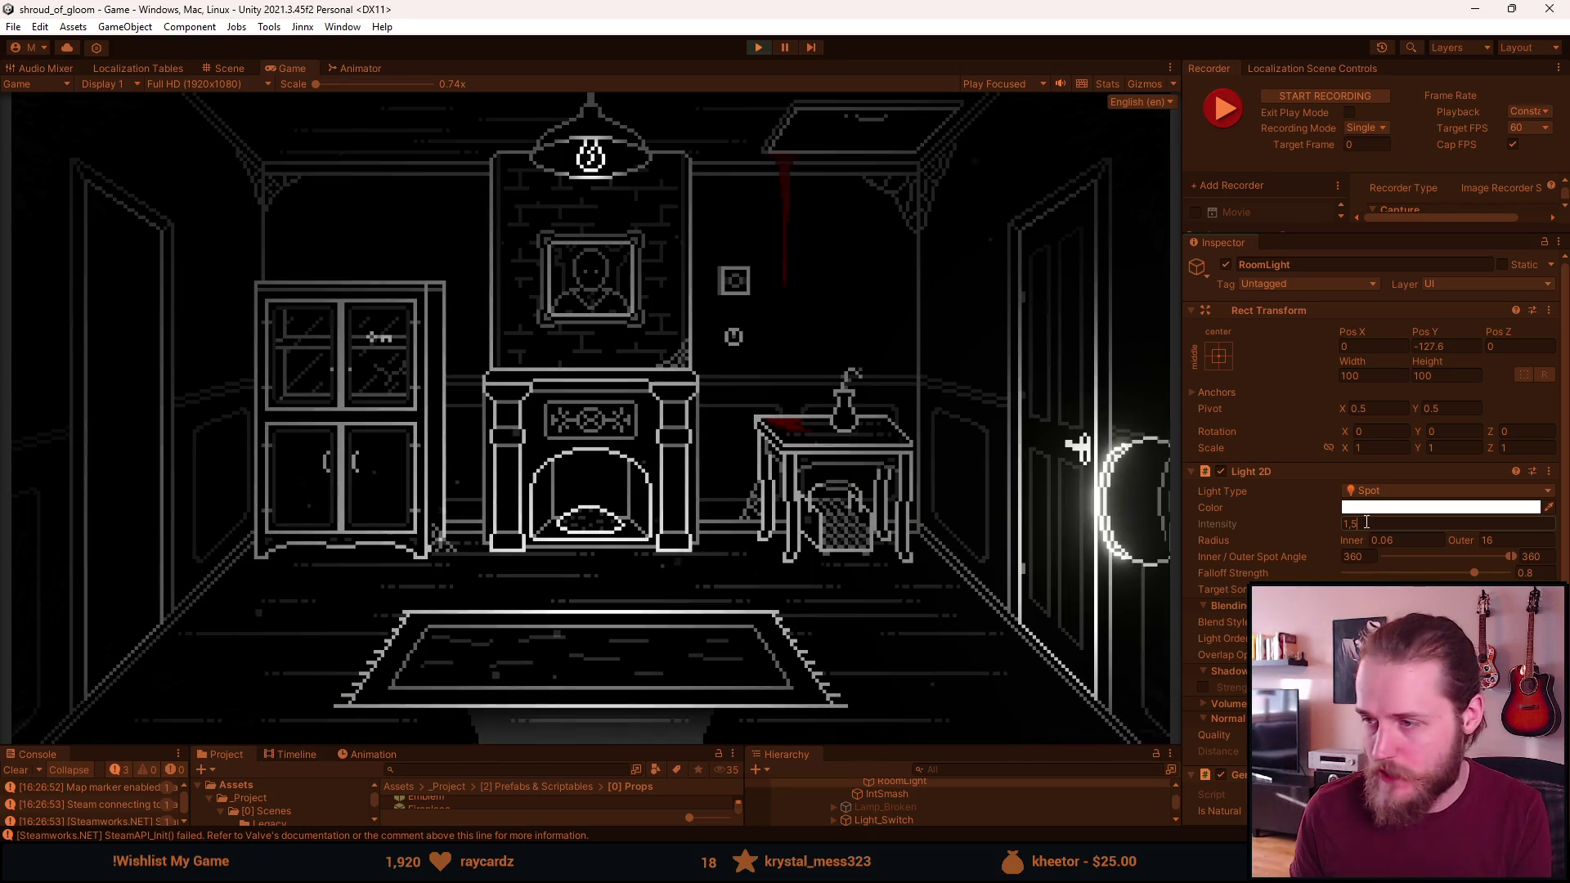
click(1495, 544)
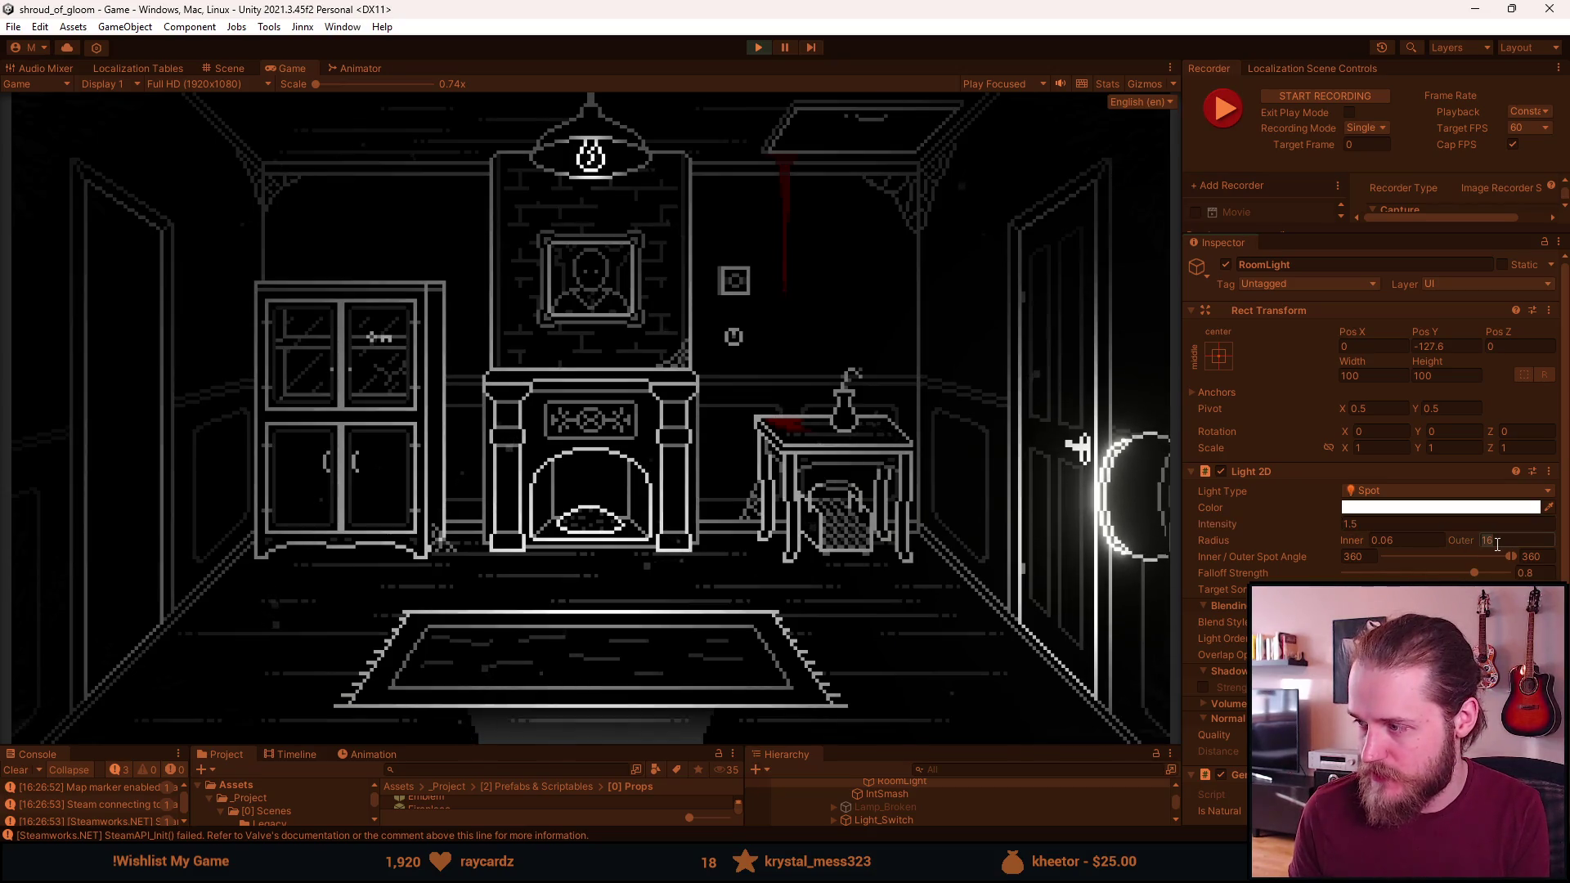
text(12)
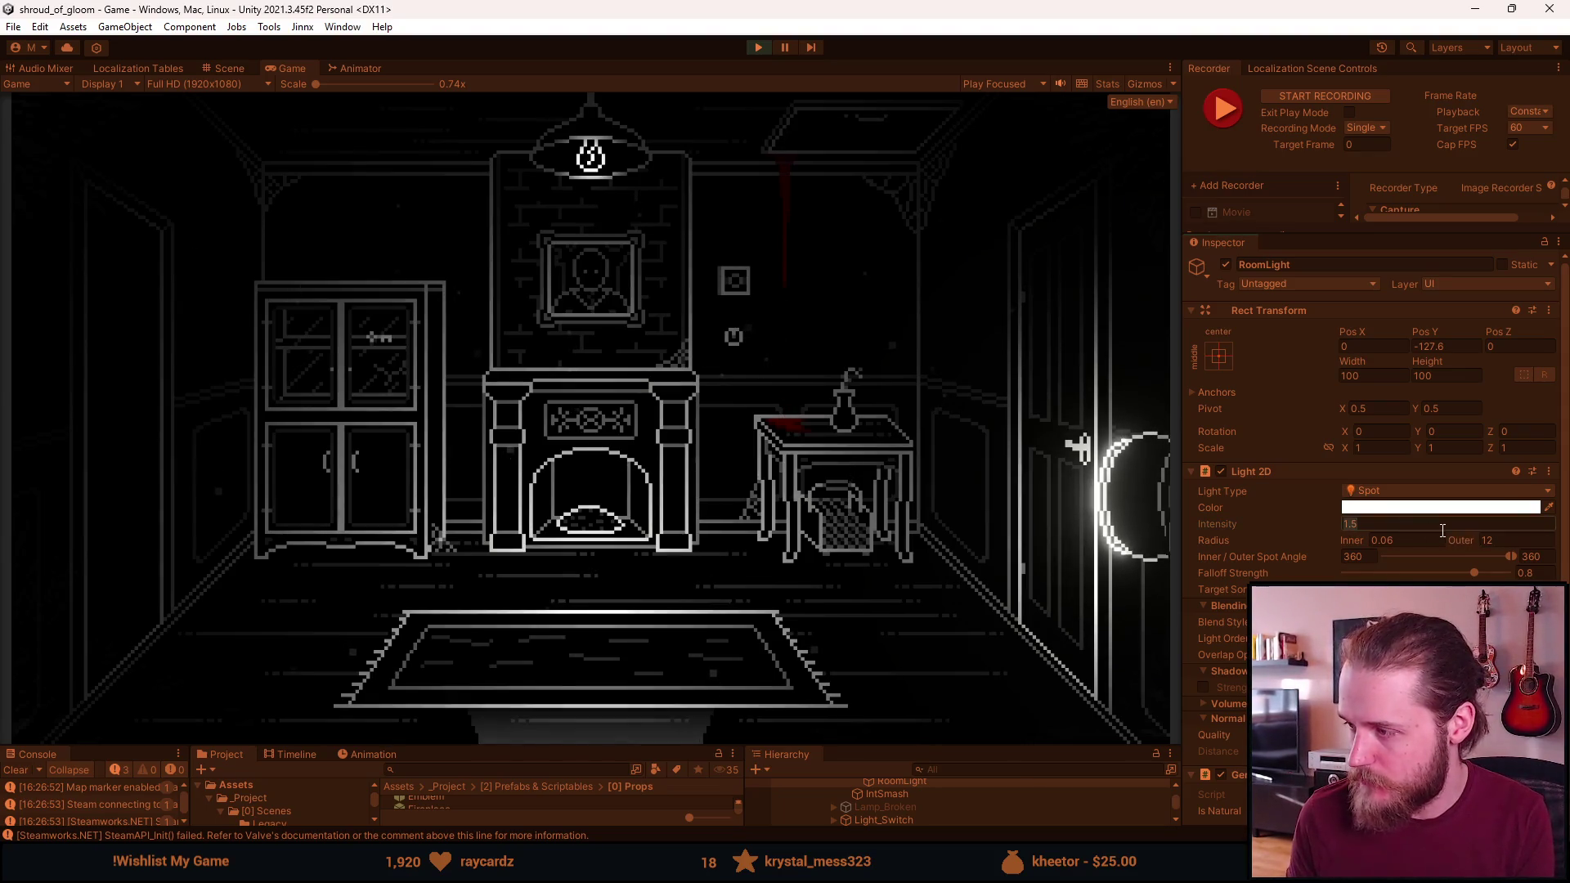
text(3)
click(1502, 539)
text(16)
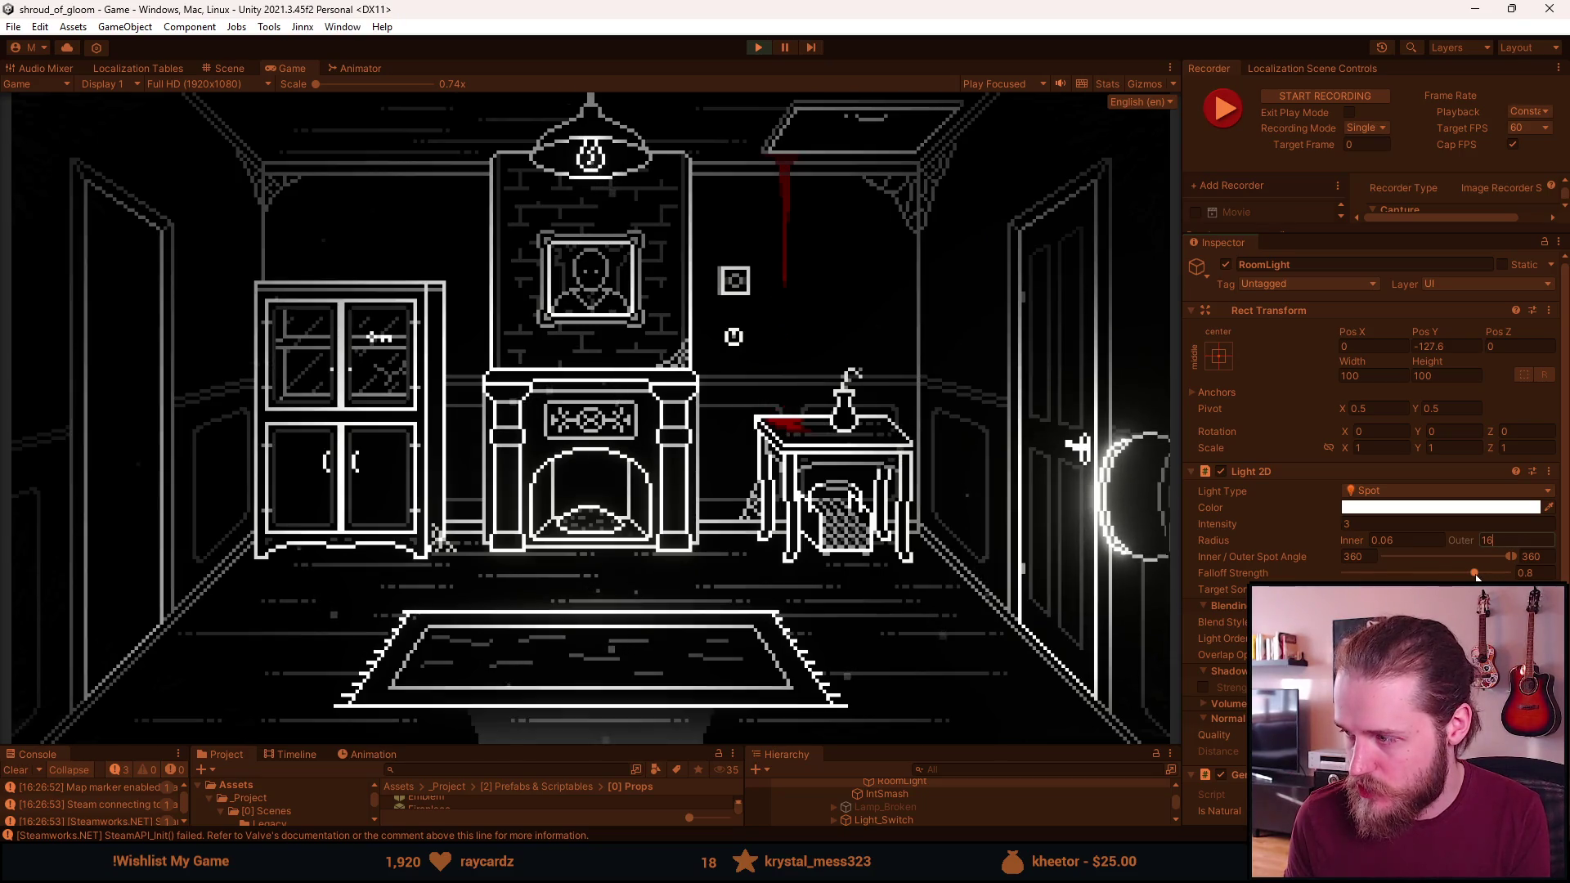
mouse_move(1478, 577)
mouse_down()
mouse_move(1491, 577)
mouse_move(1417, 577)
mouse_move(1510, 575)
mouse_move(1468, 577)
mouse_up()
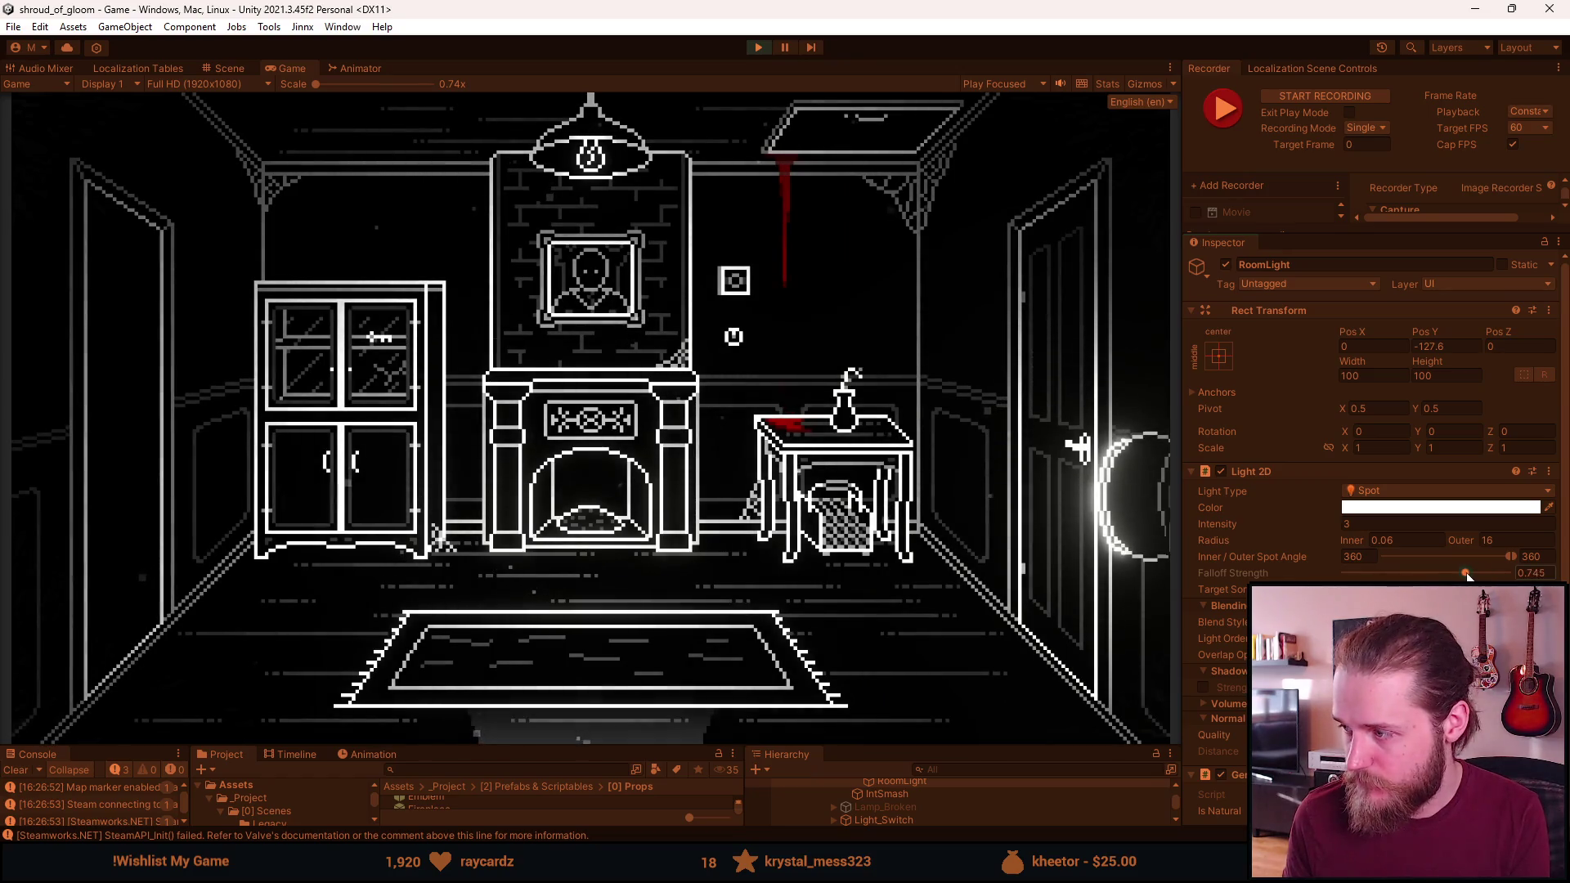
click(1526, 573)
text(0.8)
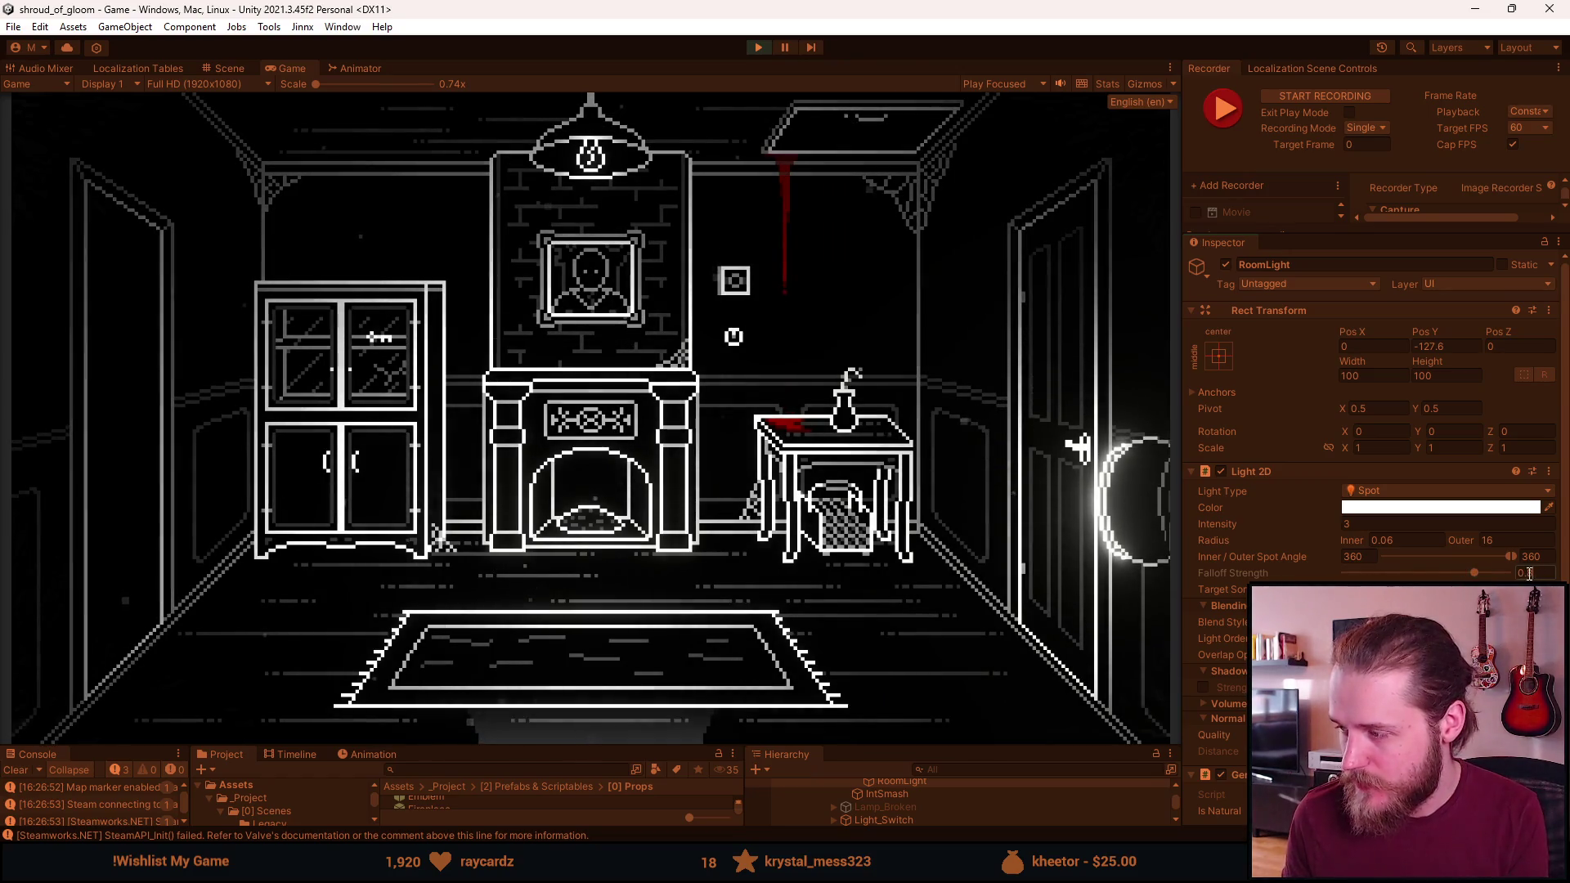
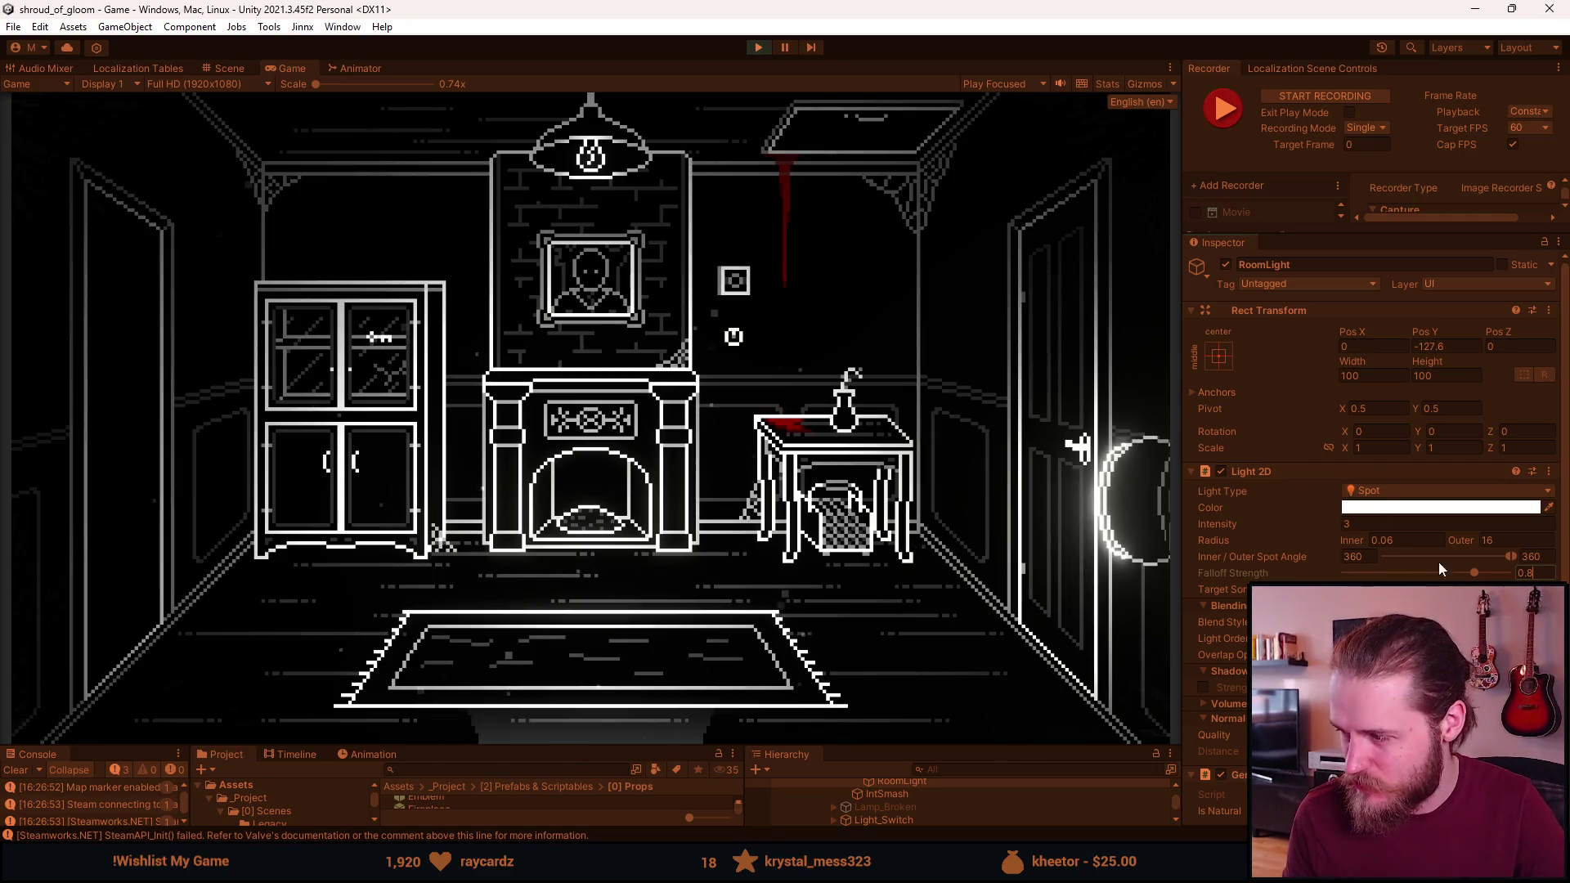
Try a falloff strength of 0.9, then restore 0.8 and return inner radius to 0
click(1534, 574)
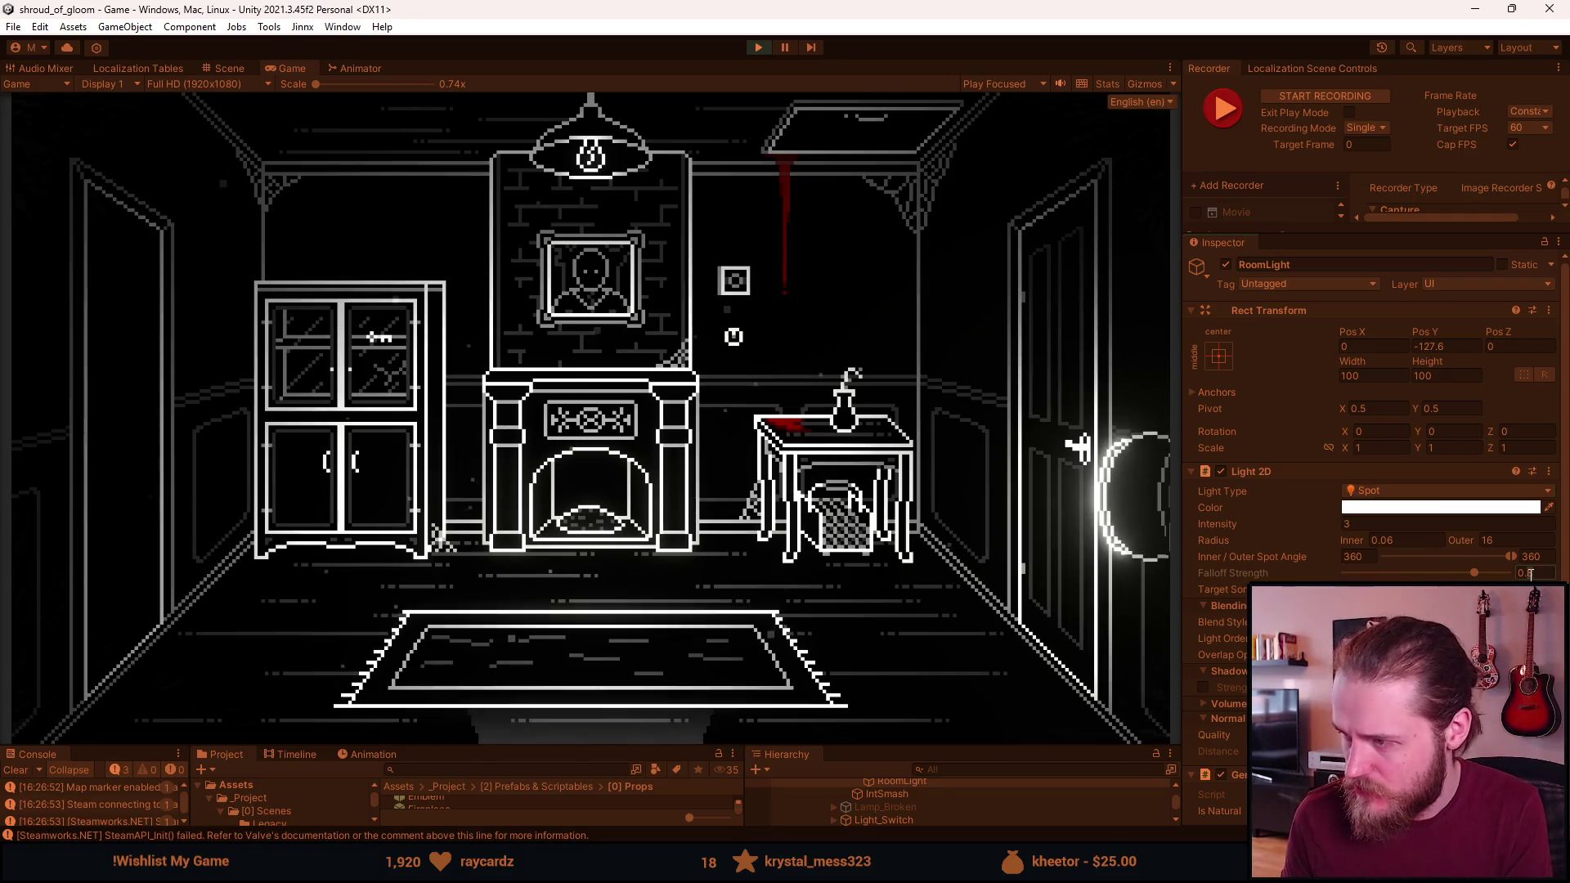
text(0.9)
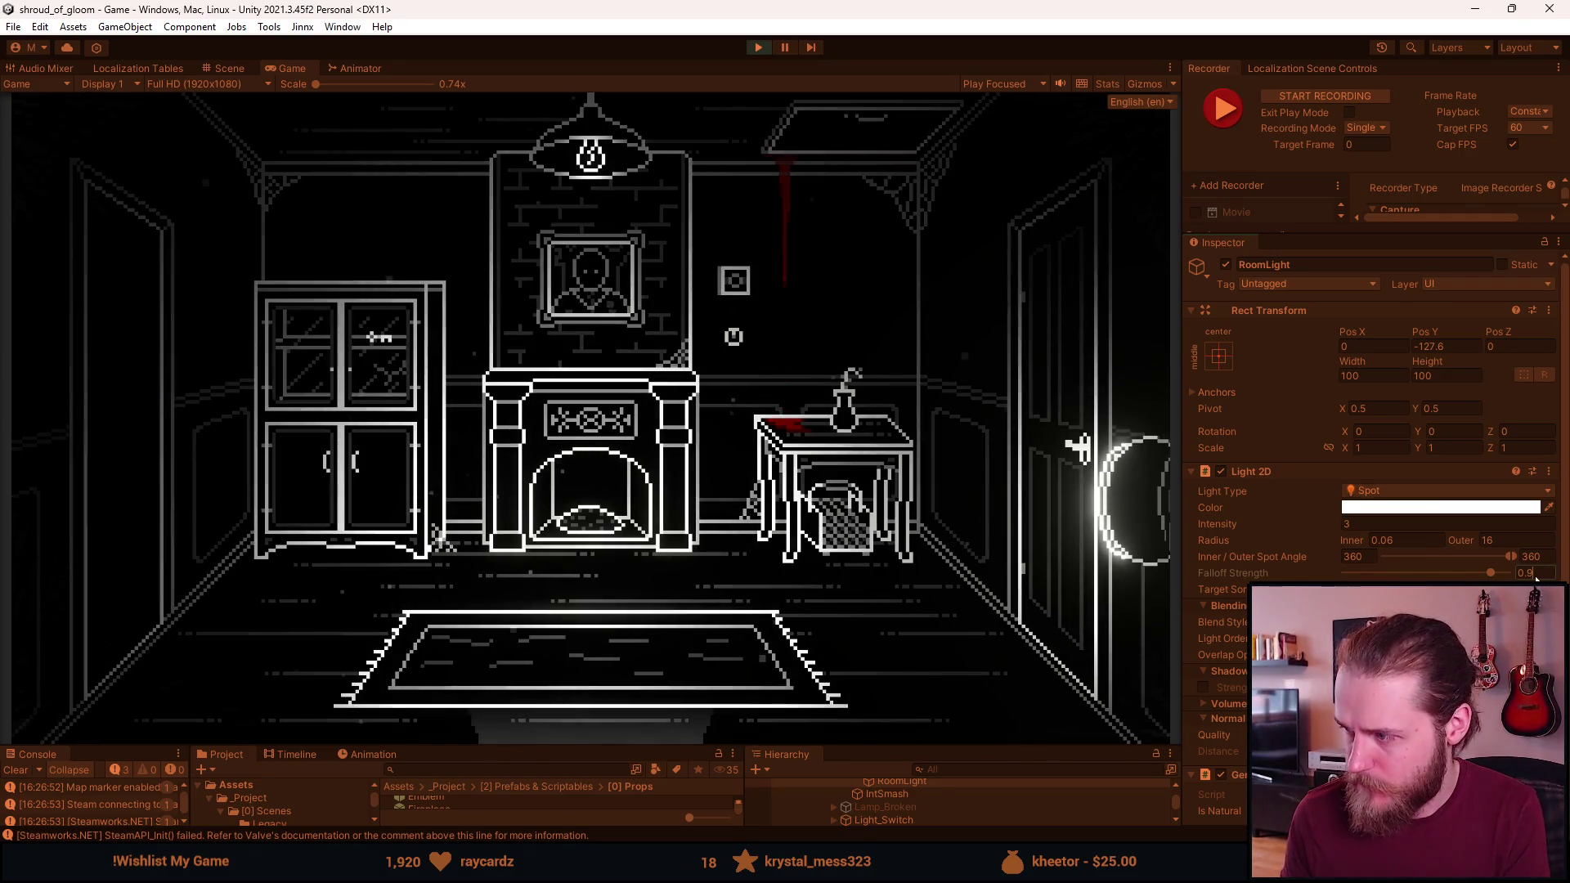
key(BackSpace)
text(8)
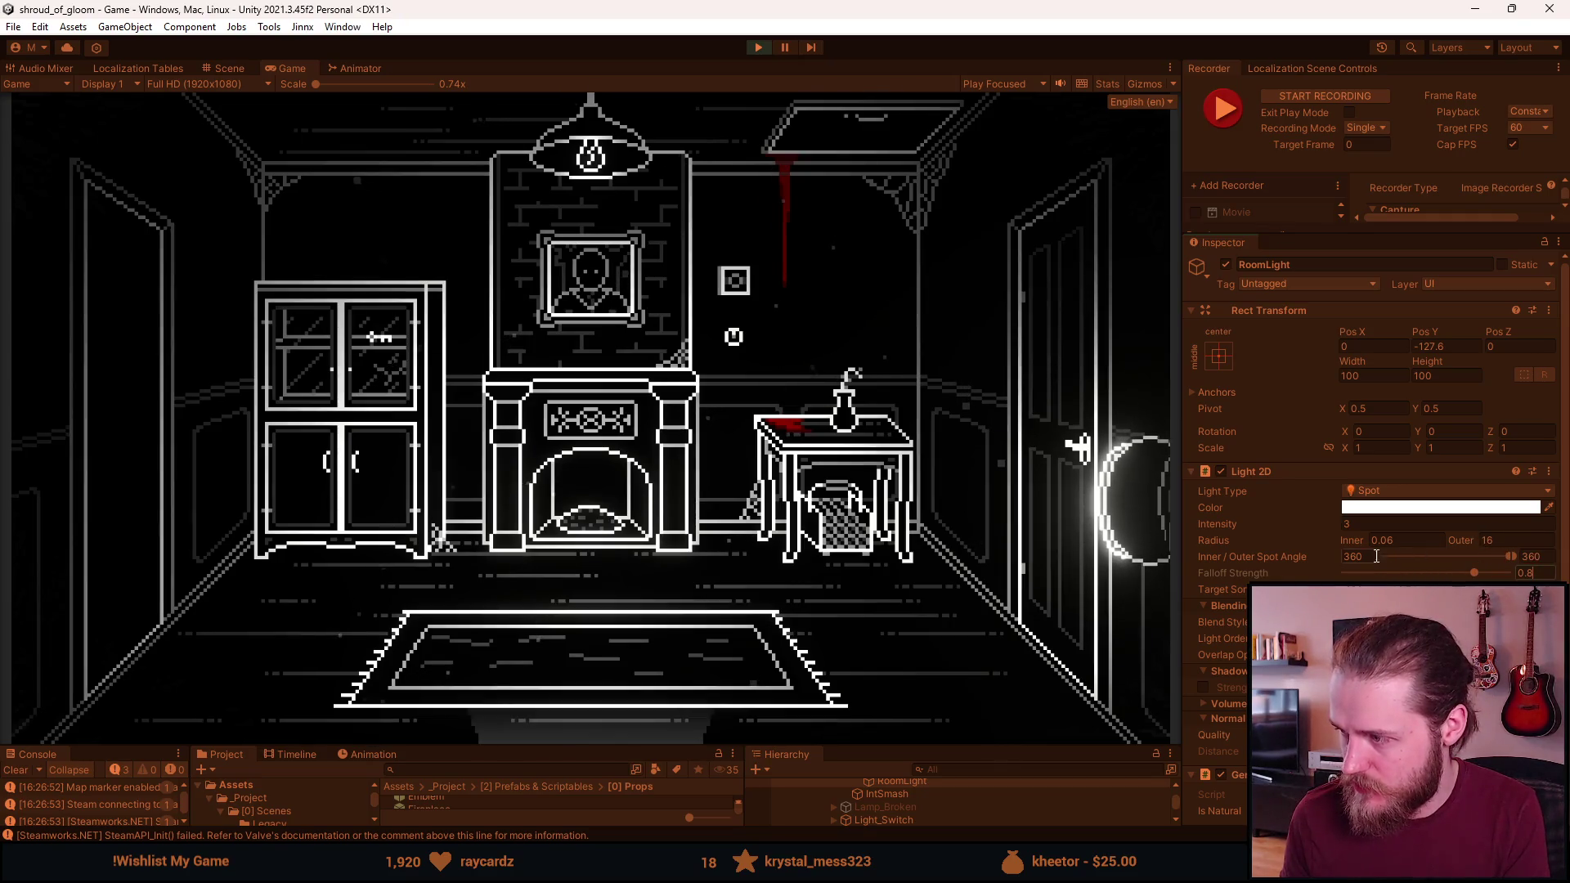
mouse_move(1366, 543)
mouse_down()
mouse_move(1440, 544)
mouse_move(1331, 550)
mouse_move(1444, 558)
mouse_move(1295, 556)
mouse_move(1401, 556)
mouse_move(1372, 556)
mouse_up()
mouse_move(1347, 563)
mouse_down()
mouse_move(1290, 561)
mouse_move(1358, 542)
mouse_move(1296, 561)
mouse_move(1361, 542)
mouse_move(1460, 552)
mouse_move(1390, 546)
mouse_up()
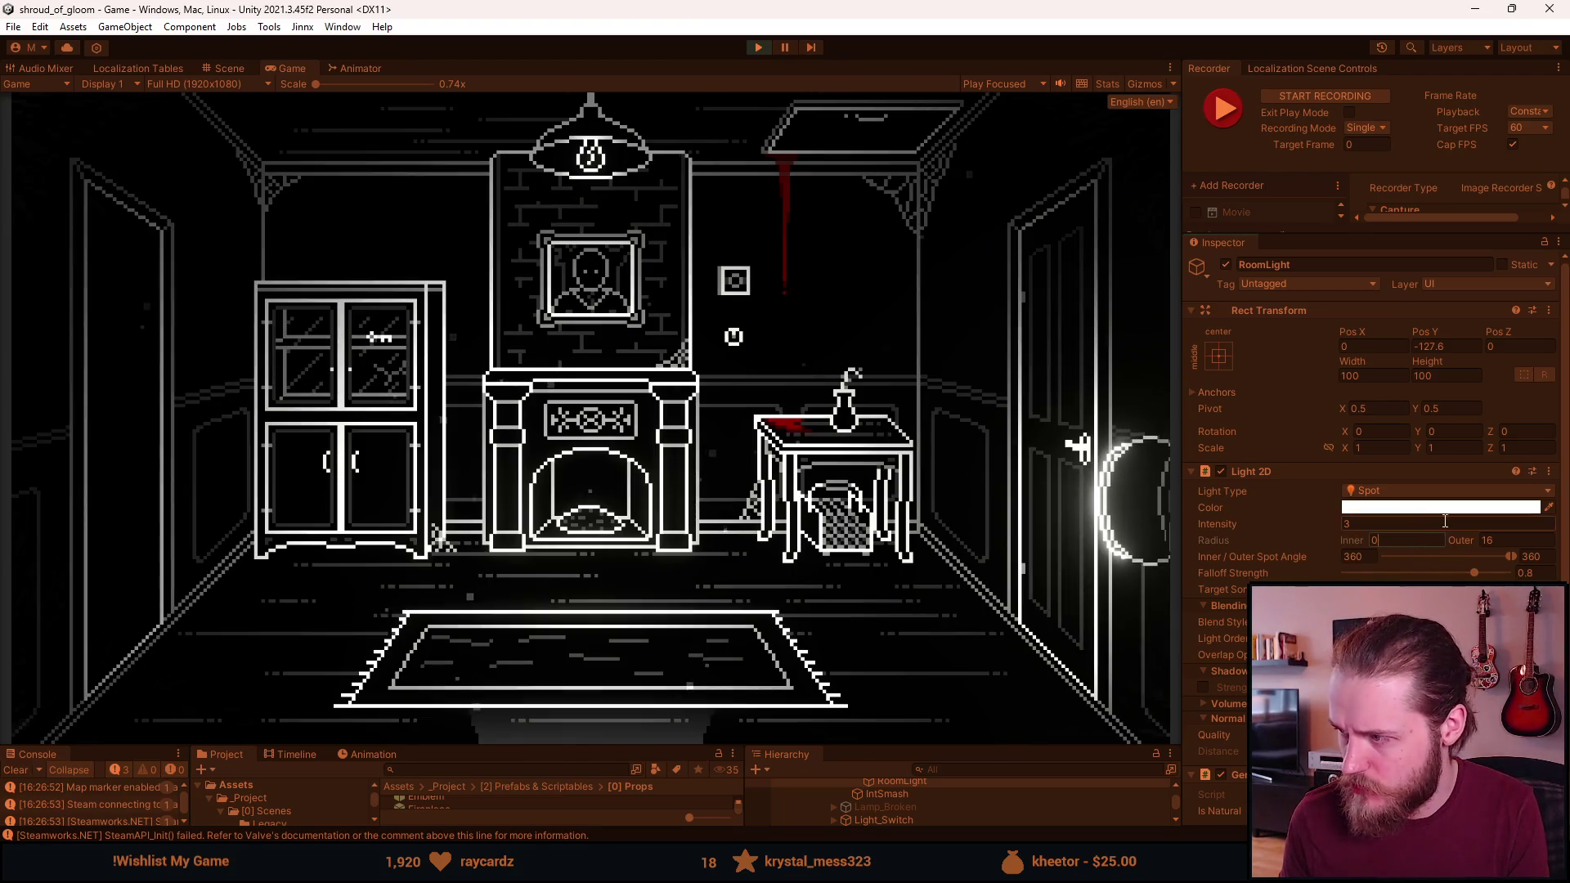
Set the light's outer radius to 15 and intensity to 2.5, then check the running game
click(1501, 540)
text(15)
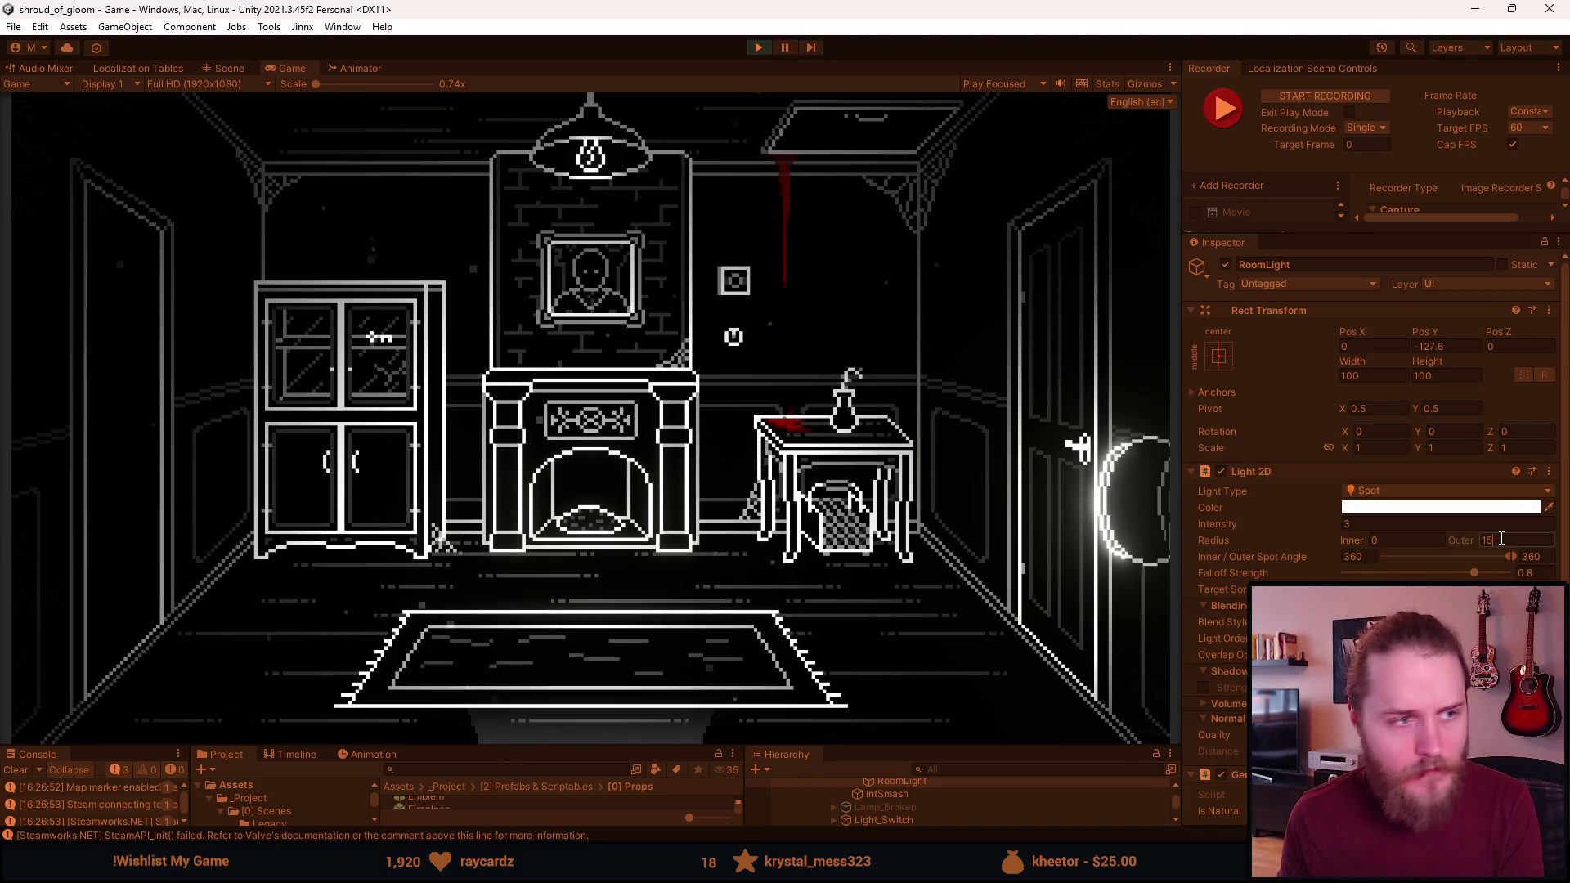
click(1393, 527)
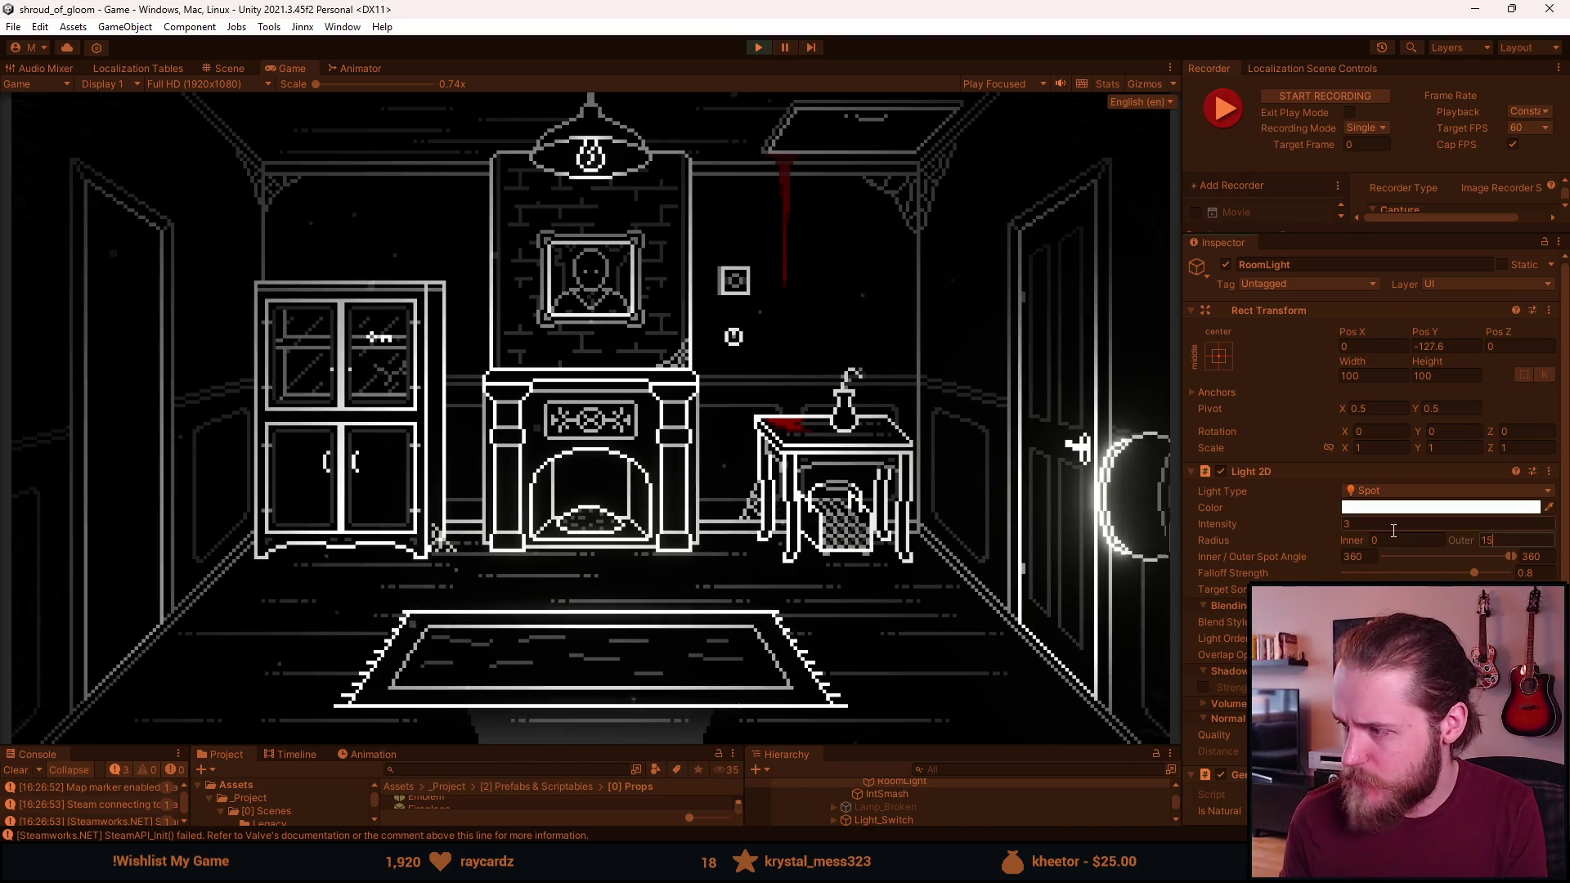
text(2,7)
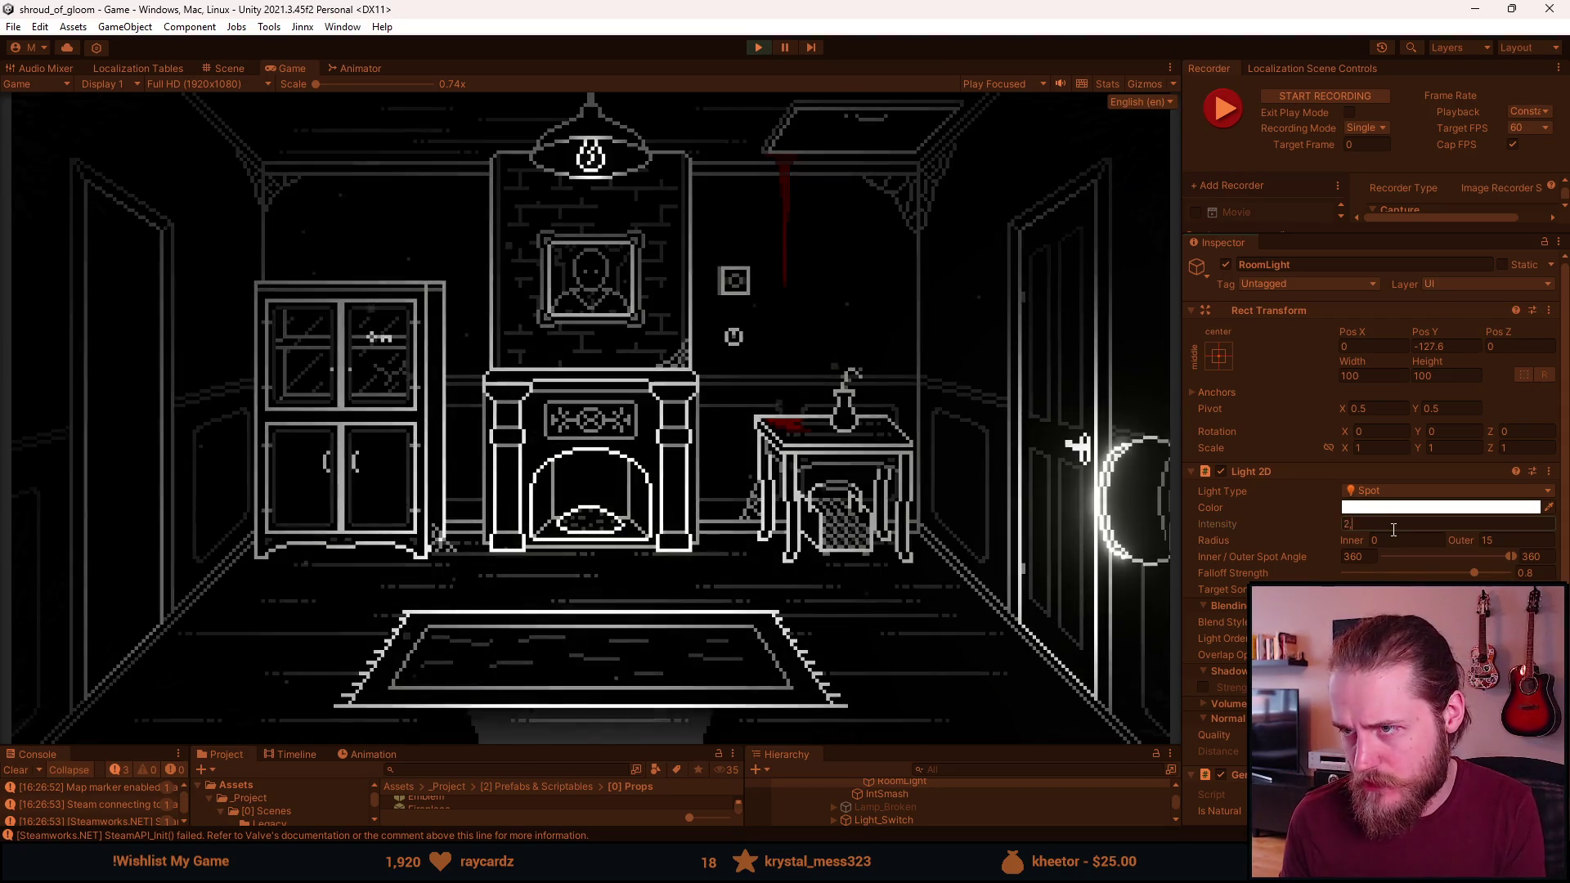
text(5)
key(Return)
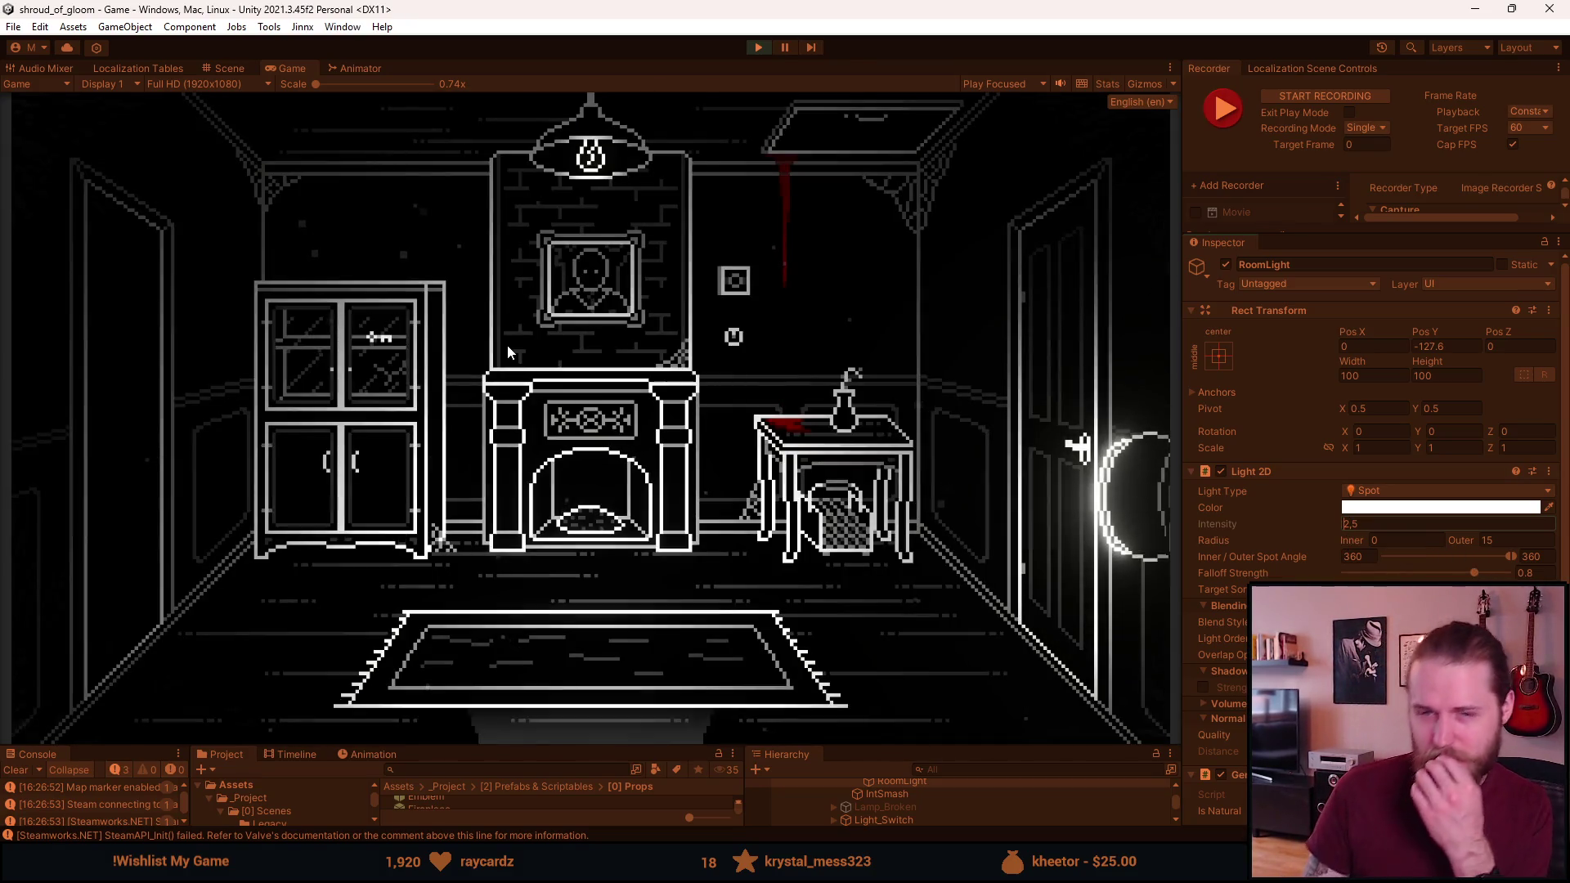
click(760, 381)
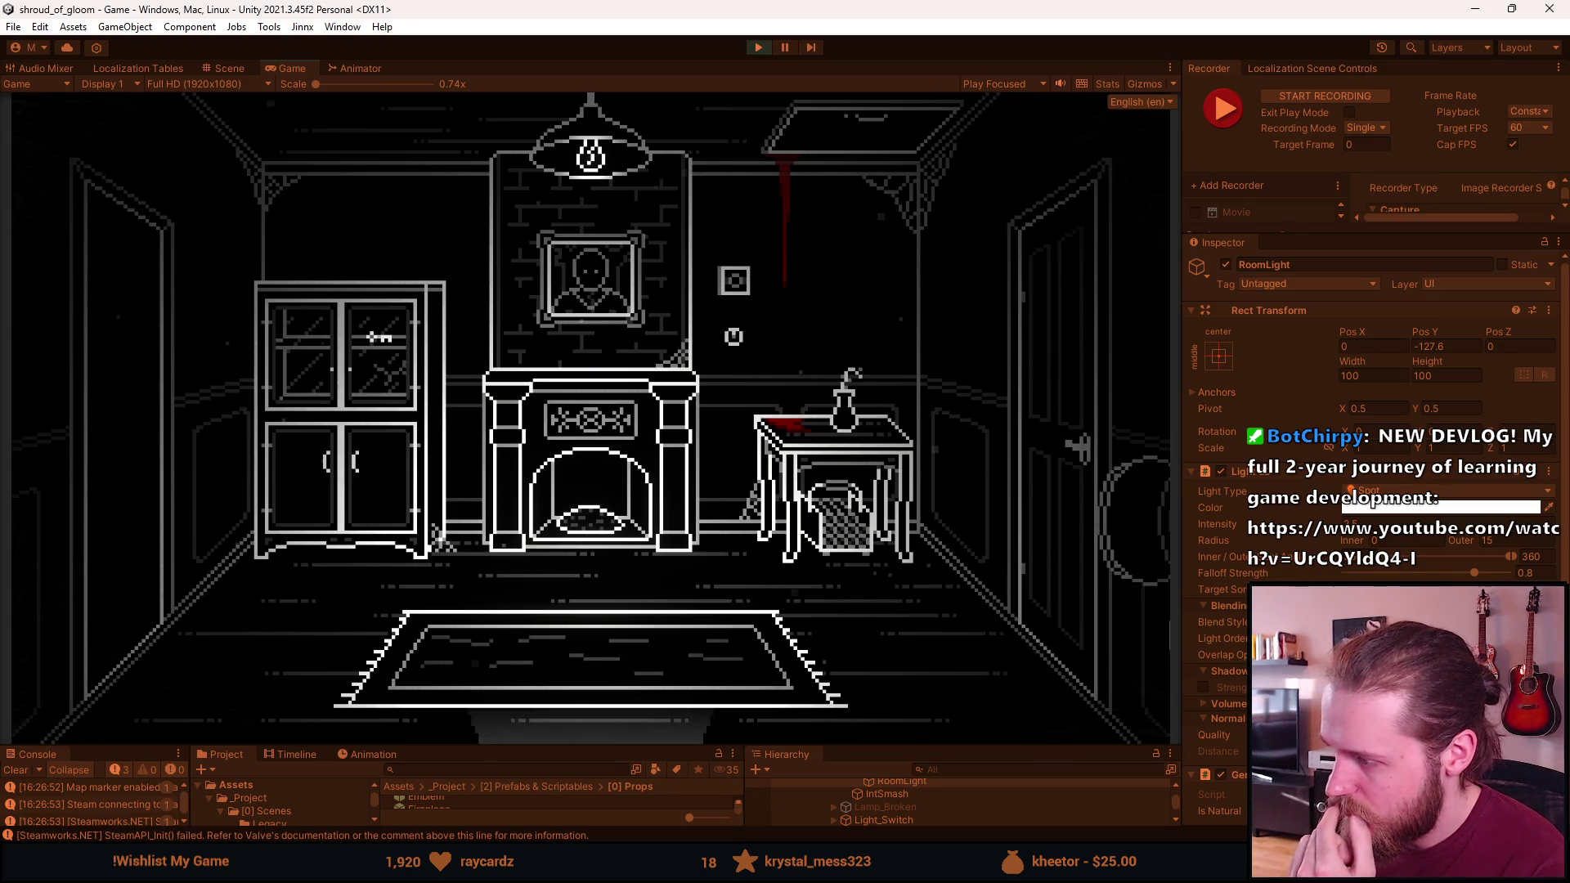
click(733, 336)
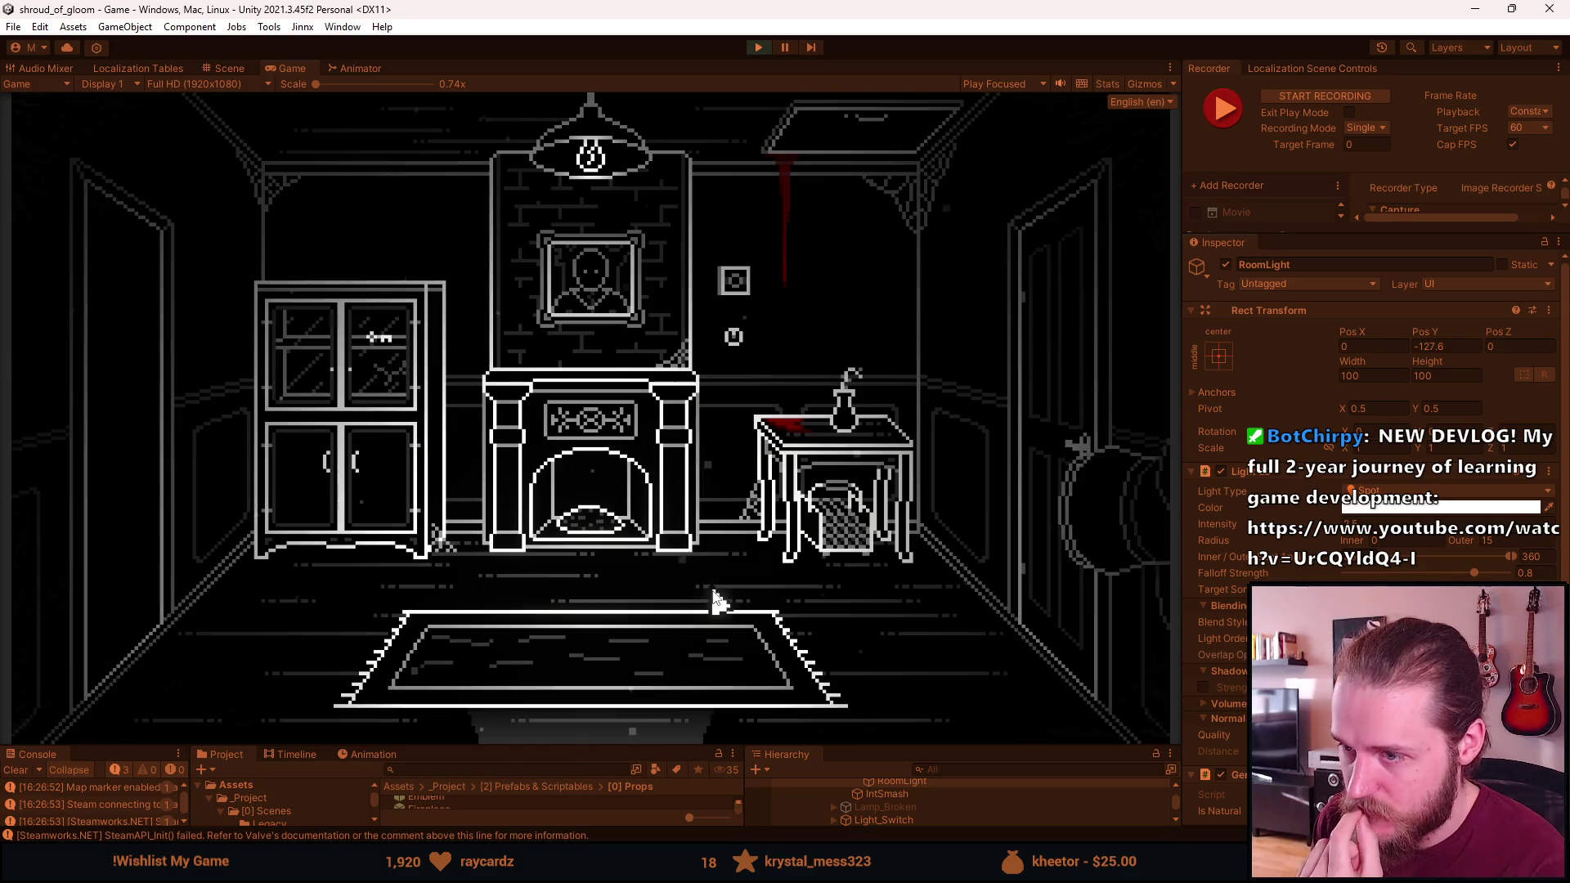
click(1053, 491)
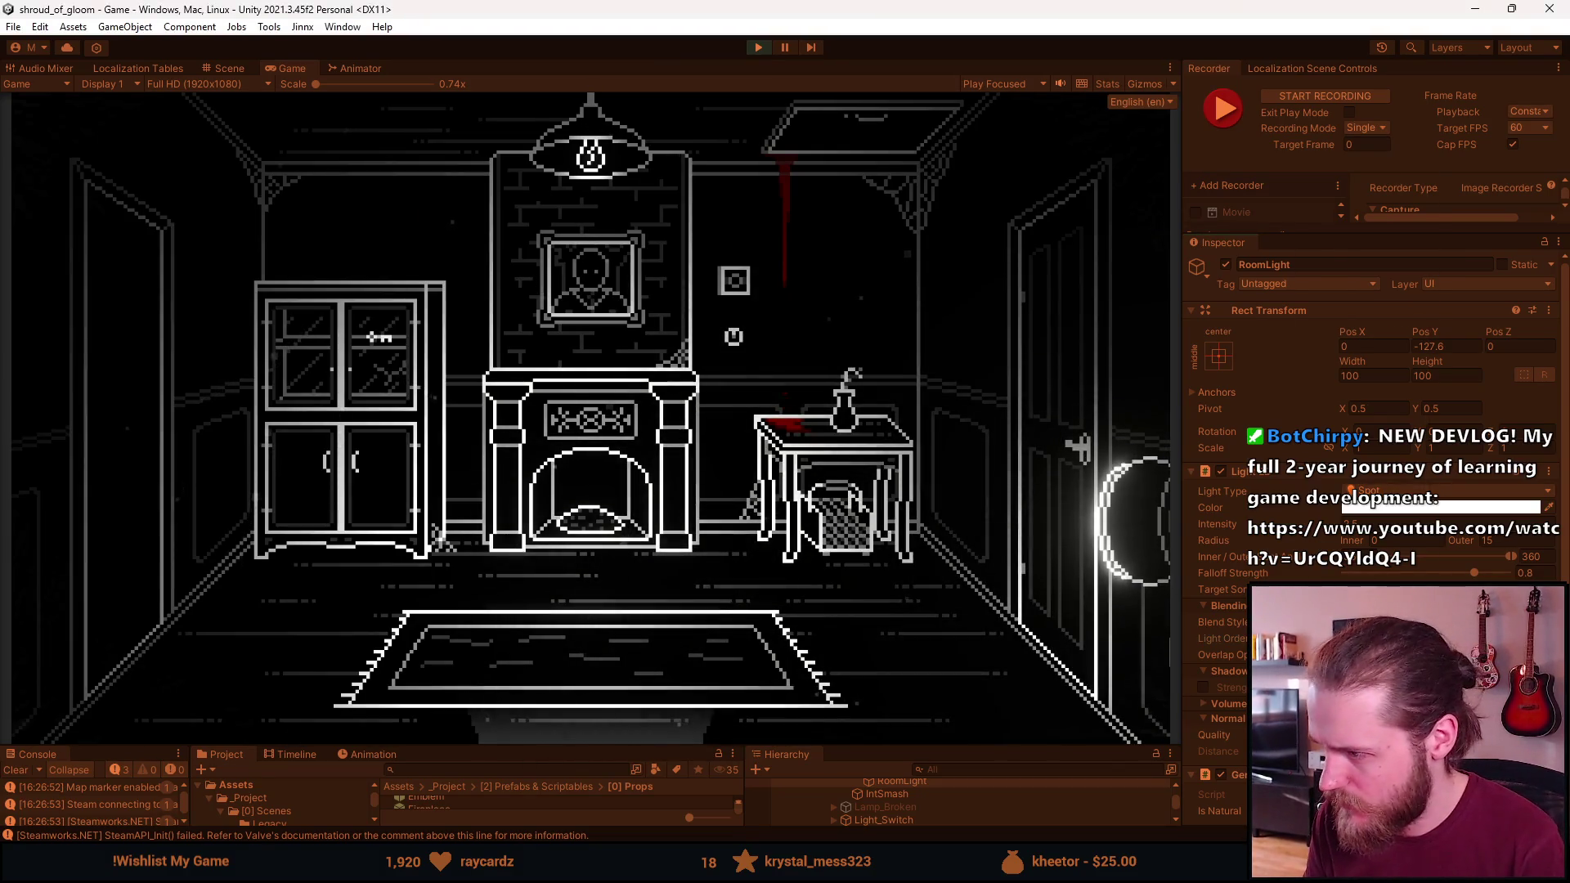
scroll(1241, 724, down, 1)
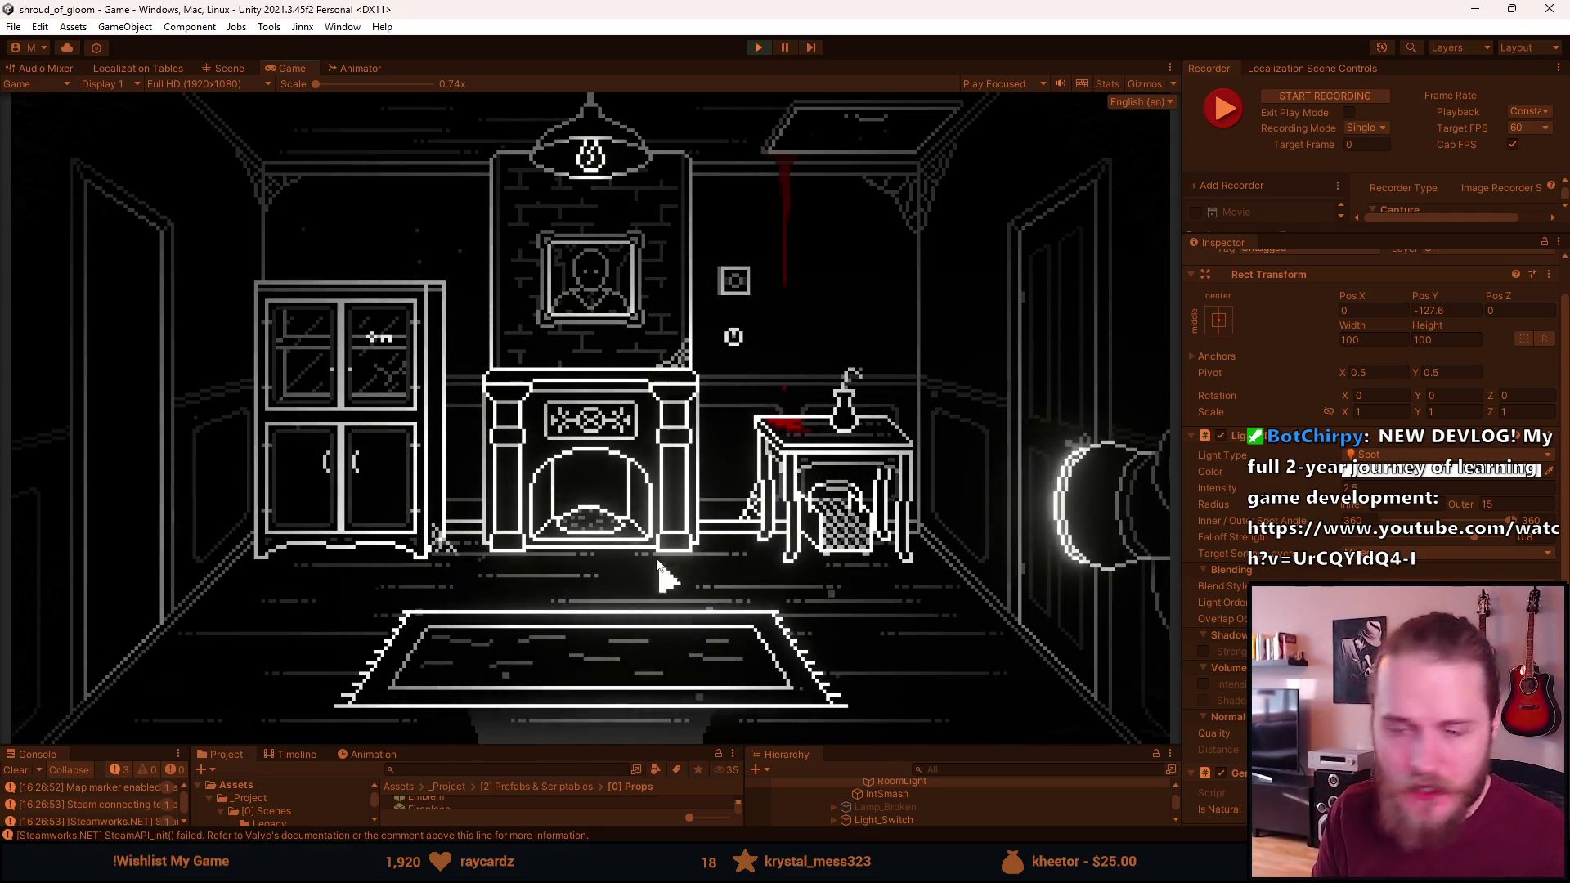
key(alt+Tab)
Copy the tuned Light 2D component and exit Play mode
key(Escape)
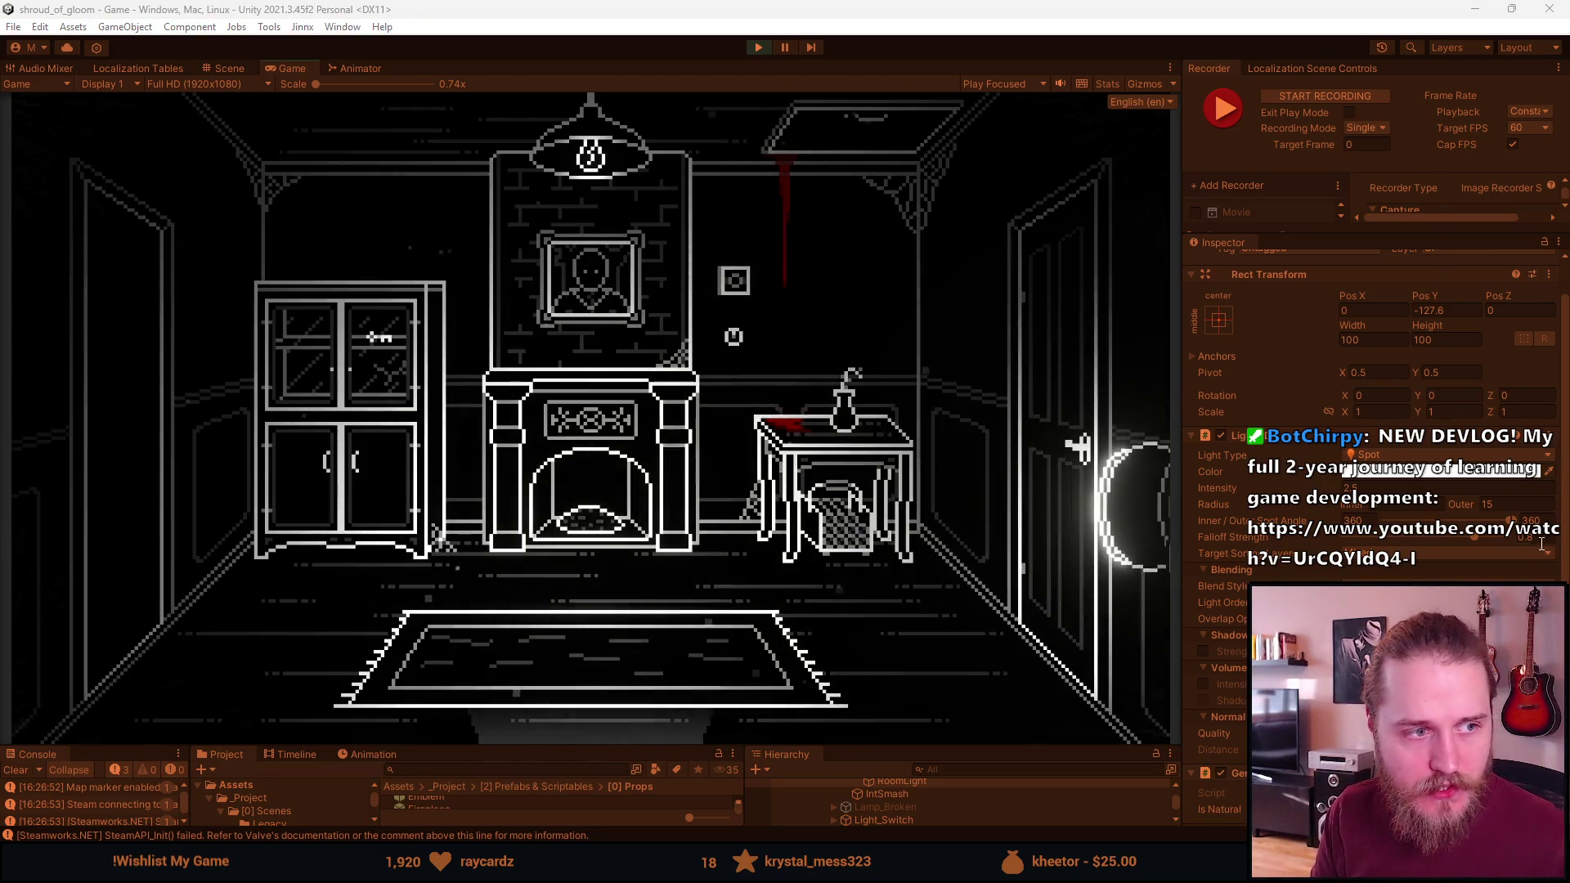
right_click(1263, 439)
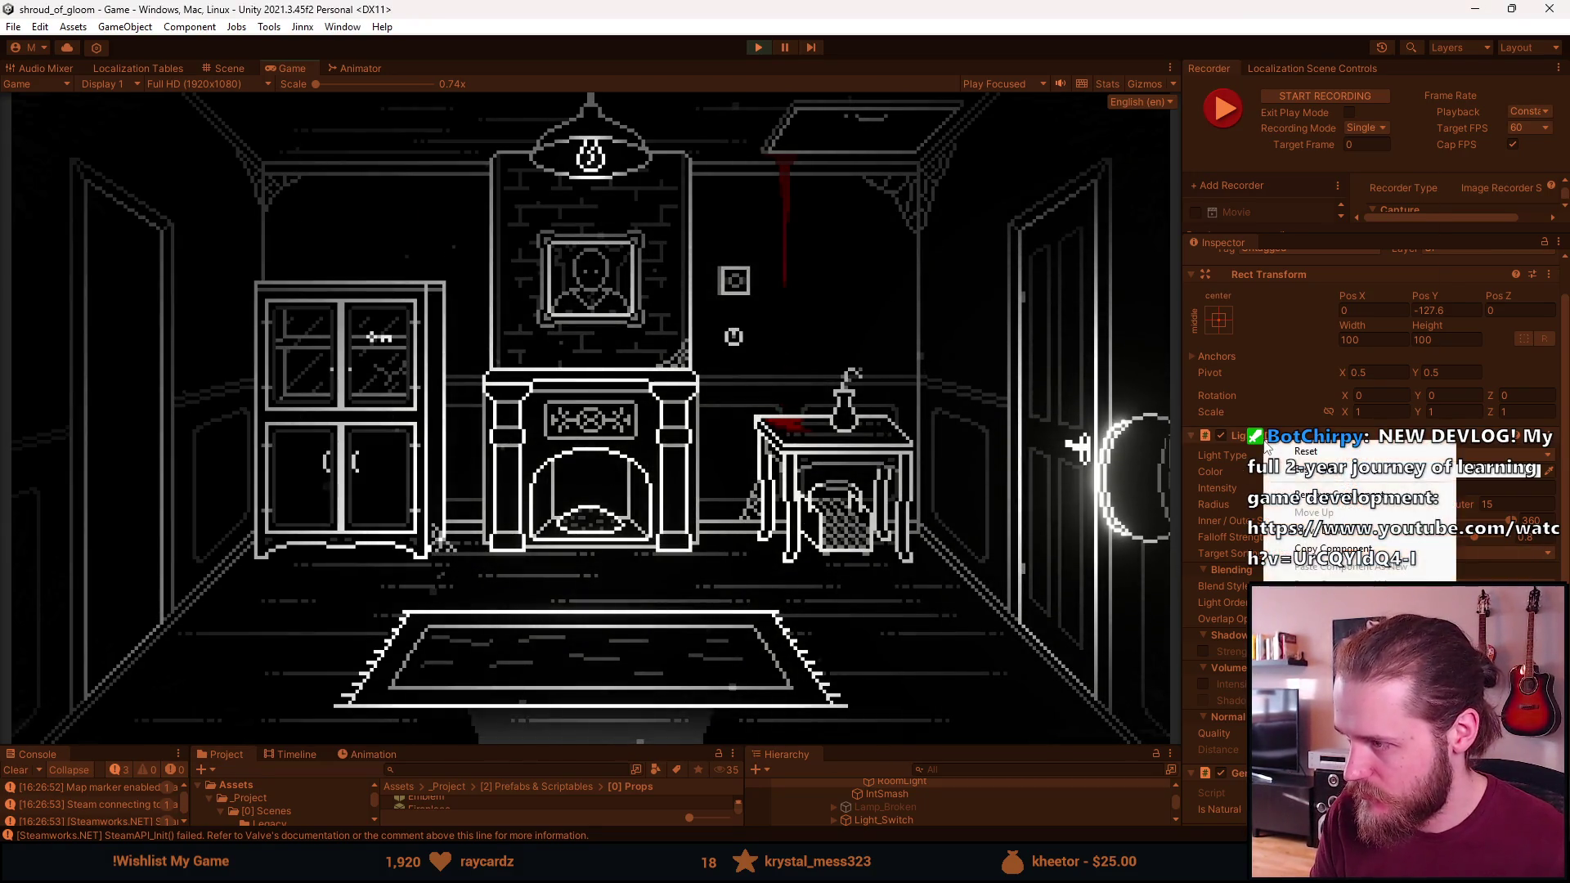
click(1321, 548)
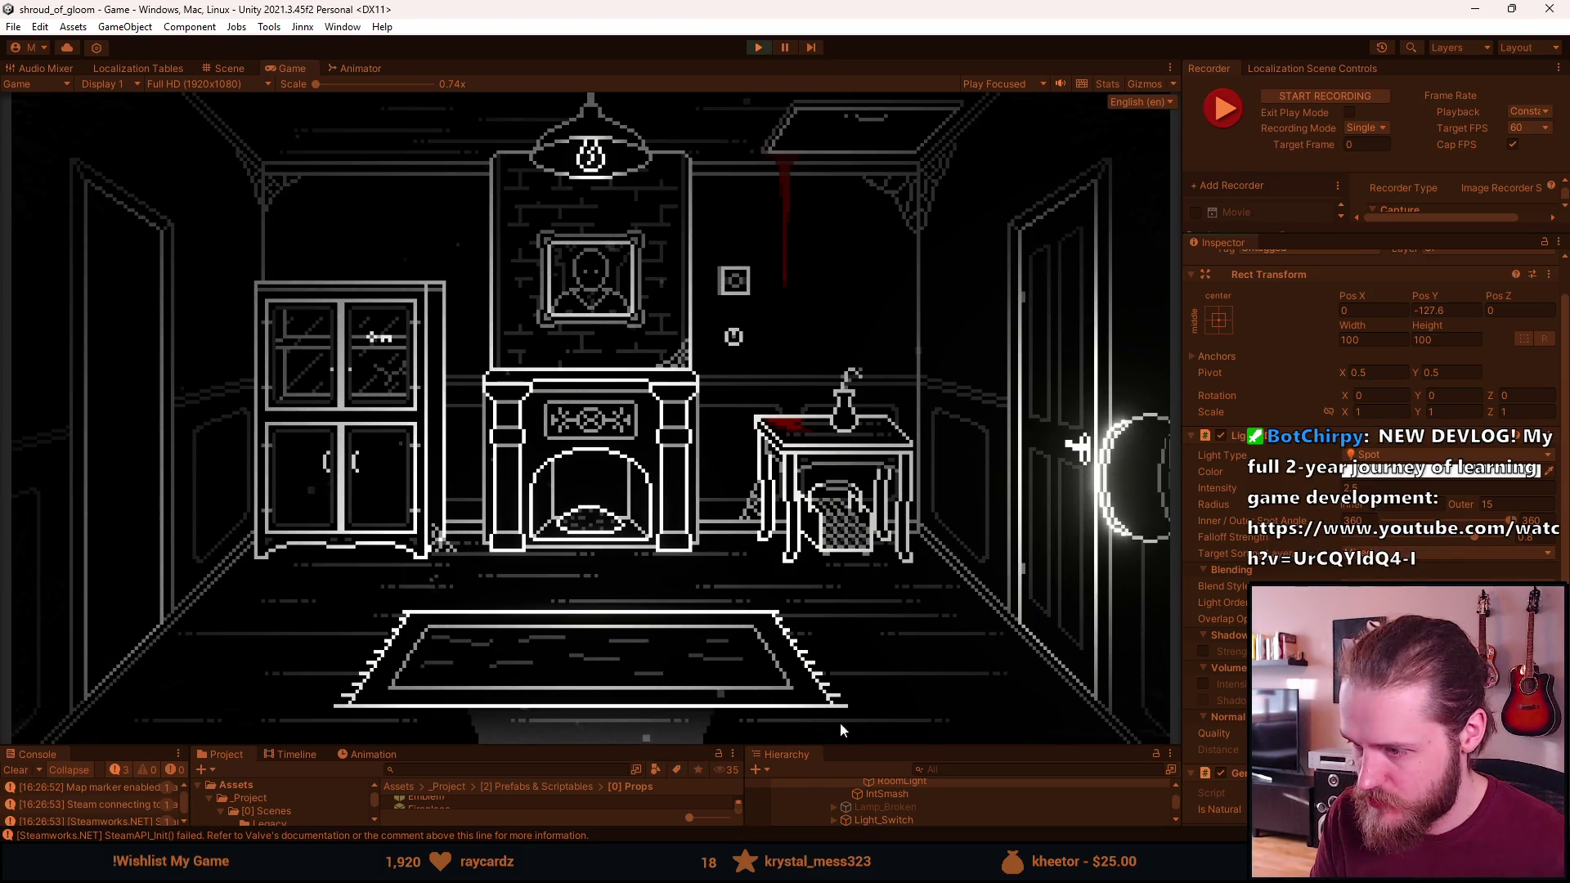
key(ctrl+p)
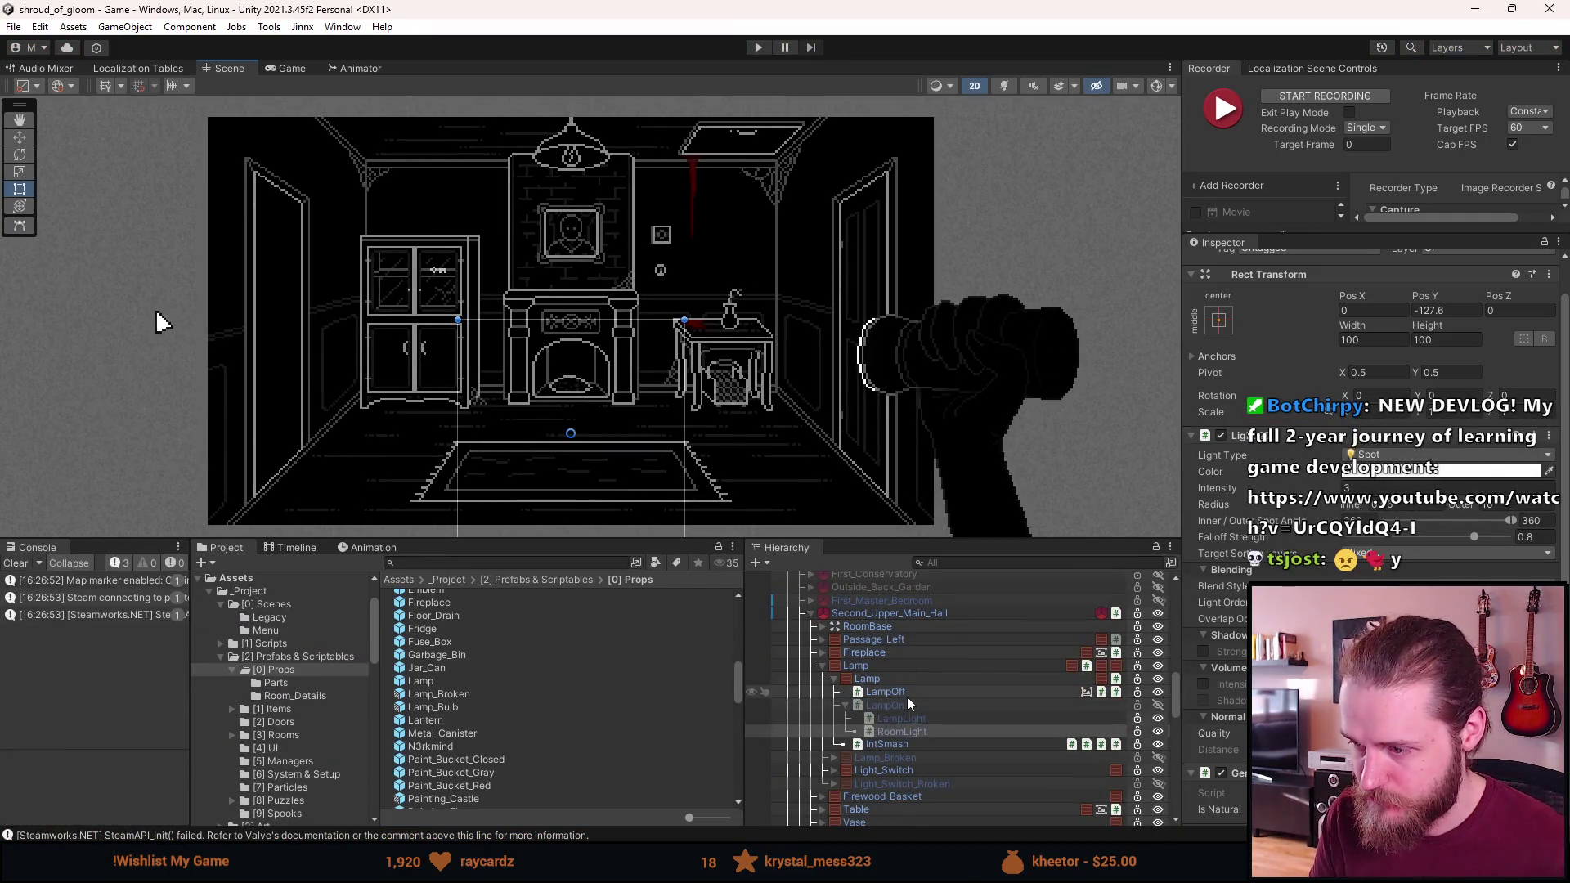
Paste the copied light values onto RoomLight inside the Lamp prefab
click(906, 684)
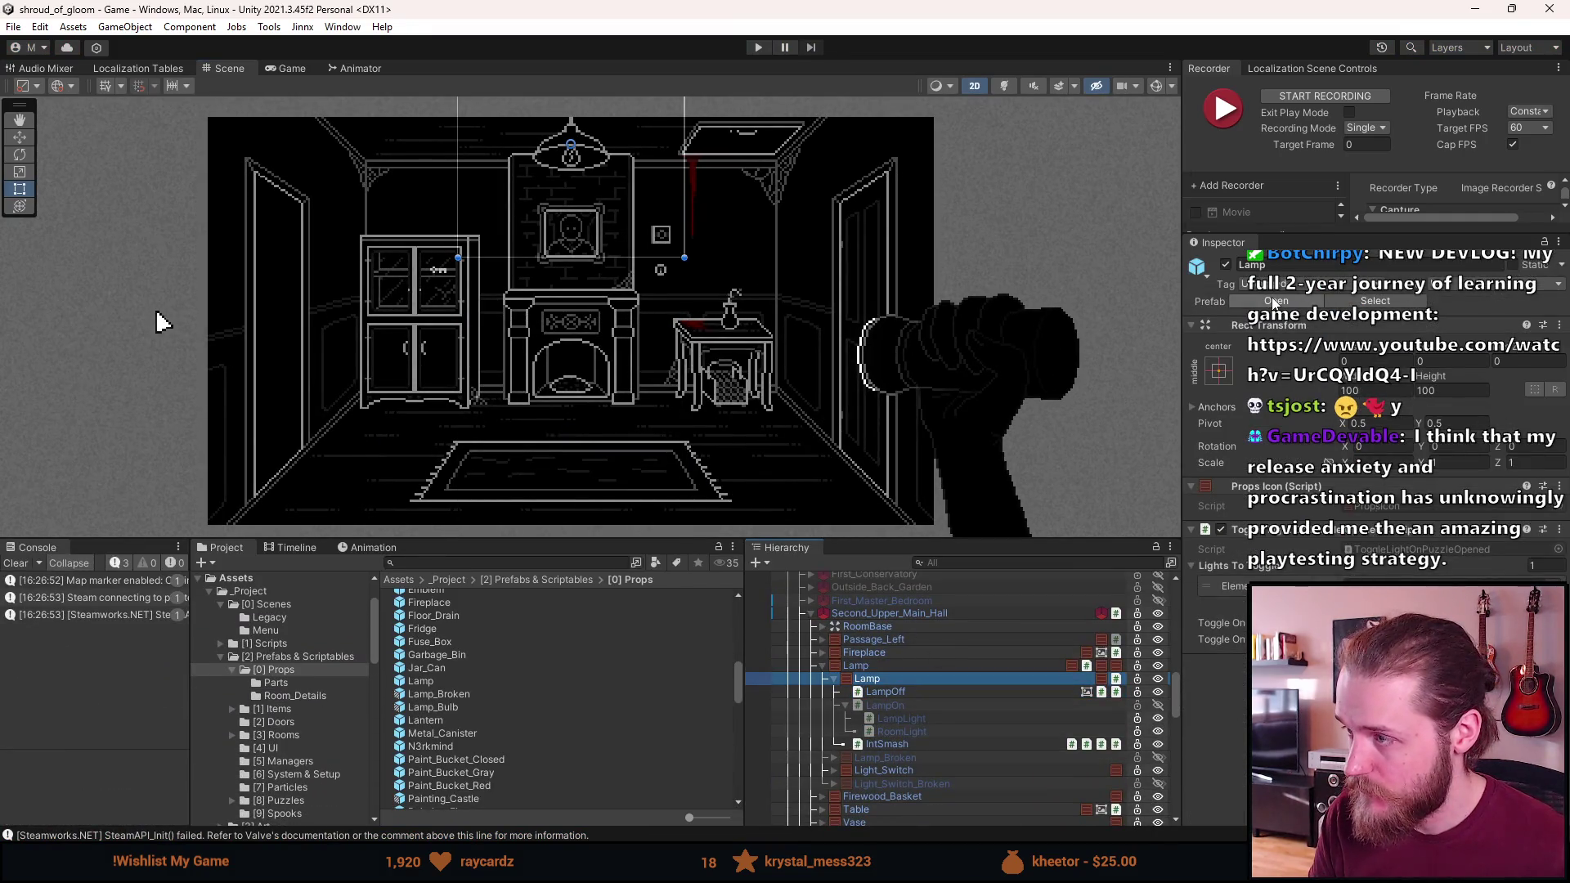
click(1277, 301)
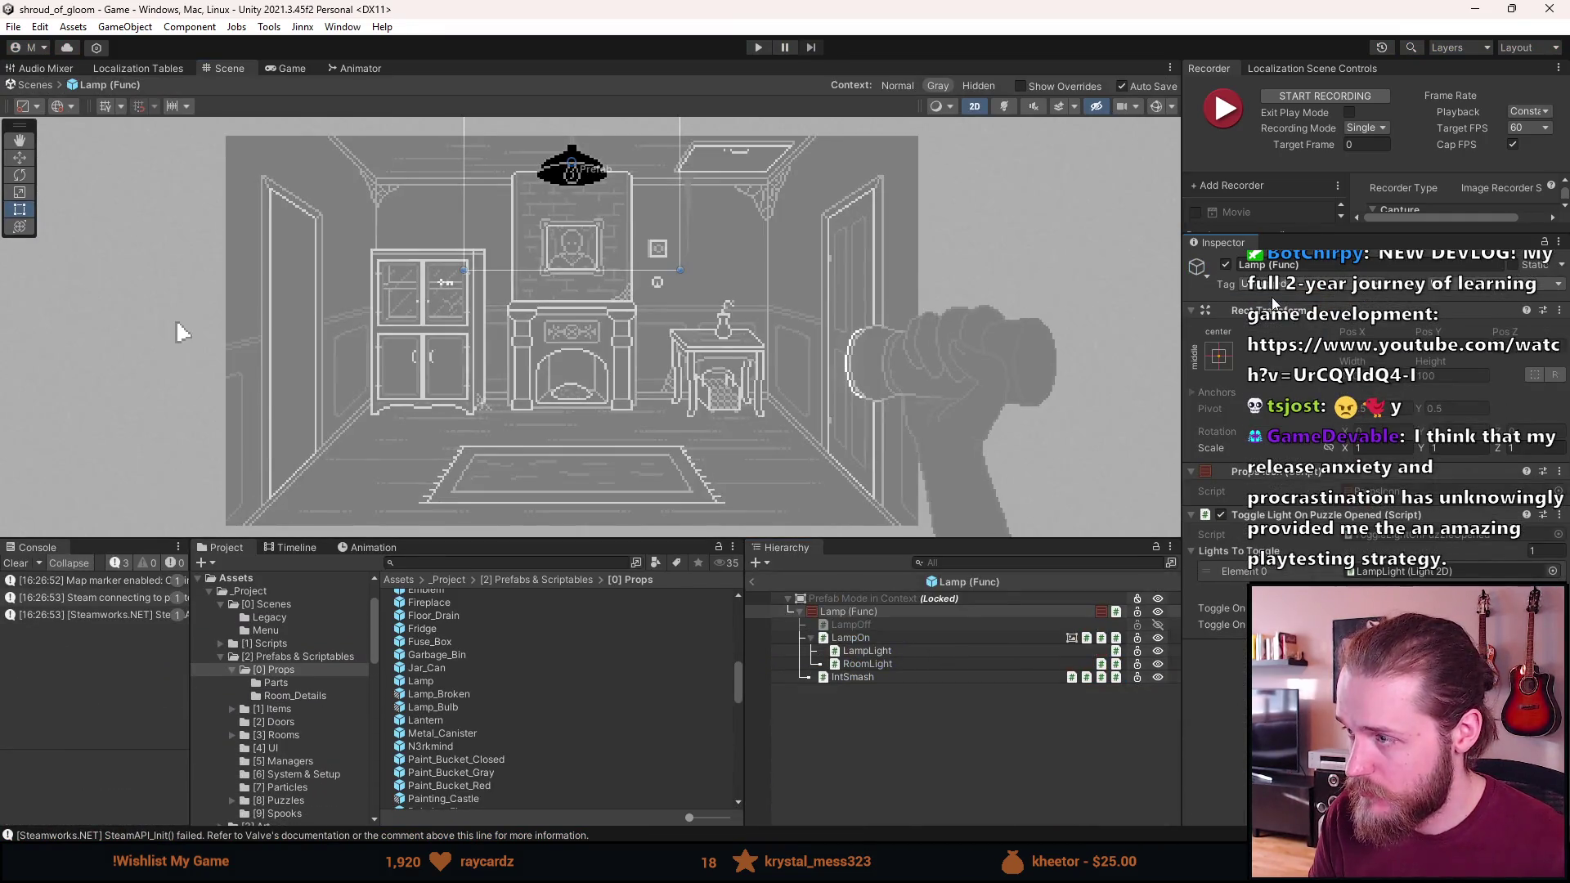
click(866, 663)
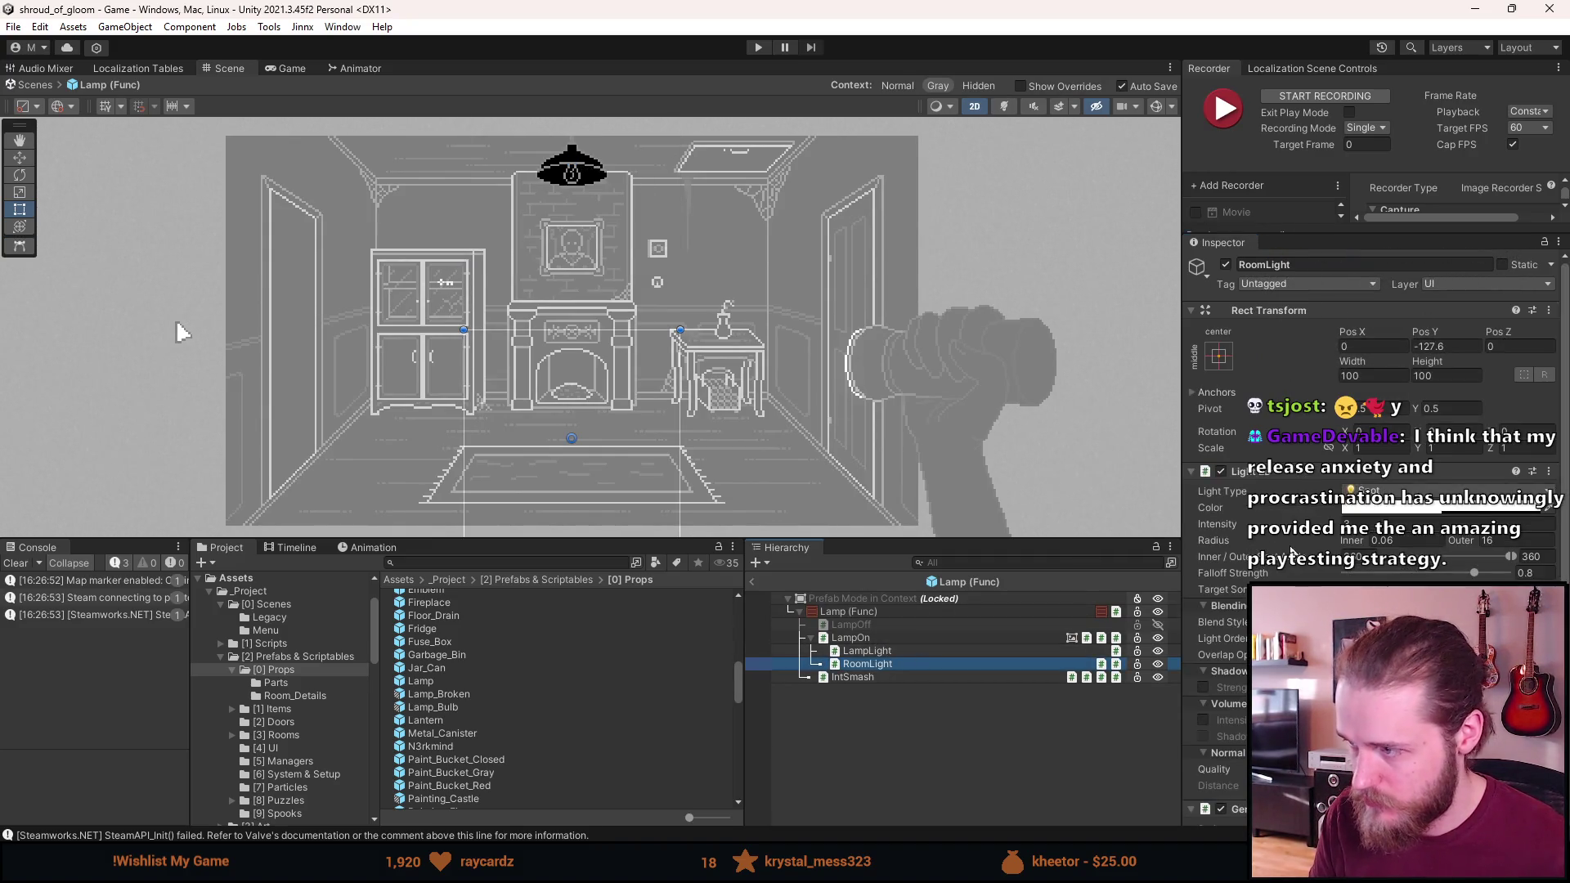
right_click(1298, 476)
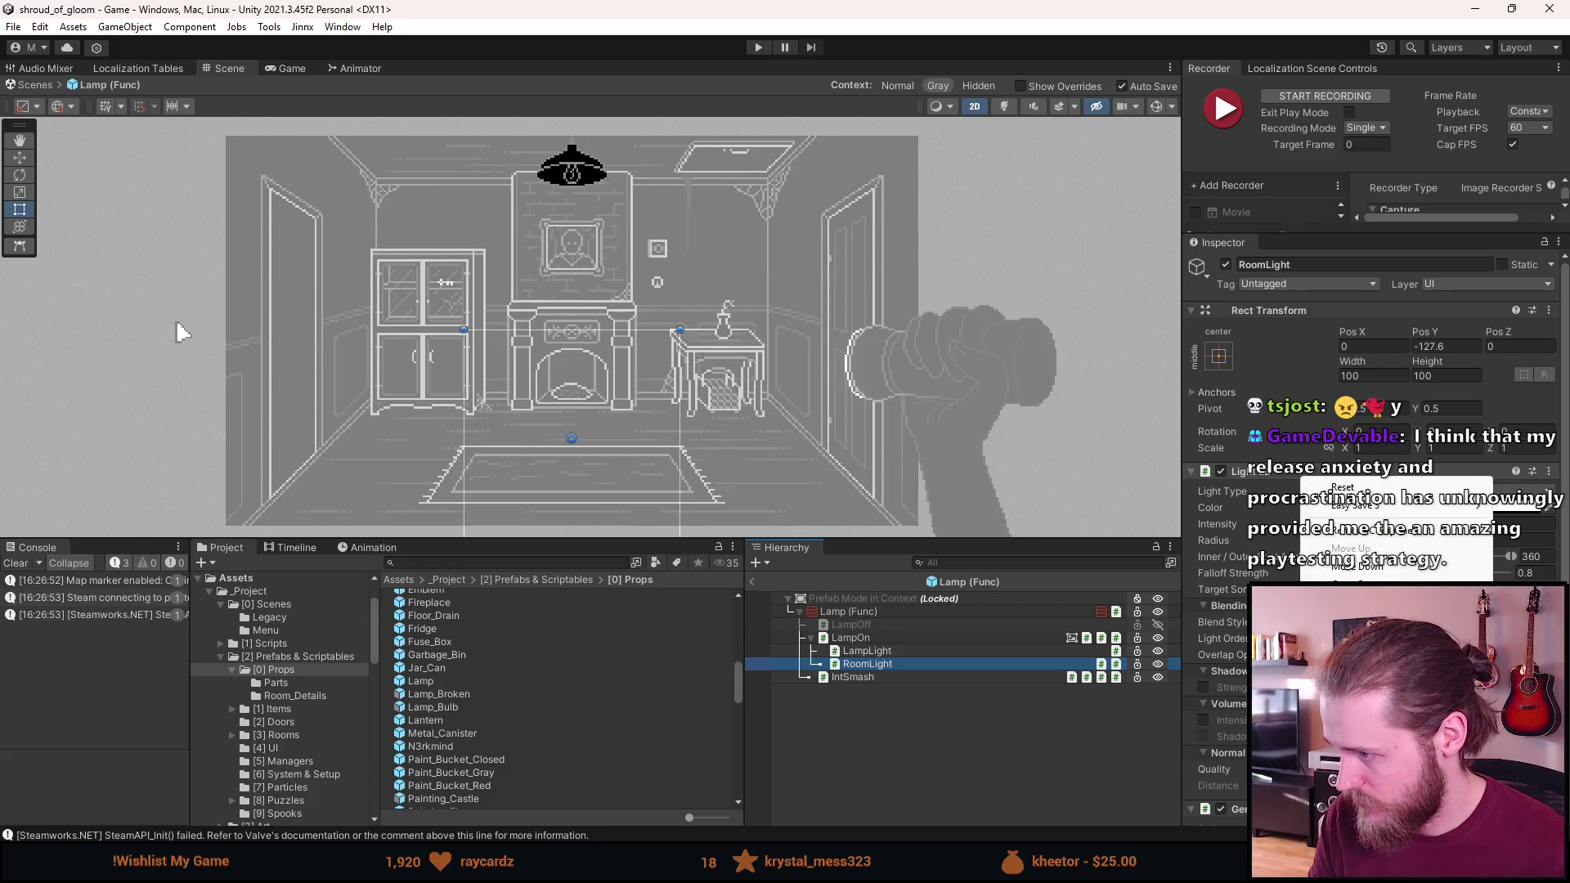
click(1343, 487)
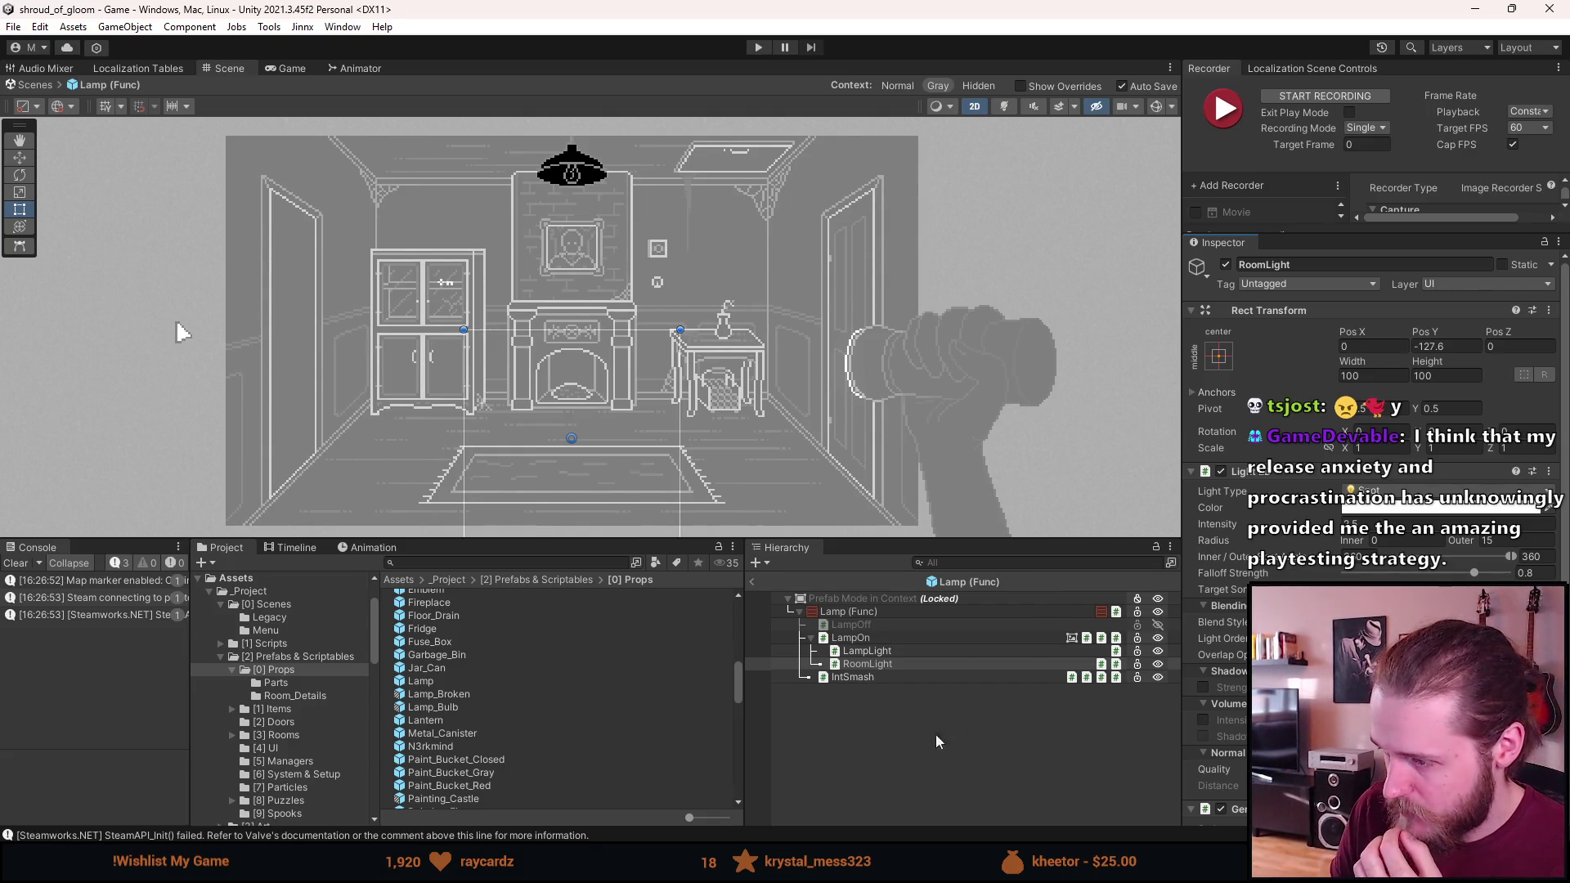
Leave prefab editing and clear the Console messages
click(921, 752)
click(751, 581)
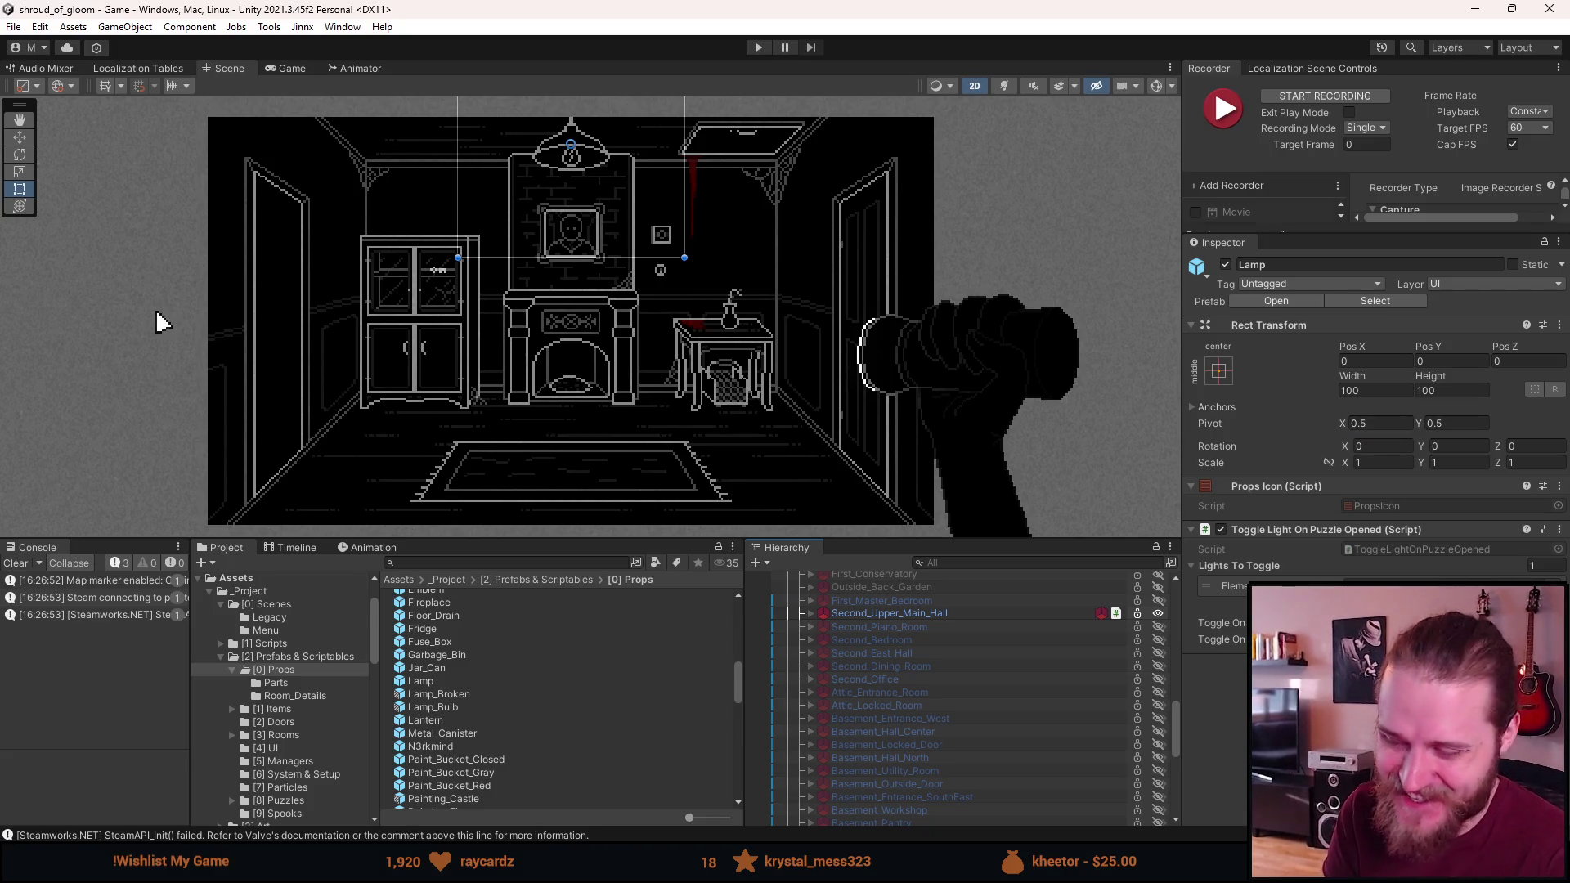
click(15, 564)
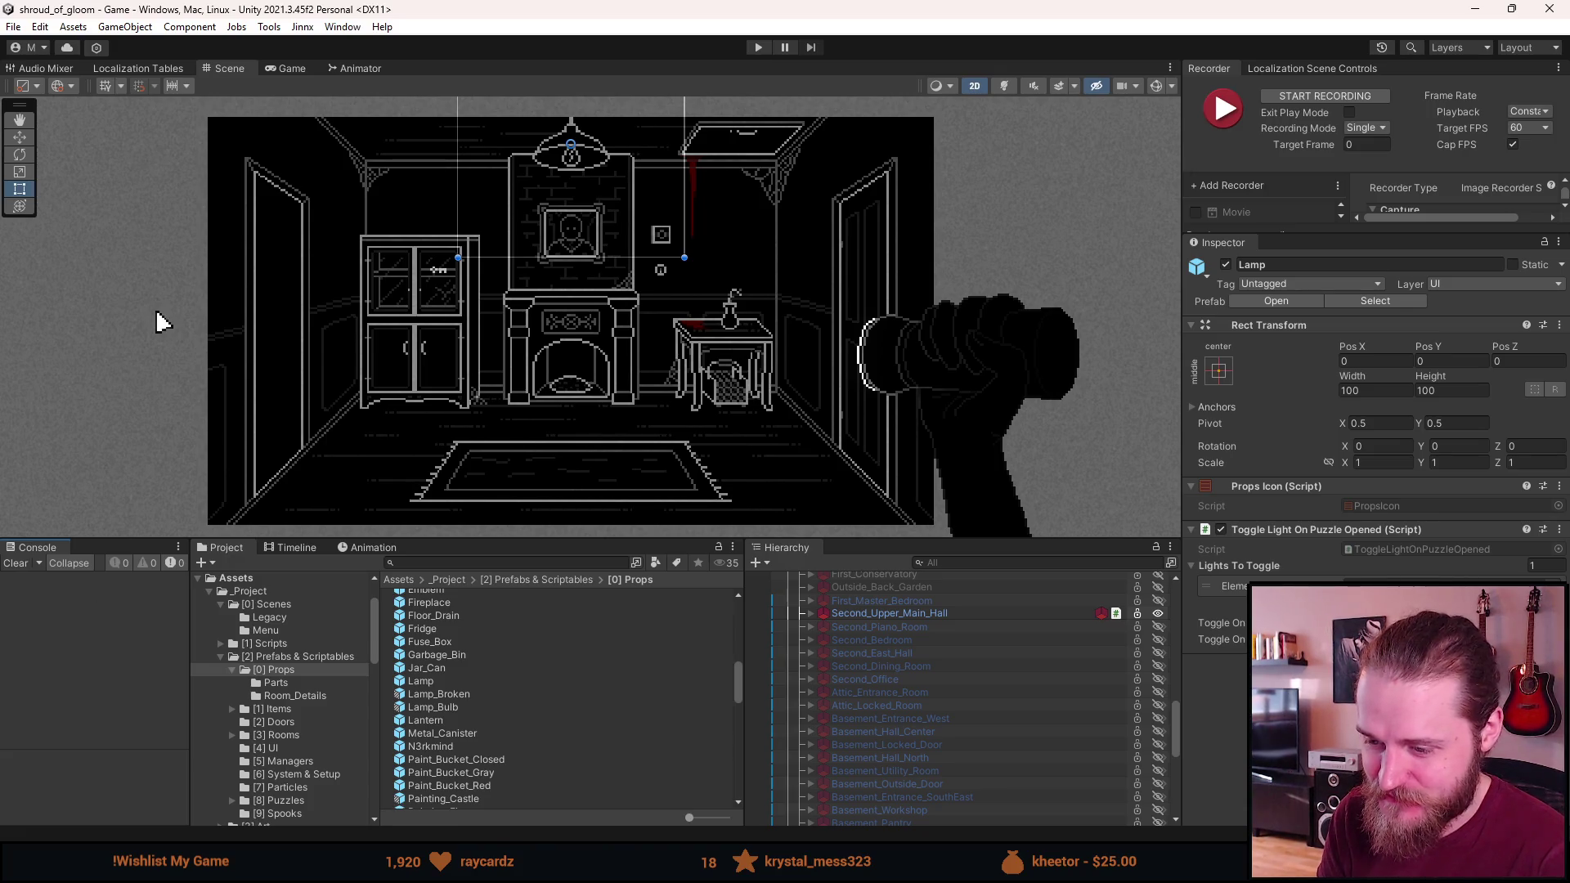
key(super+2)
click(507, 728)
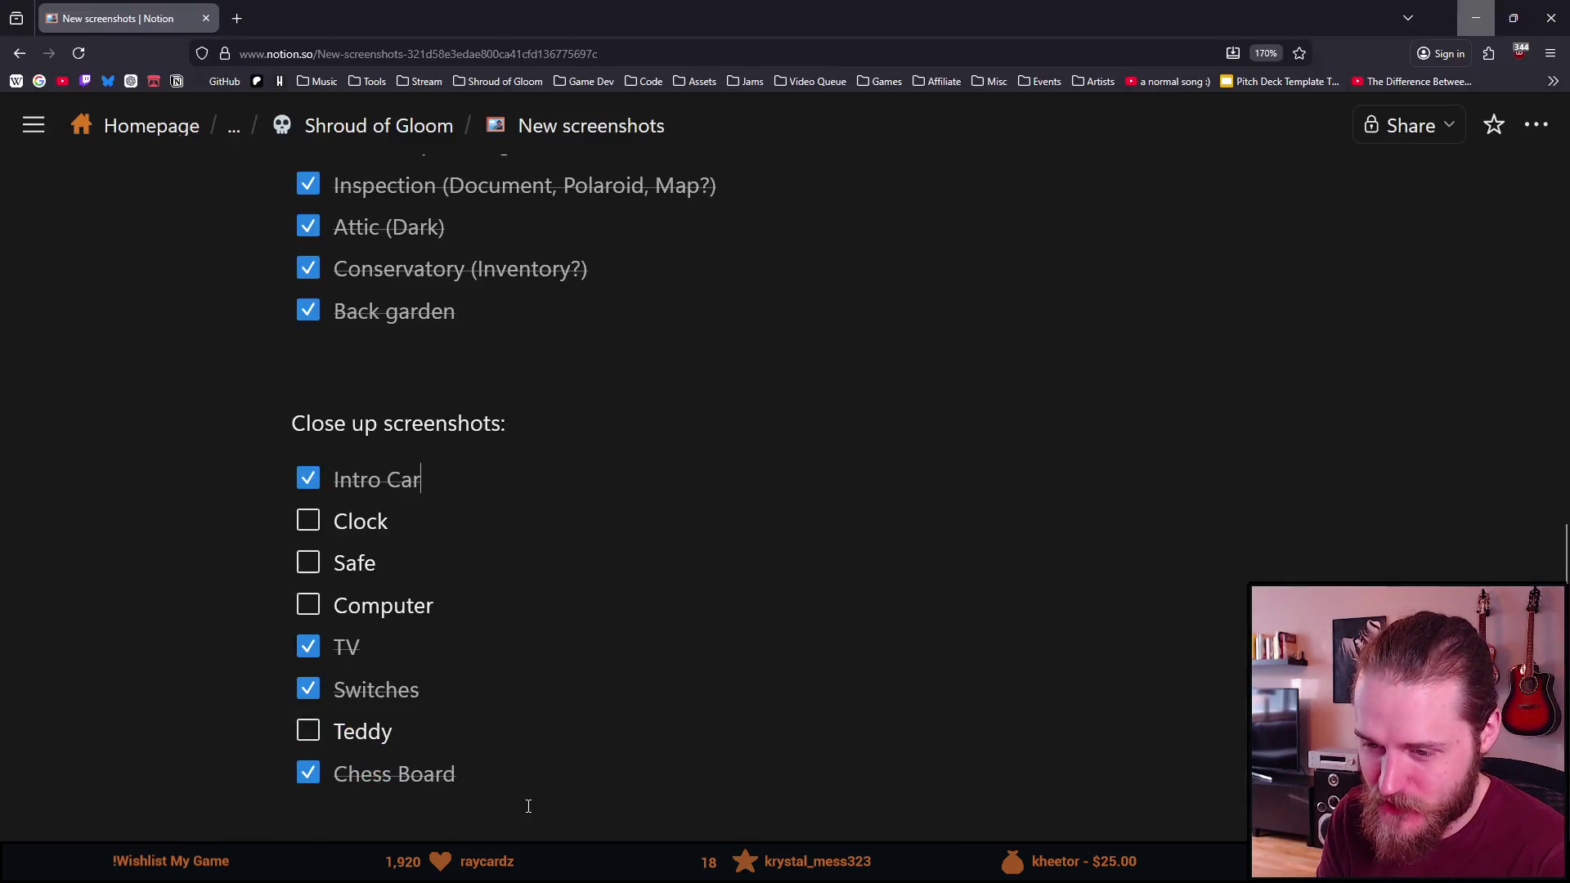
scroll(437, 680, up, 4)
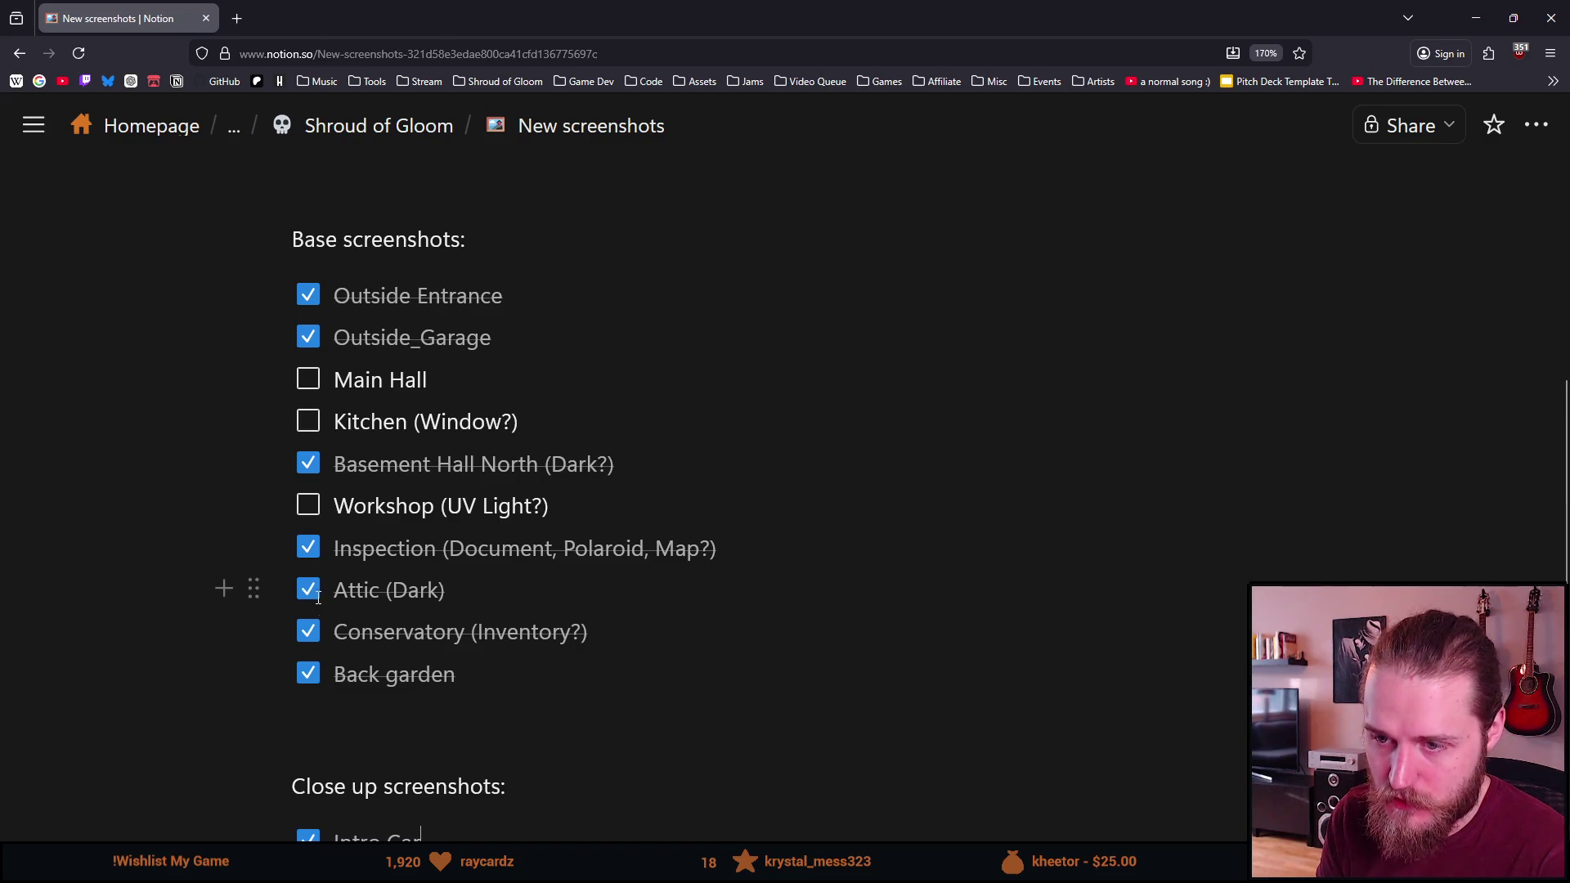
scroll(318, 598, down, 4)
scroll(318, 606, up, 2)
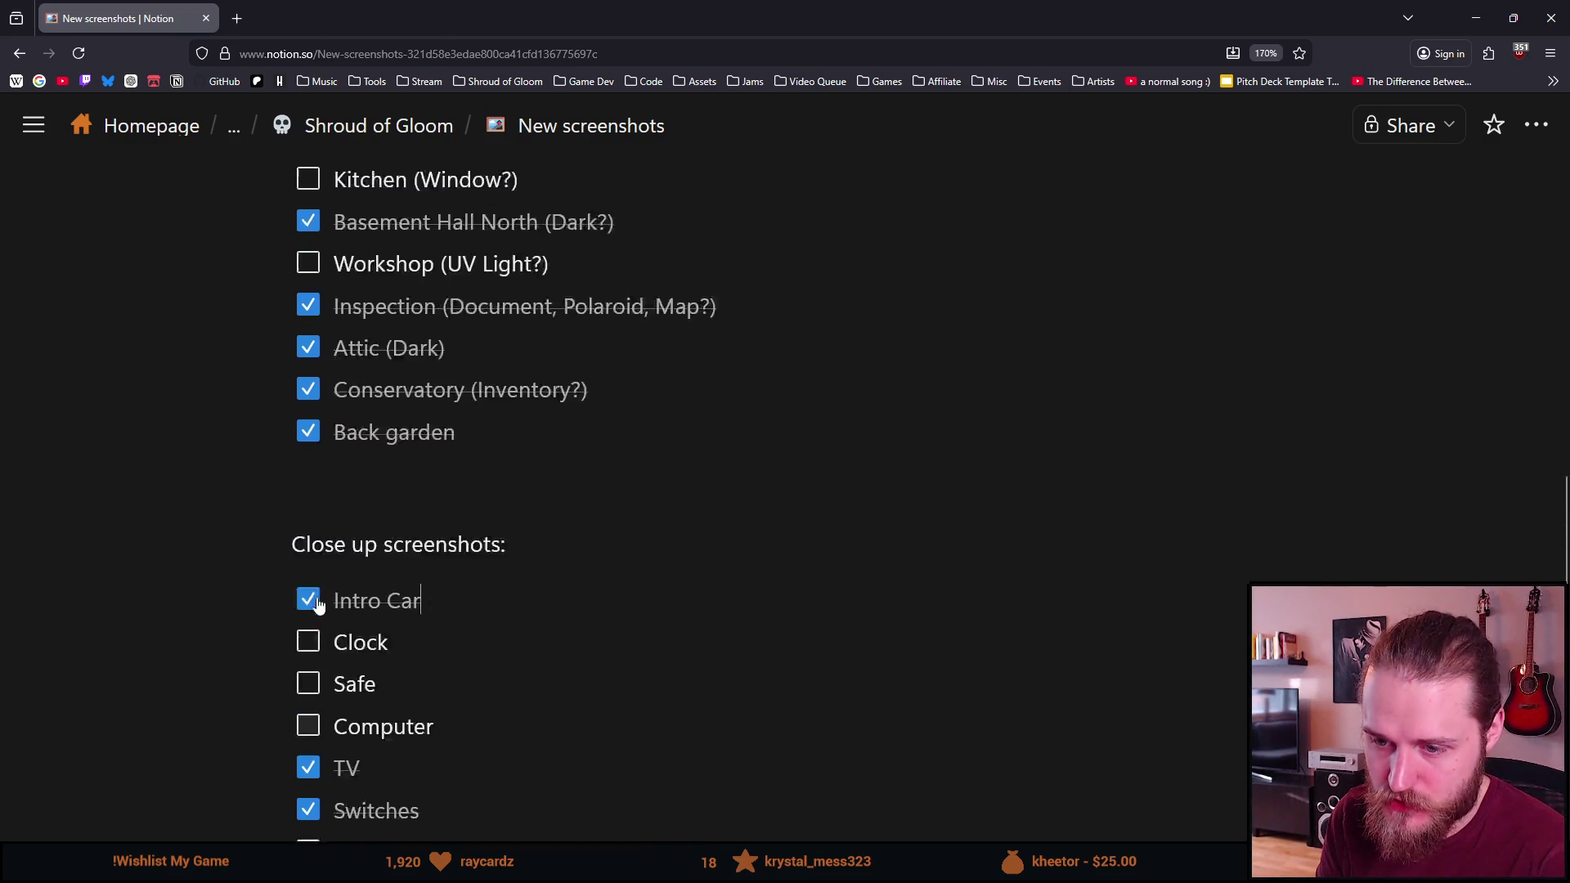
click(1476, 18)
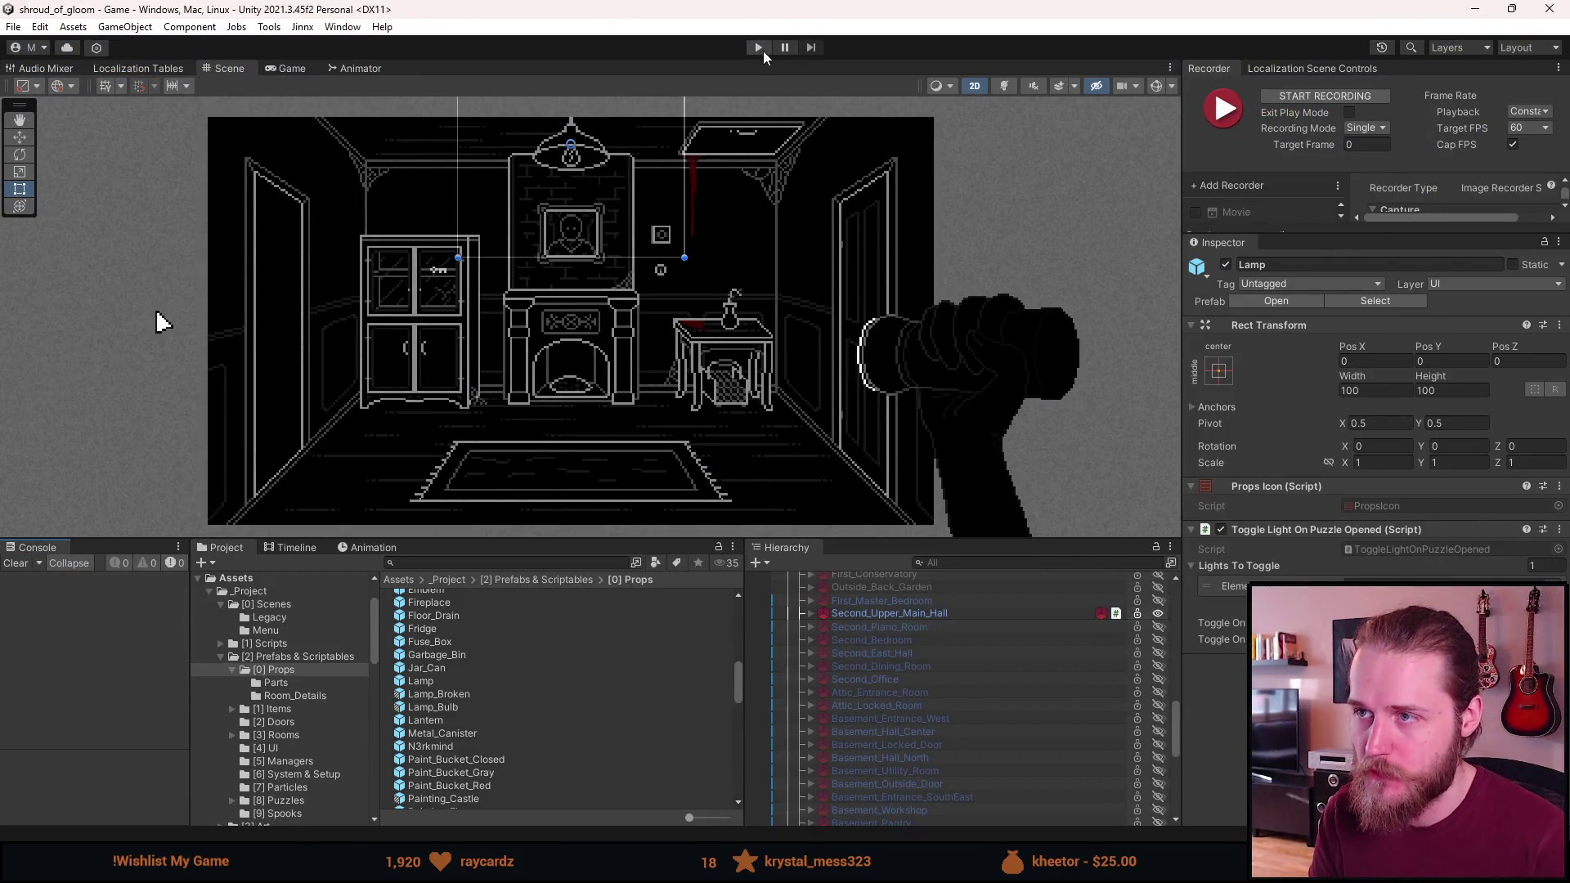
click(762, 51)
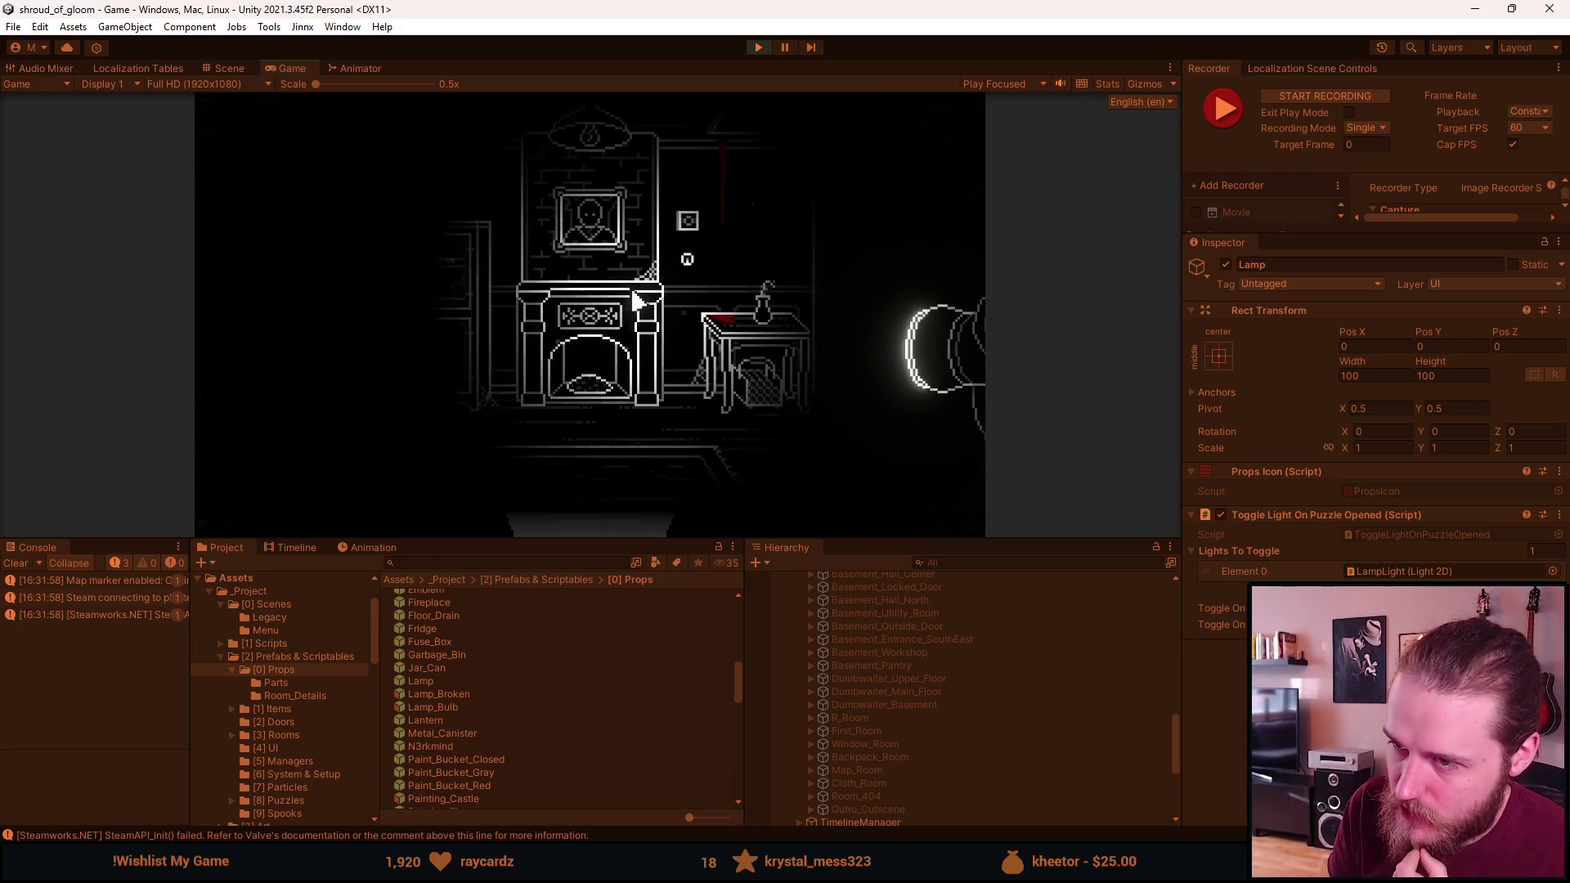
click(273, 347)
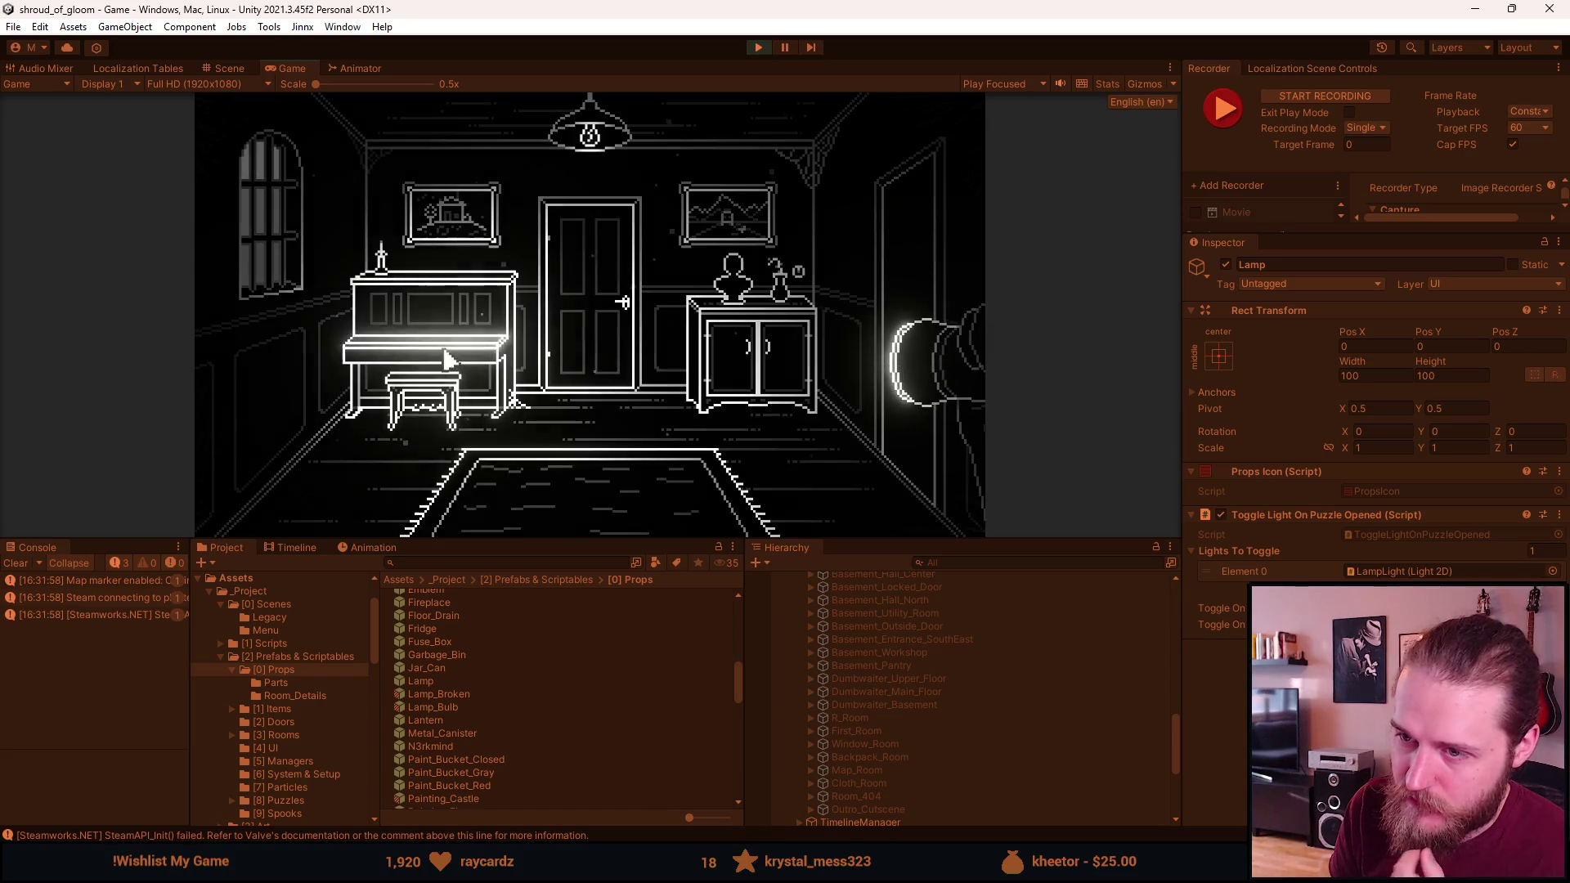
click(479, 380)
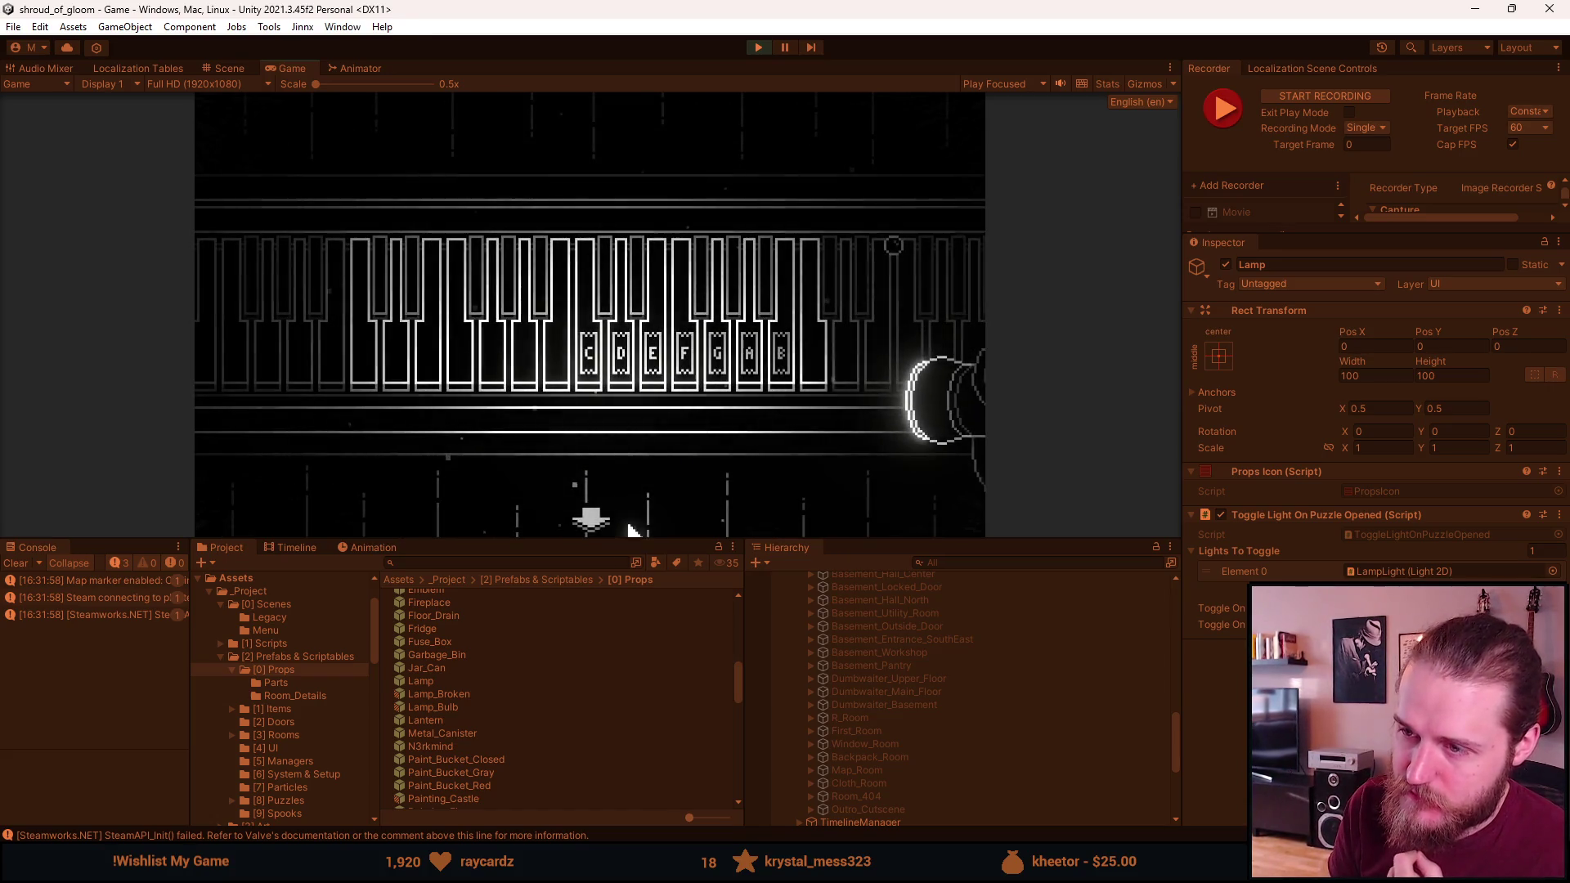
click(573, 511)
key(alt+Tab)
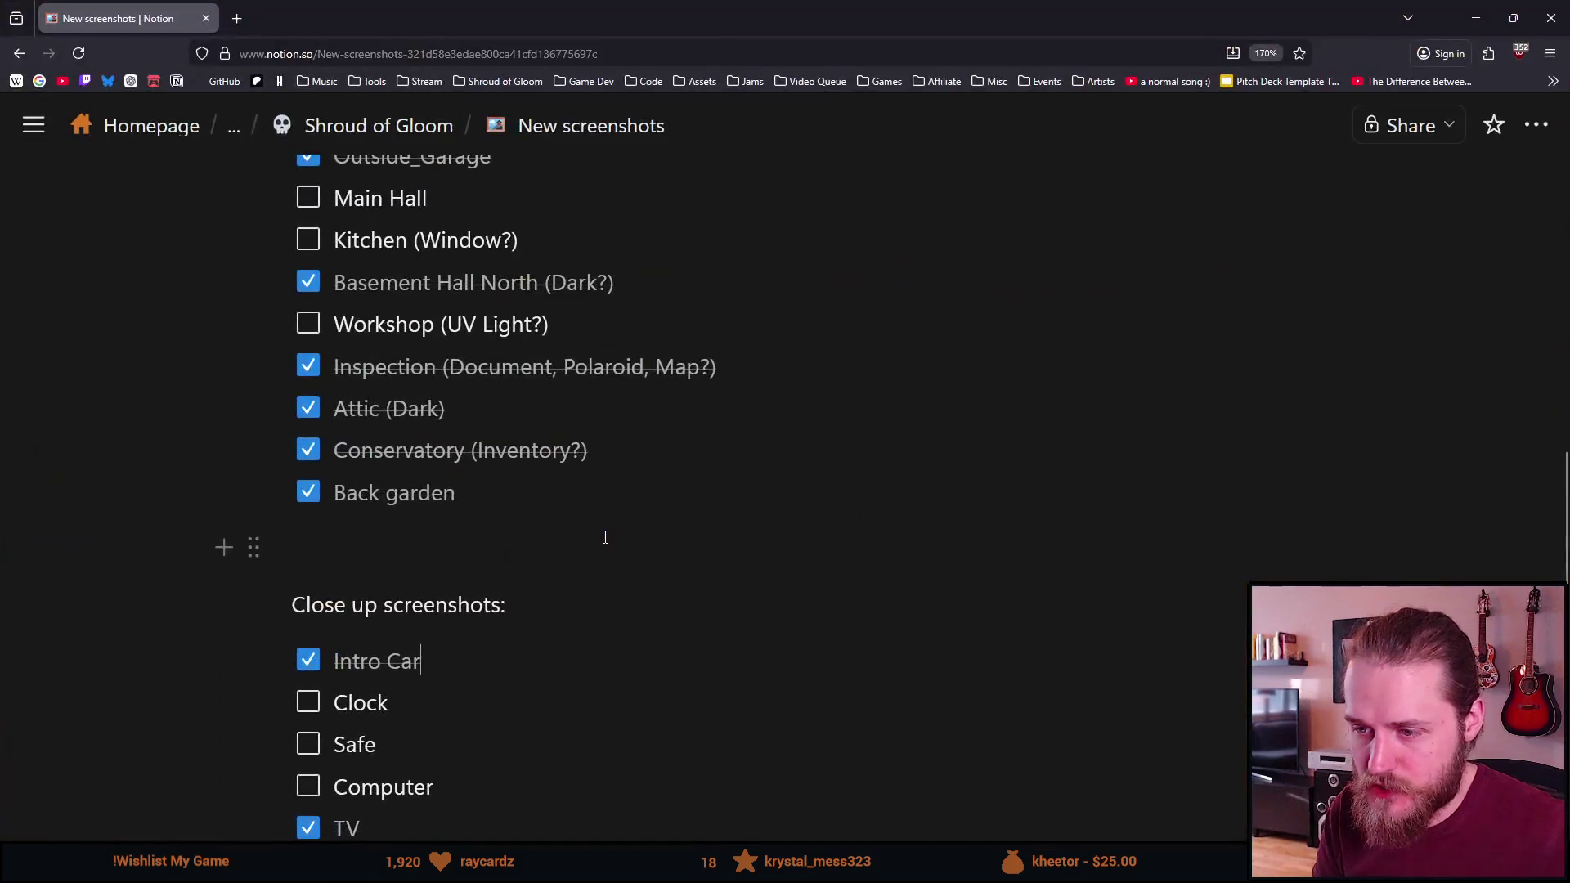
click(1475, 18)
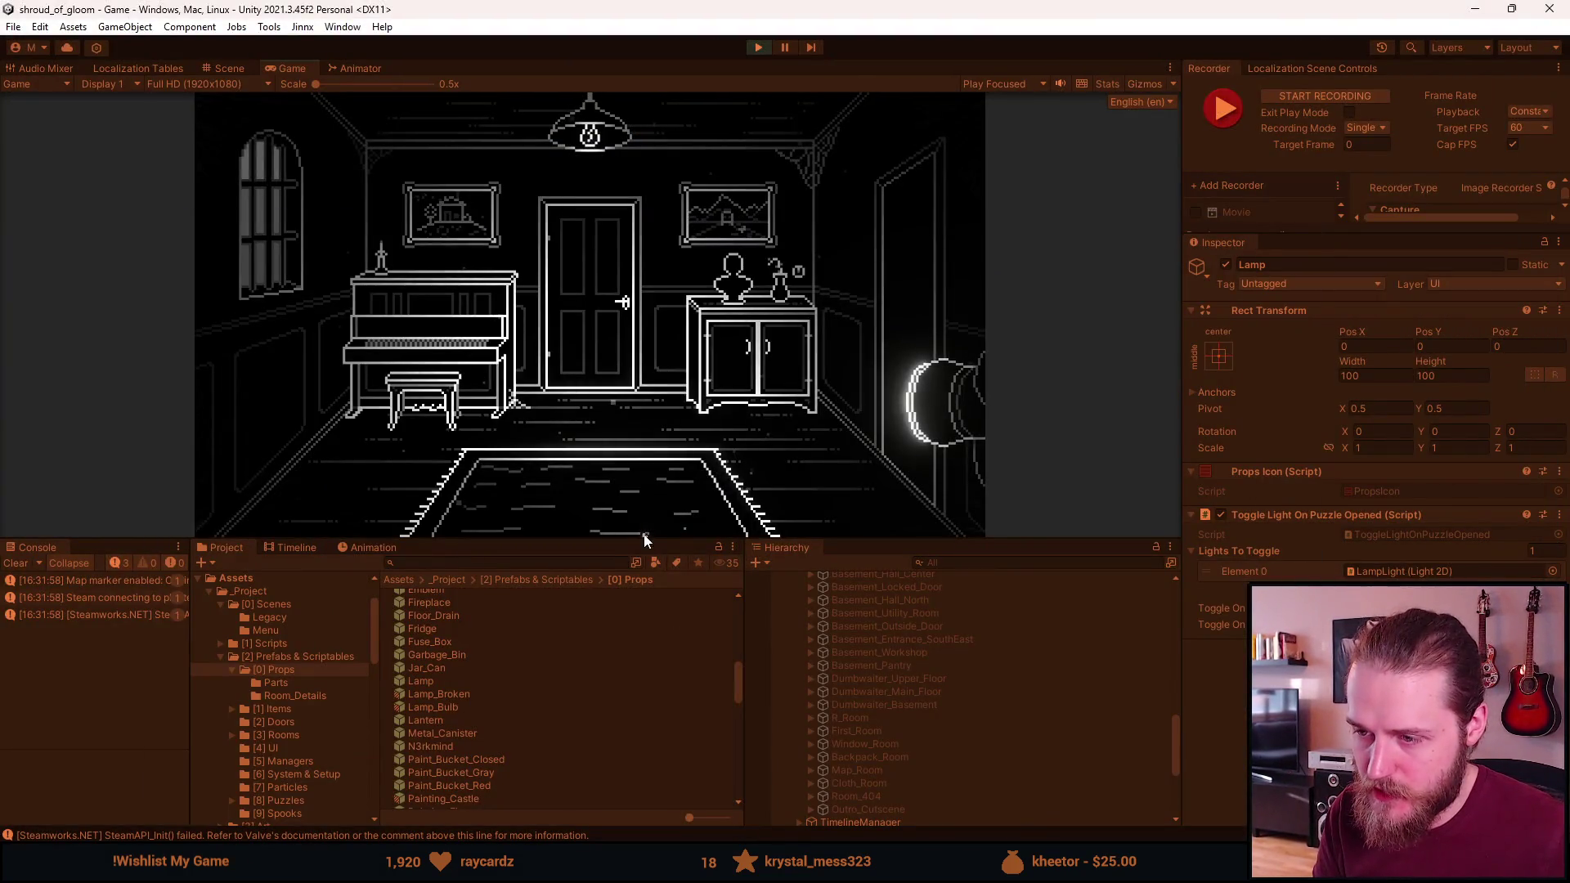
drag(644, 540, 644, 746)
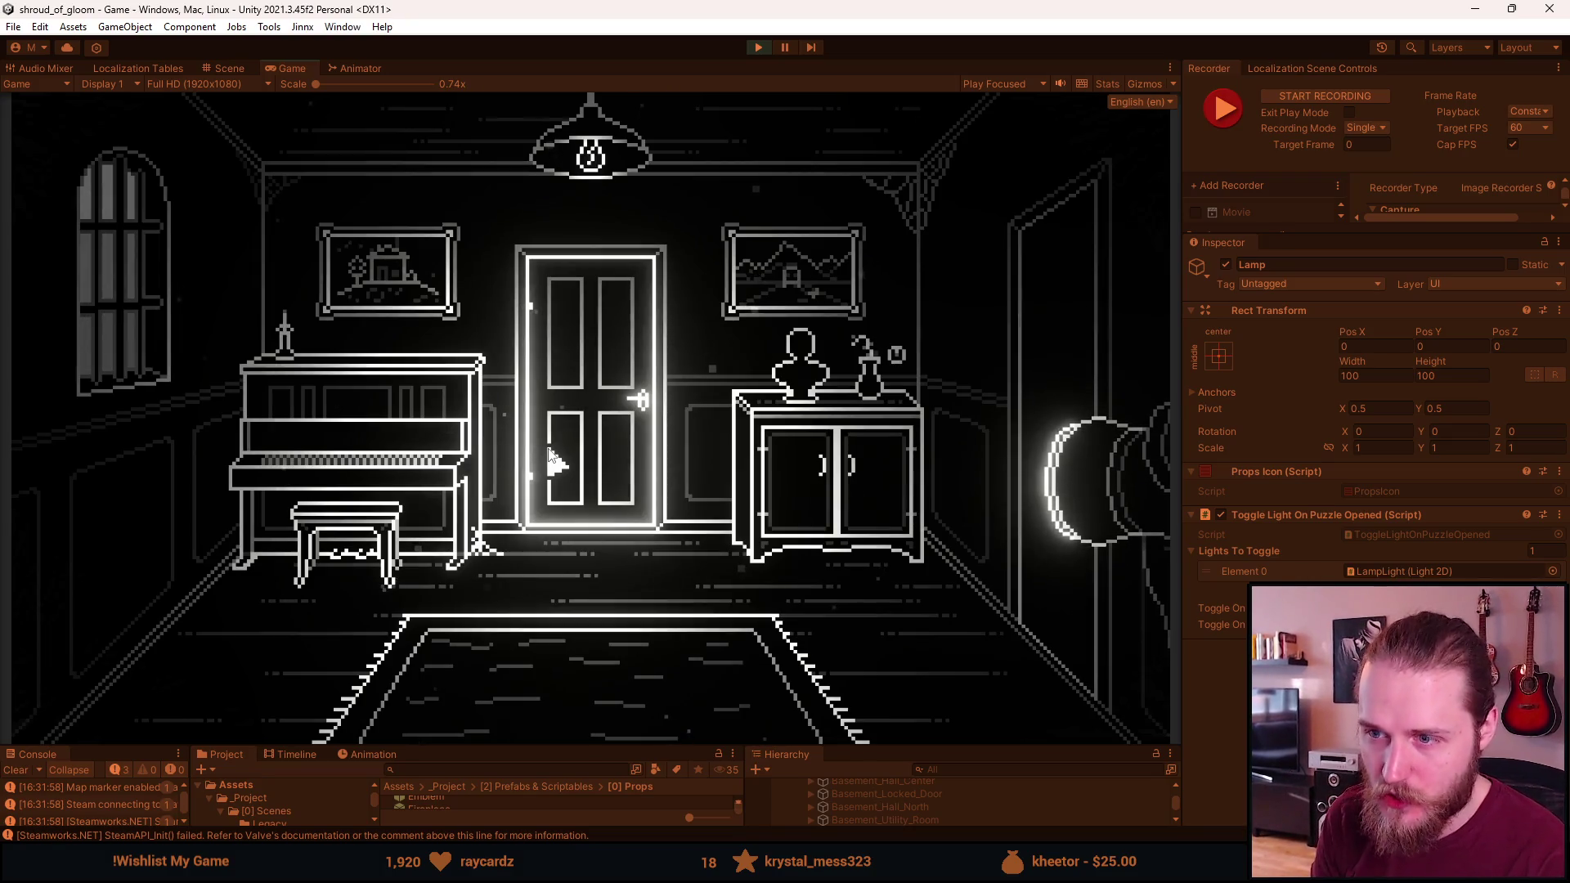
Toggle the piano room's ceiling lamp off and on several times, leaving it on
click(899, 357)
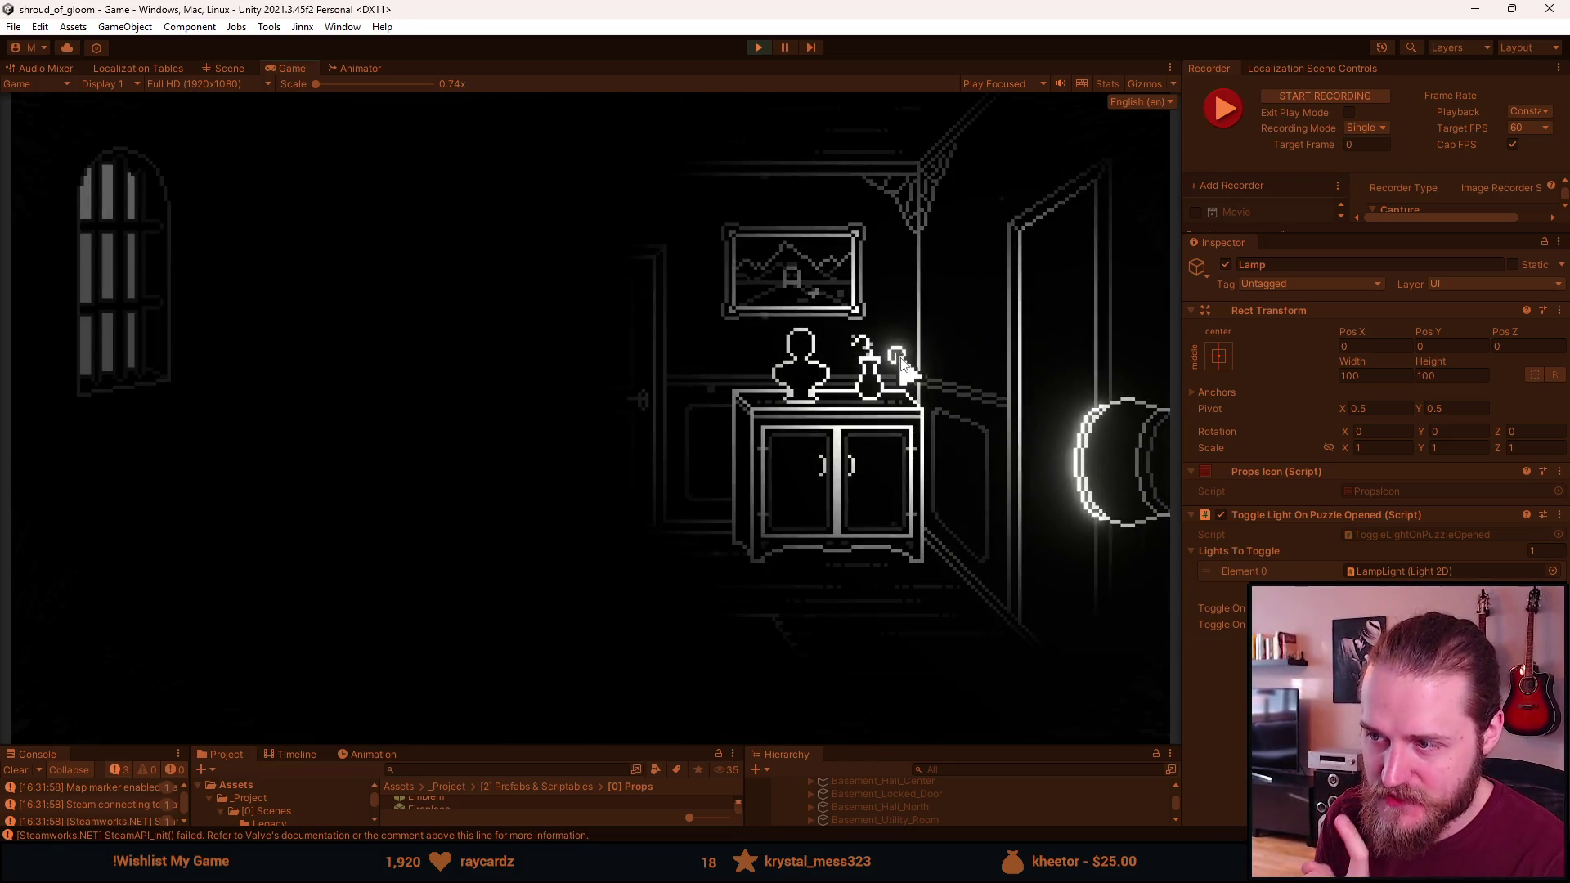
click(899, 359)
click(901, 365)
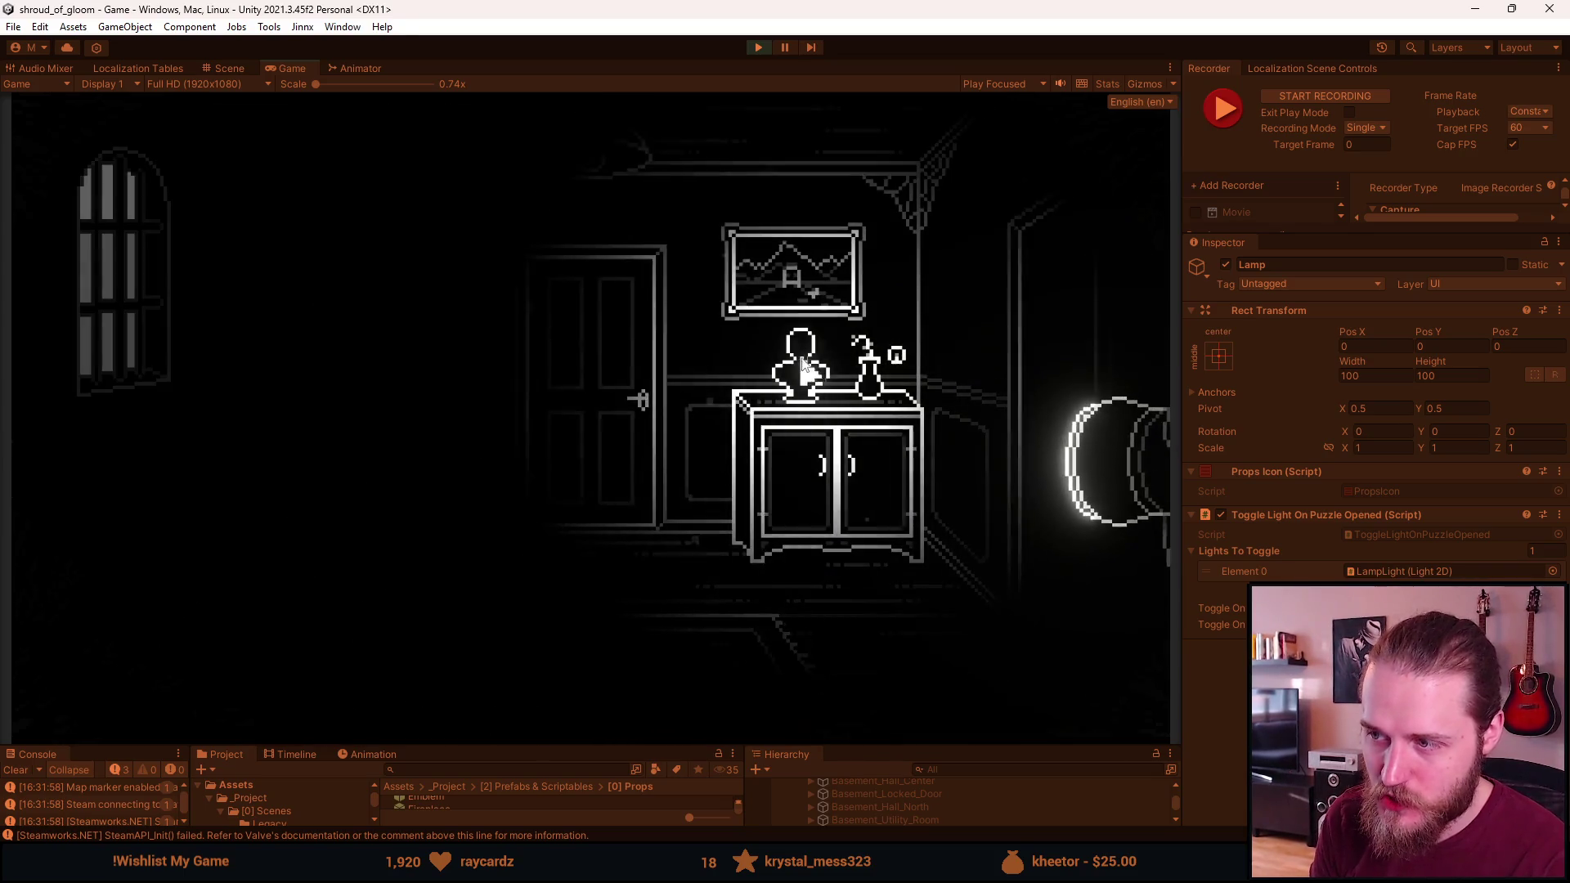
click(898, 370)
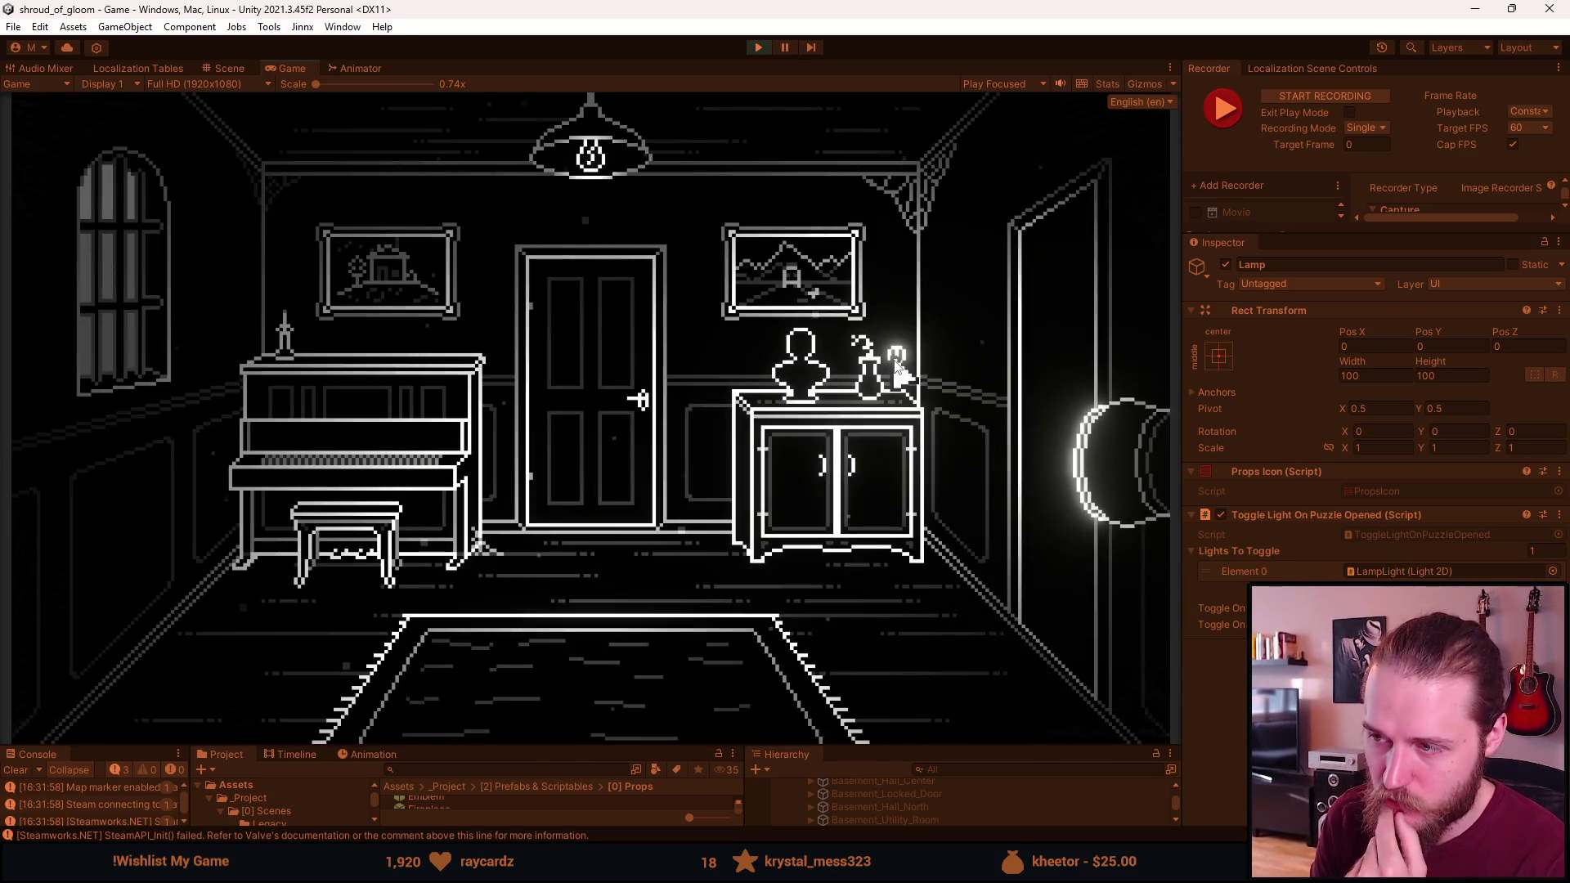
click(899, 368)
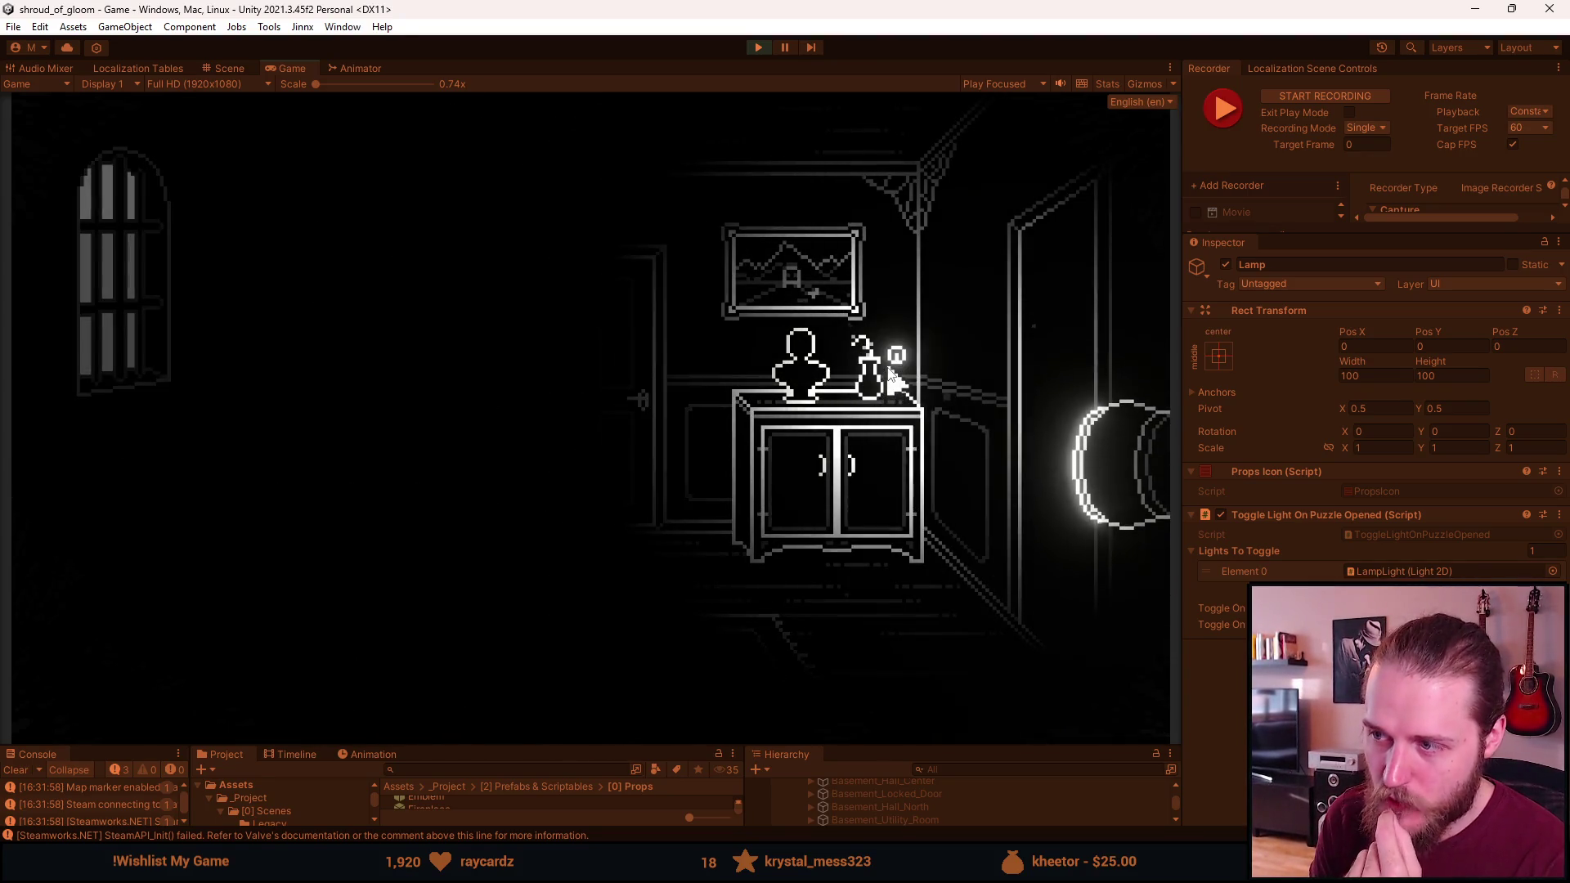
click(899, 368)
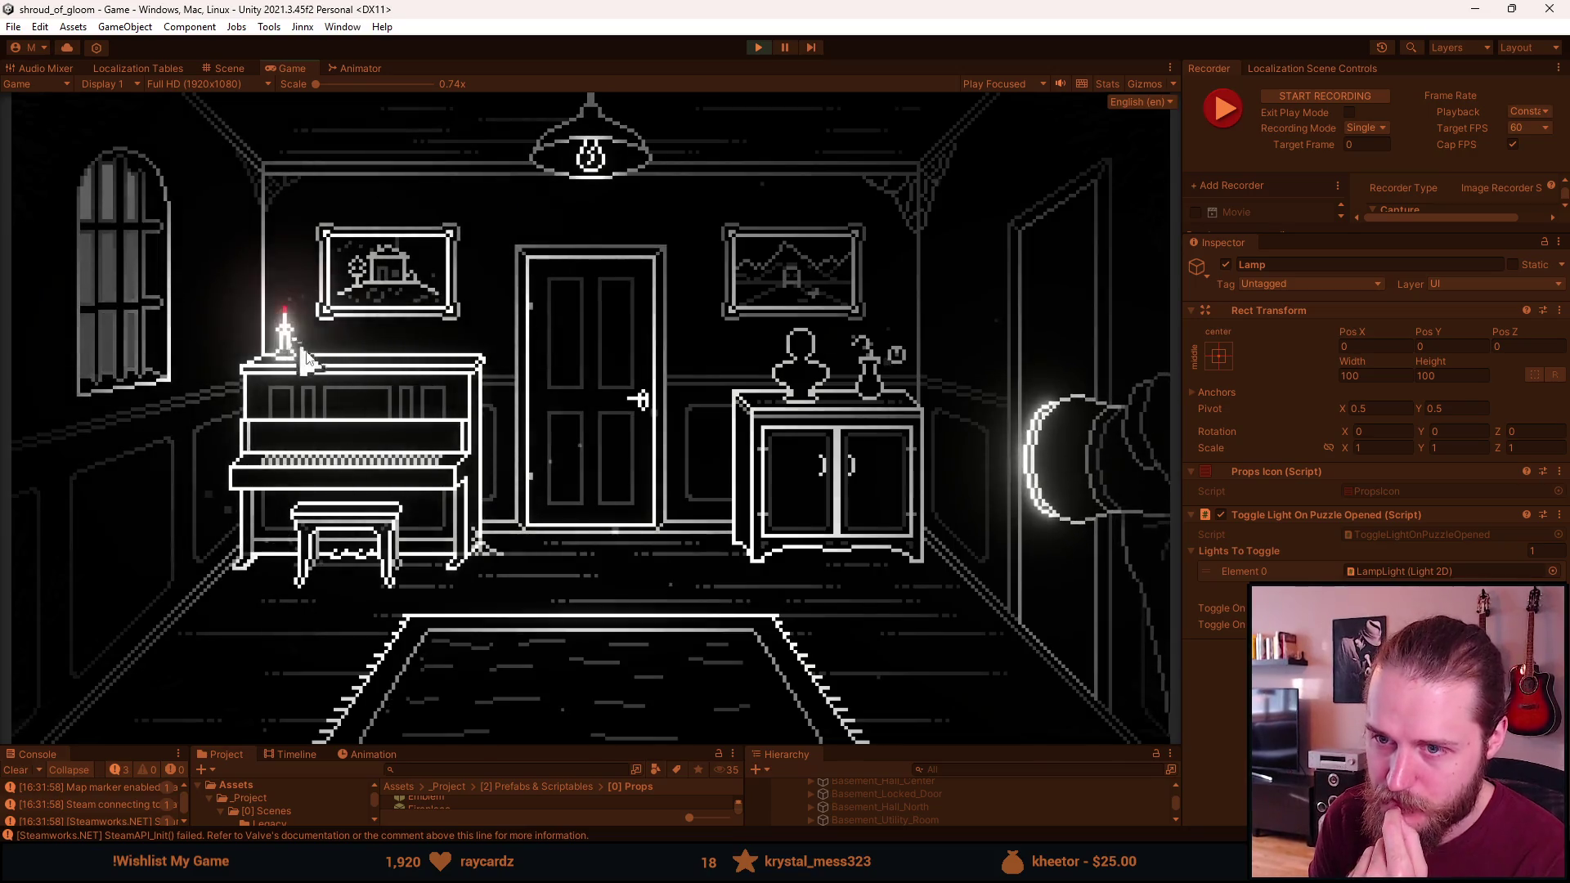
click(899, 368)
click(899, 368)
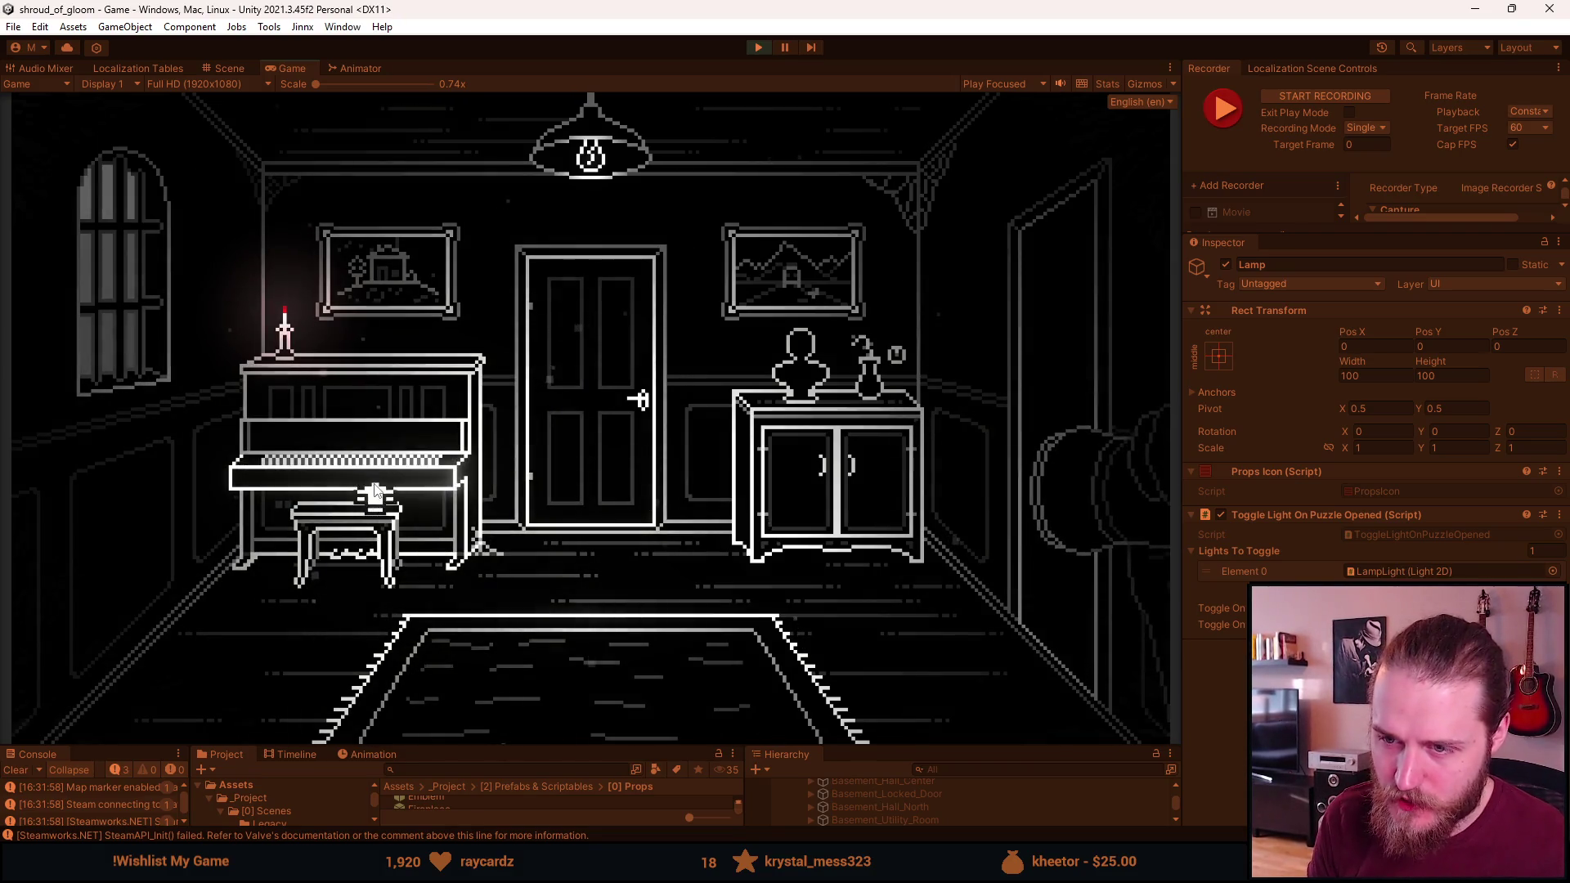
click(898, 355)
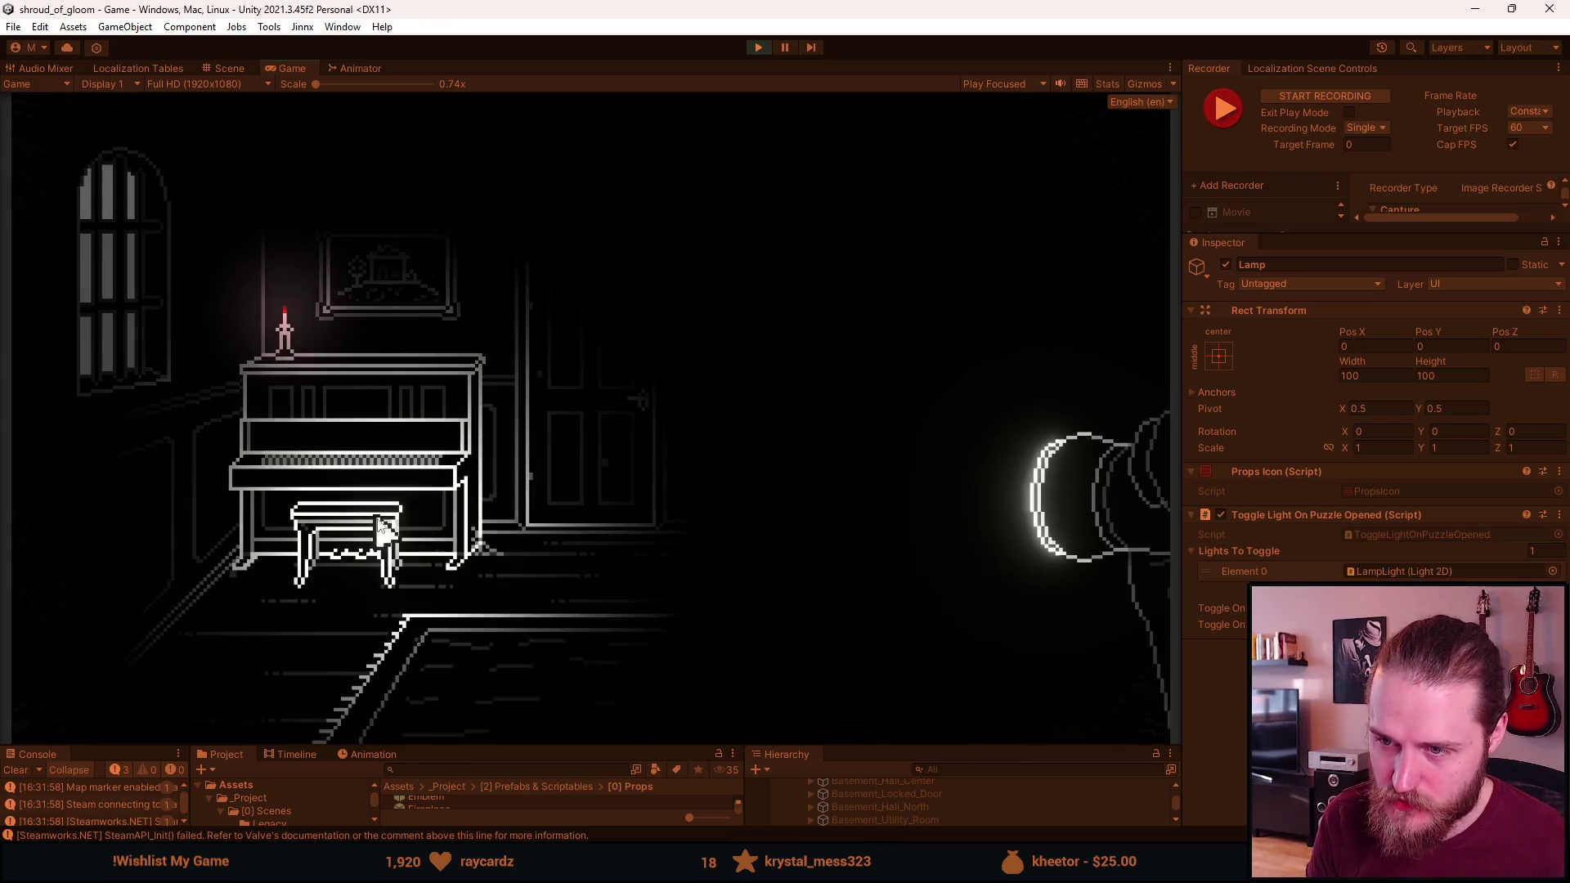
click(897, 355)
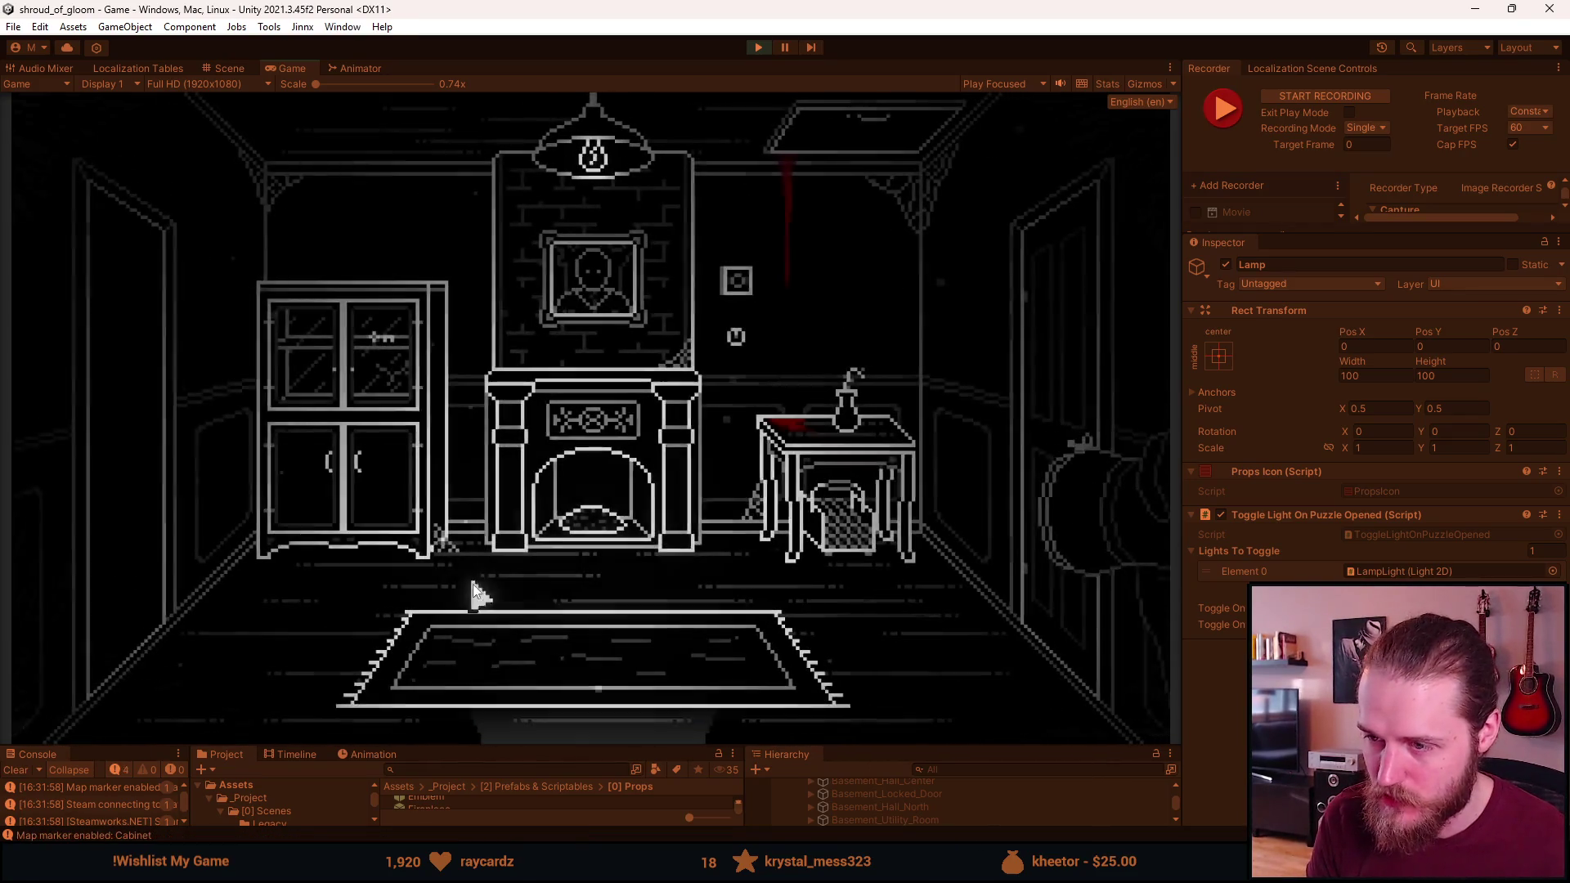
Go to the staircase hallway and unlock its double doors with a dev-tools Master Key
click(586, 704)
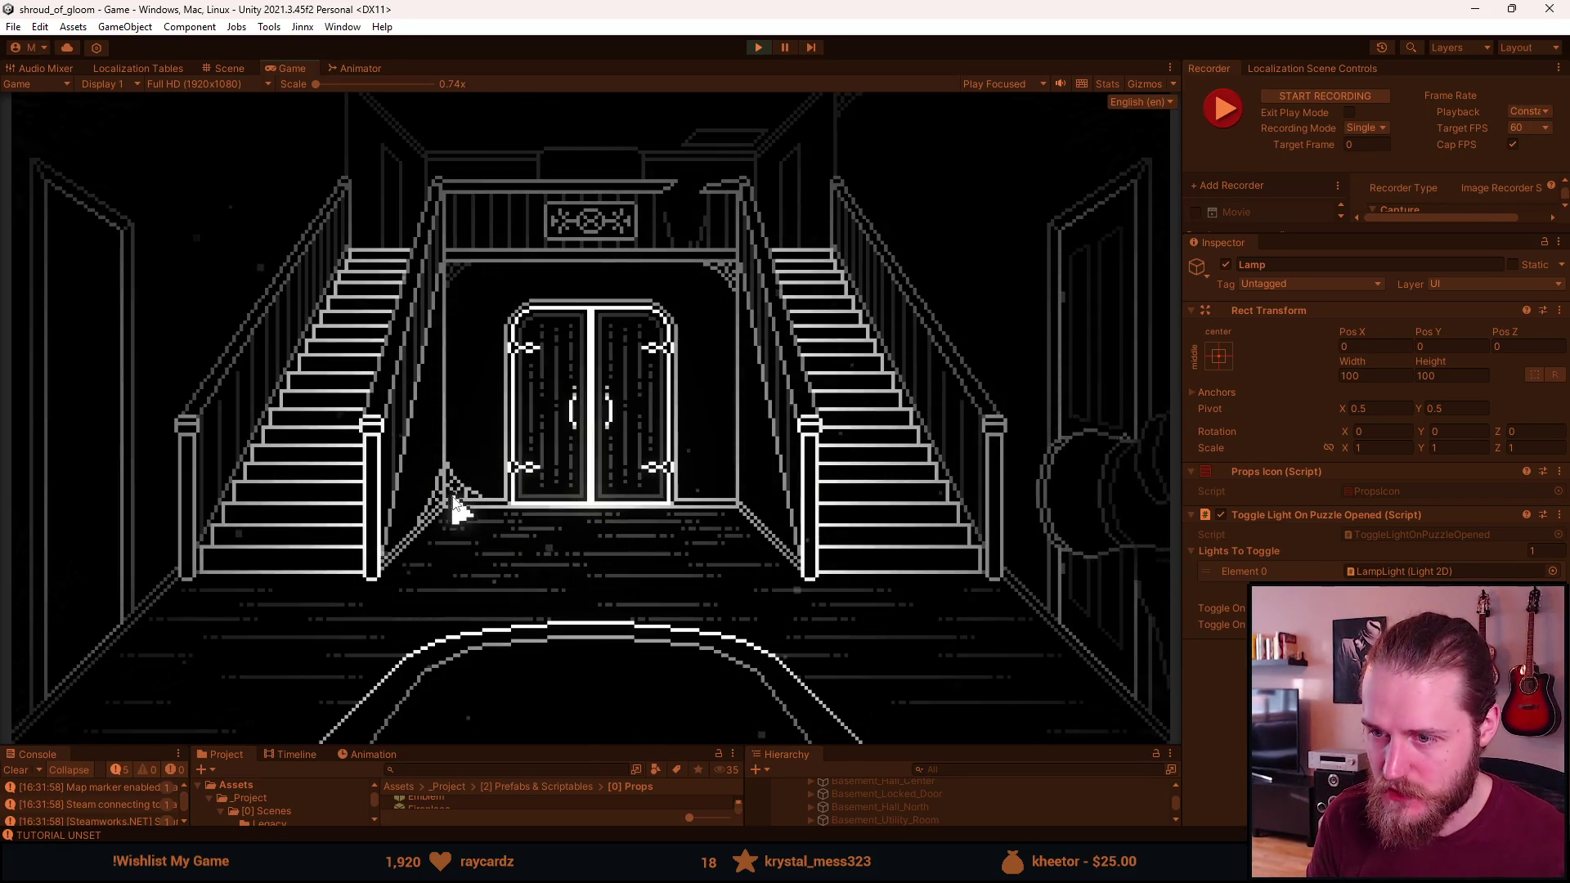
key(grave)
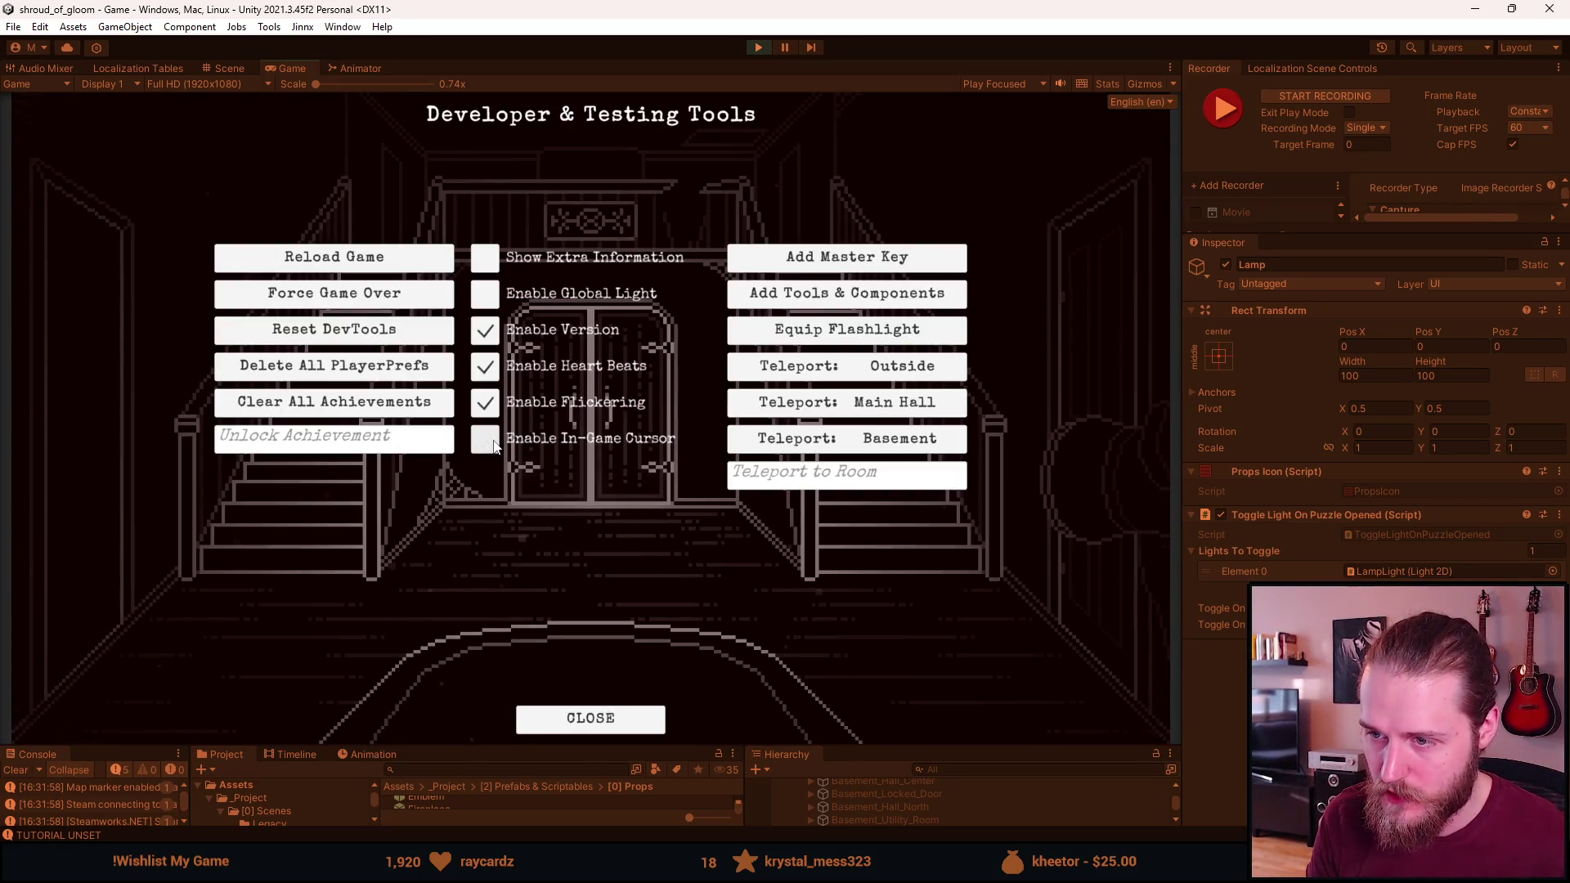
key(grave)
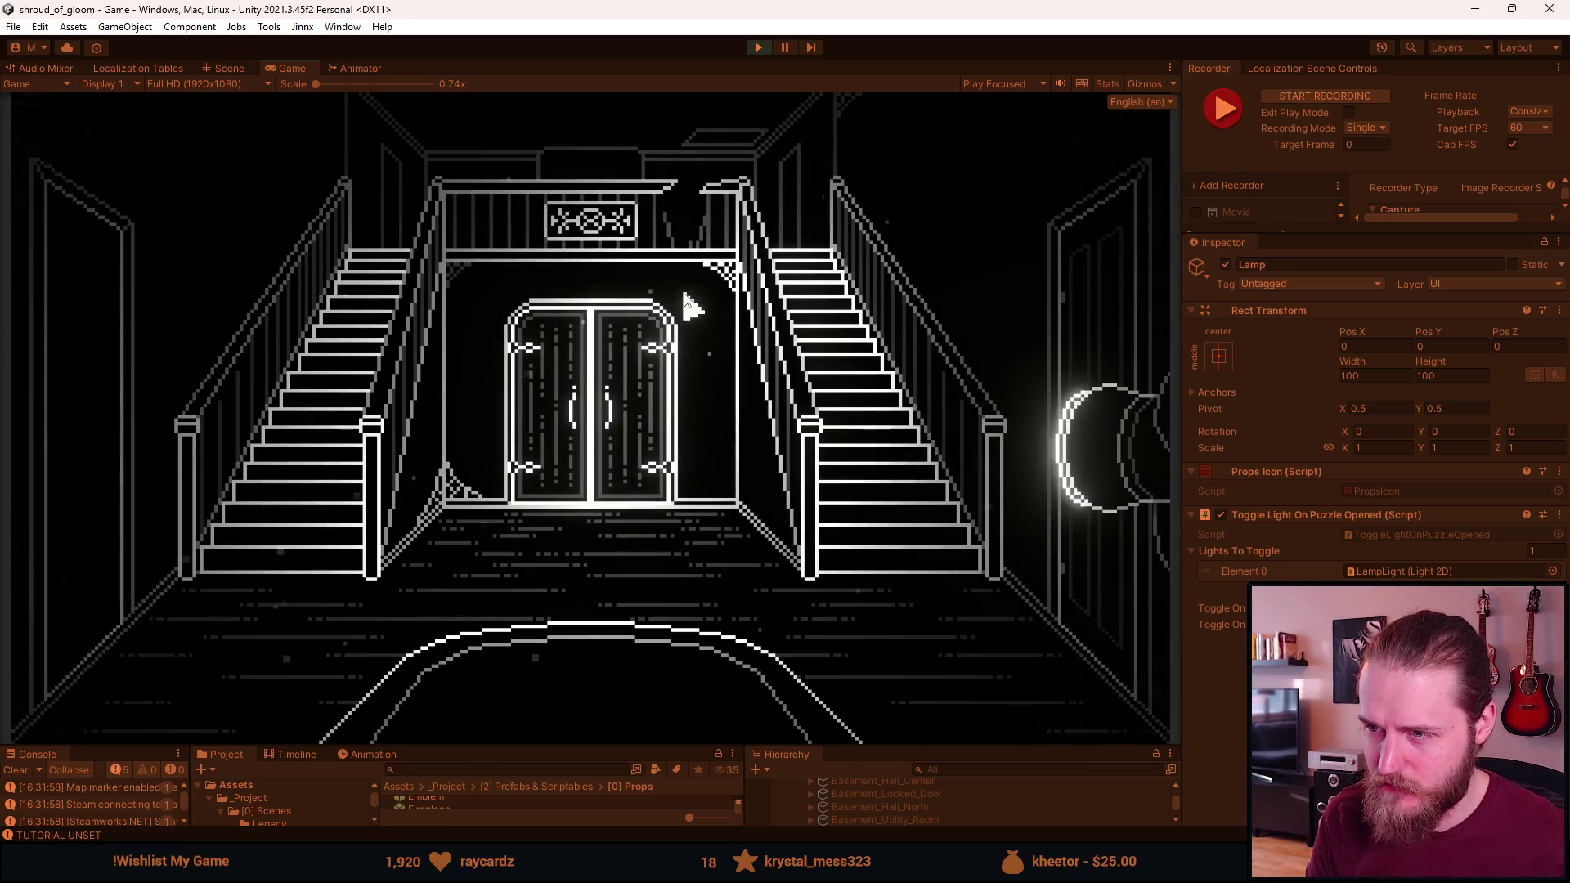
key(grave)
click(493, 447)
key(grave)
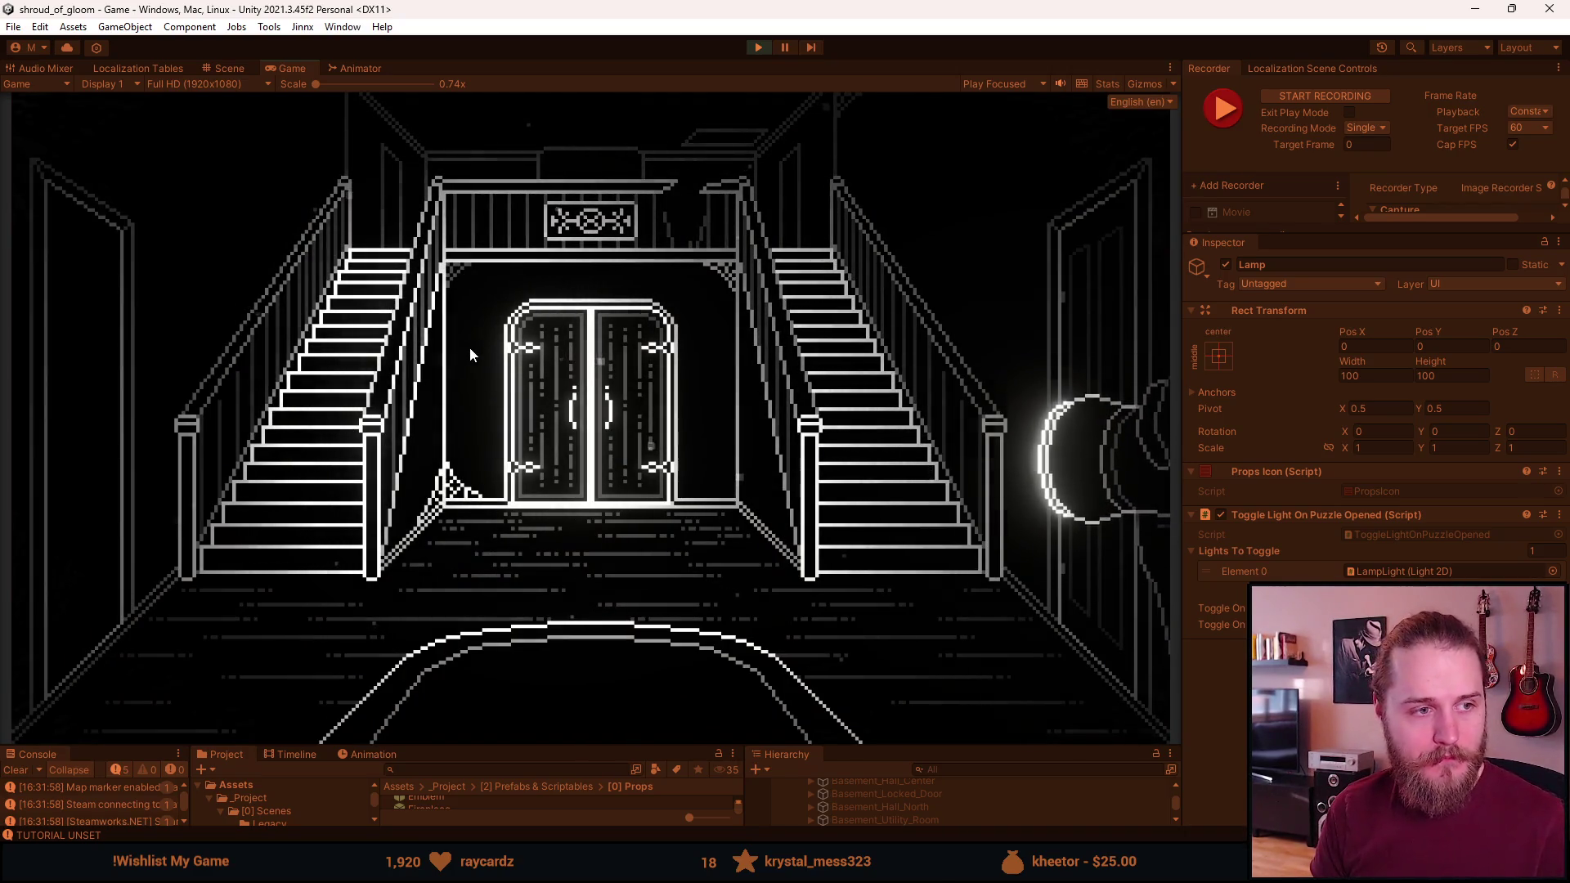
key(grave)
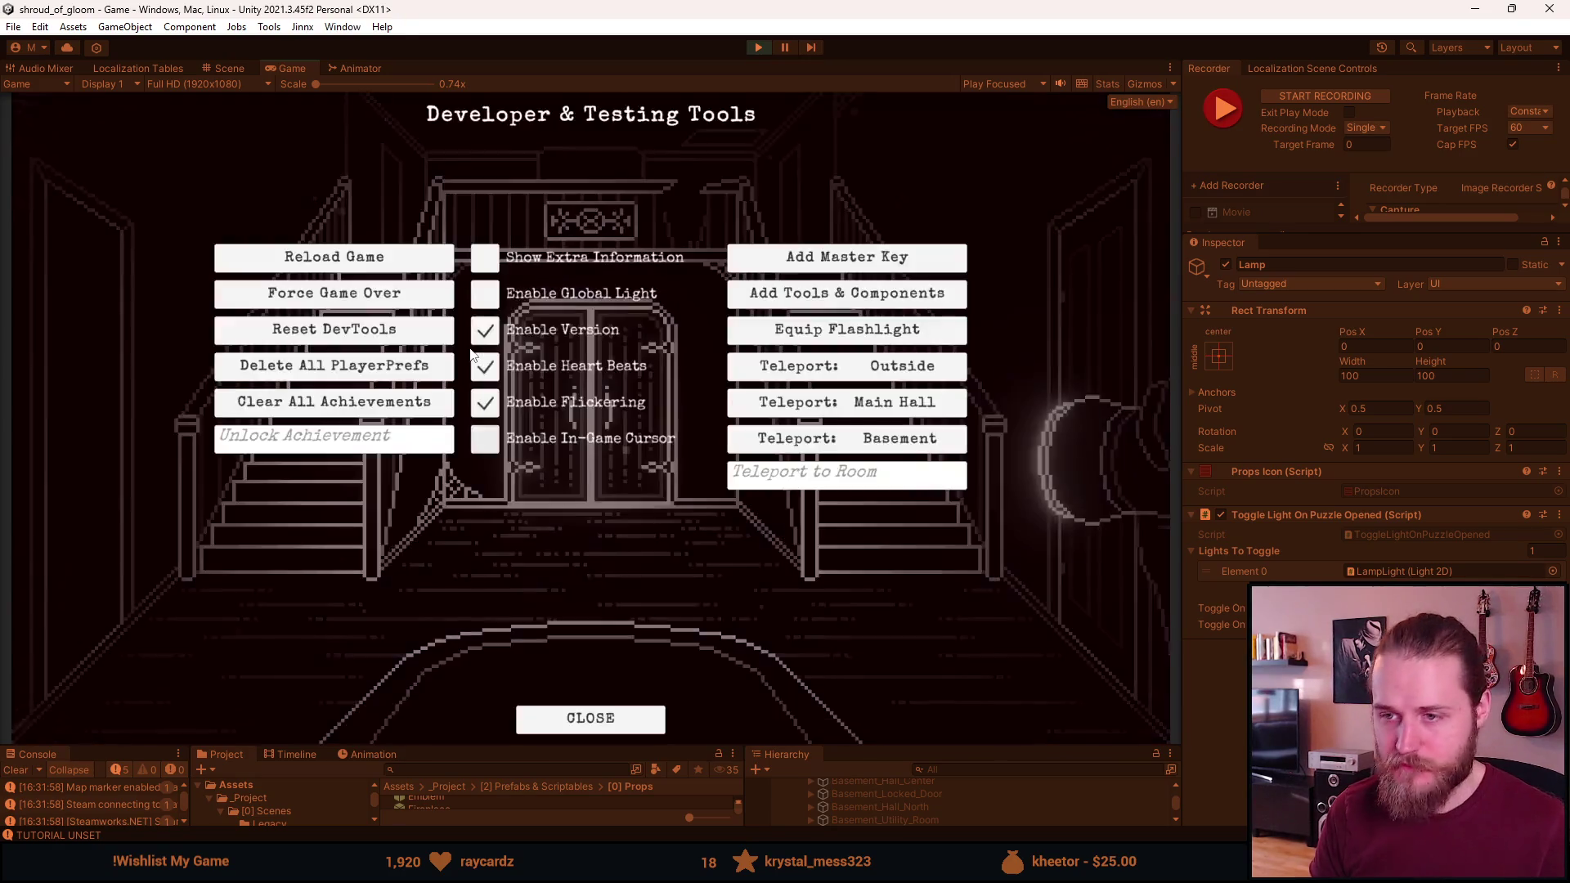
key(grave)
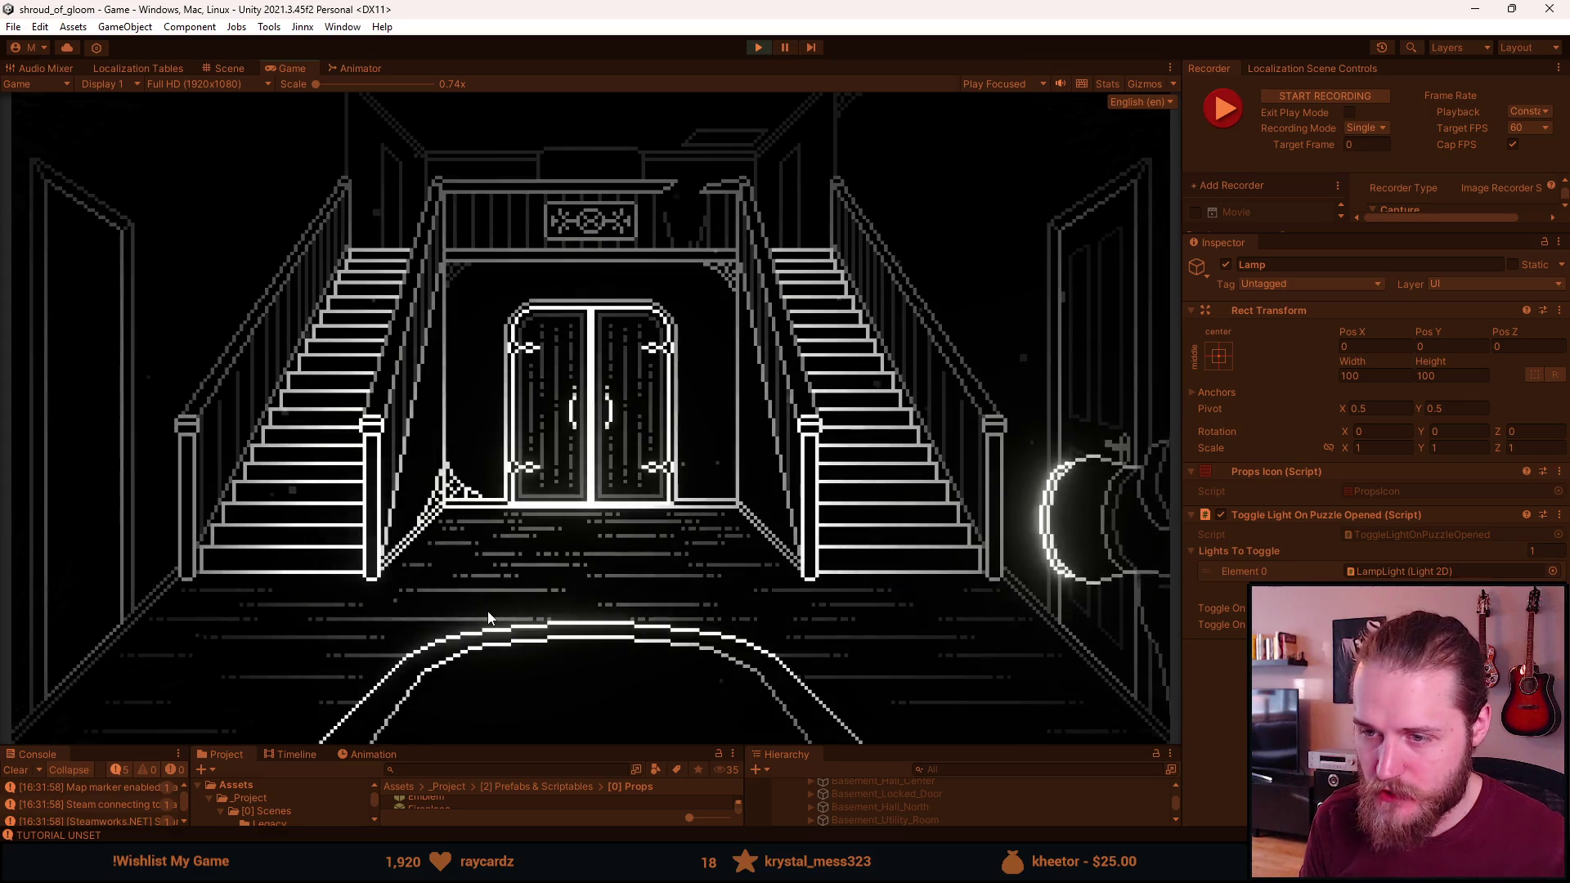
key(grave)
click(810, 260)
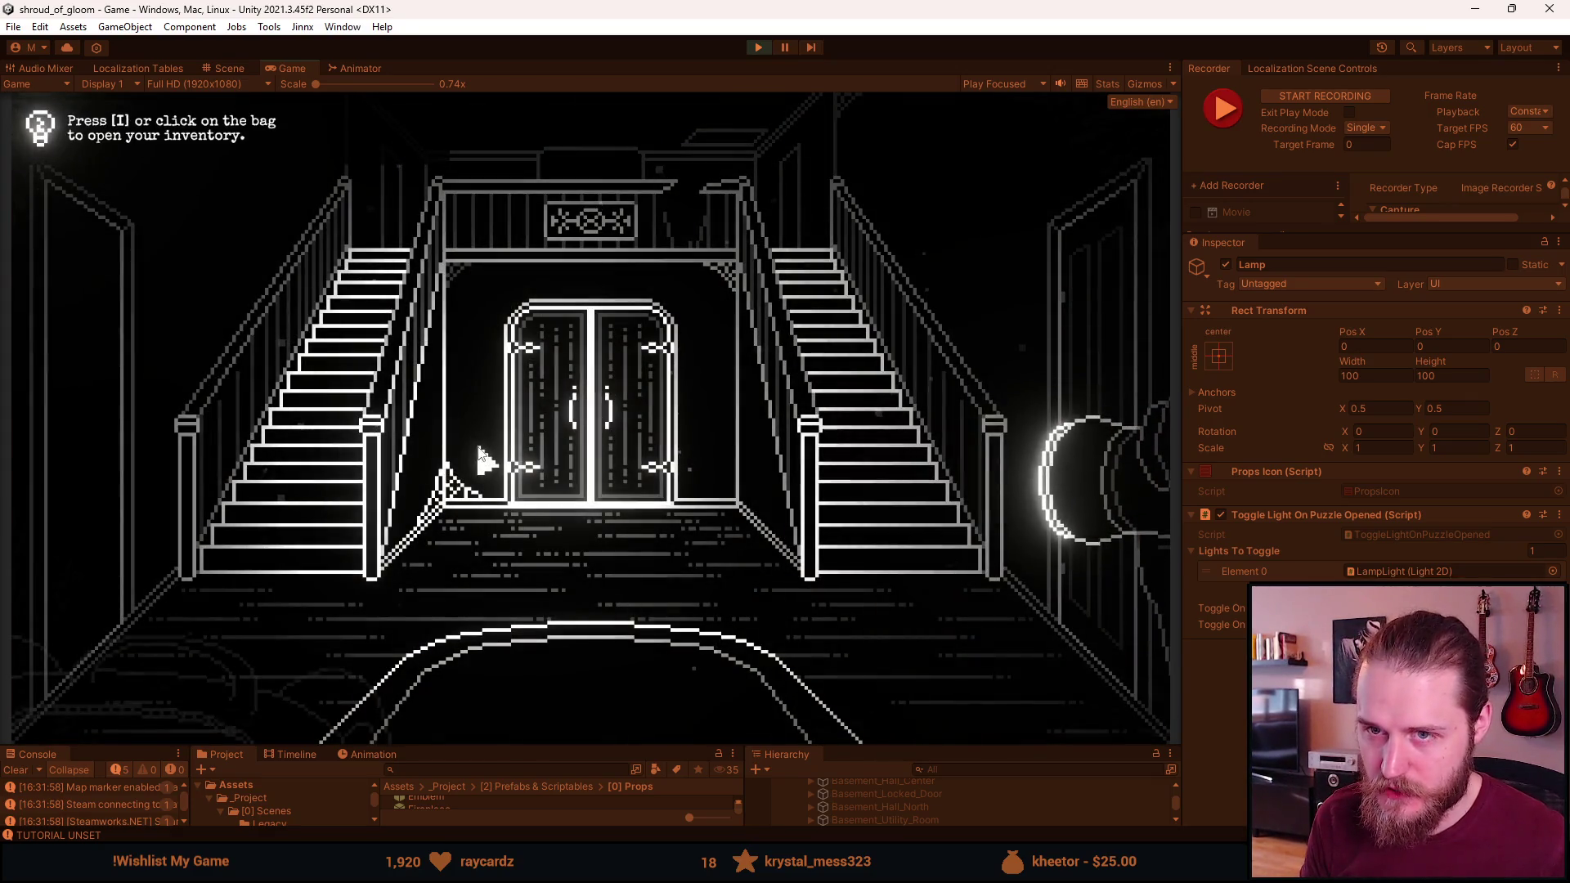
click(204, 734)
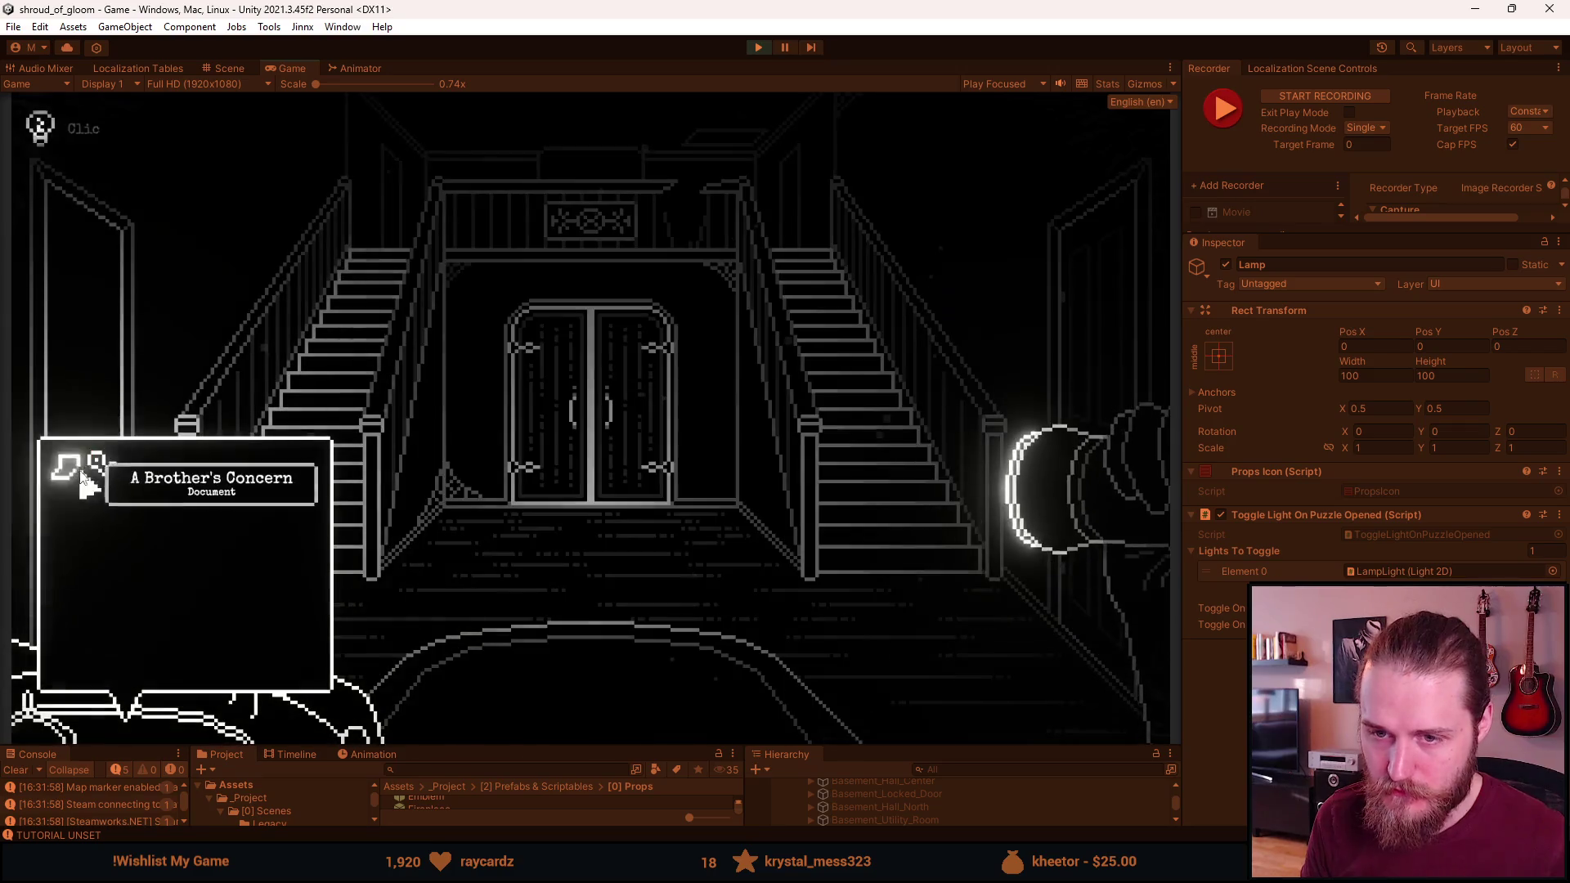
click(103, 466)
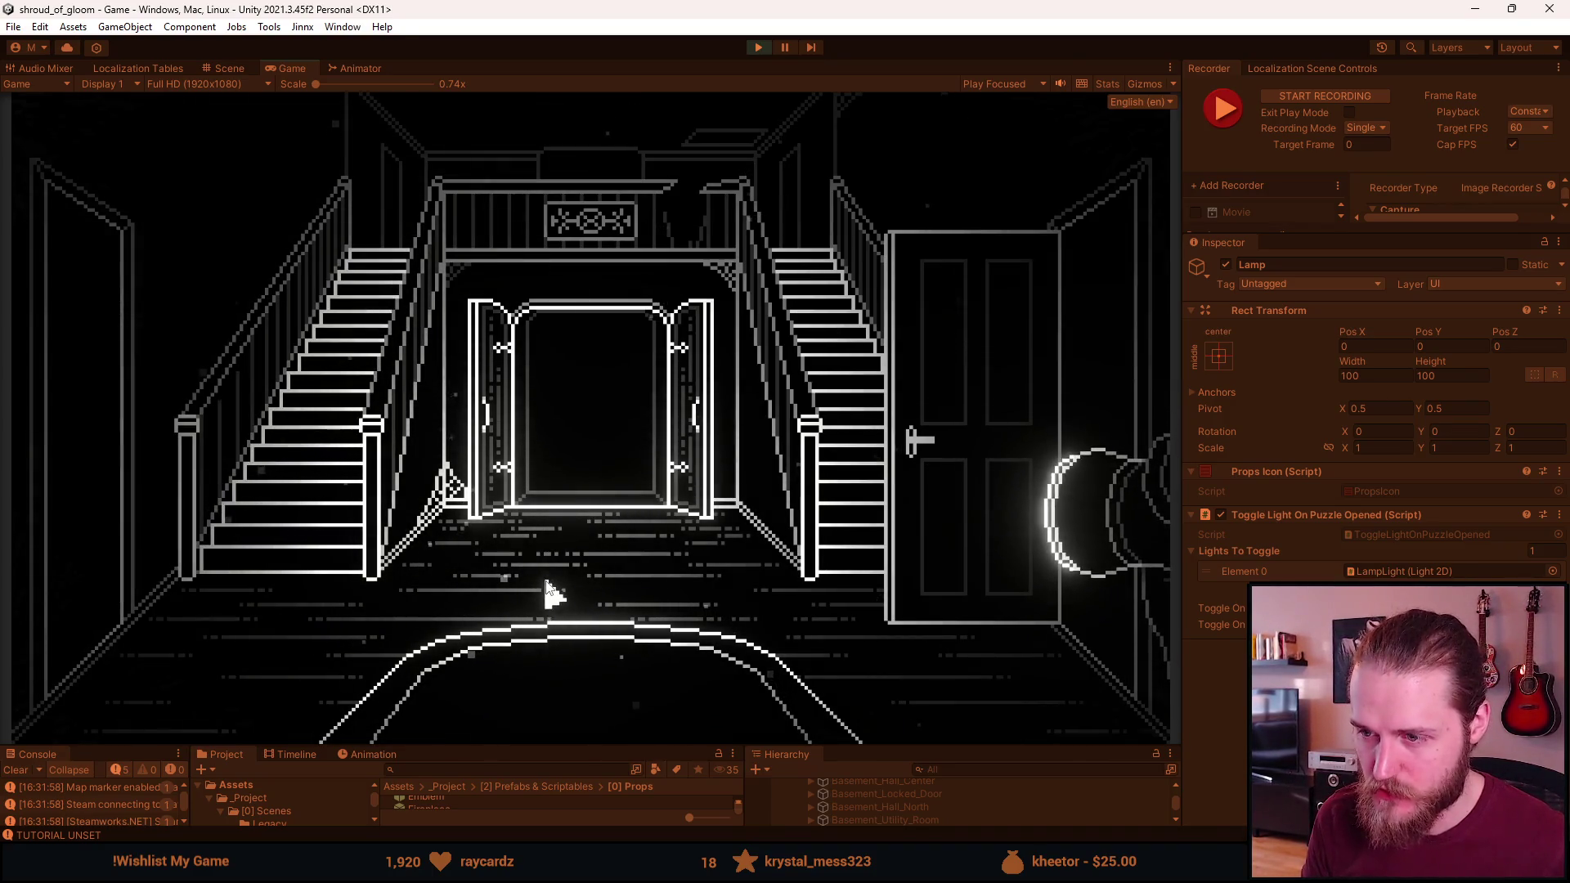
Teleport to First_Clock_Room through the dev tools' Teleport to Room field
key(F1)
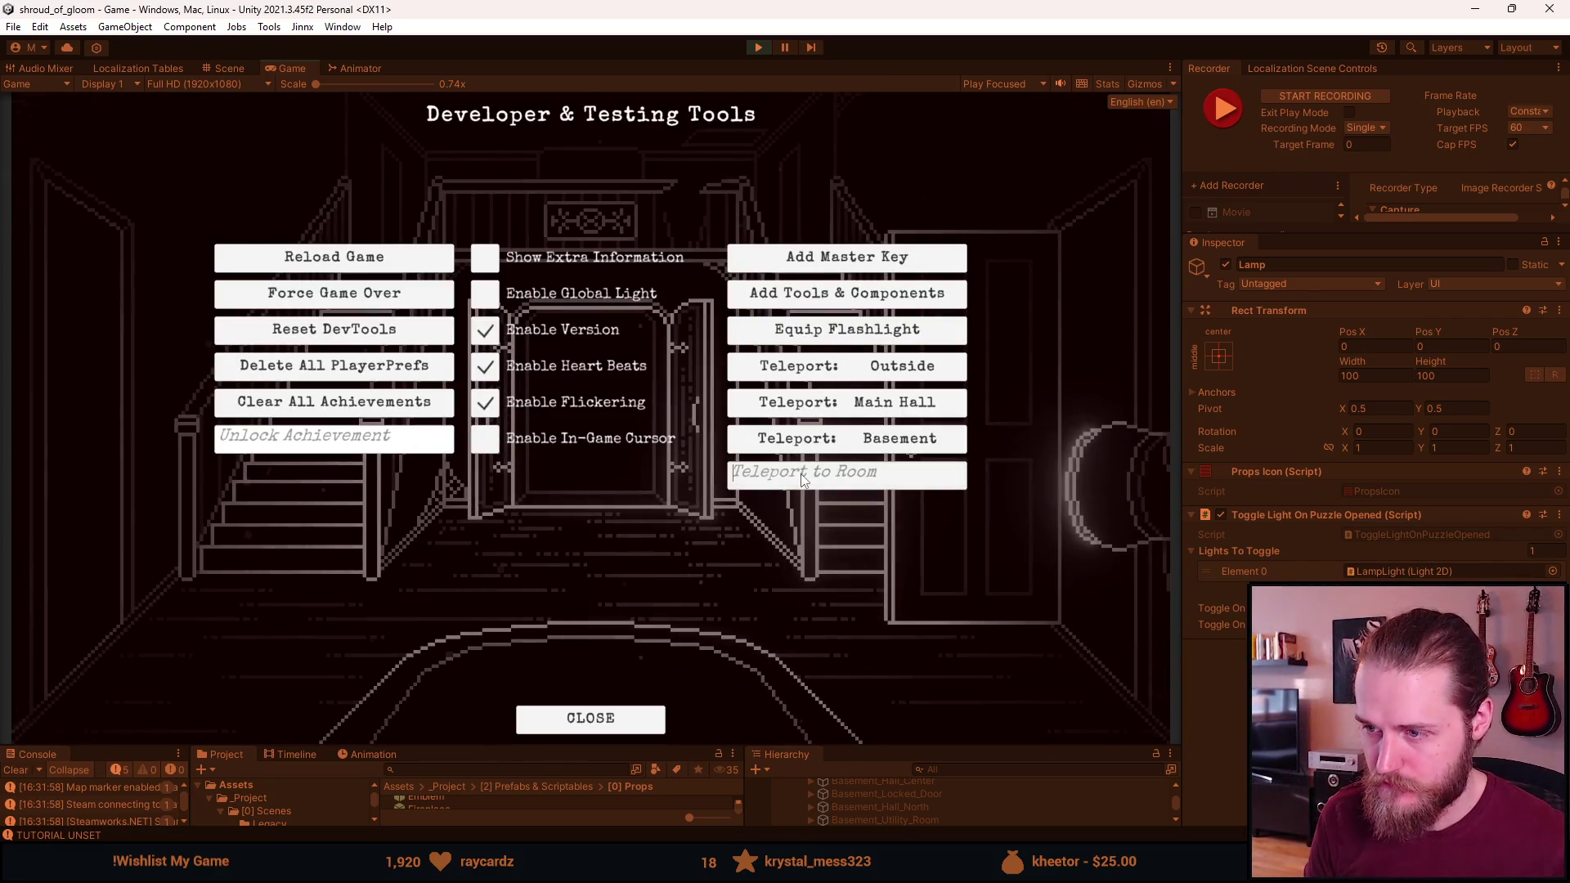
text(First_Clock)
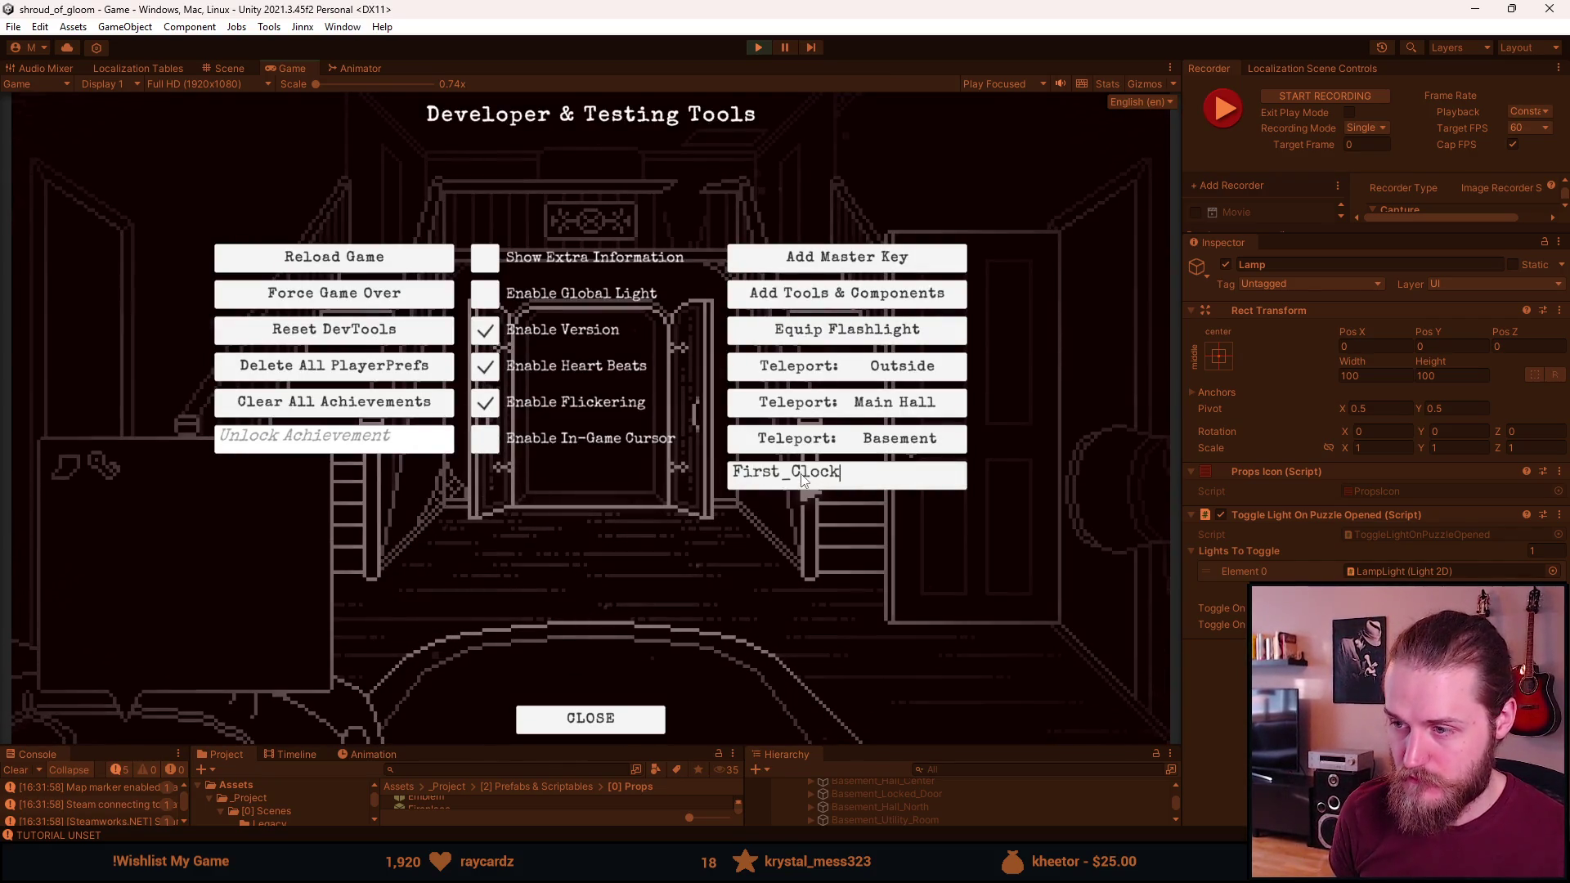
text(om)
key(Return)
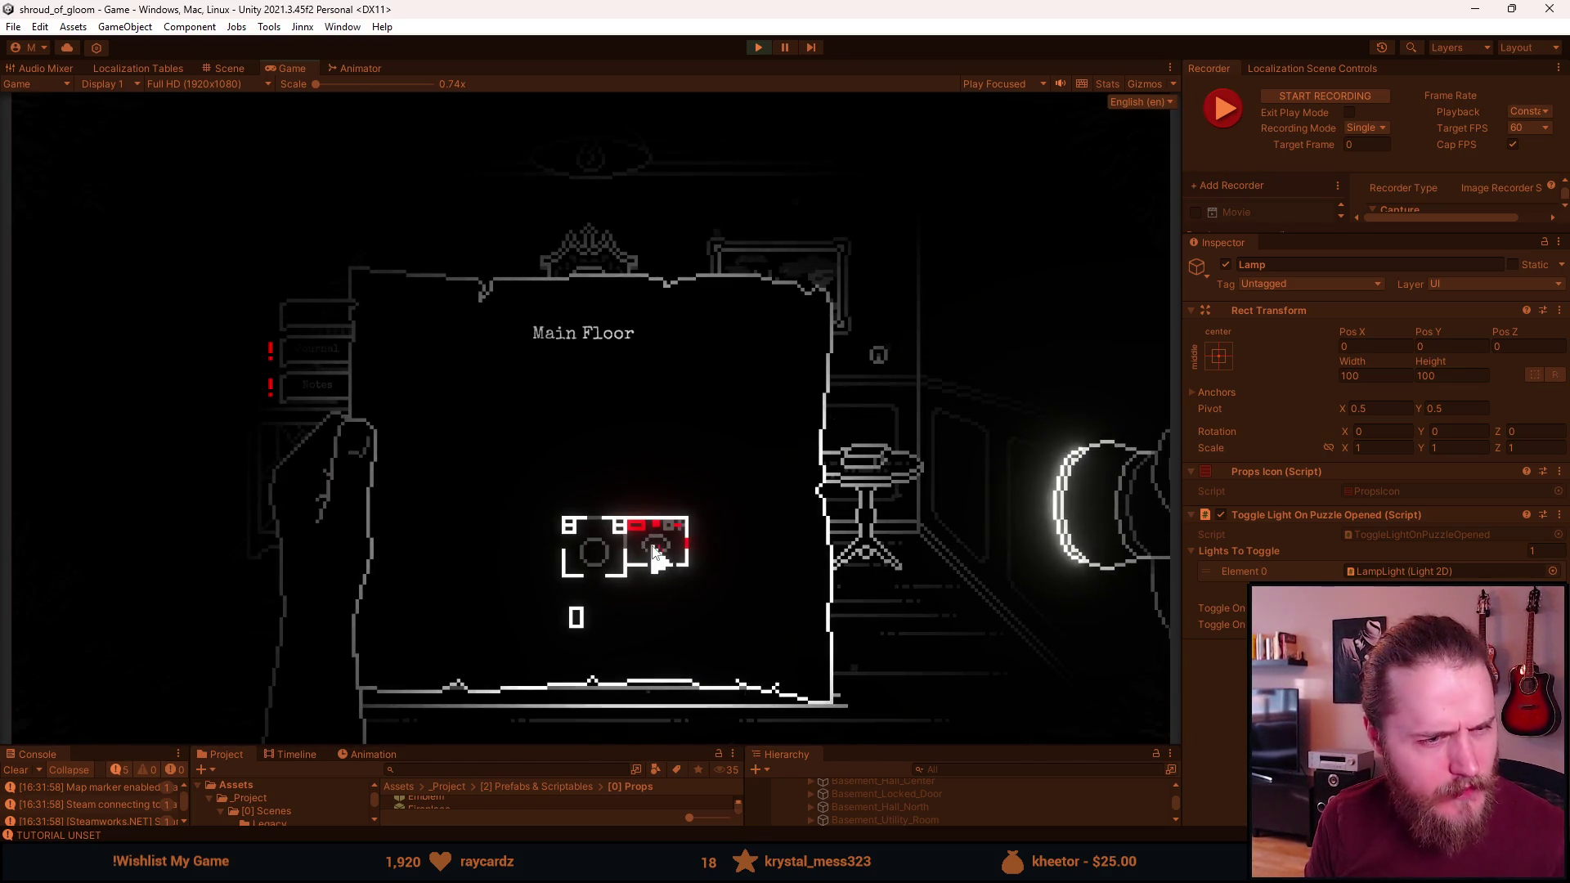
key(alt+Tab)
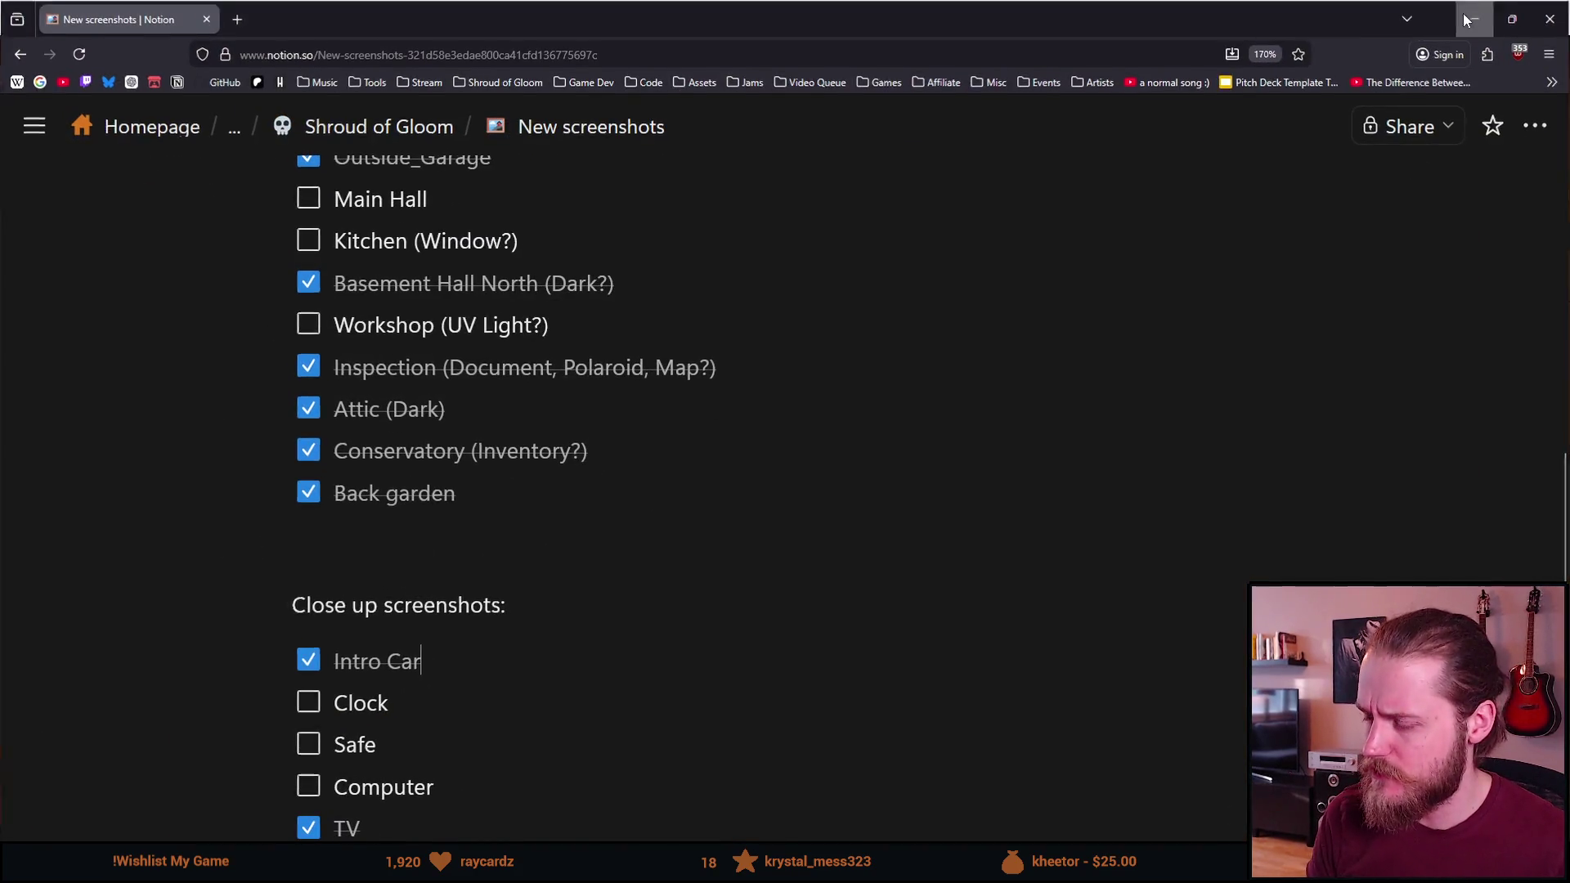
Minimize the Notion checklist and view the Main Floor map capture Screenshot_070_0000.png
click(1476, 18)
key(m)
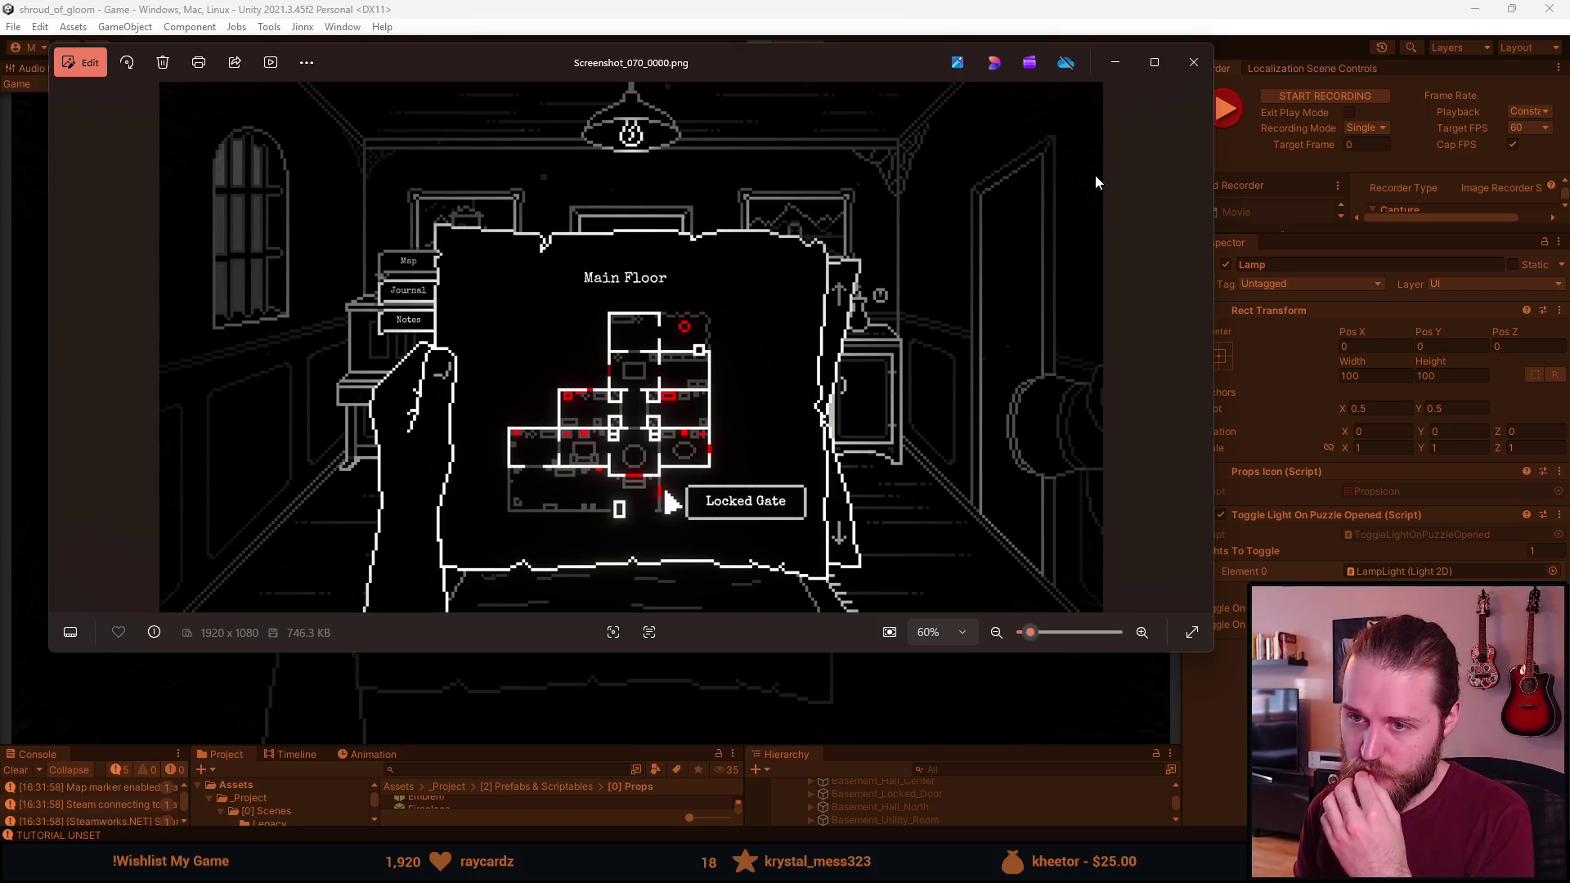
Close the screenshot preview and map, then open the grandfather clock's face close-up
click(1194, 62)
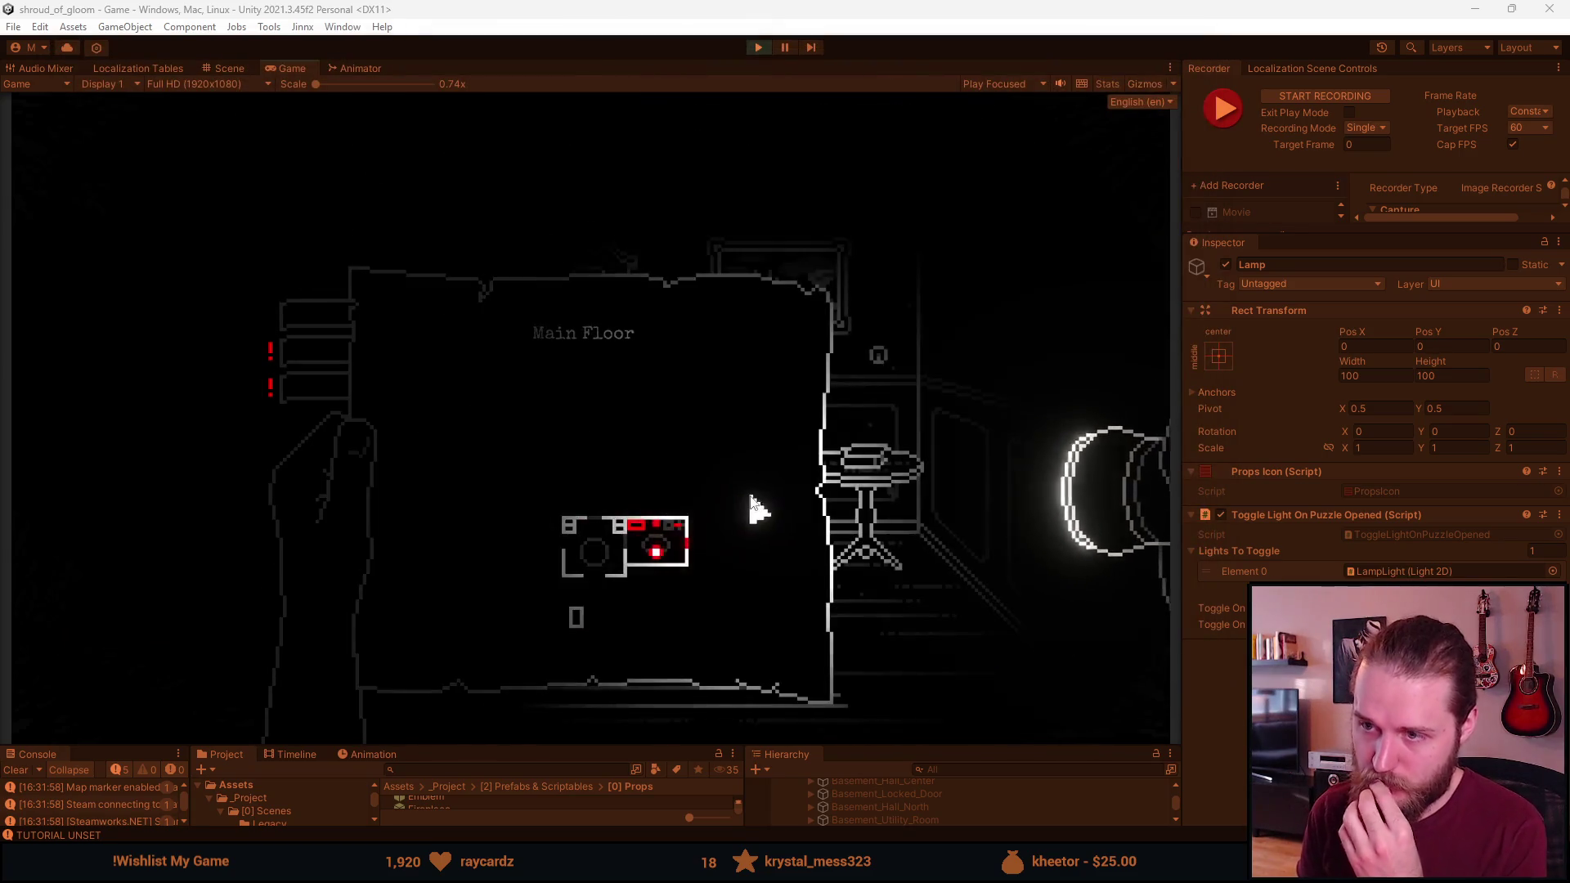
key(Escape)
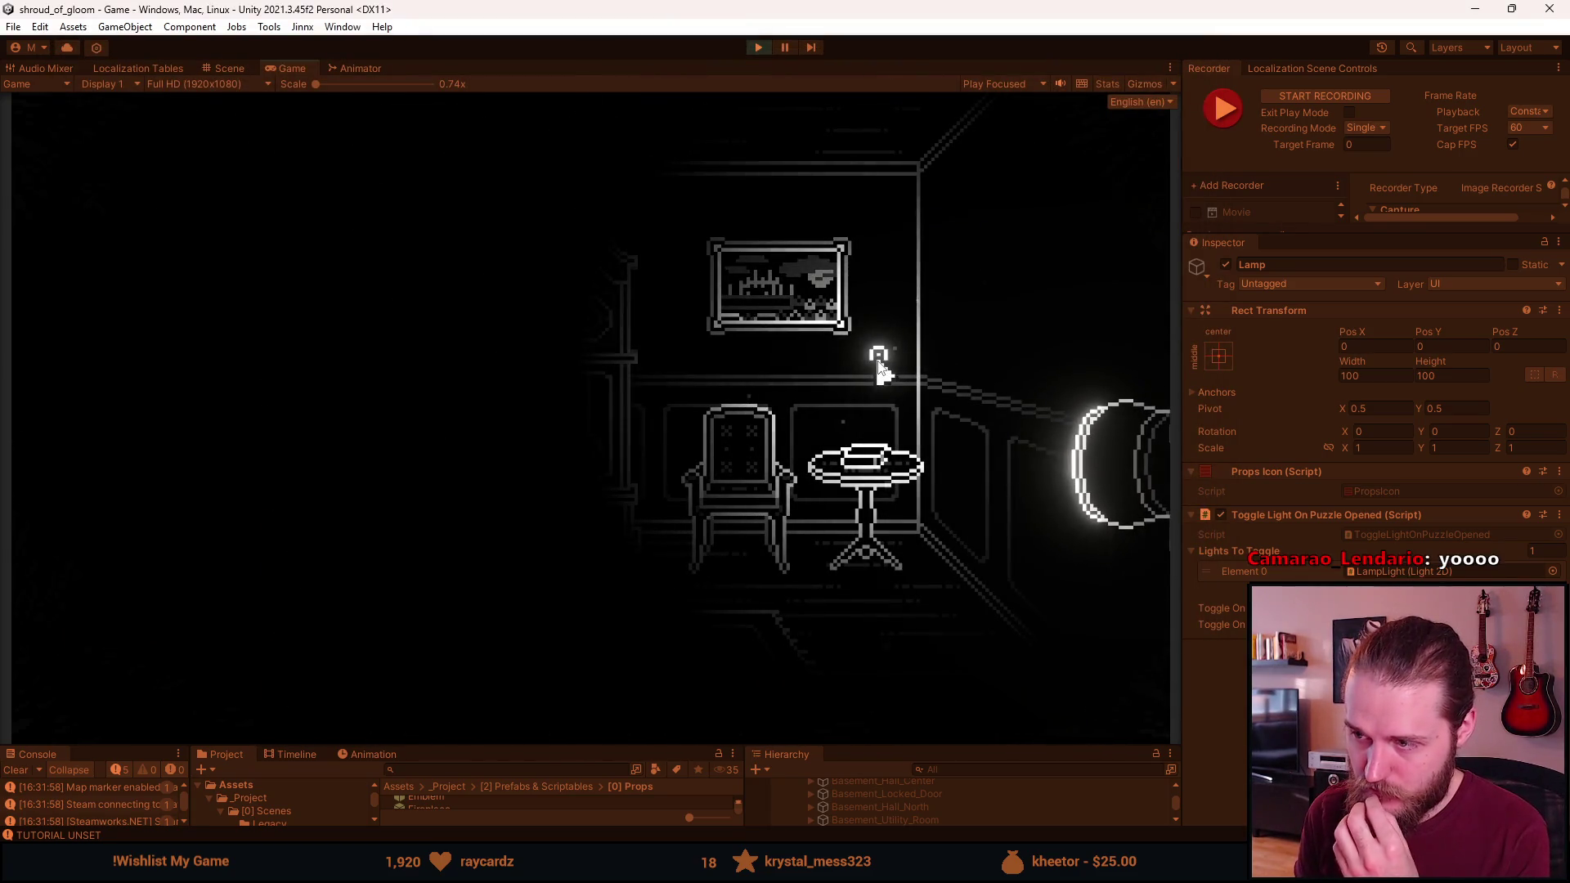
click(617, 443)
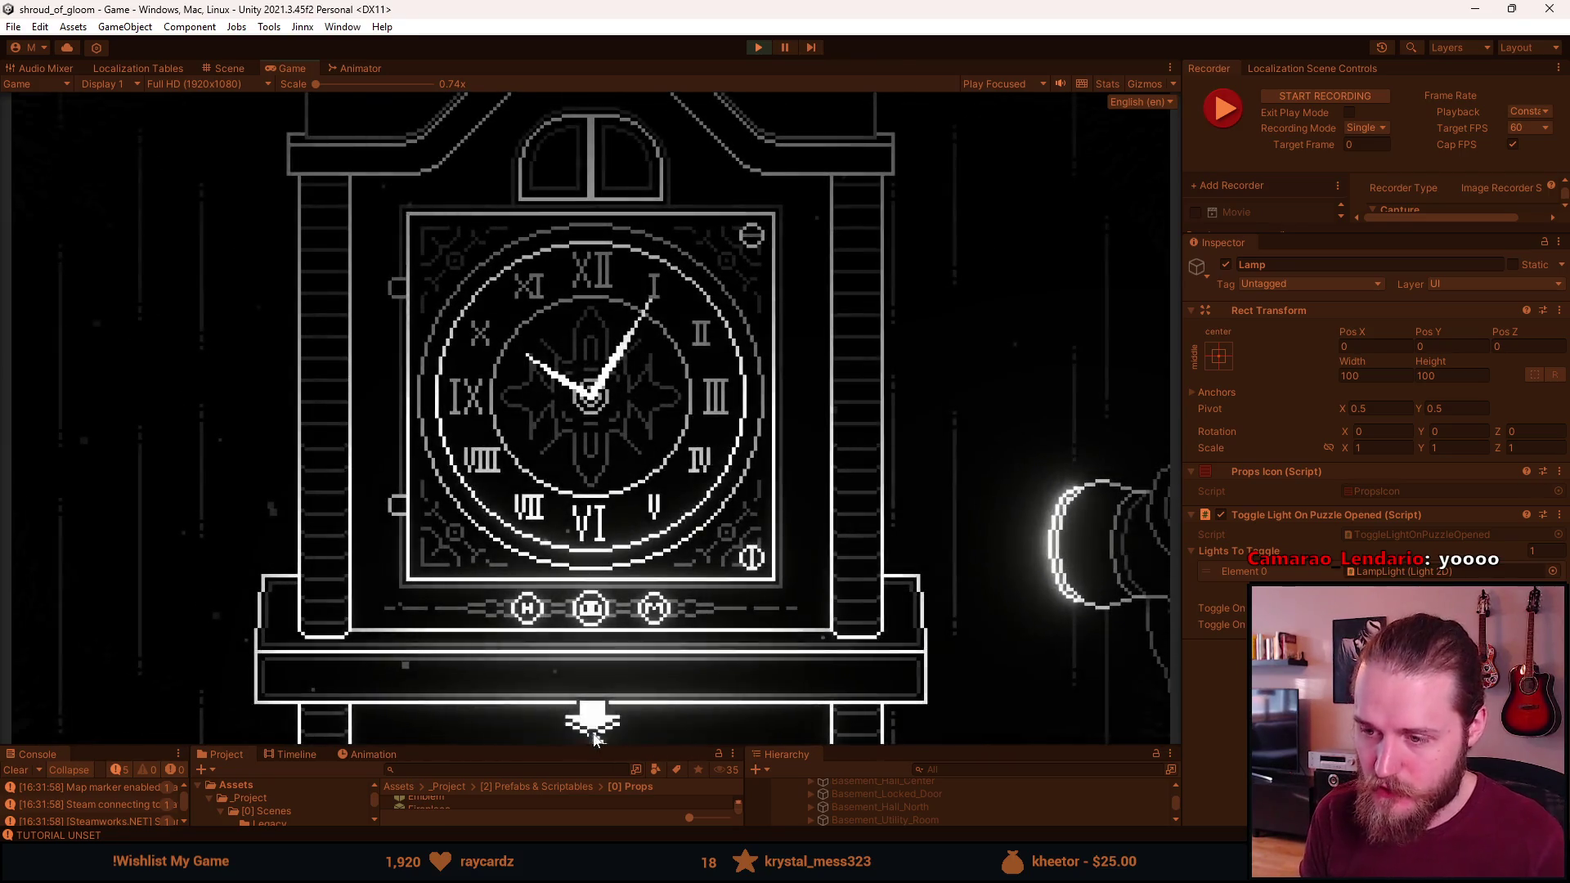
click(593, 735)
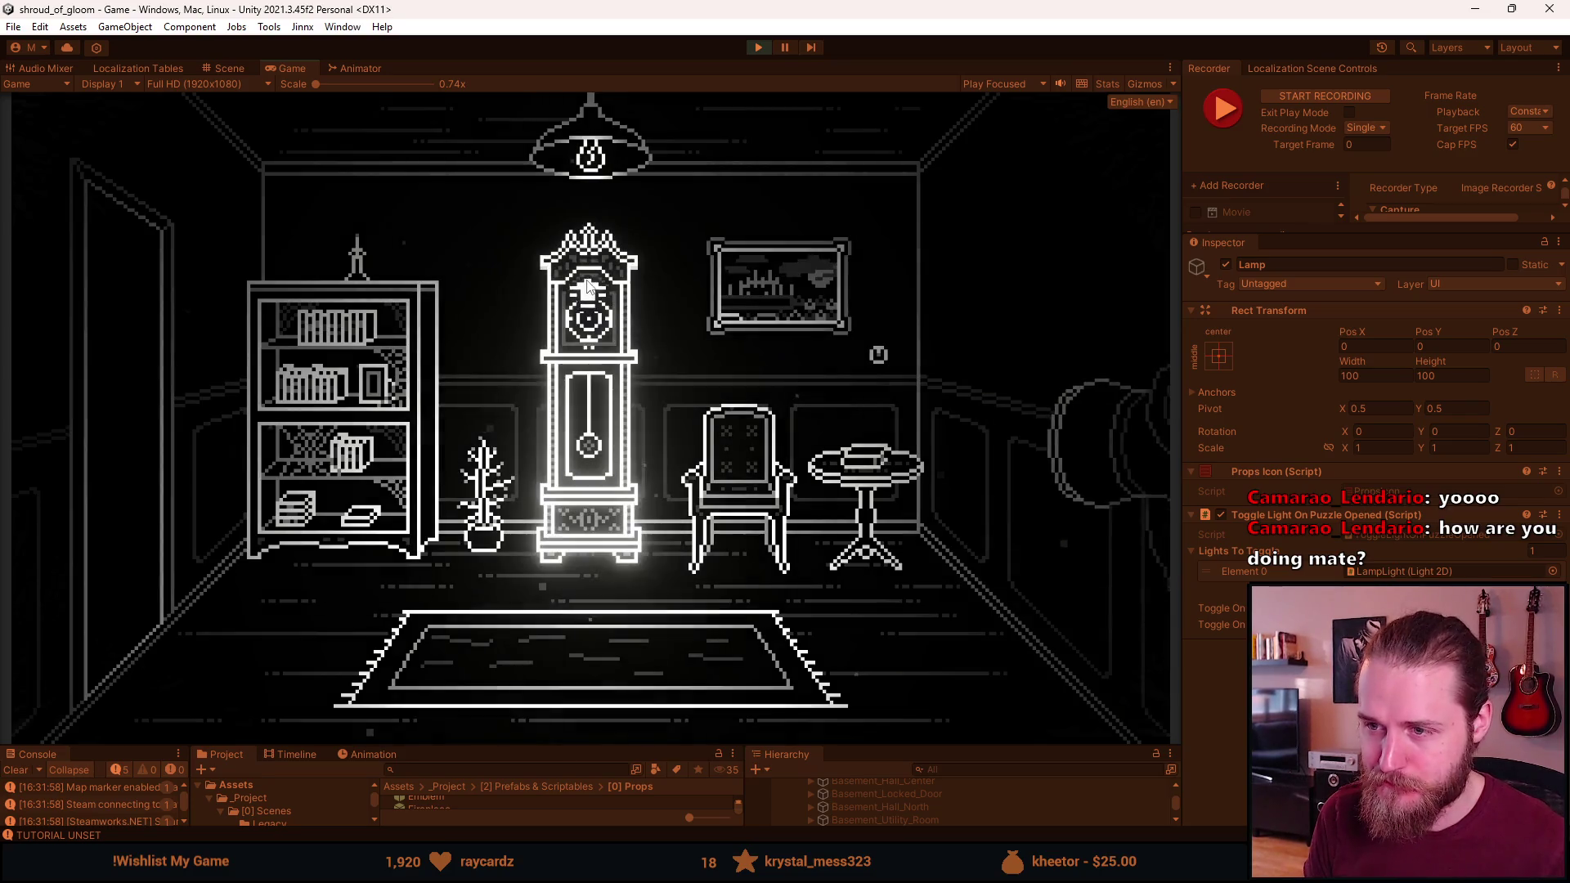
click(593, 341)
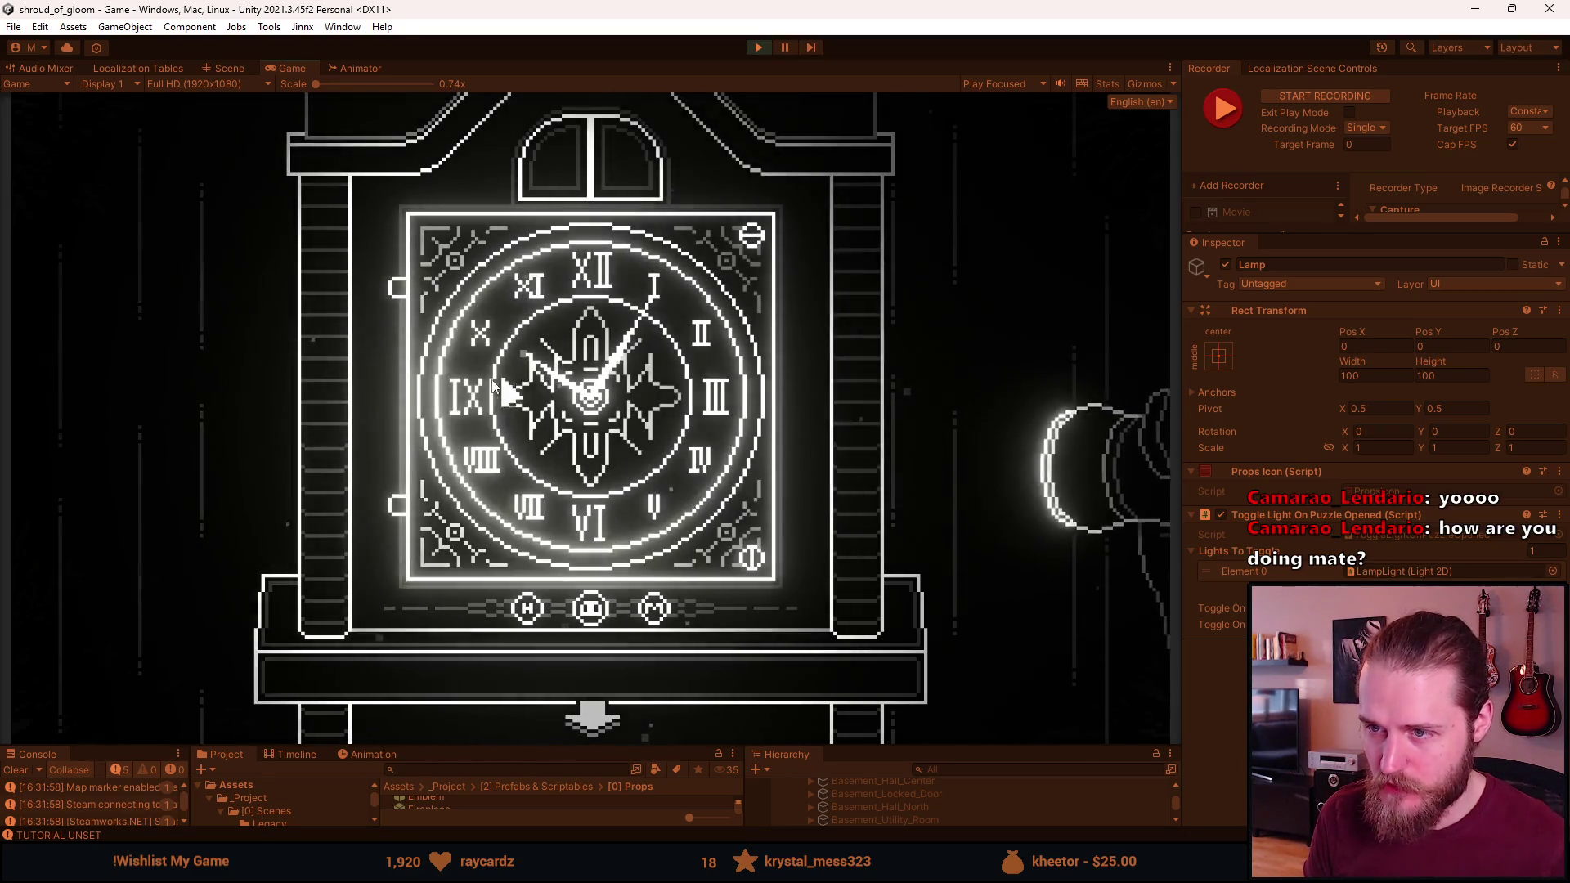
drag(958, 744, 953, 488)
Deactivate BackButton under First_Clock_Room > Clock_Close_Up in the Hierarchy
scroll(926, 718, up, 5)
click(809, 750)
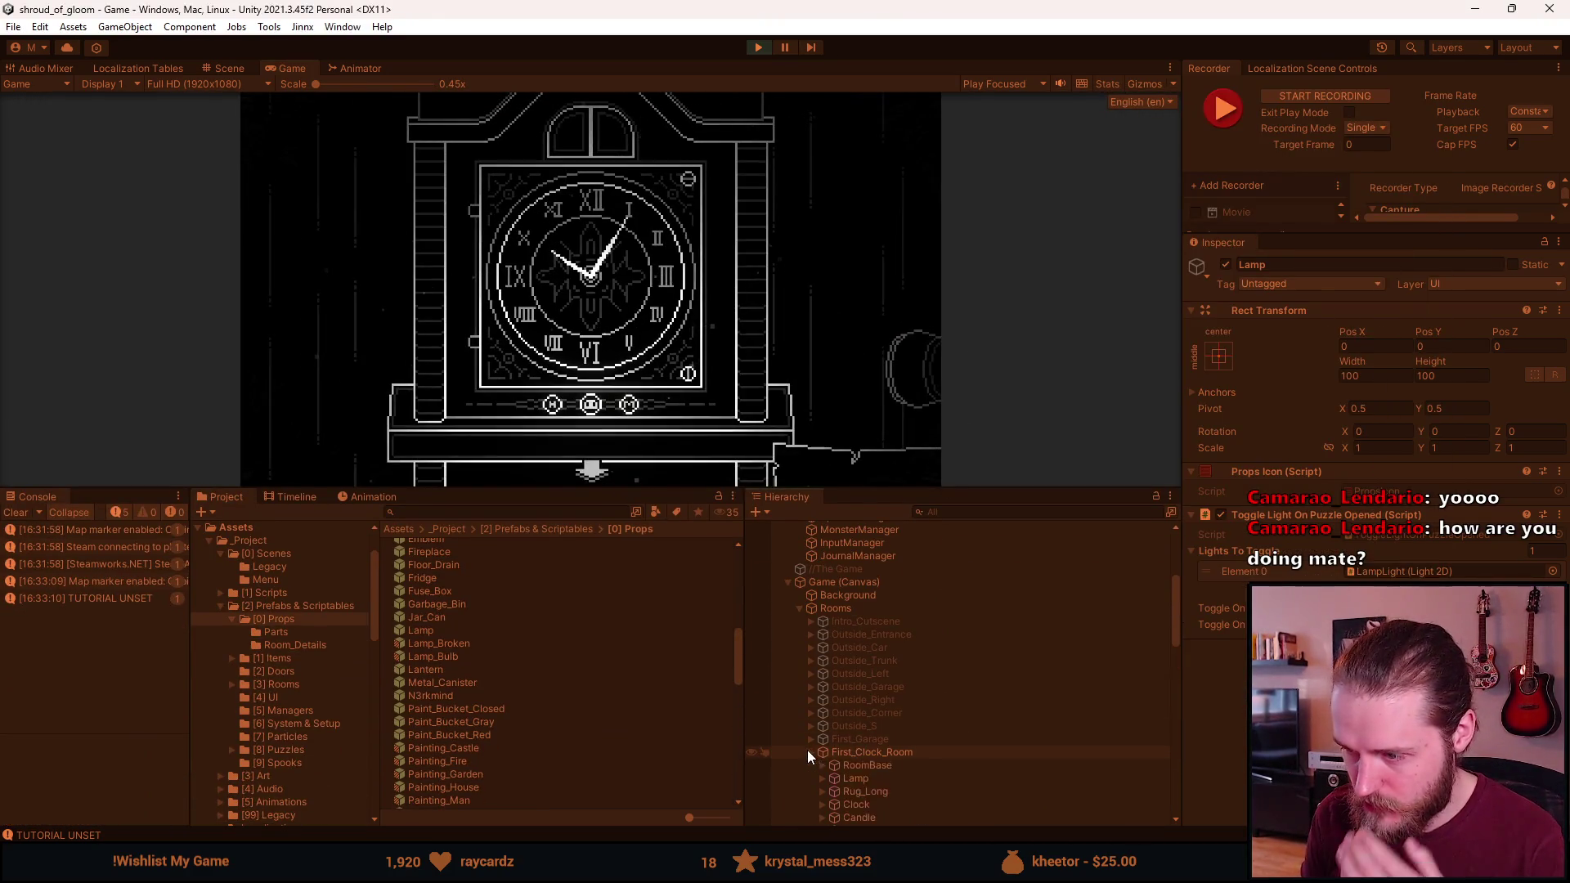
scroll(865, 736, down, 10)
scroll(924, 762, down, 5)
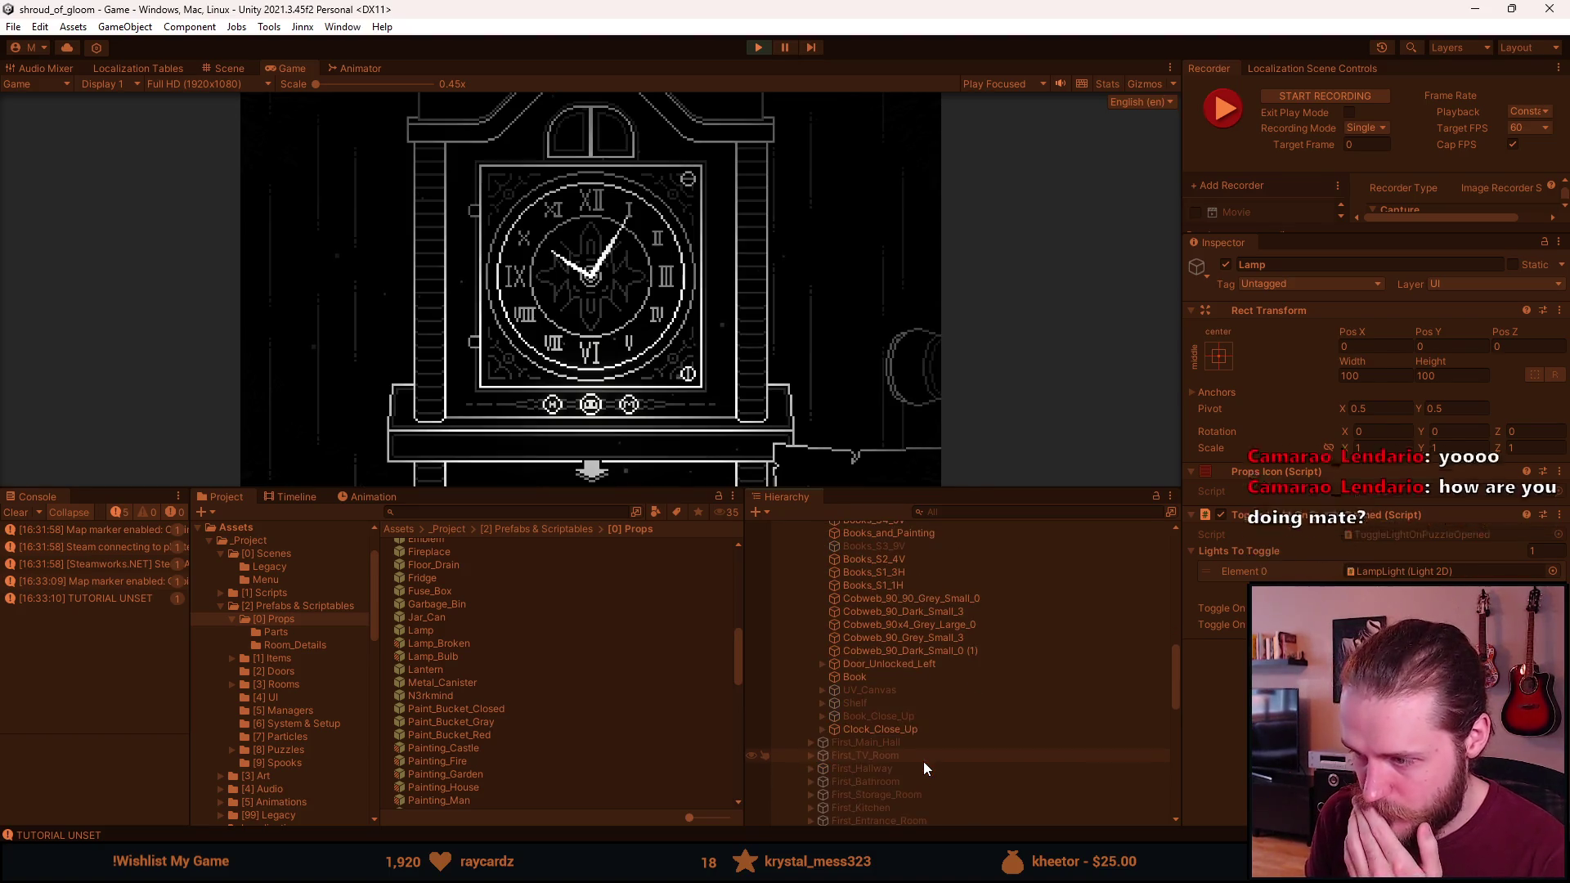
click(823, 729)
scroll(871, 729, down, 5)
scroll(871, 728, down, 3)
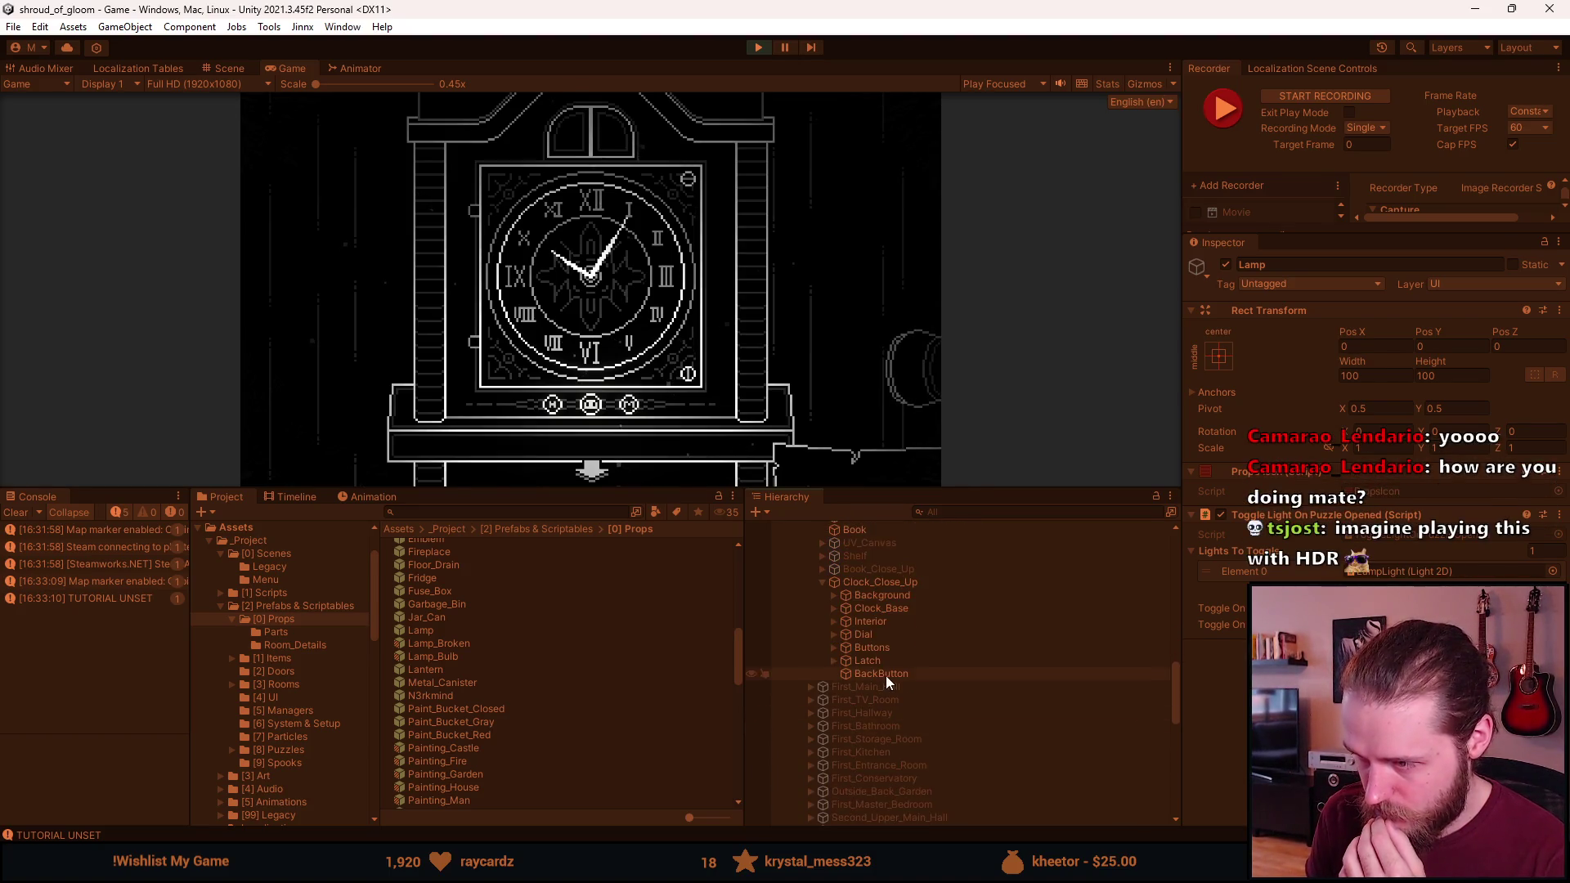
click(885, 674)
click(1225, 265)
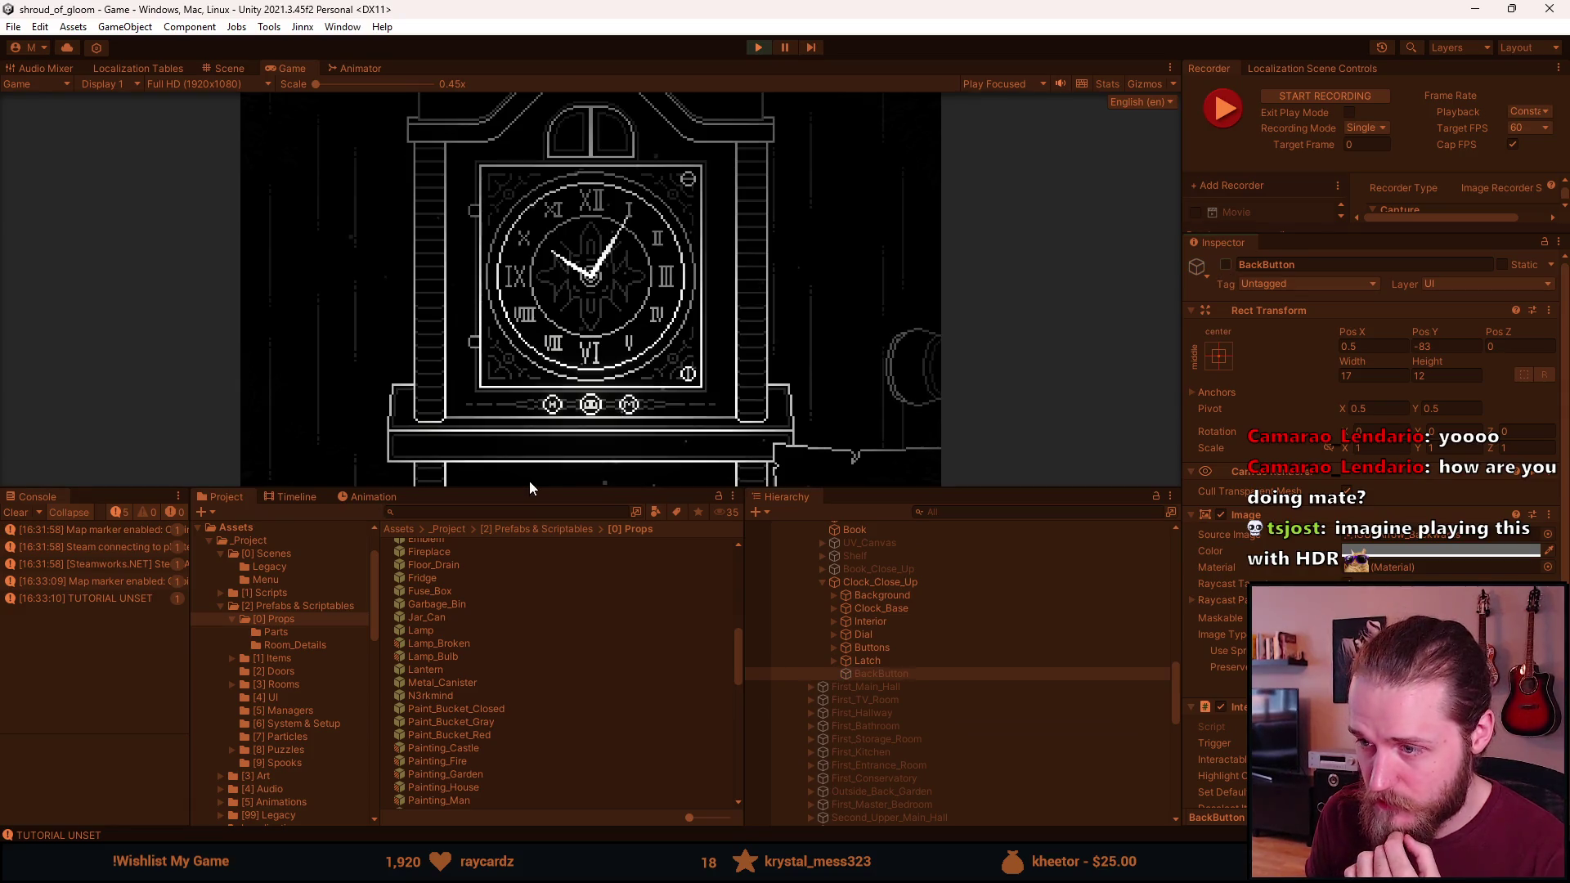
scroll(948, 665, up, 3)
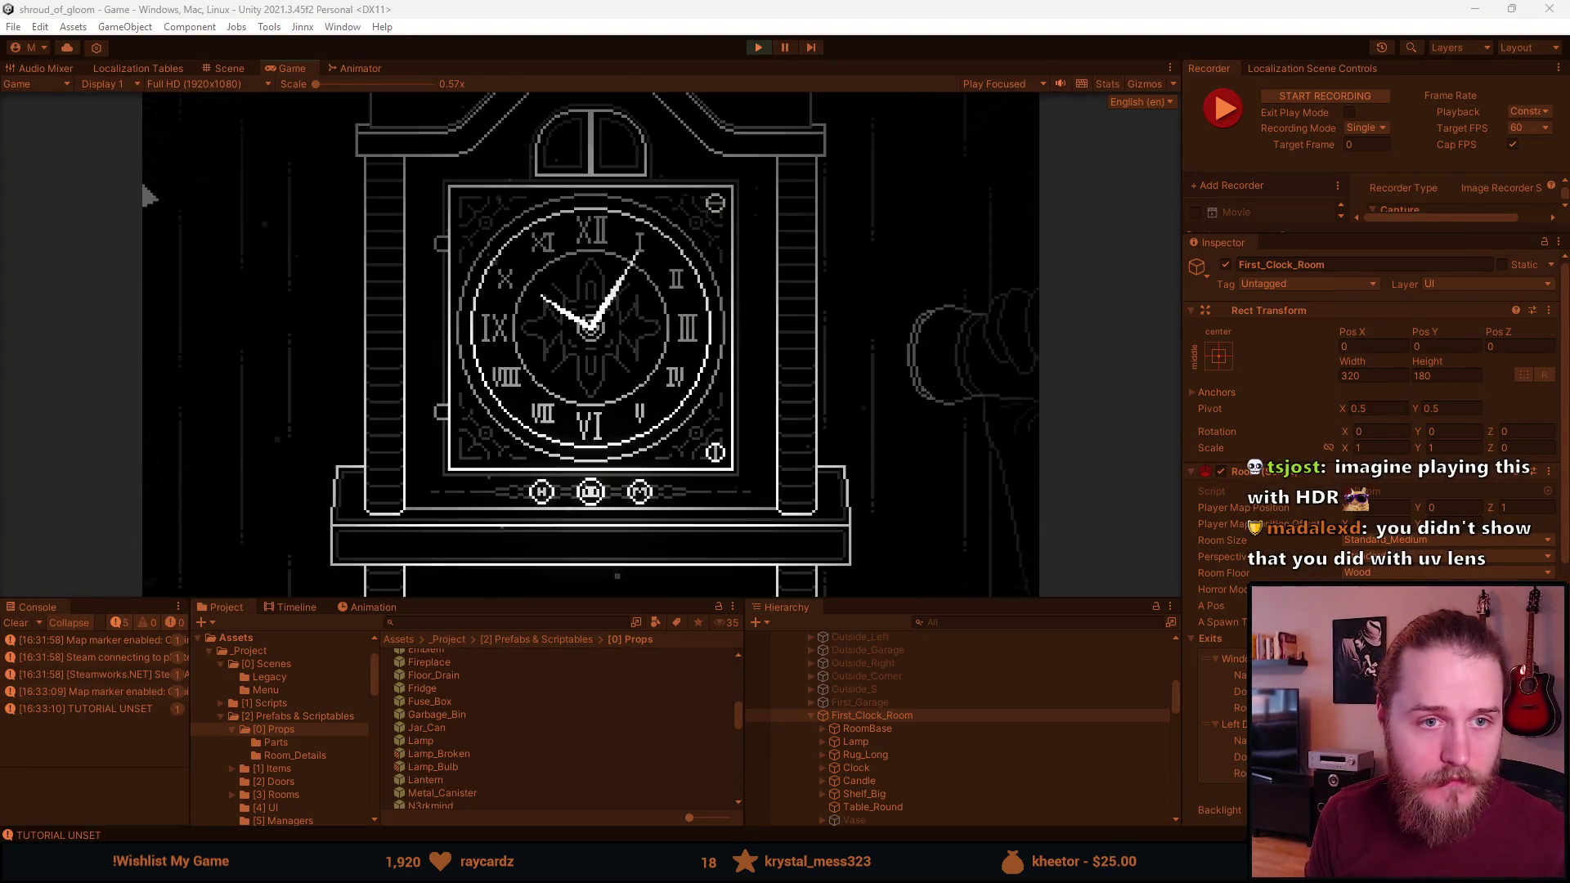
drag(507, 599, 507, 747)
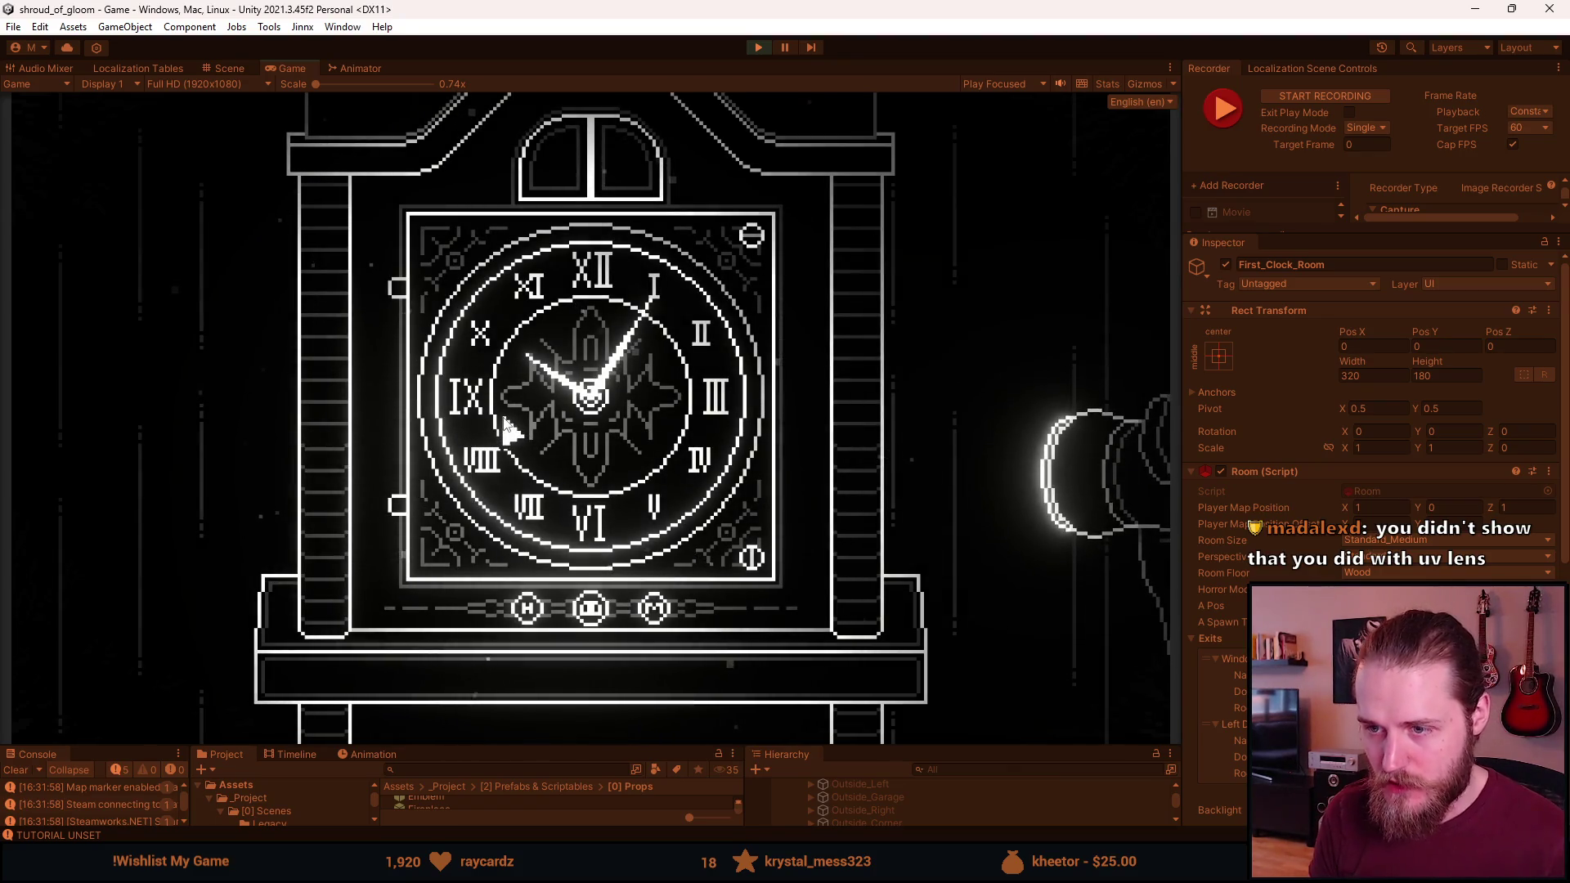
Bring up the developer tools overlay, then shrink the Game view to lengthen the Hierarchy
key(F1)
key(F1)
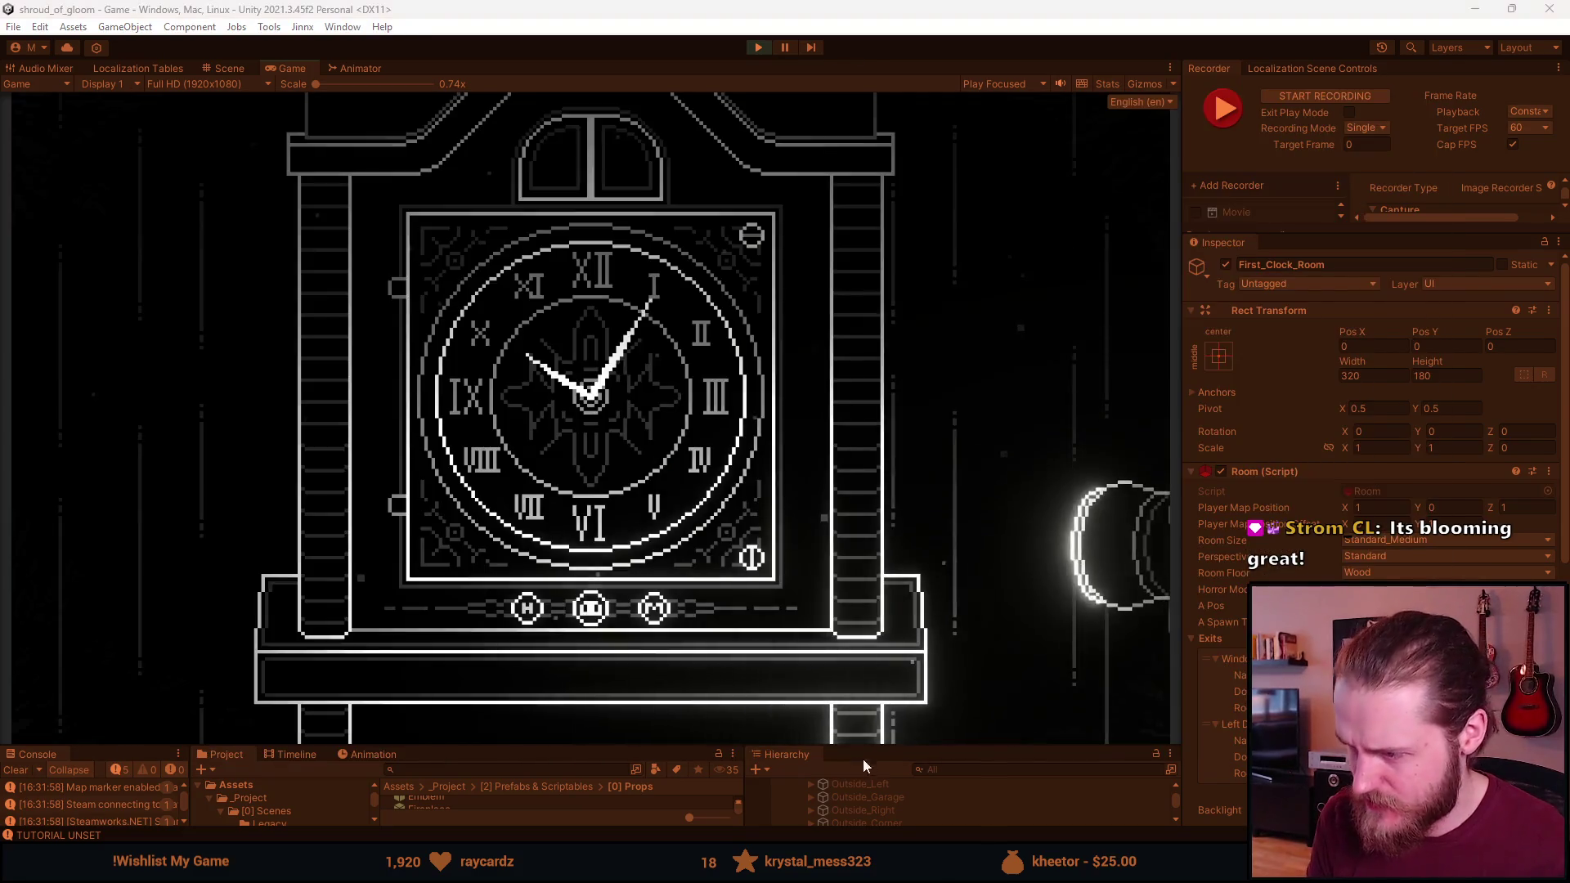
drag(865, 745, 865, 488)
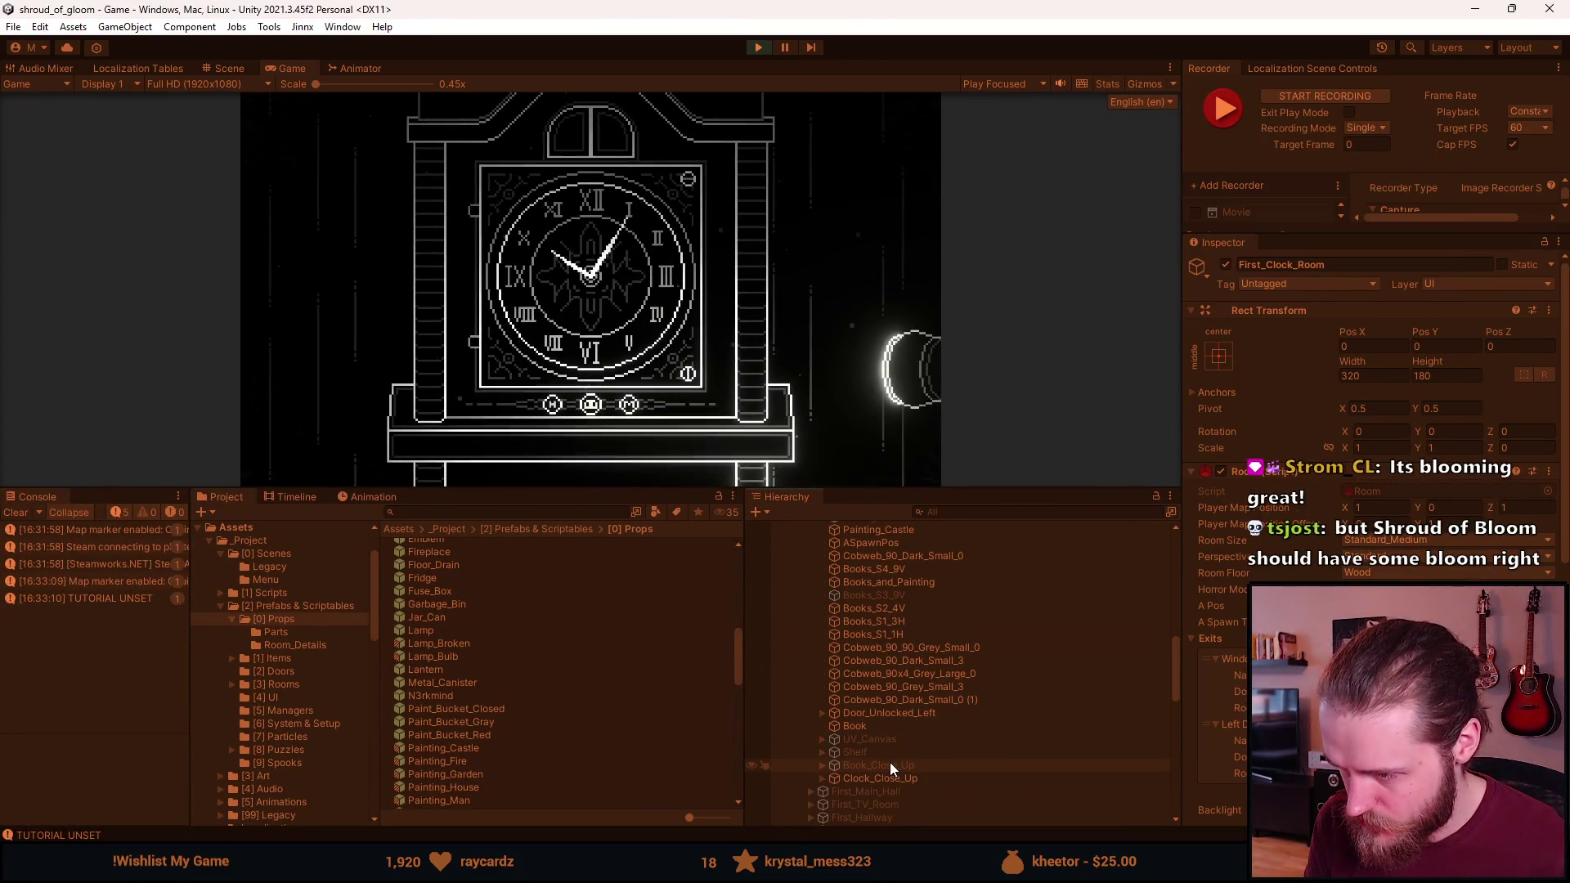
Reactivate Clock_Close_Up's BackButton and return from the clock close-up to the room view
click(824, 778)
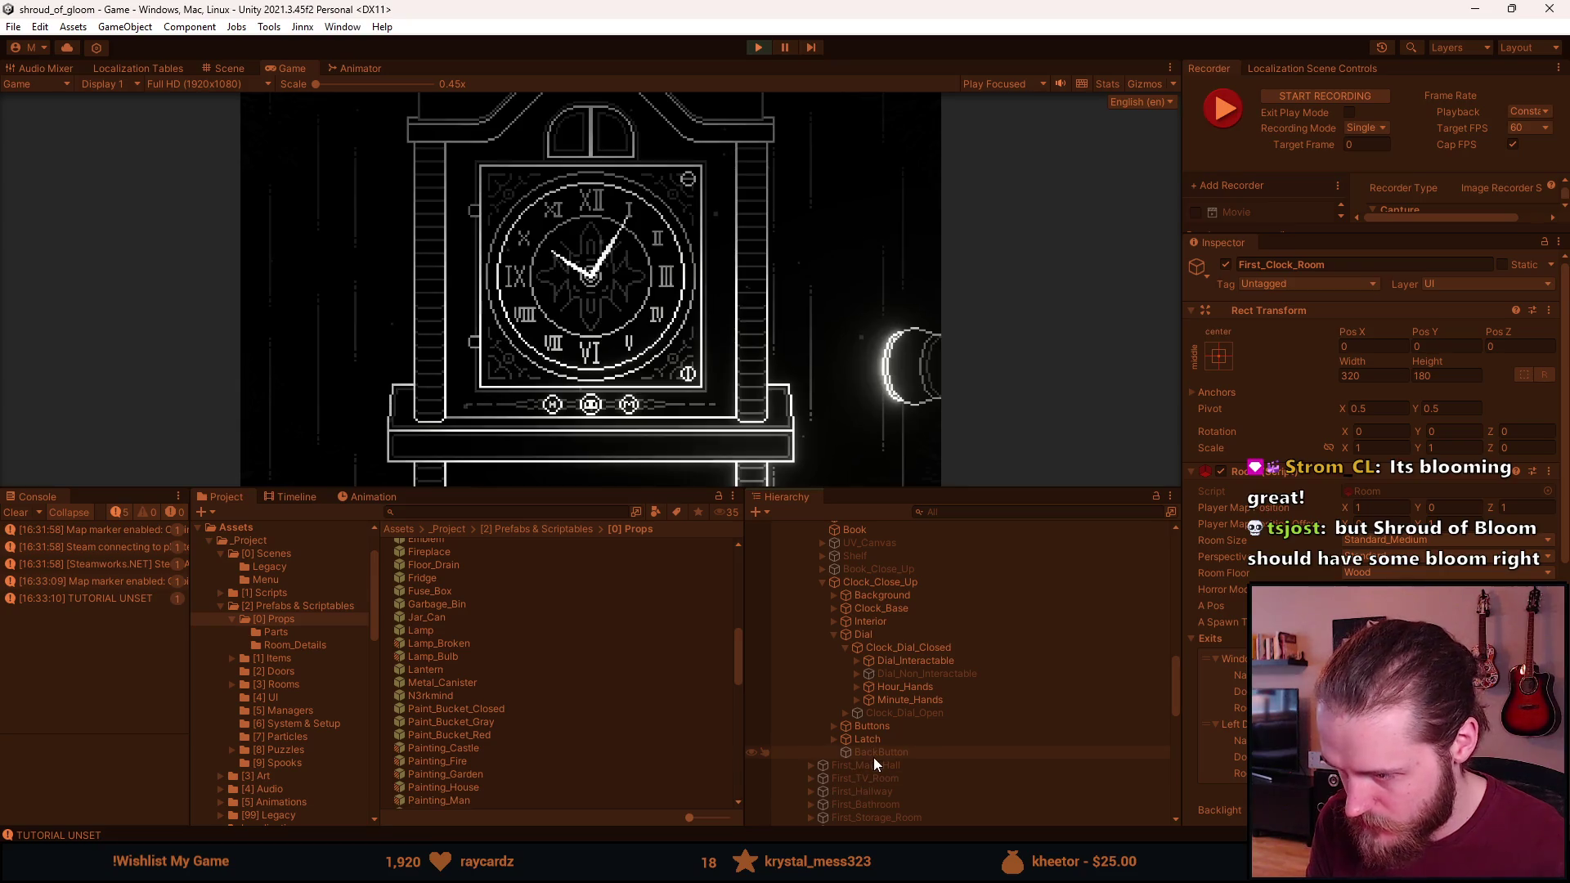
click(874, 760)
click(1225, 265)
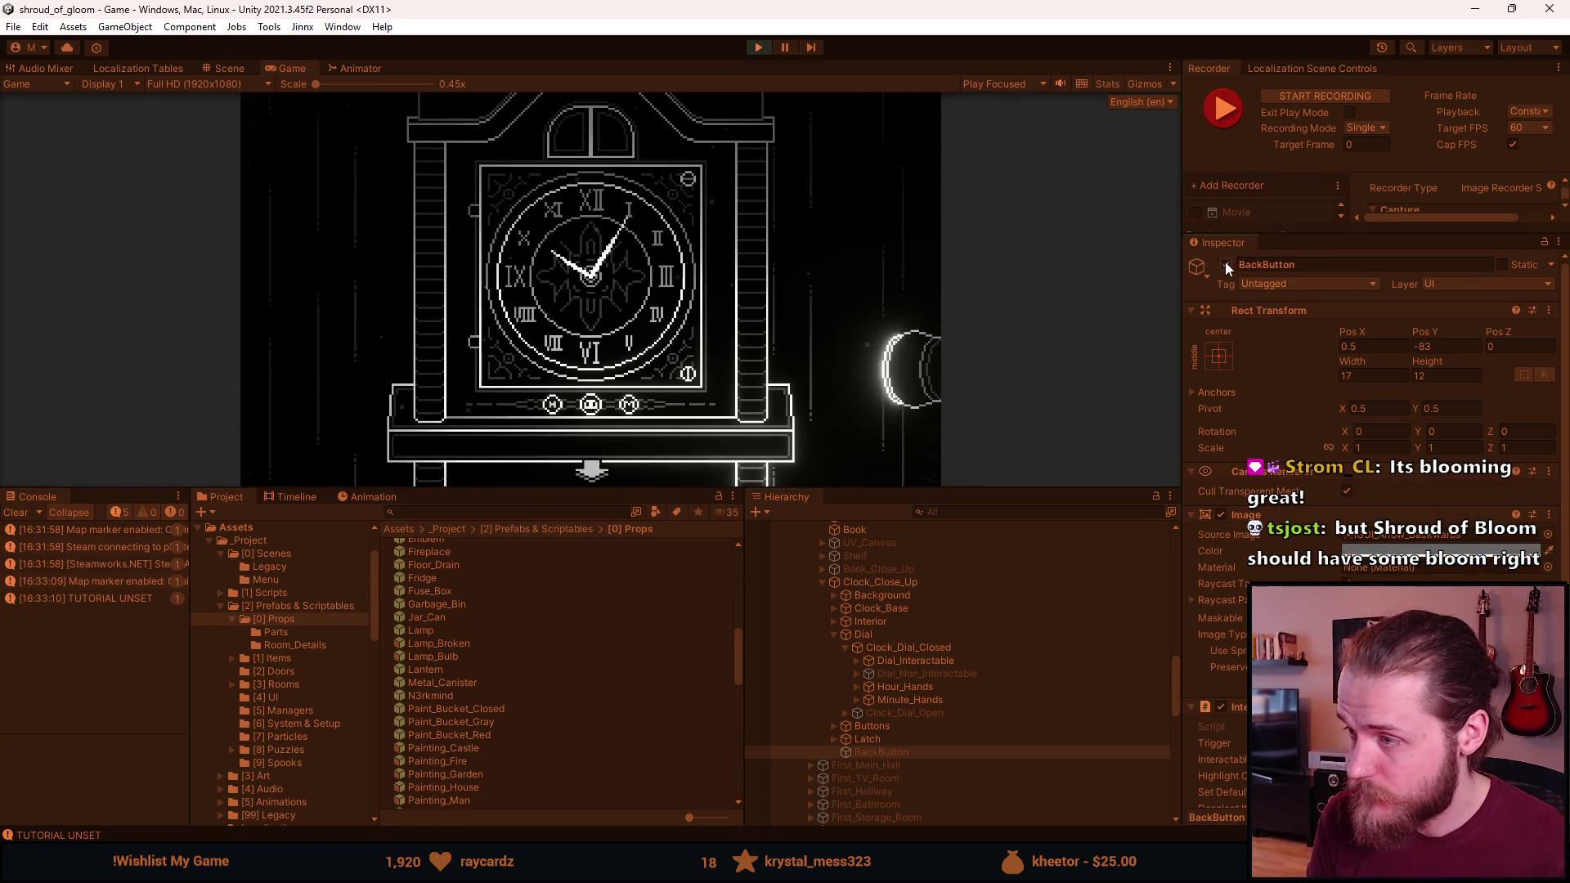
click(595, 470)
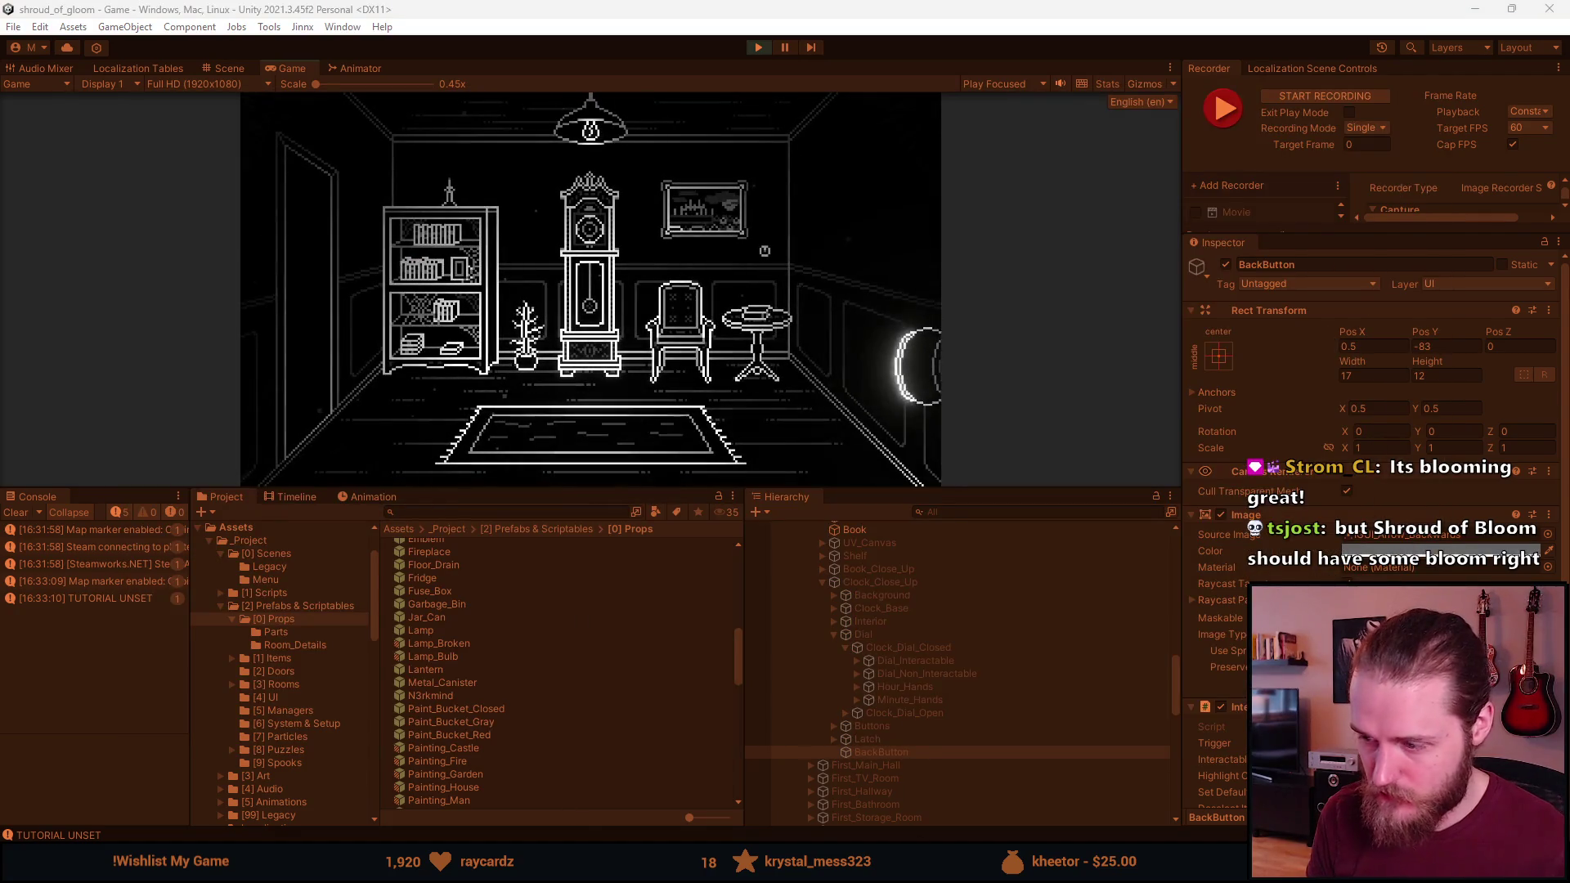
Tick Clock on the Notion close-up screenshot checklist and return to the enlarged Unity Game view
mouse_move(589, 866)
click(561, 773)
scroll(411, 482, down, 4)
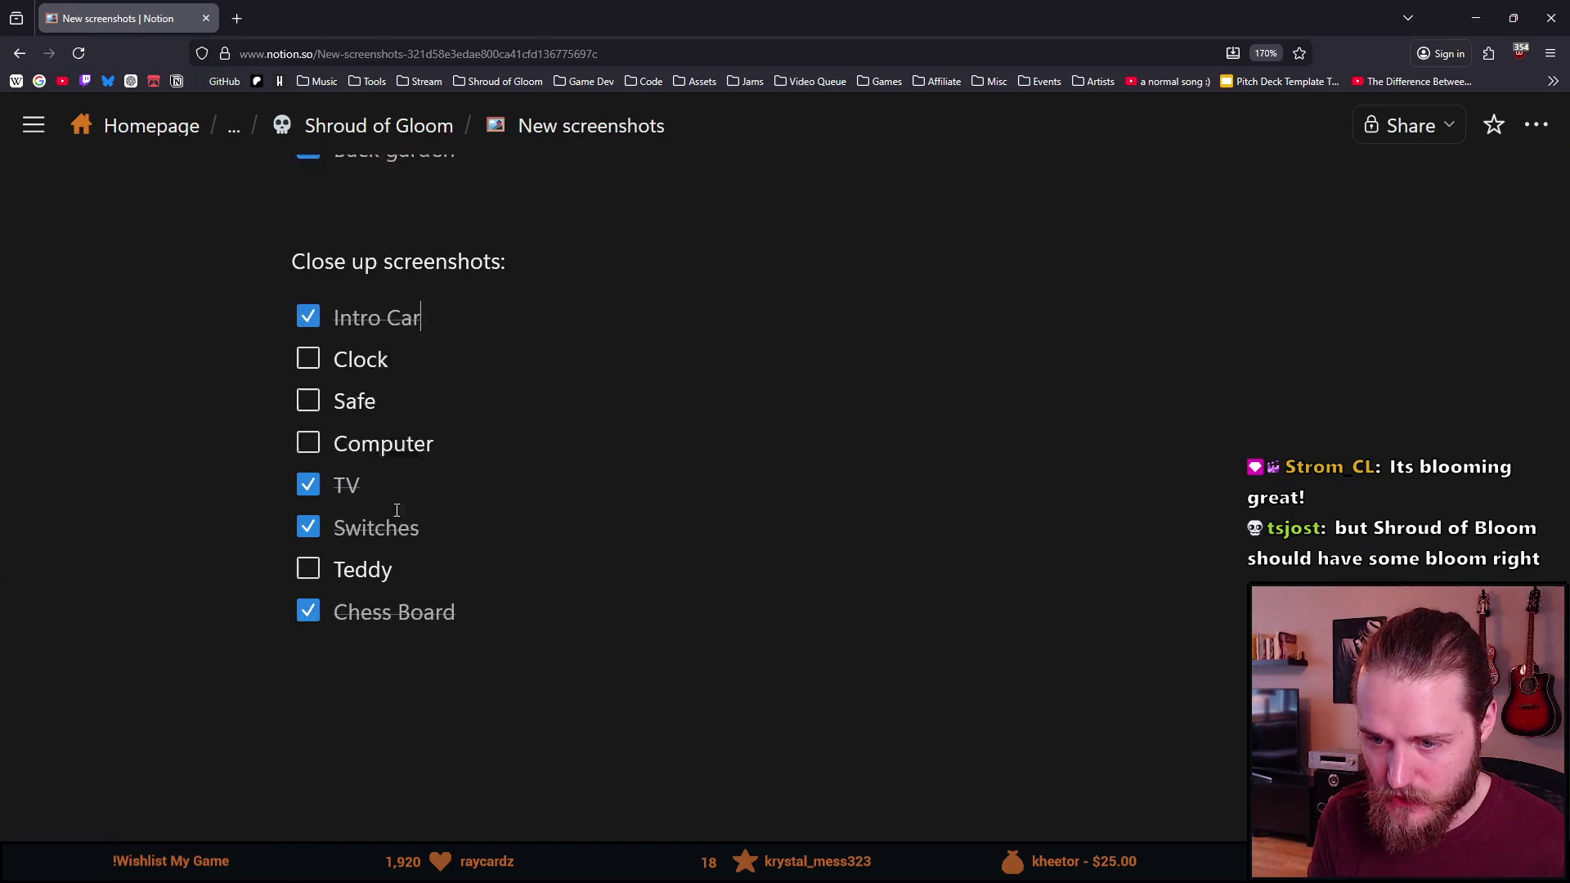
click(307, 340)
scroll(571, 521, up, 1)
scroll(571, 521, up, 3)
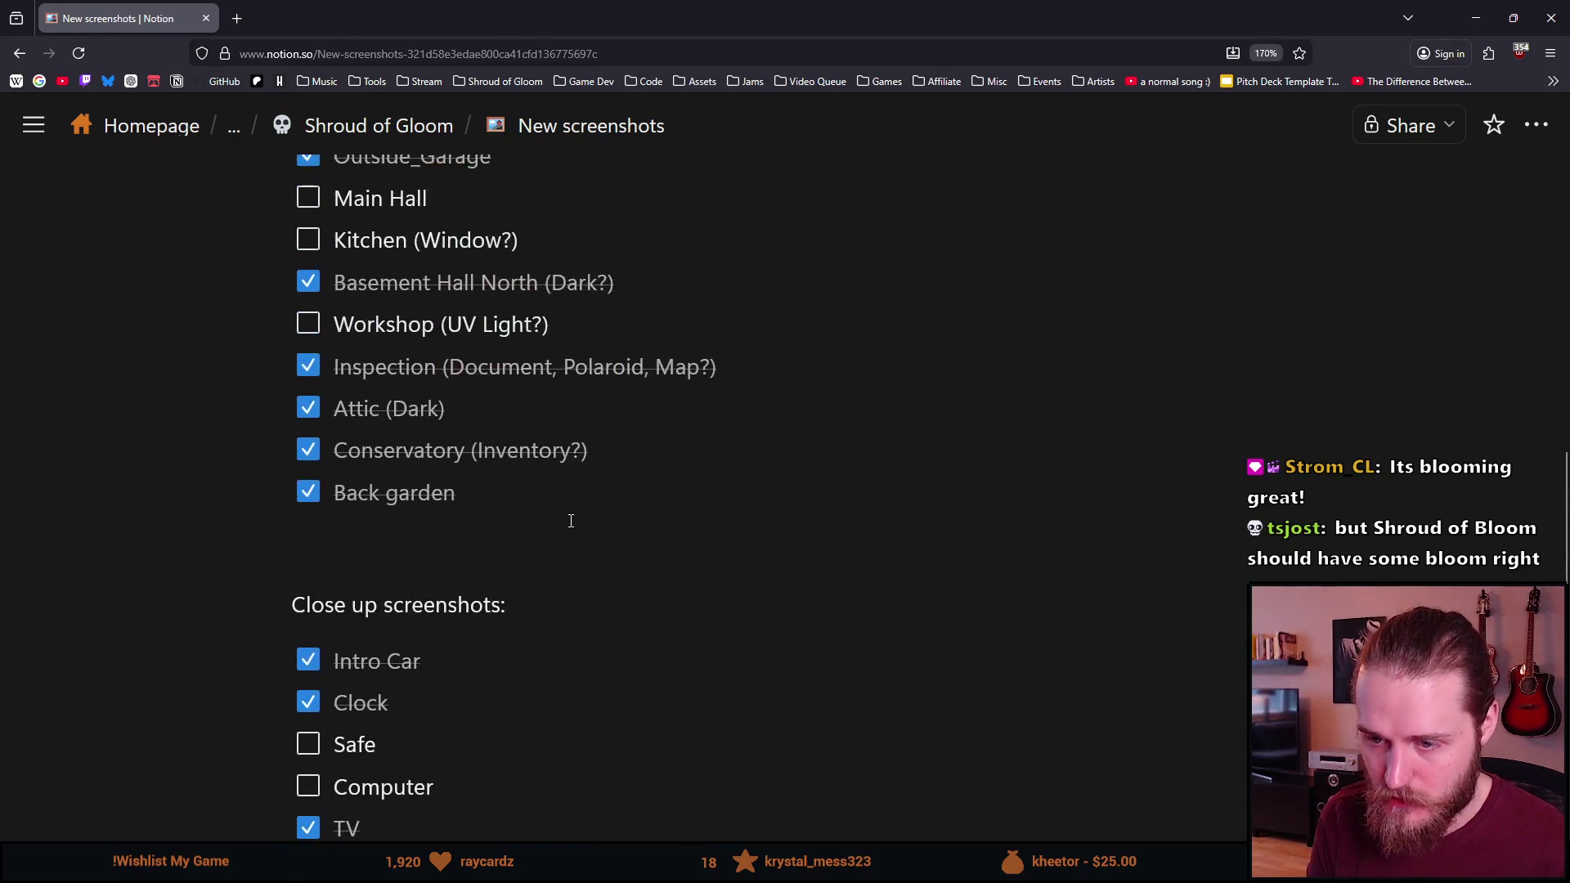
key(alt+Tab)
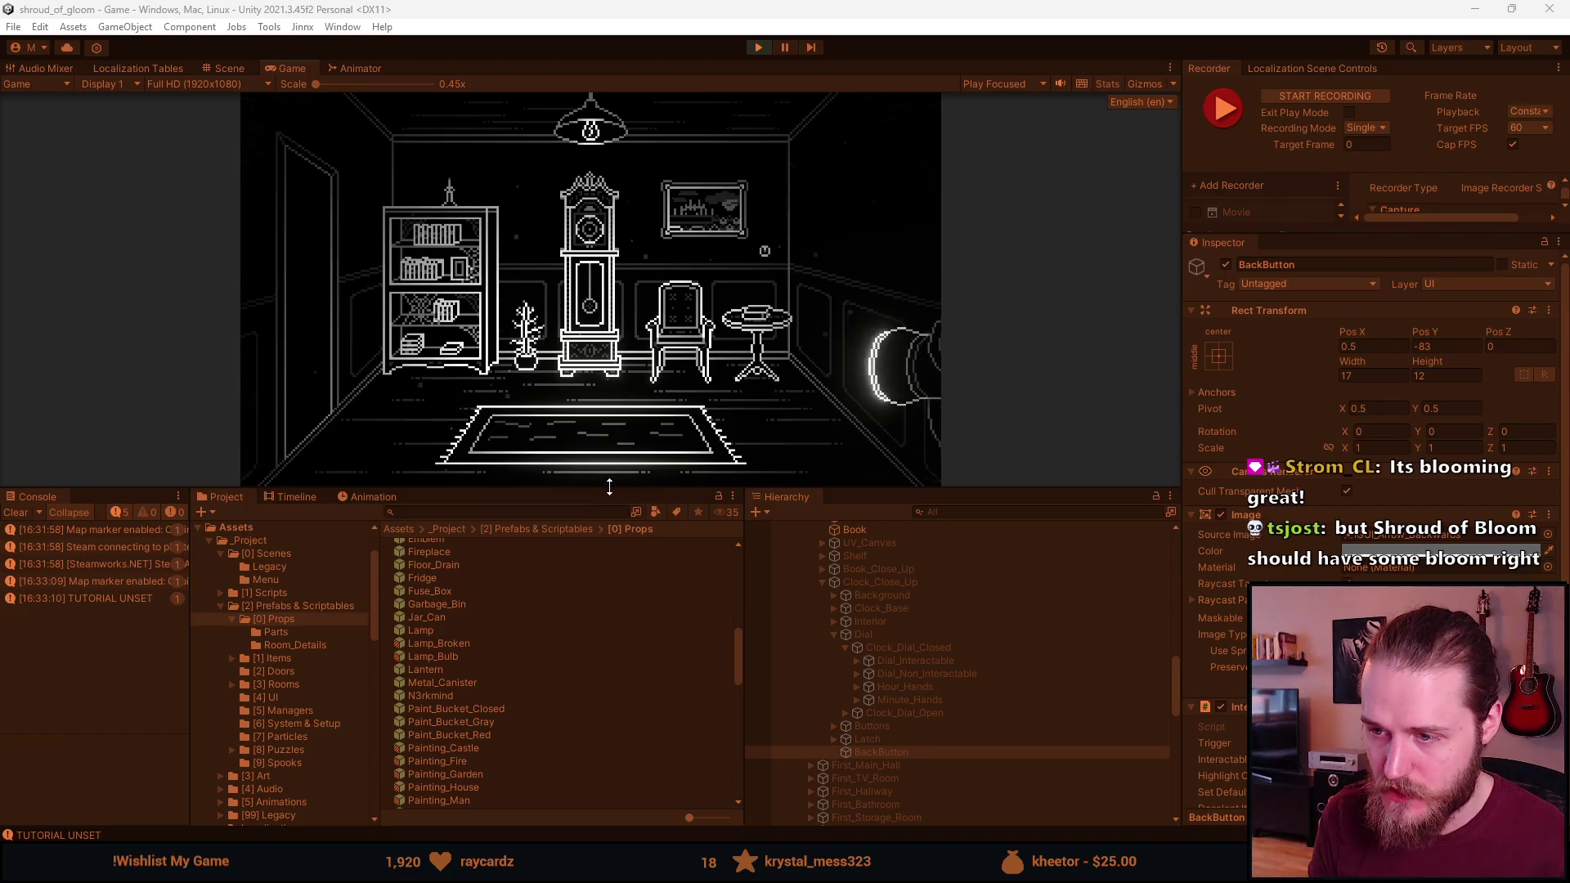
drag(575, 489, 586, 746)
Teleport the running game to the room Second_01_Top
key(F1)
click(844, 482)
key(BackSpace)
text(Second_0)
text(1_Top)
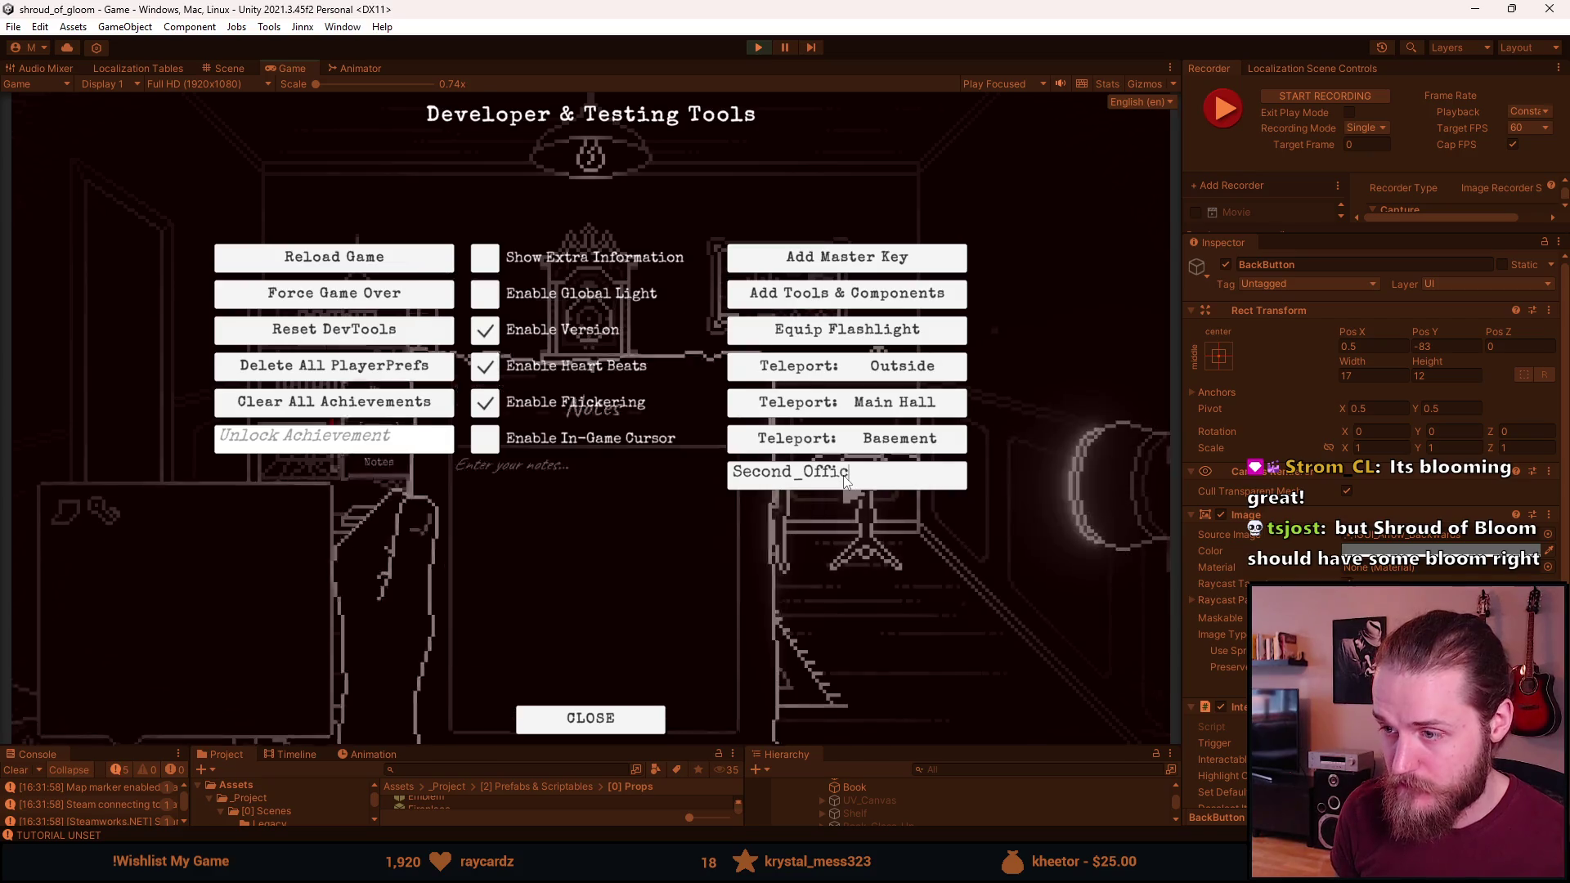
key(Return)
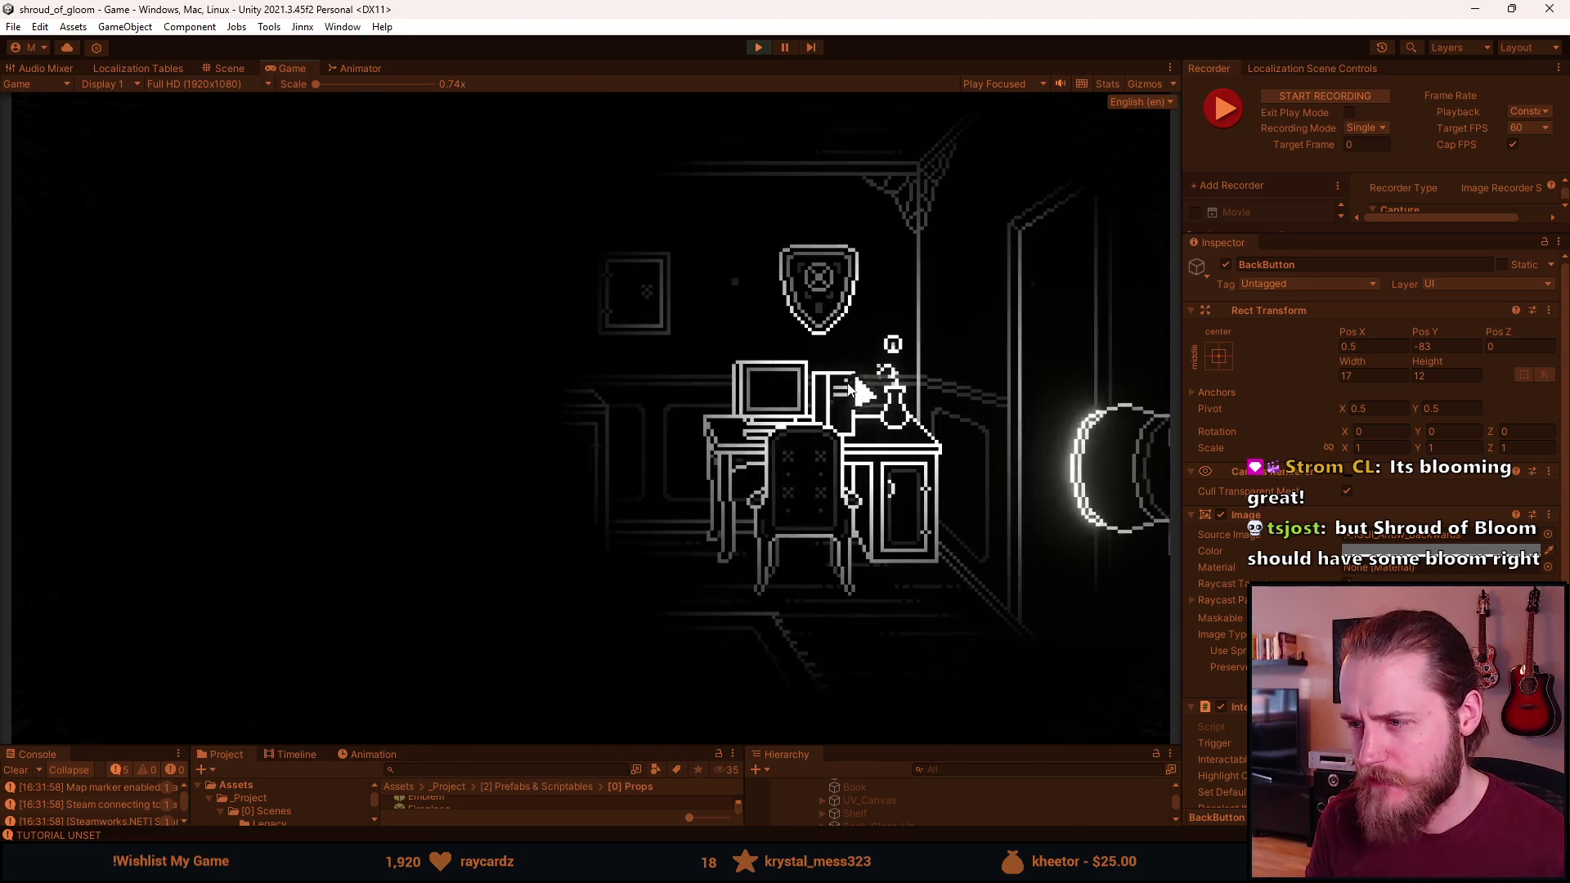
Zoom in on the desk computer, power it on and view its desktop
click(635, 421)
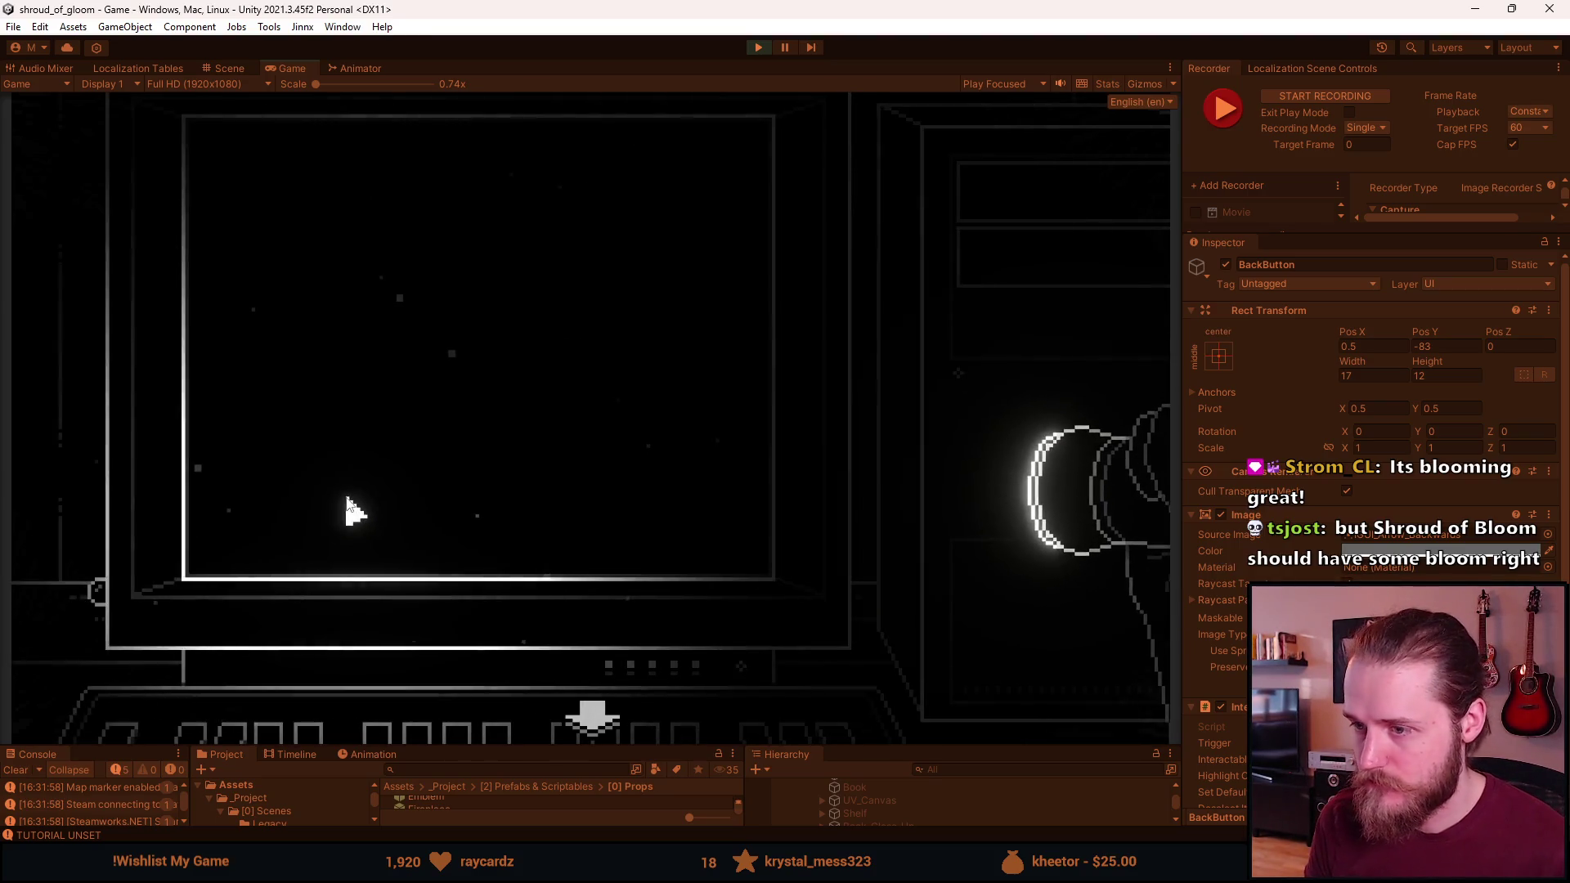
click(985, 425)
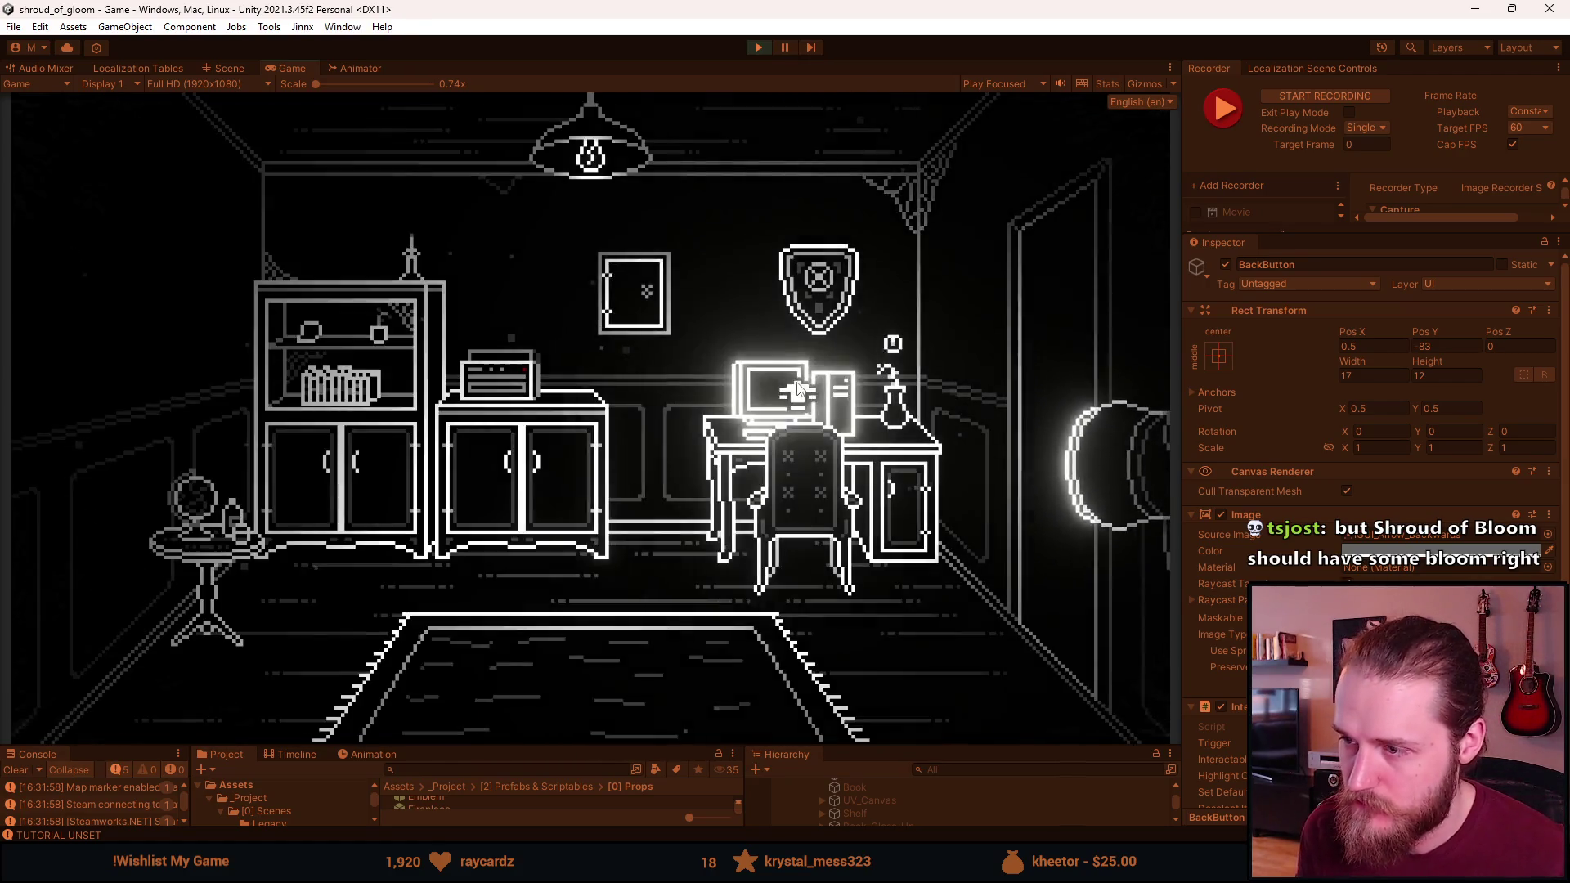
click(711, 405)
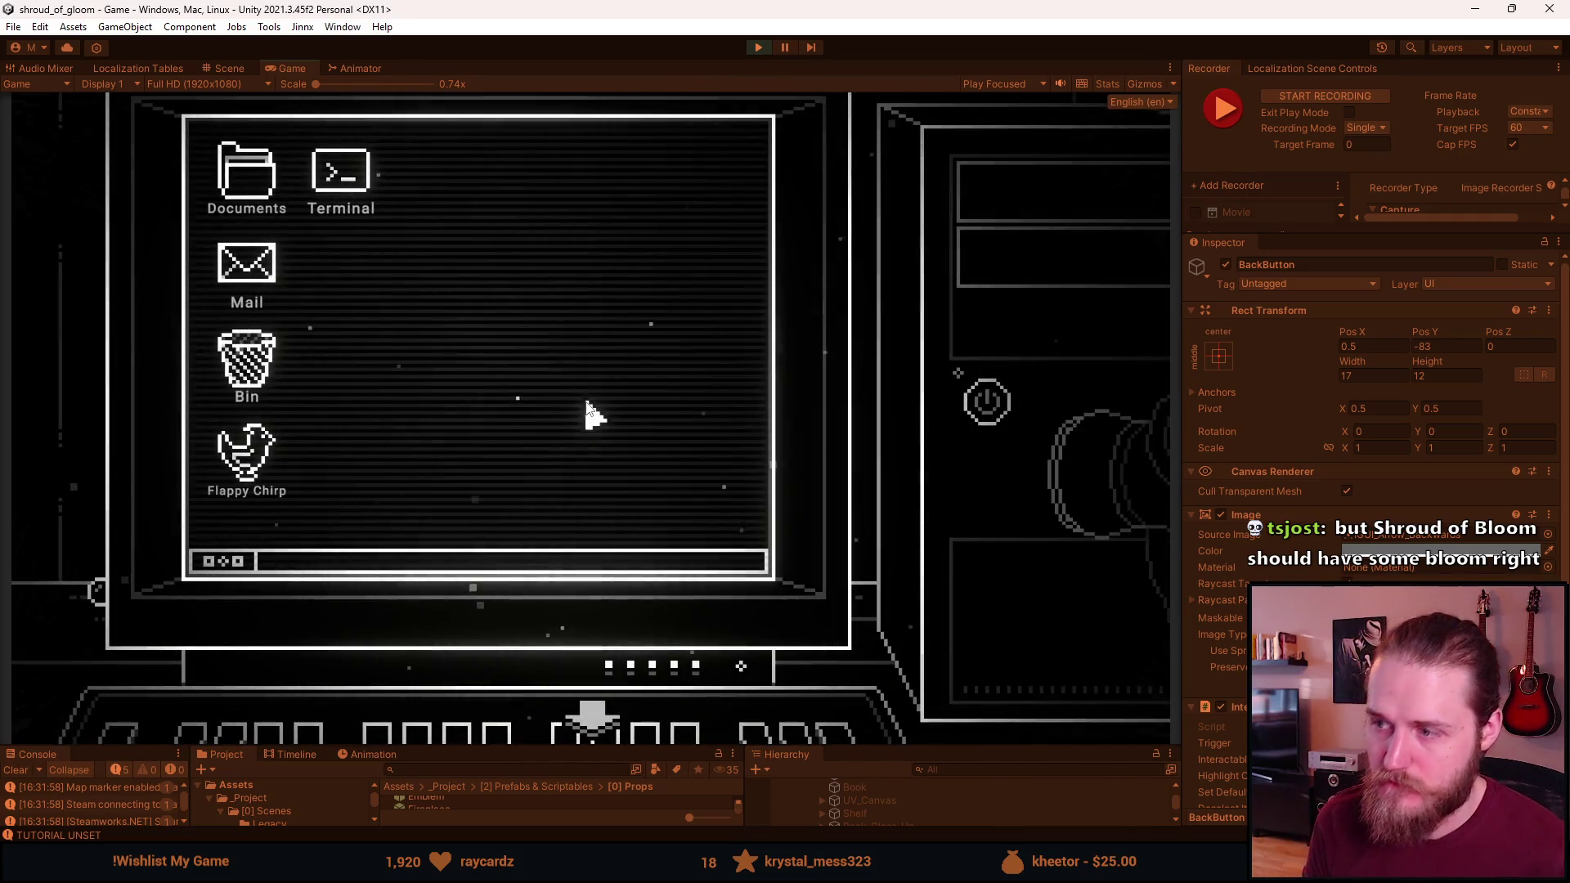
click(592, 718)
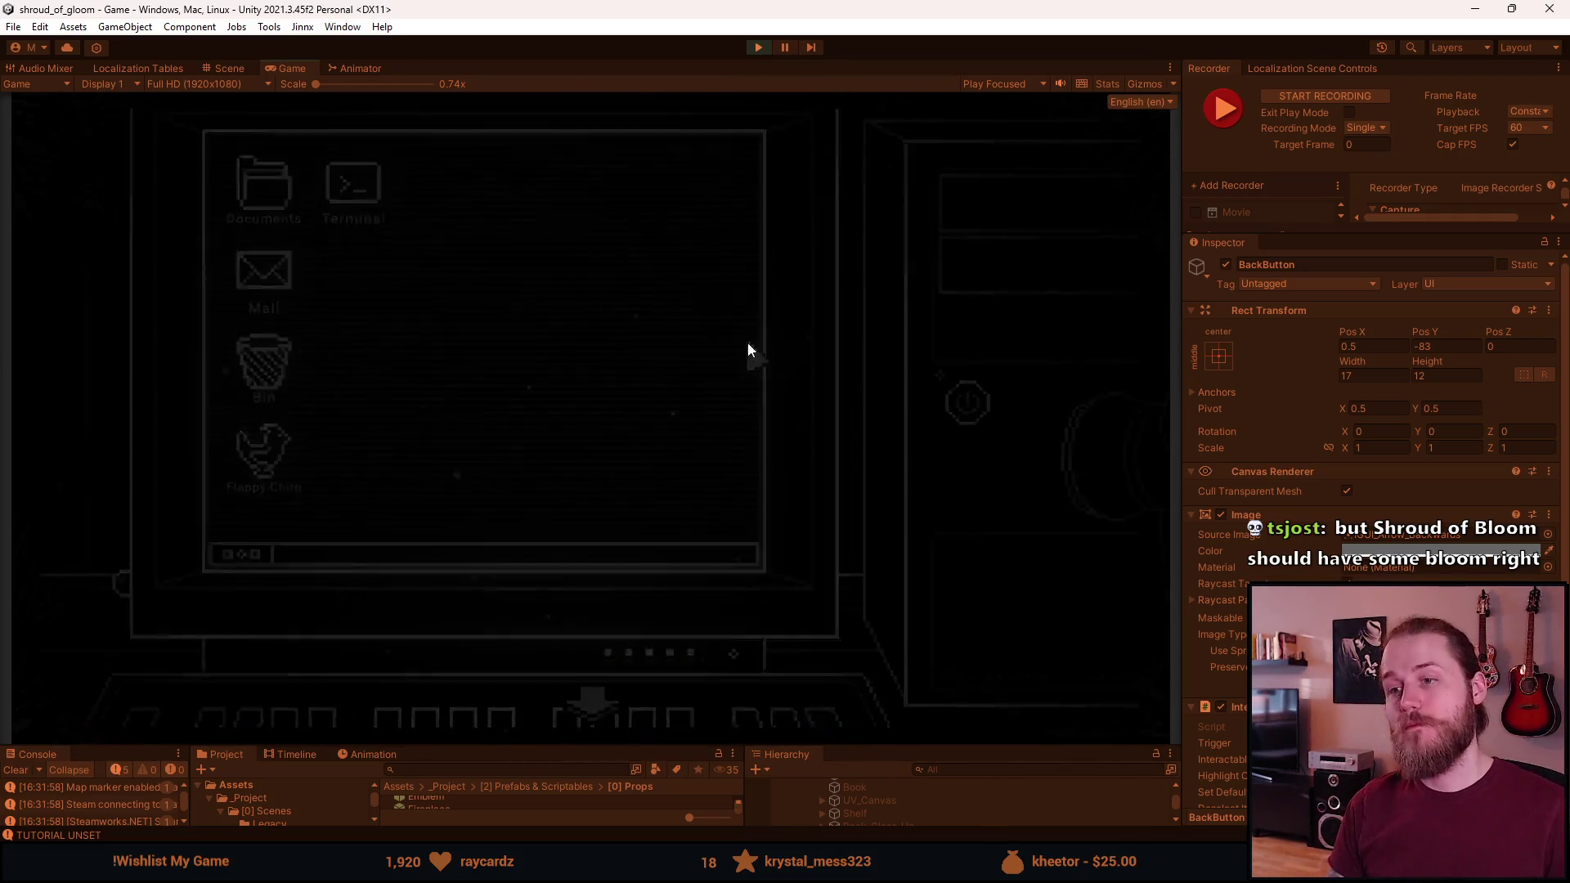
click(789, 394)
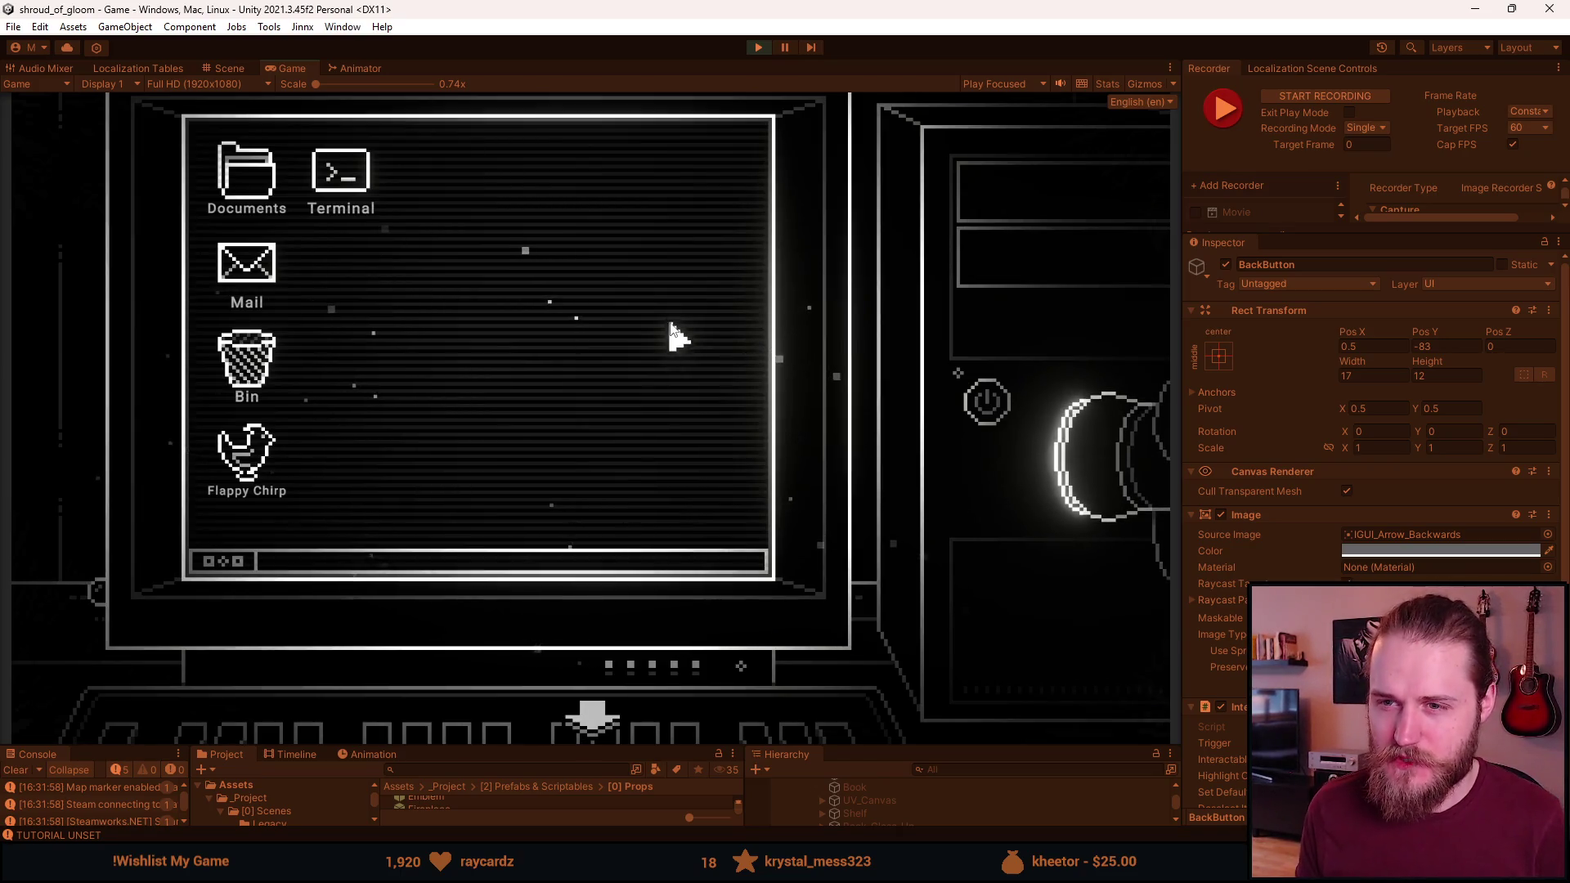
double_click(368, 210)
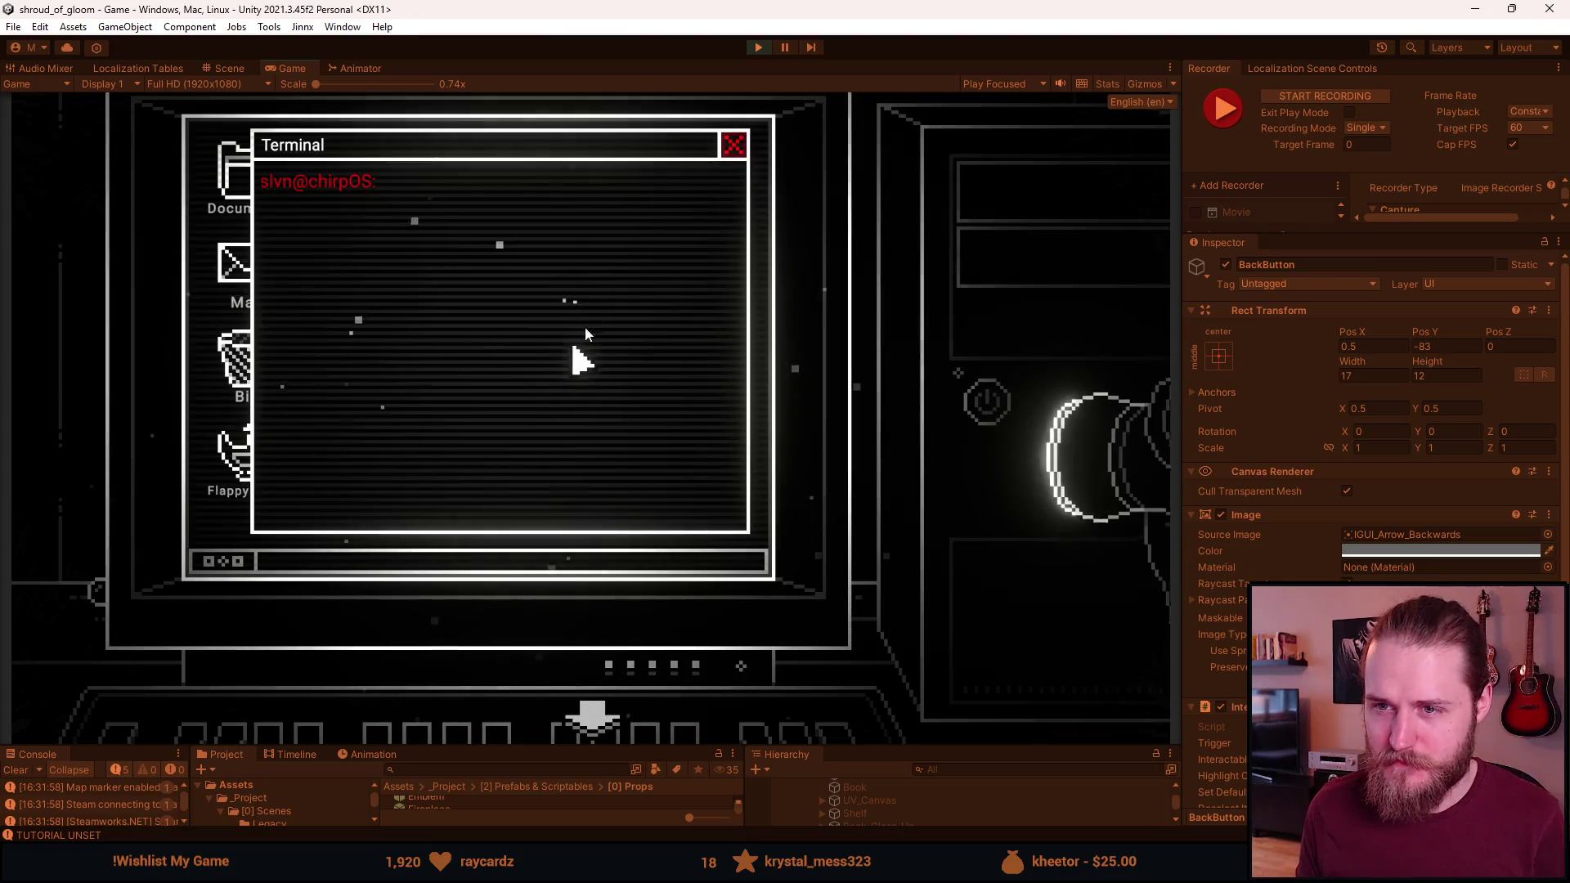
click(734, 147)
double_click(378, 204)
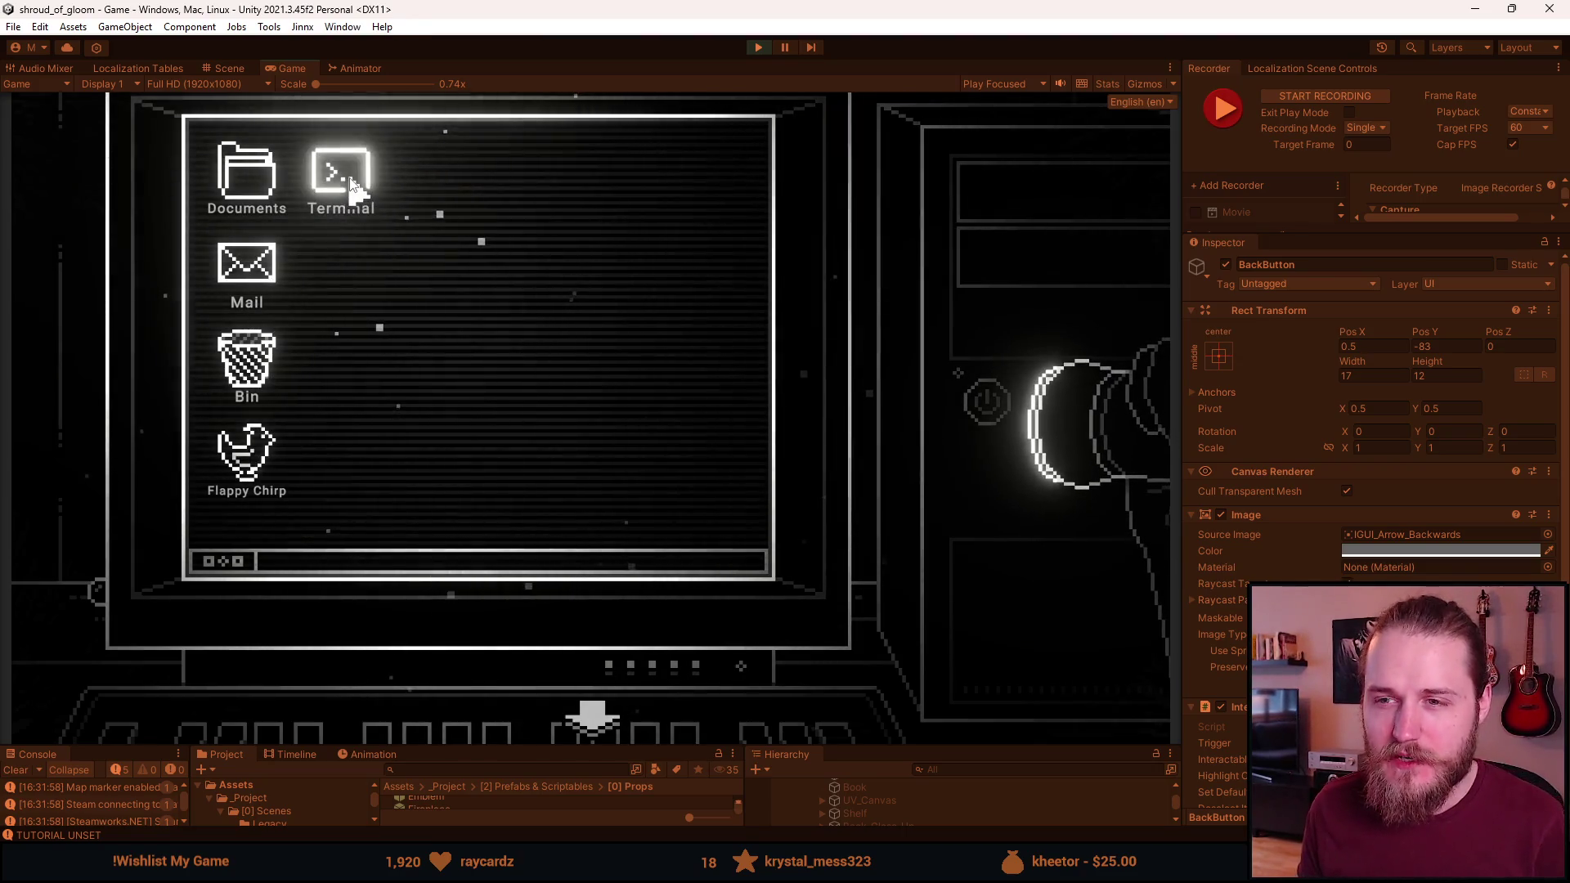
click(732, 149)
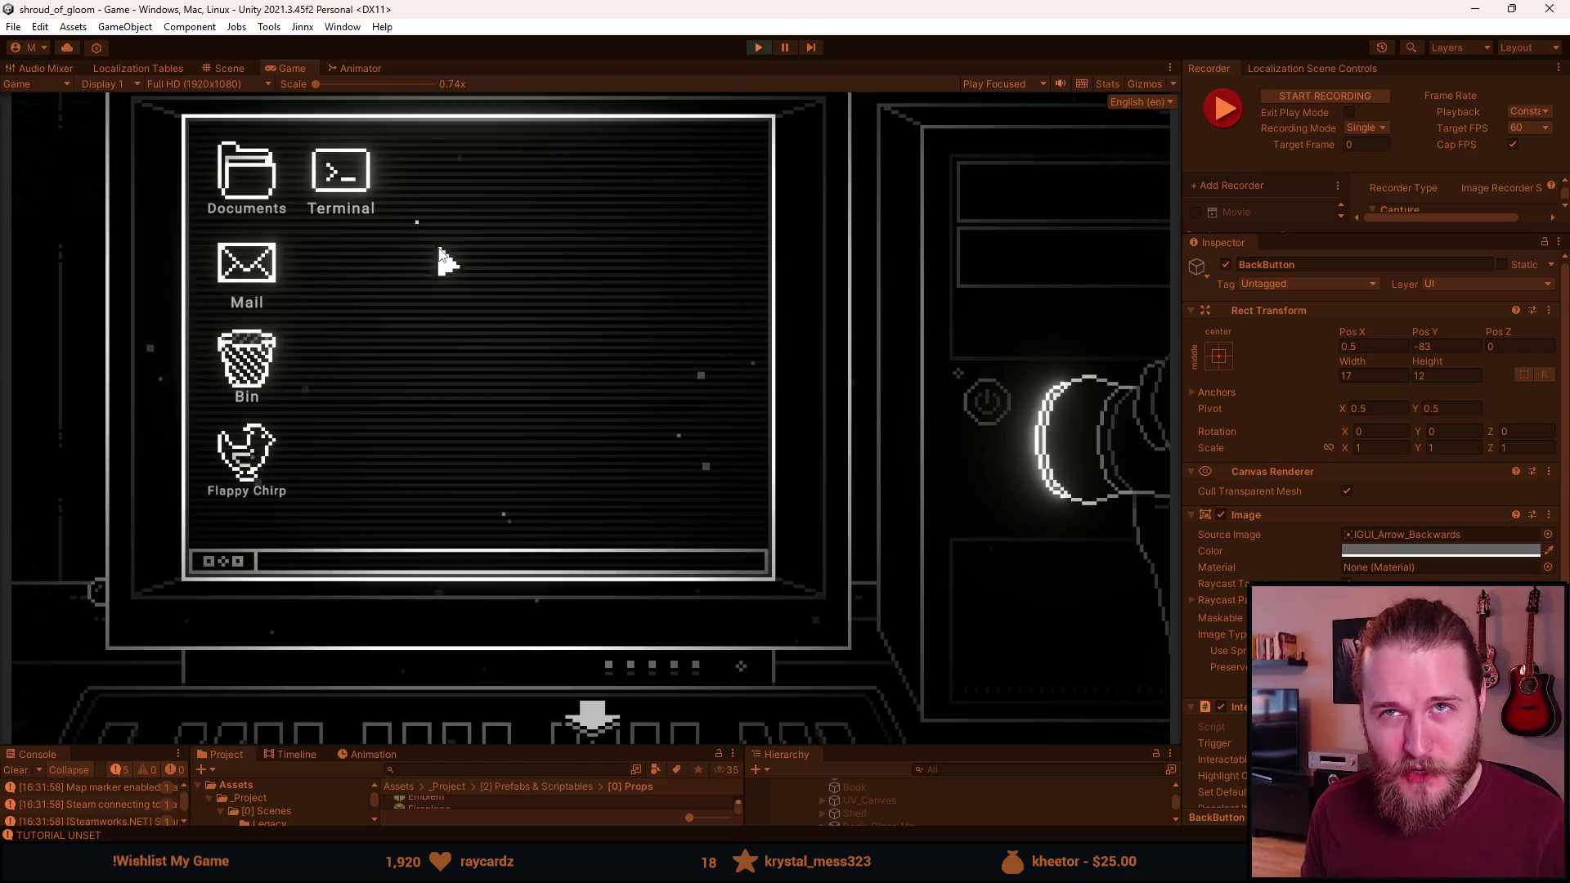
double_click(376, 181)
click(728, 144)
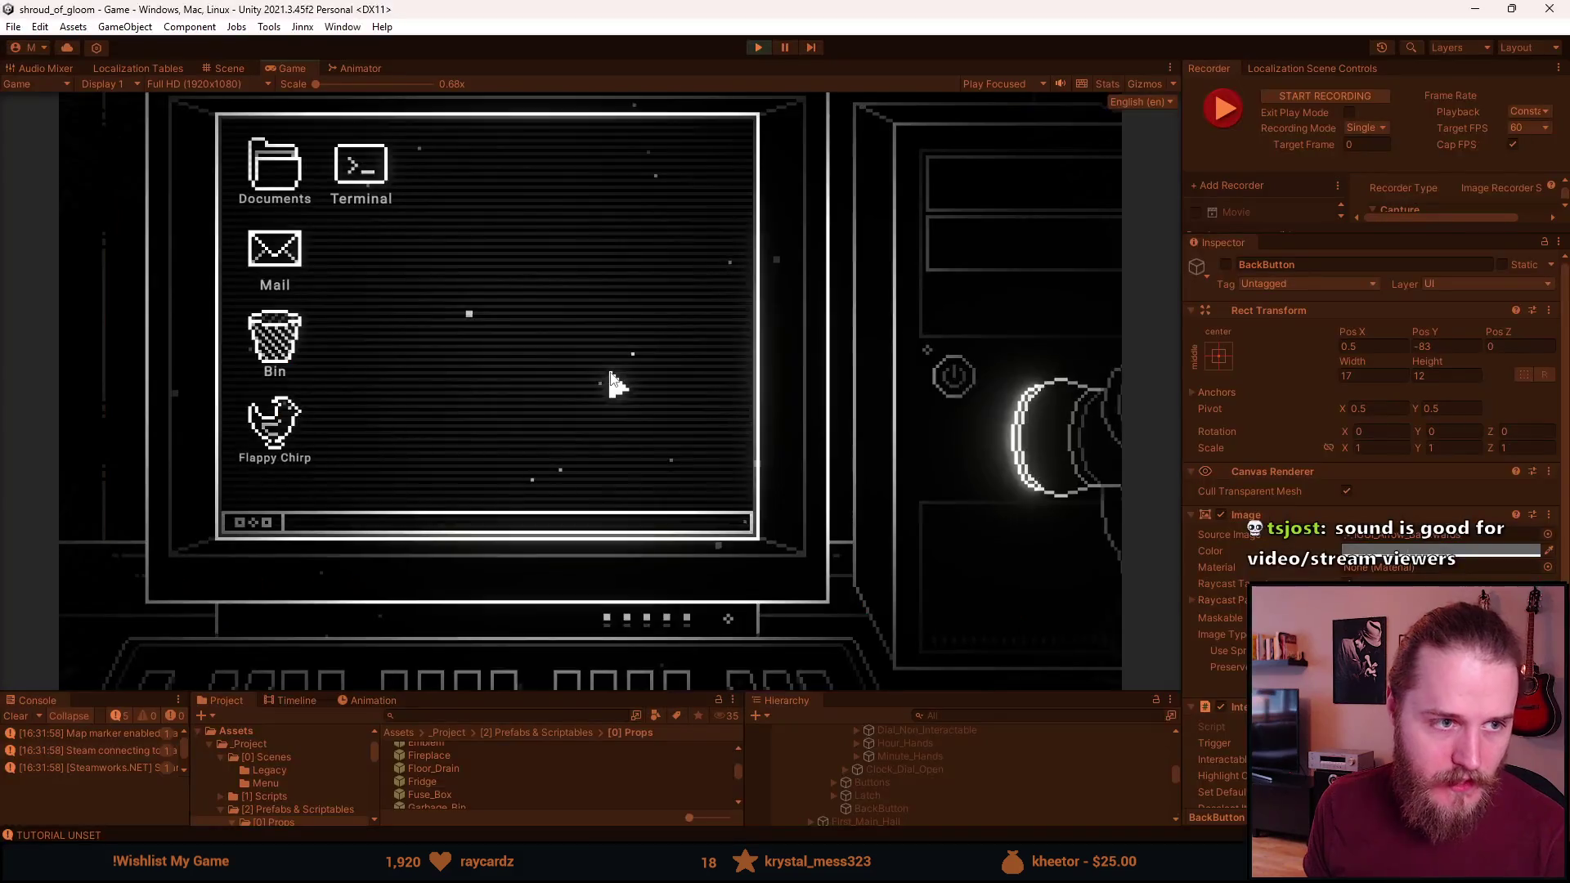
key(grave)
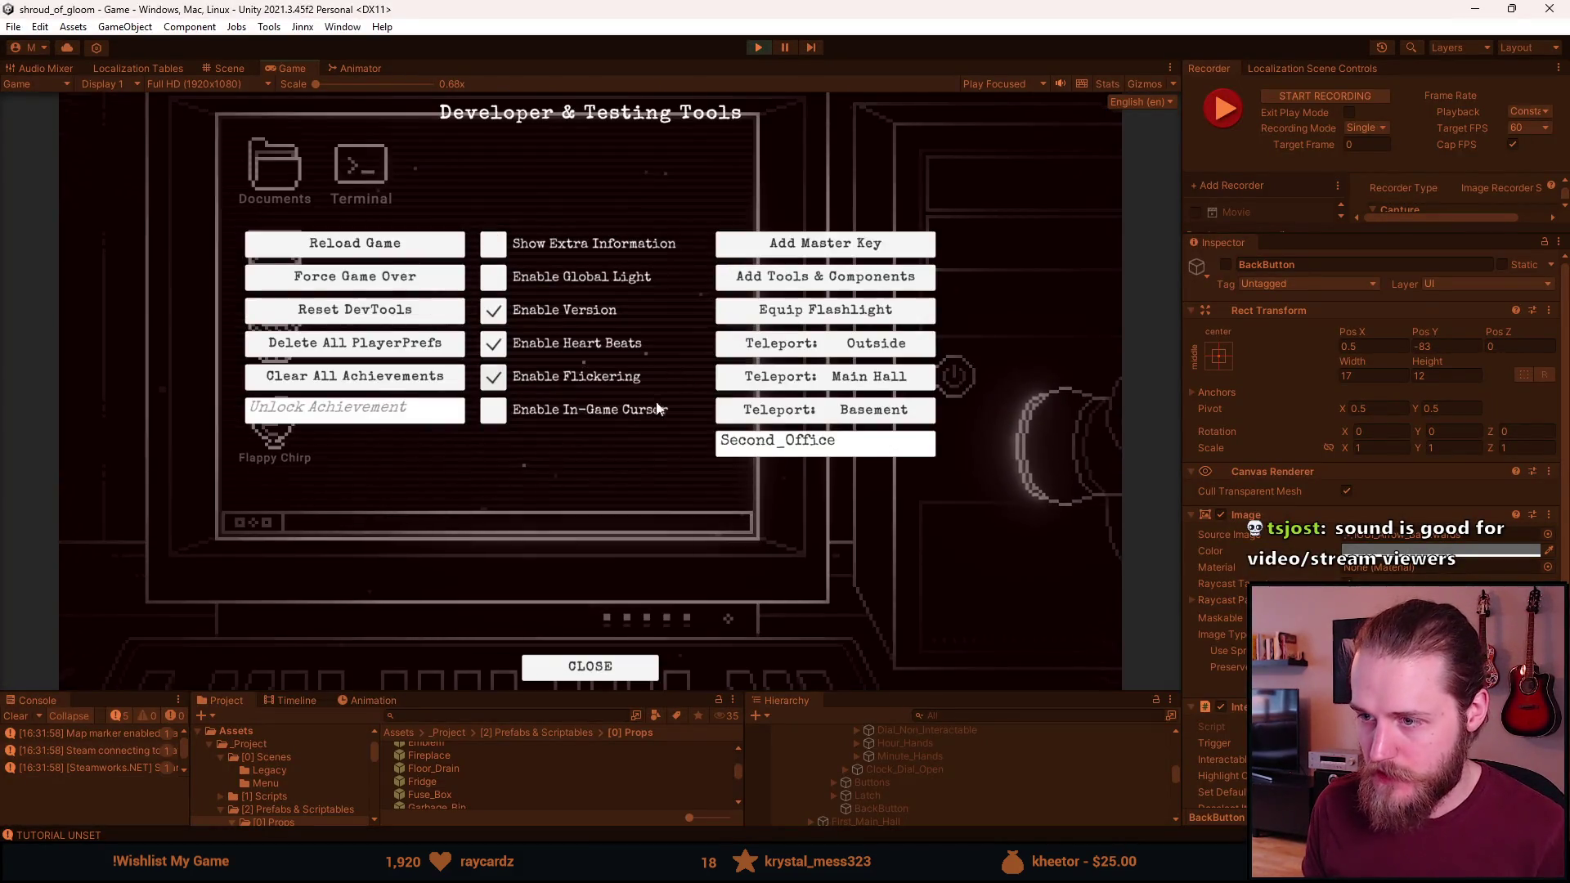
key(grave)
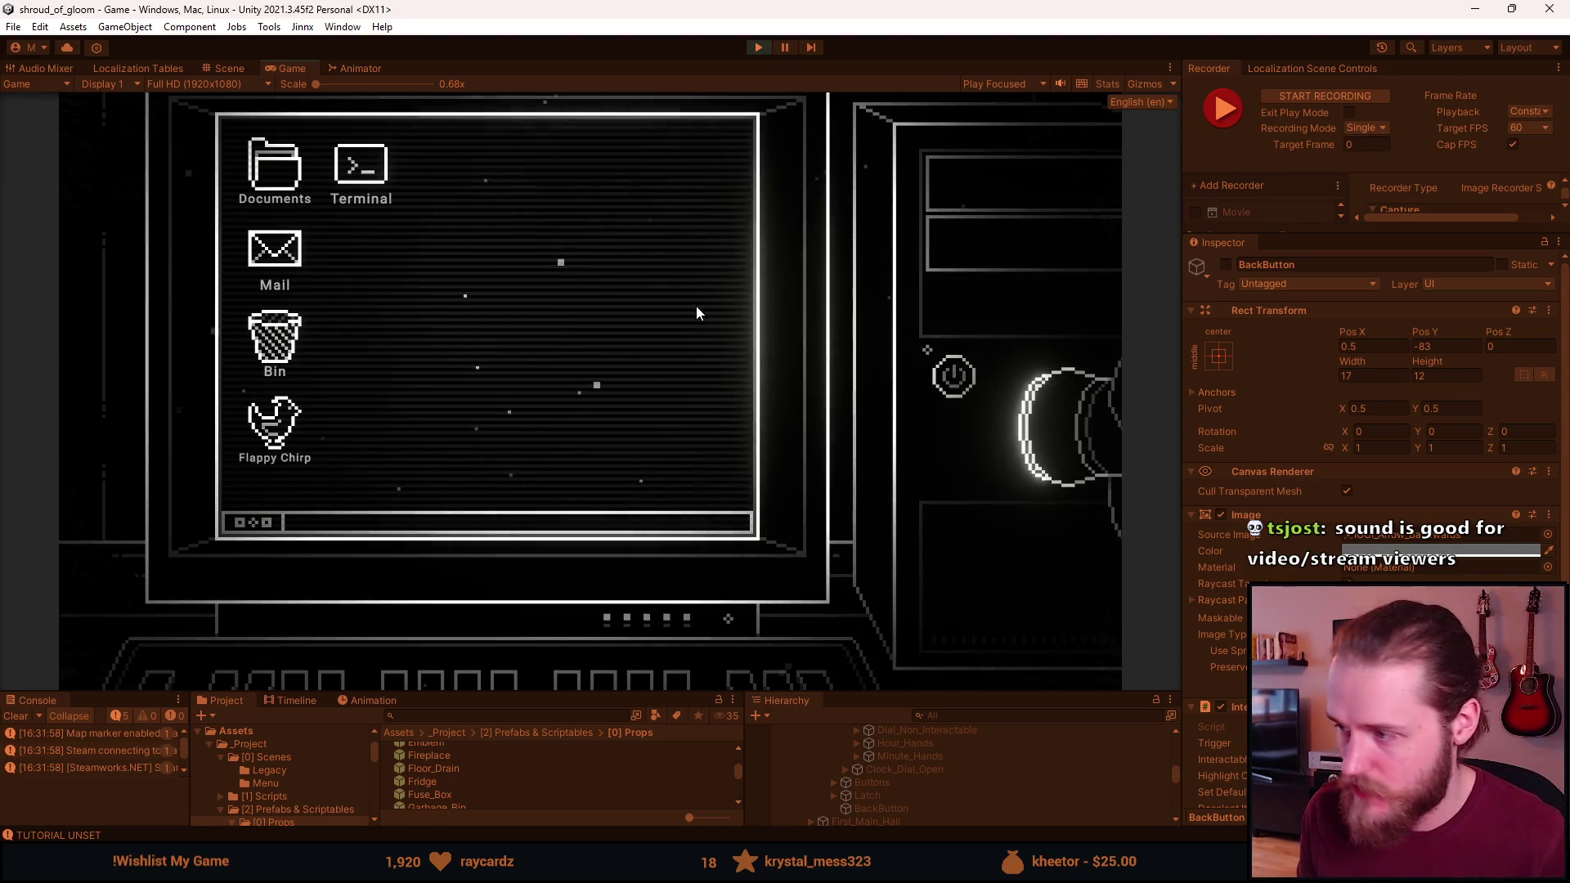
click(587, 669)
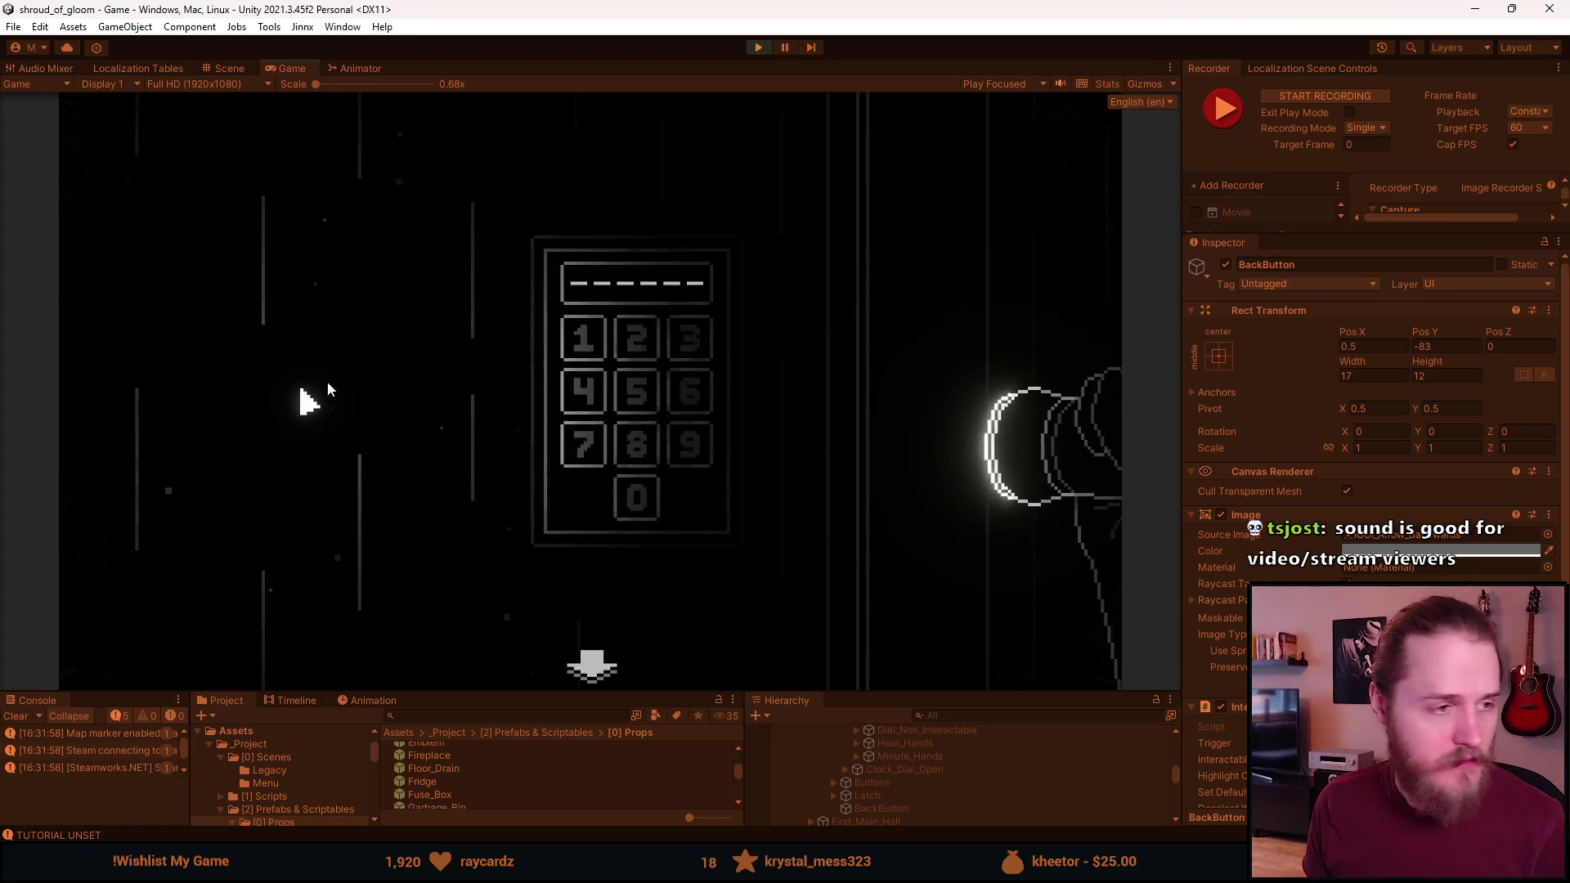
Back out of and reopen the wall keypad close-up several times, ending on the keypad
click(543, 374)
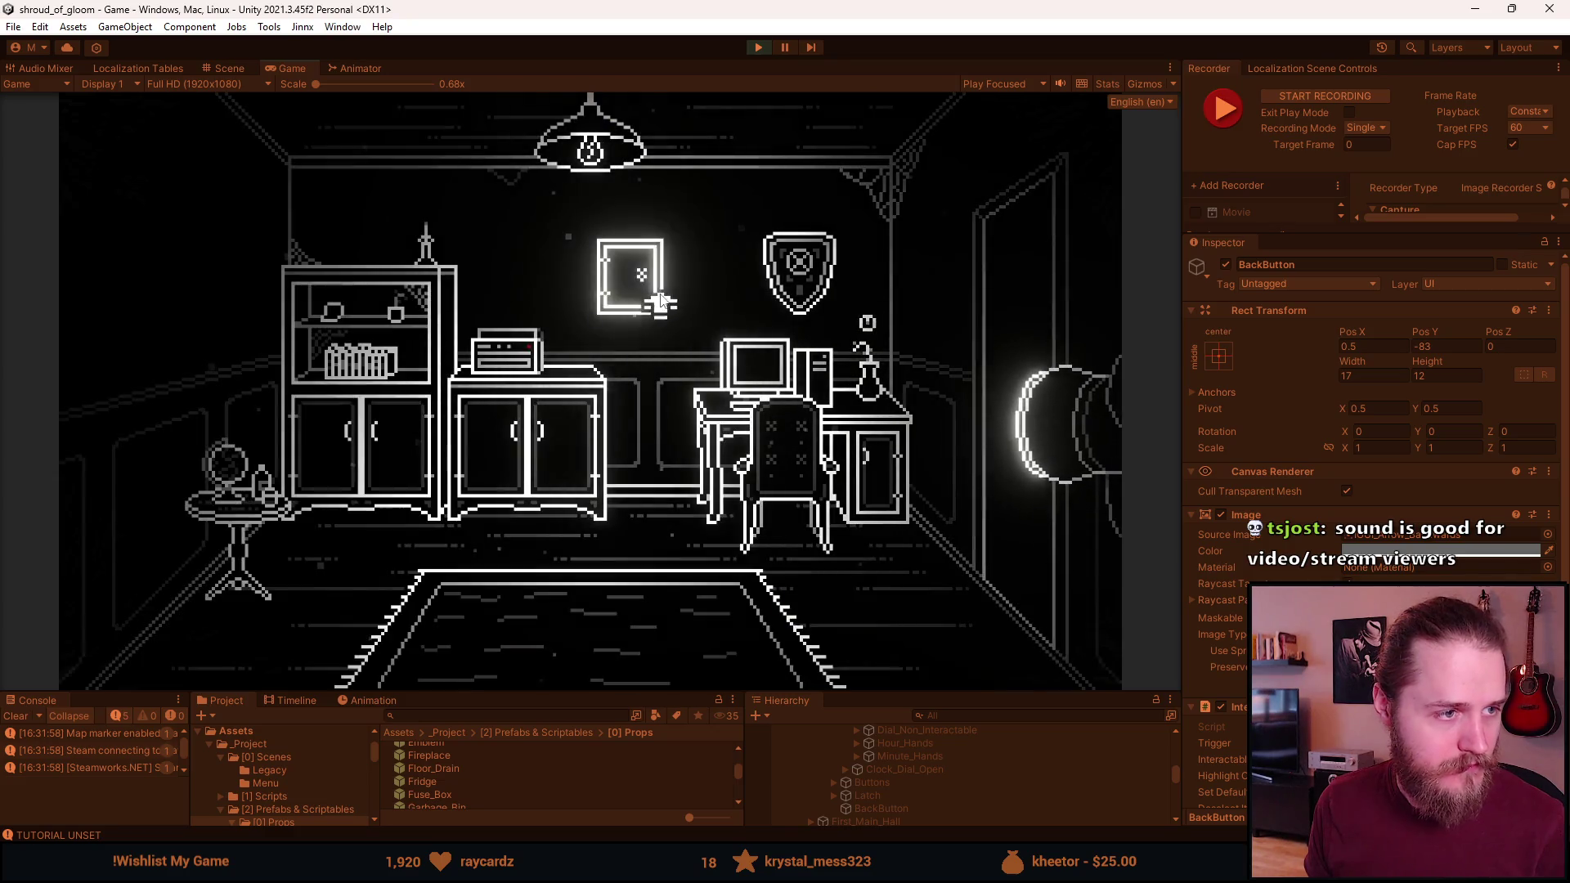
click(659, 293)
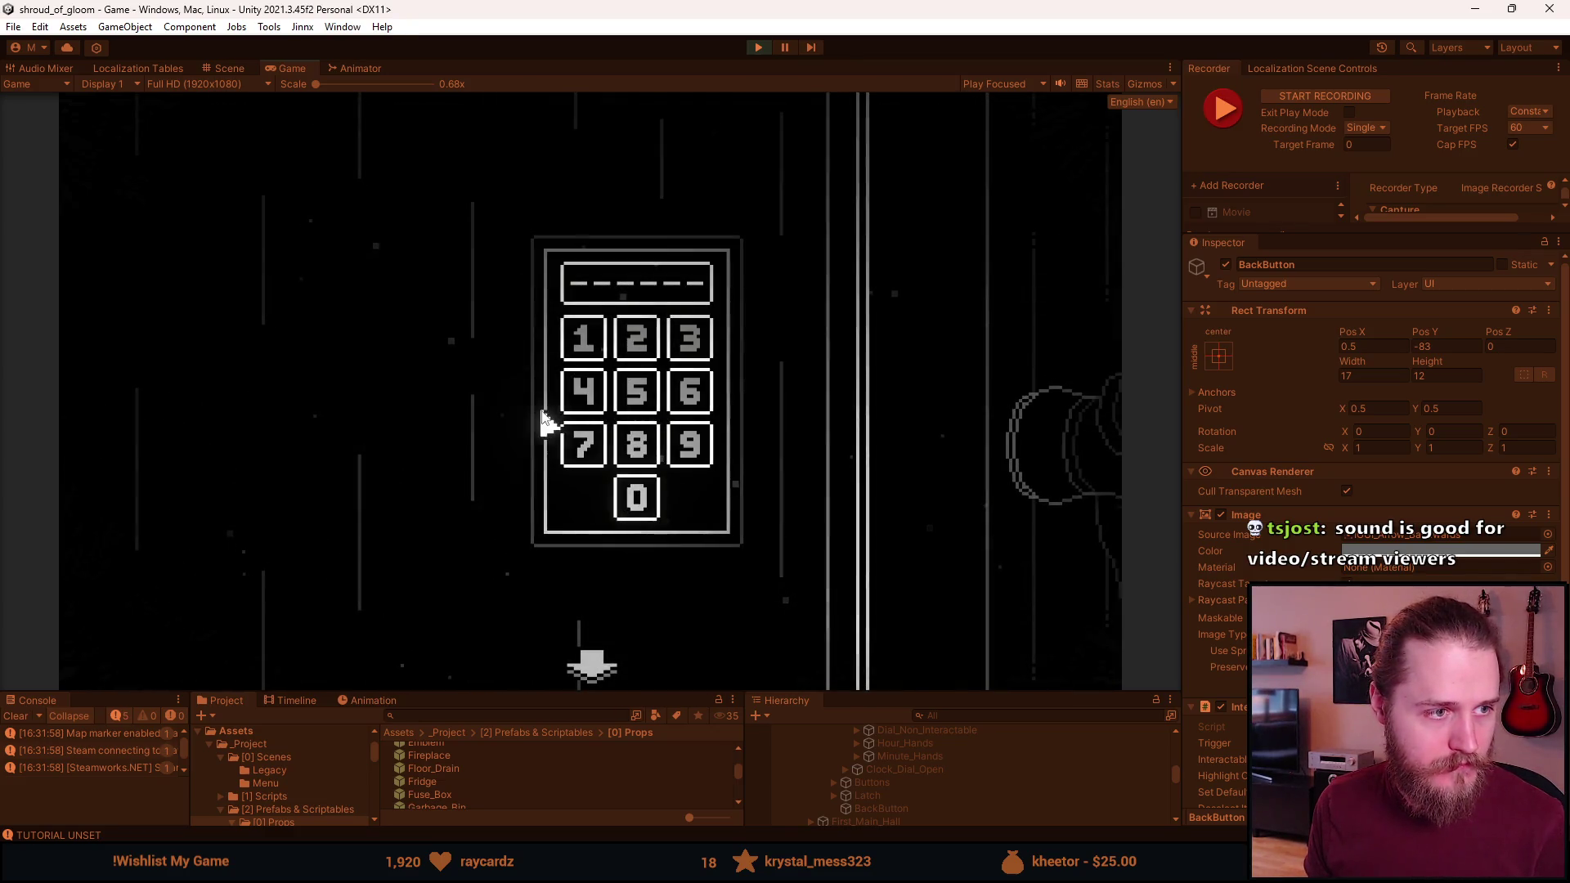
click(840, 299)
click(572, 282)
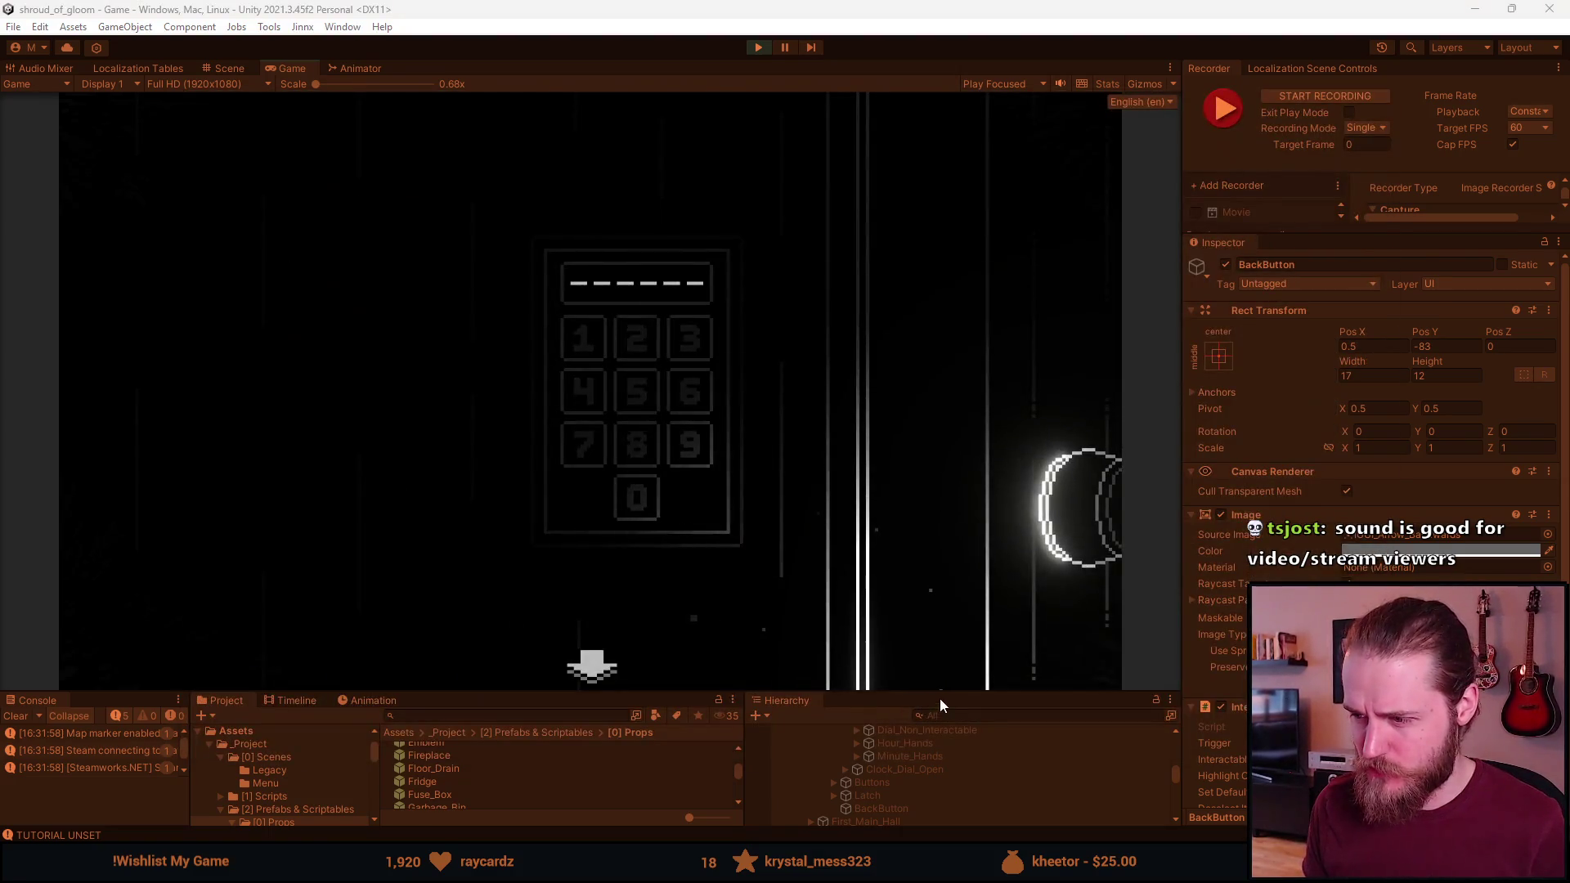
right_click(476, 358)
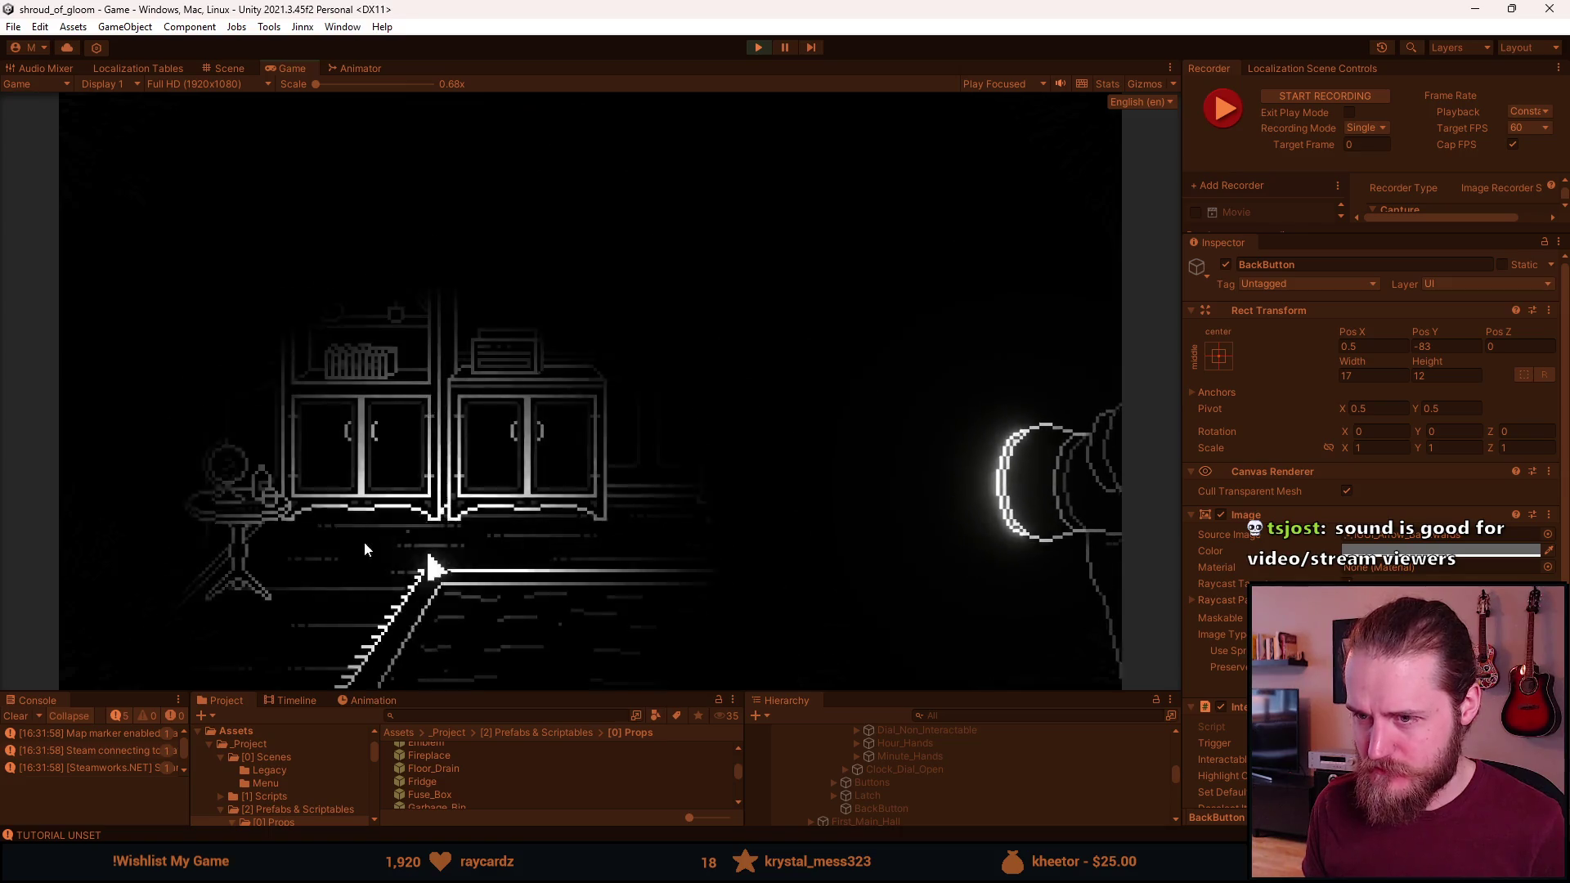
click(746, 402)
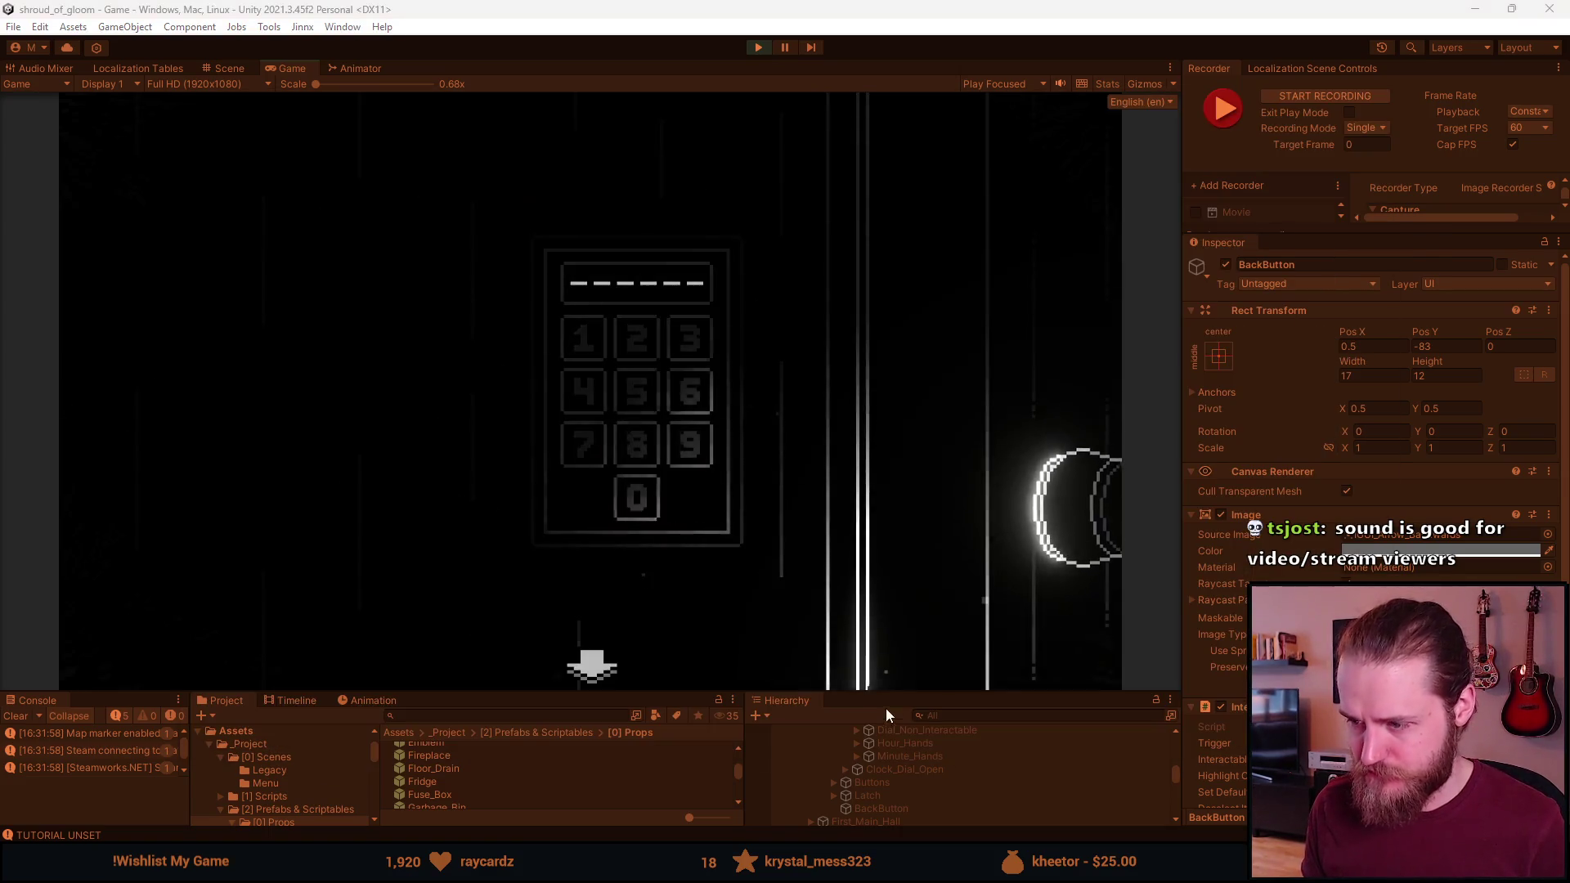
Collapse Computer_Close_Up, expand Safe_Close_Up and deactivate its BackButton object
drag(920, 686, 920, 654)
scroll(899, 767, up, 3)
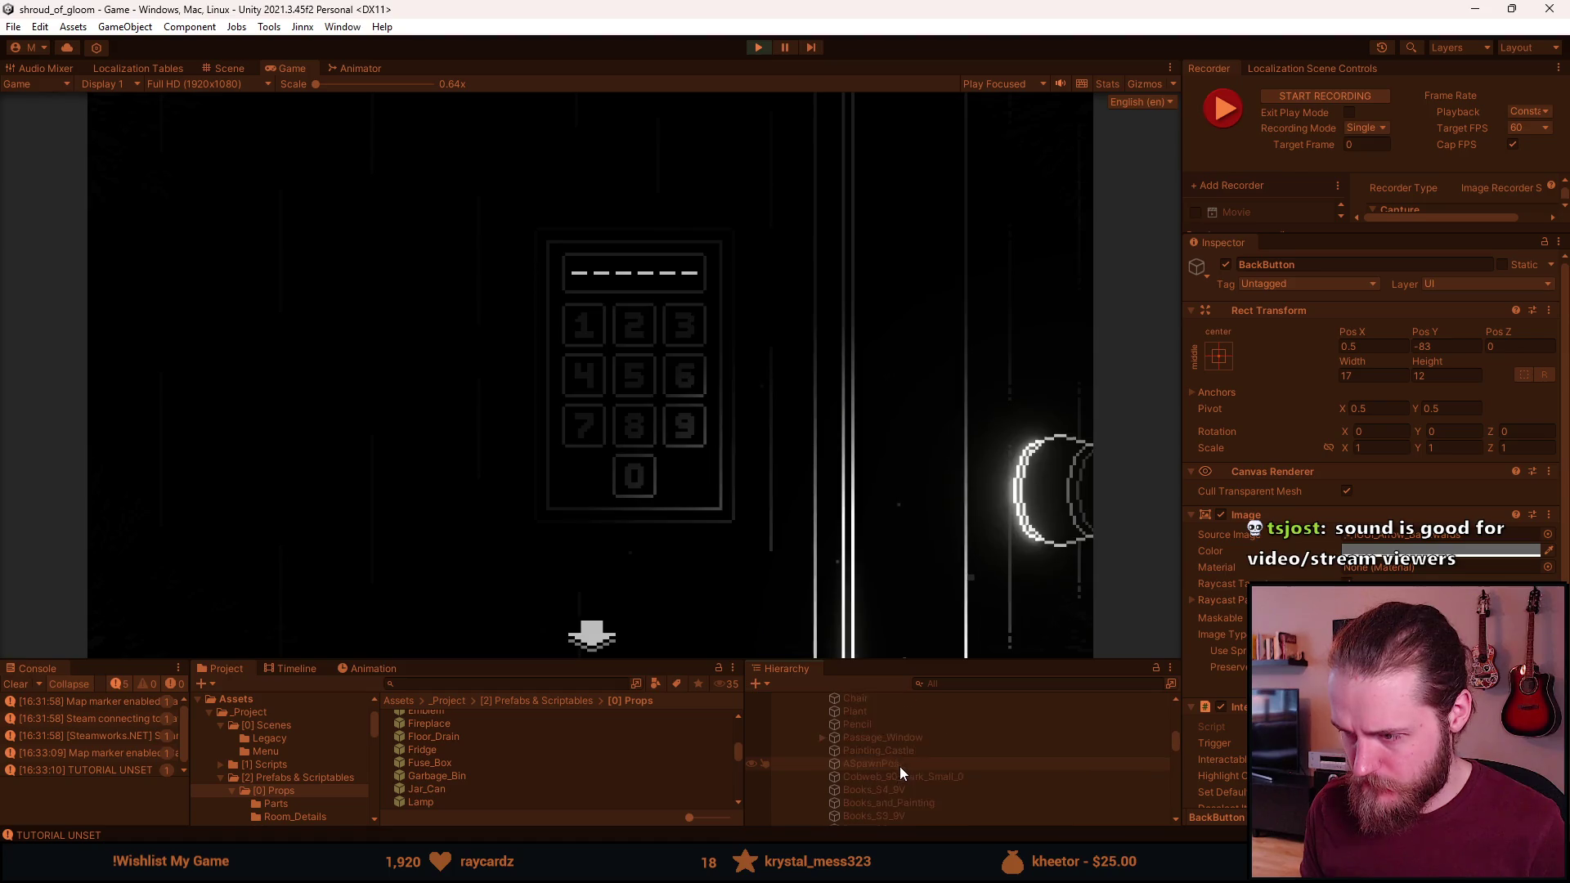
scroll(900, 767, down, 10)
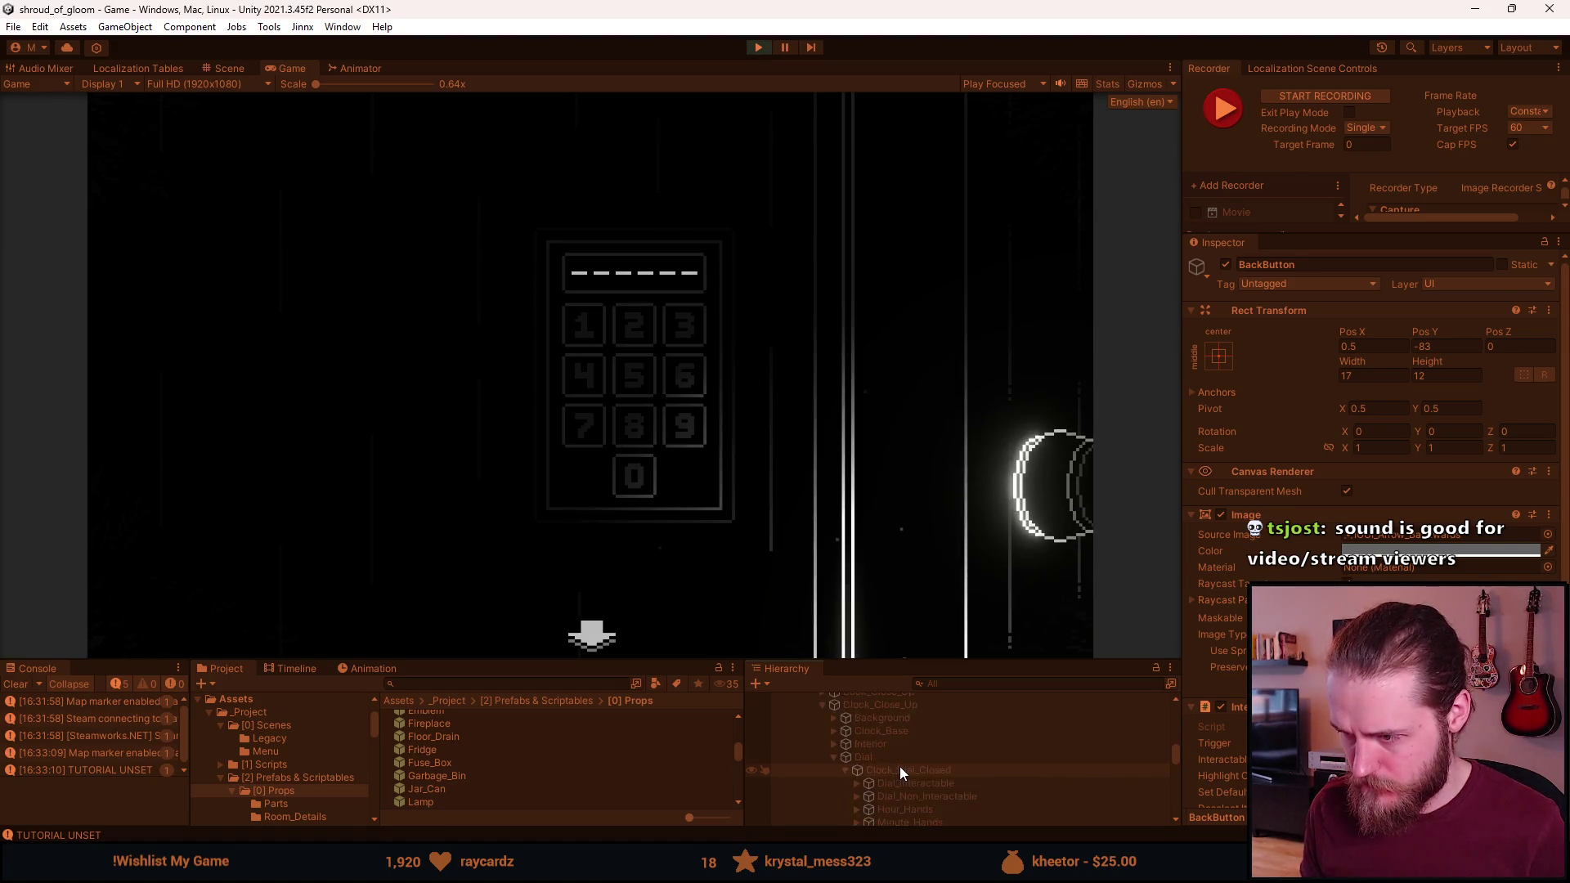
scroll(900, 762, down, 5)
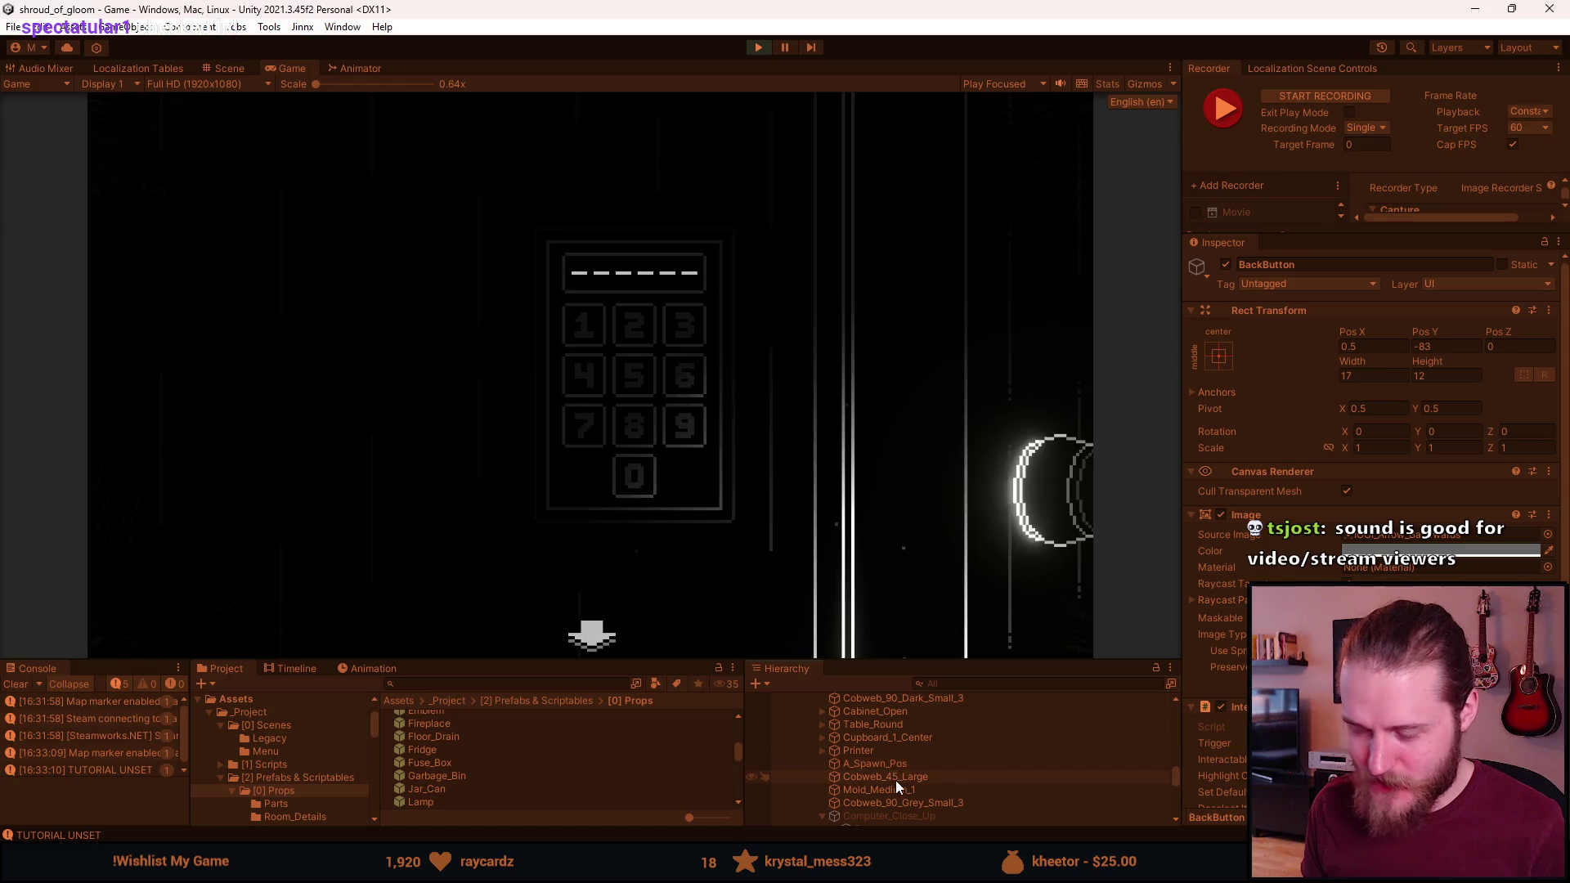
click(822, 768)
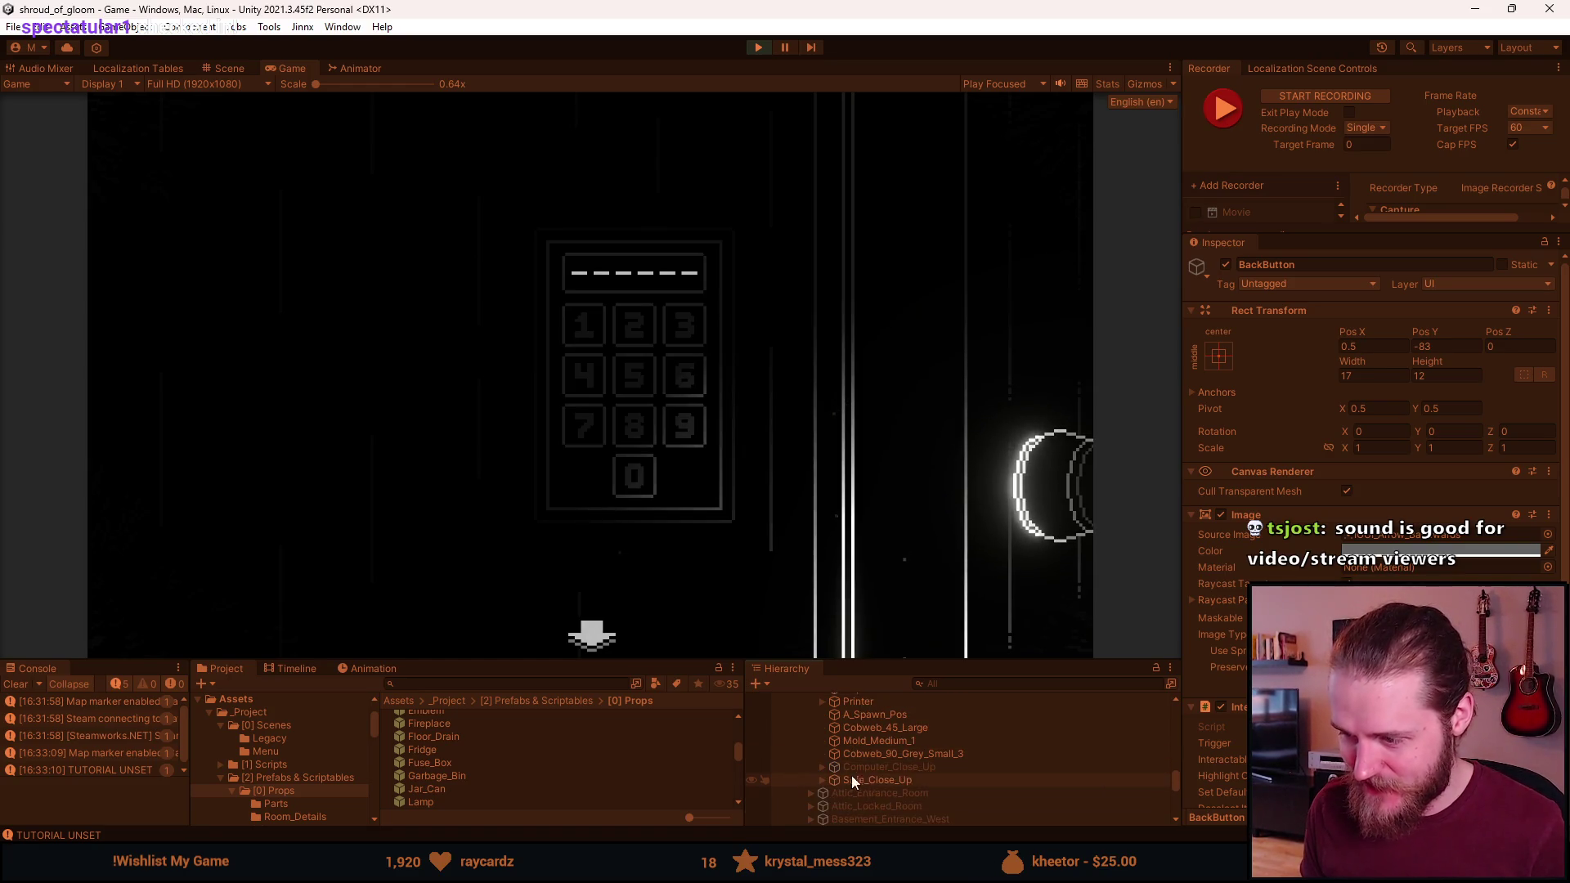
click(821, 780)
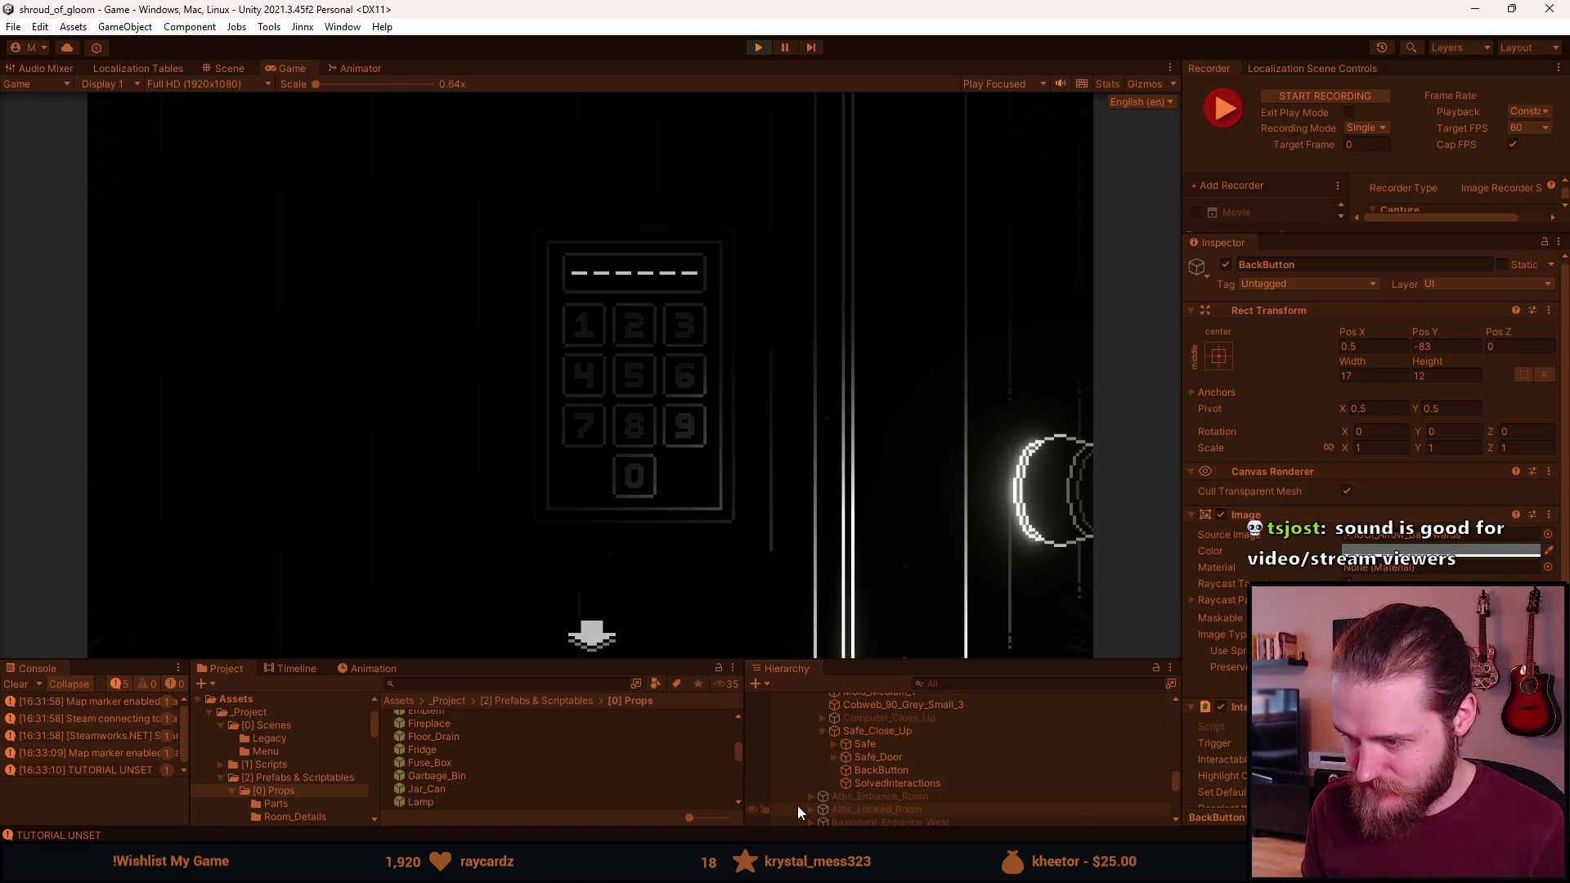
click(878, 771)
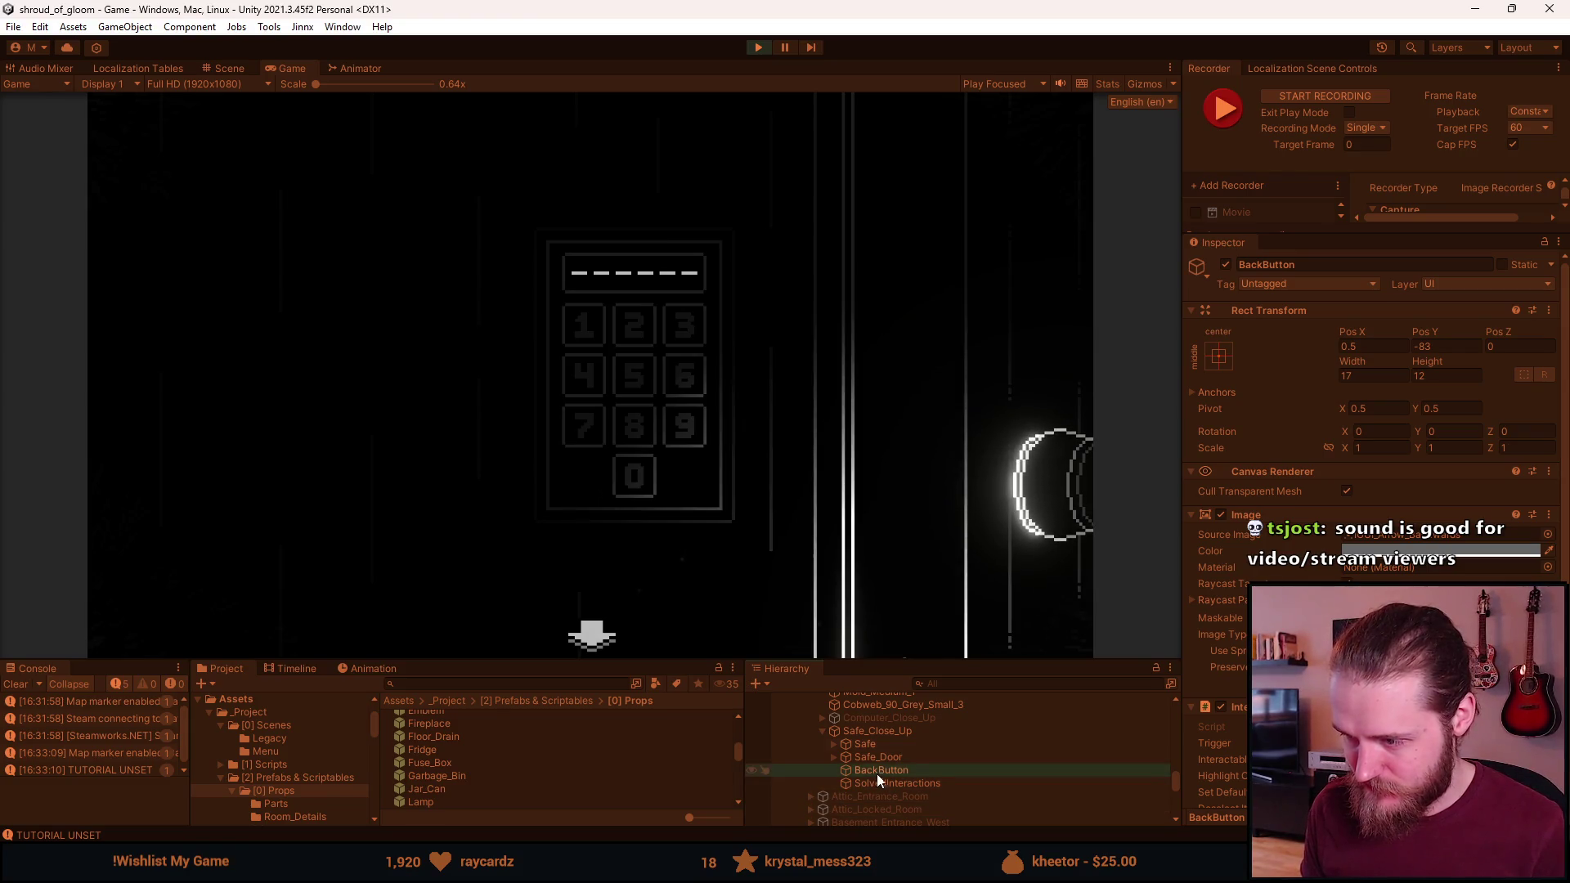
click(1223, 266)
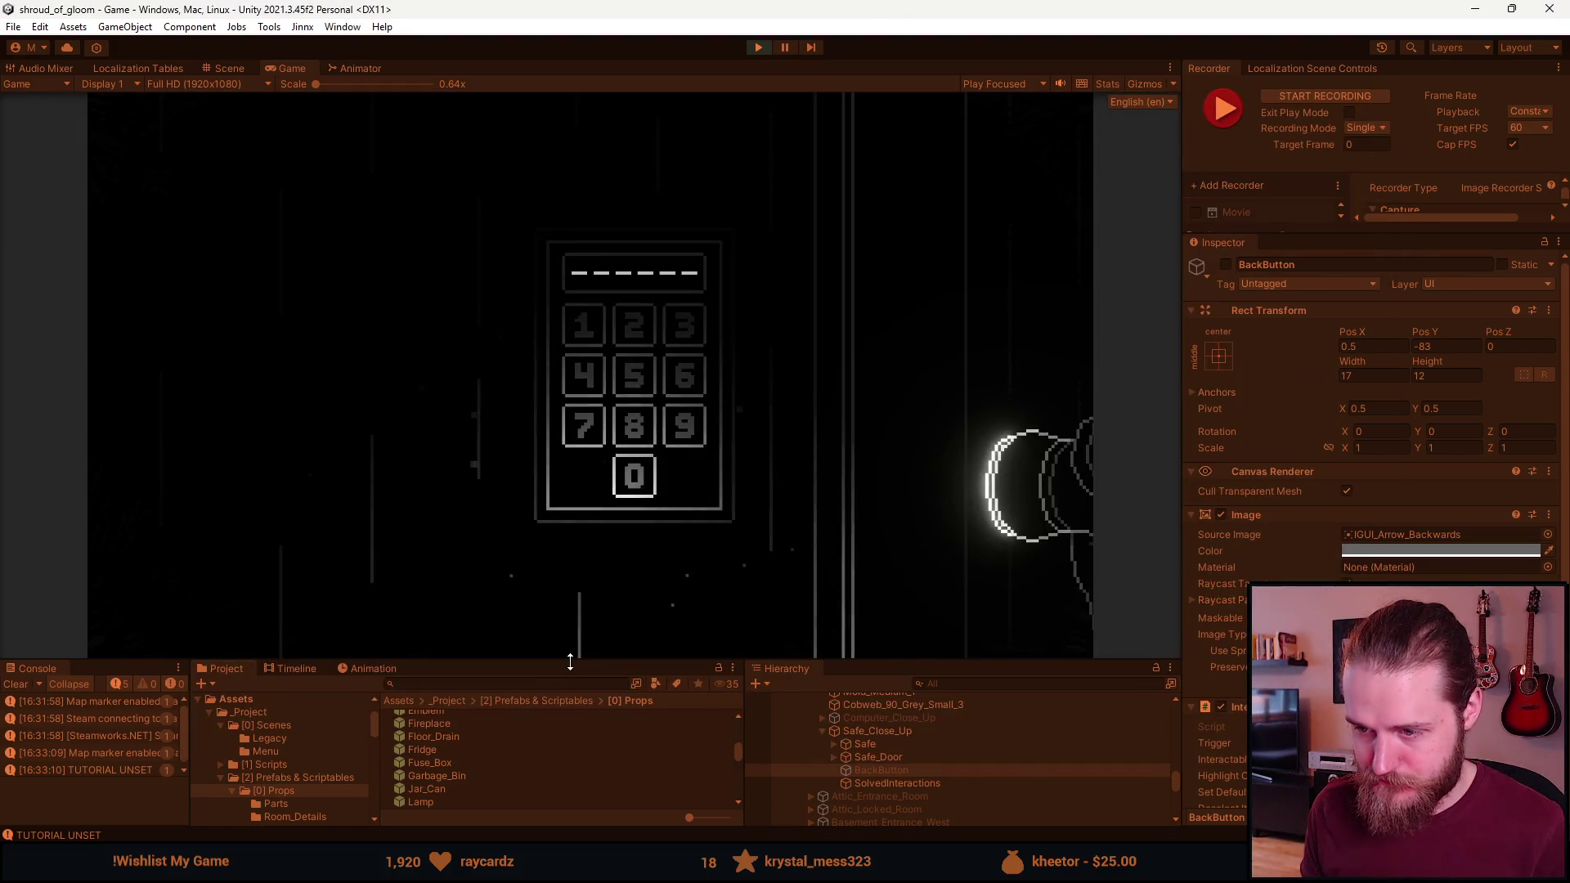
drag(560, 661, 564, 747)
Enter a partial four-digit code on the safe keypad and record the close-up
click(596, 361)
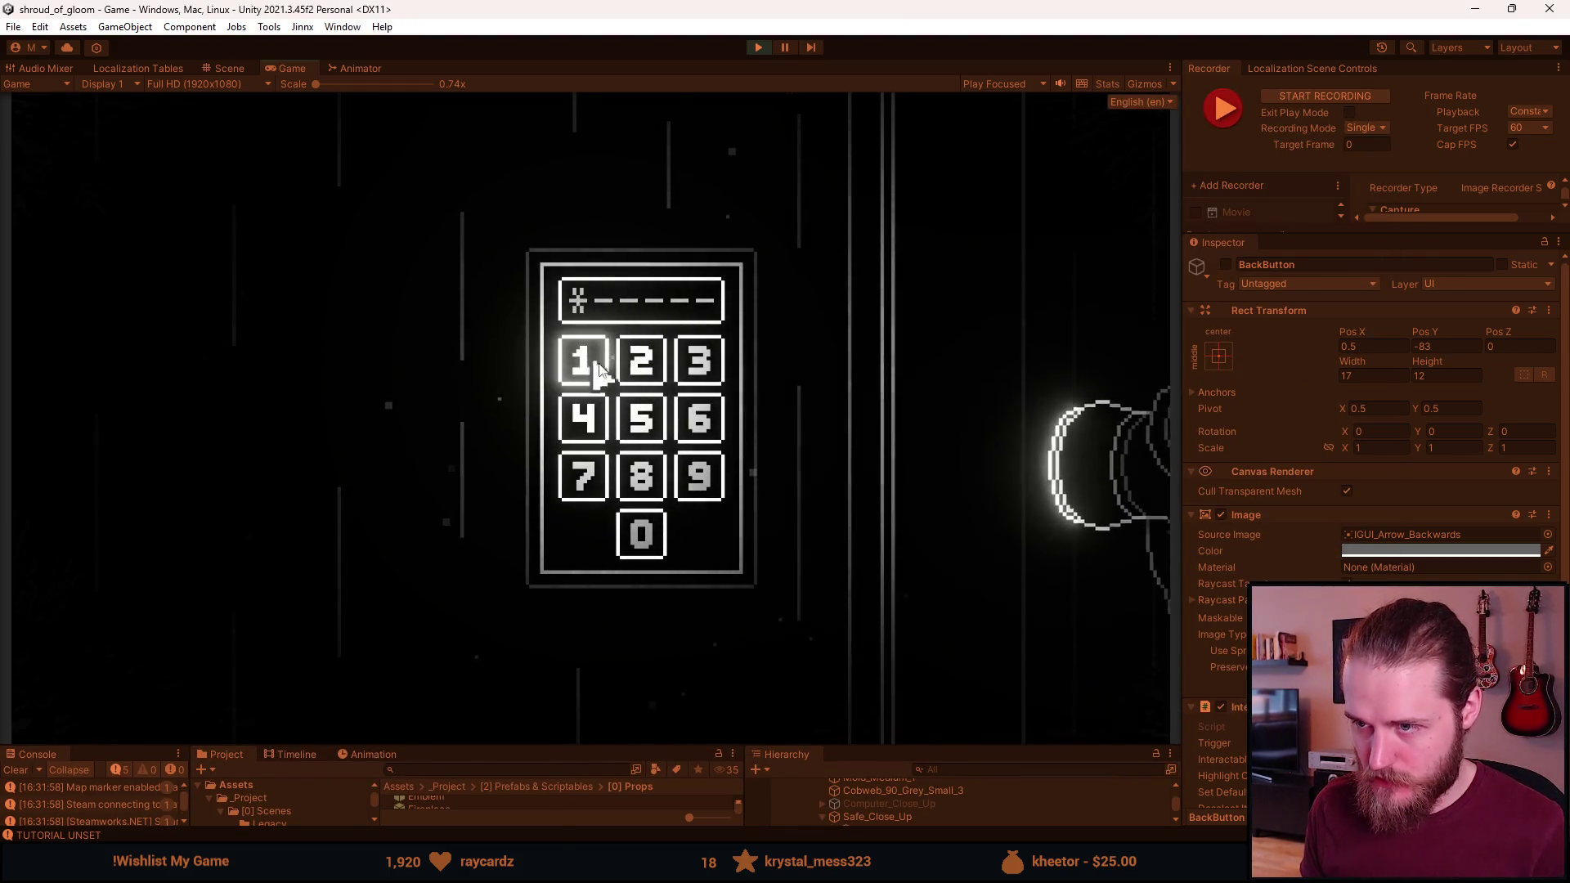
click(683, 372)
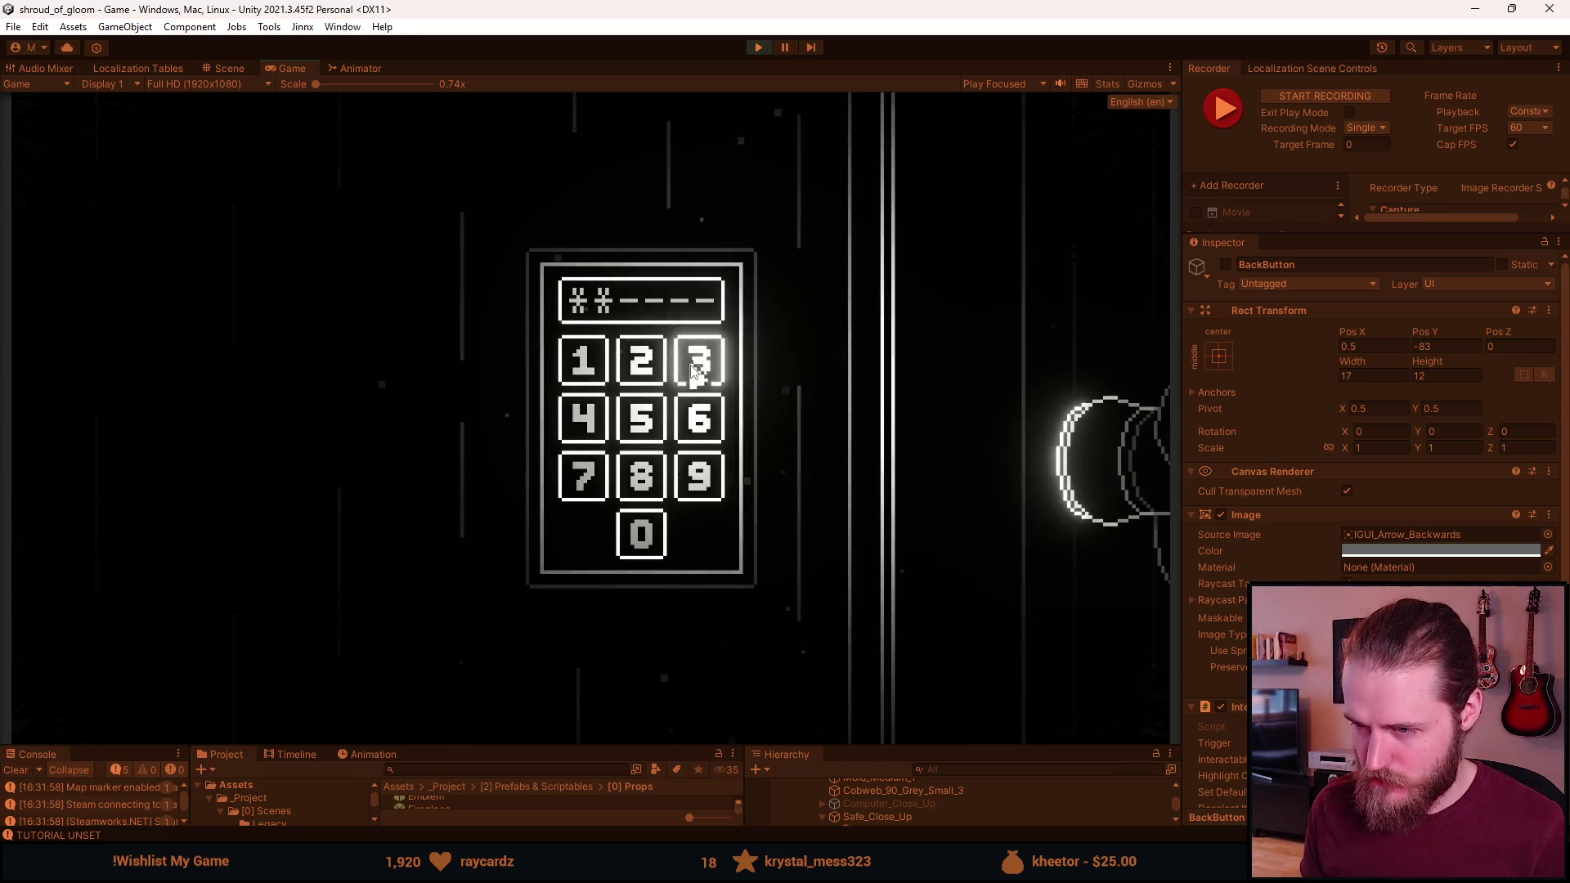
click(695, 366)
click(583, 476)
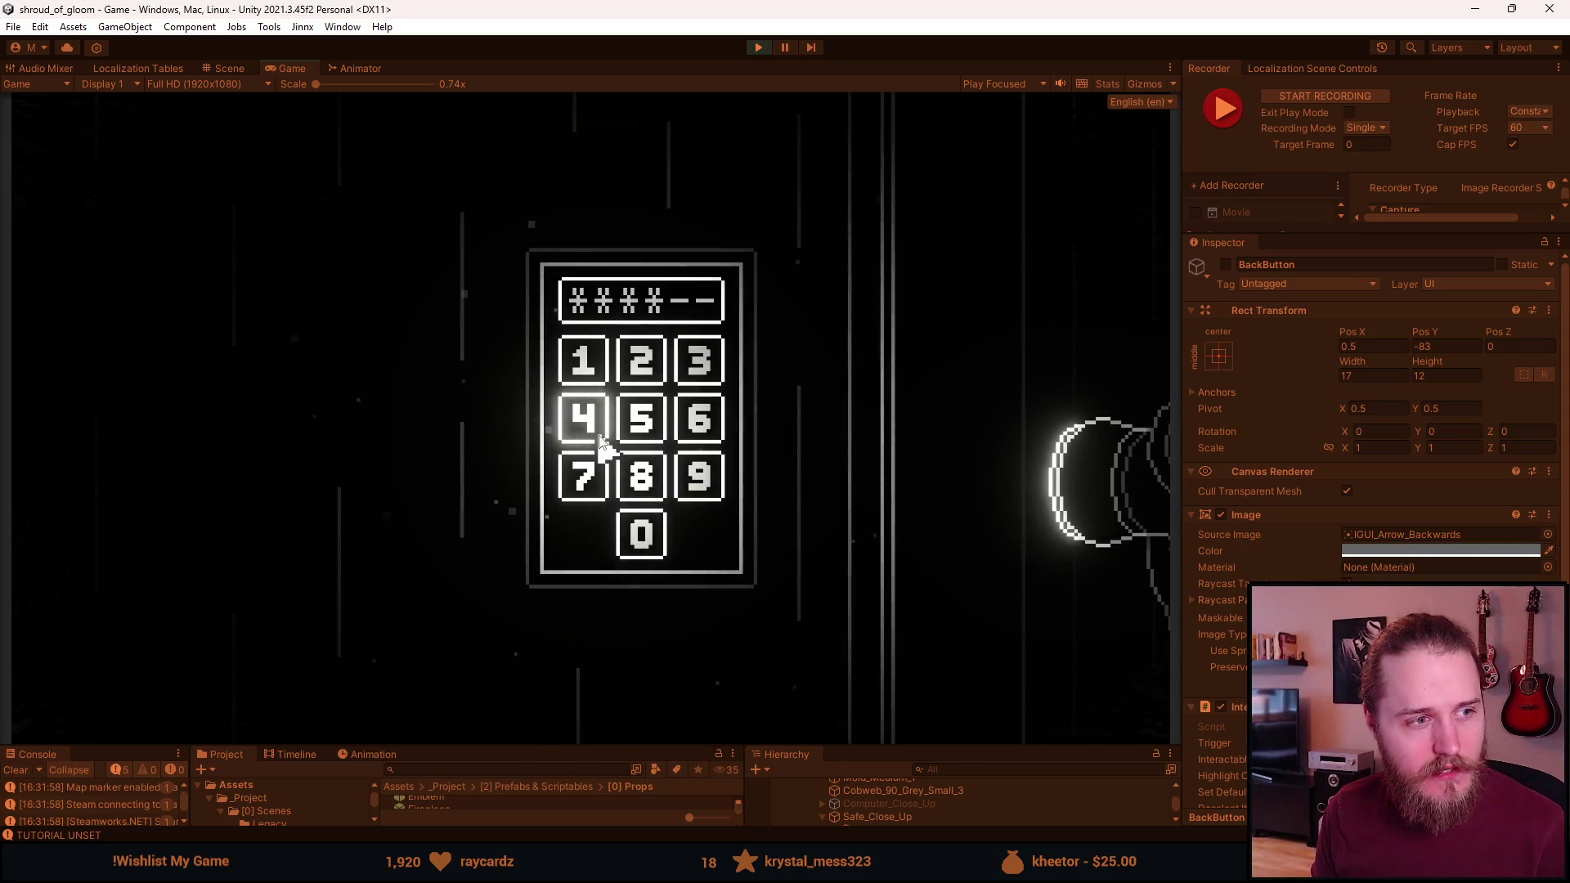
key(F1)
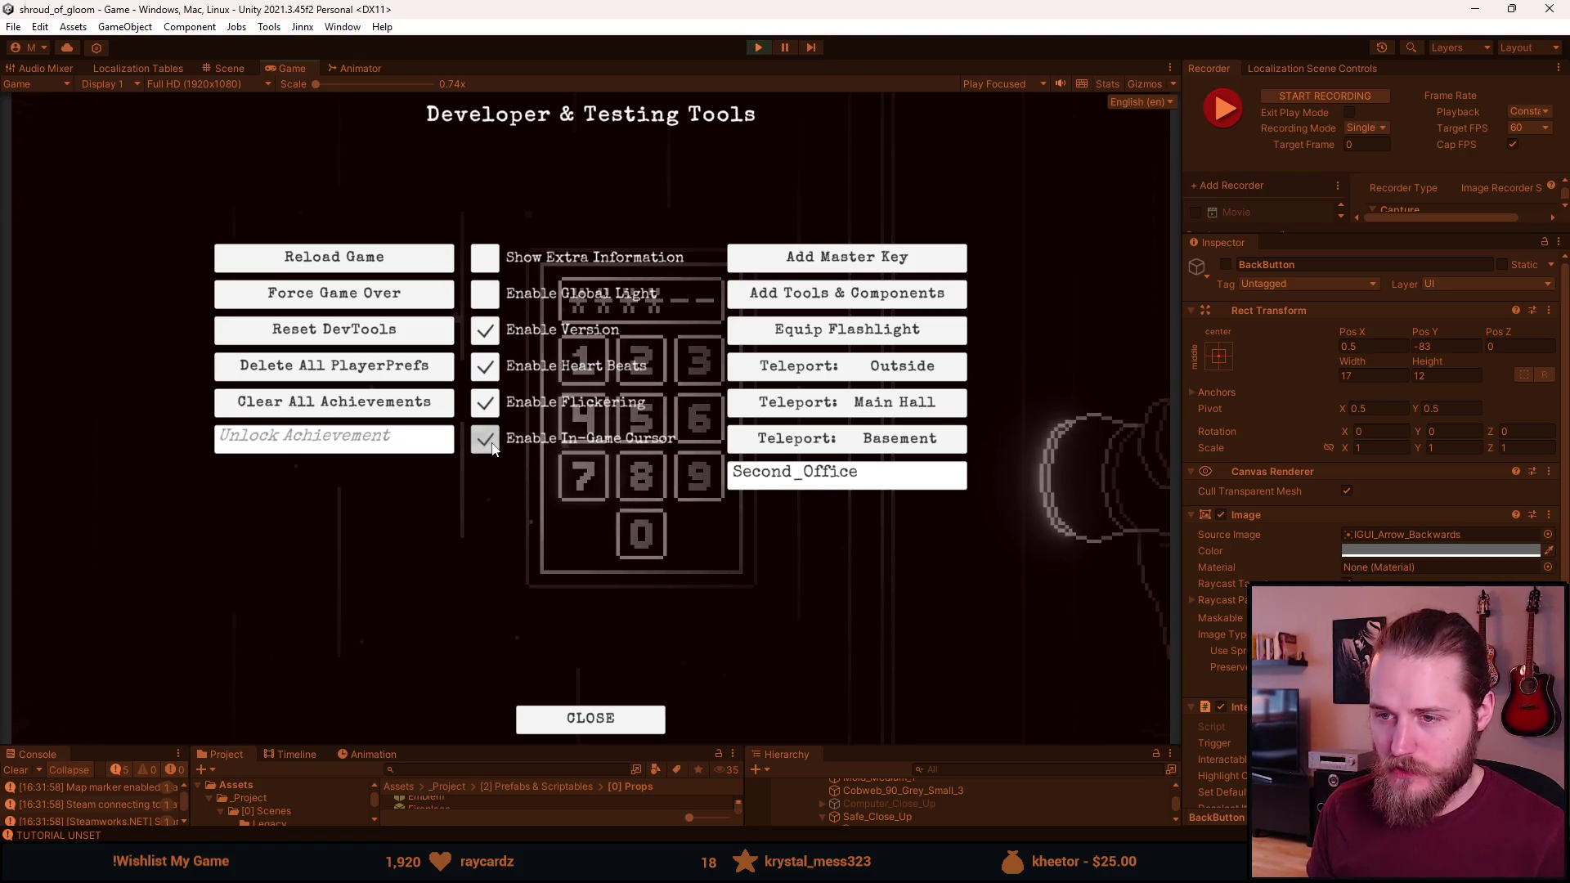
key(F1)
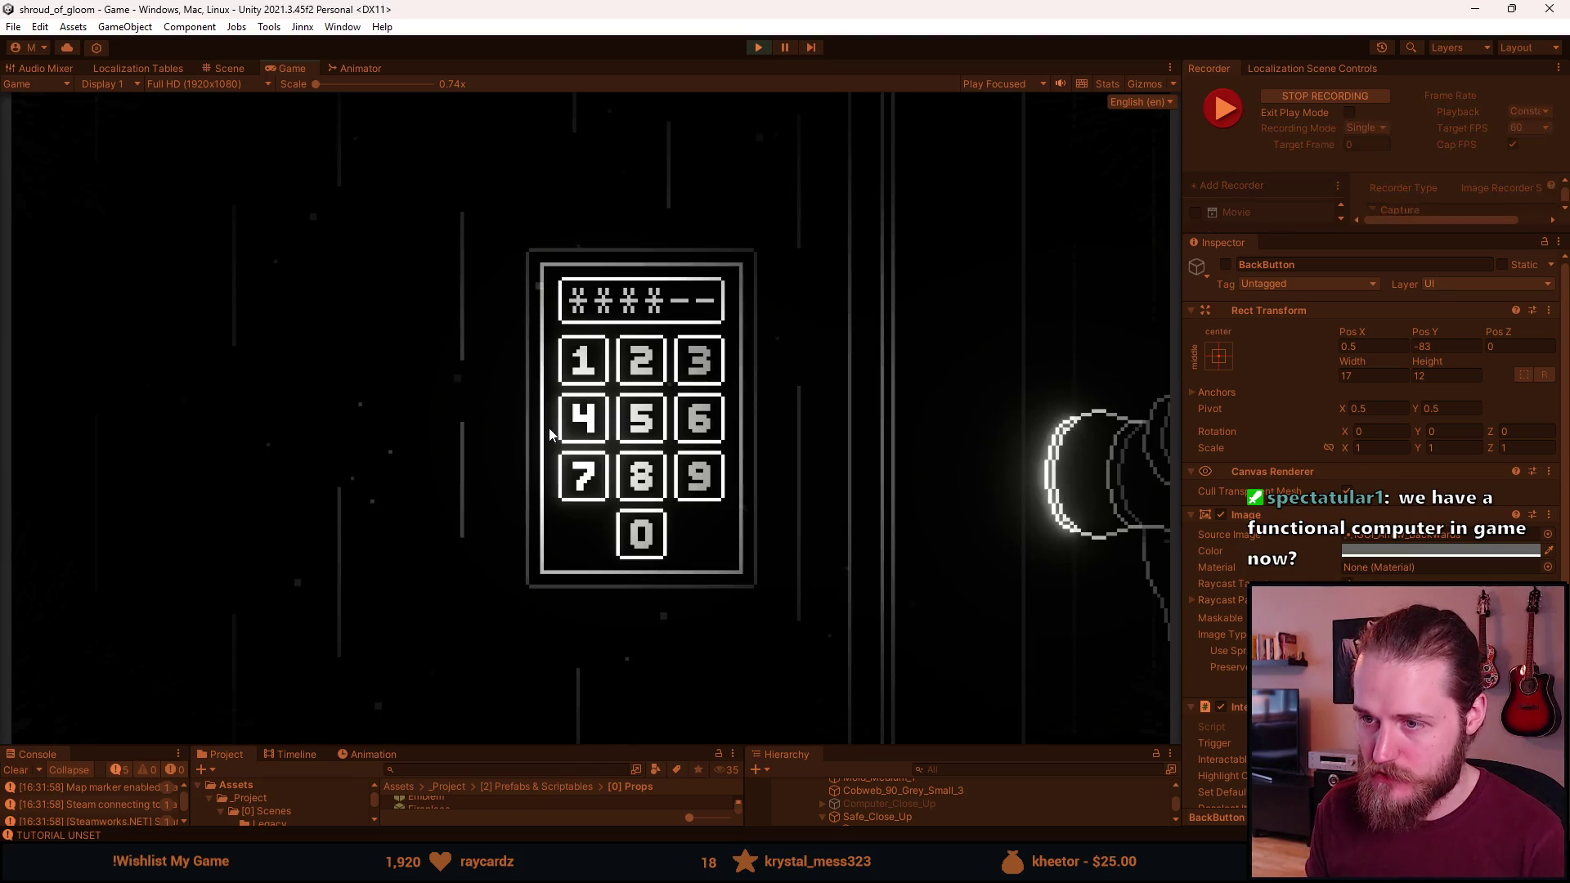
Re-activate the BackButton object and return from the keypad close-up to the room
key(alt+Tab)
click(1225, 264)
click(592, 718)
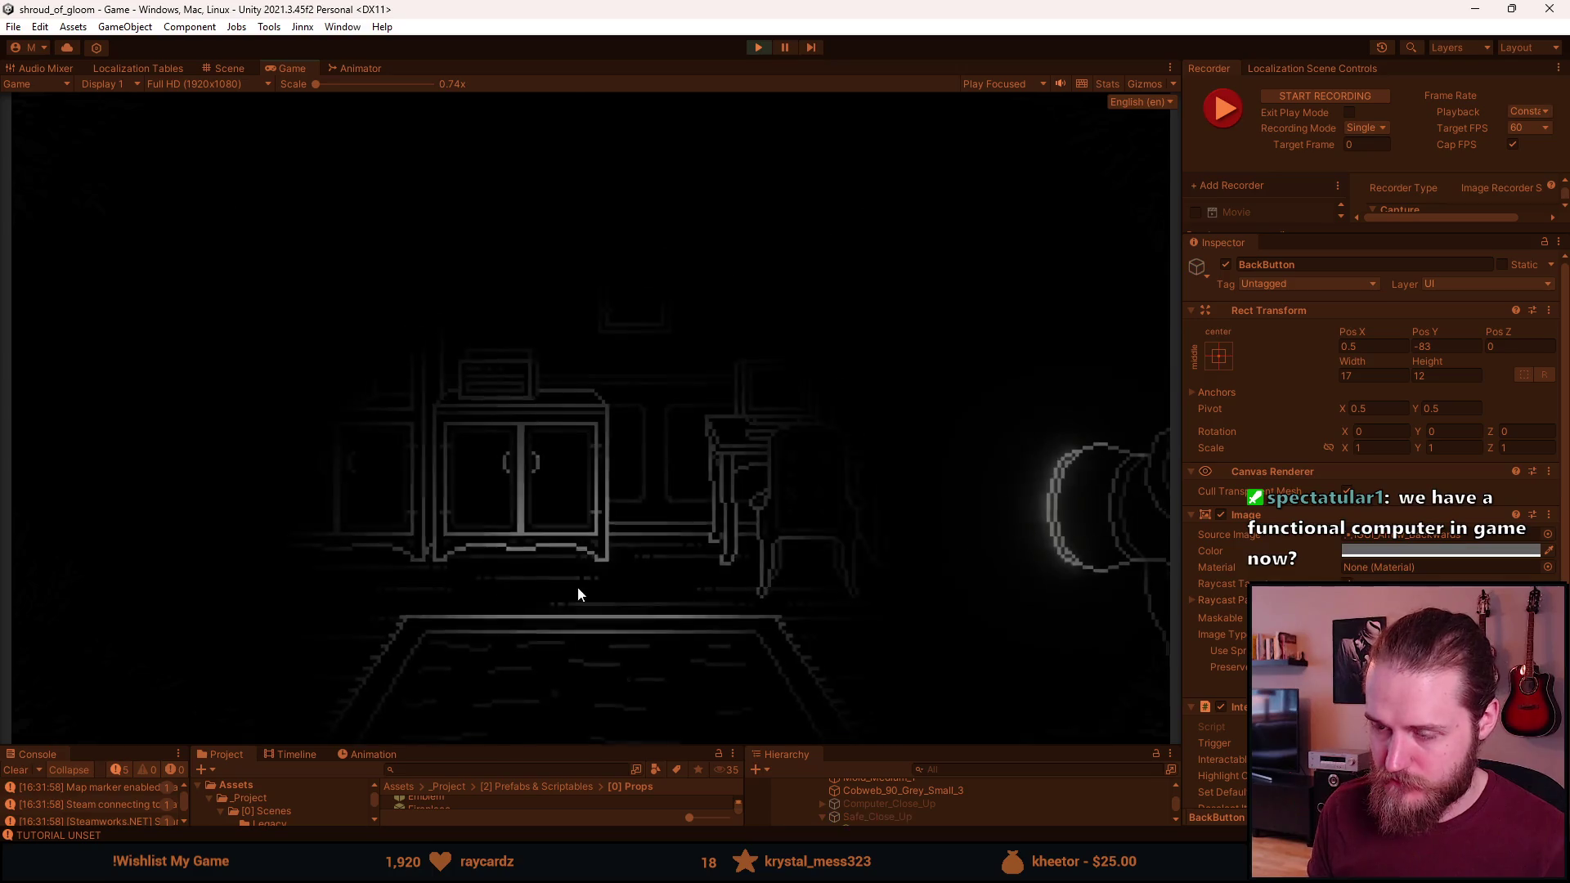
key(alt+Tab)
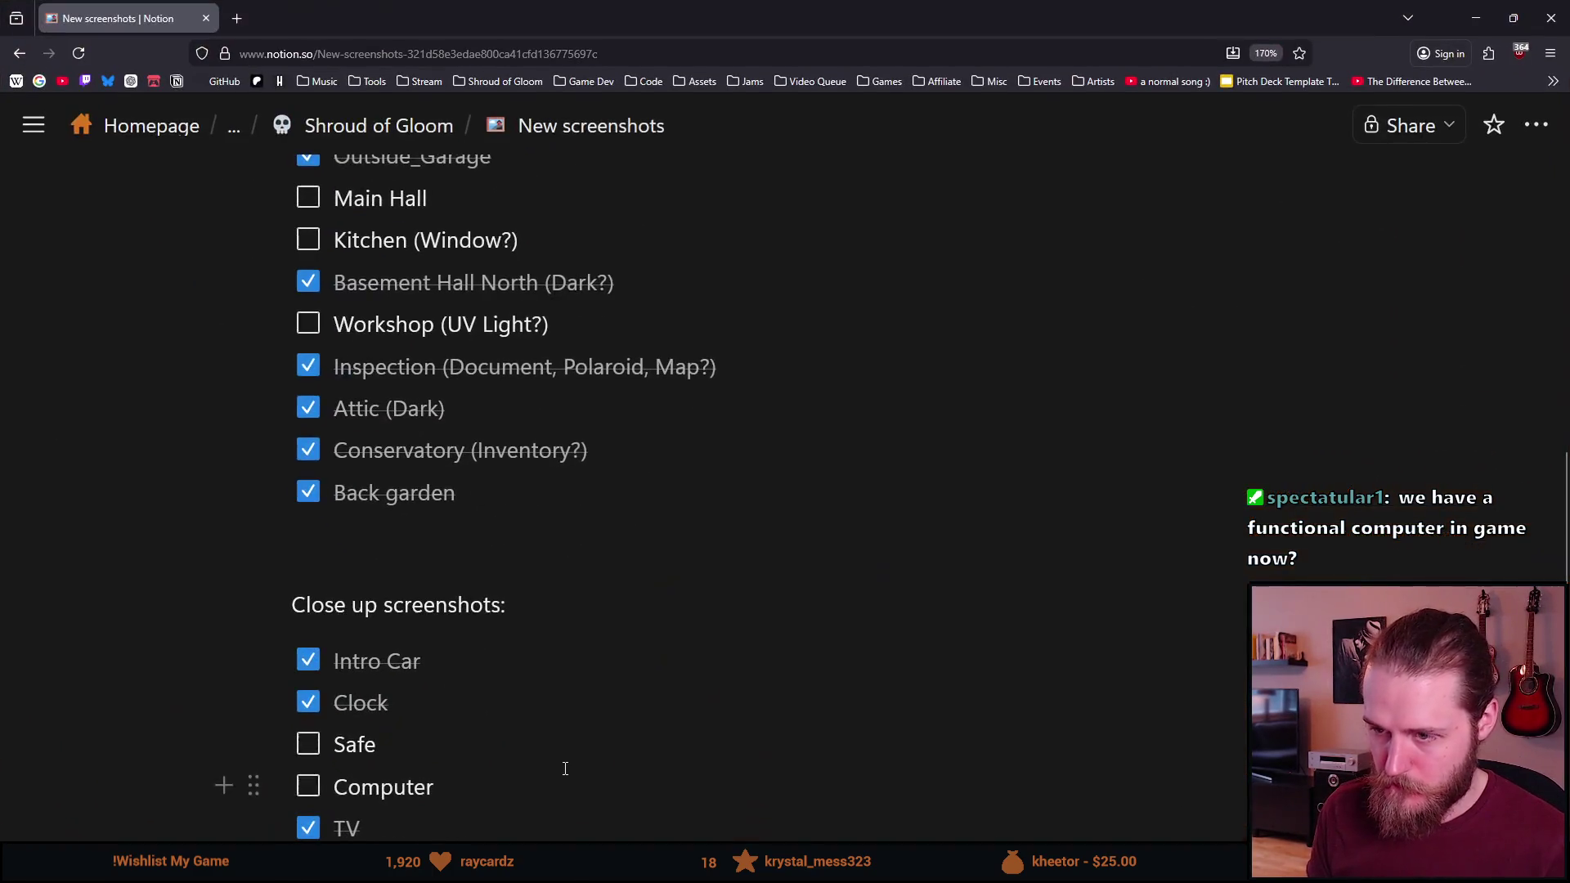
Tick Safe and Computer under Close up screenshots, and Main Hall under Base screenshots
scroll(438, 591, up, 2)
scroll(343, 597, down, 4)
click(308, 563)
click(308, 603)
scroll(491, 531, up, 4)
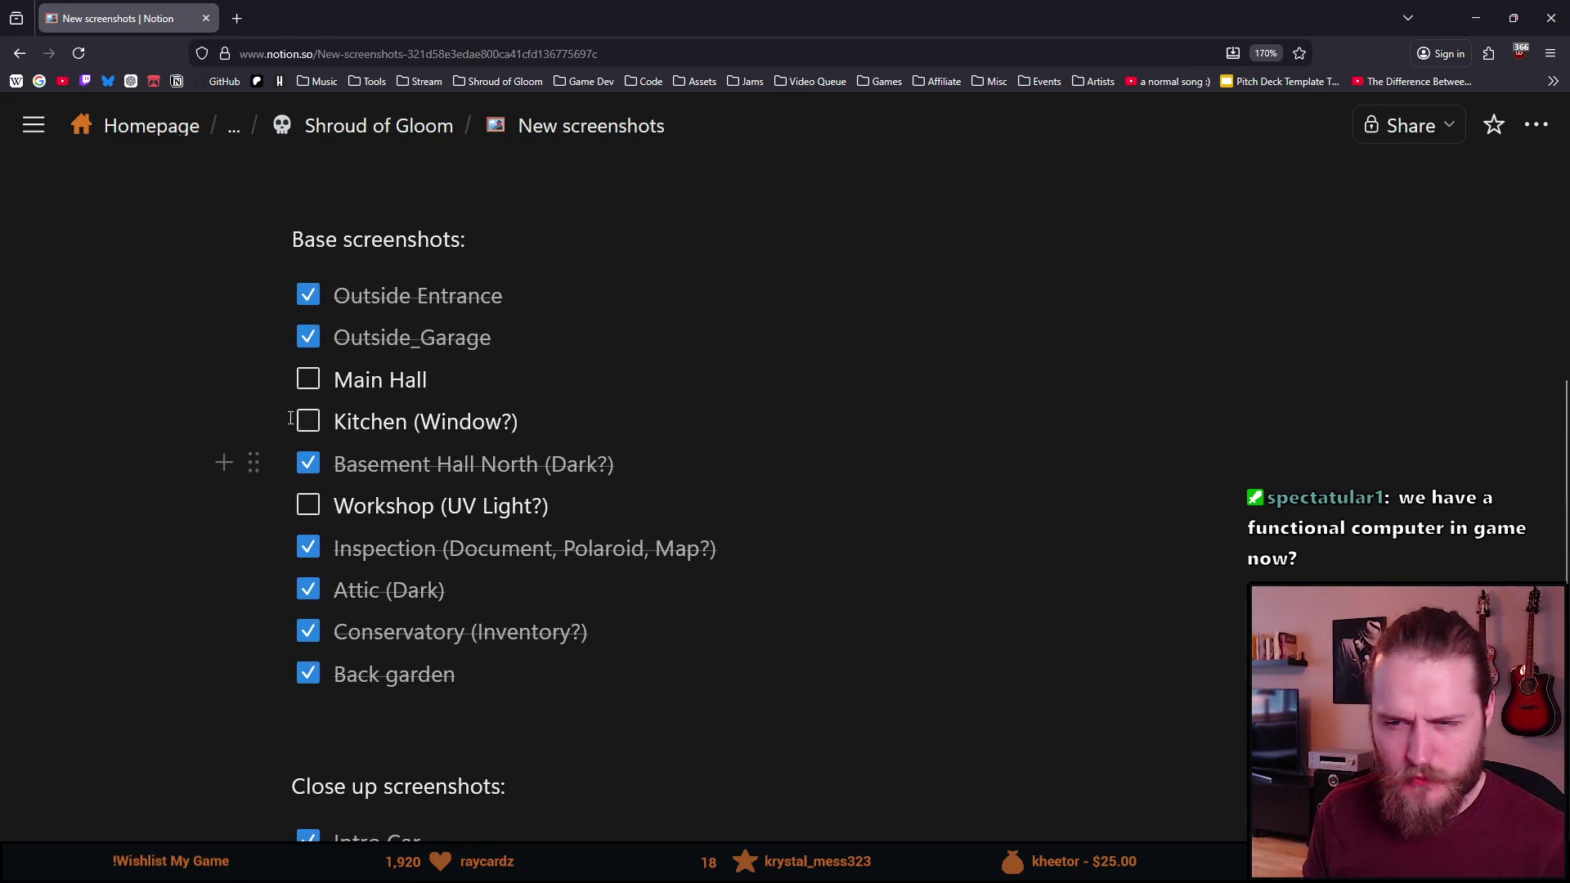
click(309, 381)
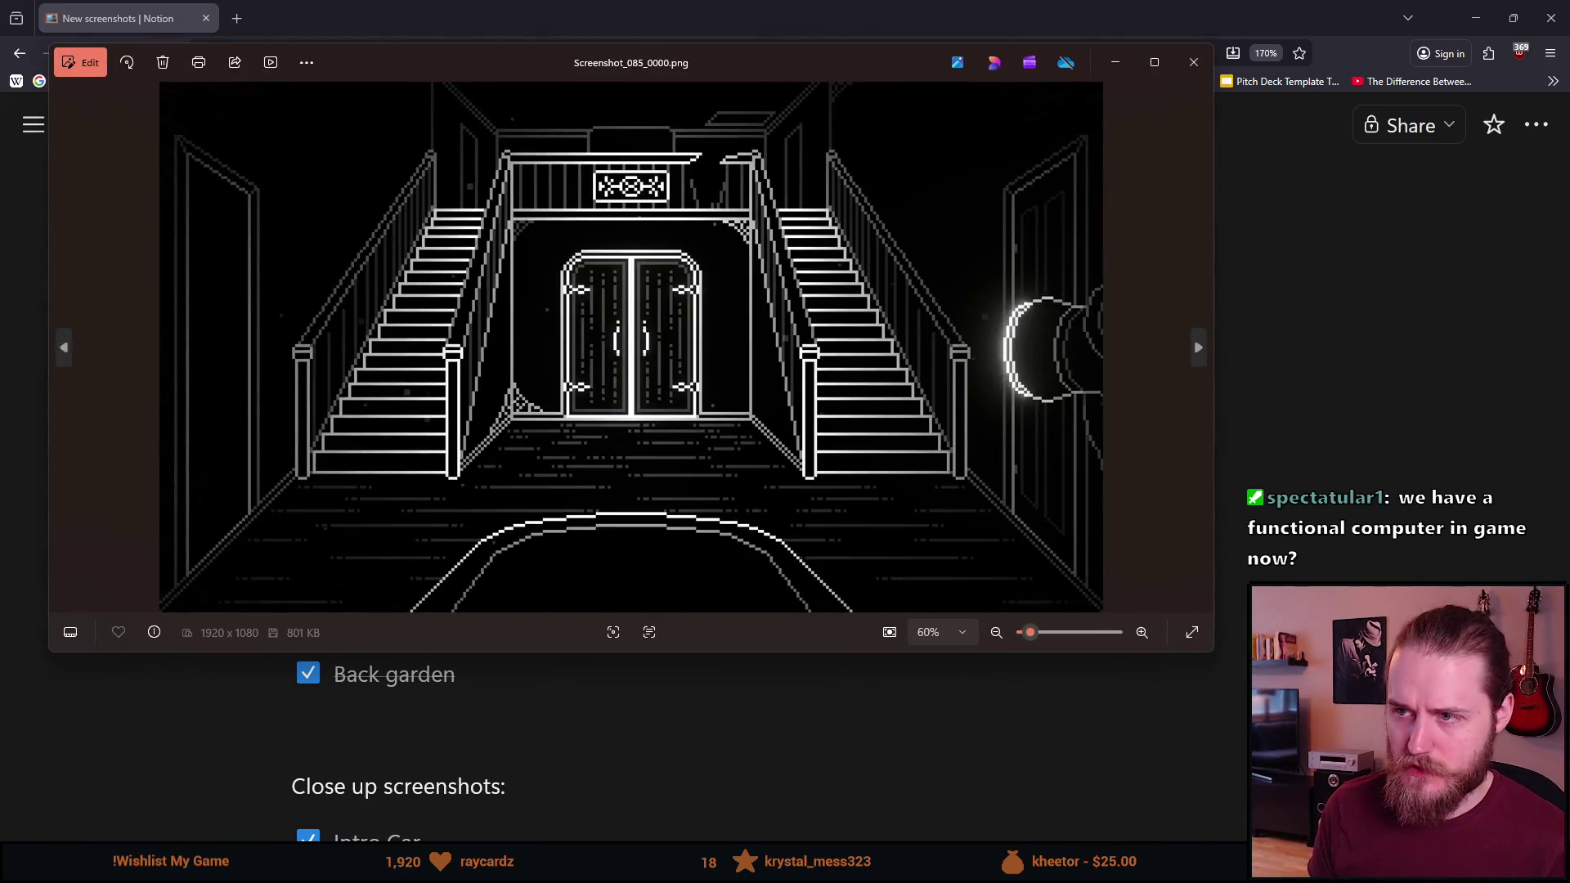
click(1194, 62)
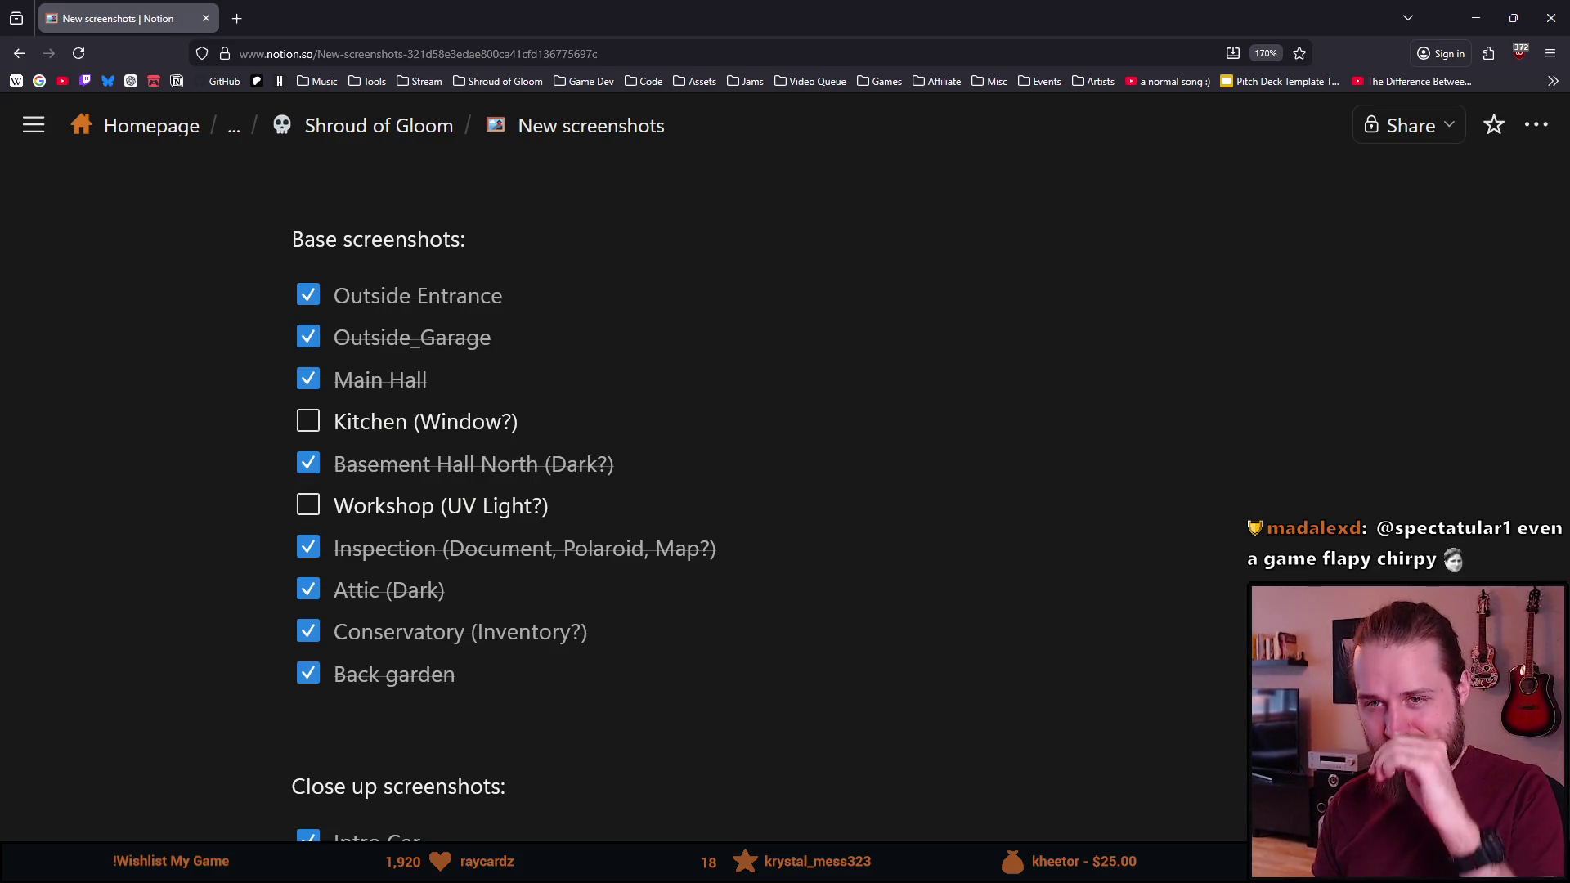
Minimise the browser to get back to Unity
click(1477, 23)
Teleport the player to First_Kitchen through the developer tools
key(F1)
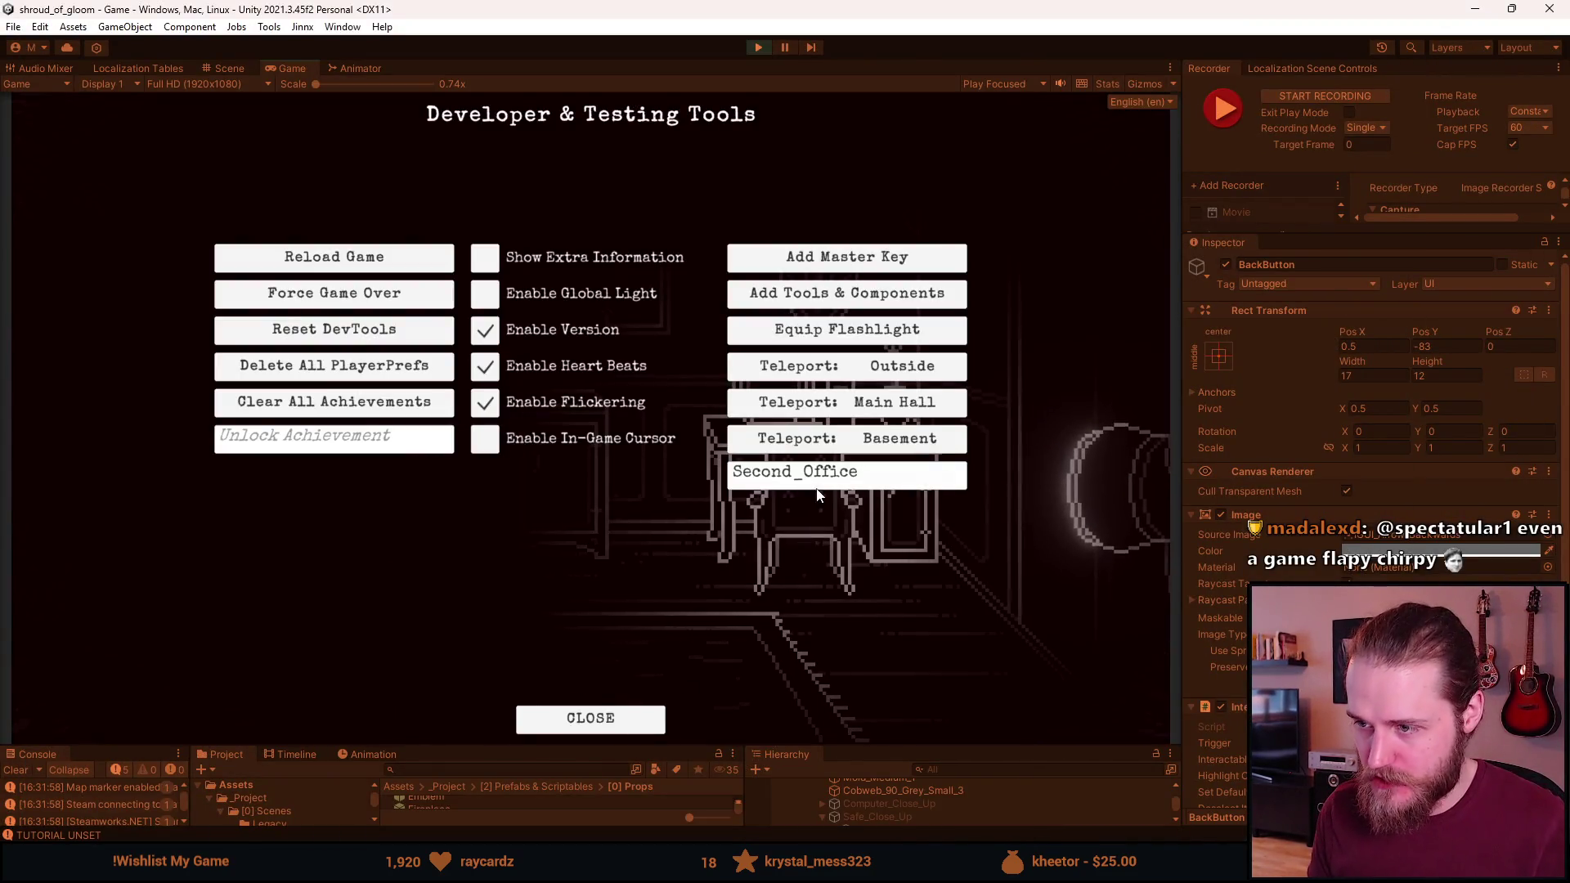
click(836, 478)
text(First_Kitchen)
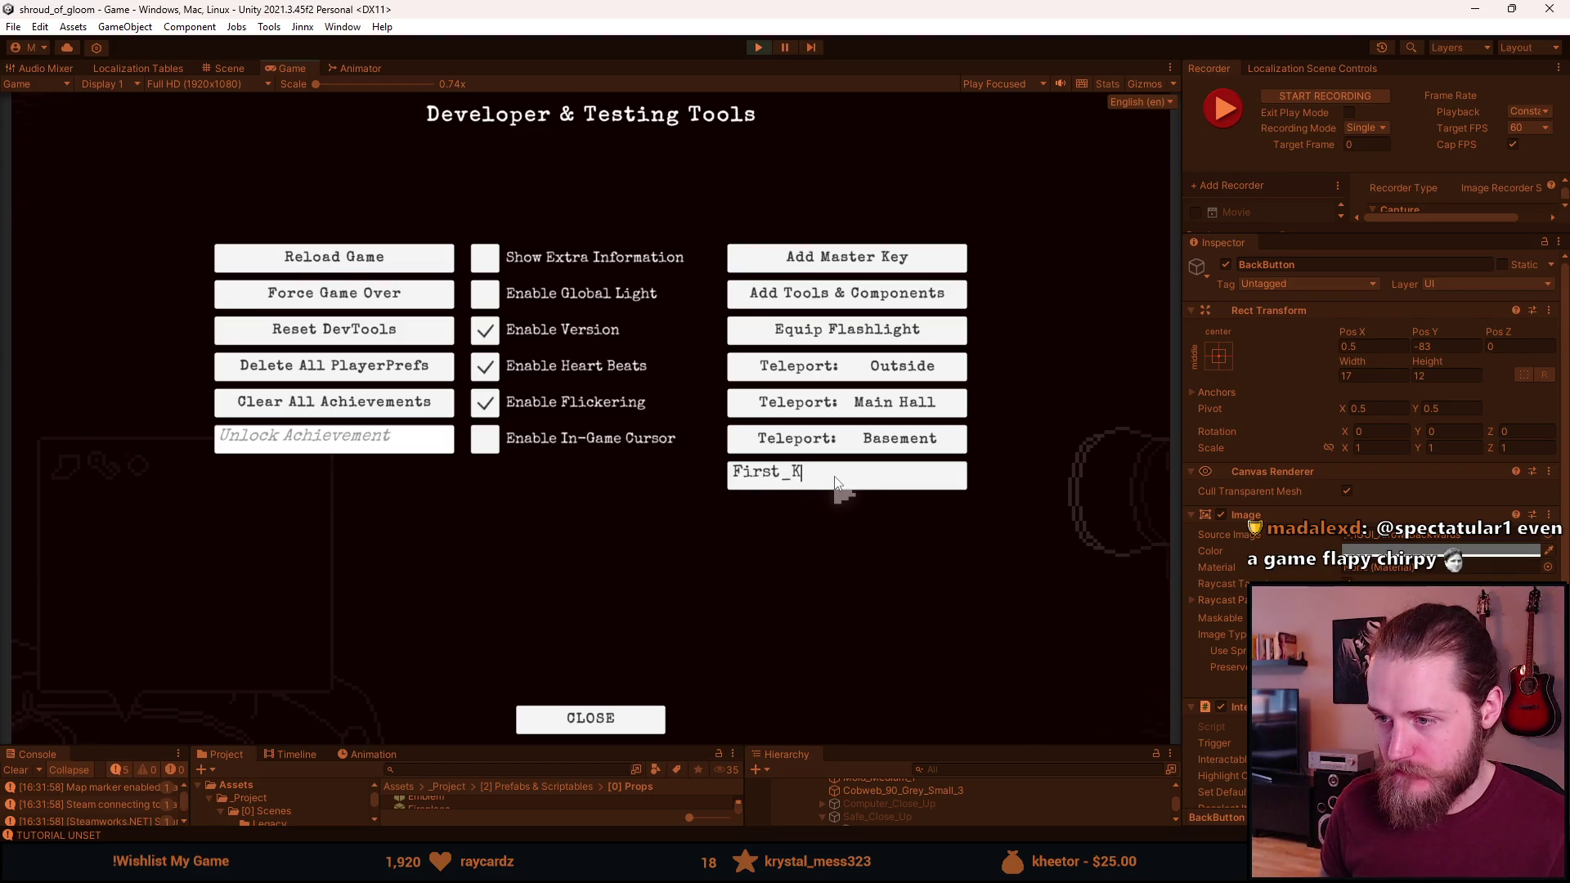
key(Return)
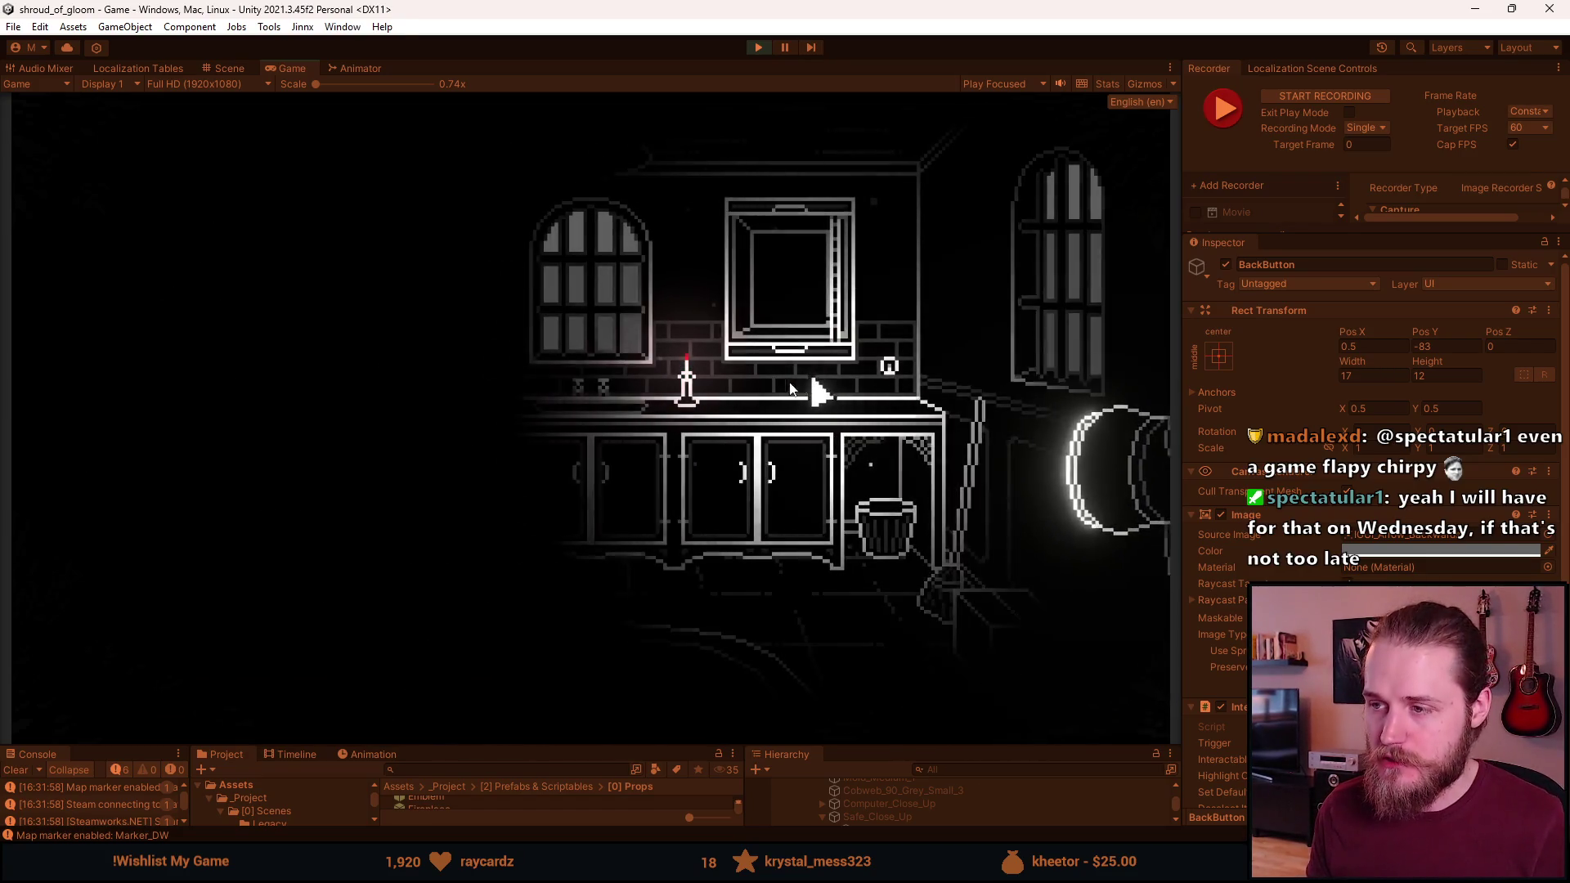
Switch the kitchen lights on and enable the in-game cursor option
click(889, 365)
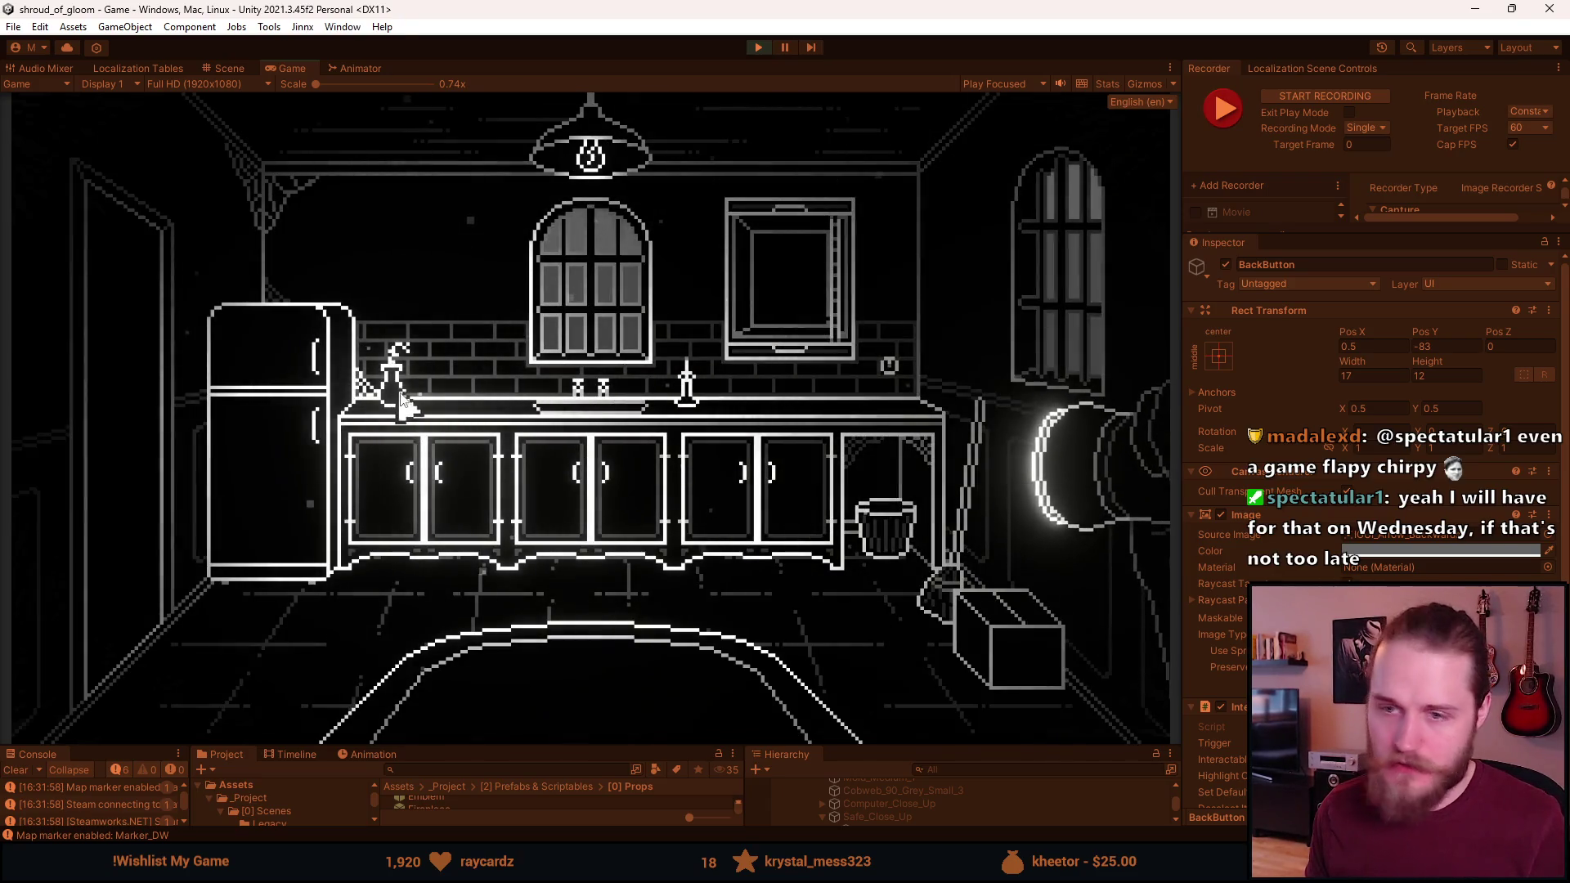
click(893, 362)
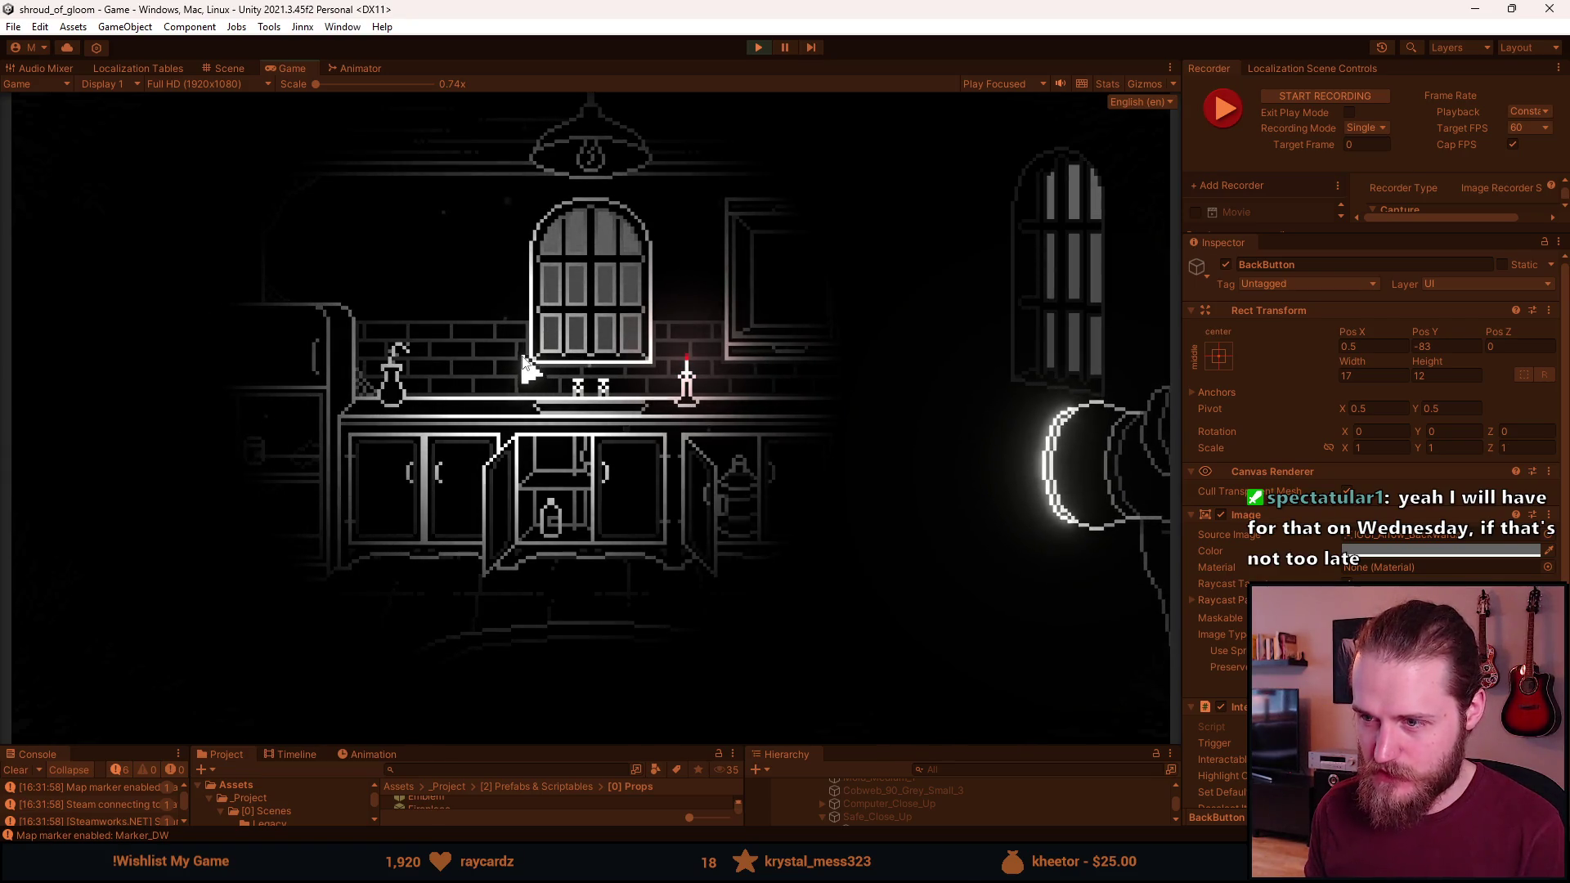
key(F1)
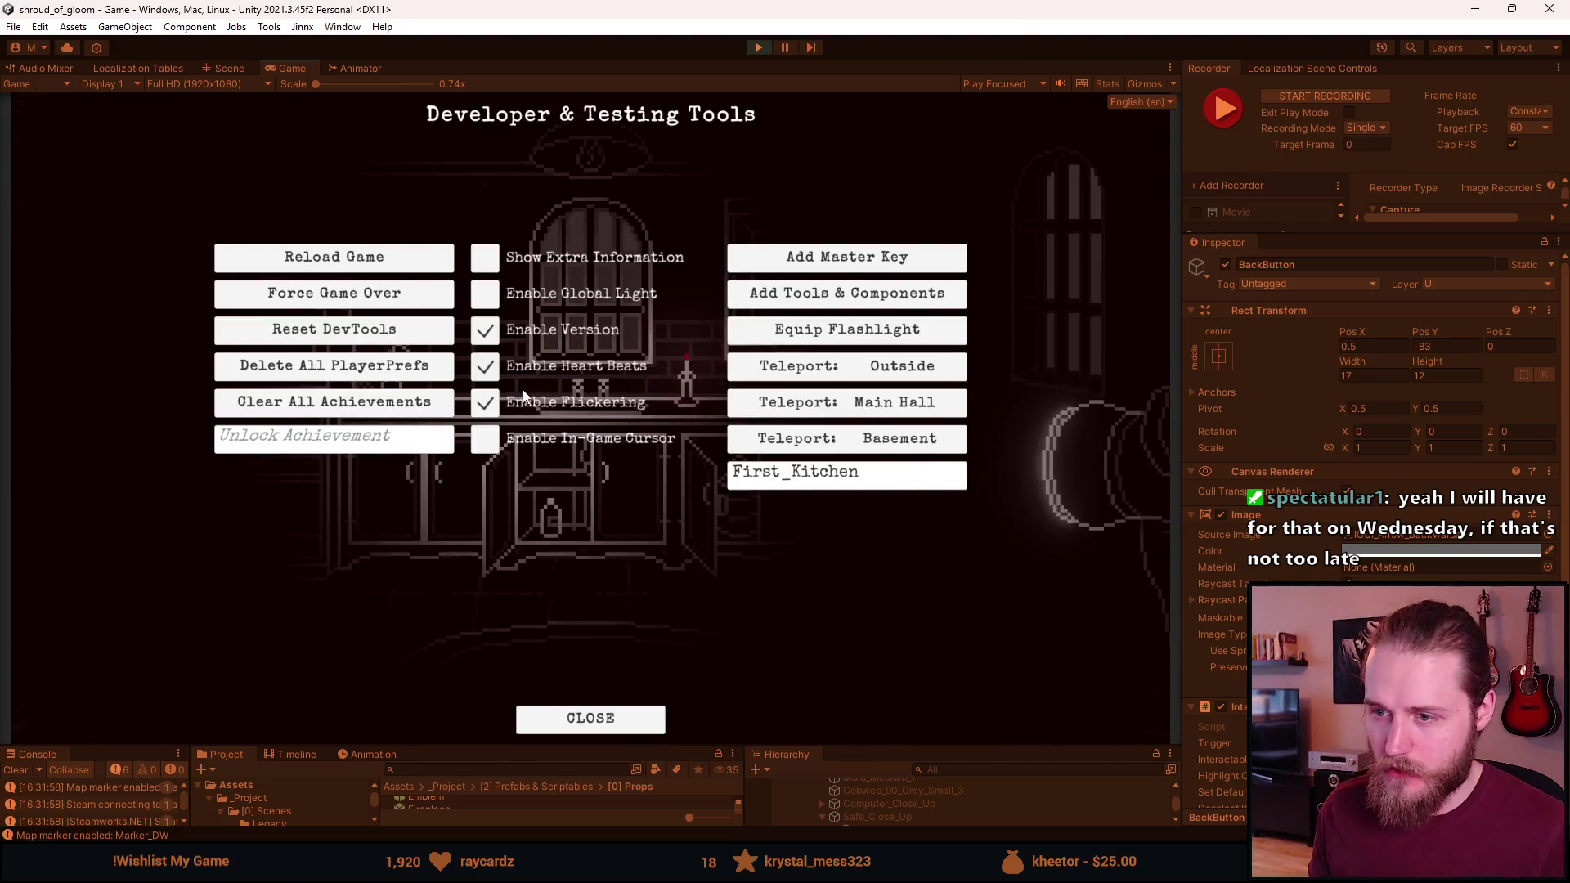
key(F1)
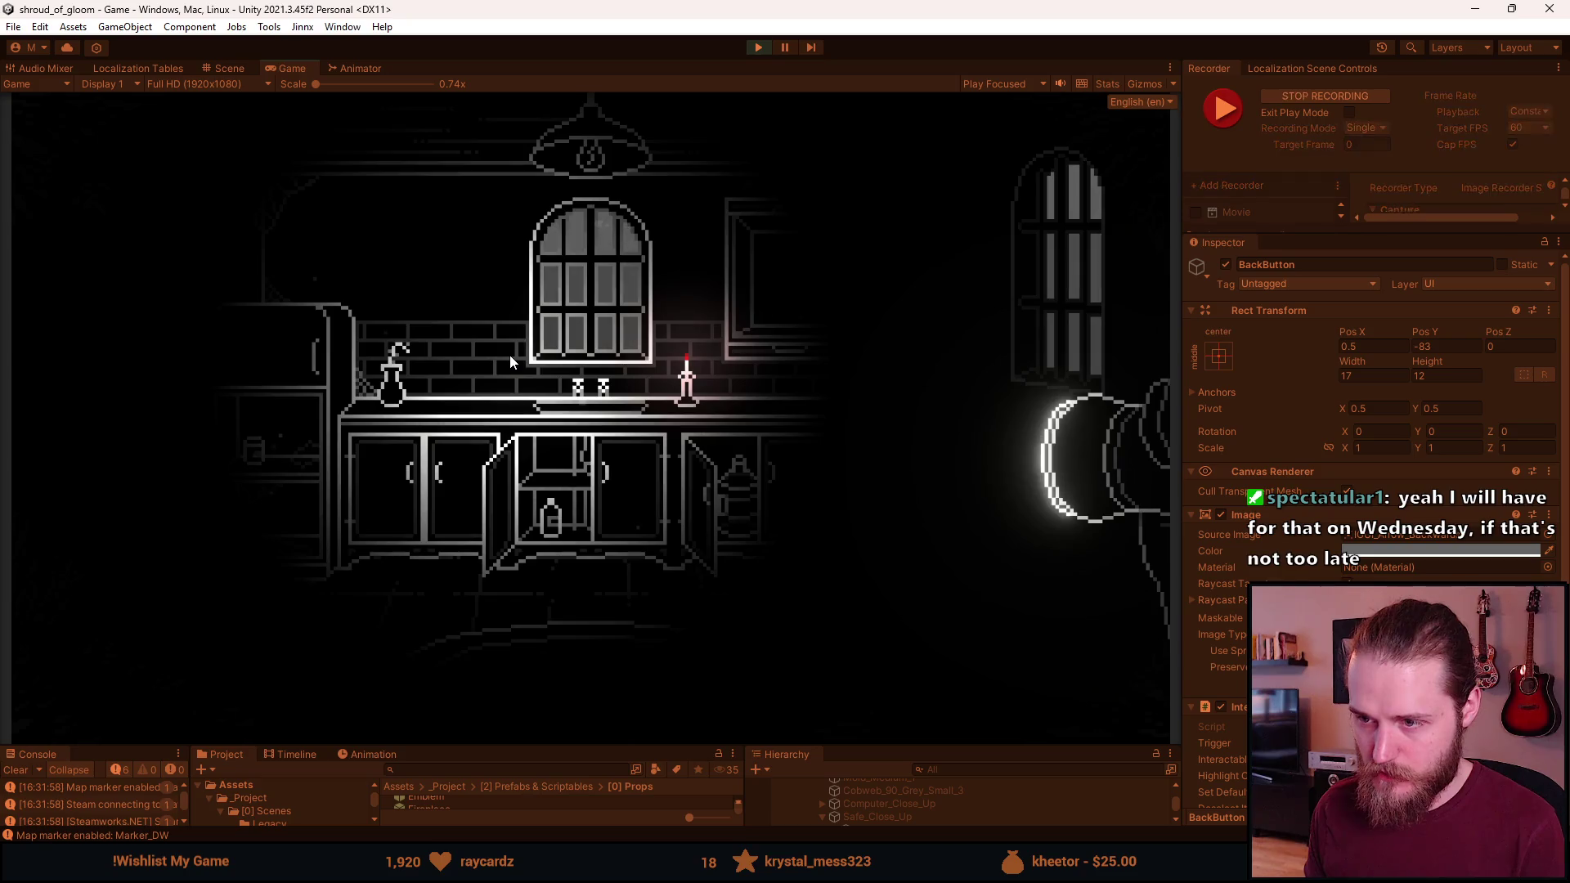
key(Right)
click(898, 377)
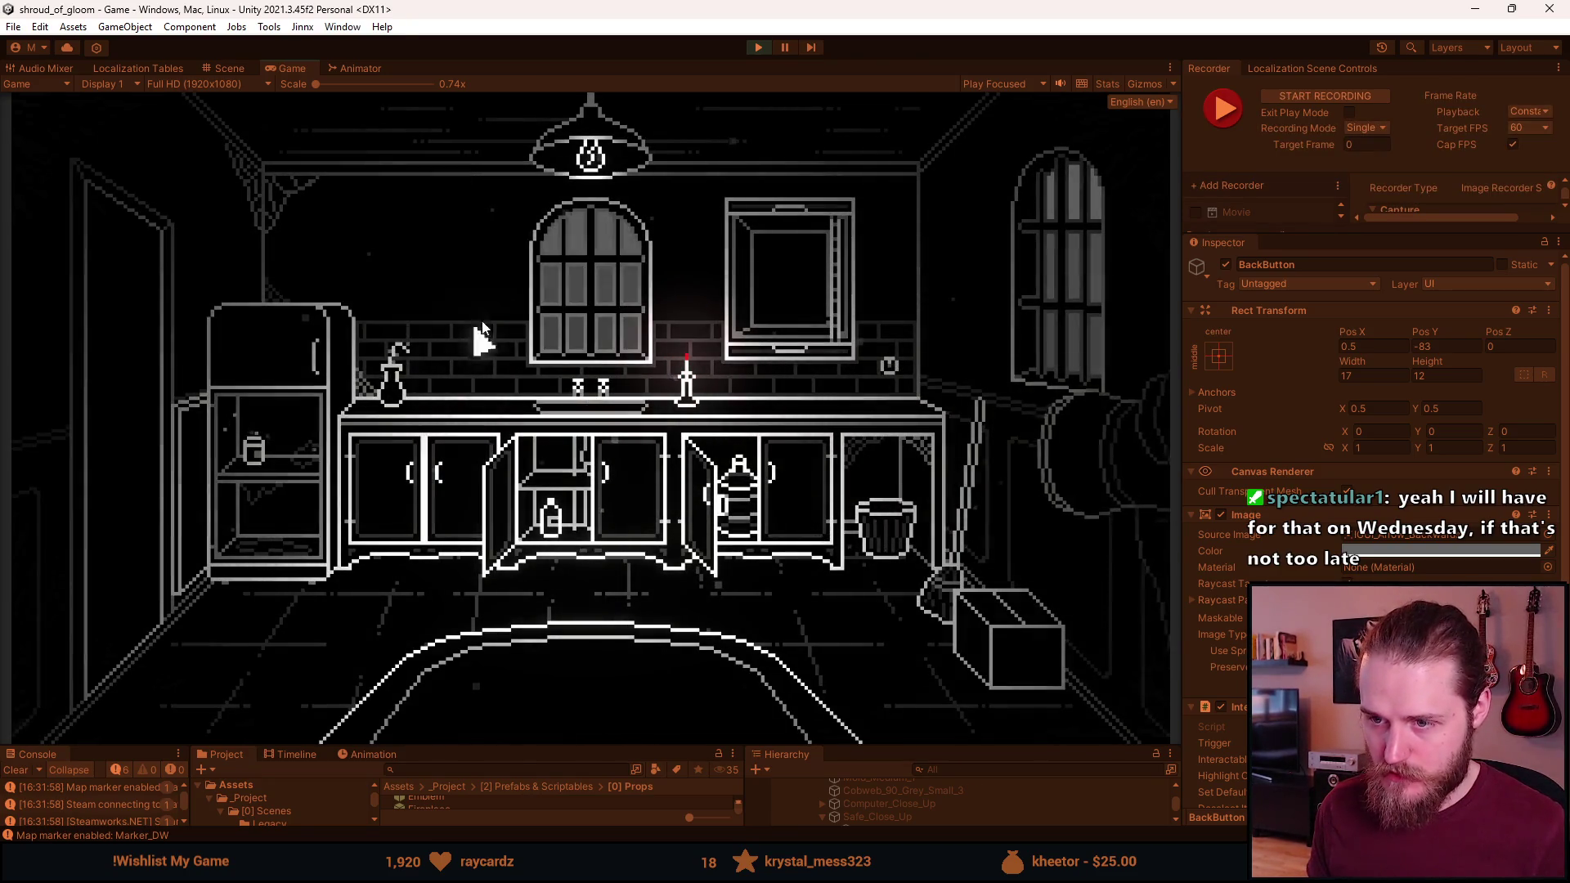
key(F1)
click(491, 442)
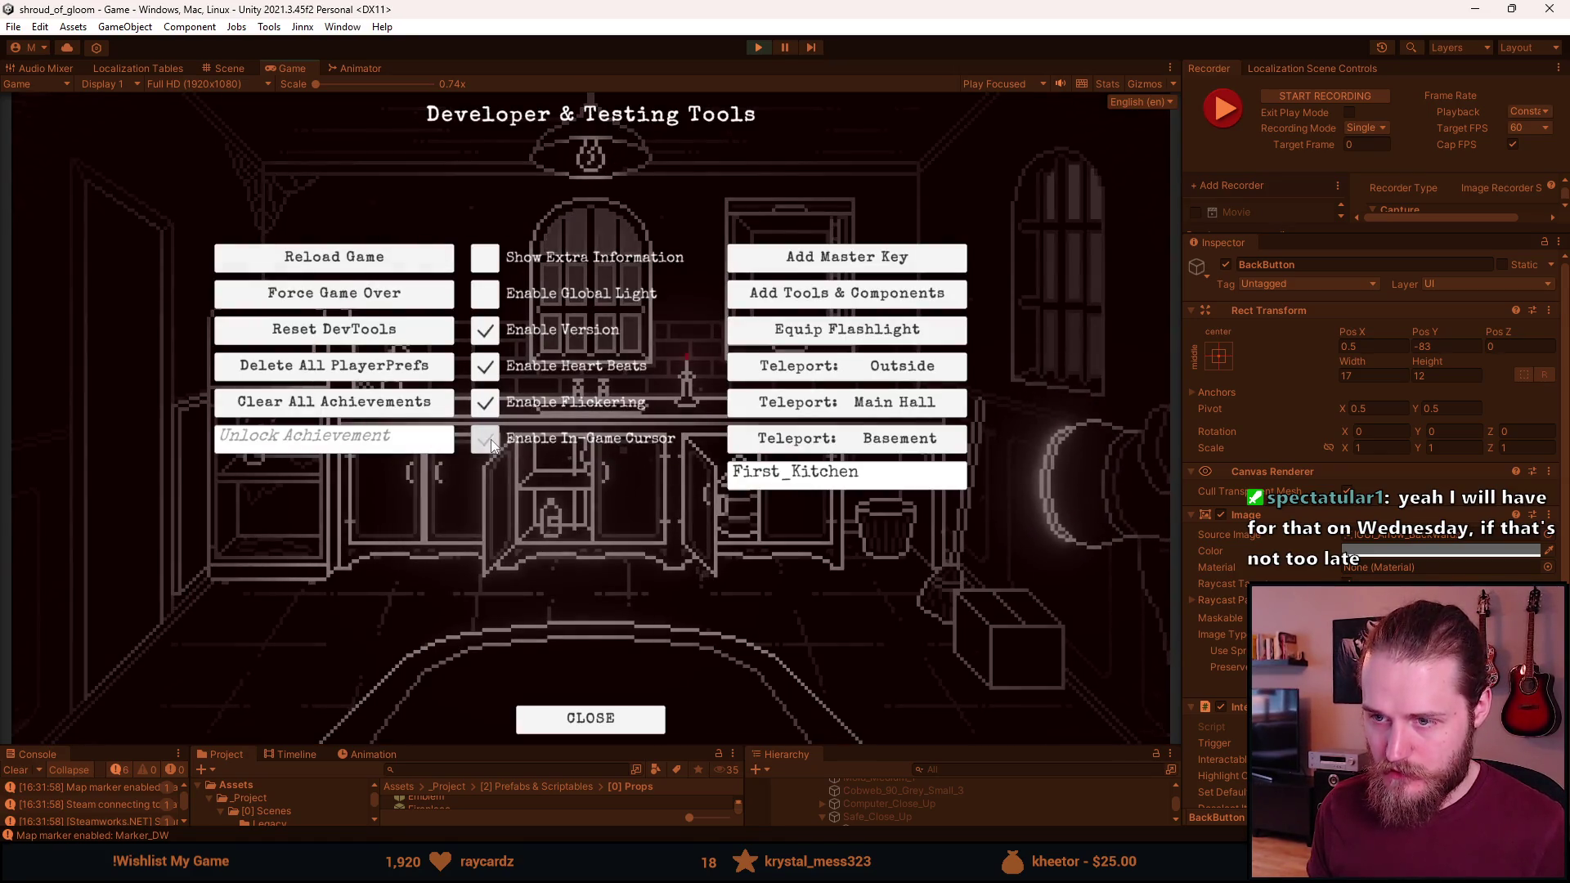
key(F1)
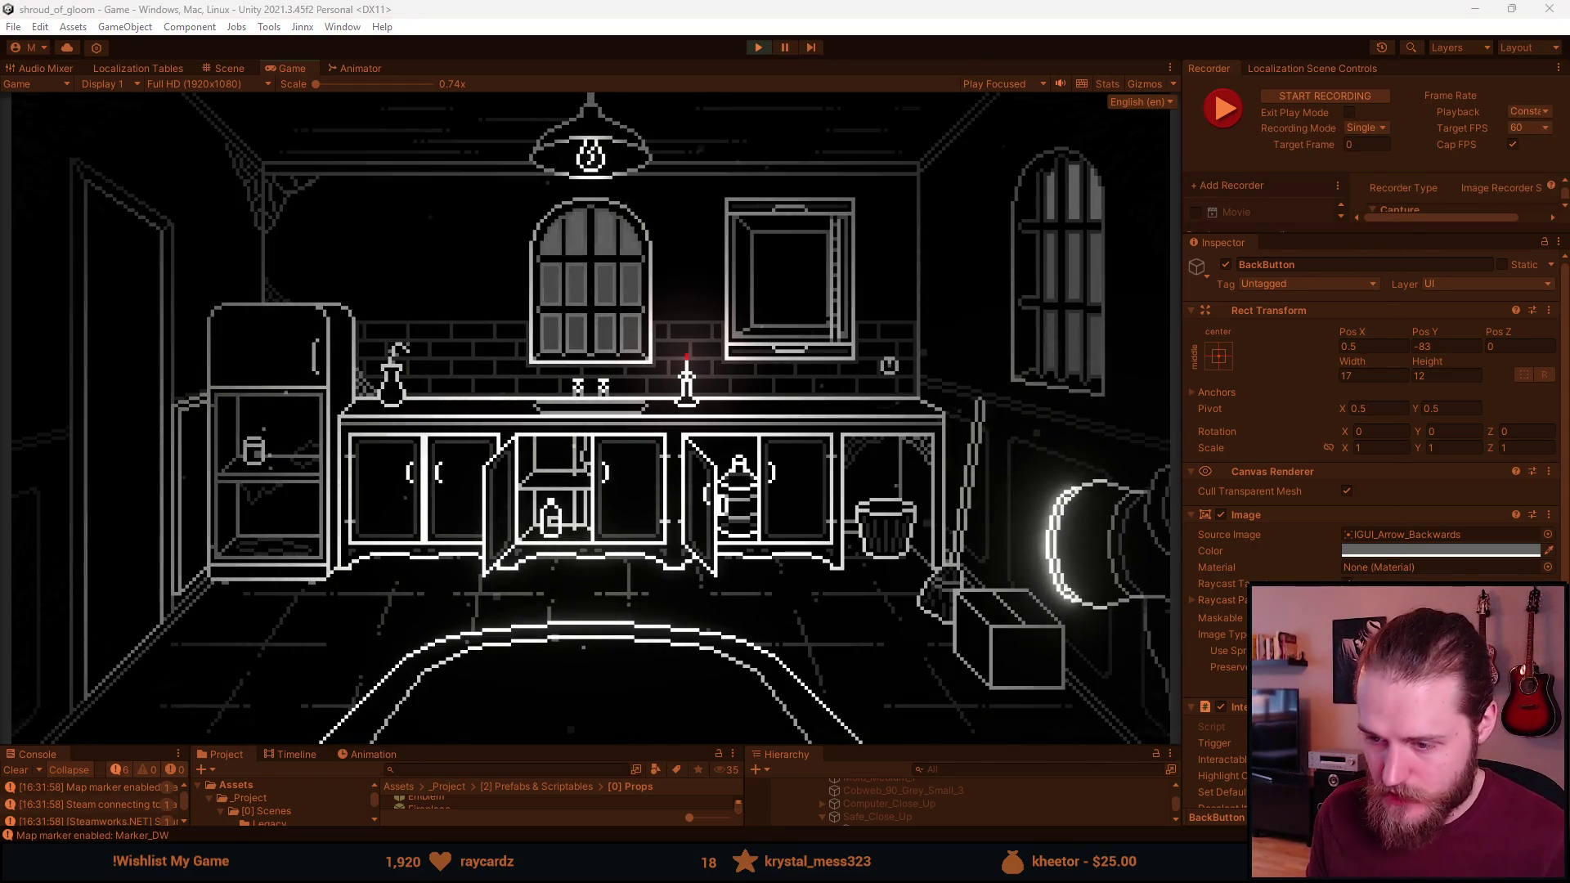
Tick Kitchen (Window?) on the checklist and minimise the browser
mouse_move(587, 863)
click(556, 789)
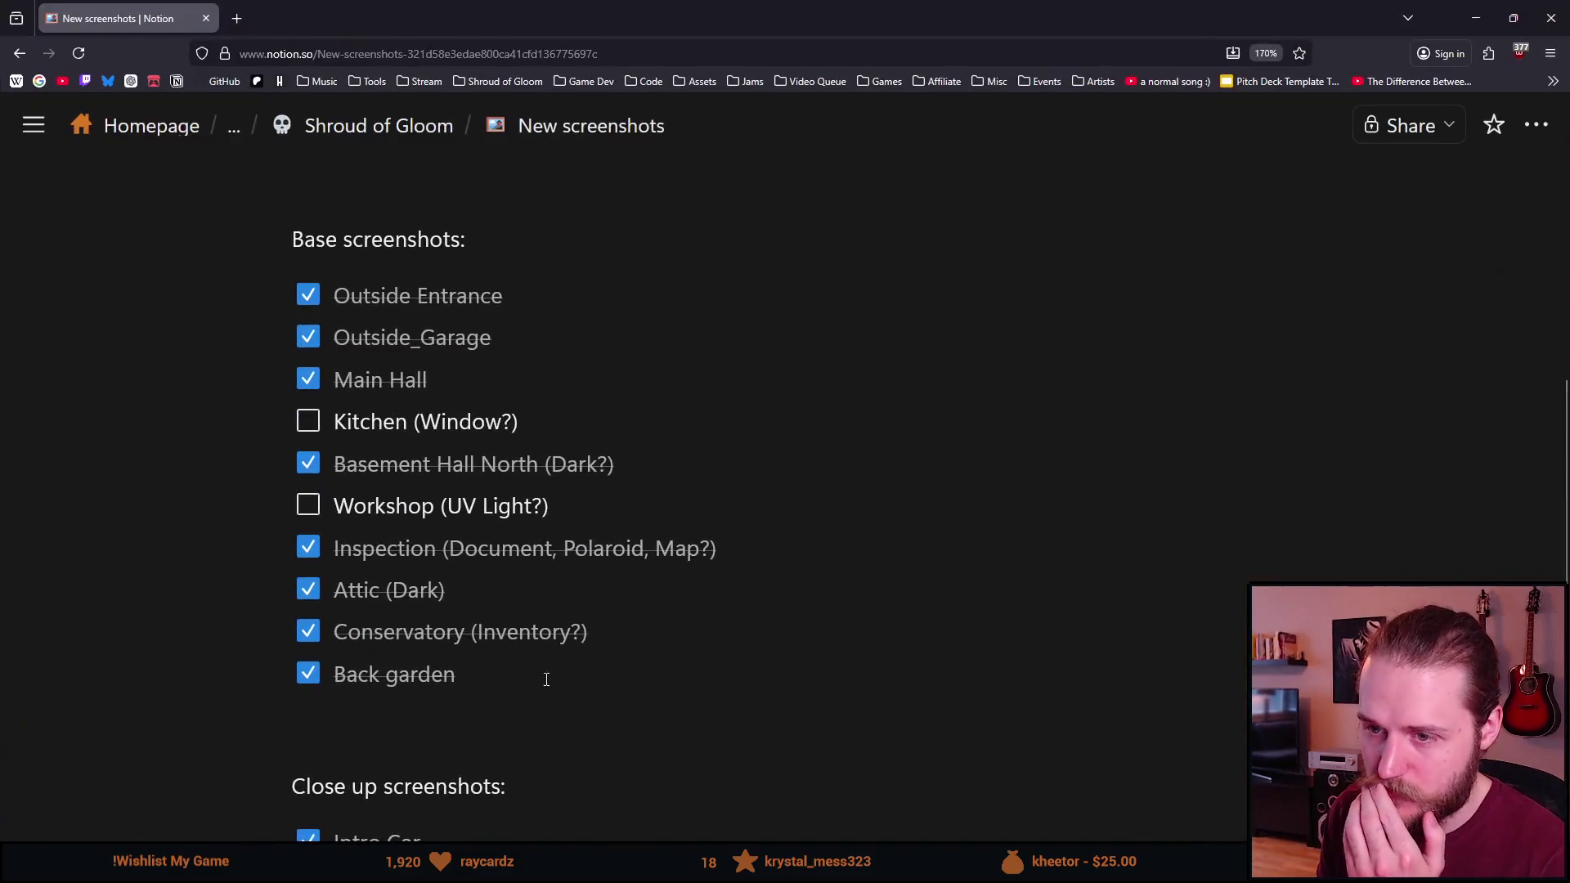
click(308, 423)
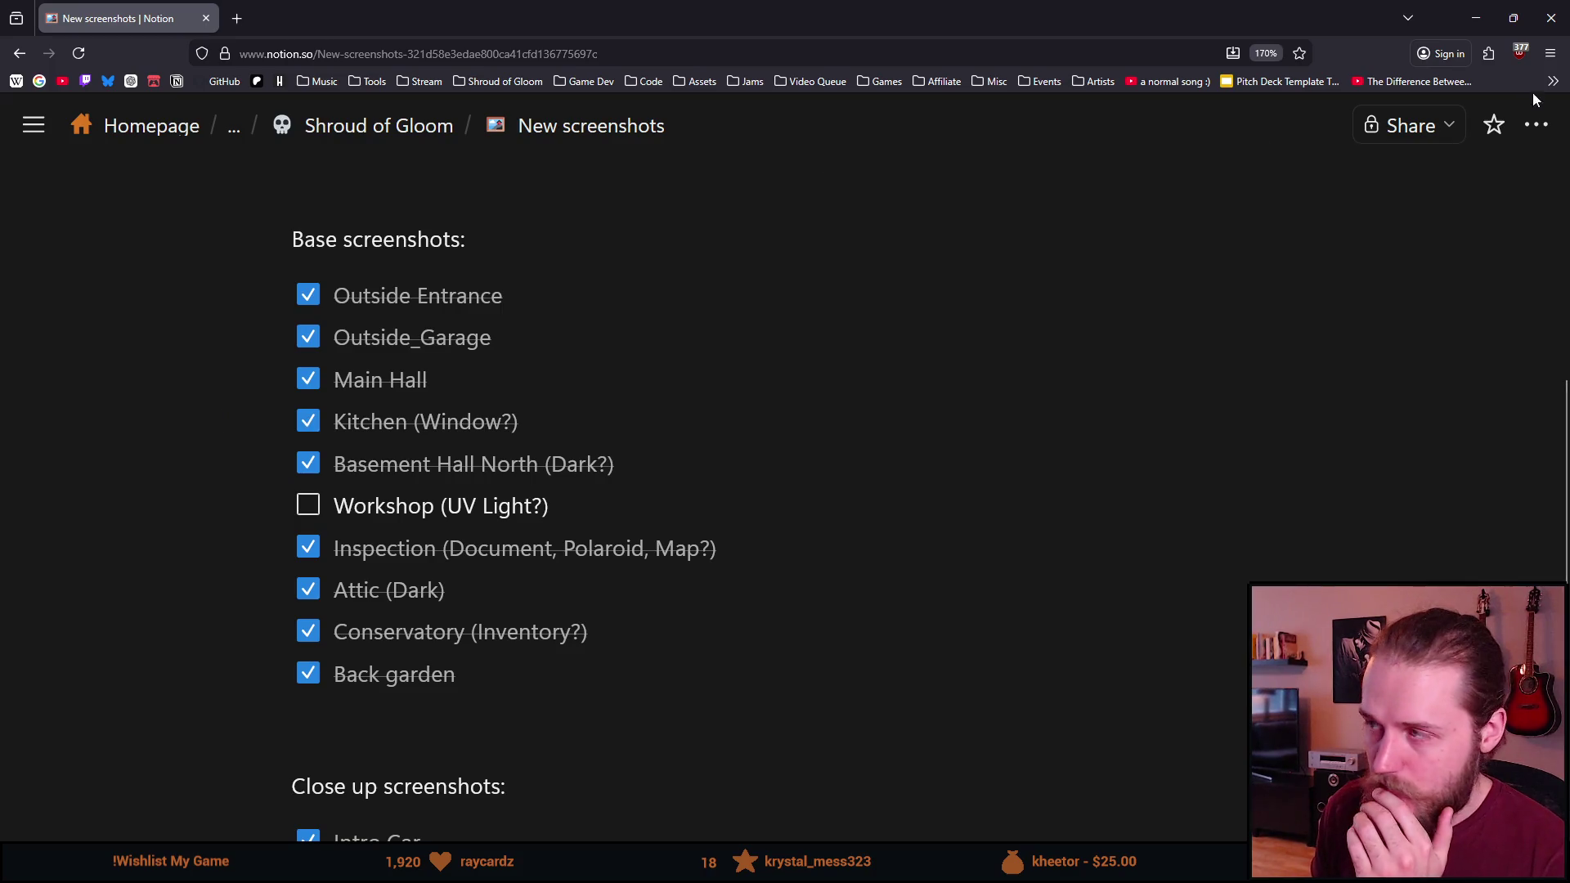
click(1470, 18)
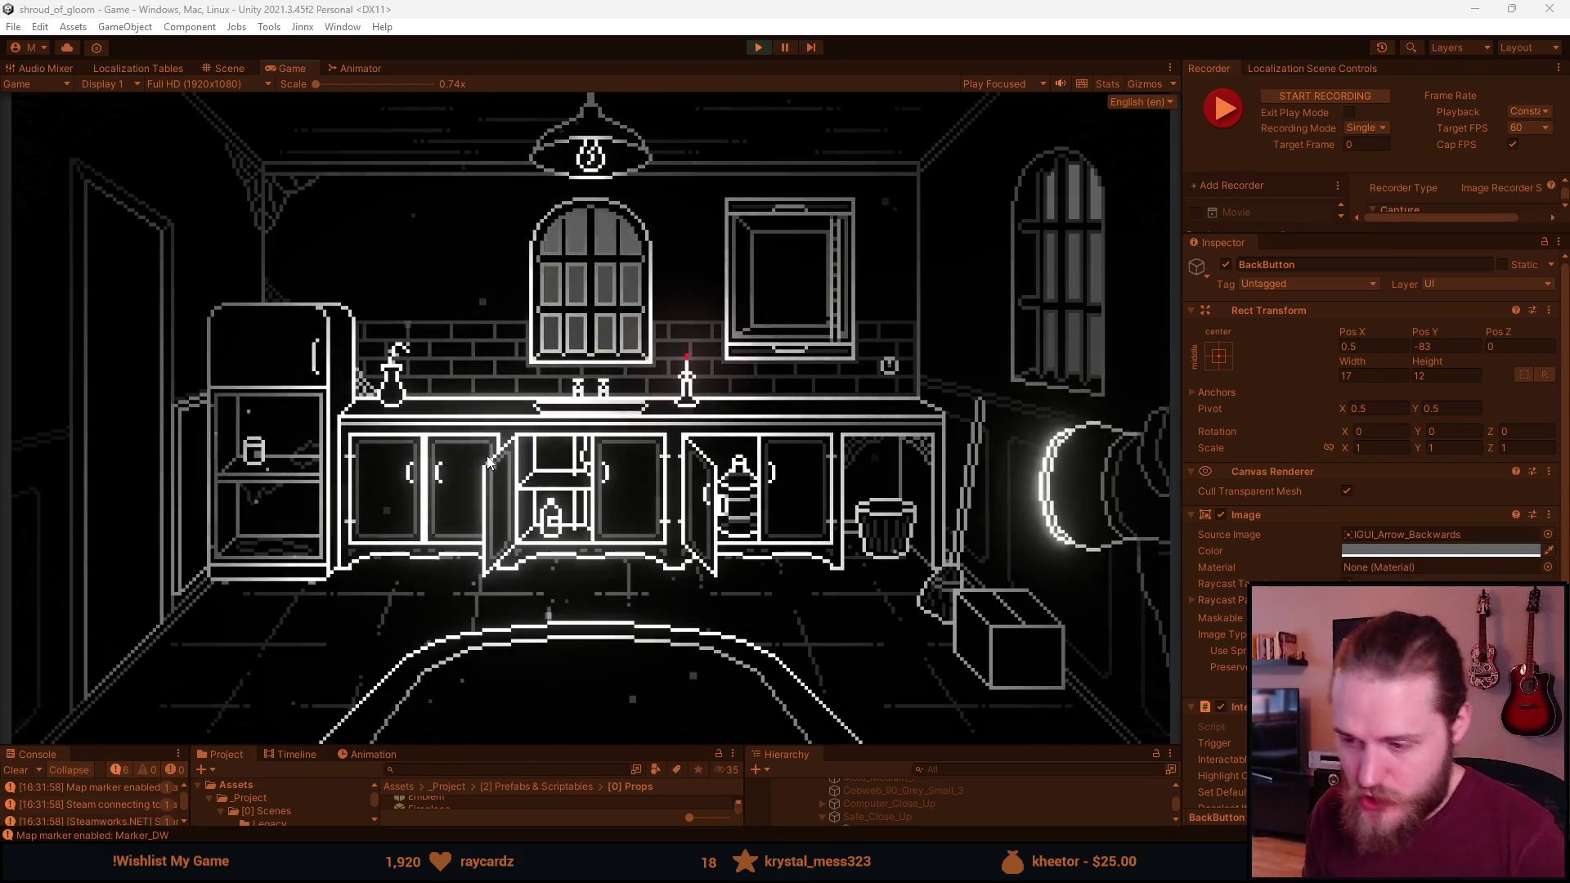
Bring the checklist back briefly, then hide it again to reveal the game
key(alt+Tab)
scroll(397, 550, down, 6)
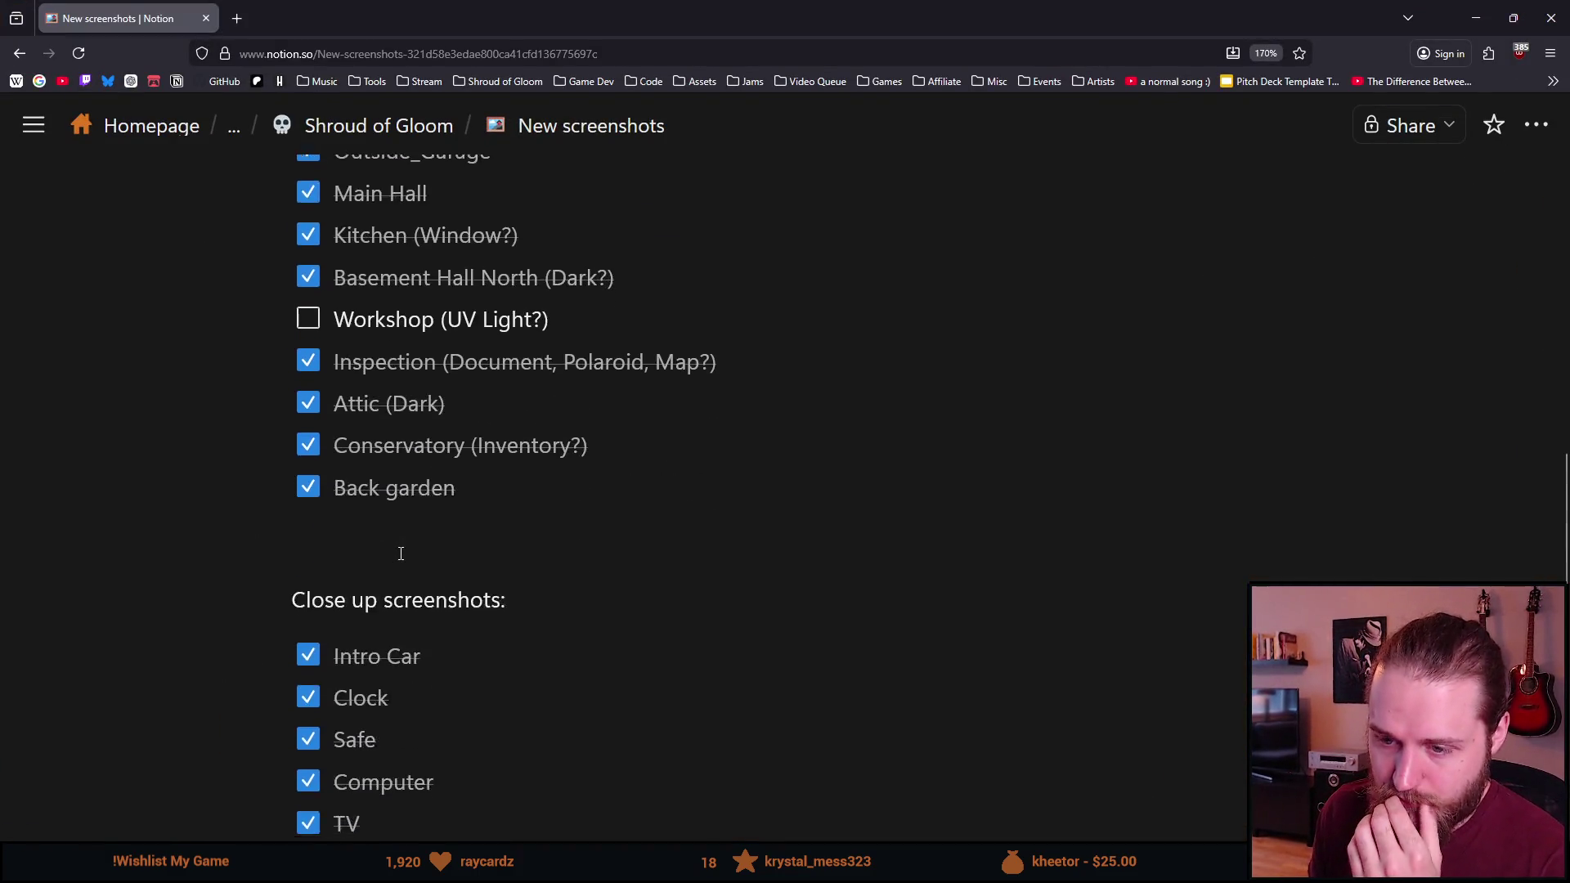
scroll(401, 555, up, 8)
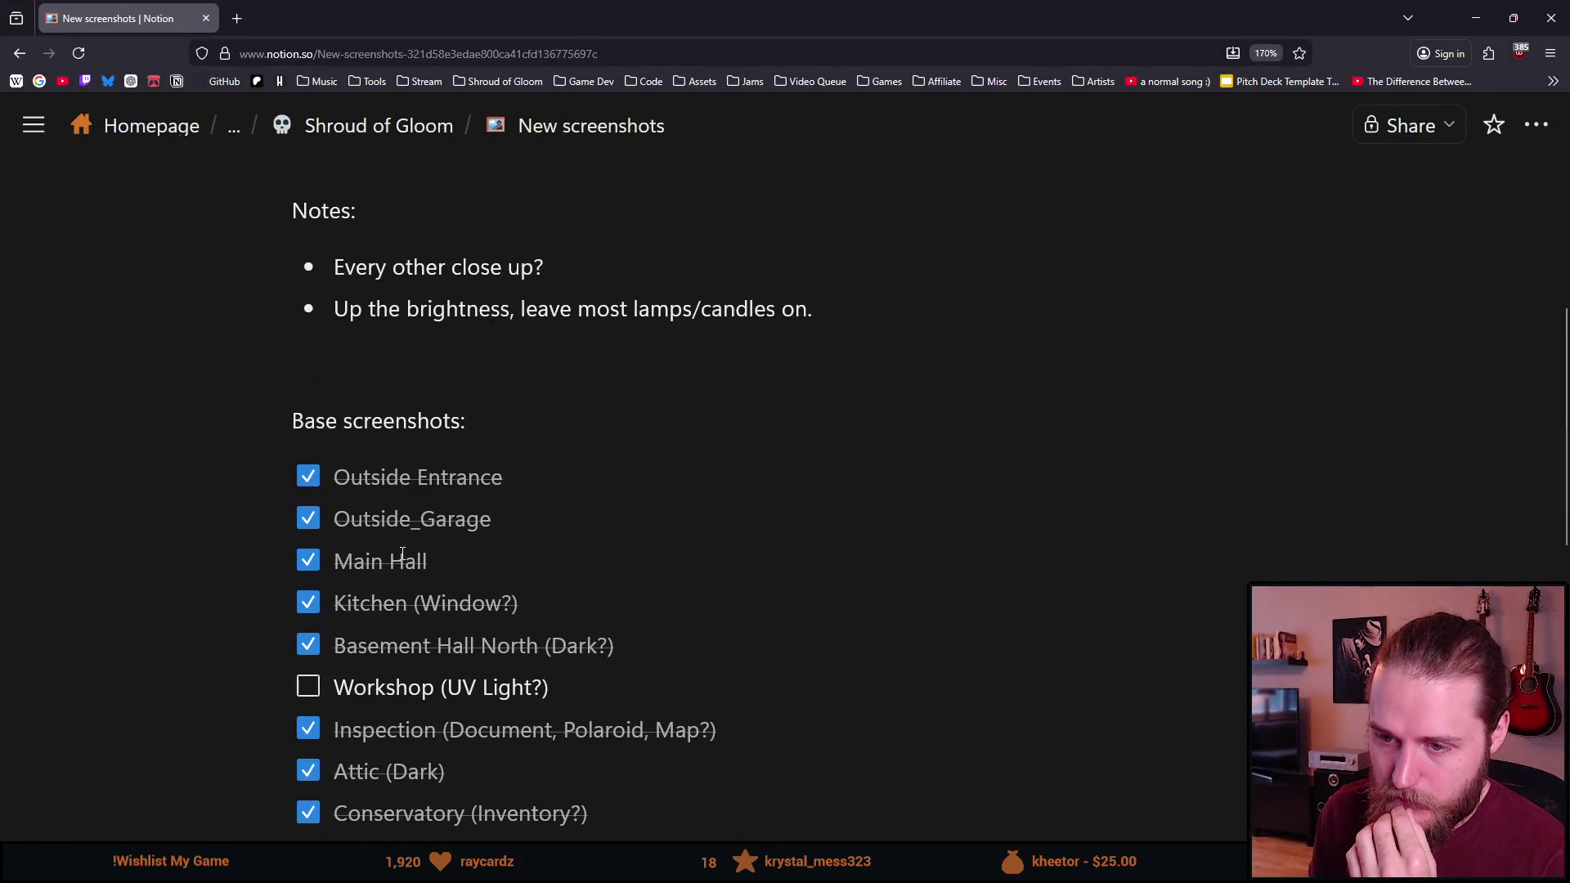
click(1476, 16)
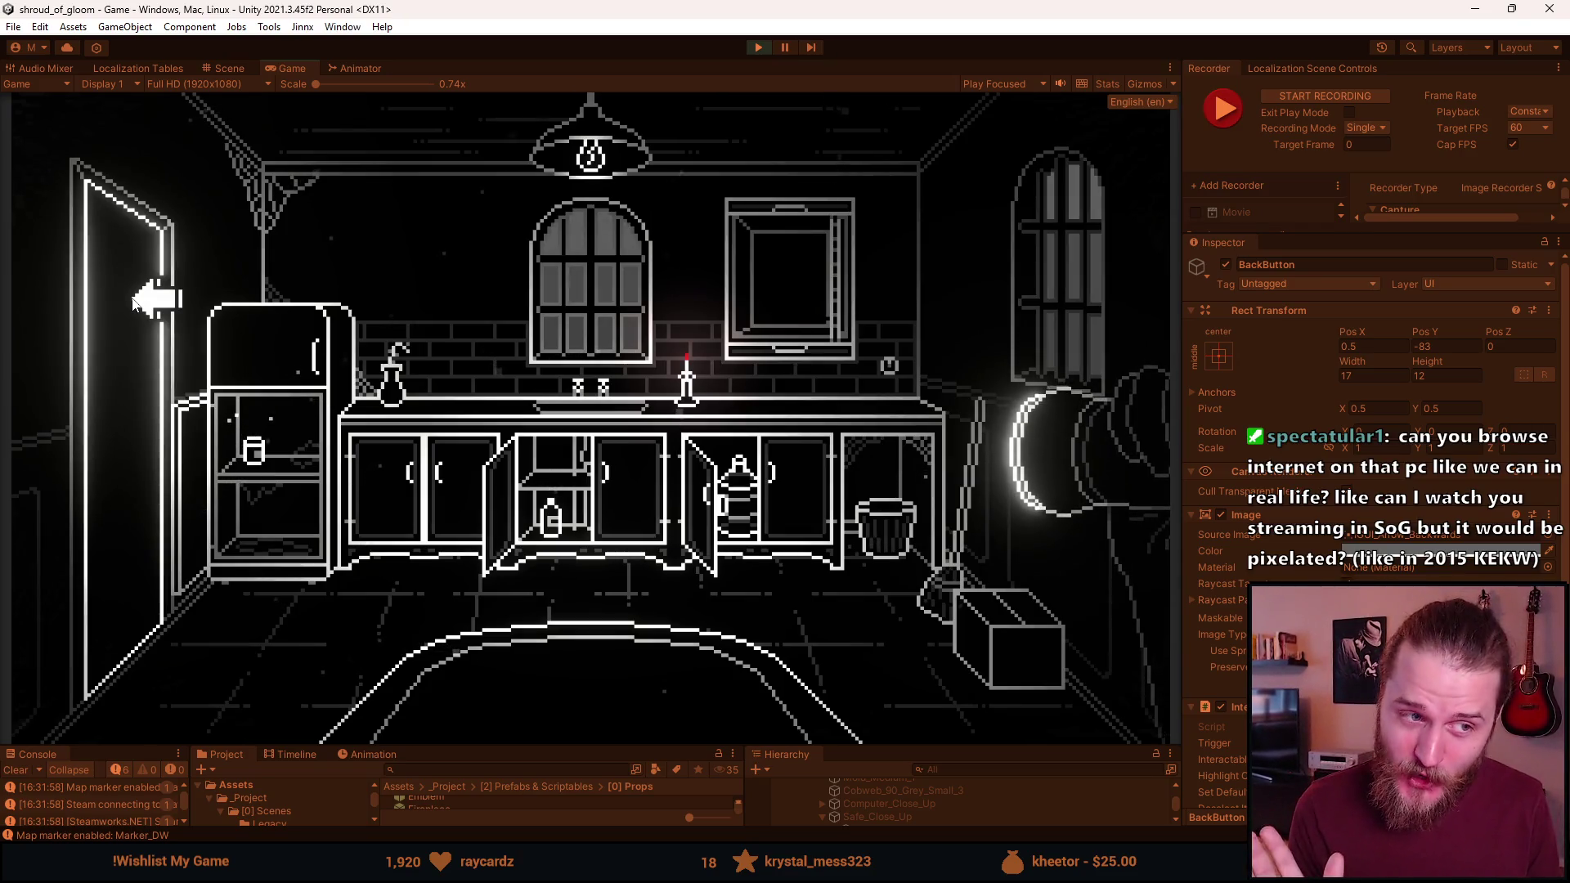
Walk from the kitchen into the hallway, switch on its light and inspect the armchair
click(135, 303)
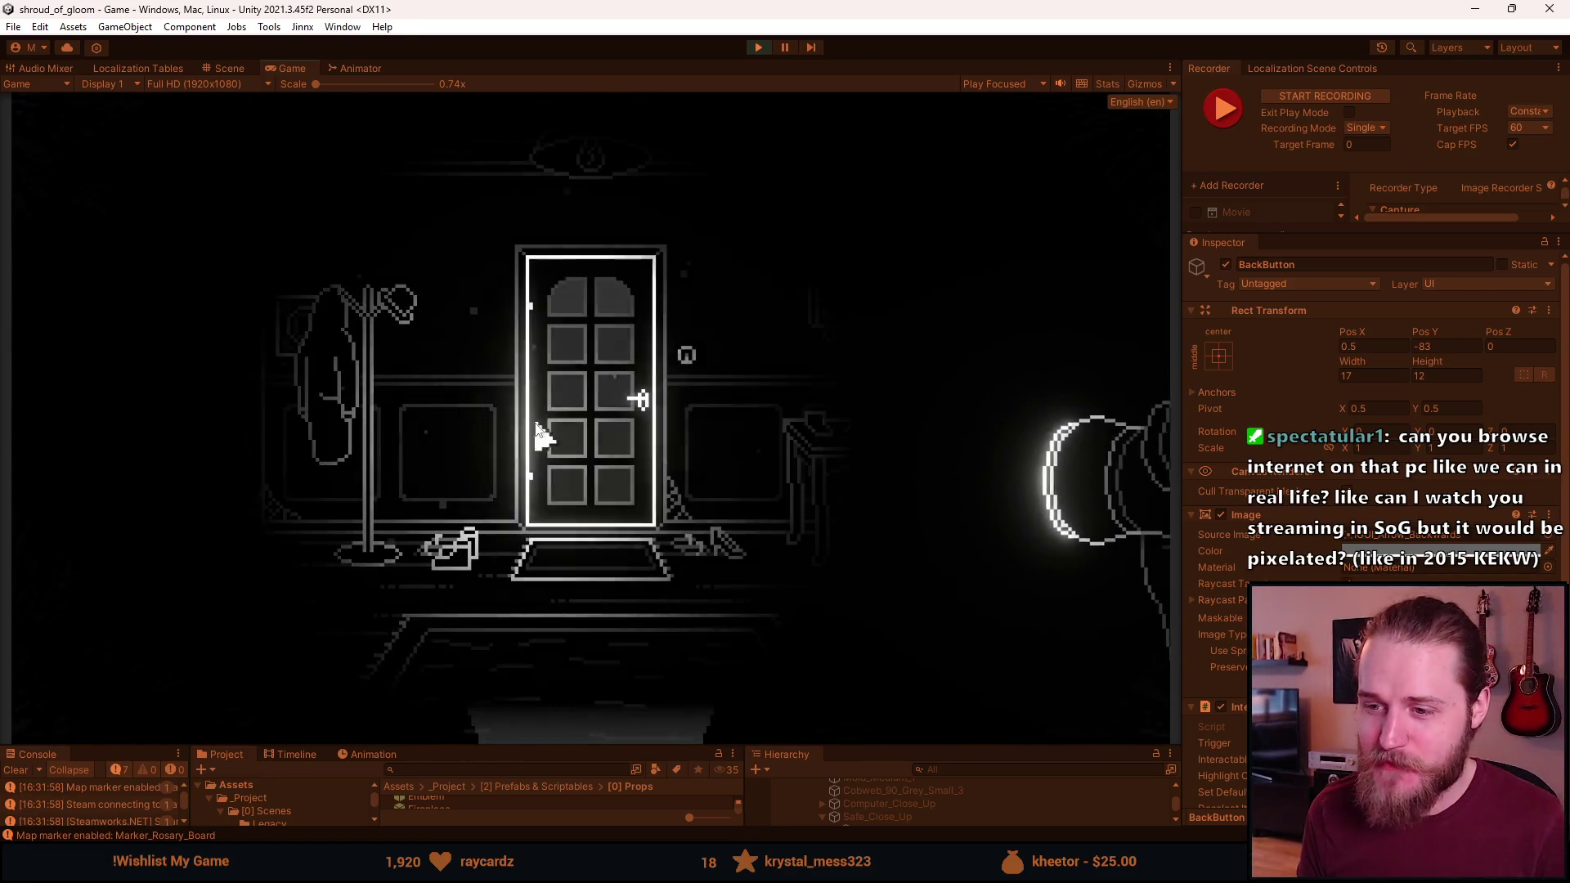
click(546, 417)
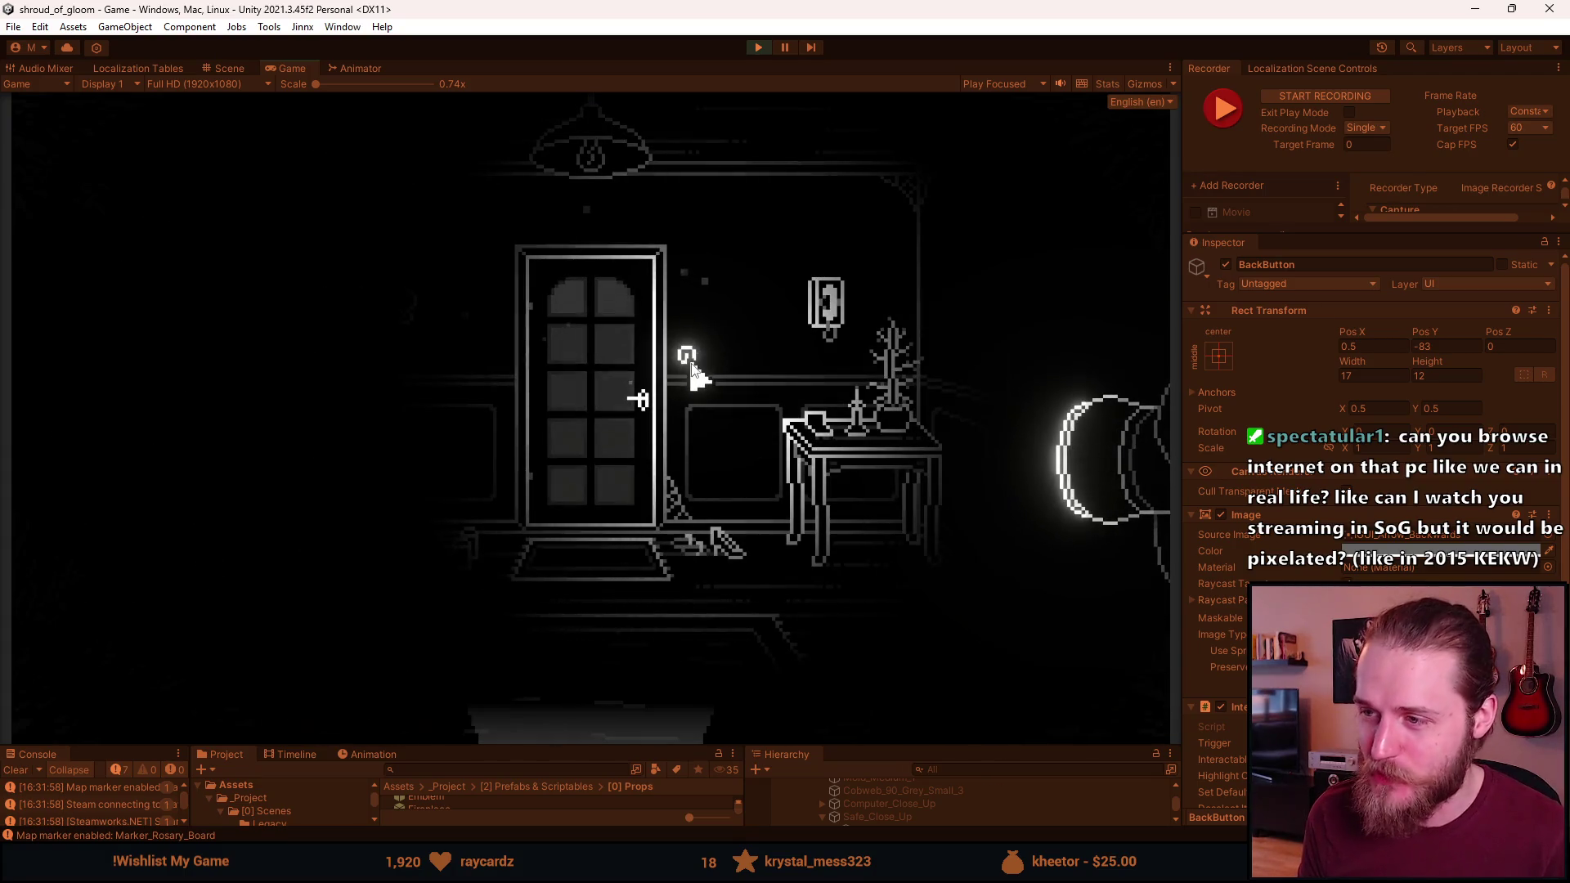
click(686, 368)
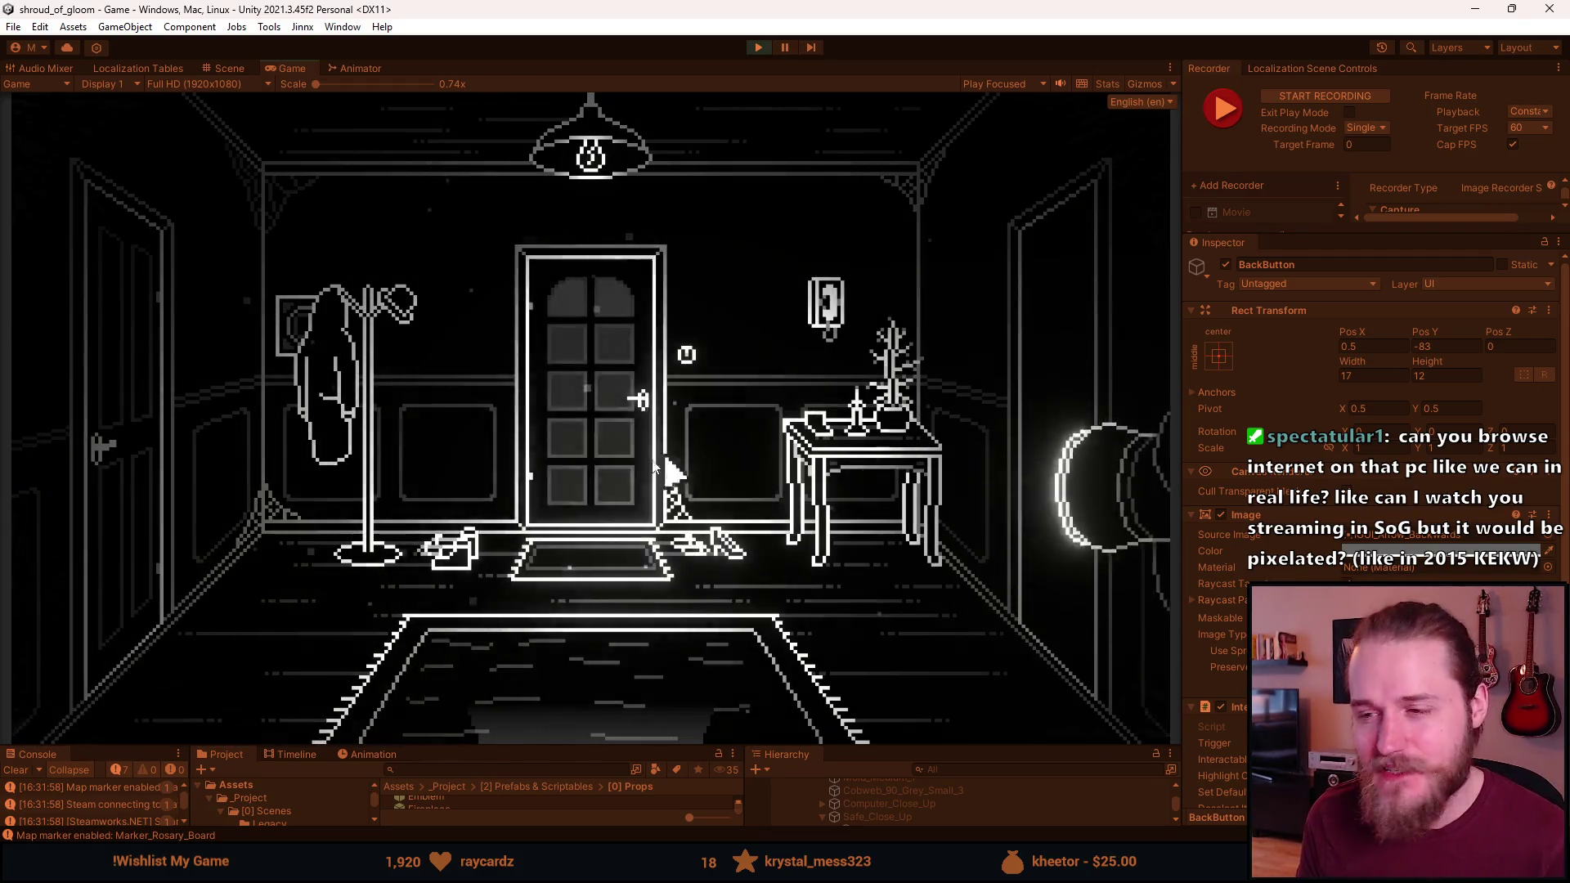
click(237, 679)
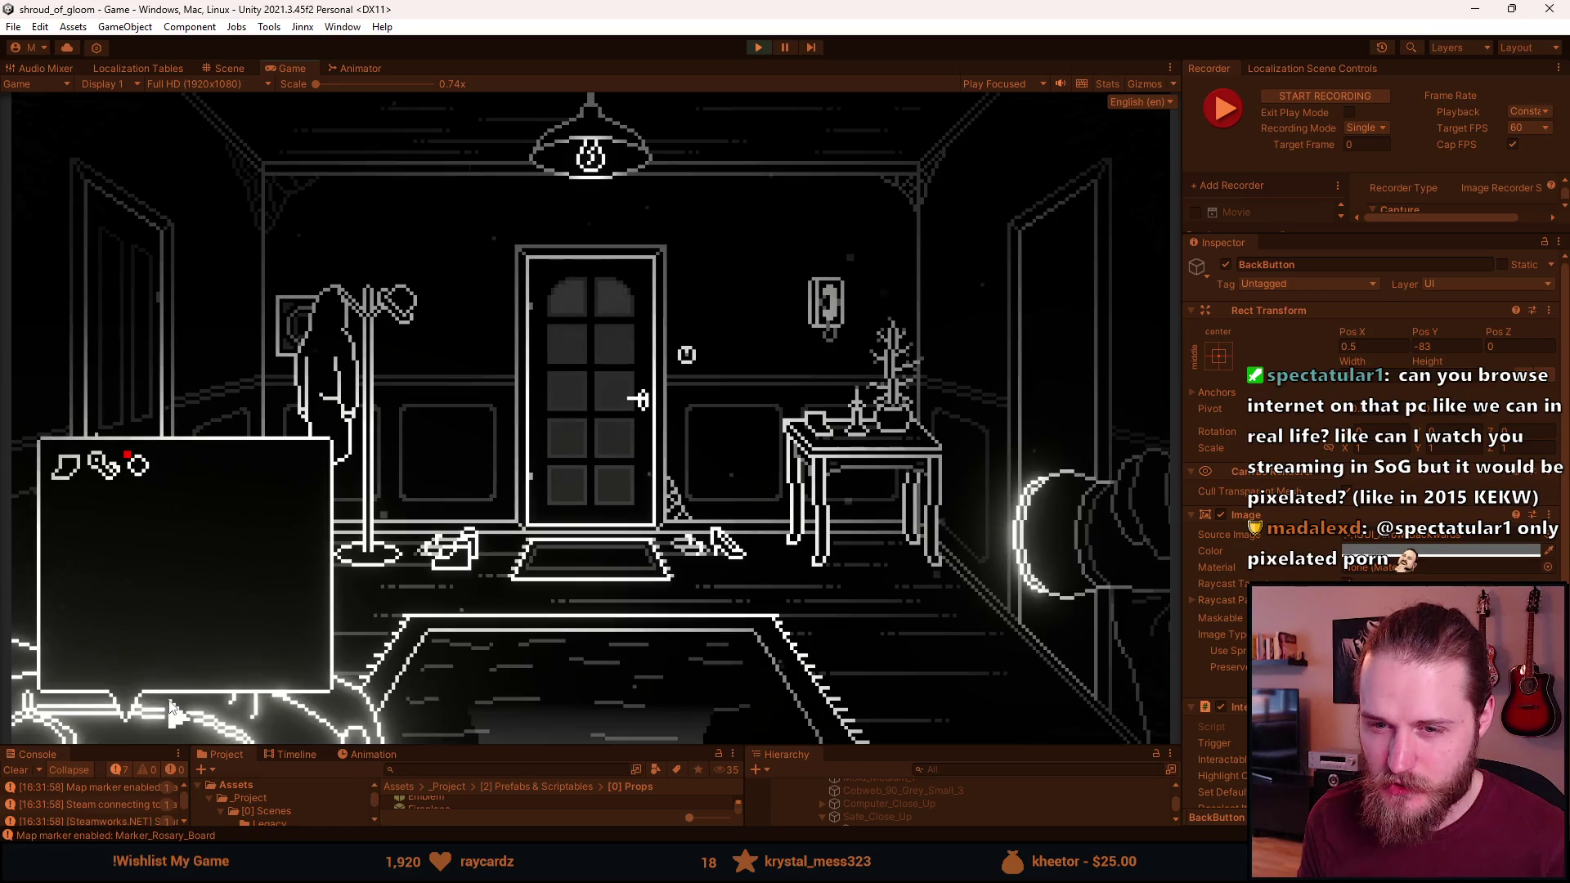
click(172, 712)
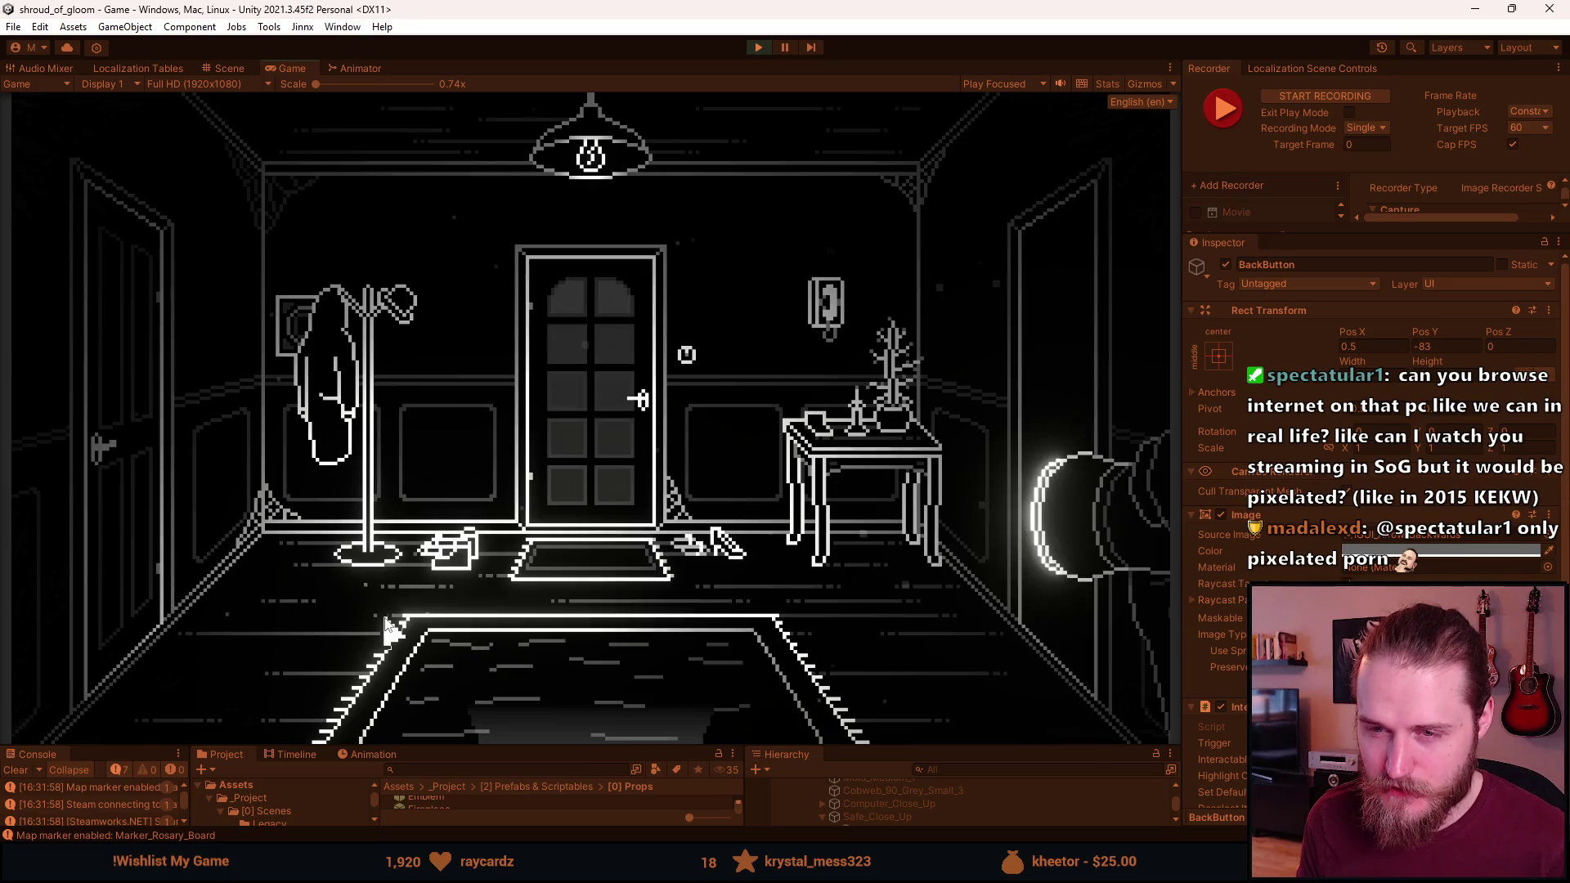
View the Main Floor map in the notebook, then stop play mode
key(Tab)
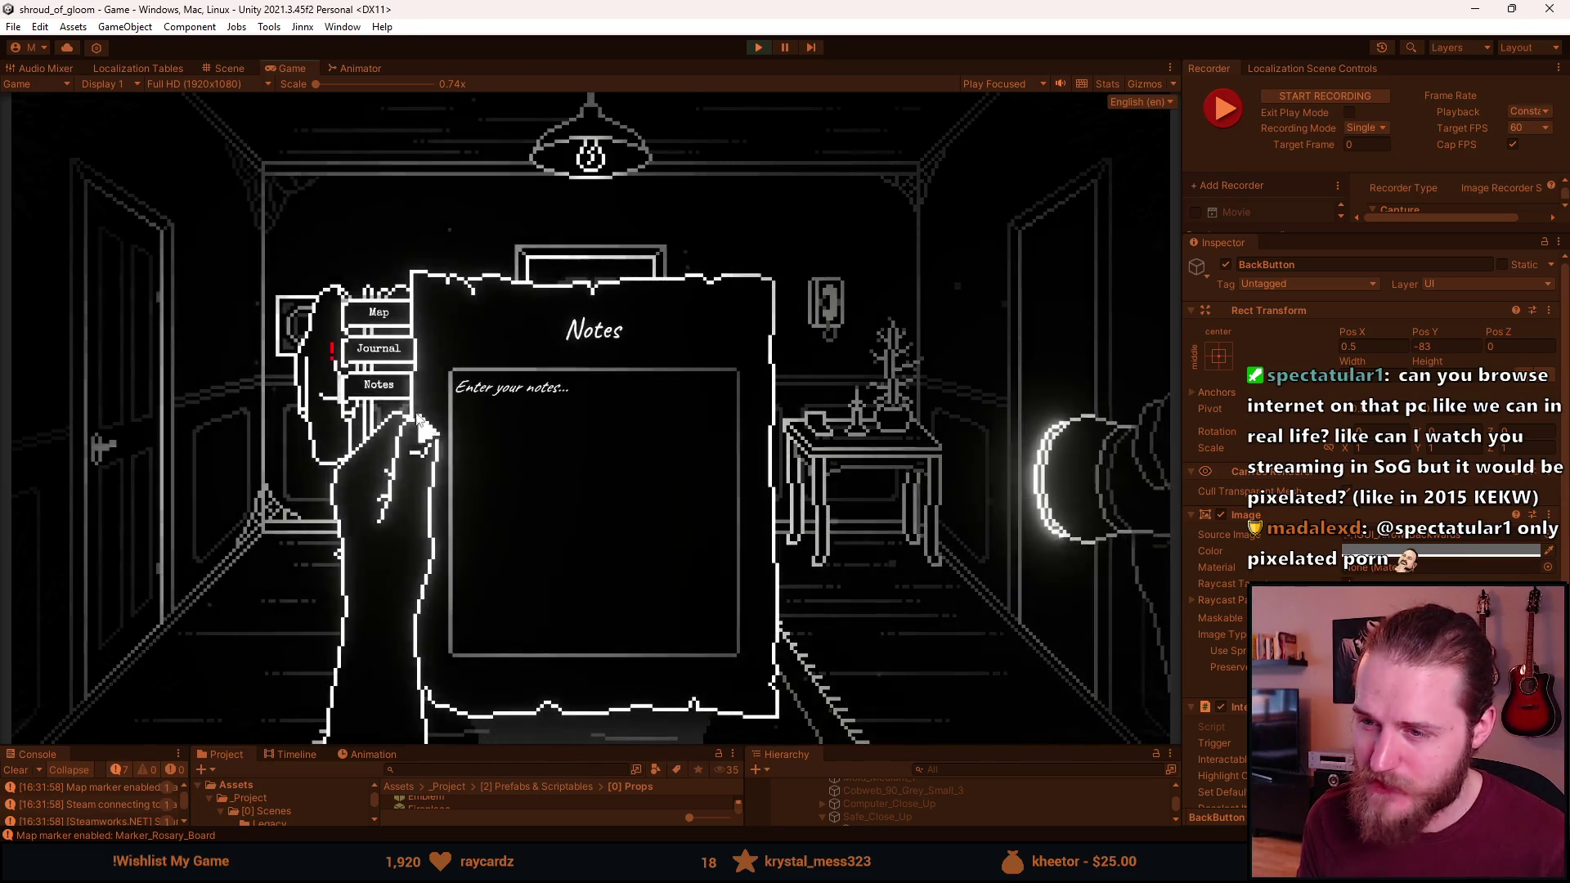
click(378, 312)
key(Tab)
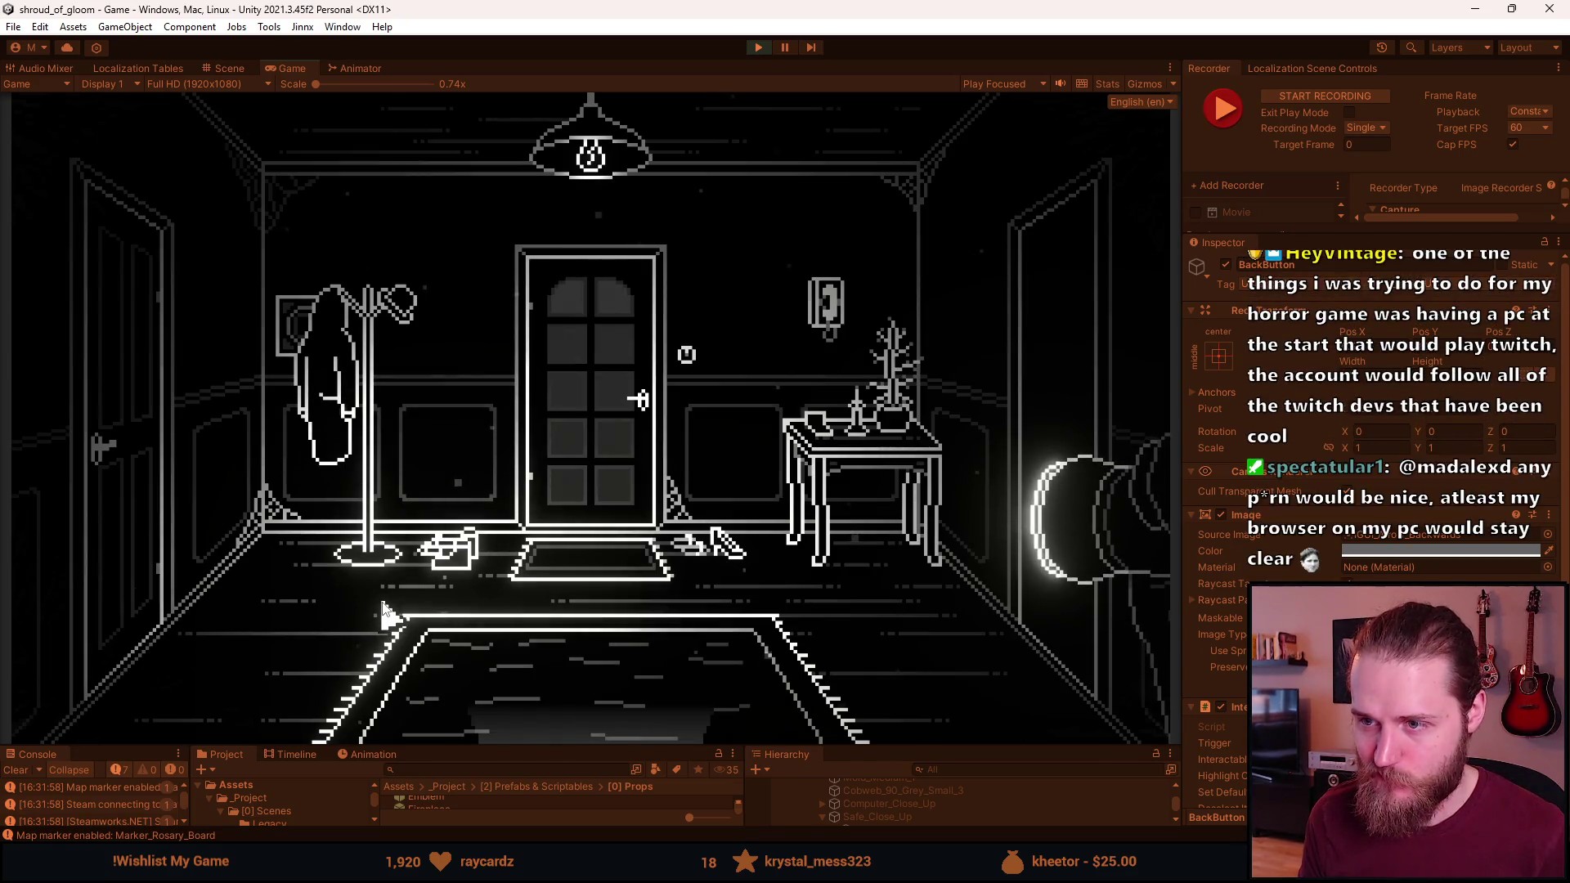
click(755, 49)
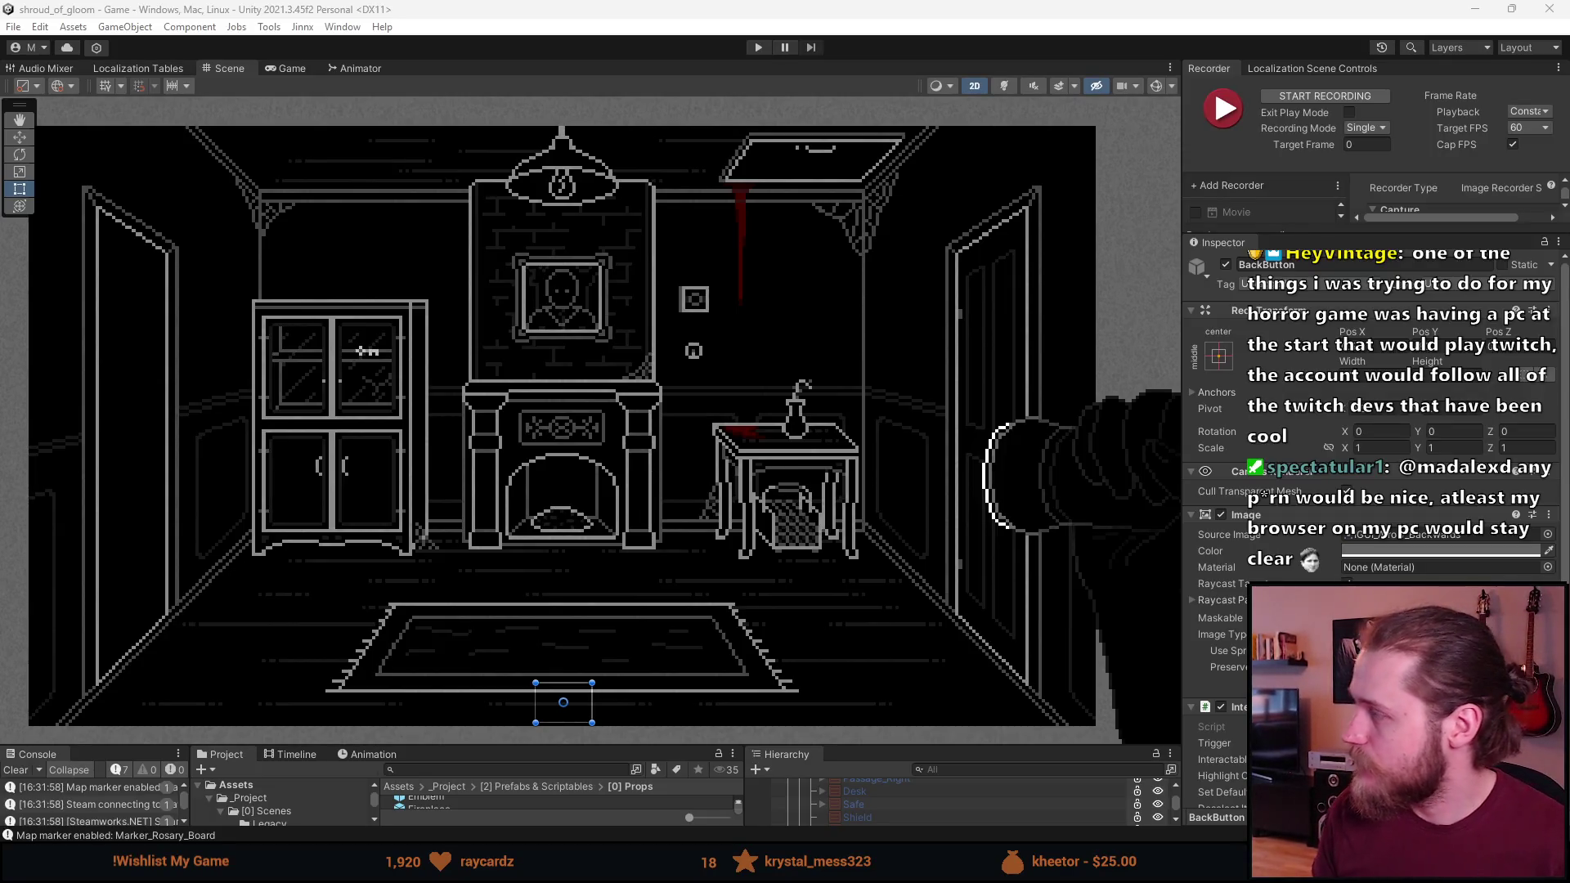
key(alt+Tab)
Look inside the New folder, then open the empty New Screenshots folder
drag(602, 204, 549, 145)
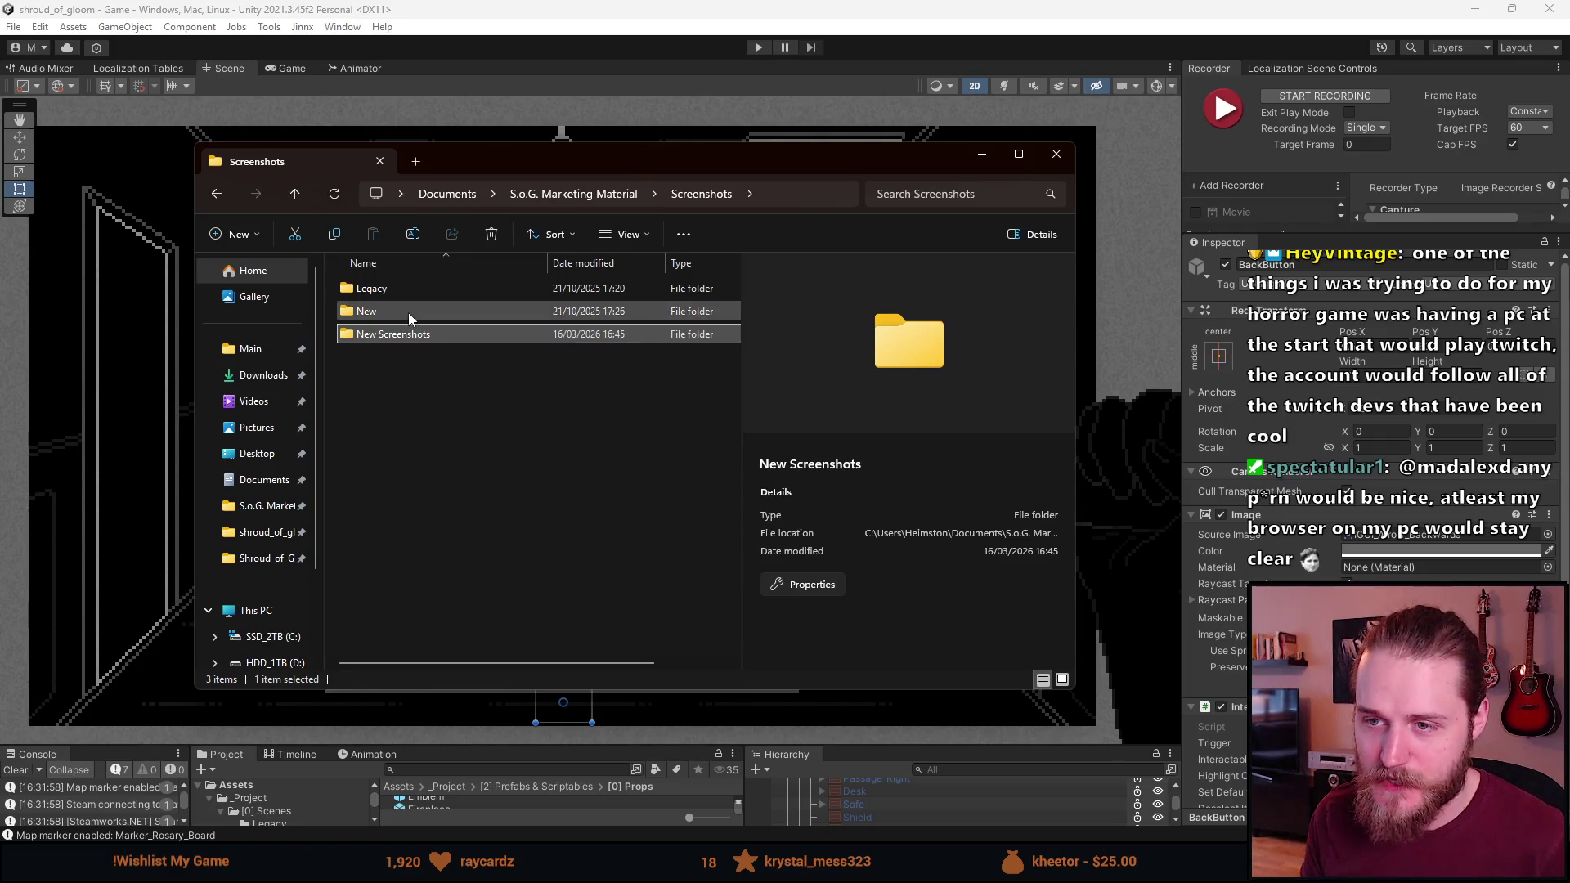
double_click(385, 310)
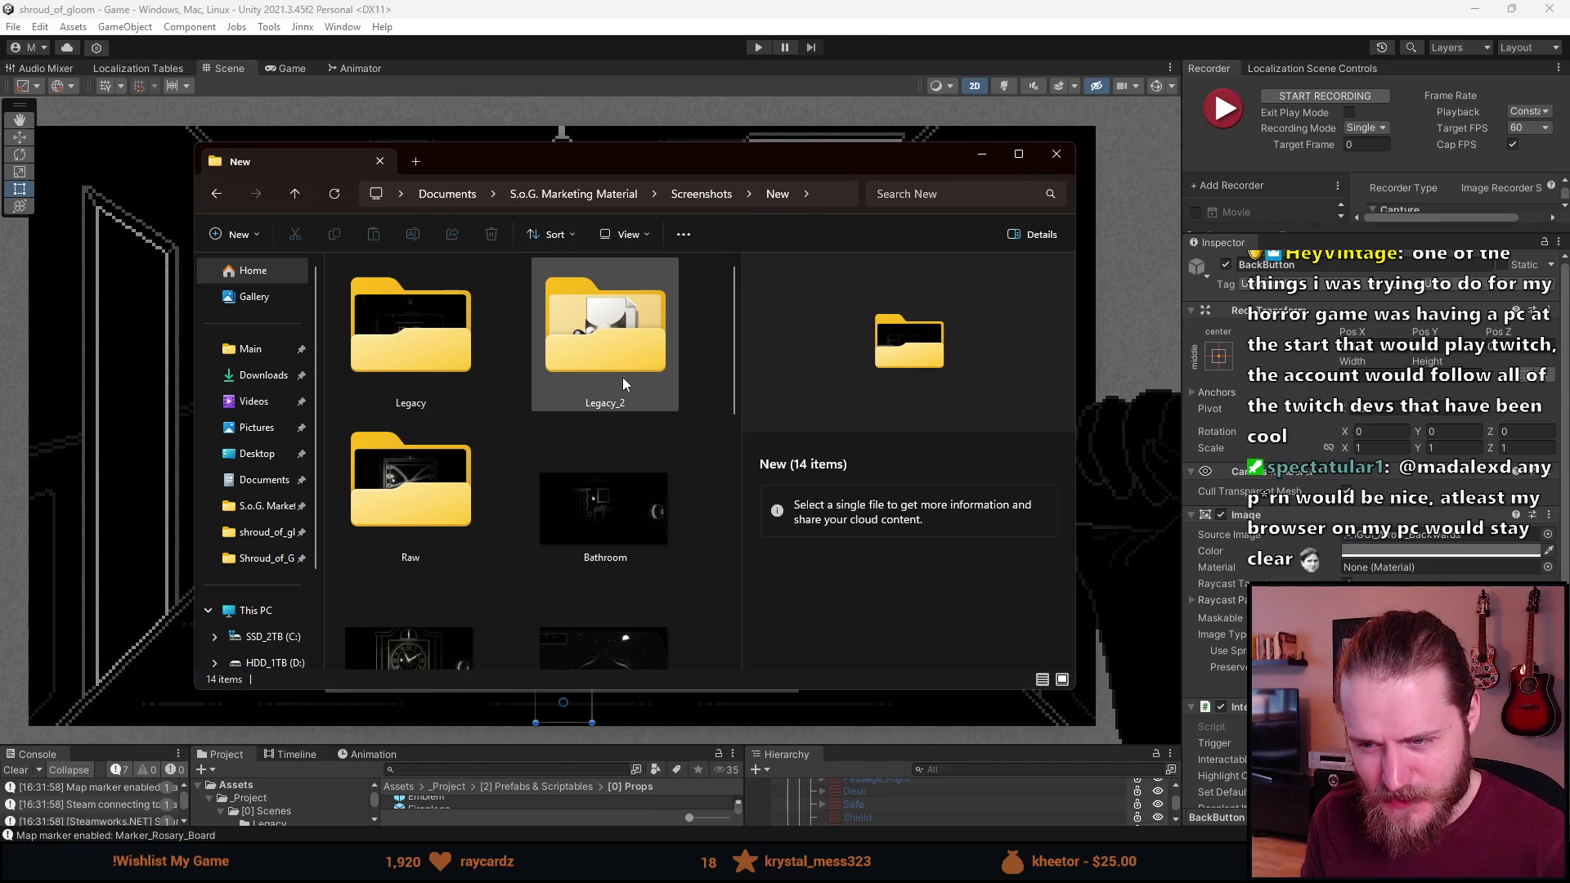
scroll(398, 493, down, 2)
key(alt+Left)
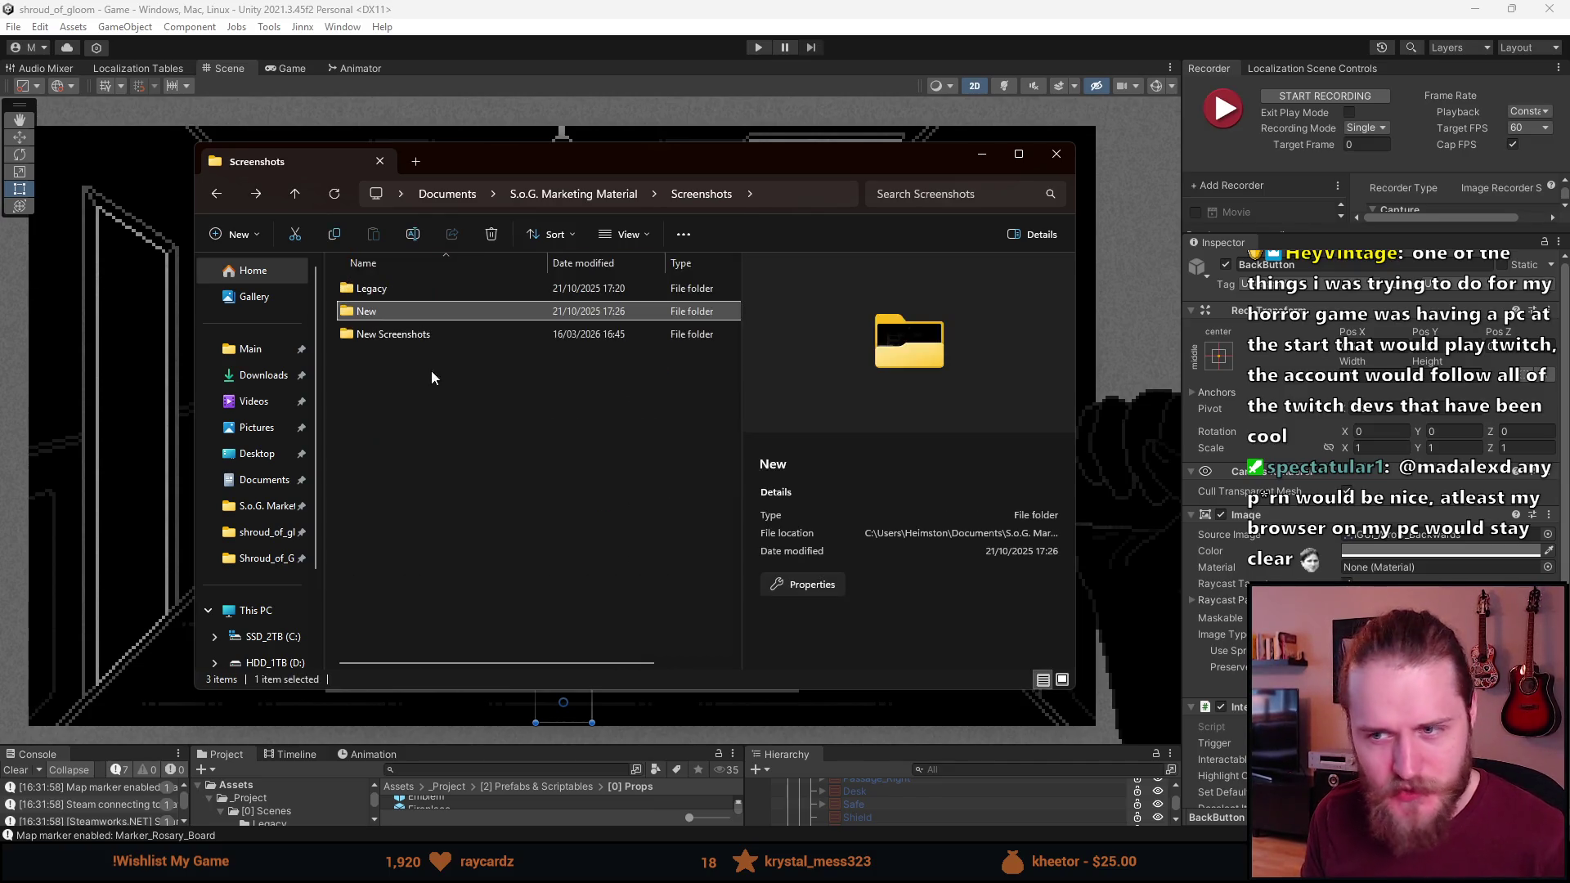
double_click(410, 336)
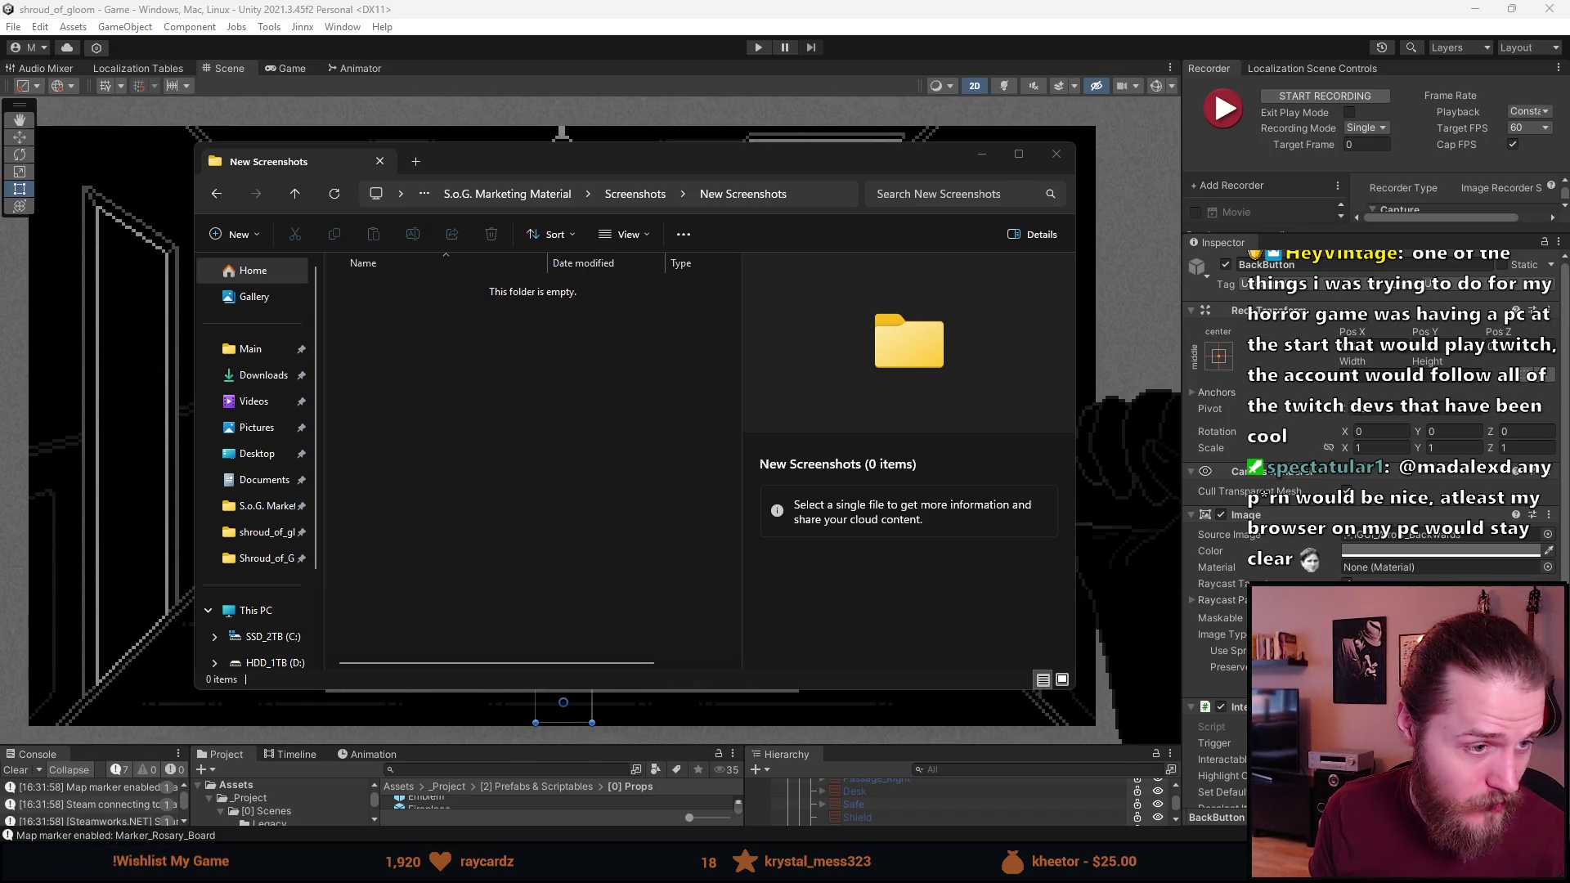
Paste the 62 screenshot files into New Screenshots and open Screenshot_044_0000
click(527, 414)
key(ctrl+v)
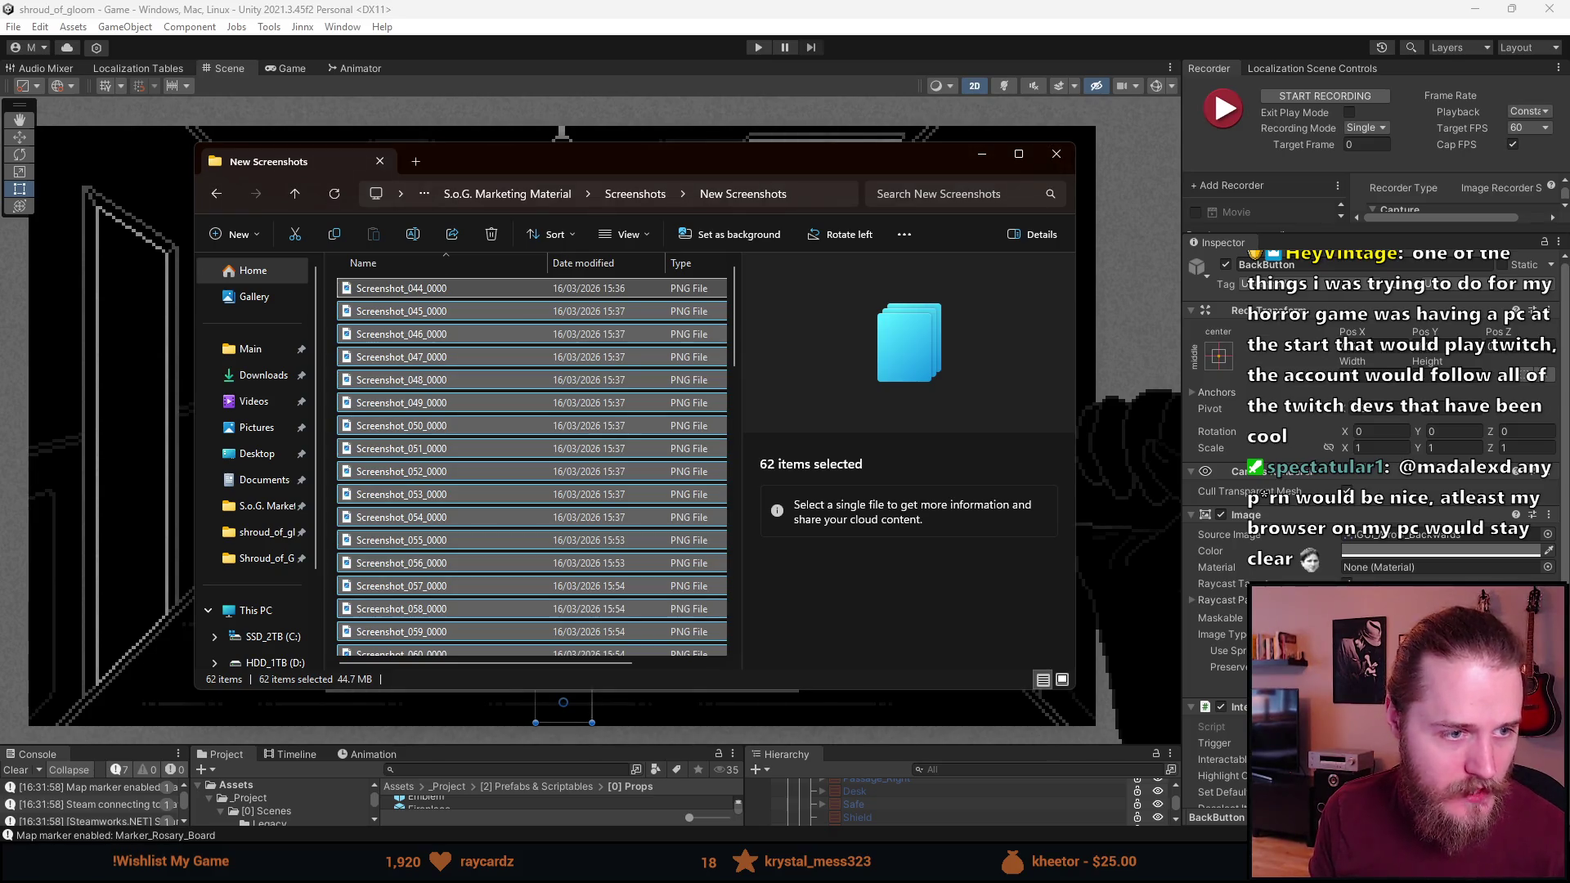
click(452, 291)
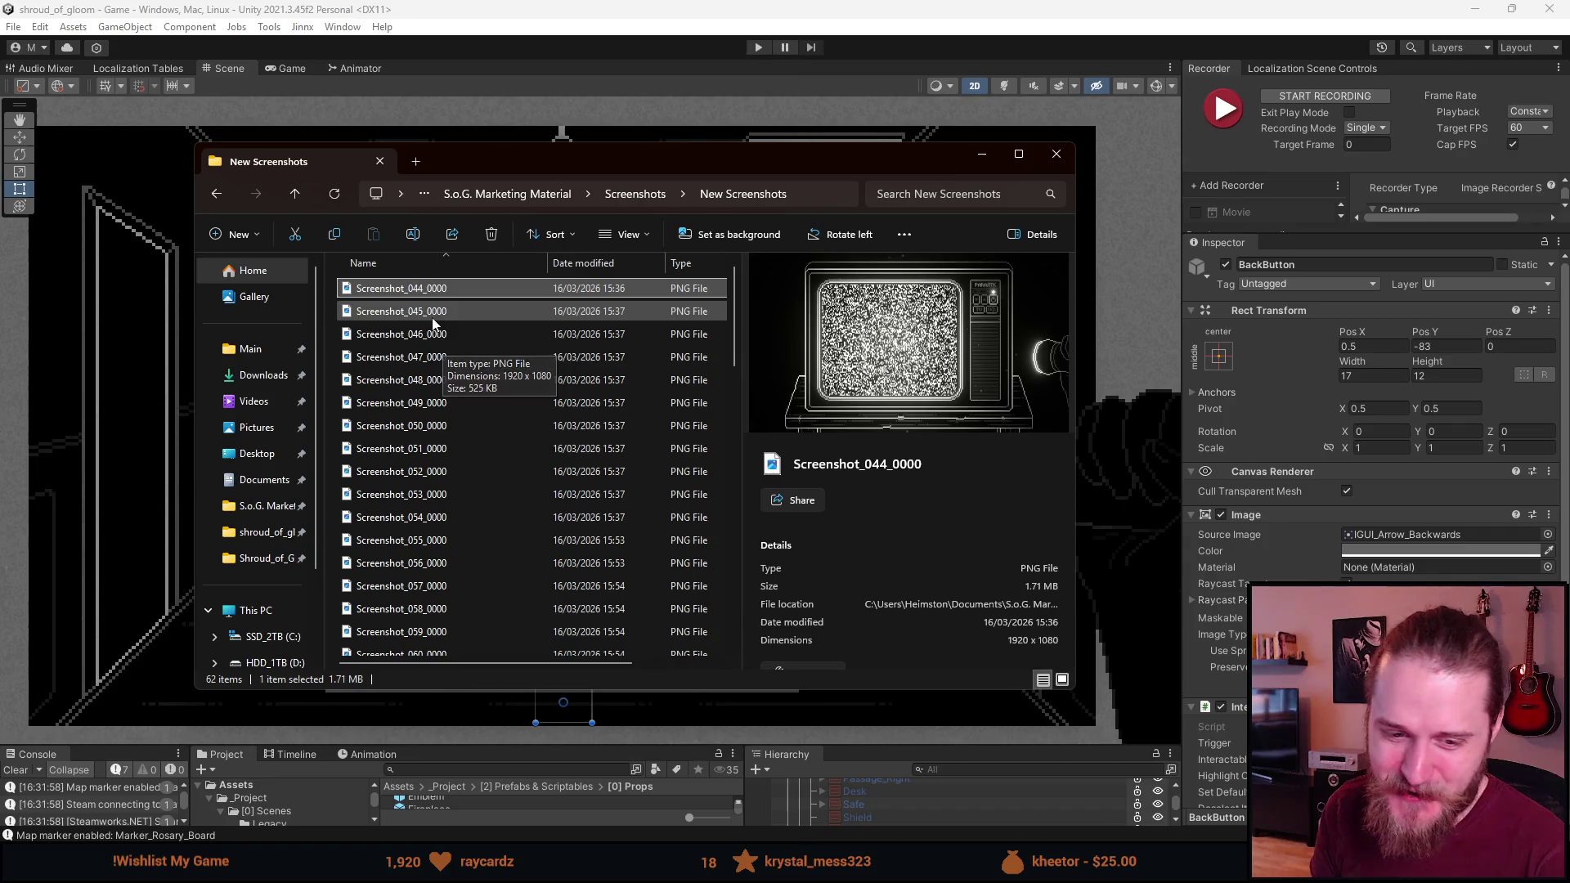
double_click(427, 291)
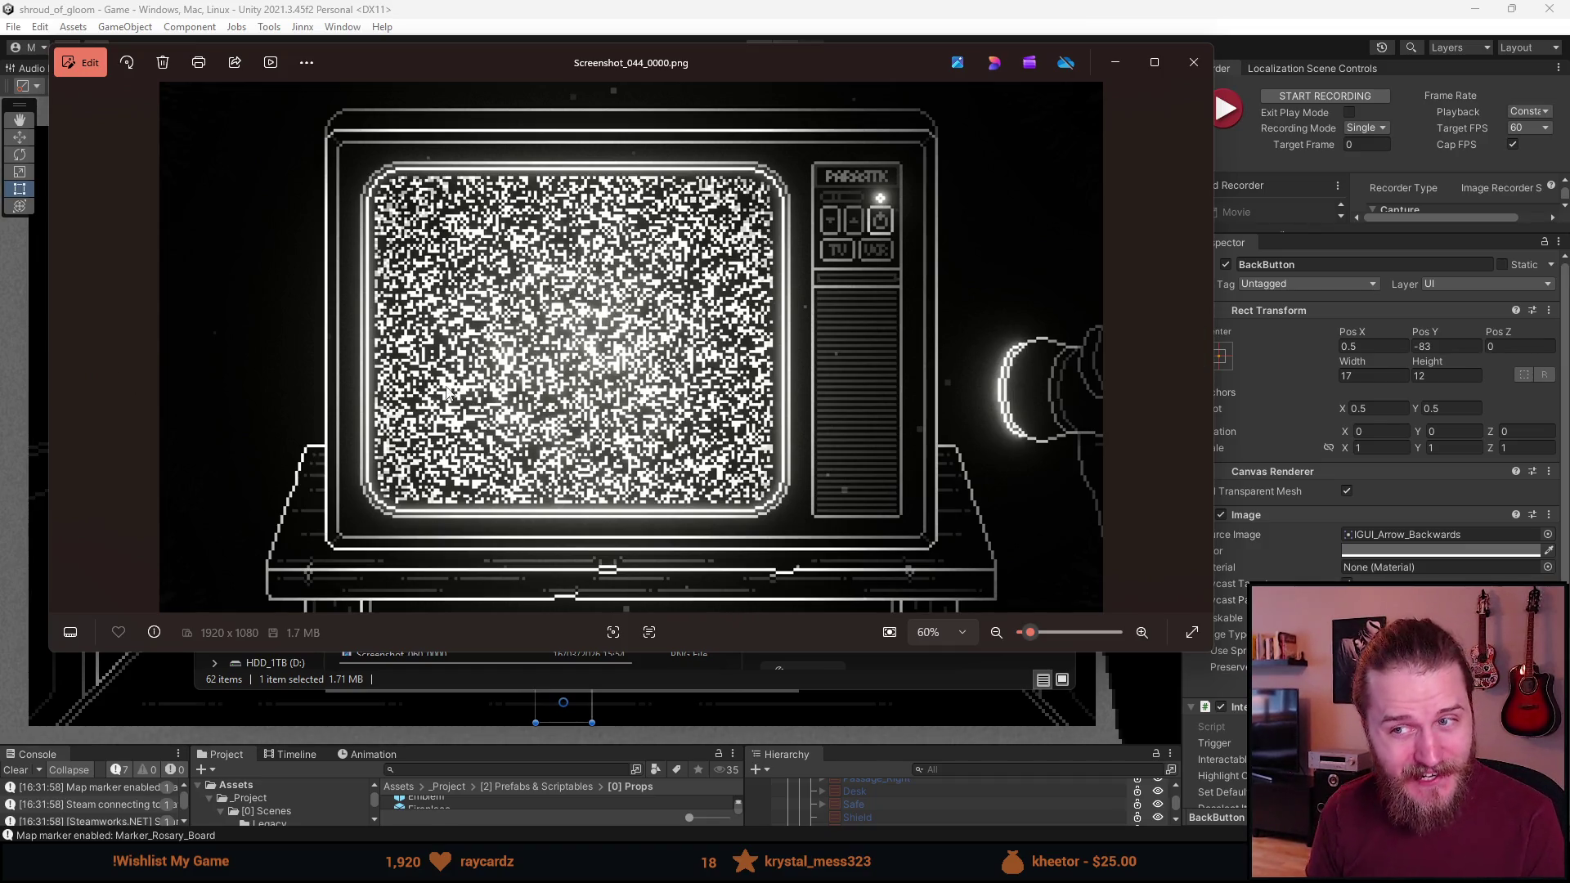
Review the TV static screenshot against the next garage image, then close the viewer
key(Right)
key(Left)
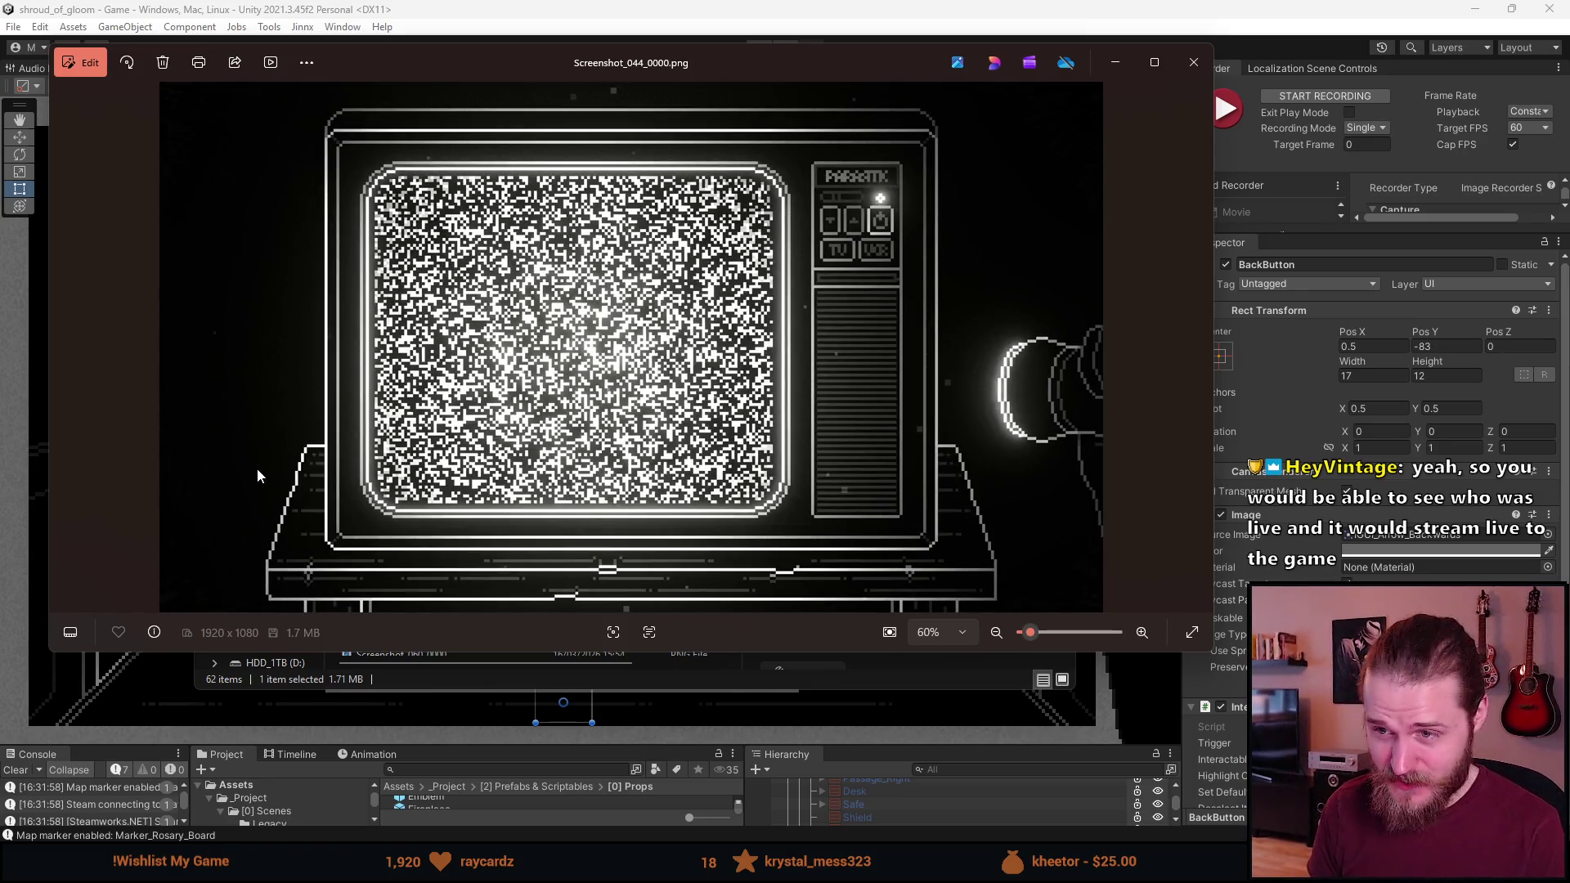
key(Right)
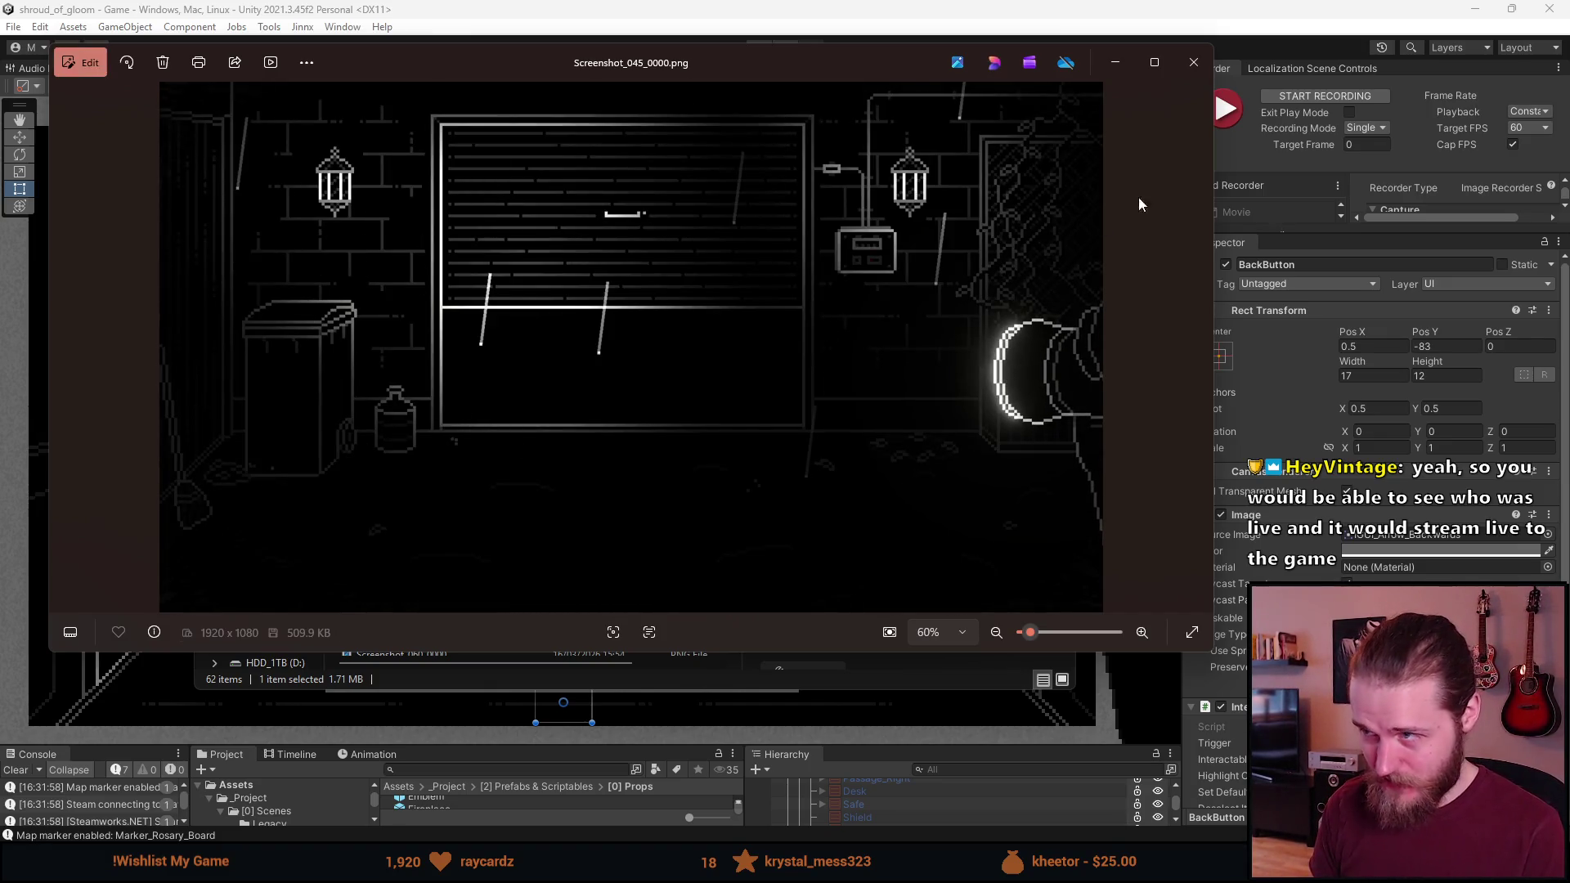
key(Escape)
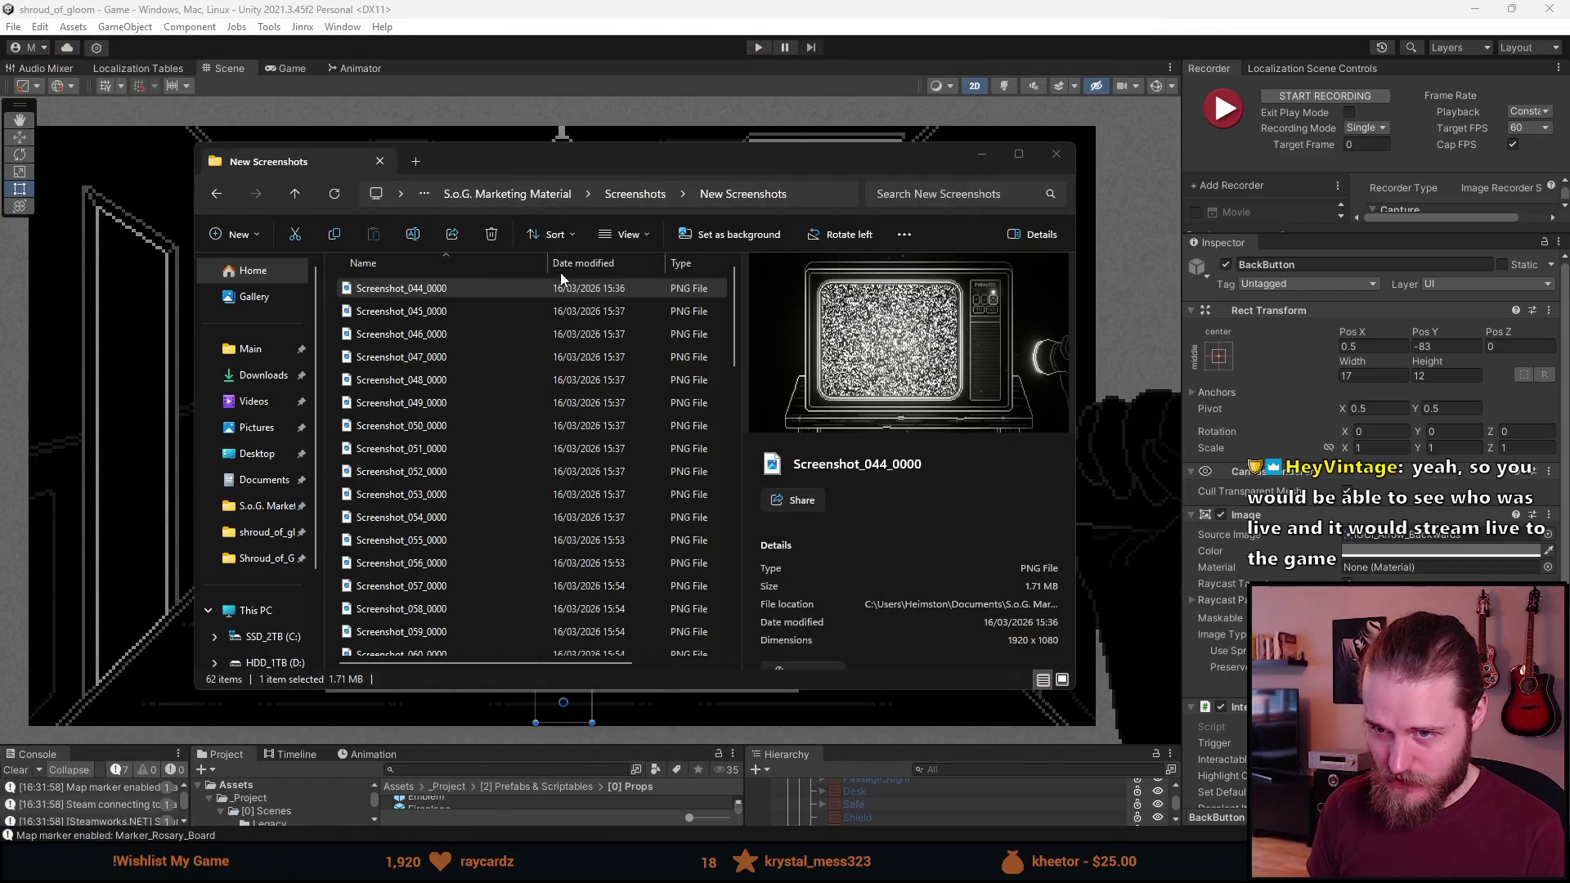
Rename Screenshot_044_0000 to Screenshot_TV
right_click(399, 291)
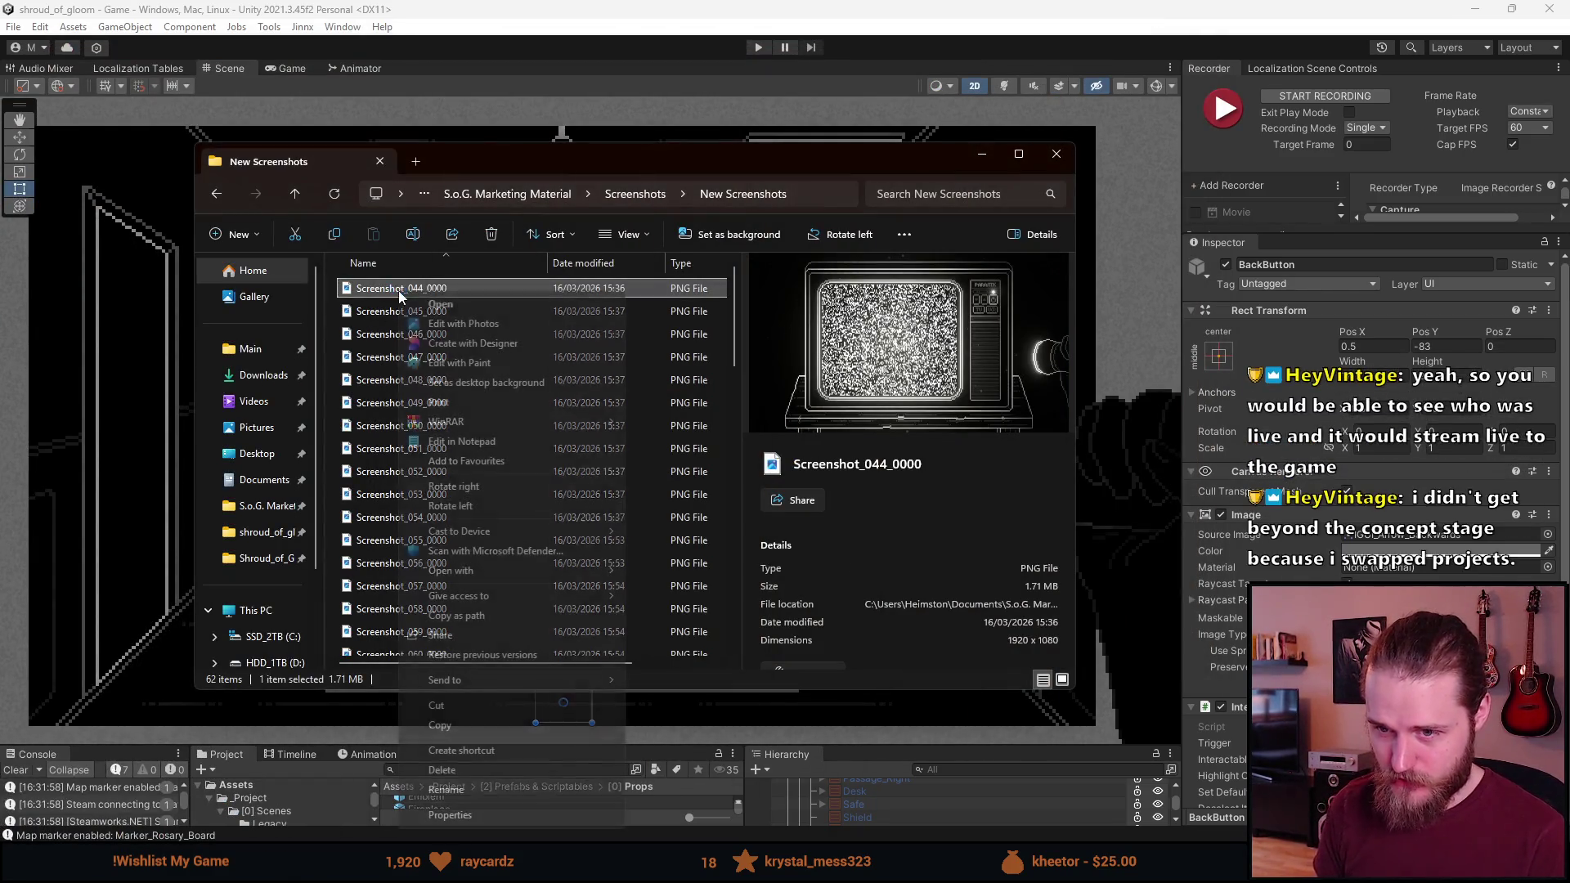
click(447, 790)
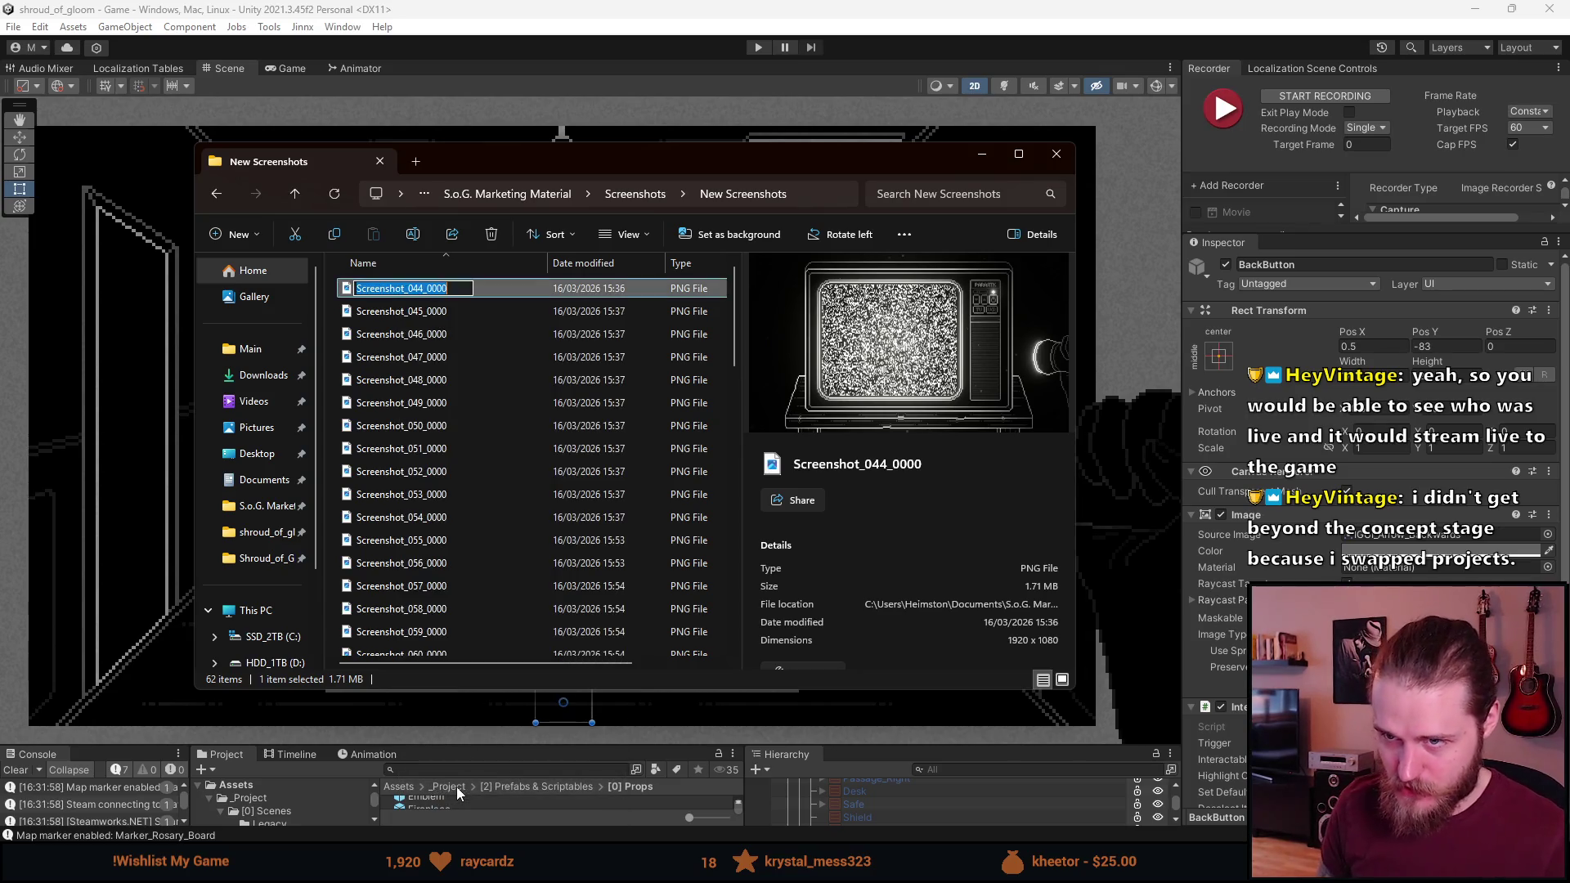
key(BackSpace)
text(Scree)
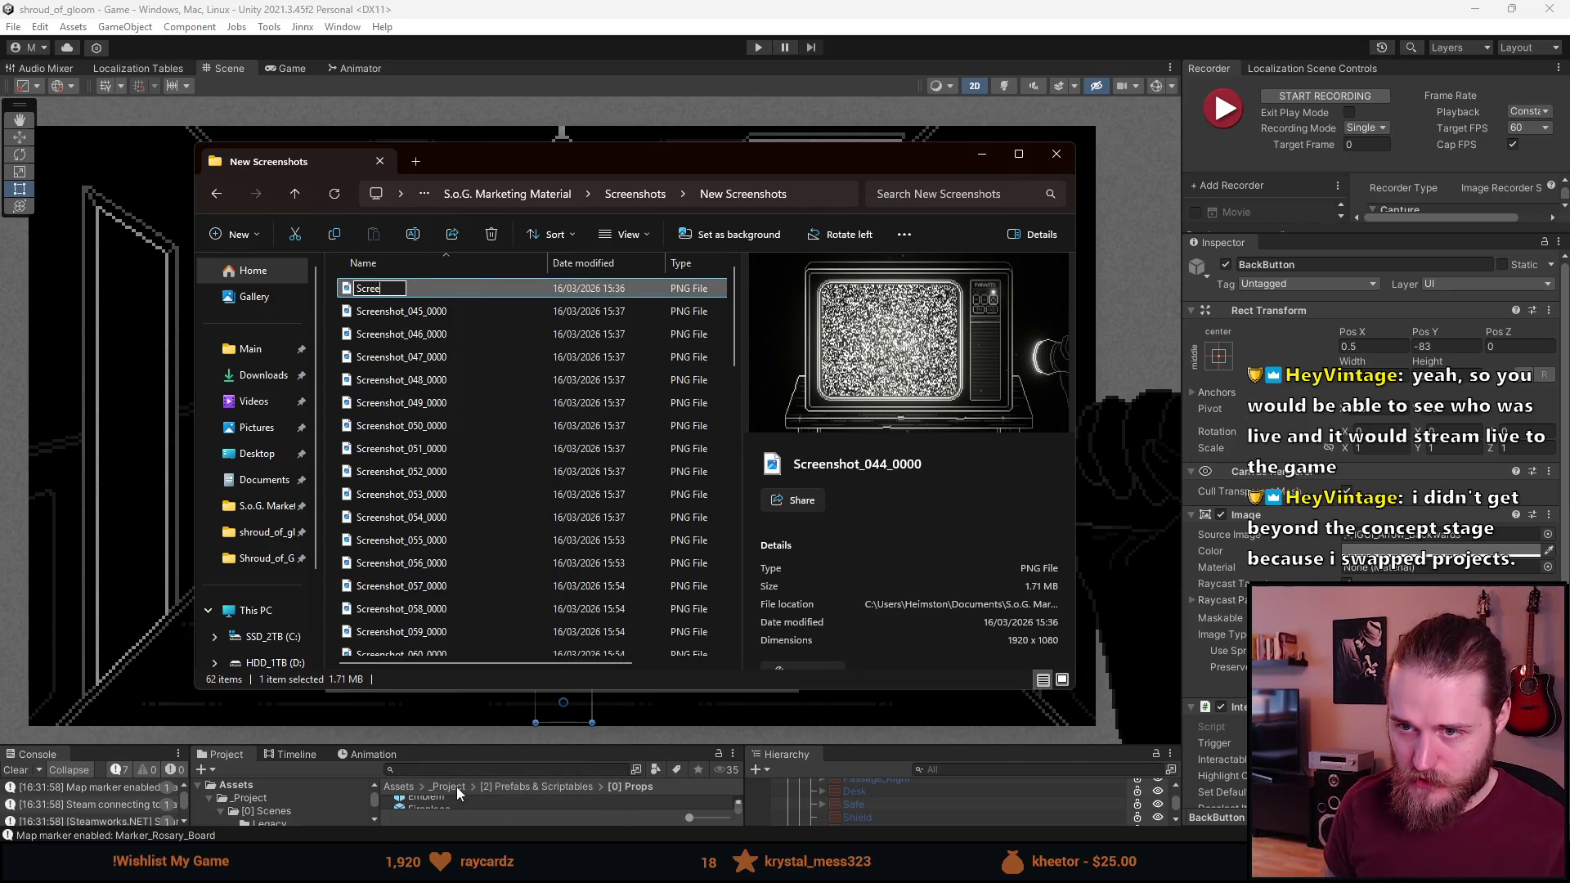
text(nshot_TC)
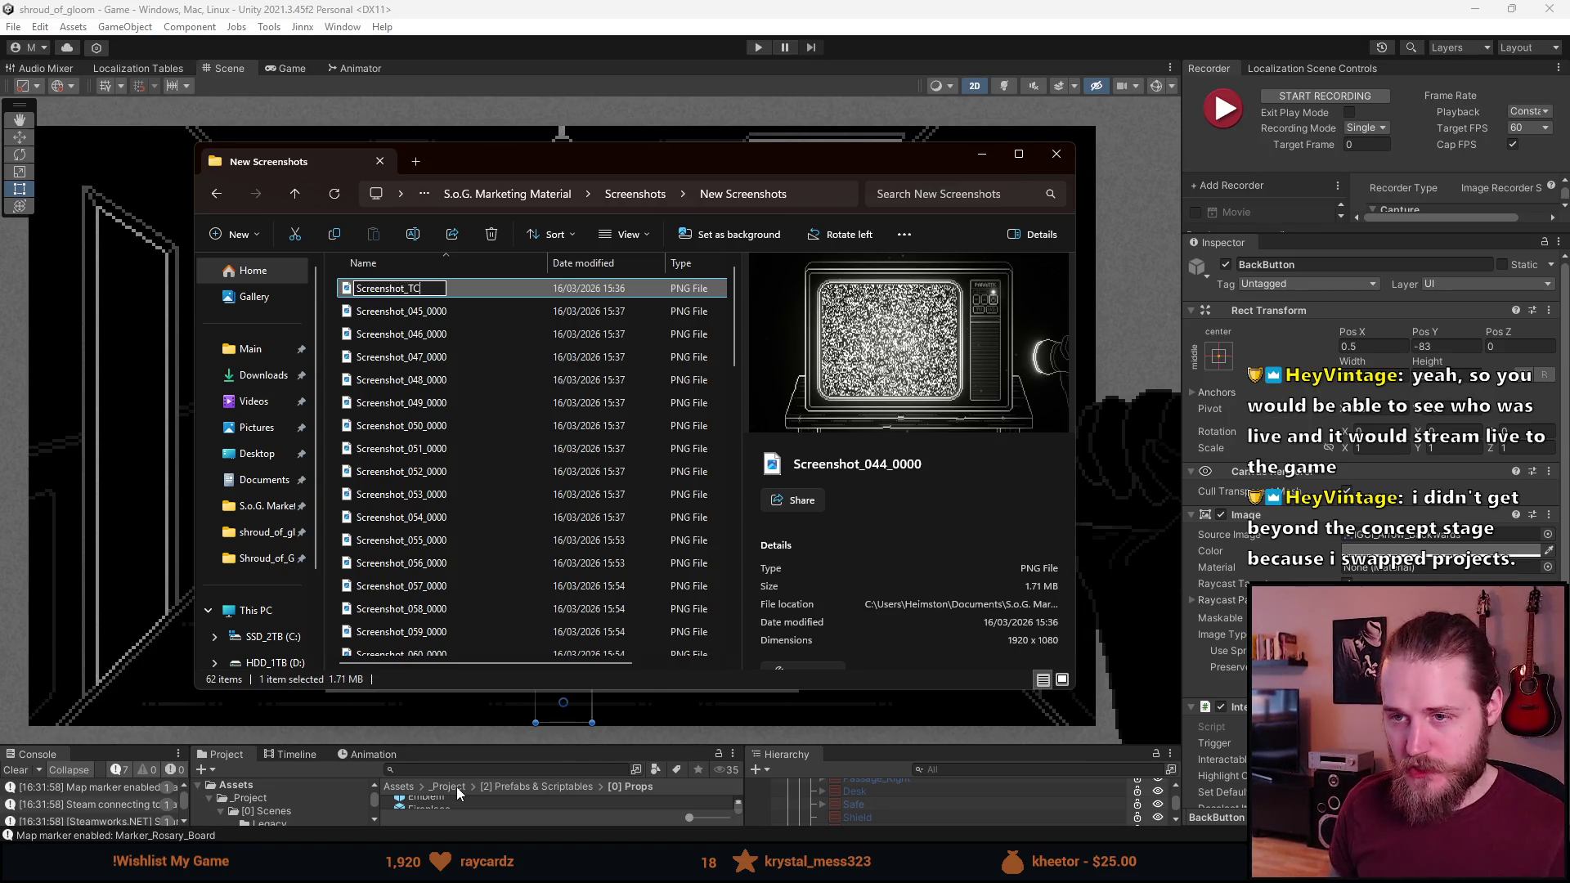
key(Return)
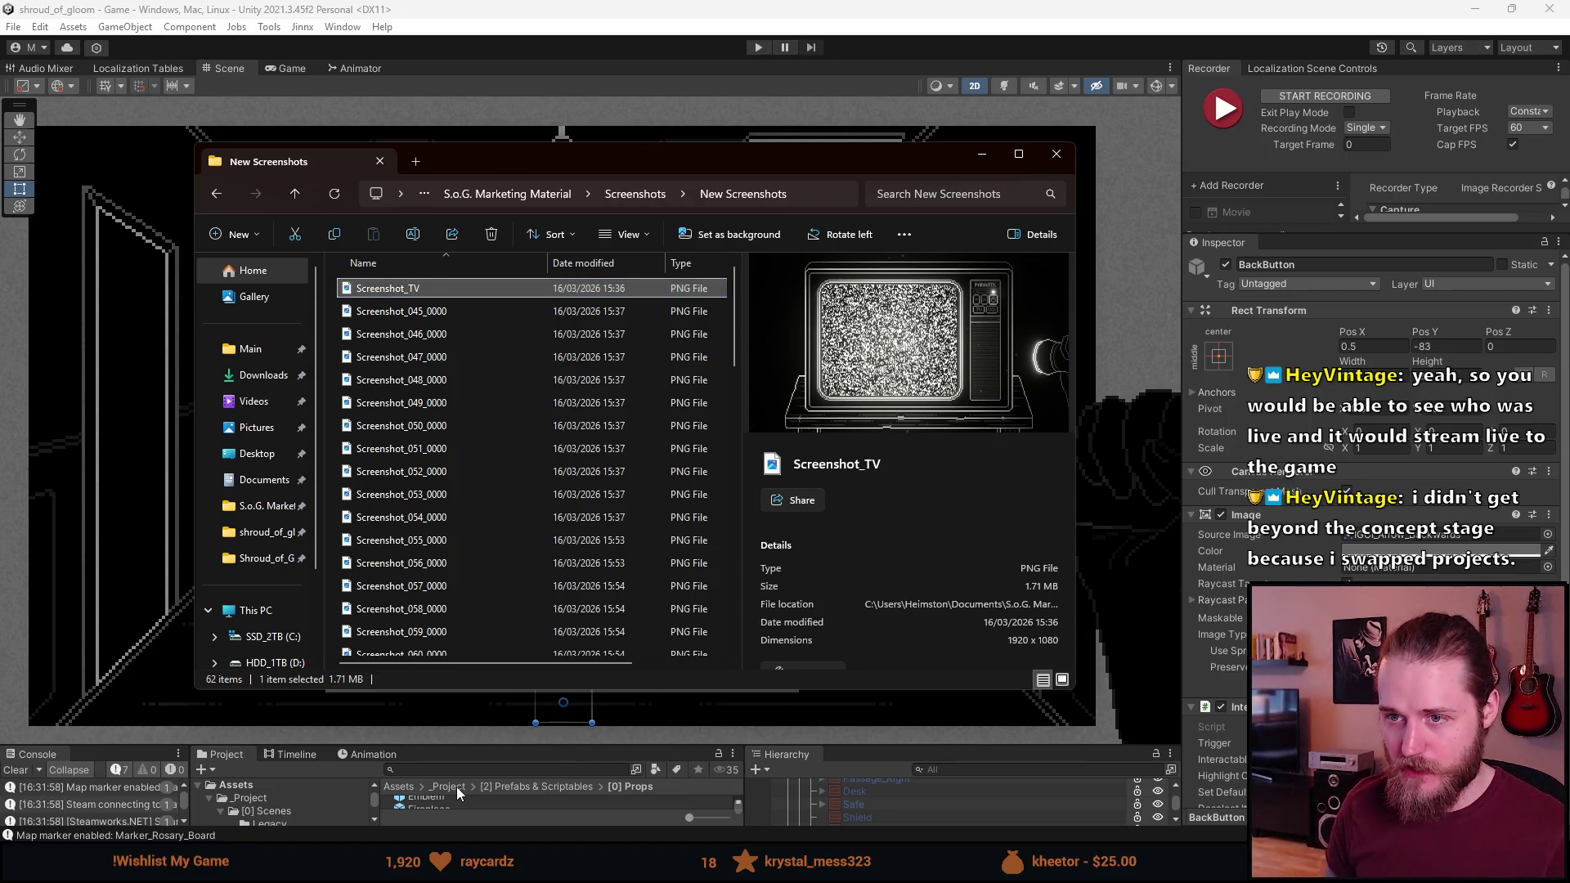
click(377, 312)
Open Screenshot_045_0000, browse the neighbouring garage shots, return to 045 and maximise
key(Down)
key(Return)
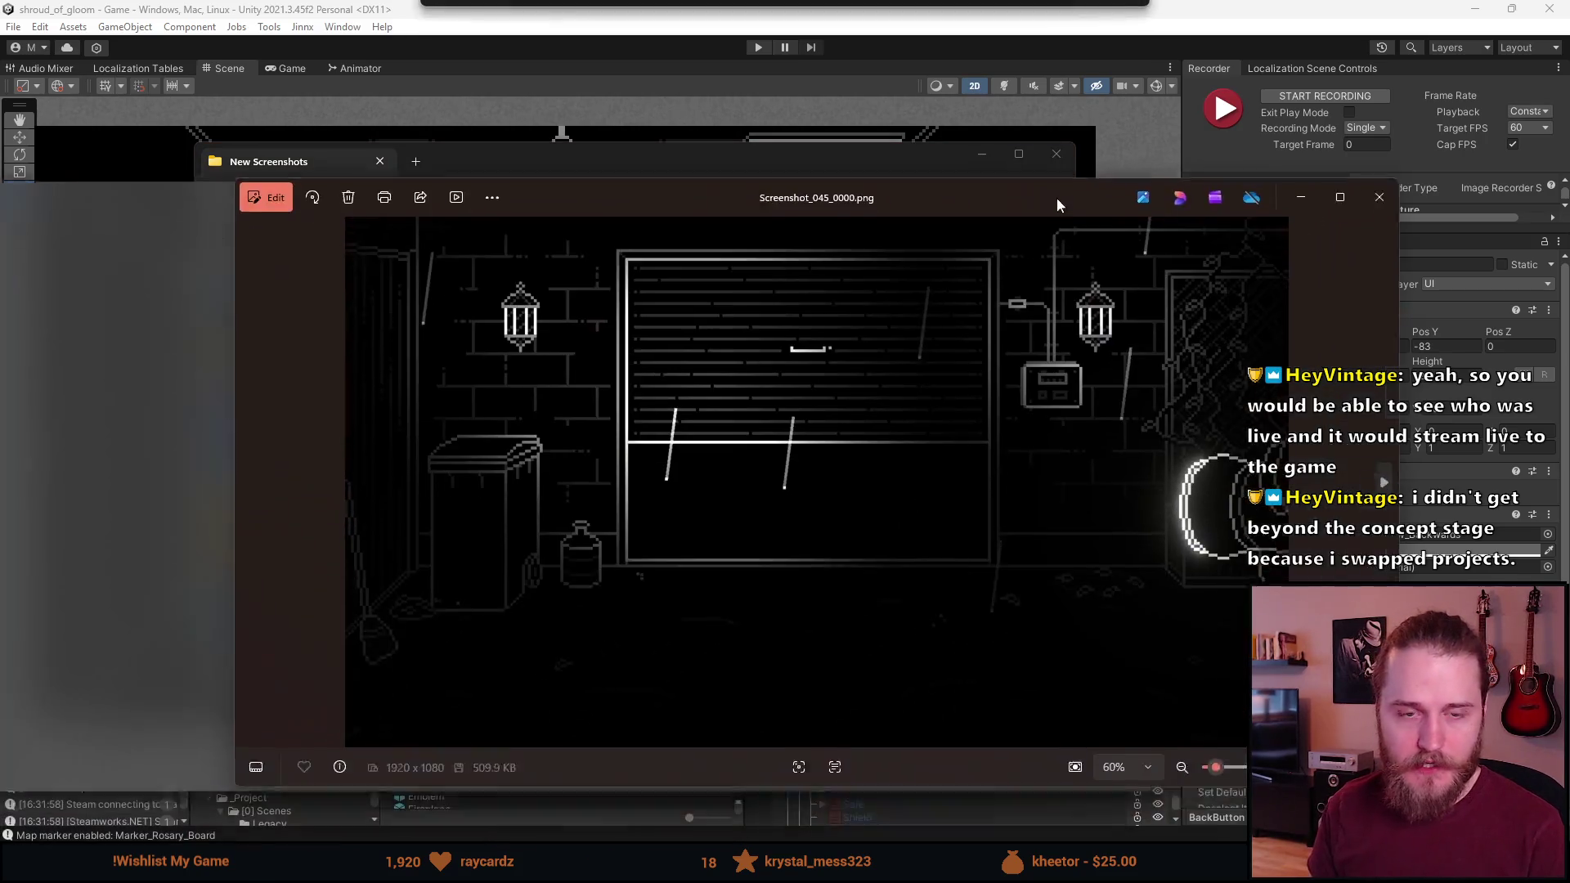
key(Right)
key(Right)
key(Right)
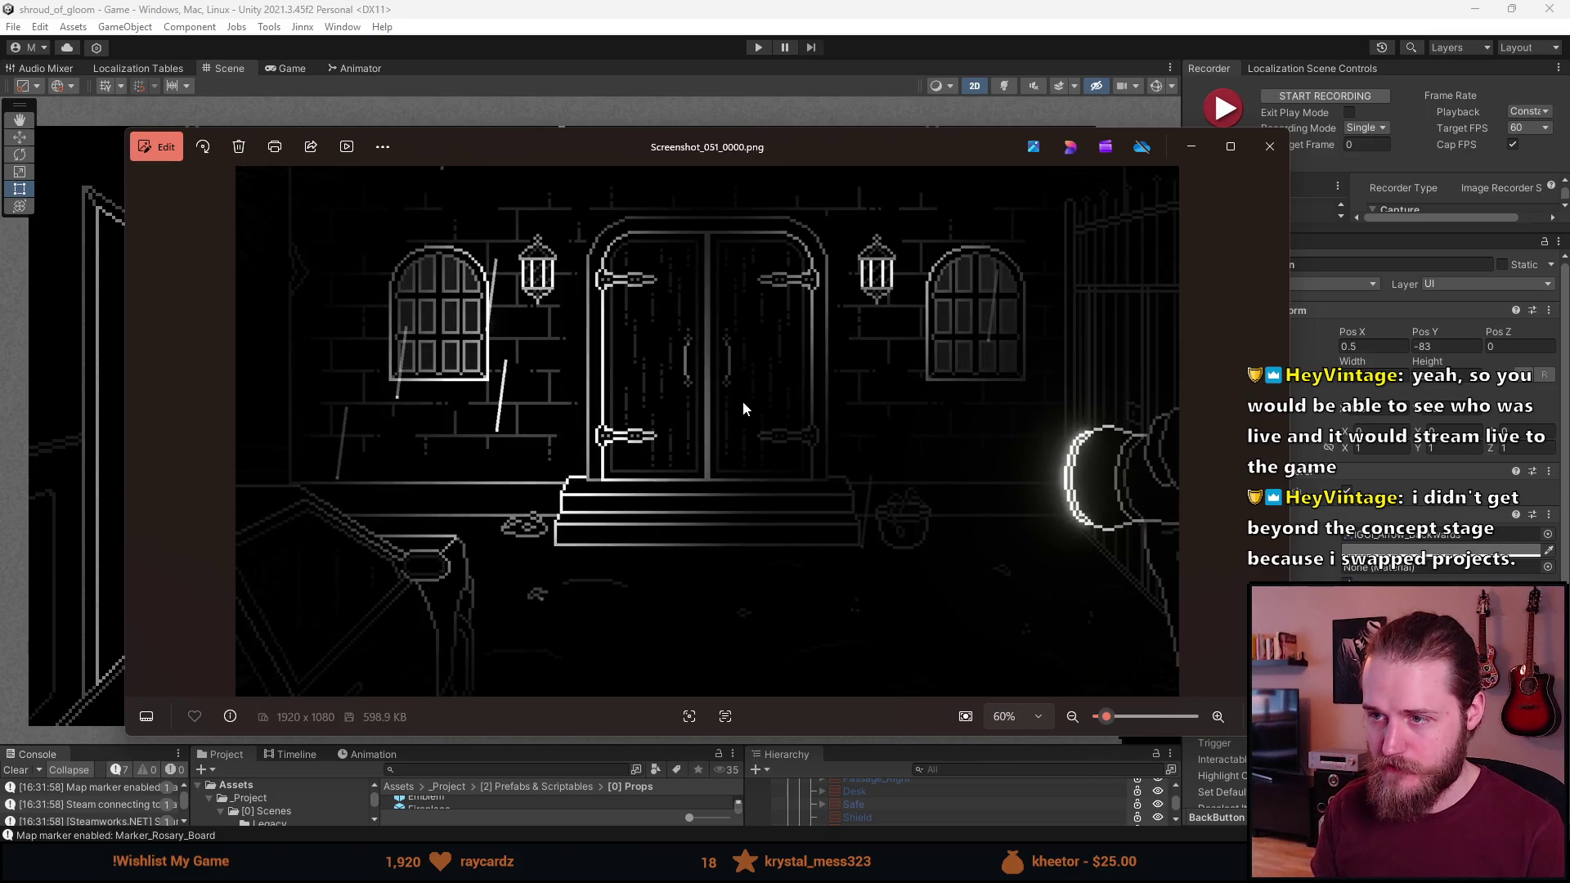
key(Left)
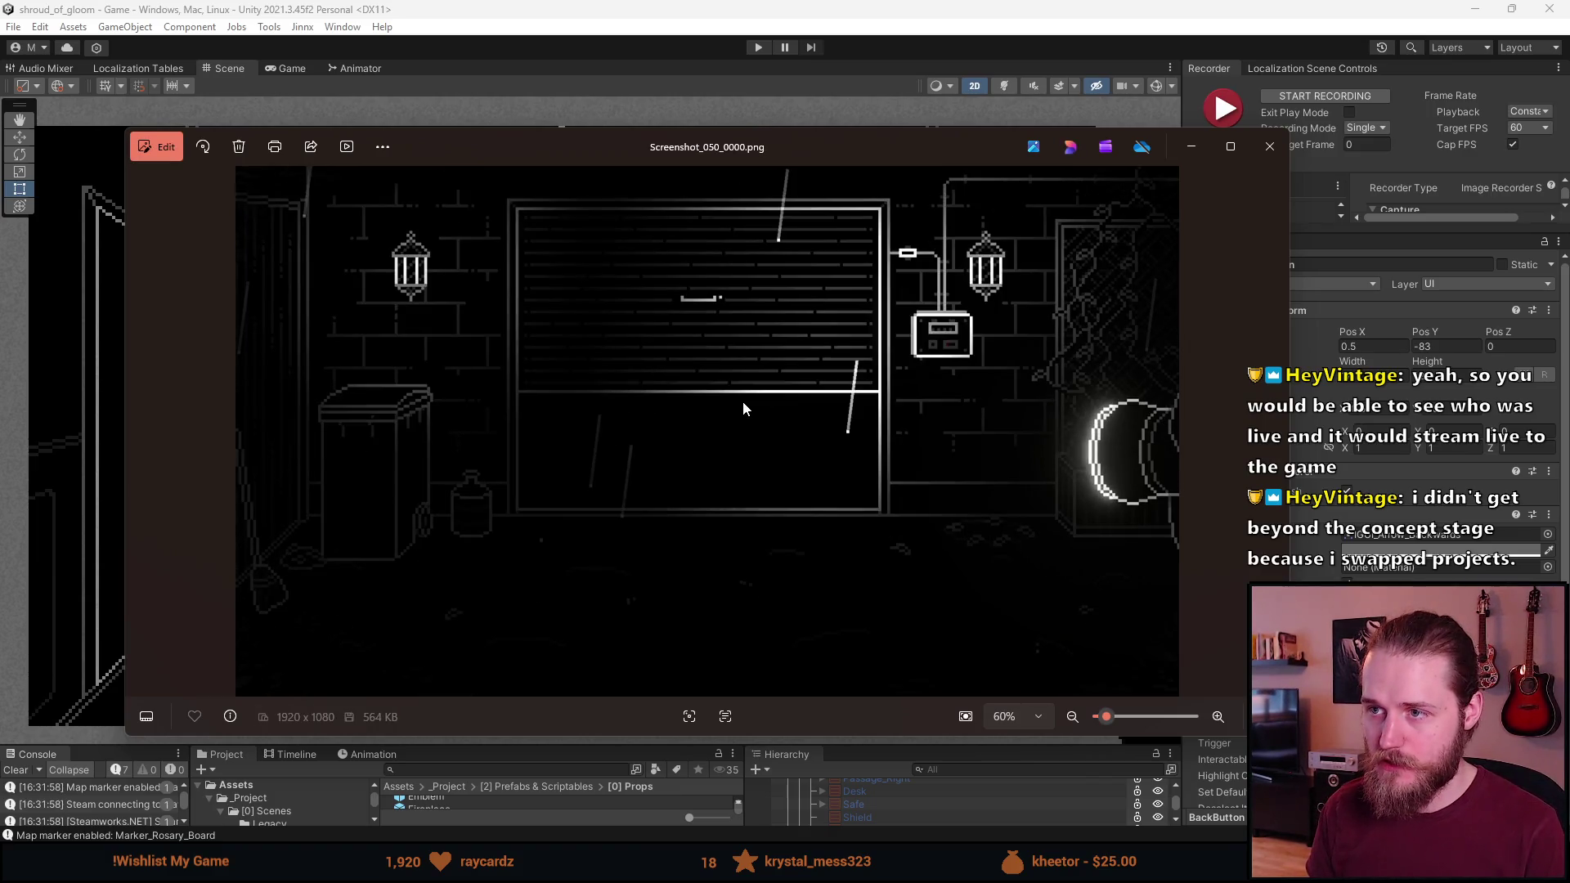
key(Left)
key(Left)
key(Left)
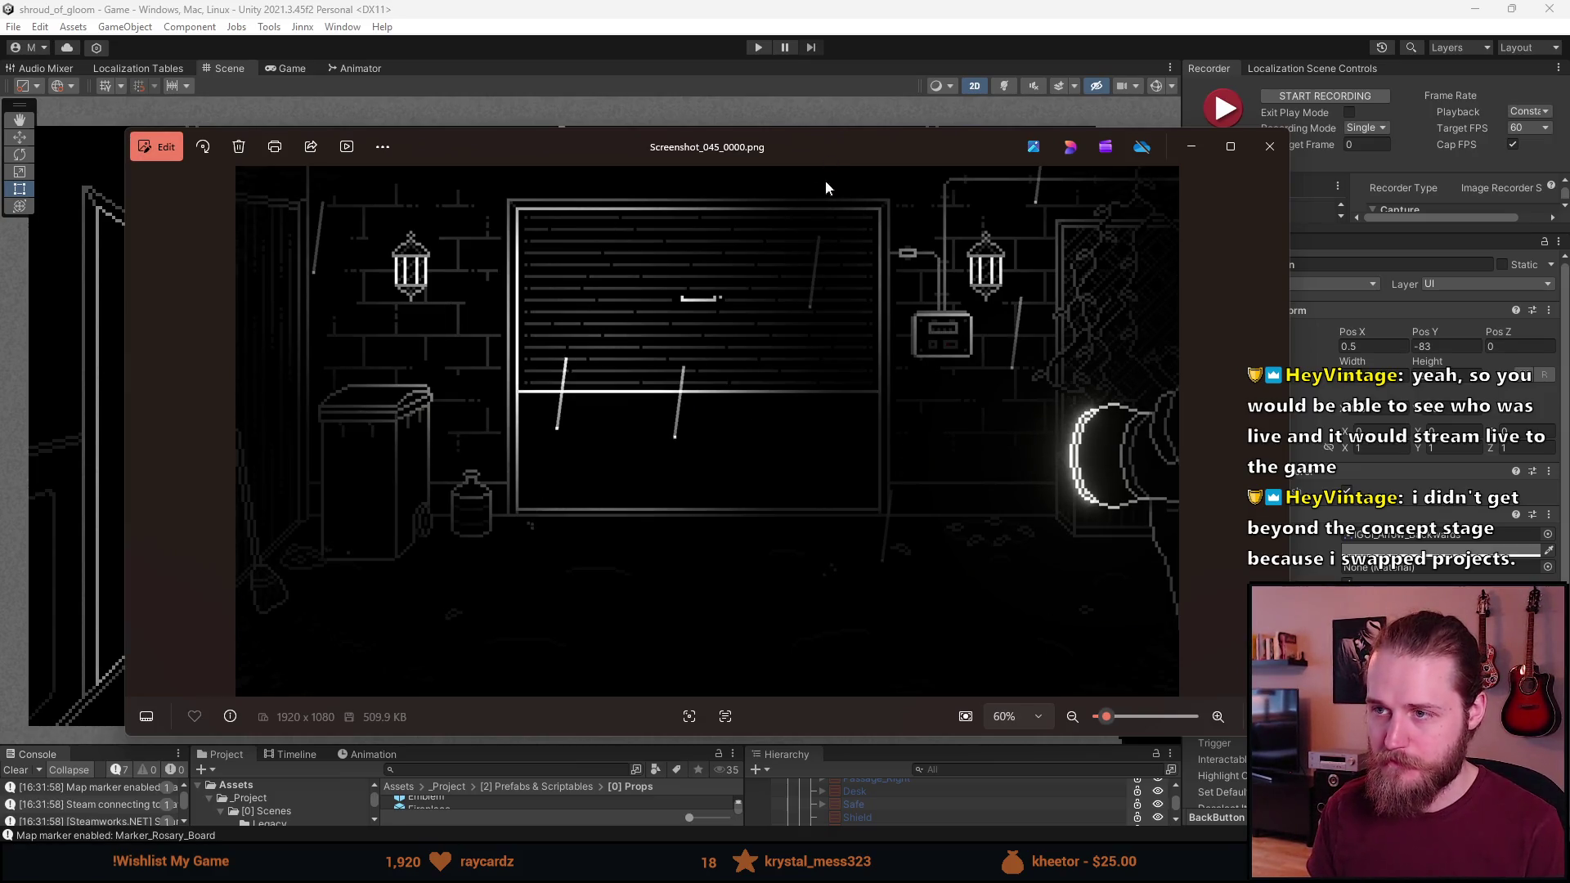
click(1230, 146)
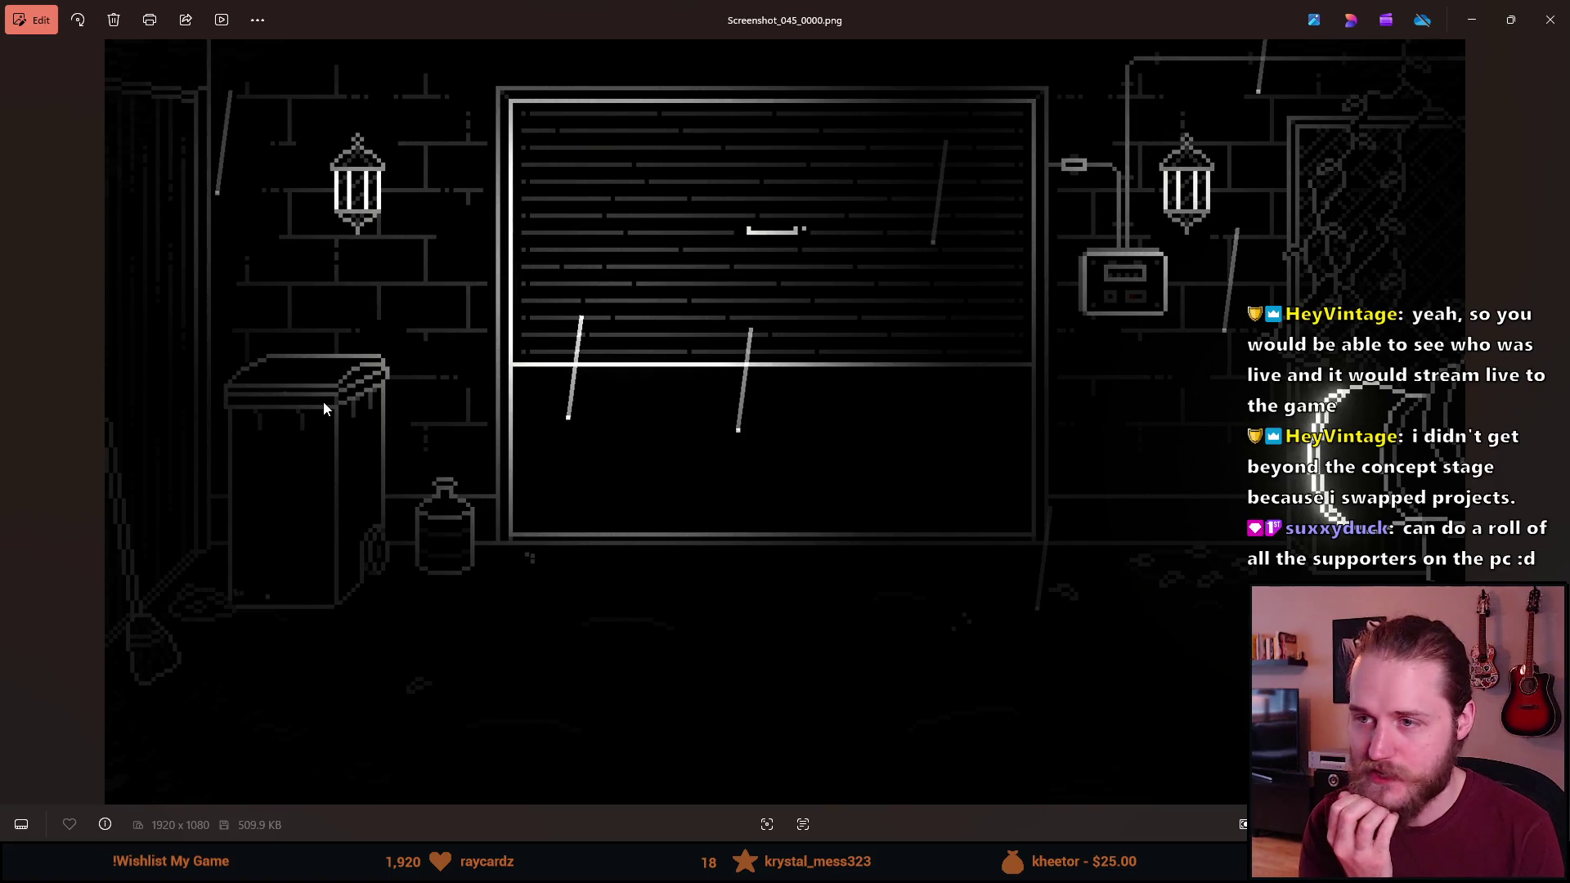
Flip through garage screenshots 046 to 050 in Photos, repeatedly comparing 047 against 048
key(Right)
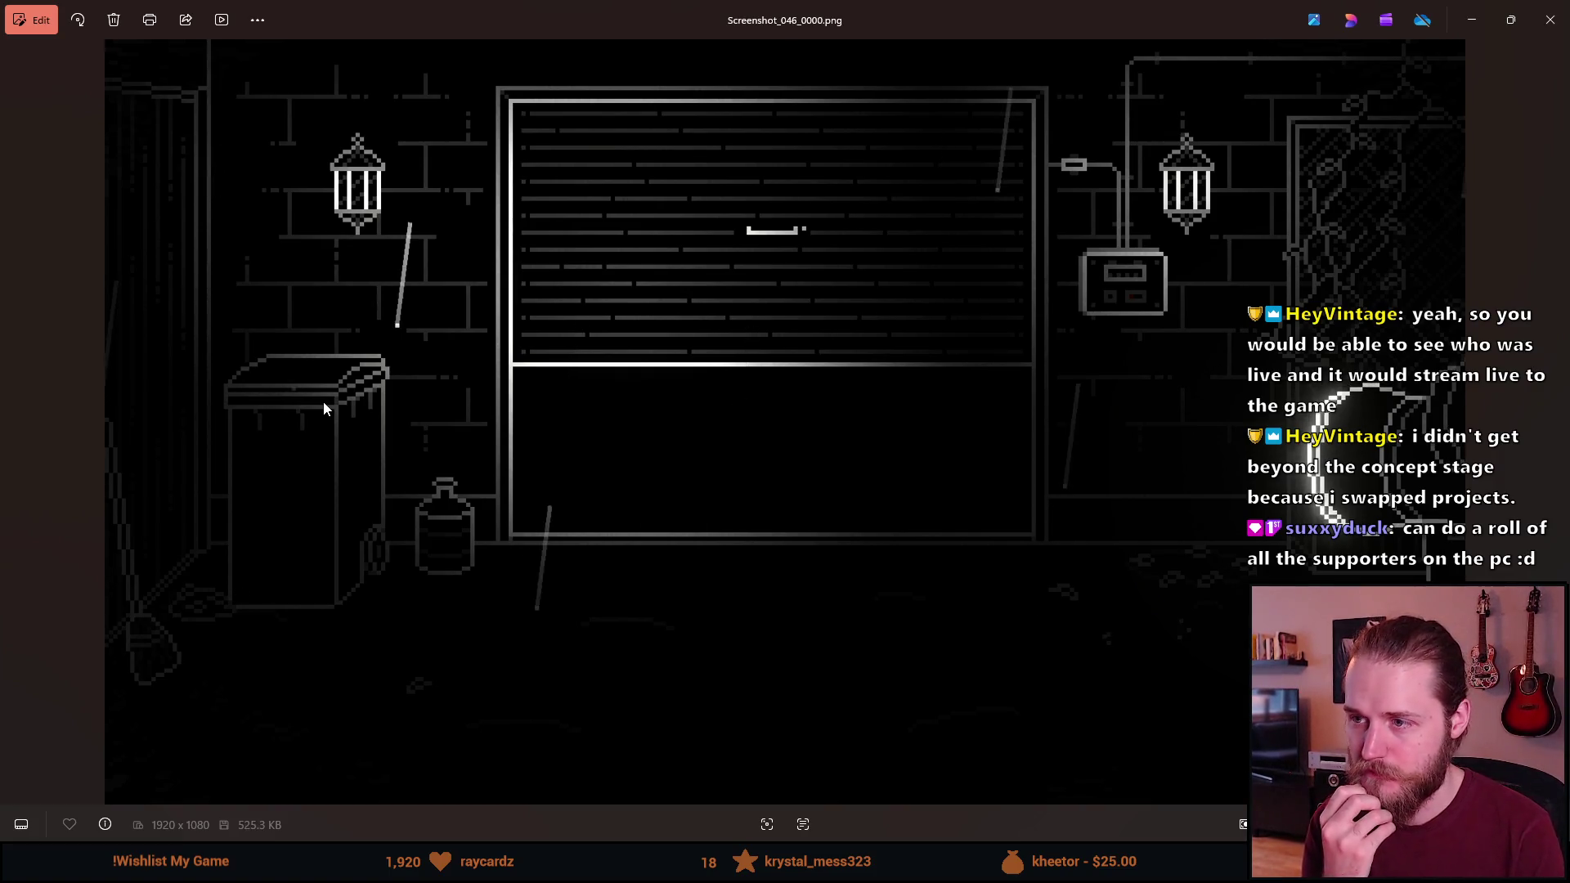
key(Right)
key(Right)
key(Left)
key(Right)
key(Left)
key(Right)
key(Left)
key(Right)
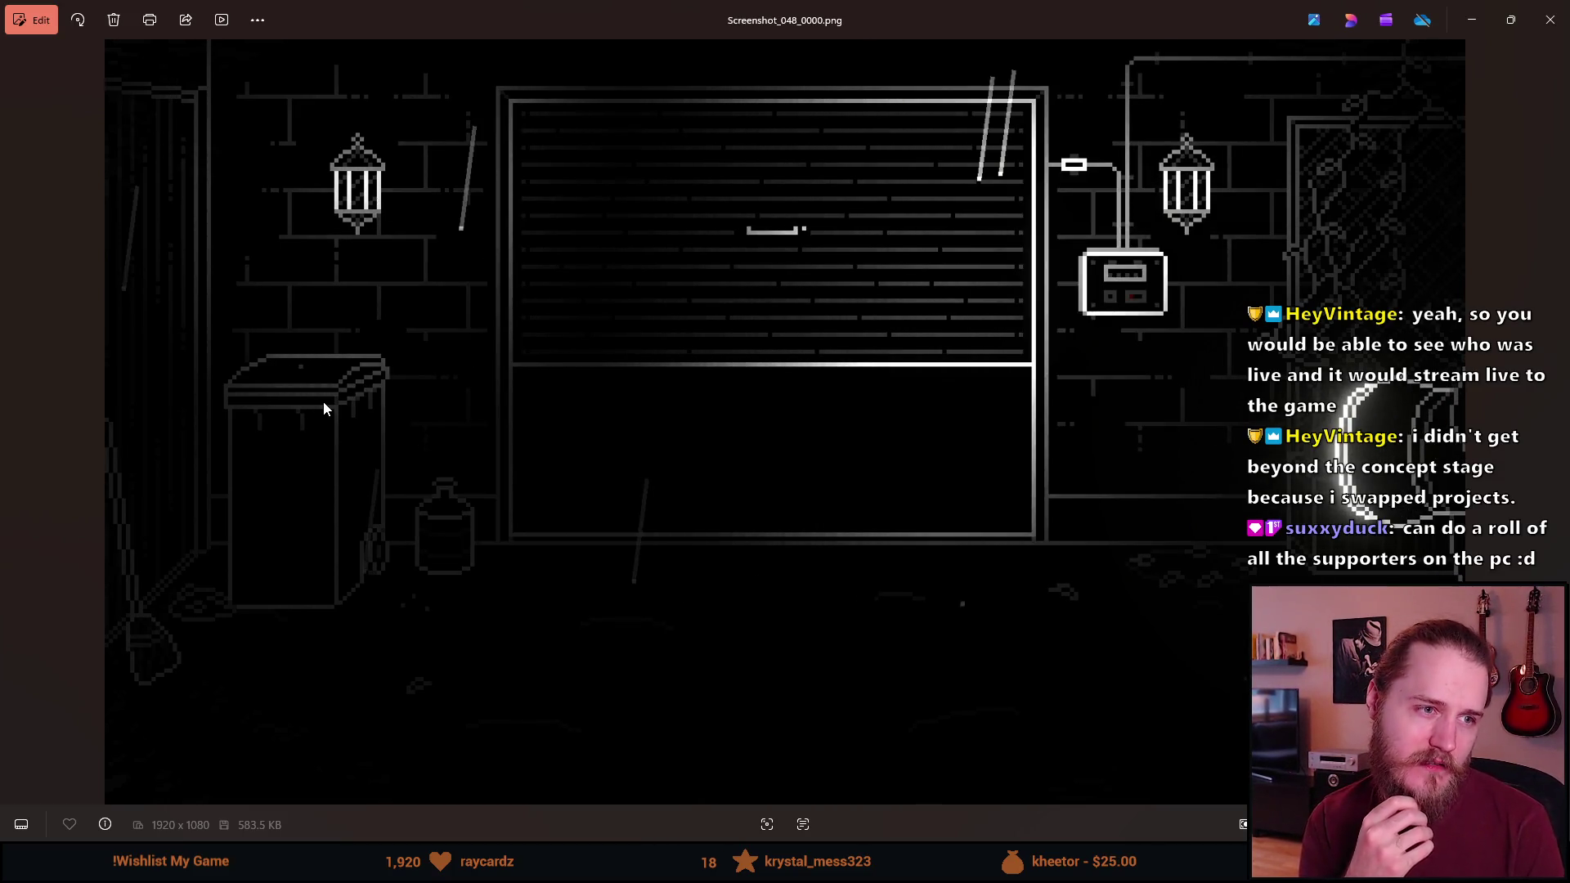
key(Left)
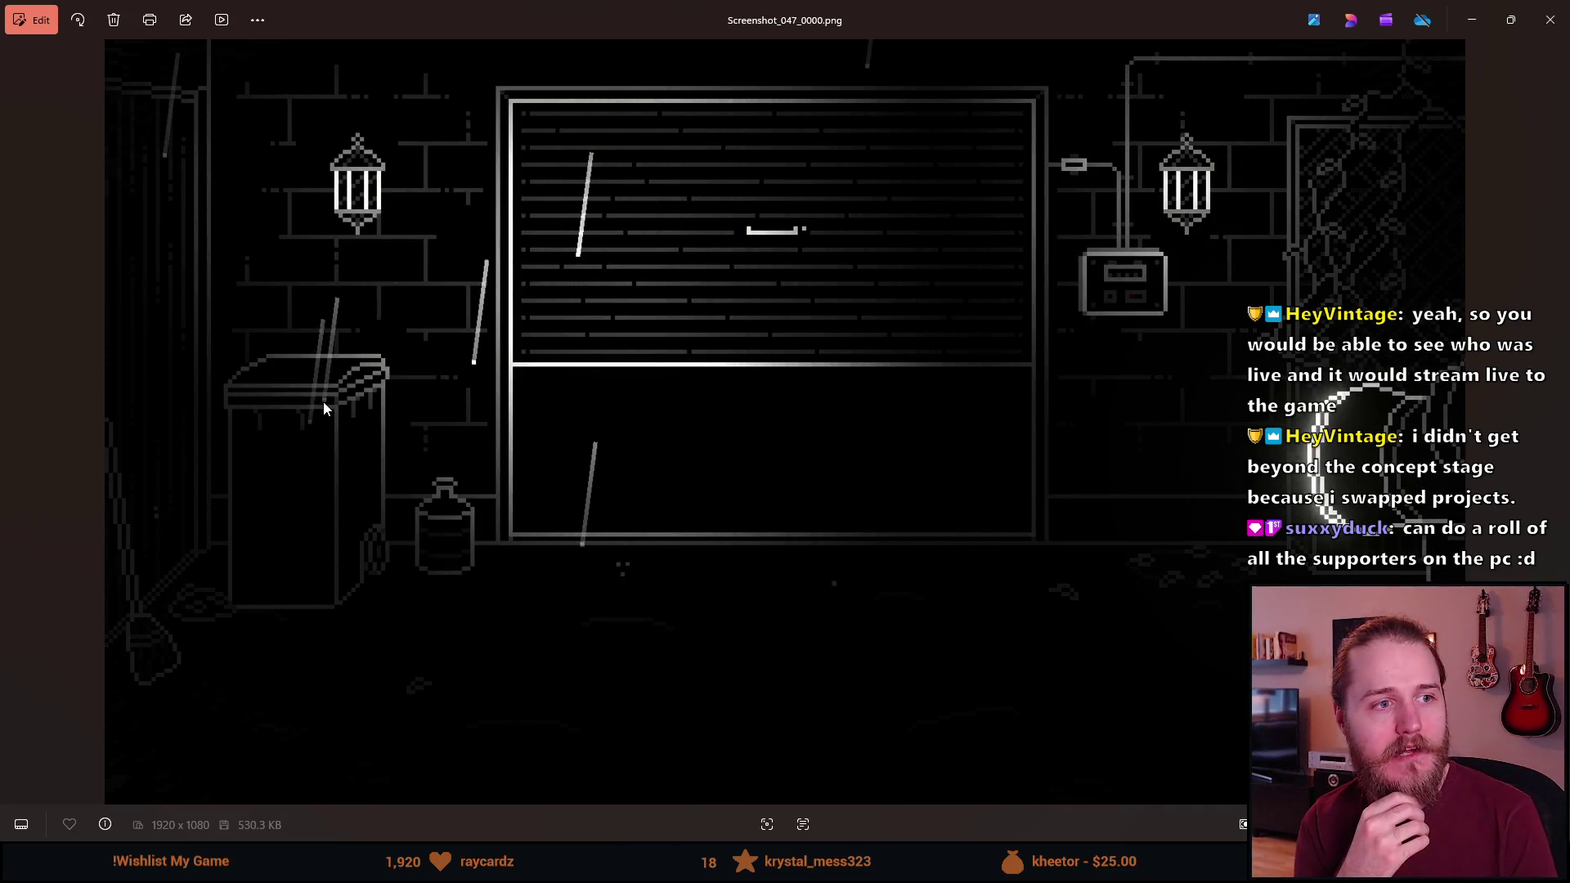
key(Right)
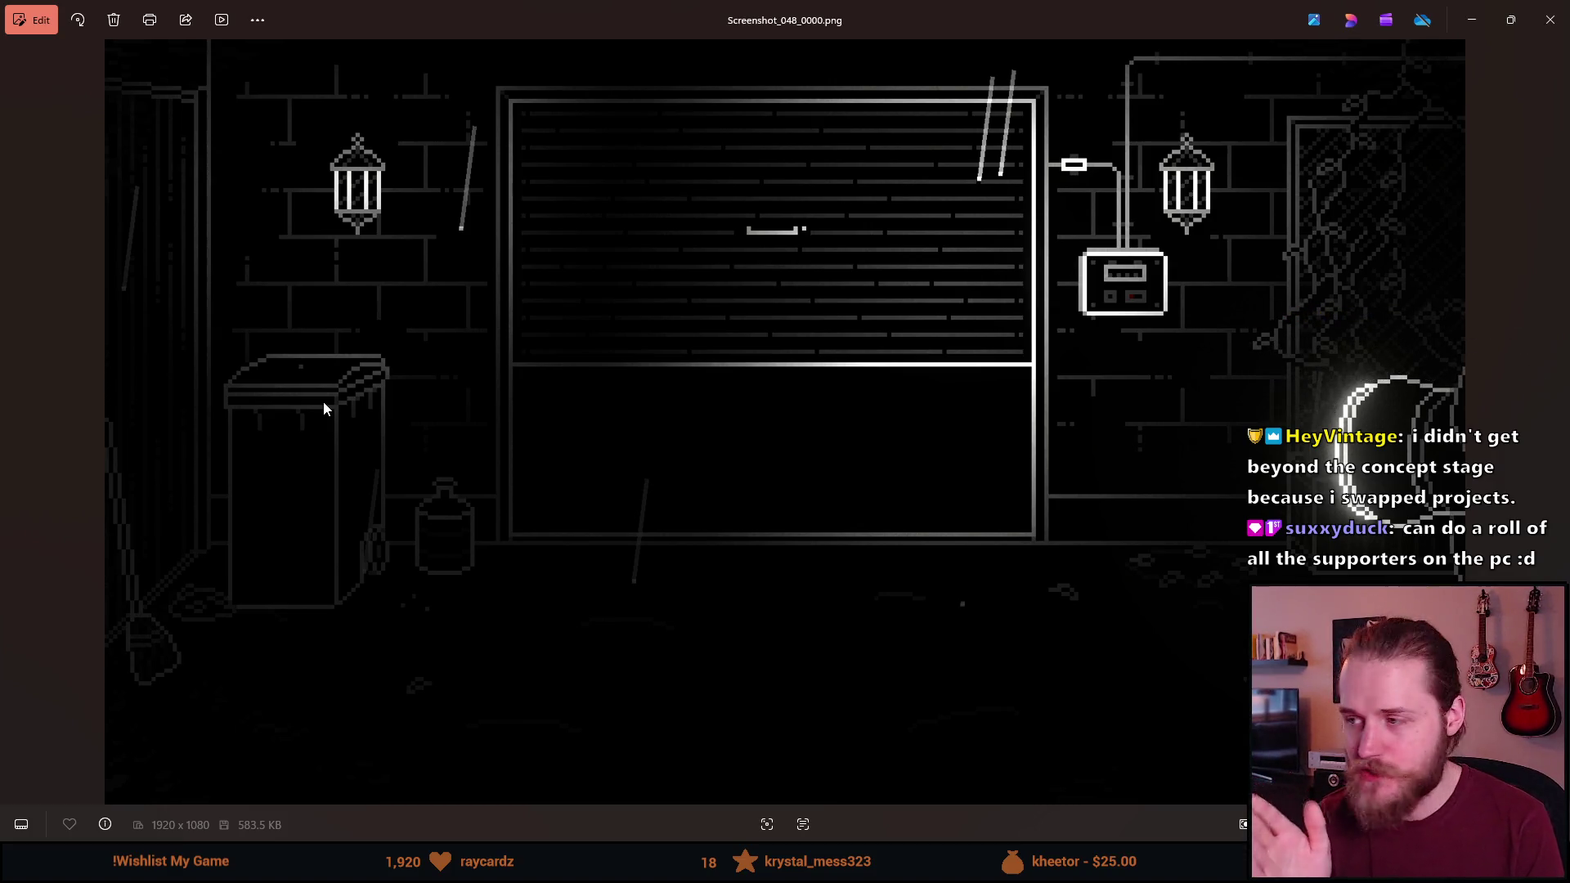
key(Left)
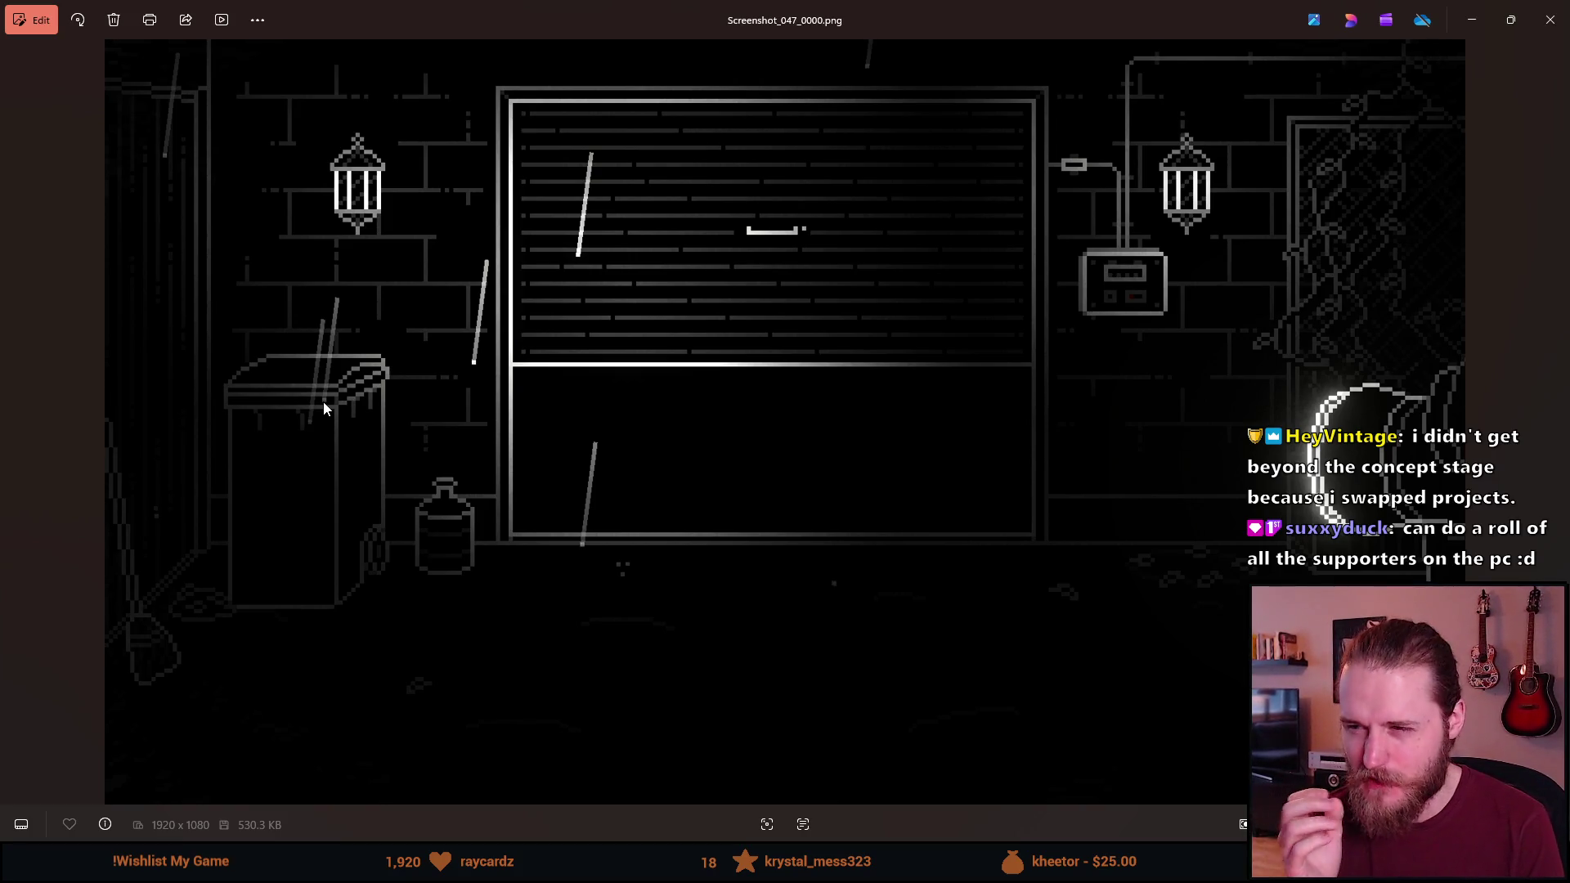
key(Right)
key(Right)
key(Right)
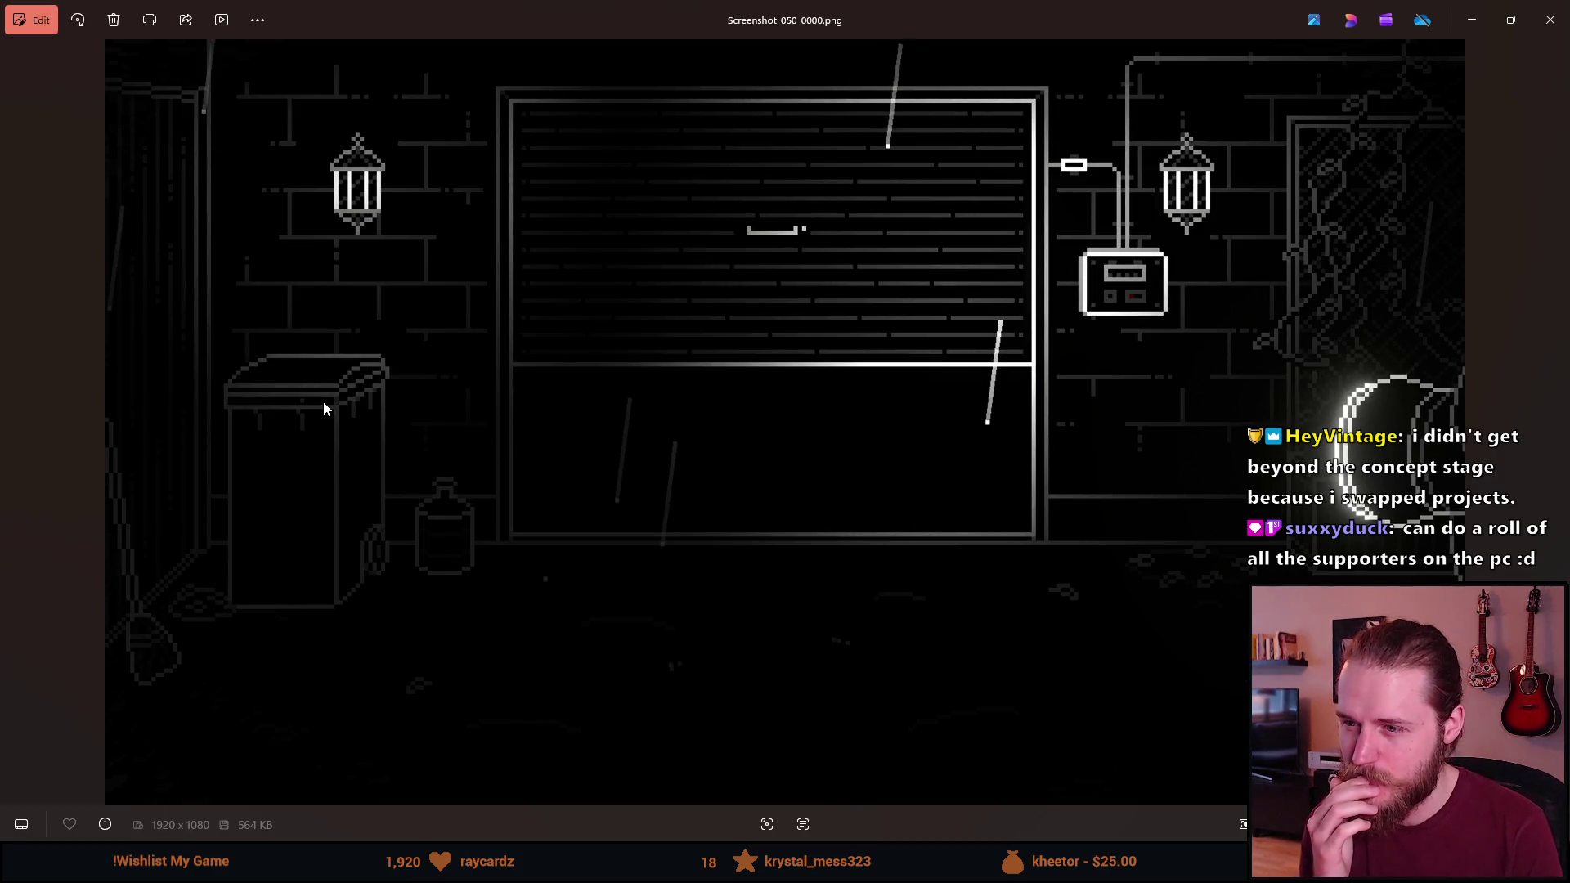
key(Right)
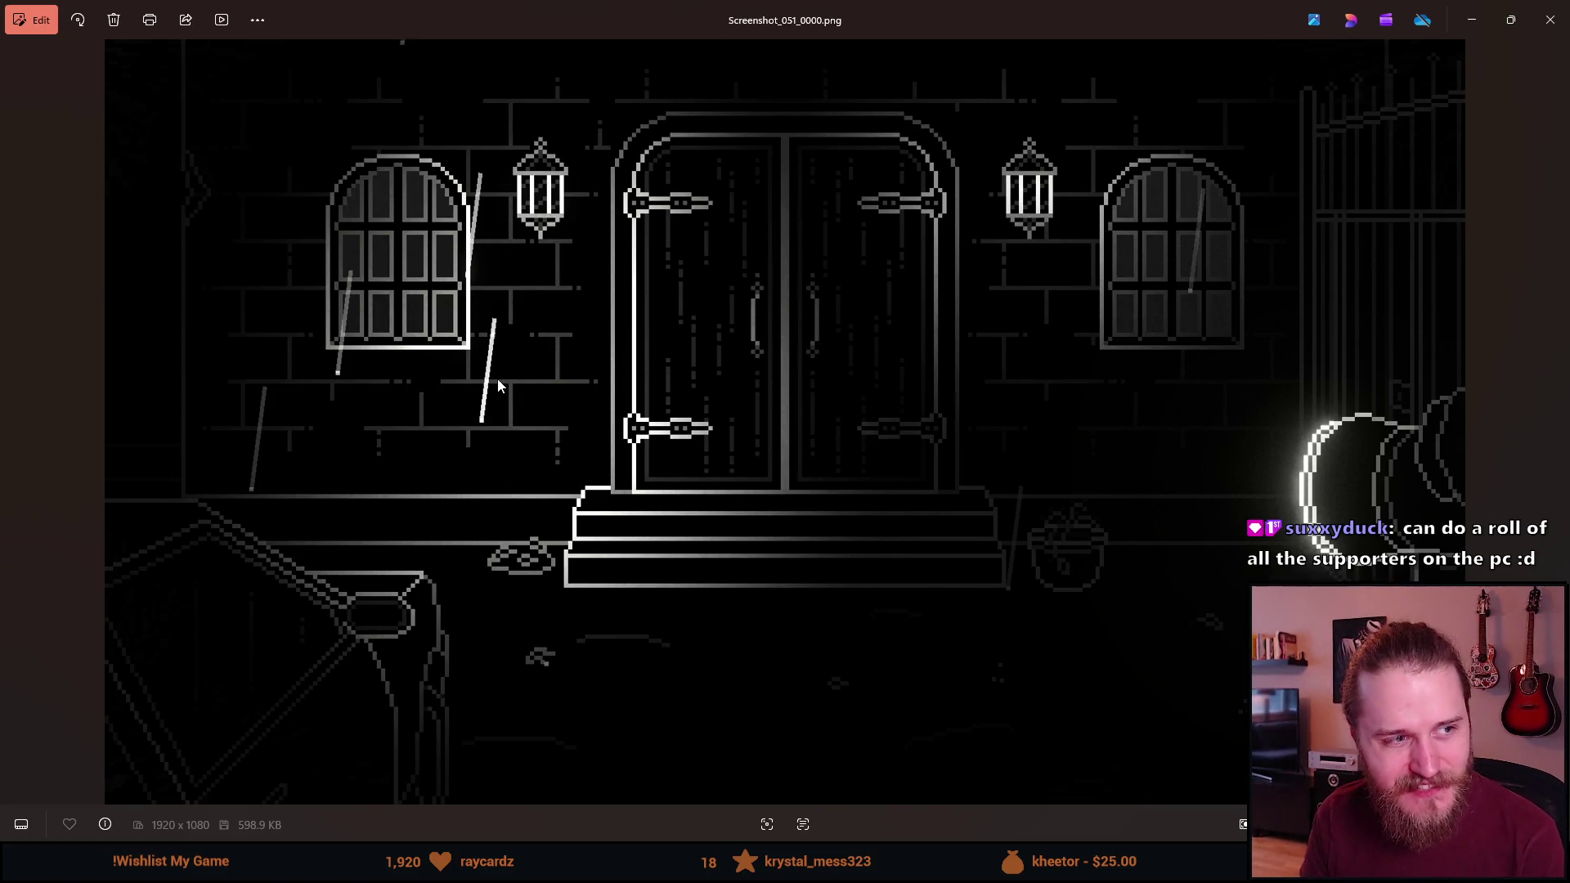
key(Left)
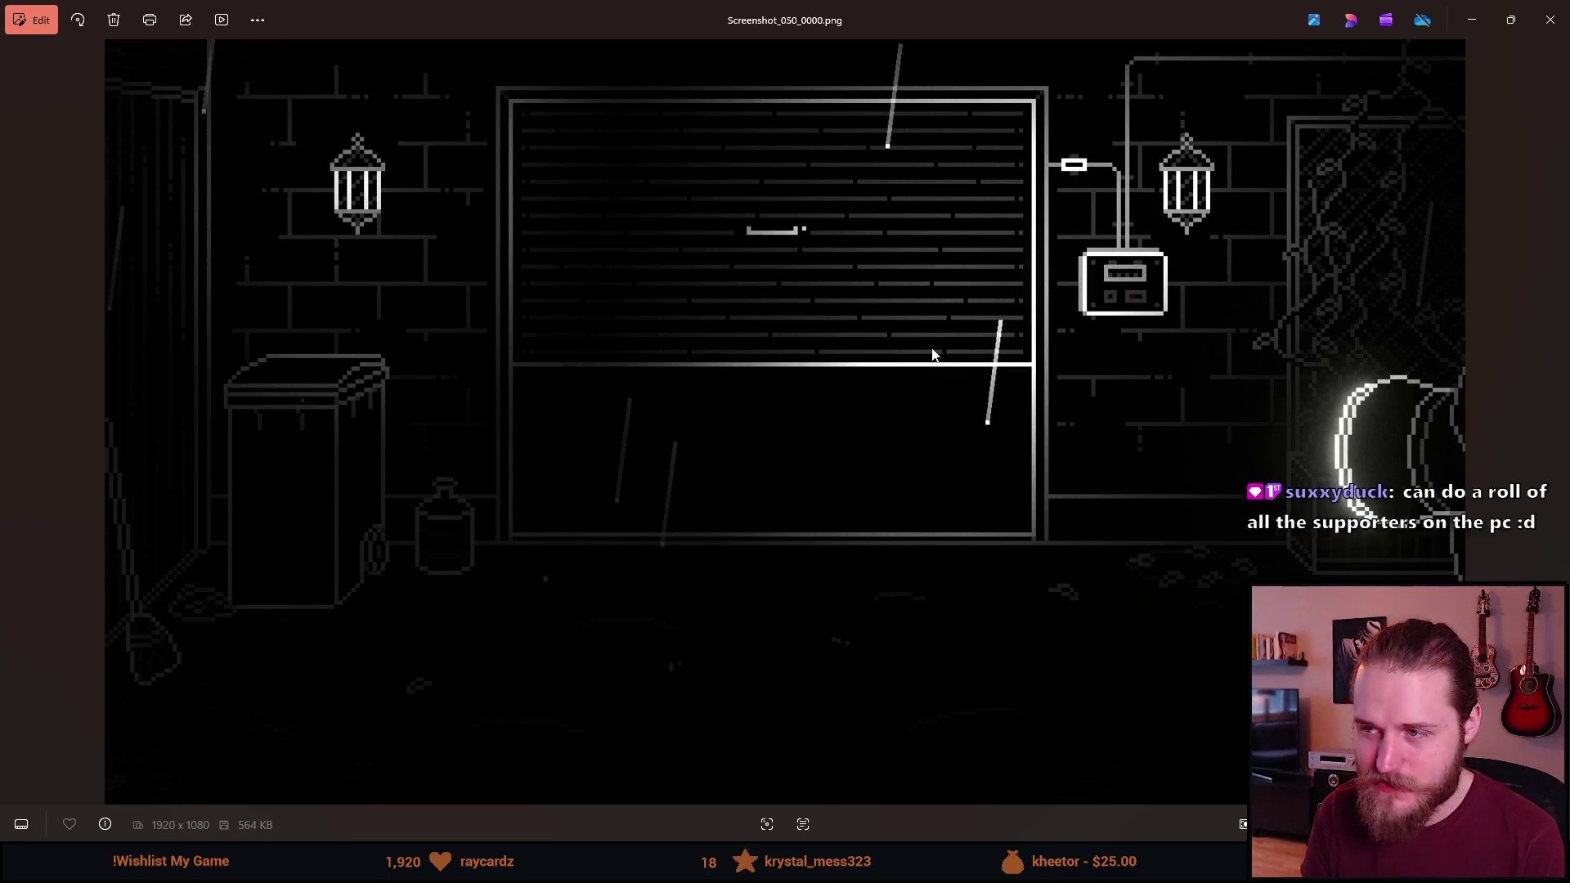
key(Left)
key(Left)
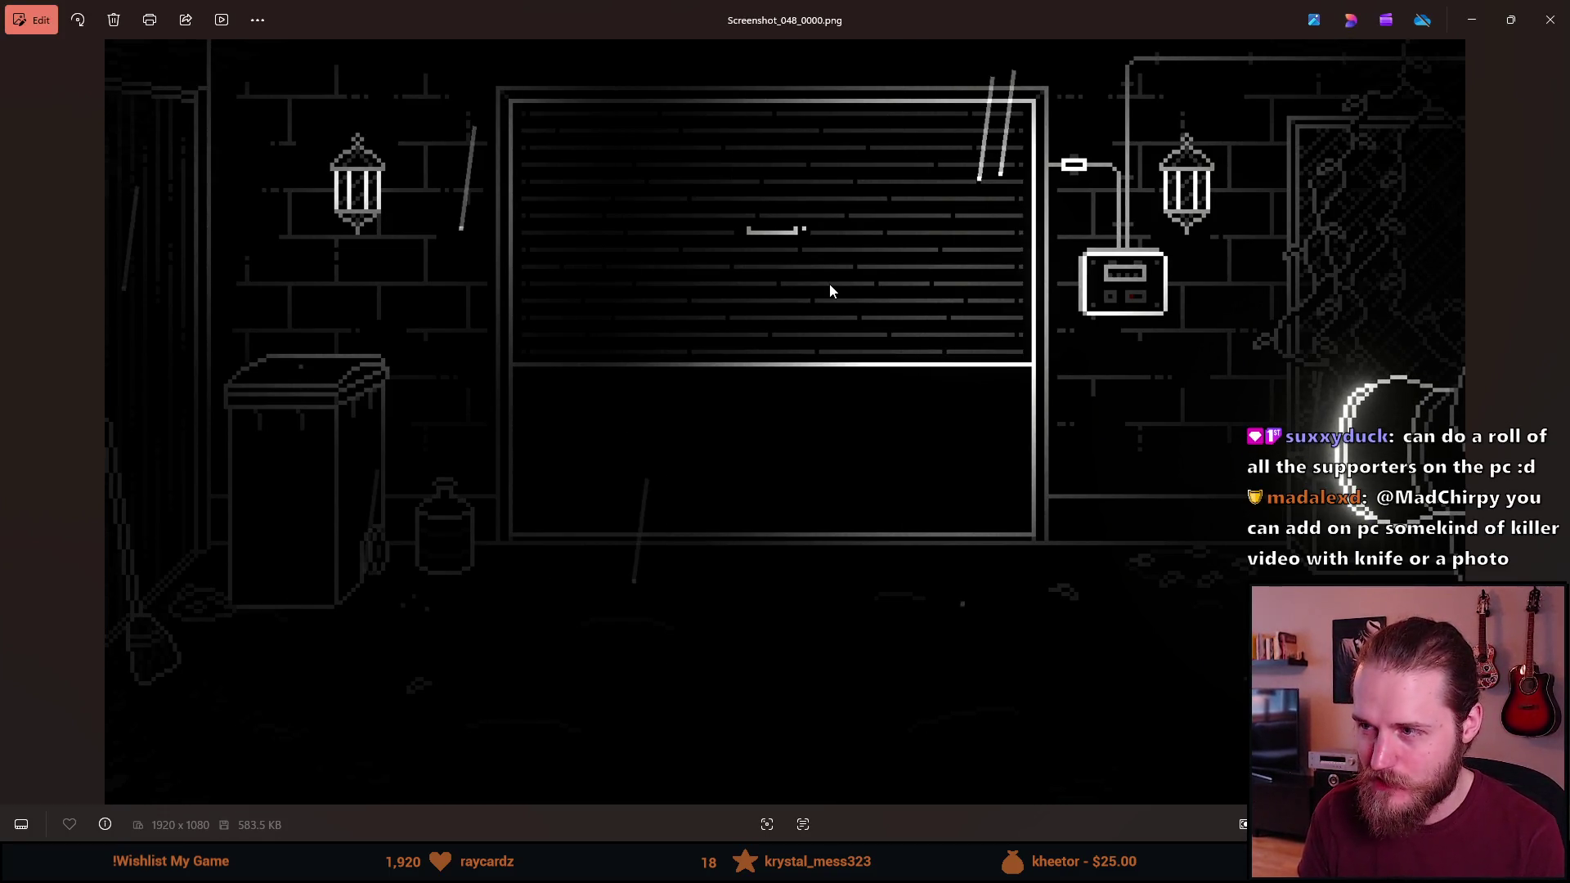
key(Left)
key(Left)
key(Left)
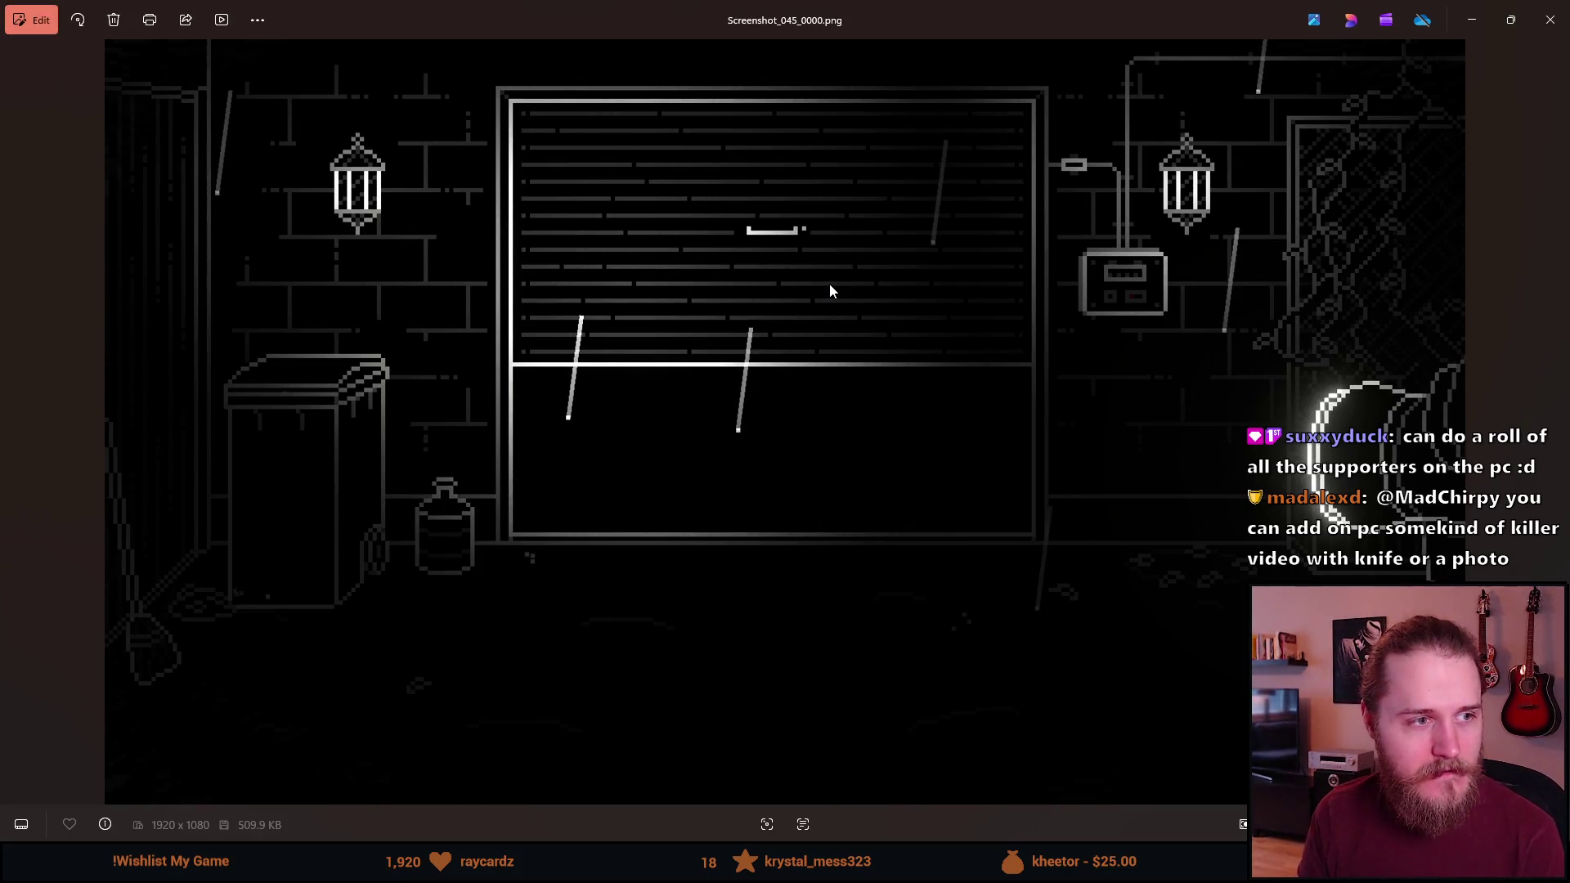
Recheck screenshots 045 through 050, then minimize Photos to reveal the New Screenshots folder
key(Right)
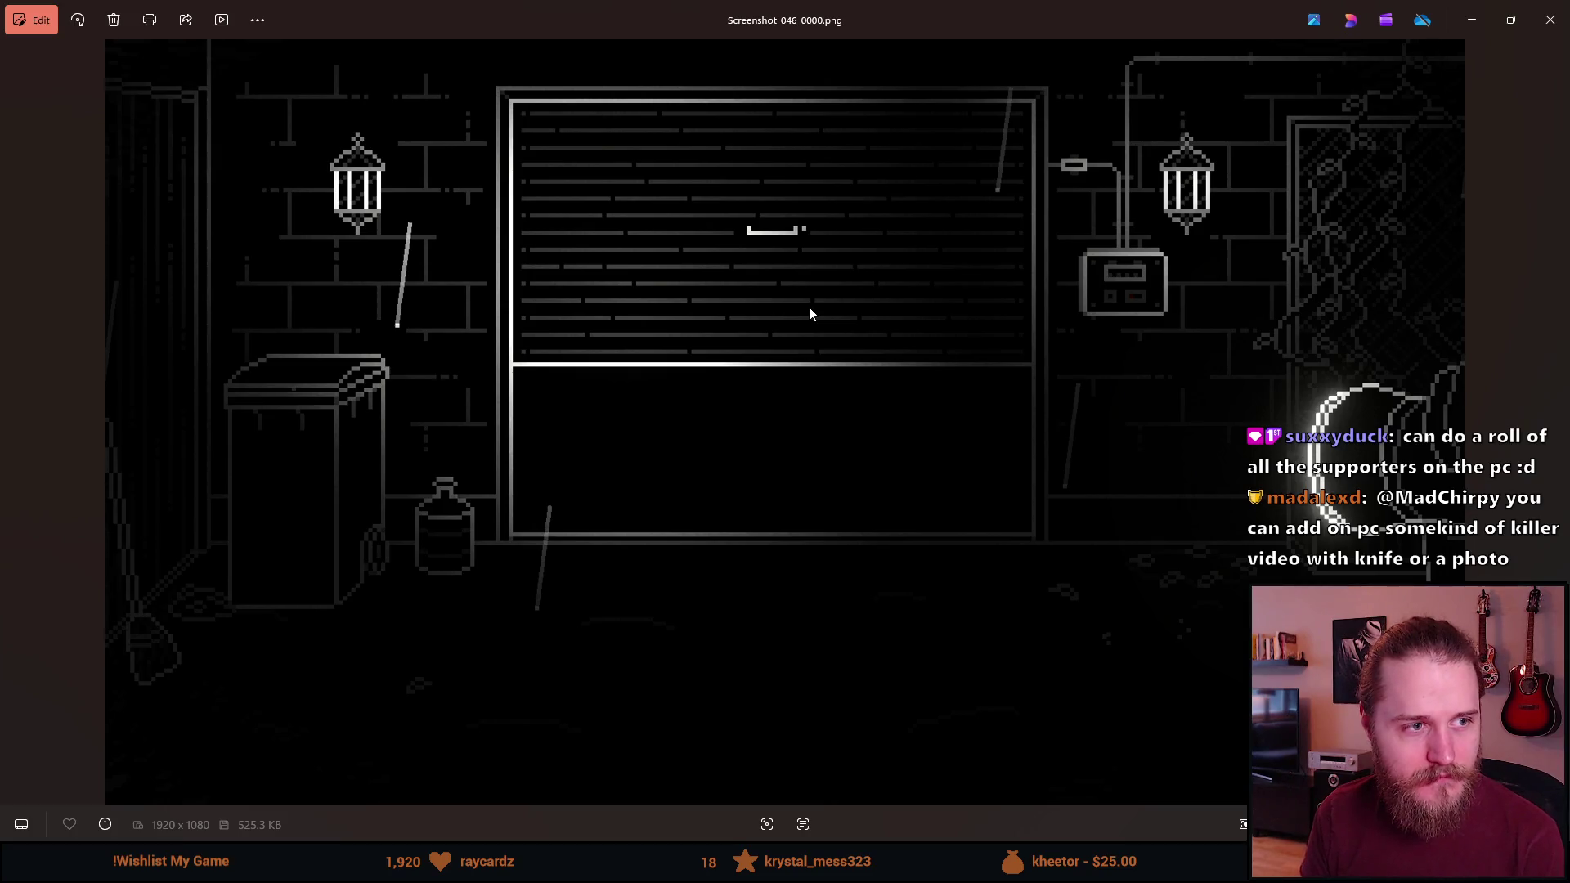
key(Left)
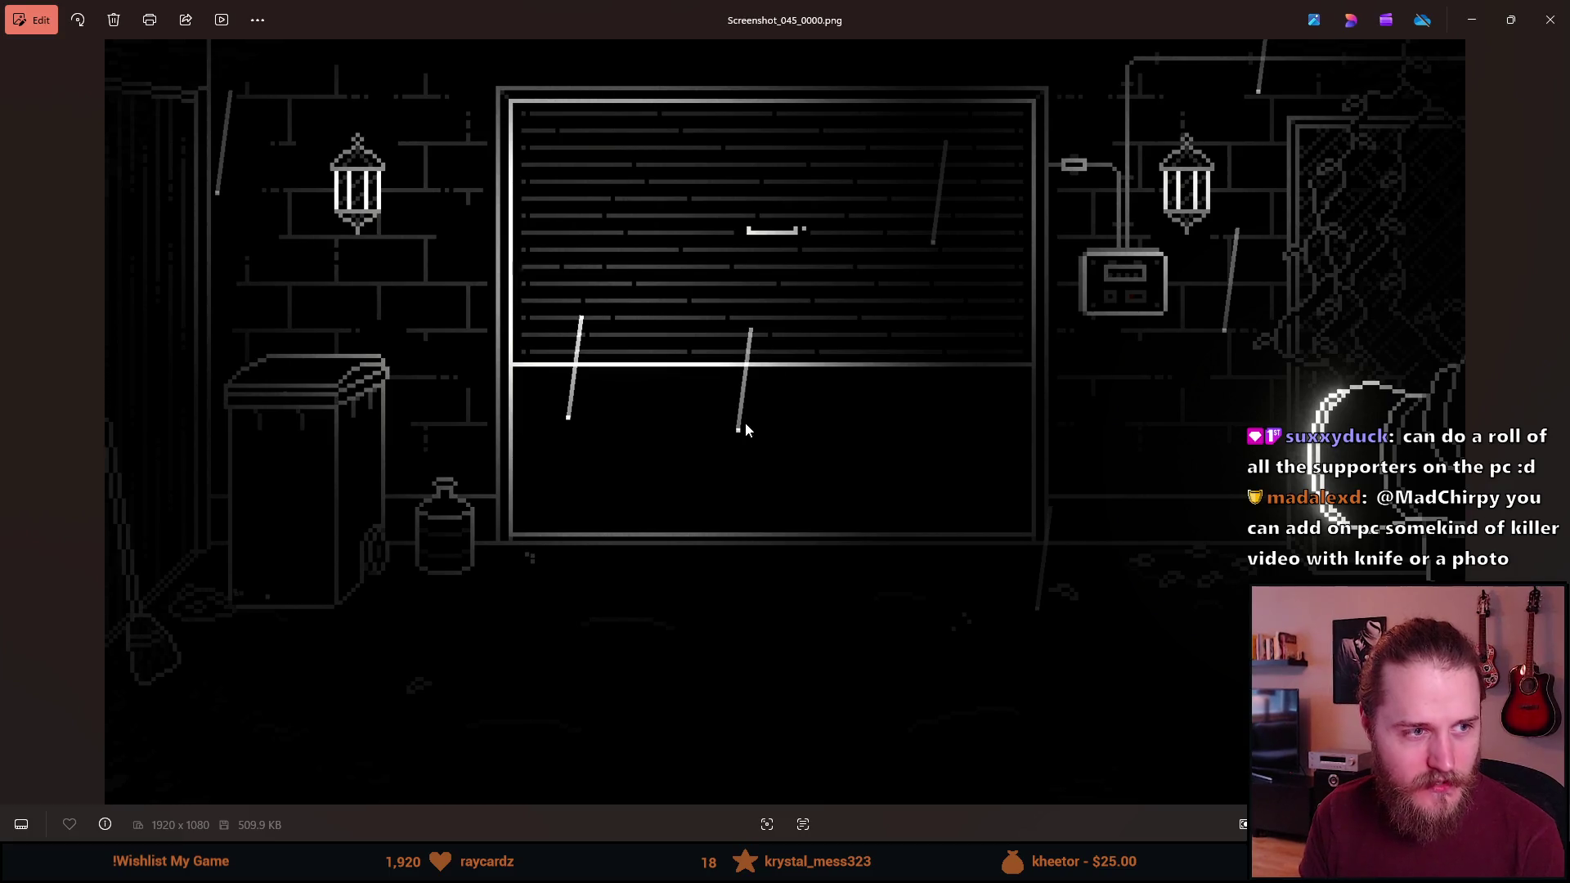
key(Right)
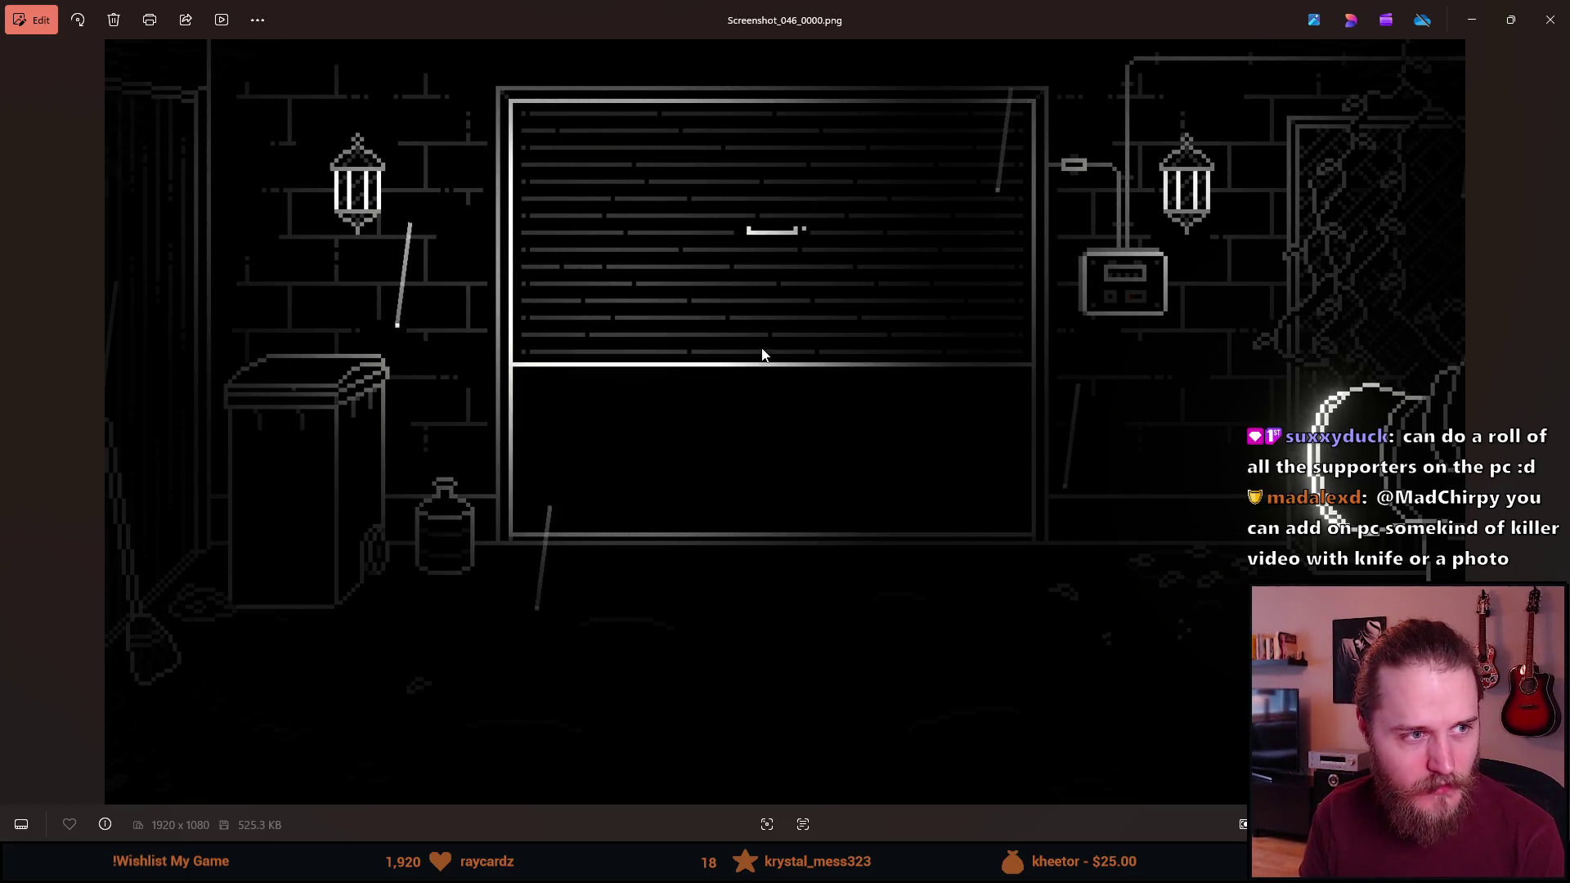
key(Right)
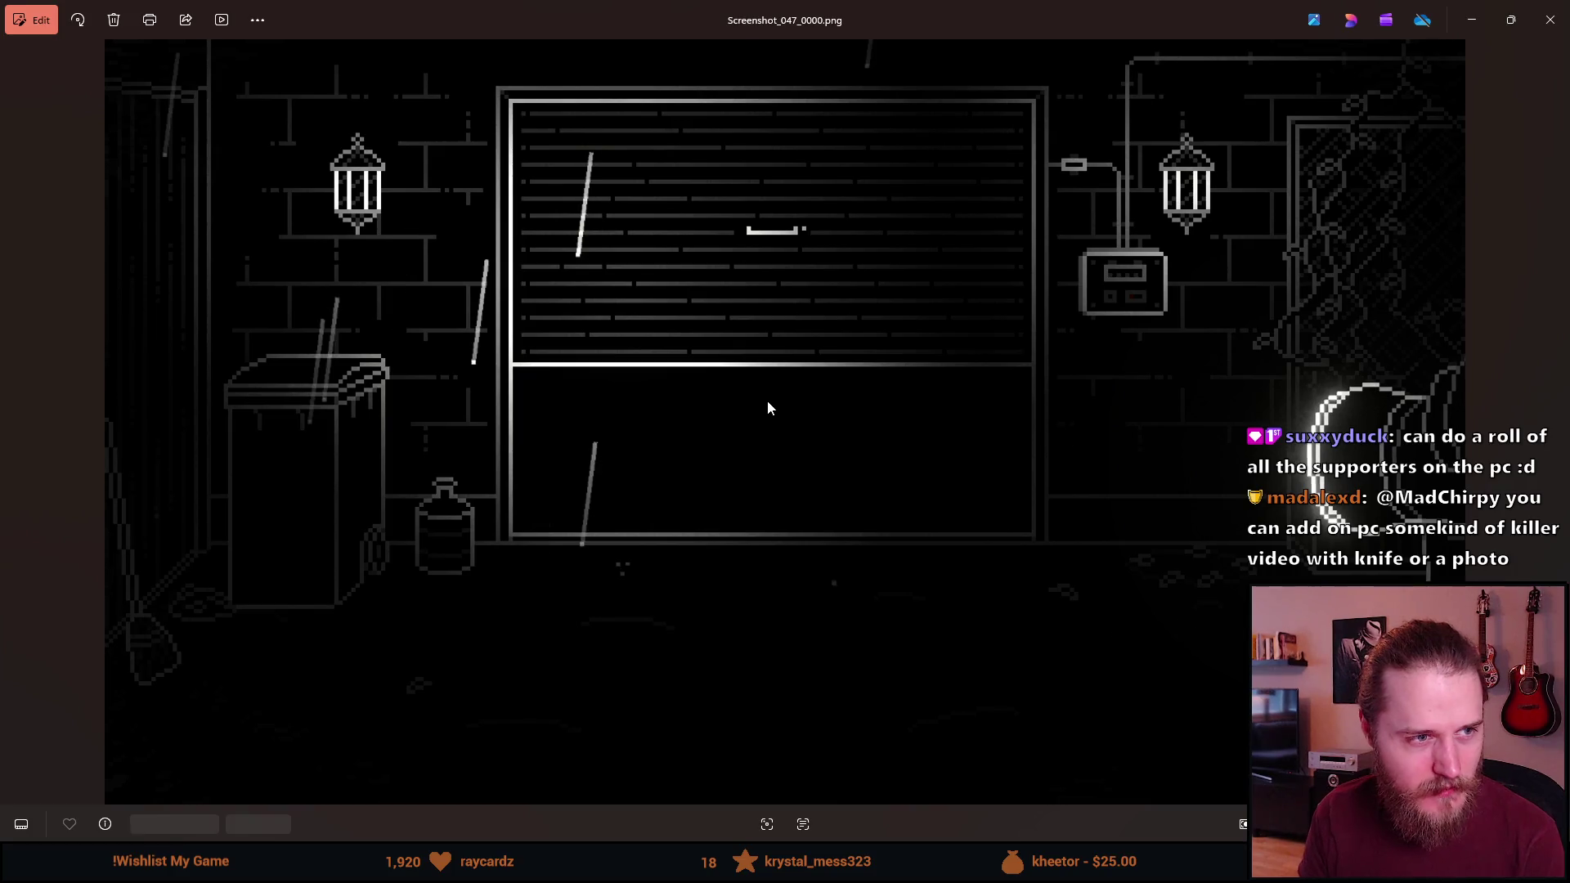
key(Right)
key(Right)
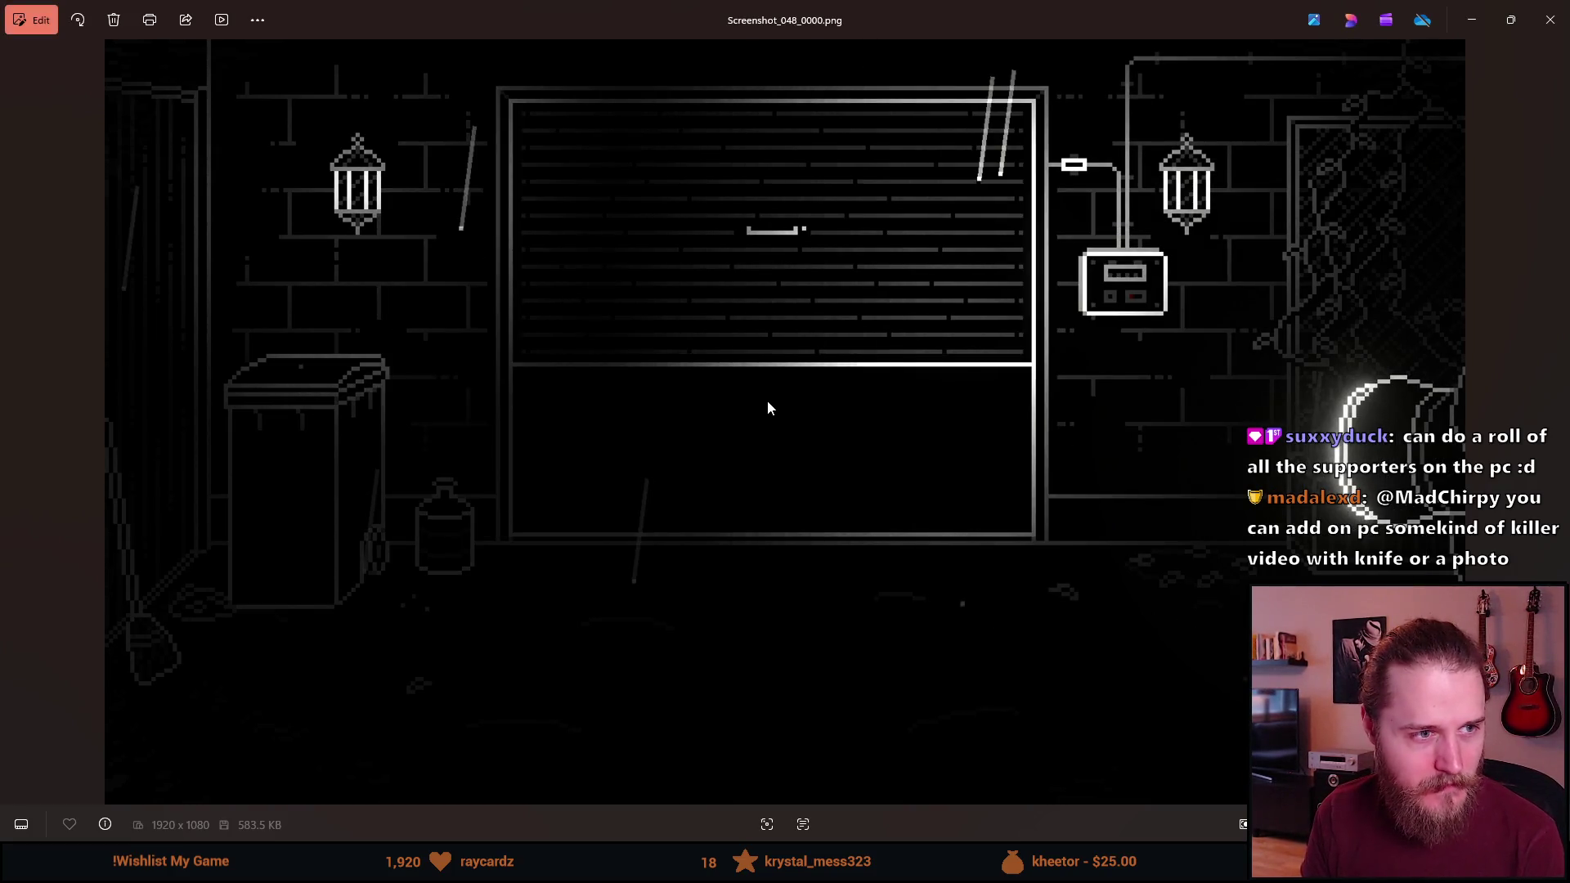
key(Right)
key(Left)
key(Left)
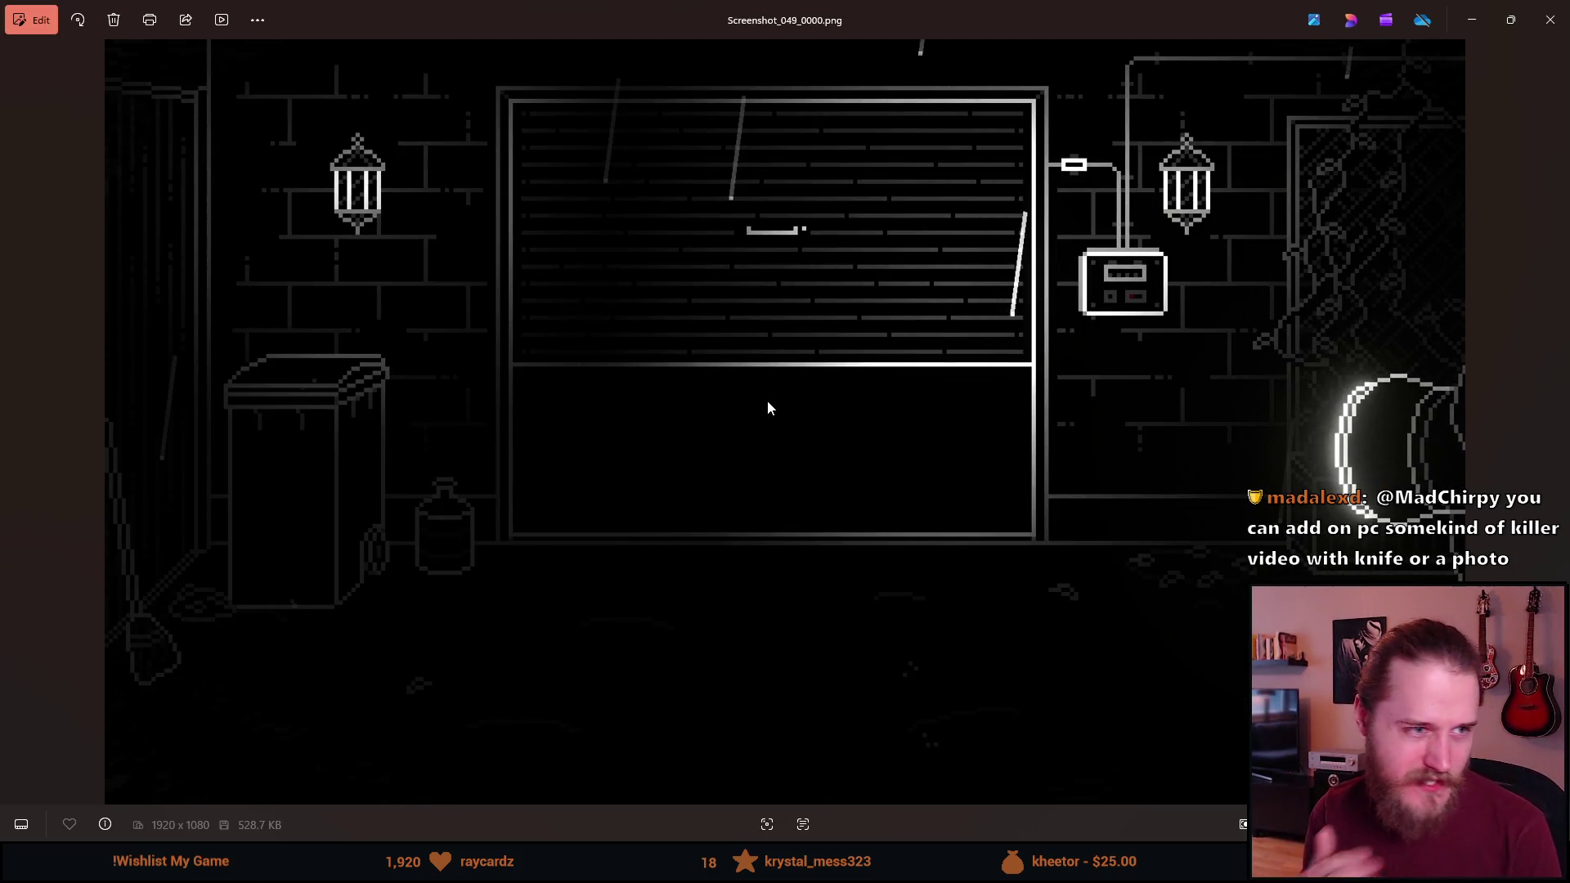
key(Left)
key(Left)
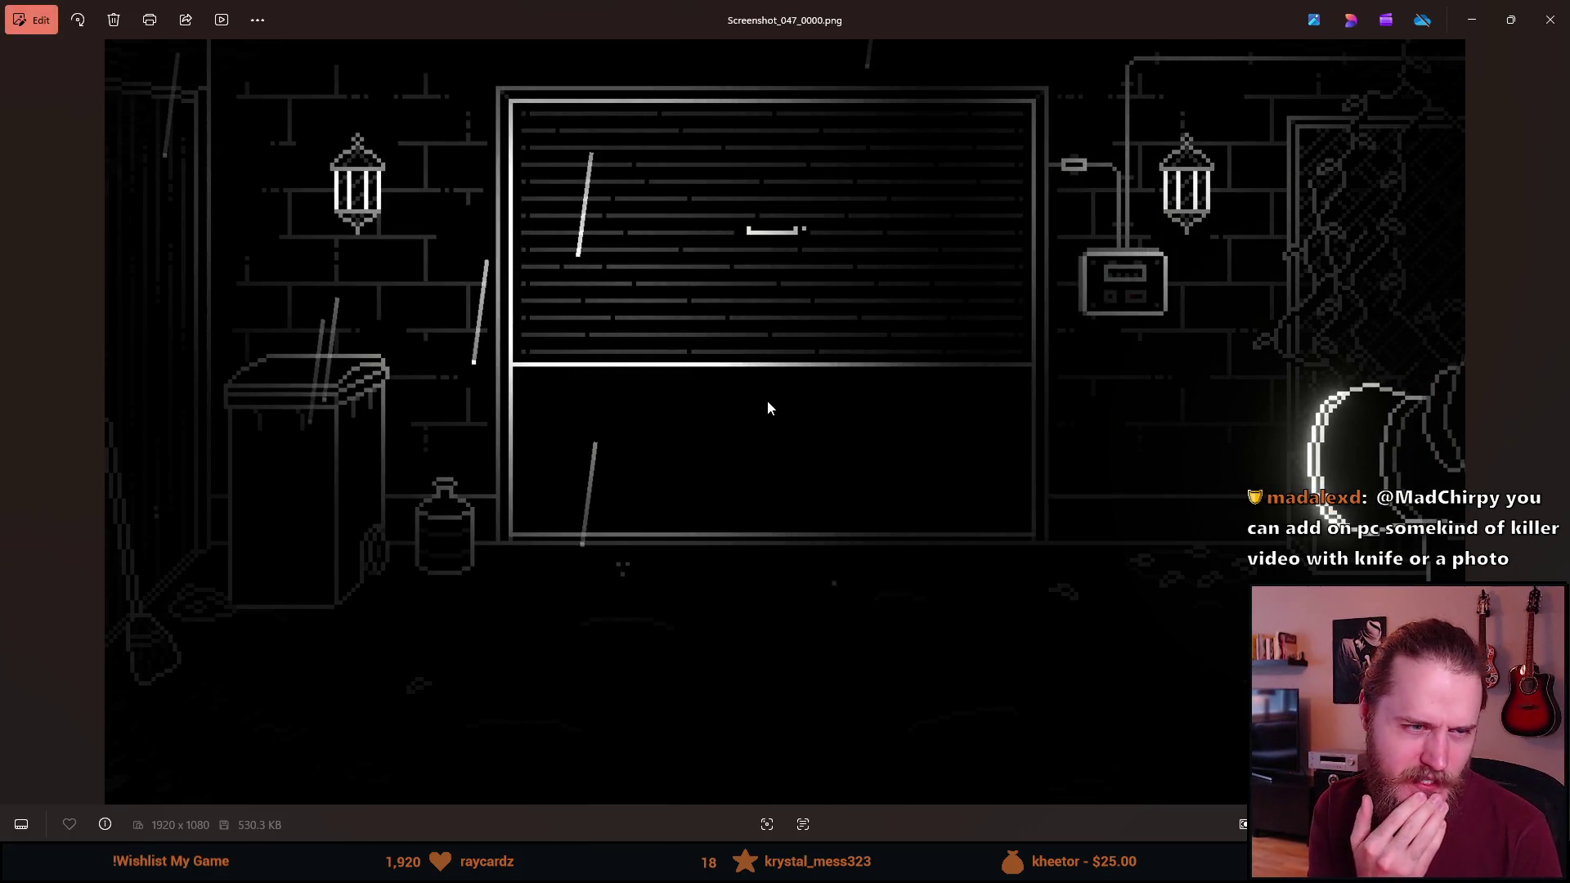
key(Left)
key(Left)
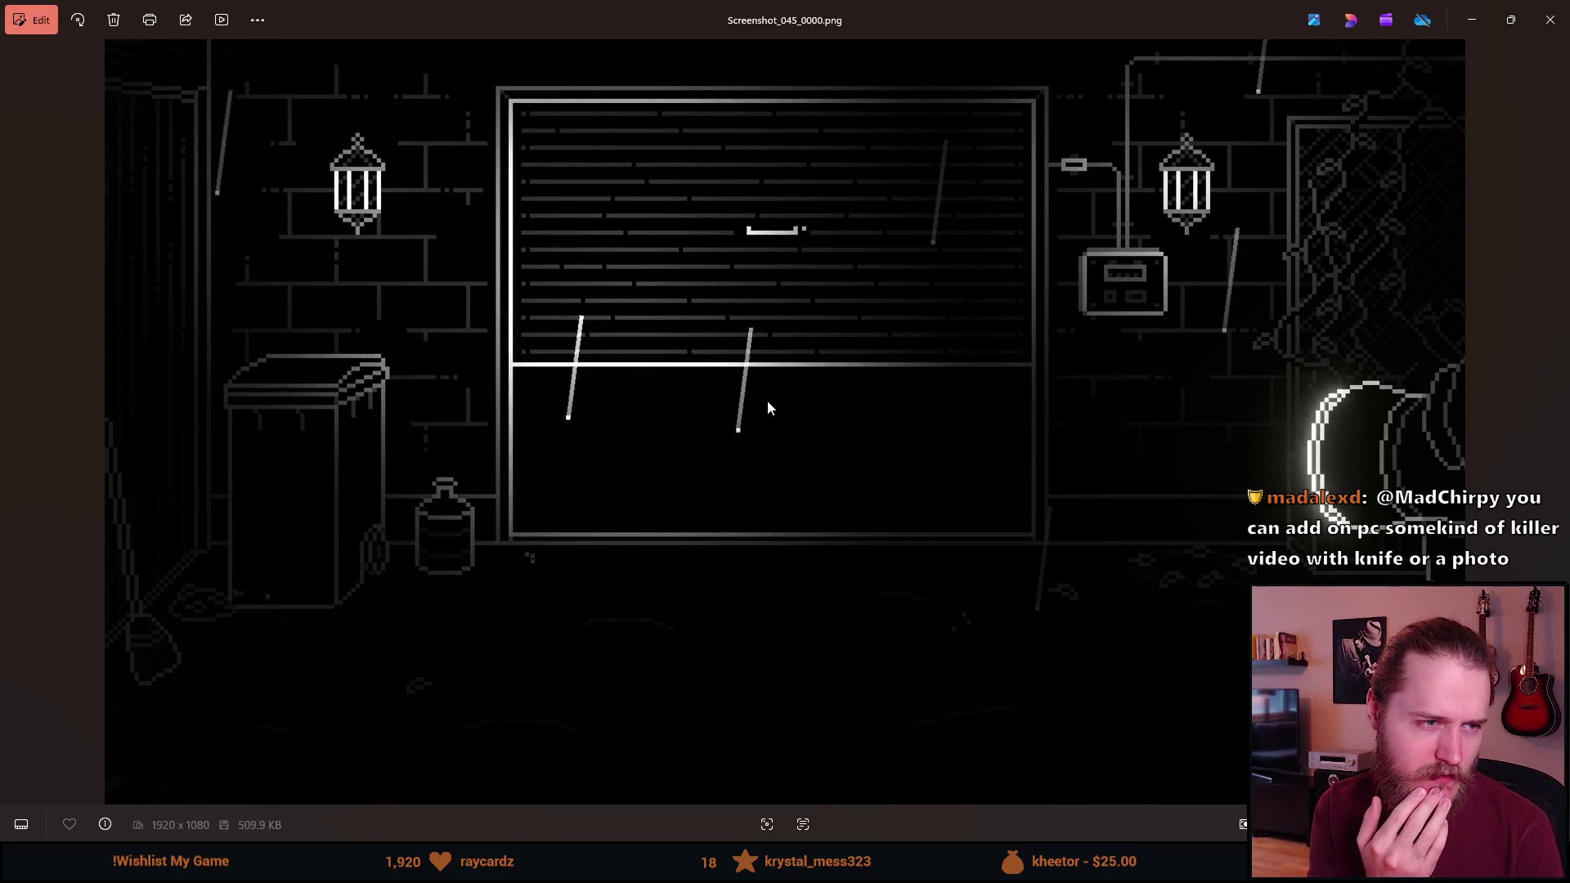
key(Right)
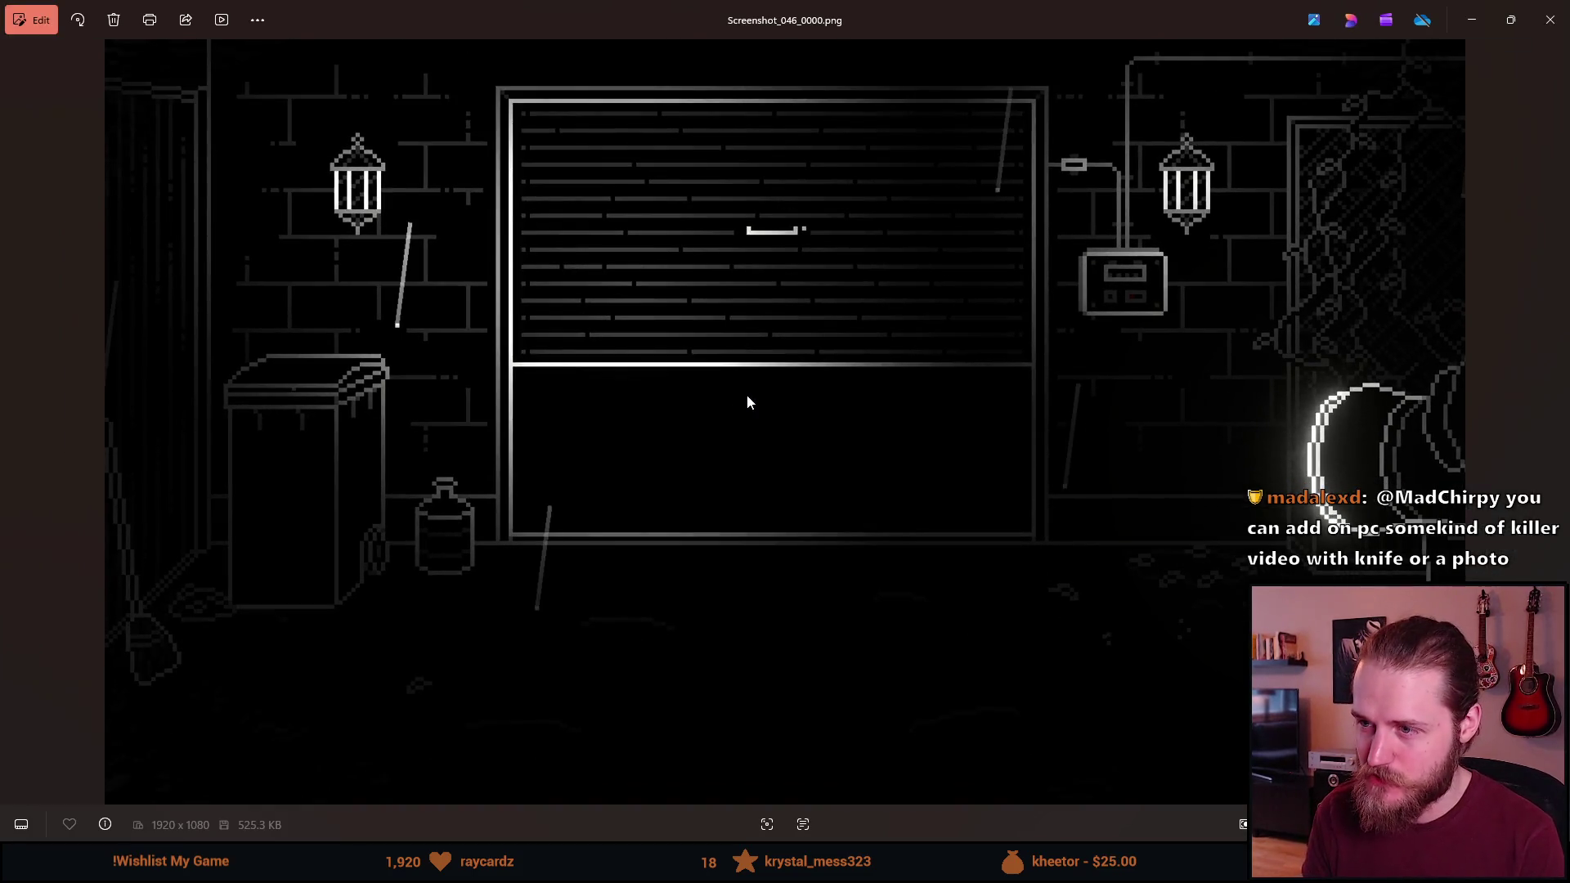
key(Right)
key(Right)
key(Right)
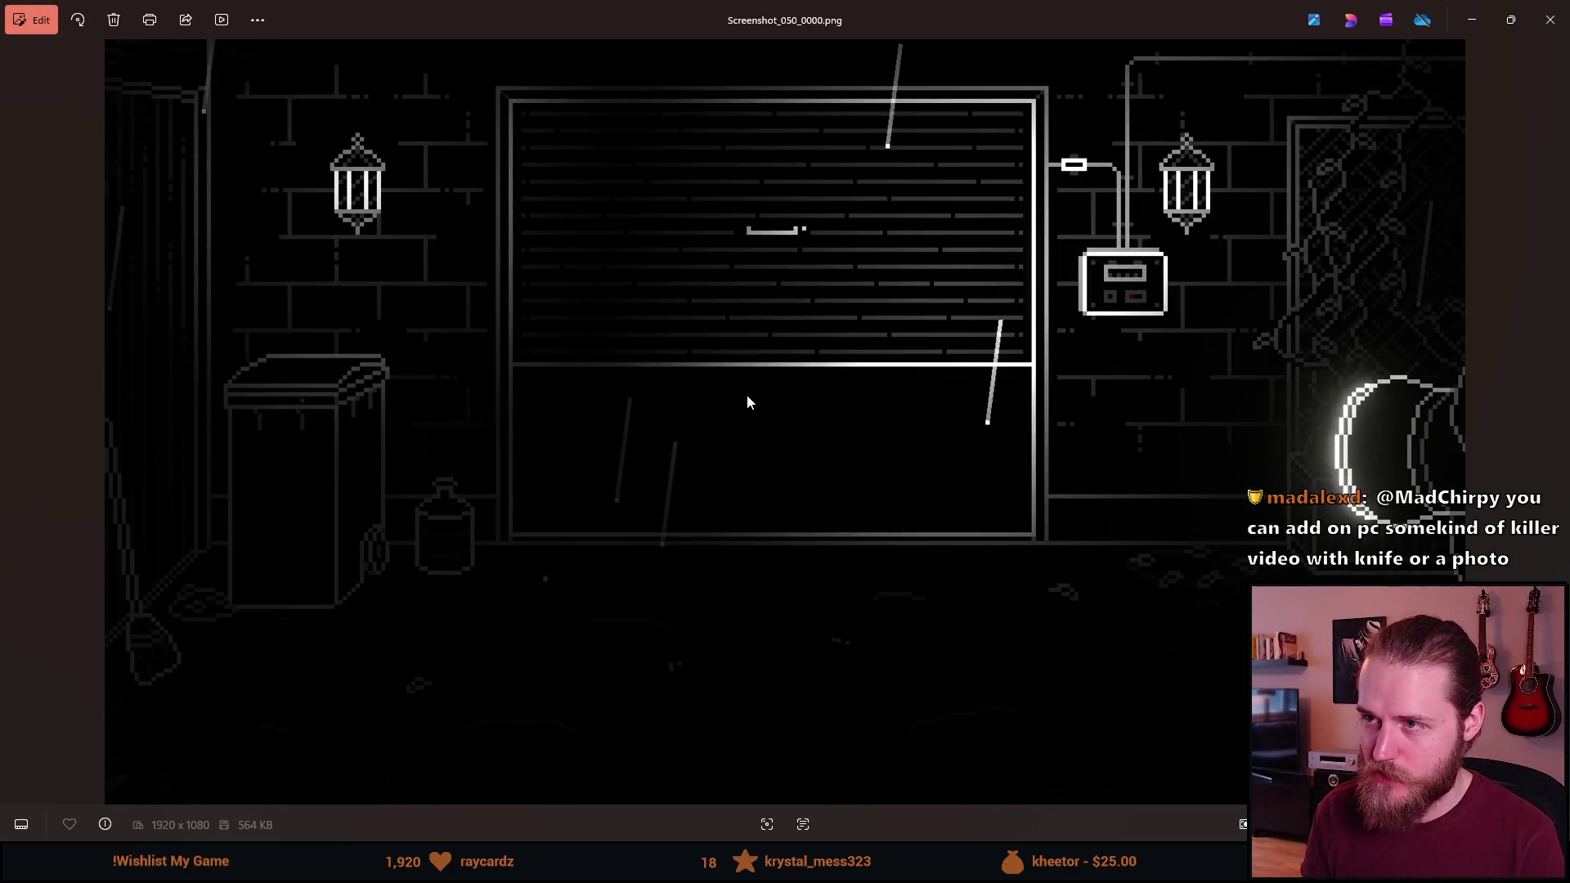
click(1472, 20)
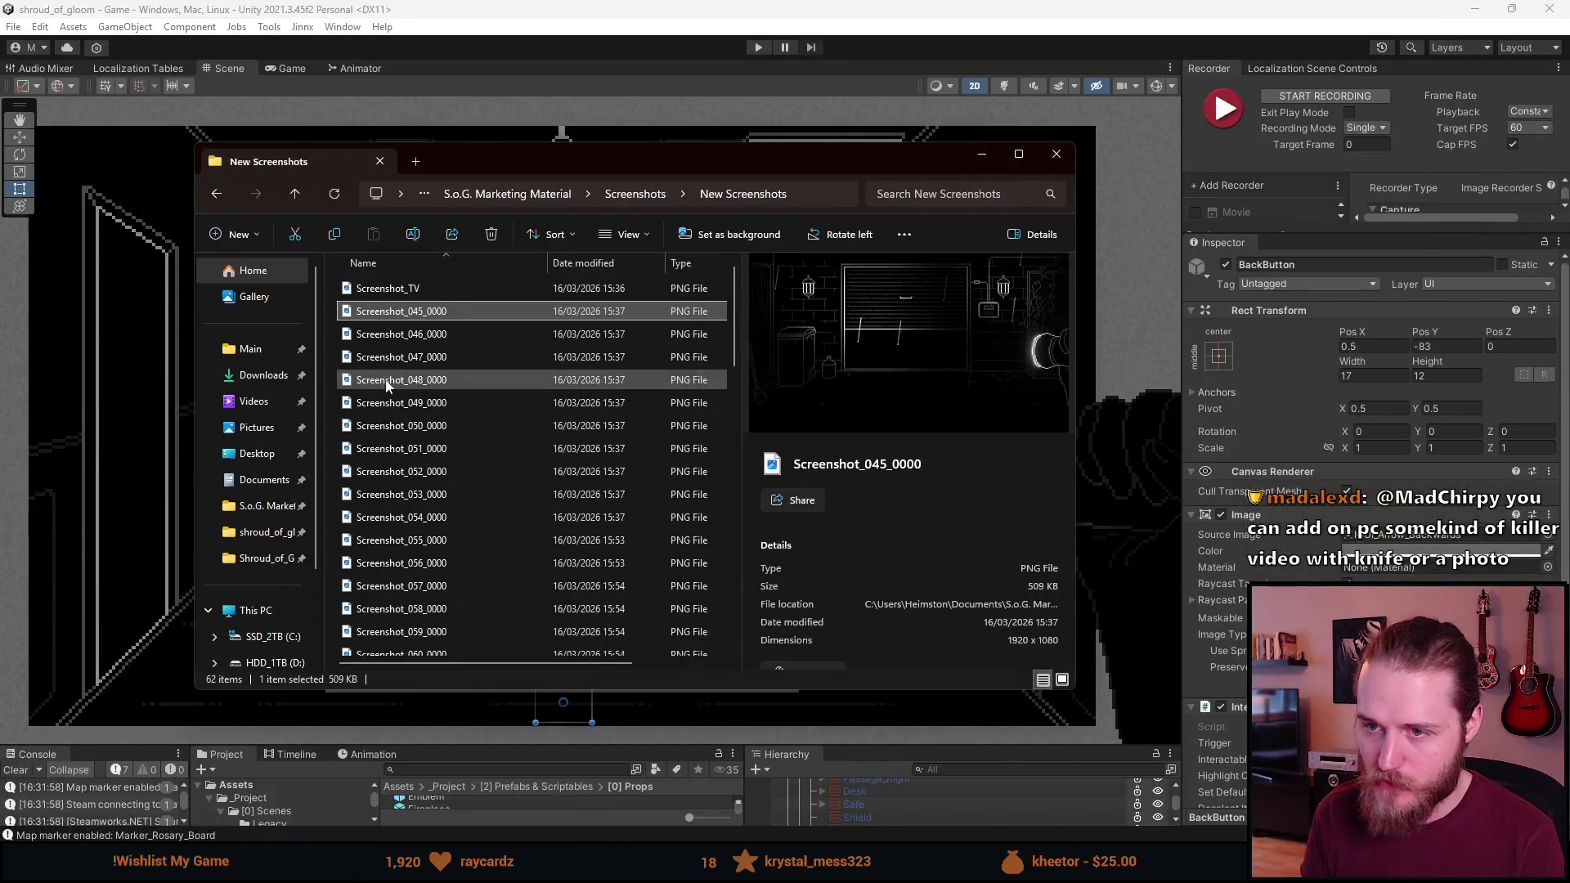
Delete the duplicate garage screenshots 045 and 047 through 050
click(425, 334)
key(Delete)
click(432, 336)
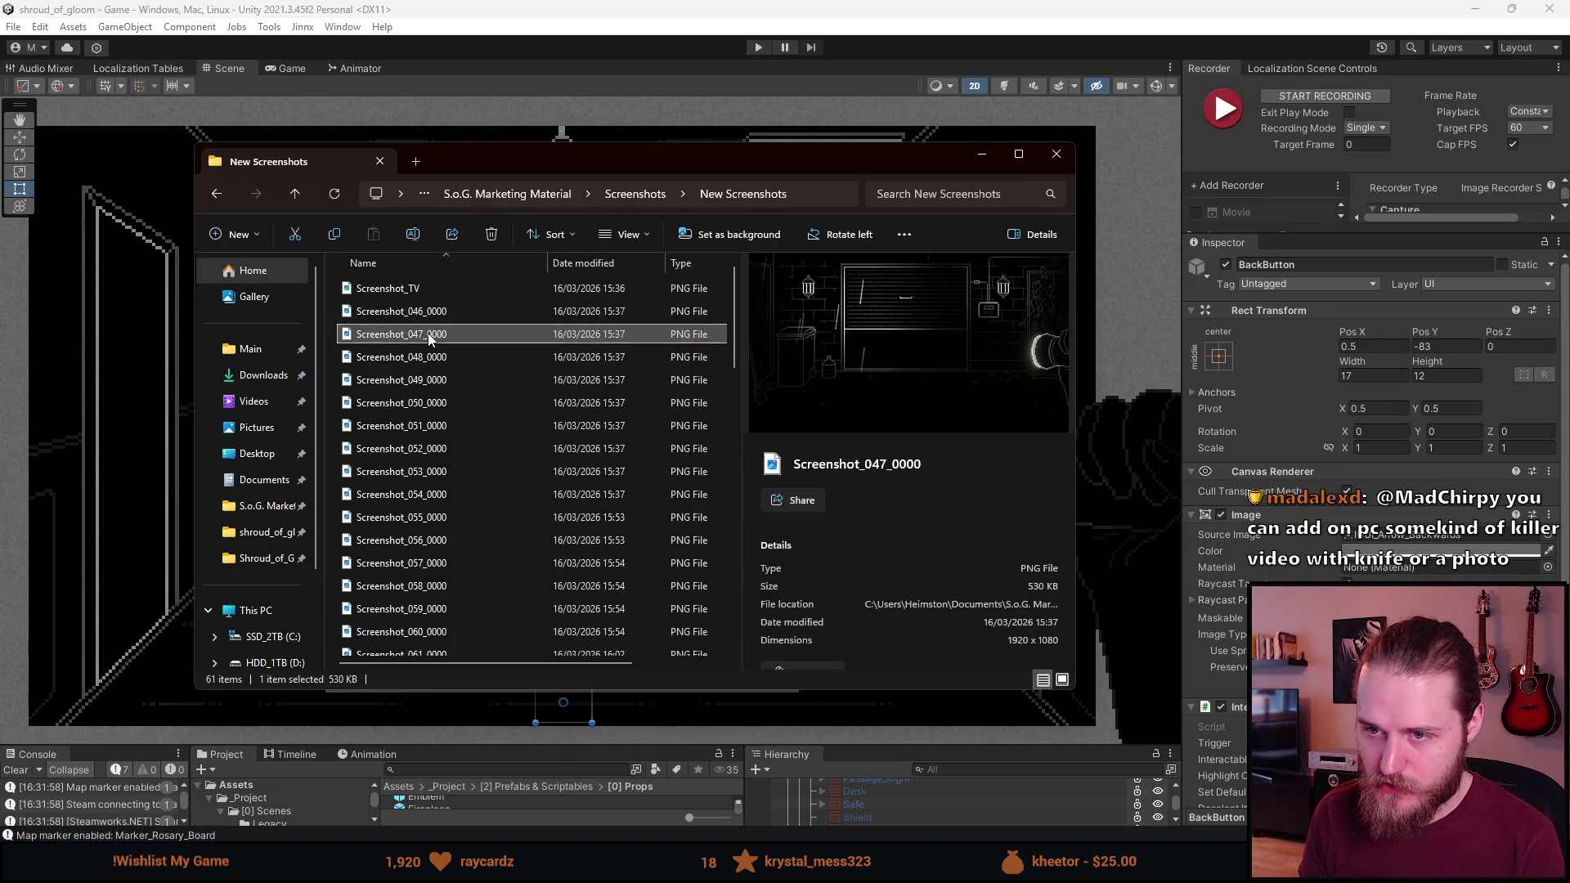
shift+click(439, 402)
key(Delete)
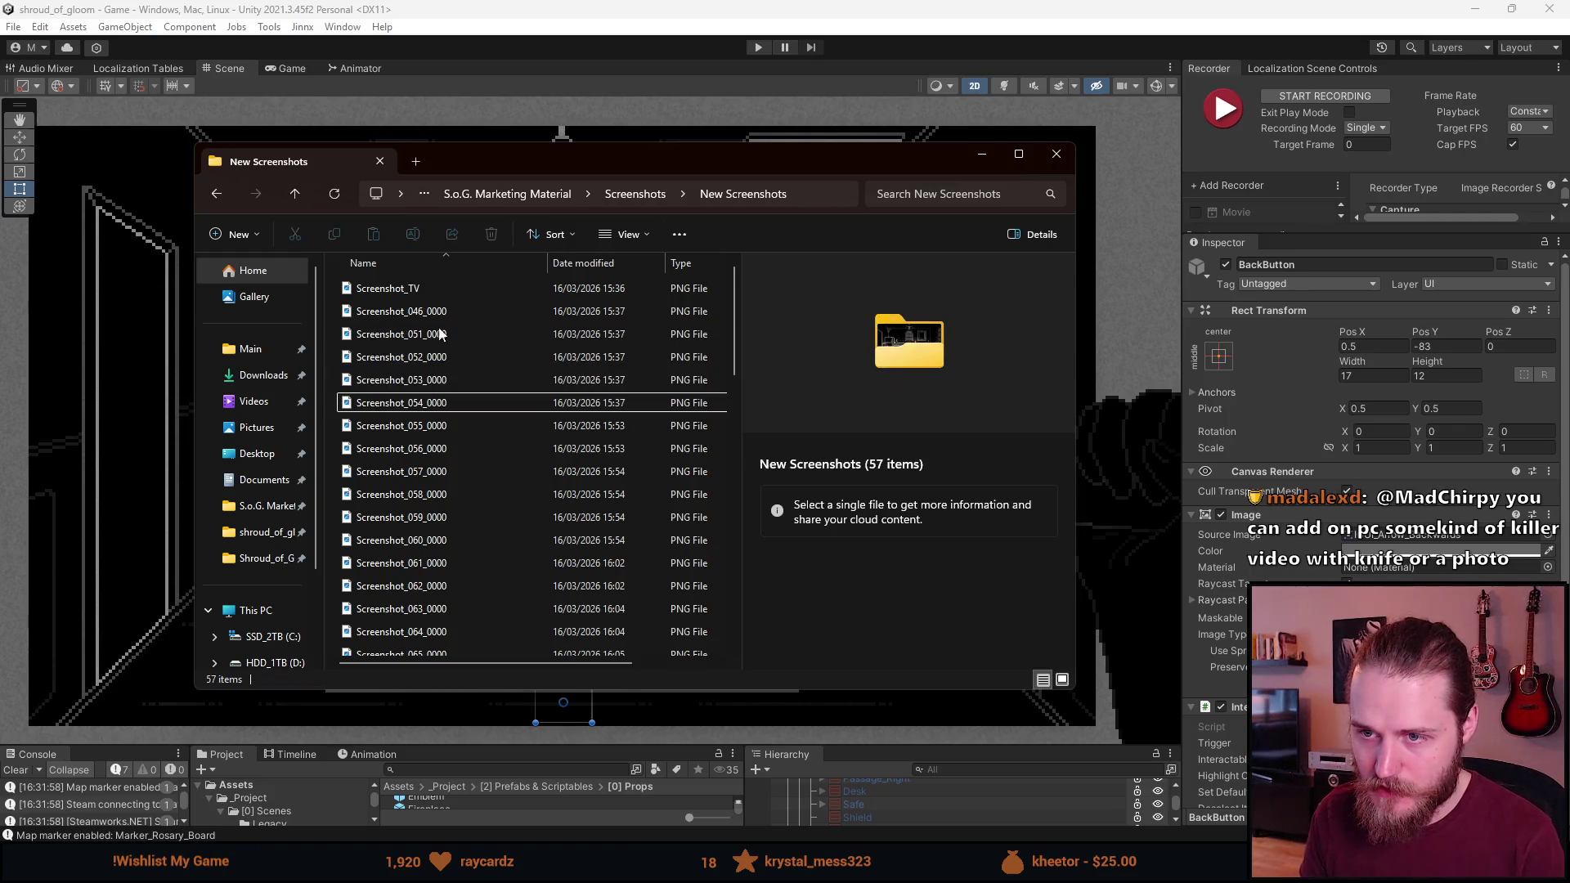
Rename the kept Screenshot_046_0000 to Screenshot_Garage
click(444, 311)
right_click(444, 311)
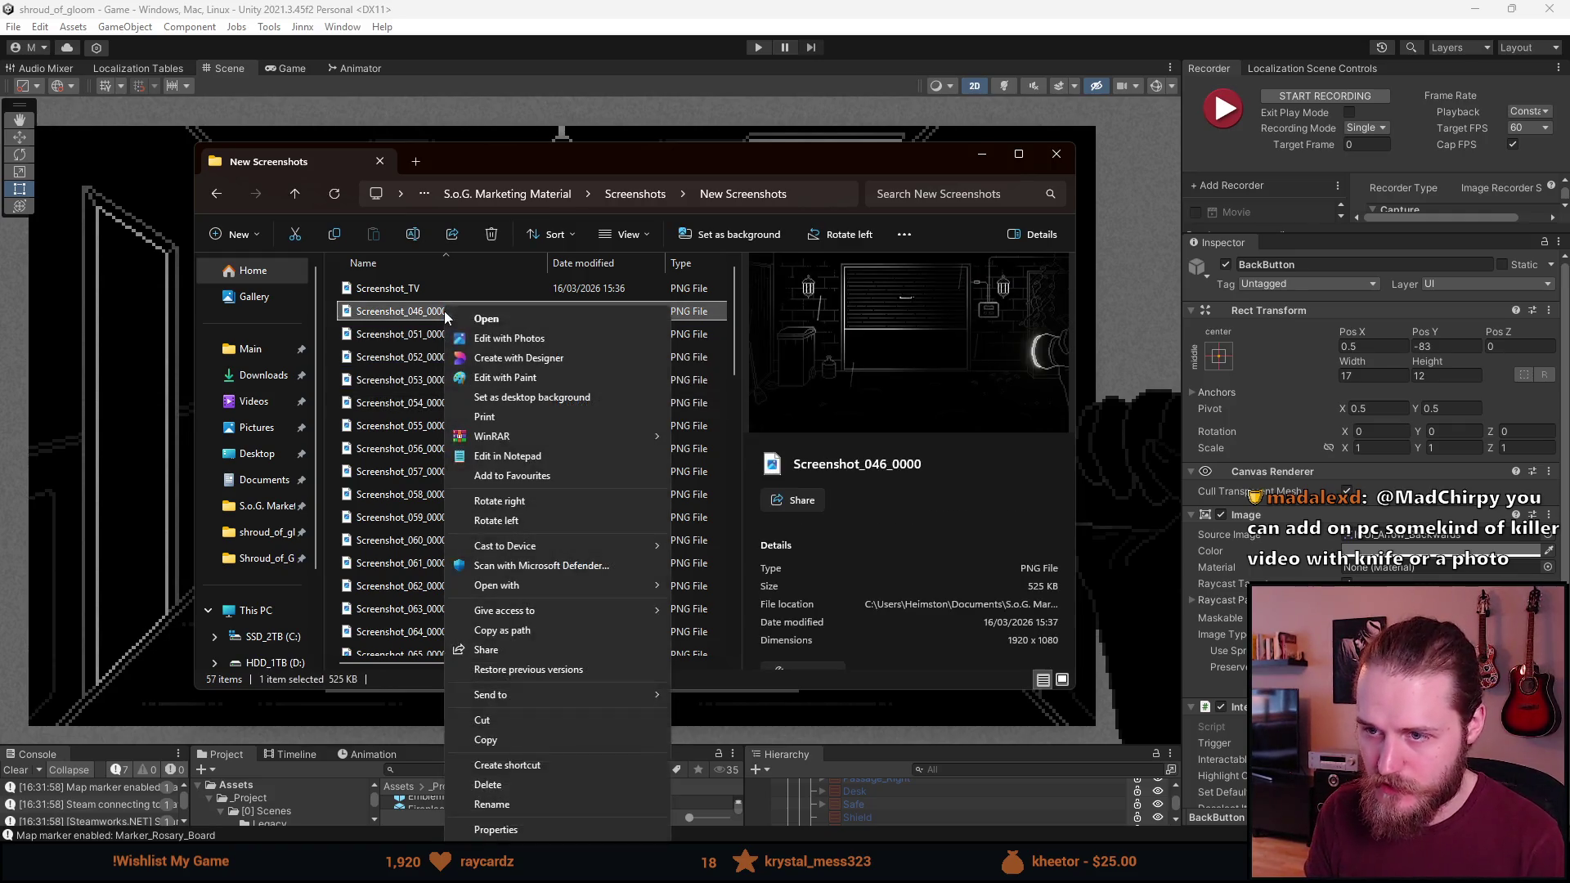
click(505, 802)
key(BackSpace)
text(Screenshot_Garage)
key(Return)
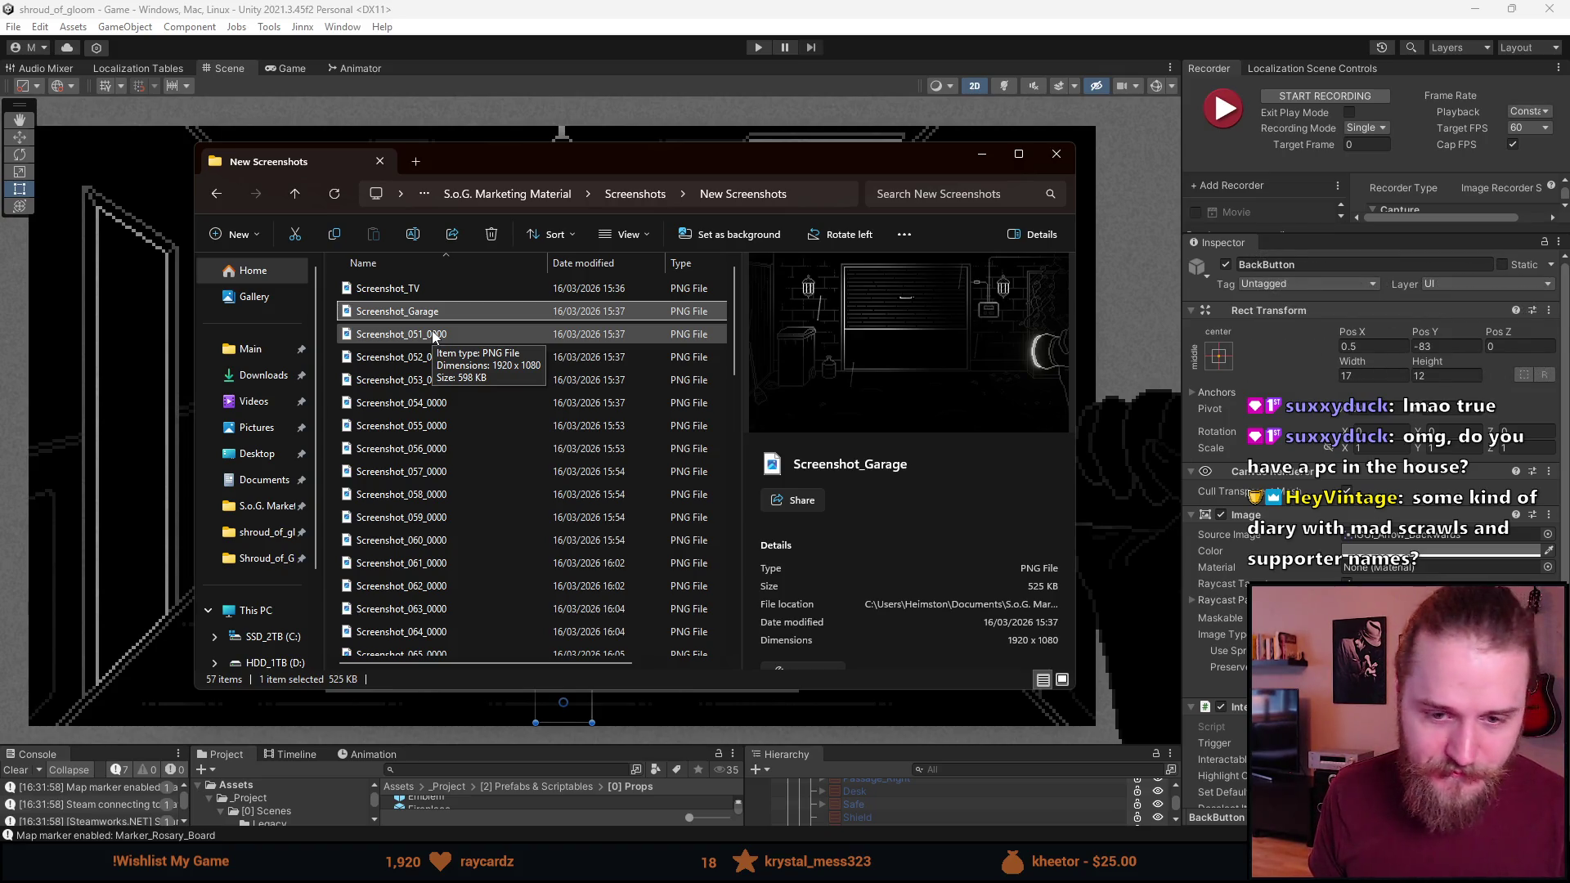
Select Screenshot_051_0000, the first doorway capture, in the file list
scroll(452, 372, down, 1)
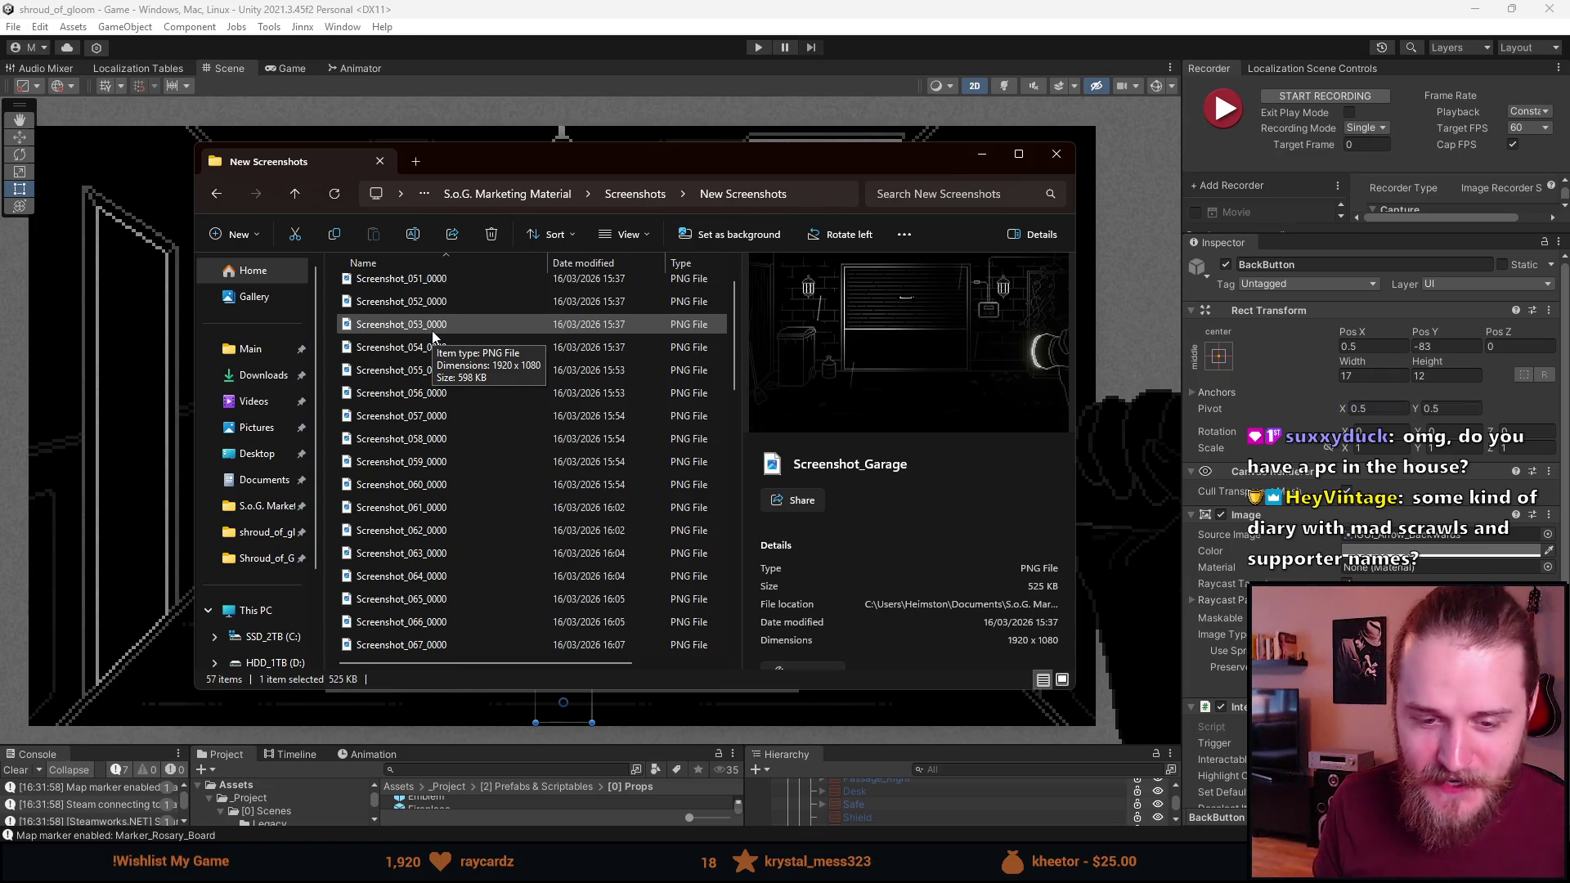
scroll(451, 366, up, 1)
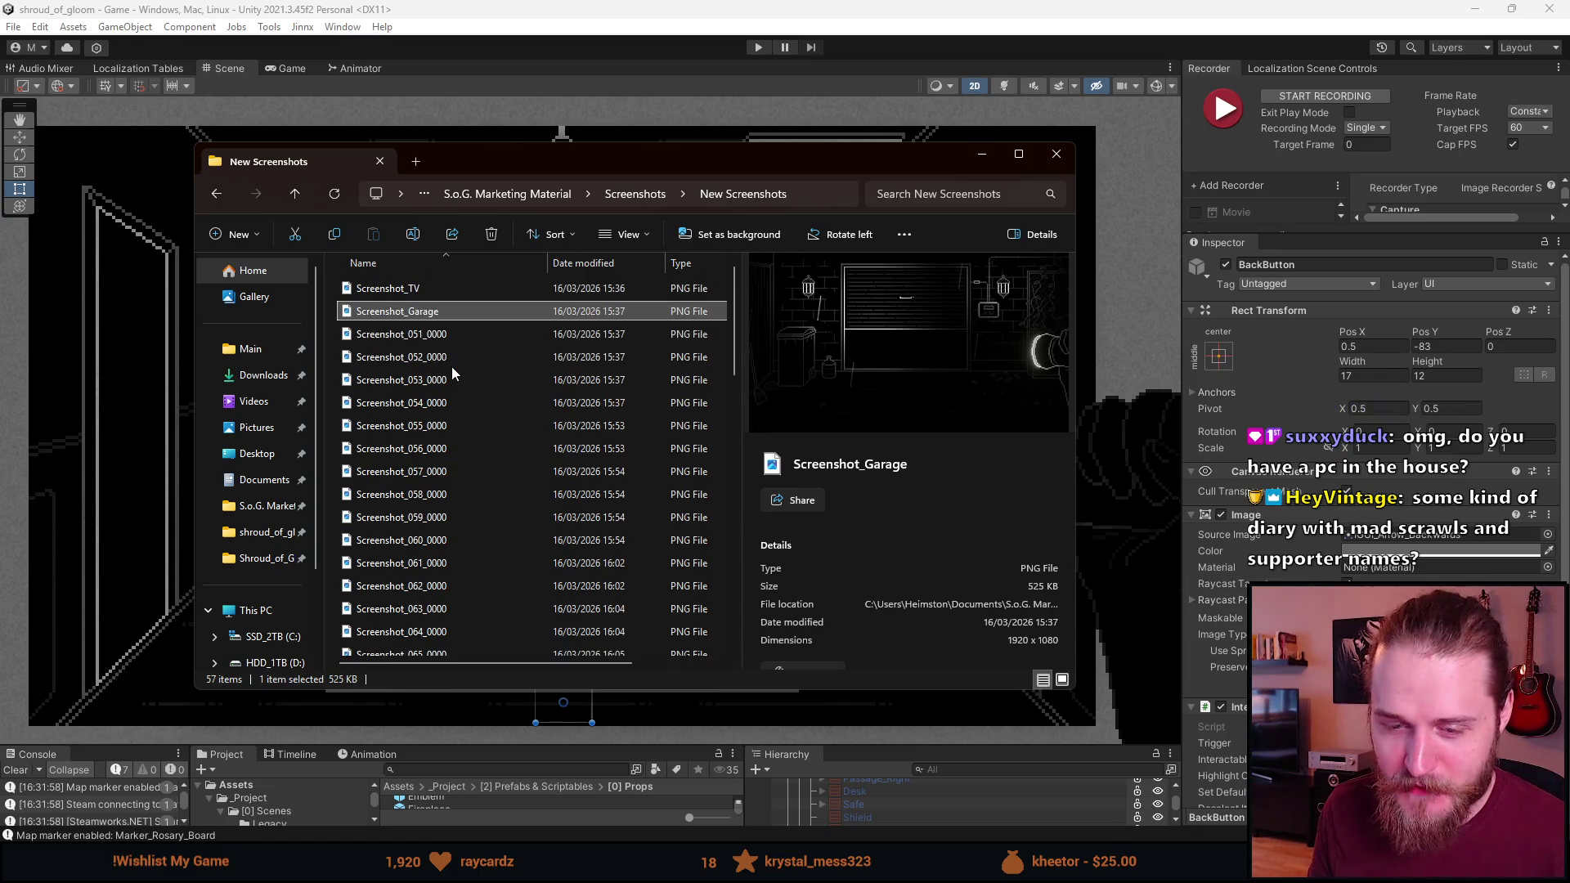
click(421, 334)
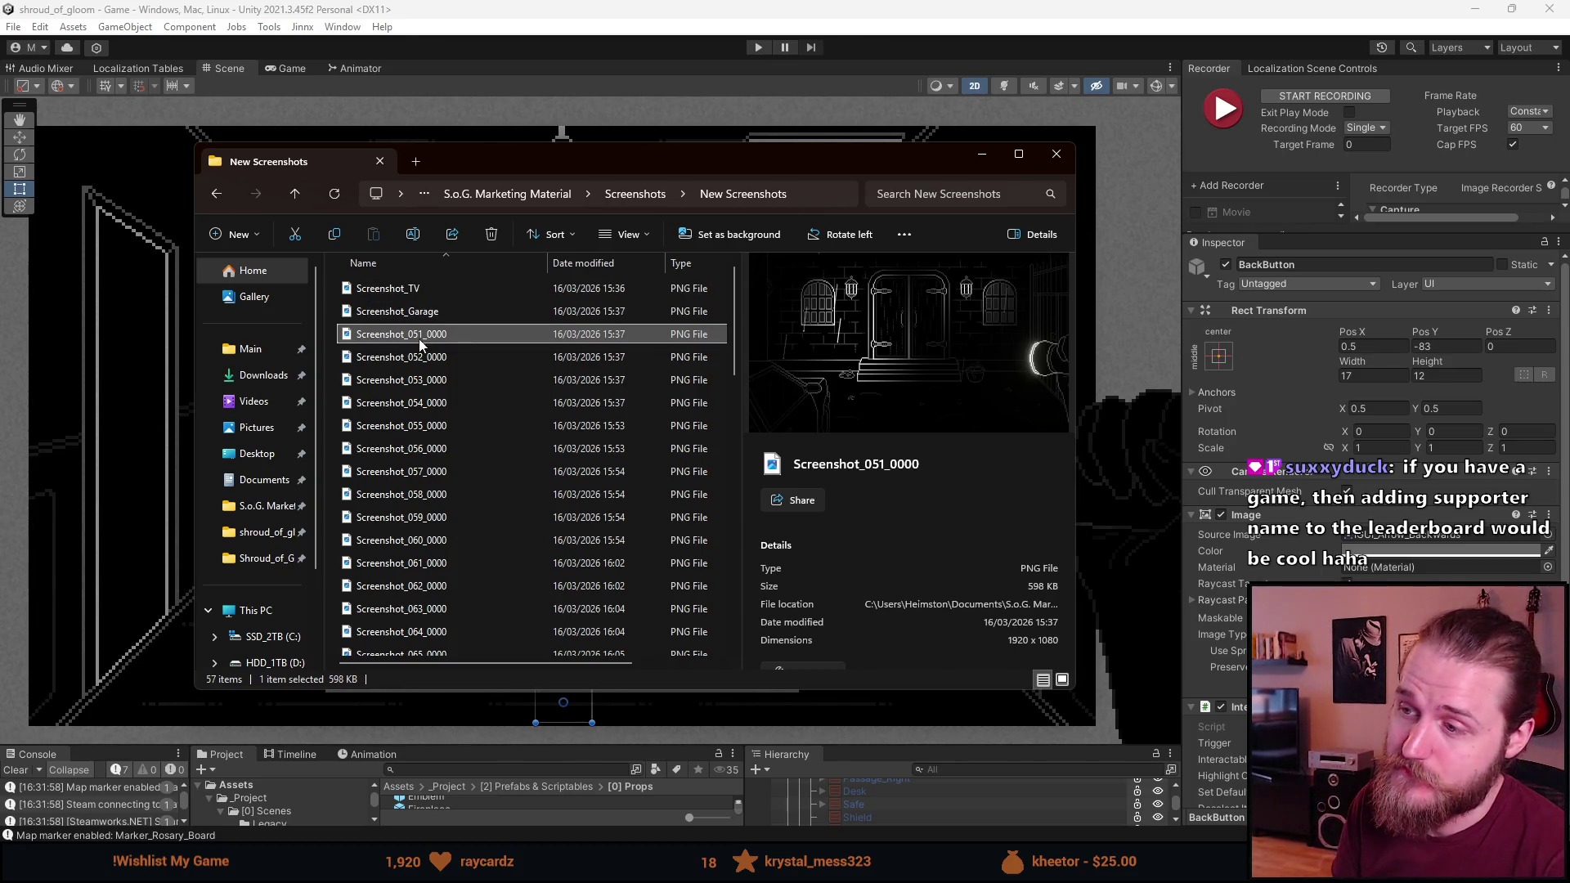
Open Screenshot_051_0000 in Photos and step through doorway shots 051 to 054
key(Return)
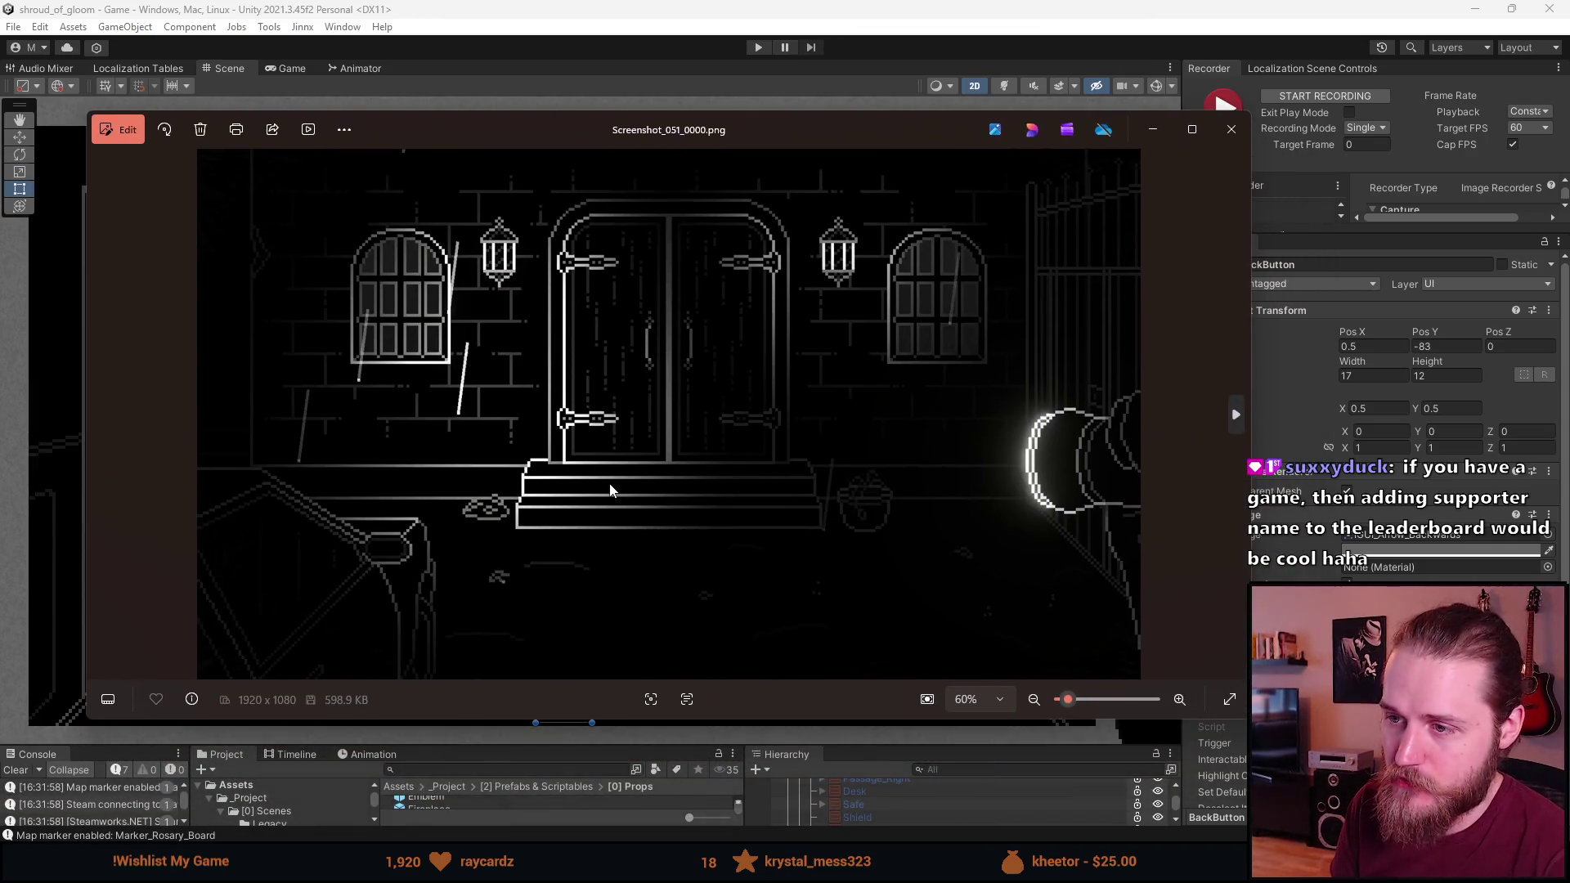
key(Right)
key(Right)
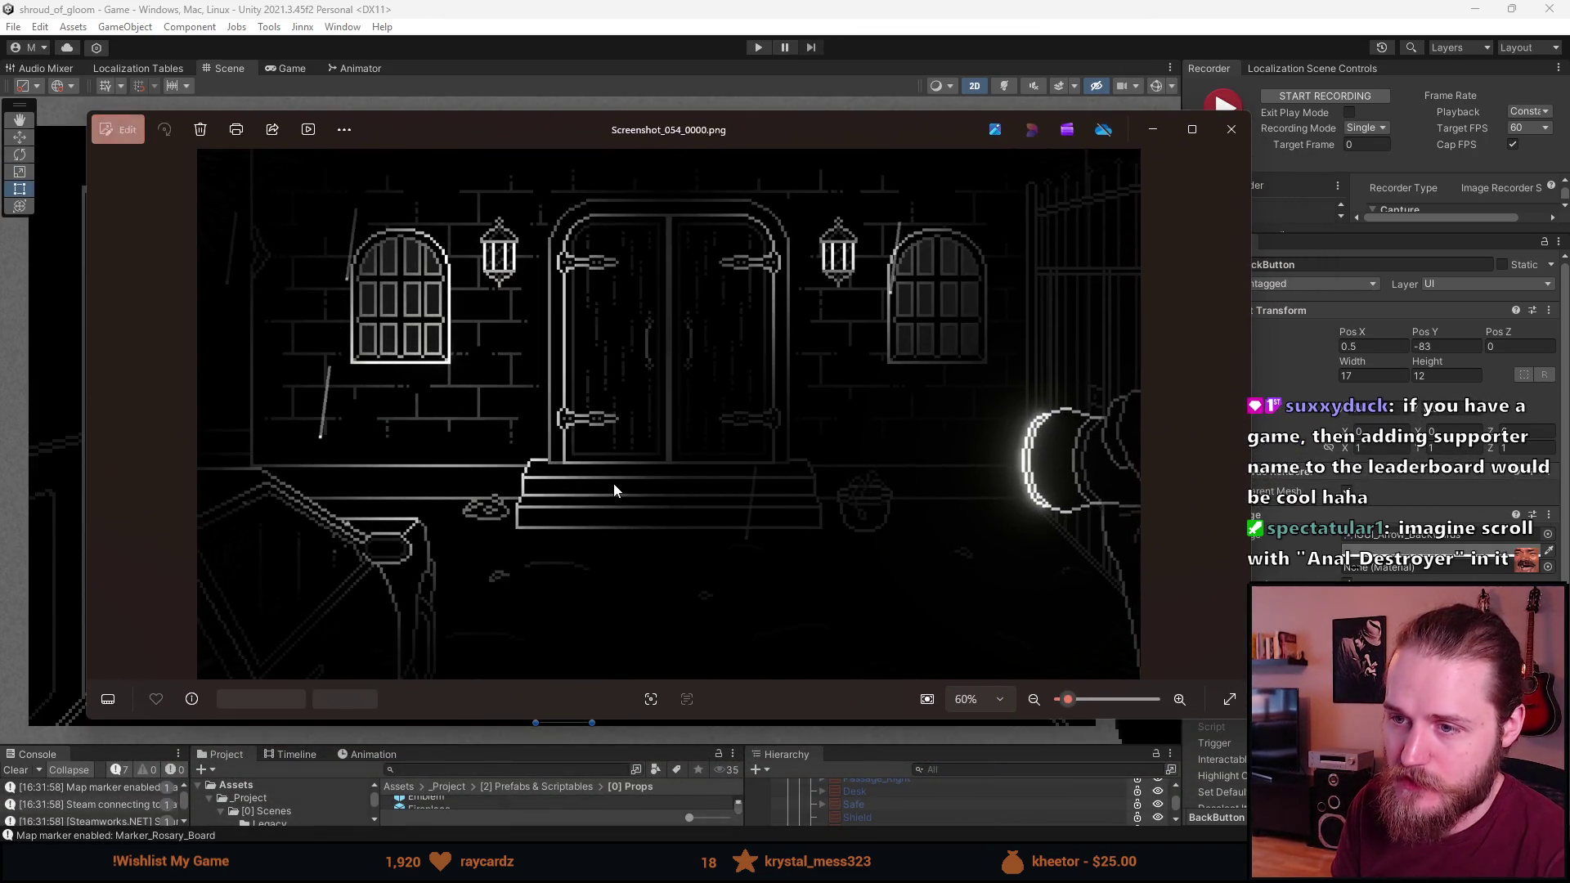
key(Right)
key(Left)
key(Left)
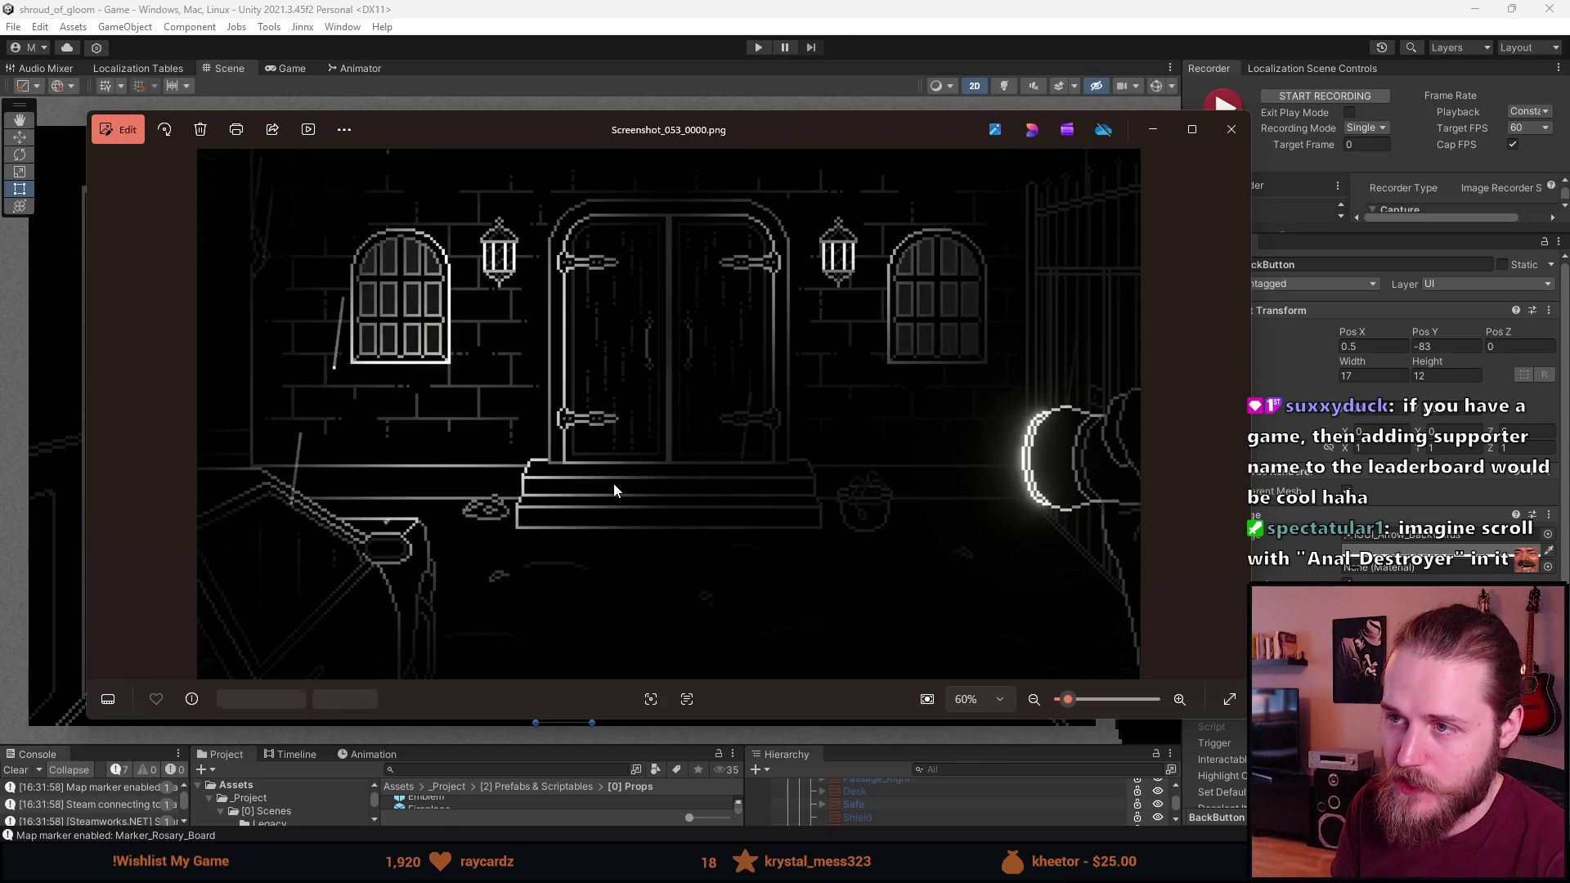
key(Left)
key(Left)
key(Right)
key(Right)
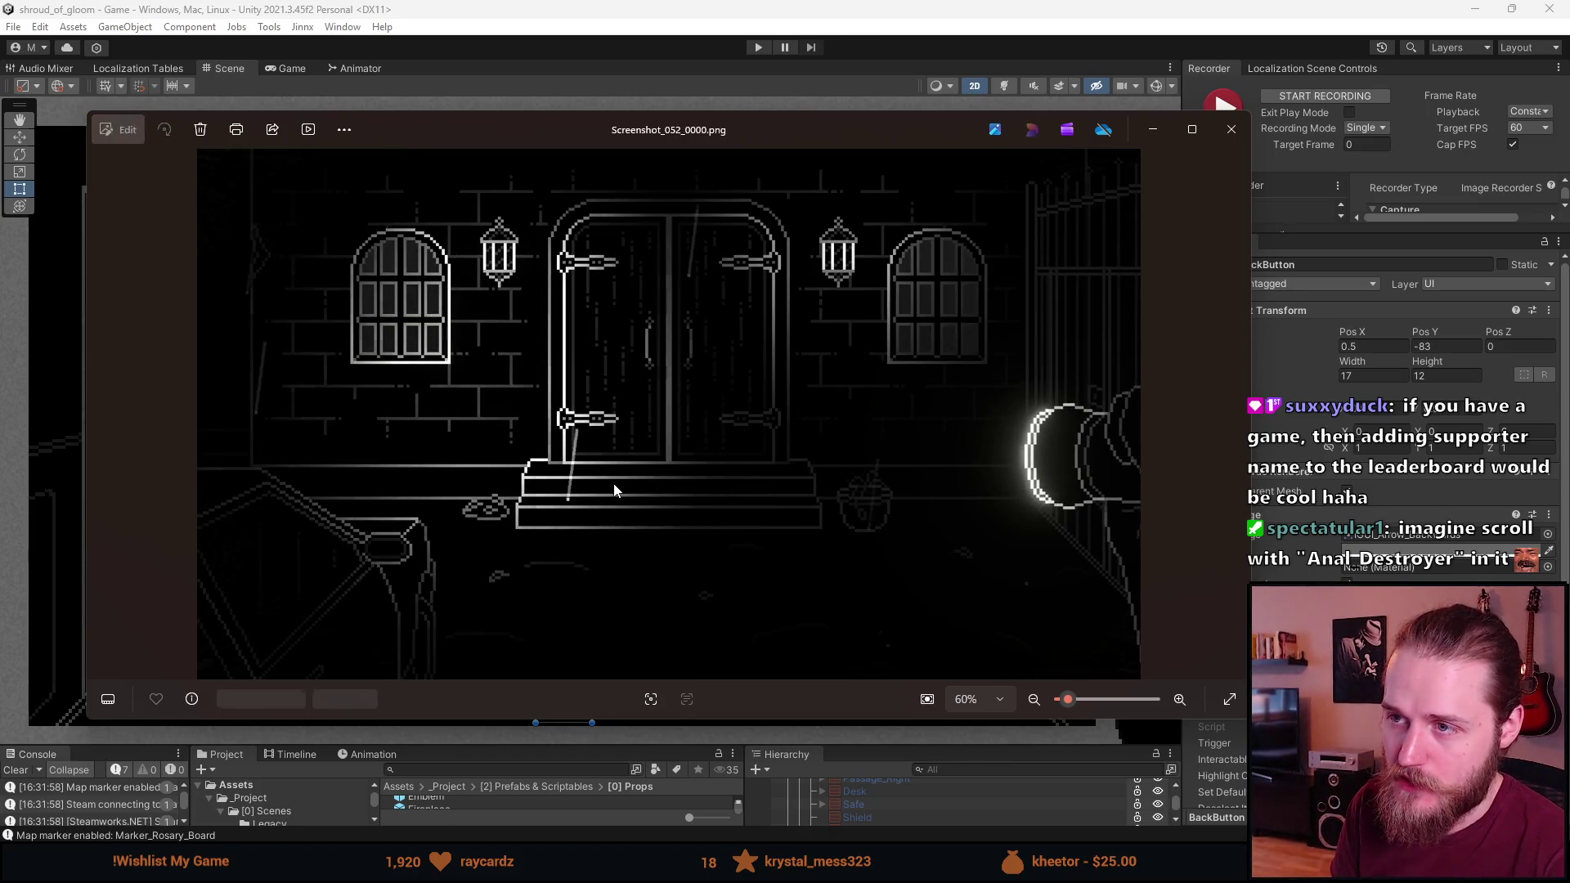
key(Right)
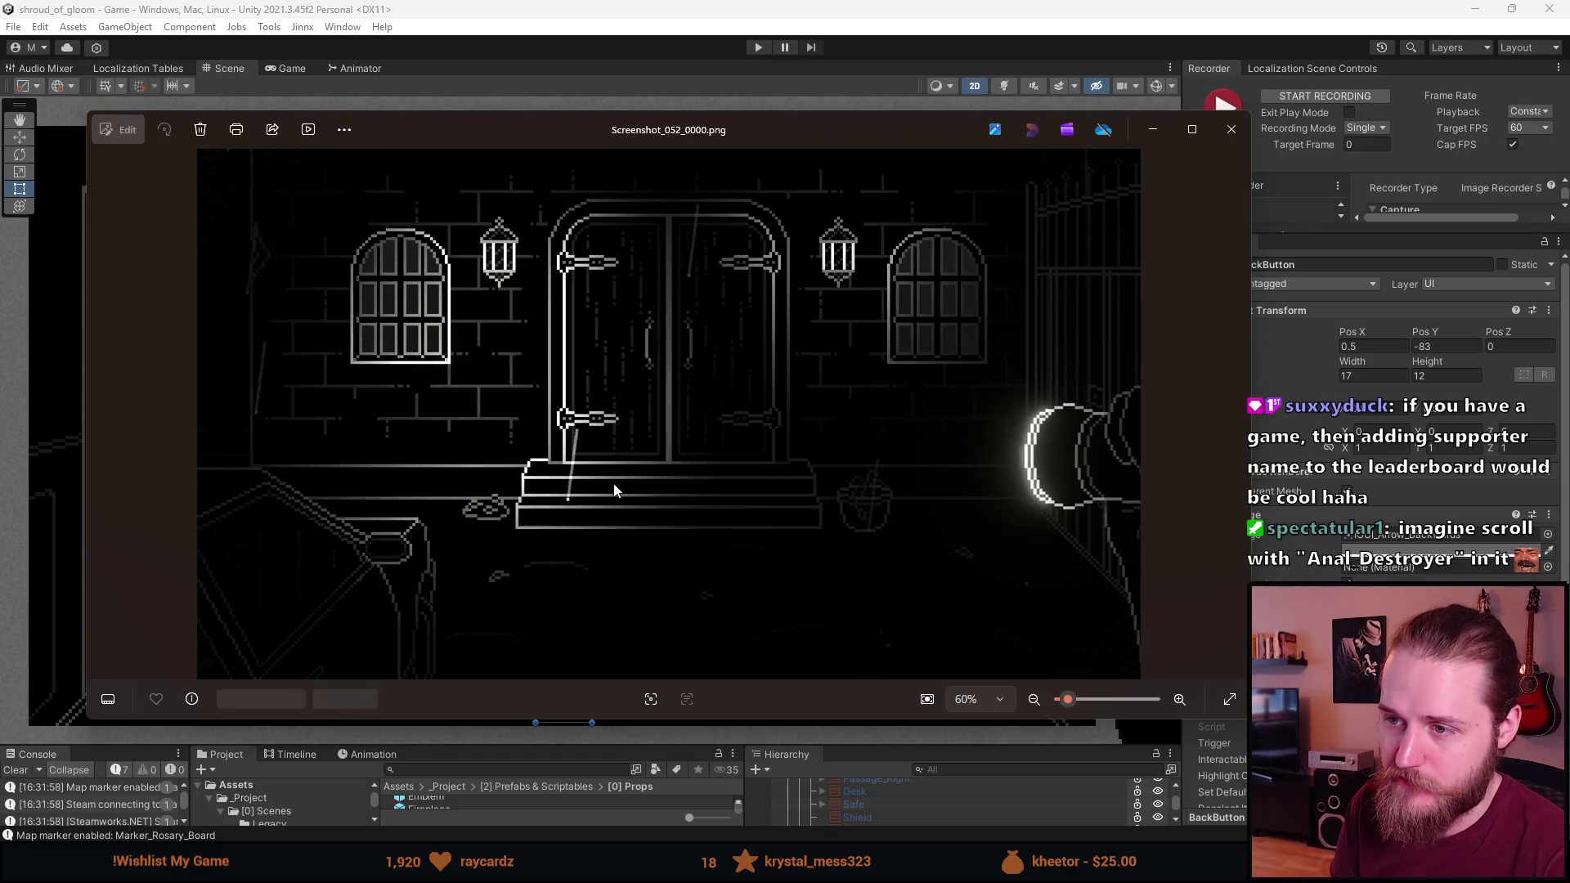
key(Left)
key(Left)
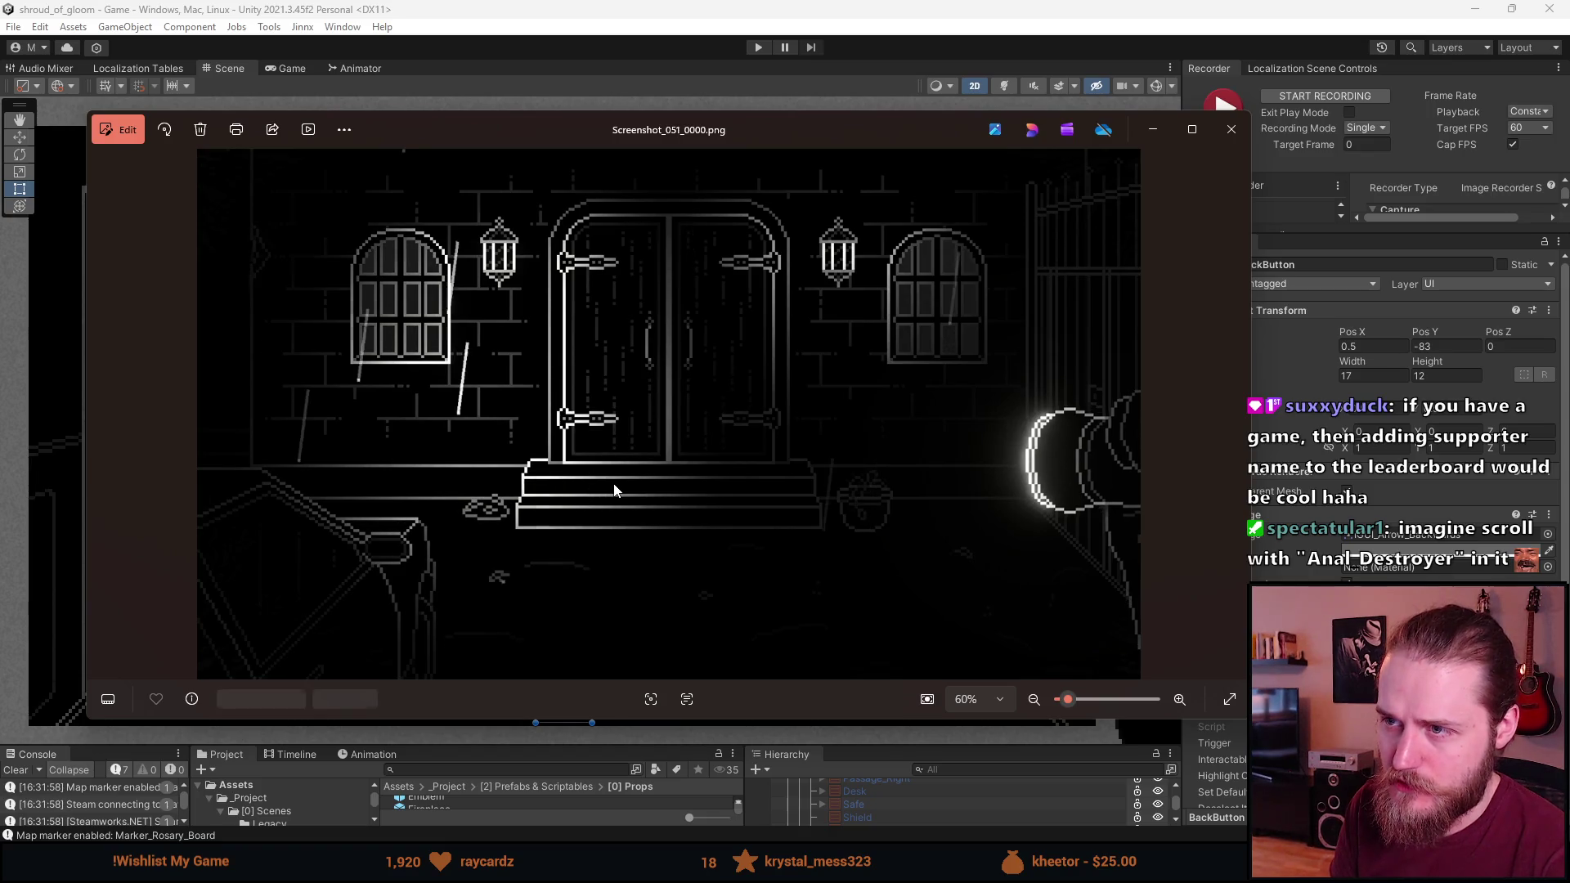
key(Right)
key(Right)
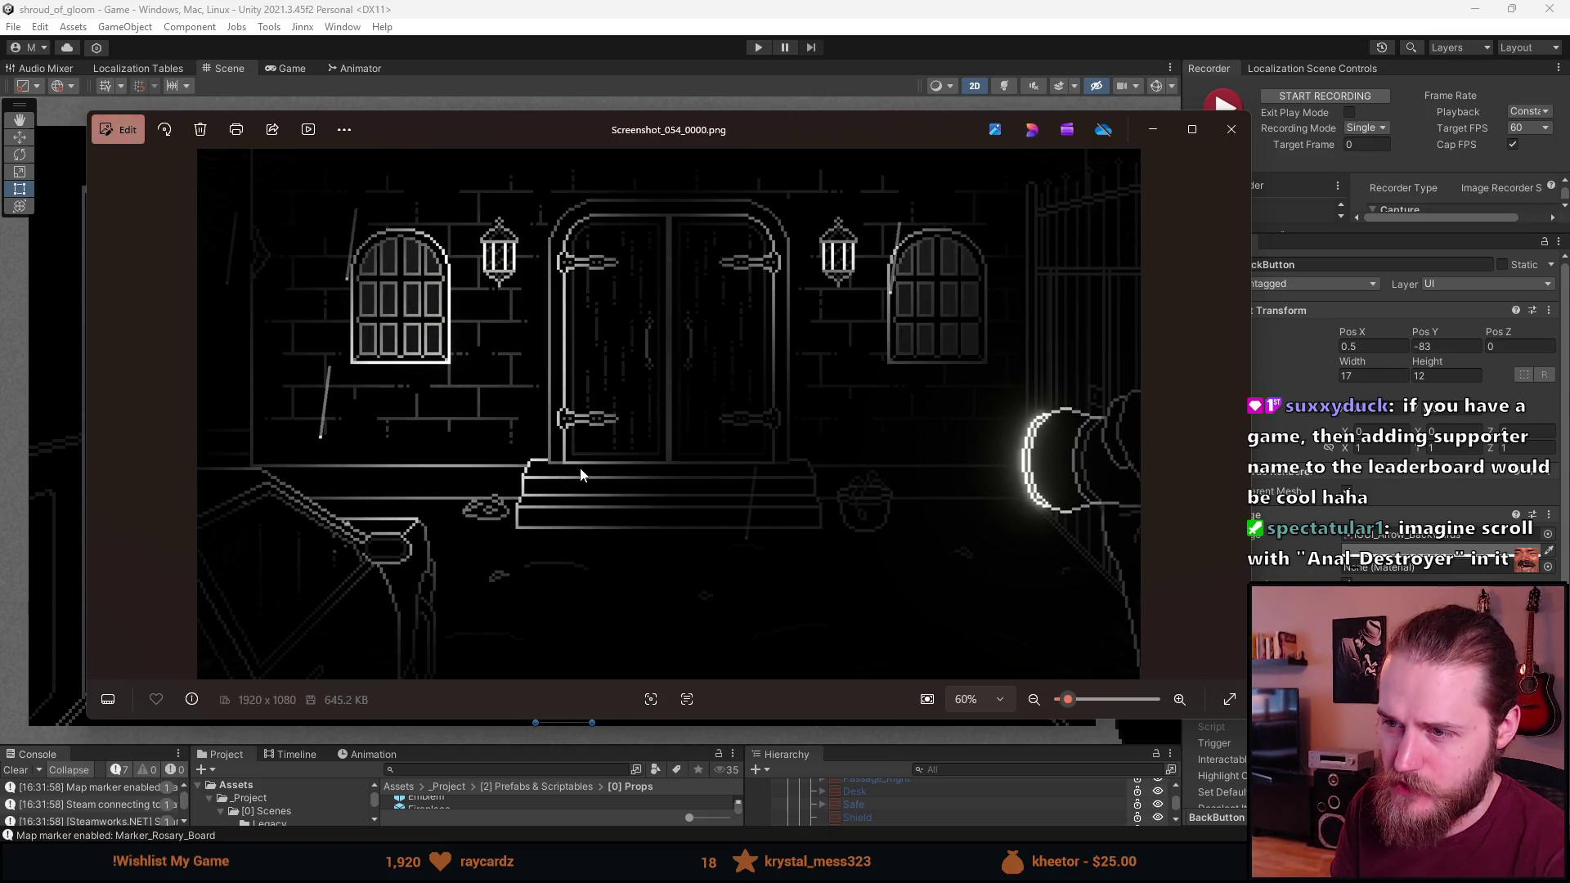
key(Left)
key(Left)
key(Left)
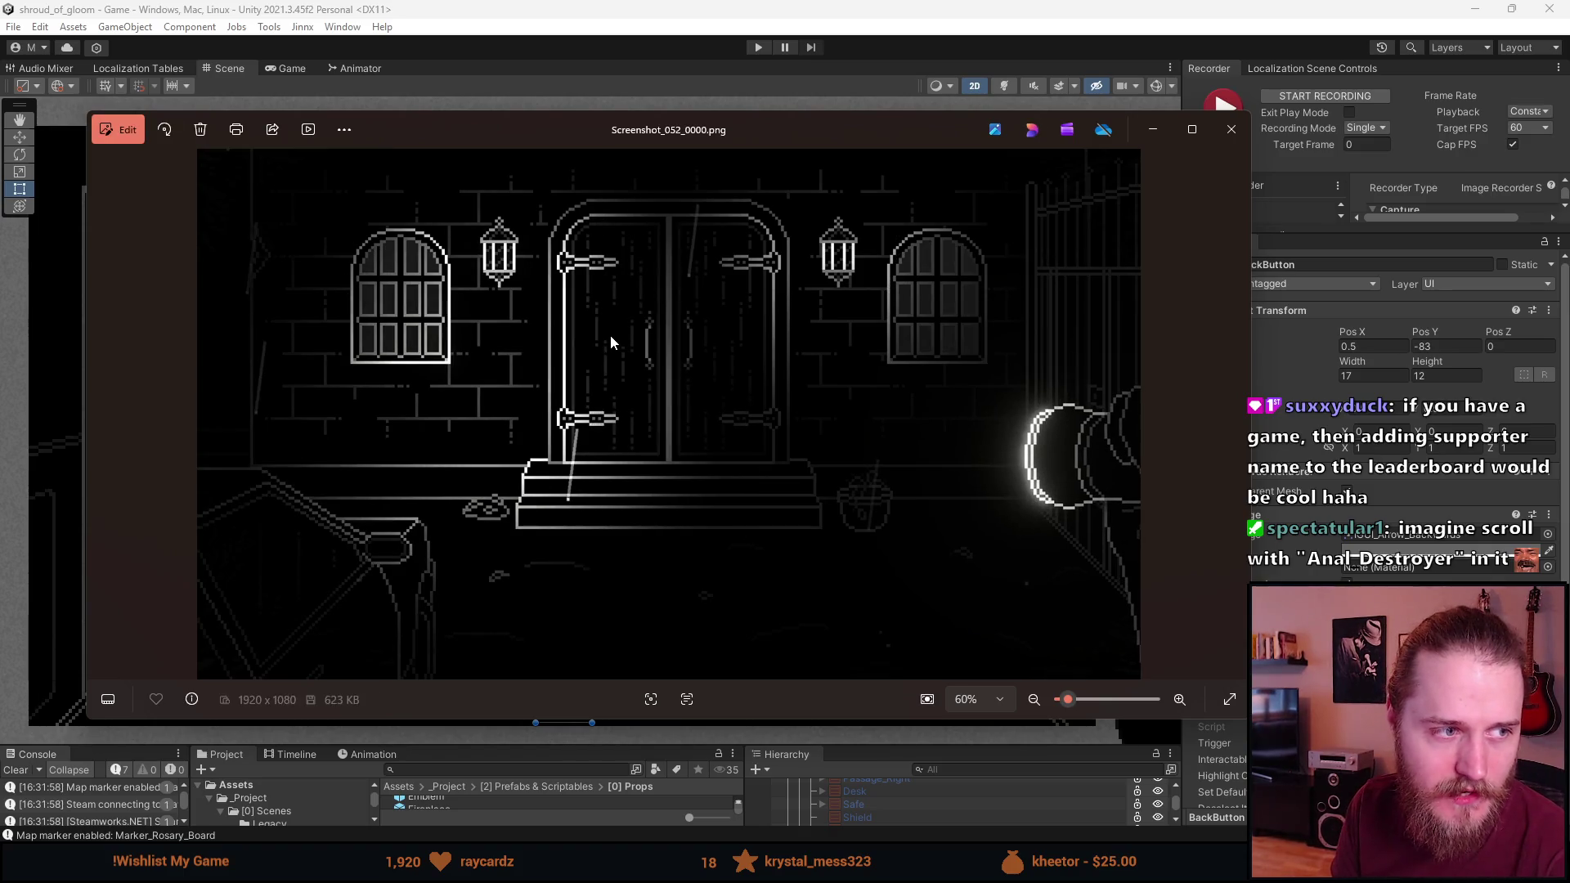
Keep comparing doorway screenshots 052, 053 and 054, then close the Photos viewer
key(Right)
key(Right)
key(Left)
key(Left)
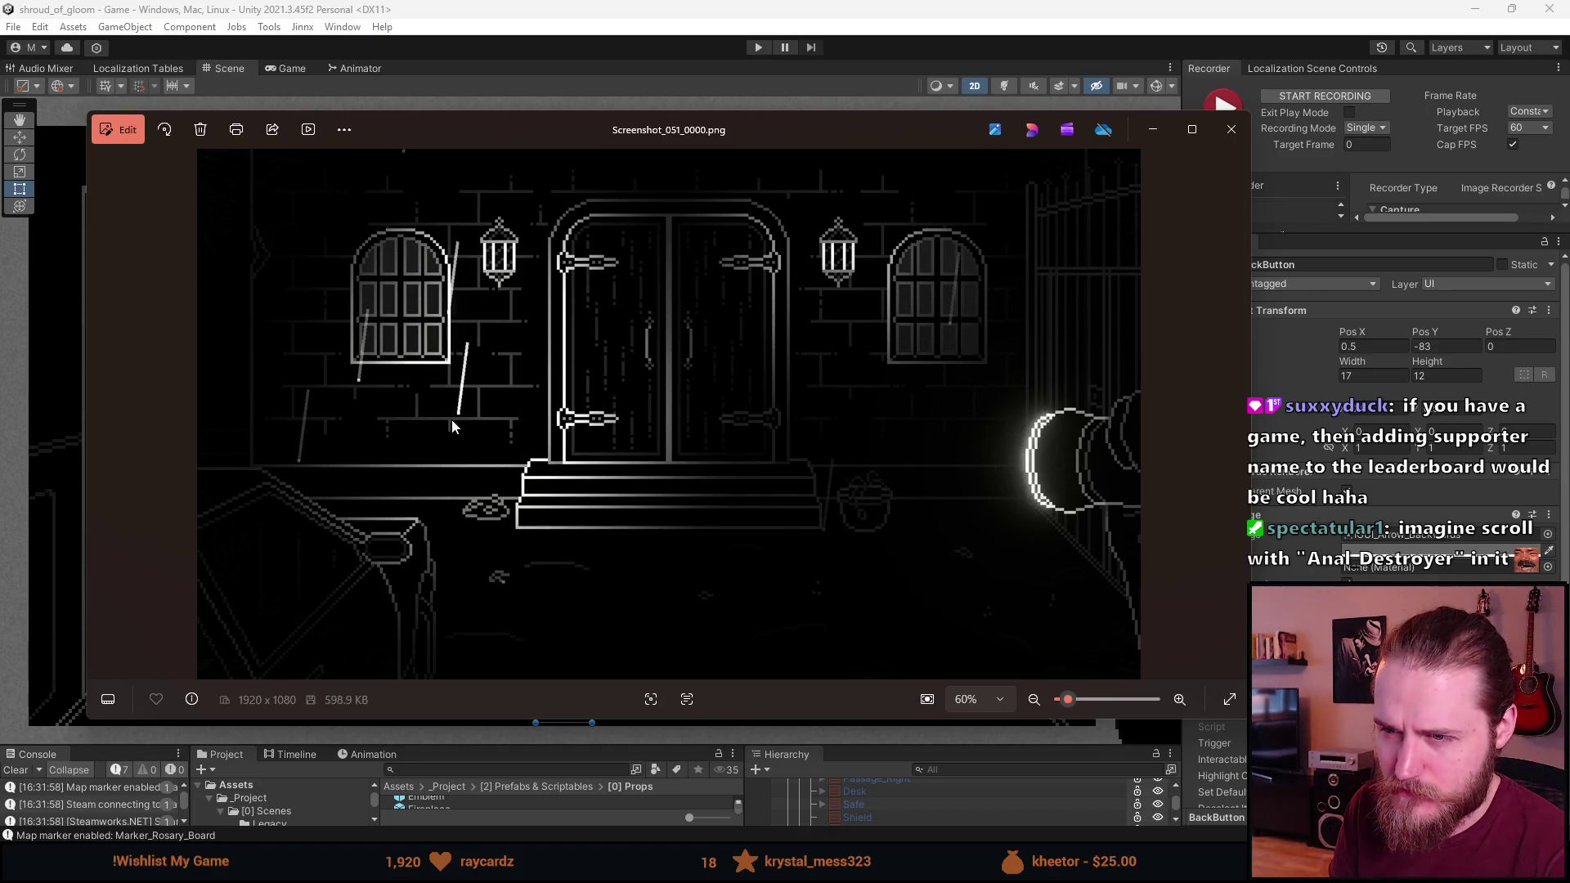
key(Right)
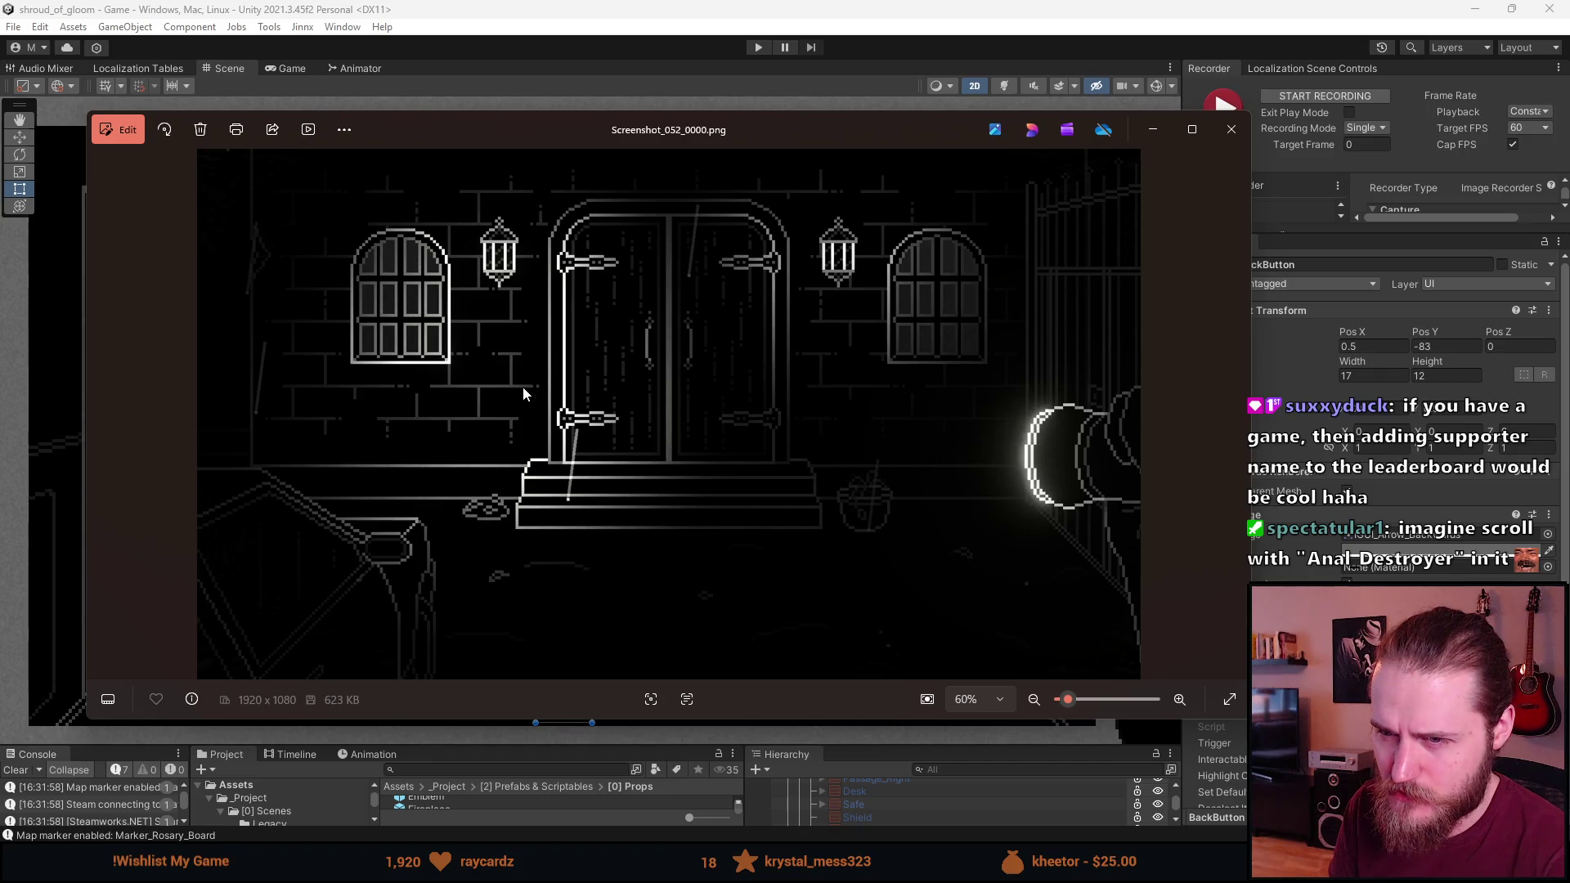
key(Right)
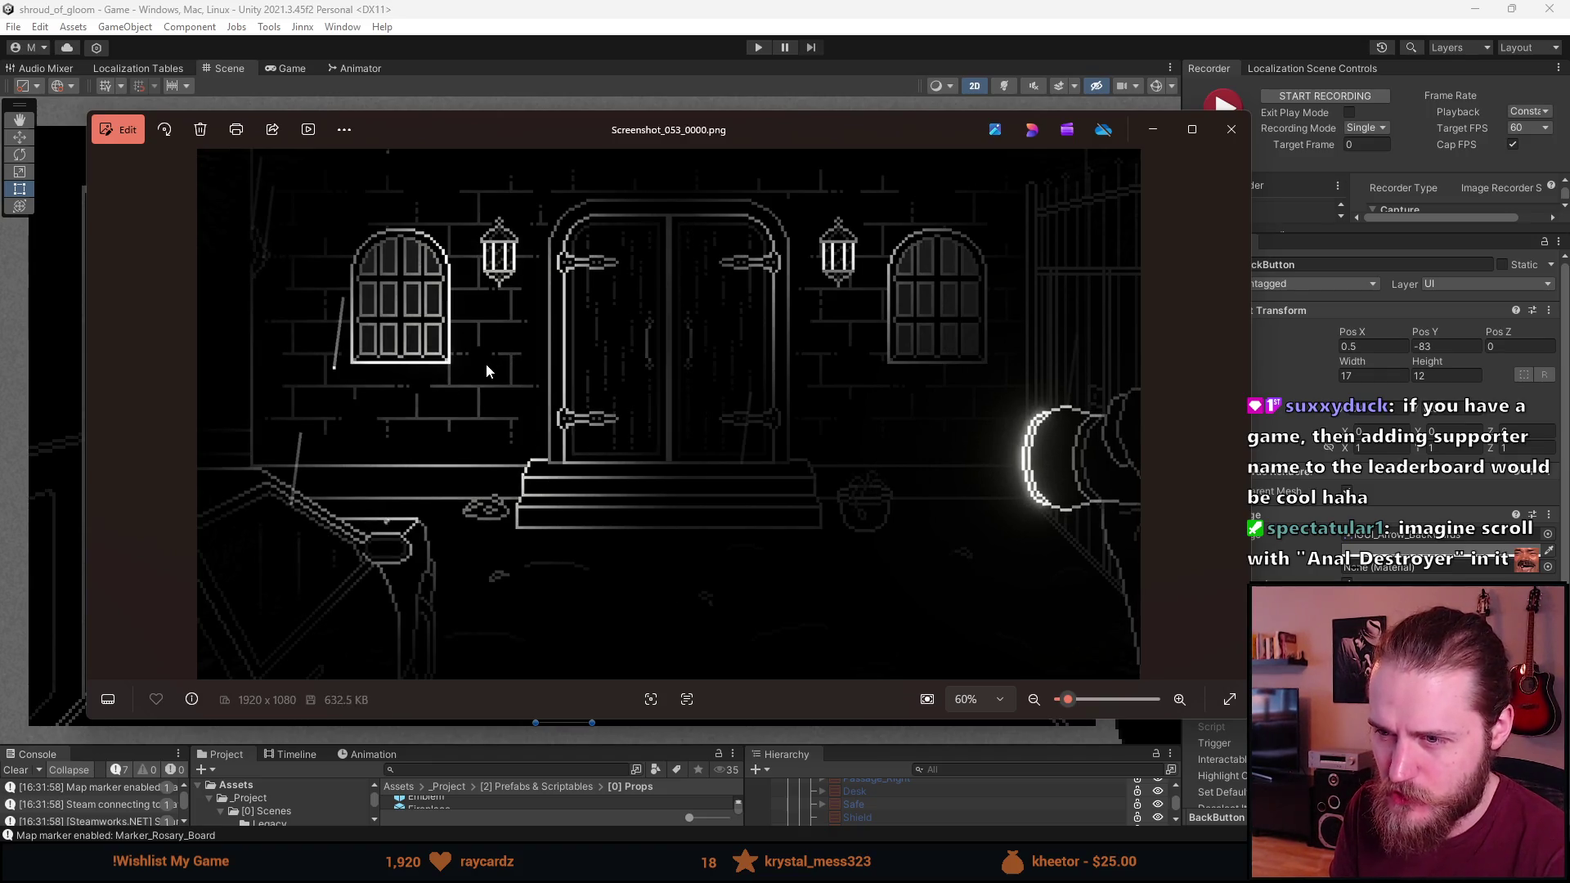
key(Left)
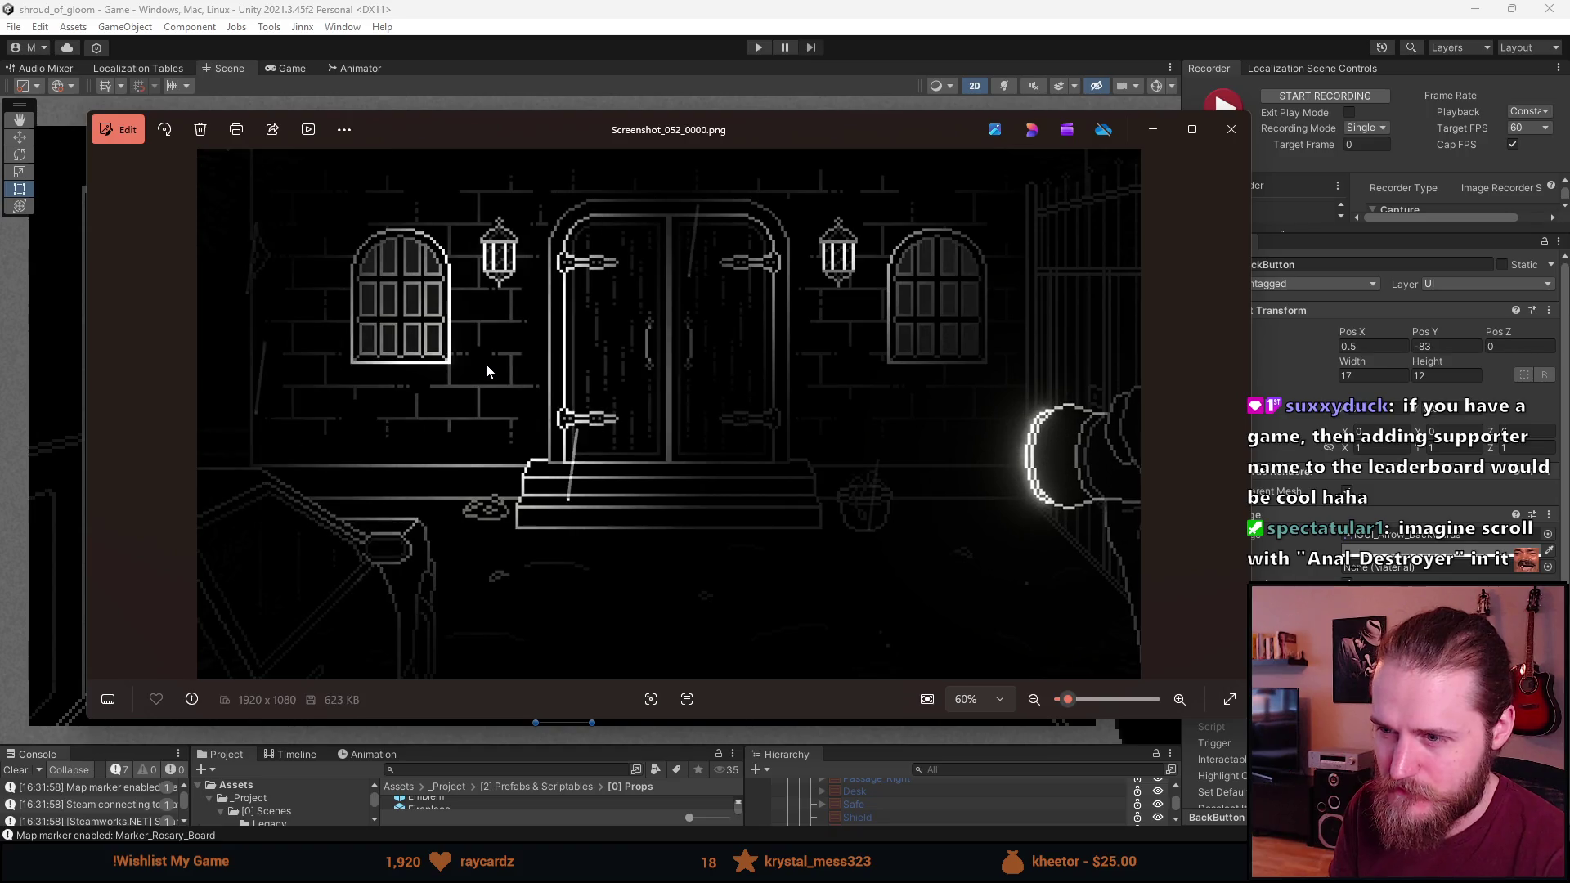
key(Right)
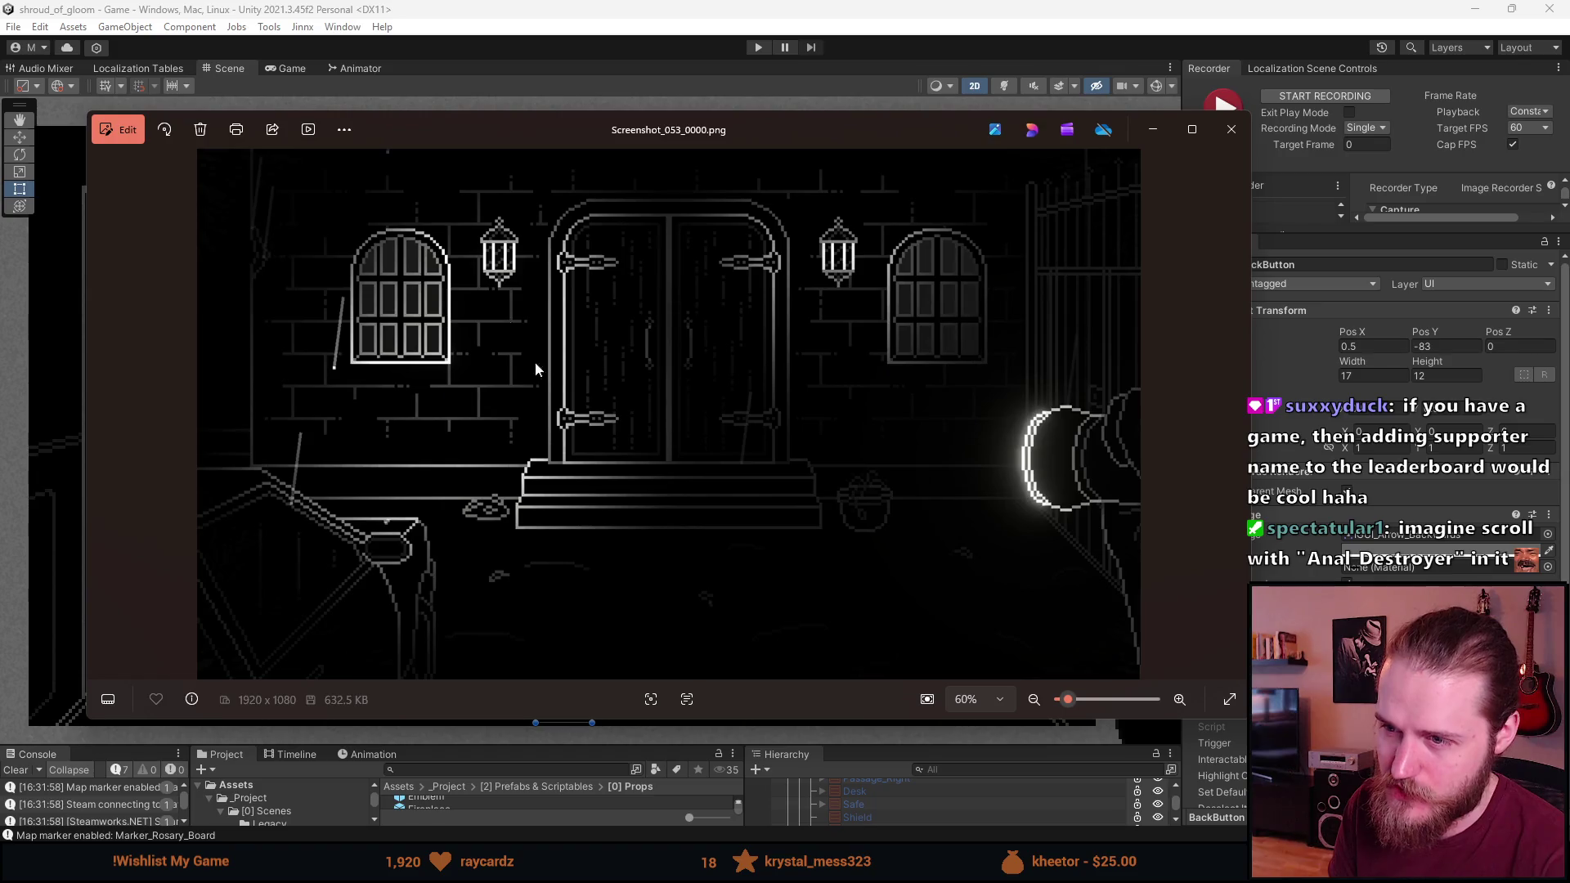
key(Right)
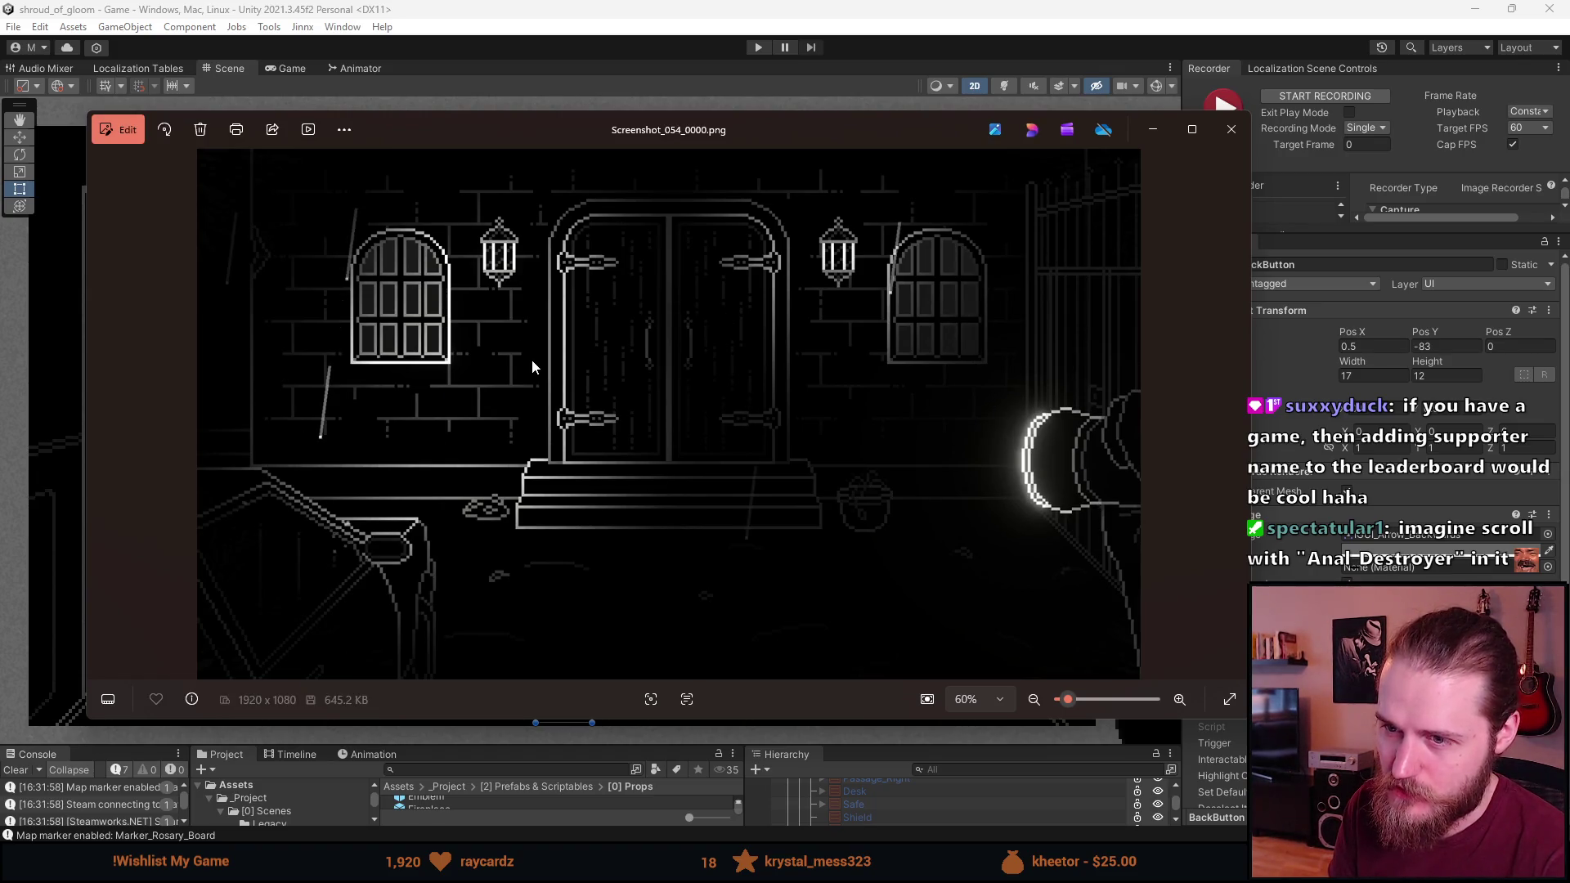
key(Right)
key(Left)
key(Right)
key(Left)
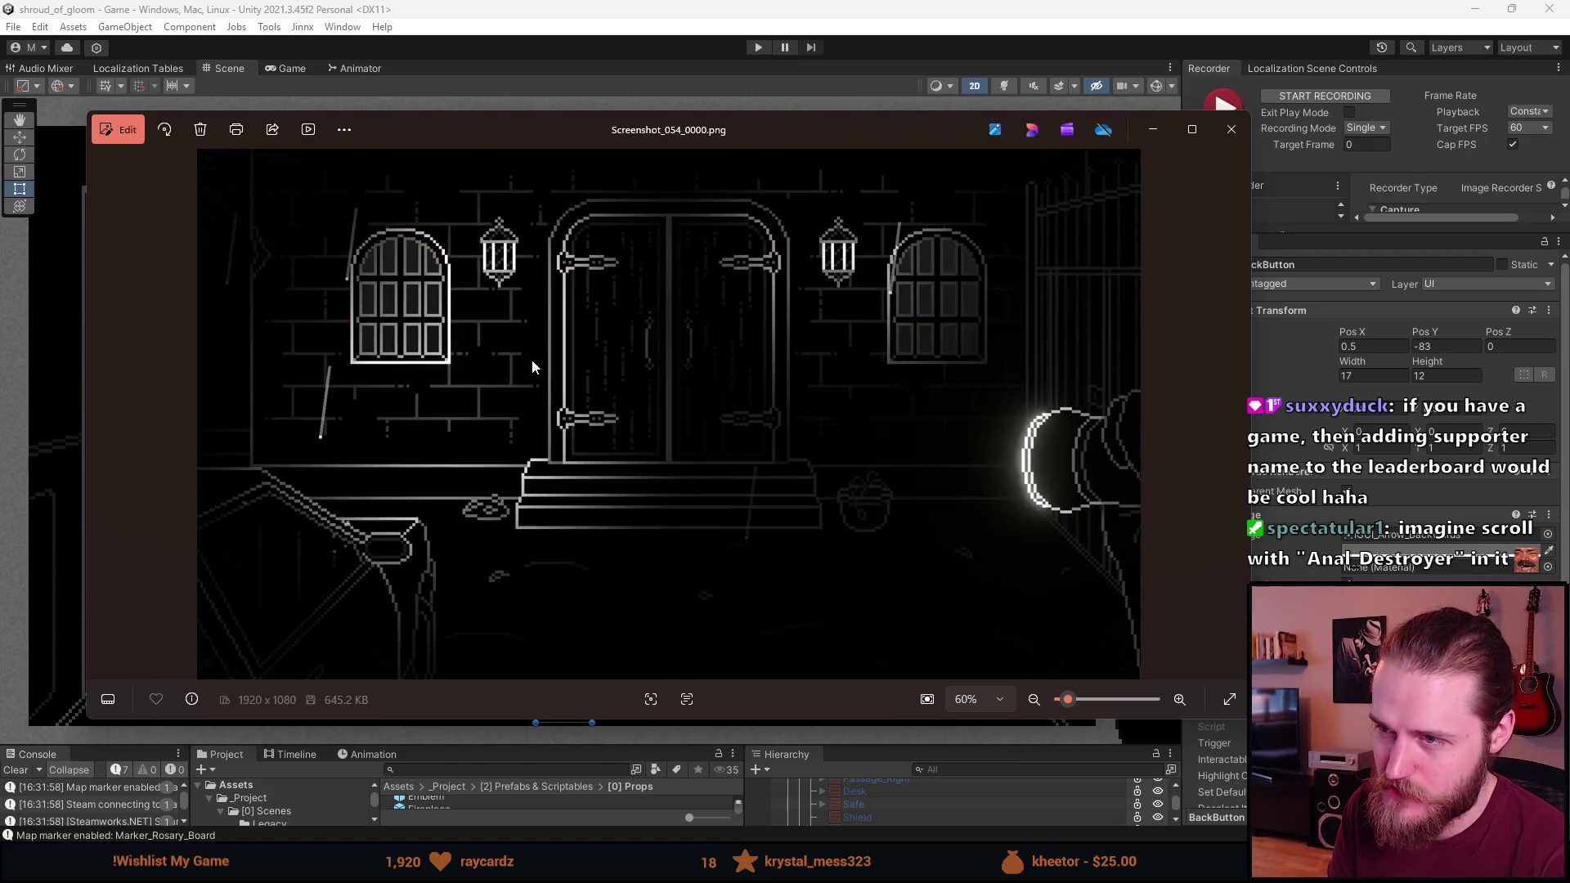
key(Left)
key(Left)
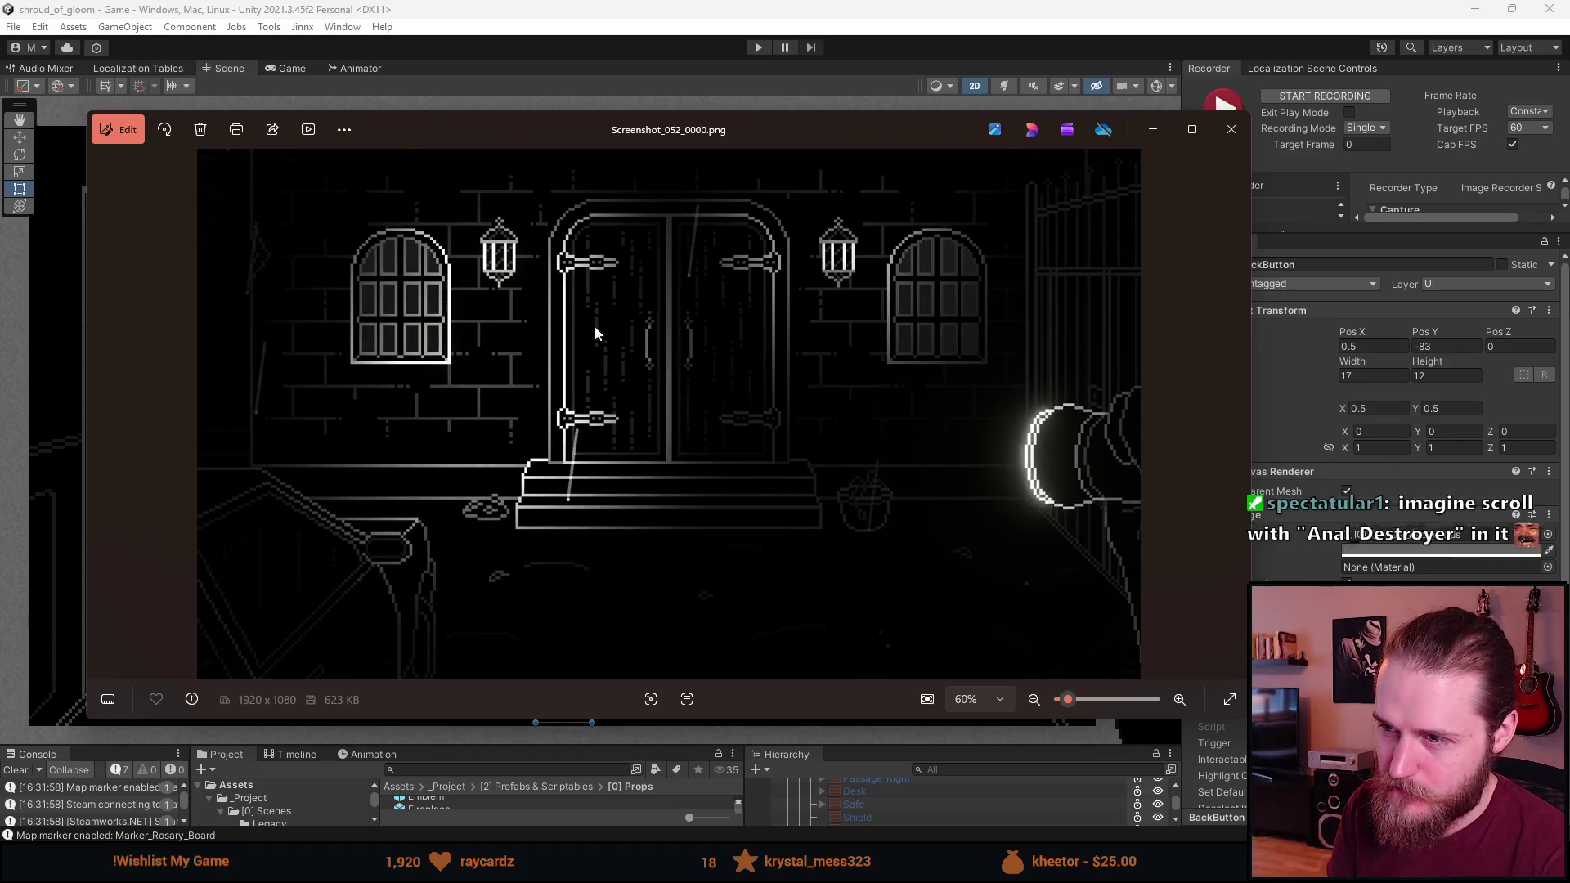
key(Right)
key(Right)
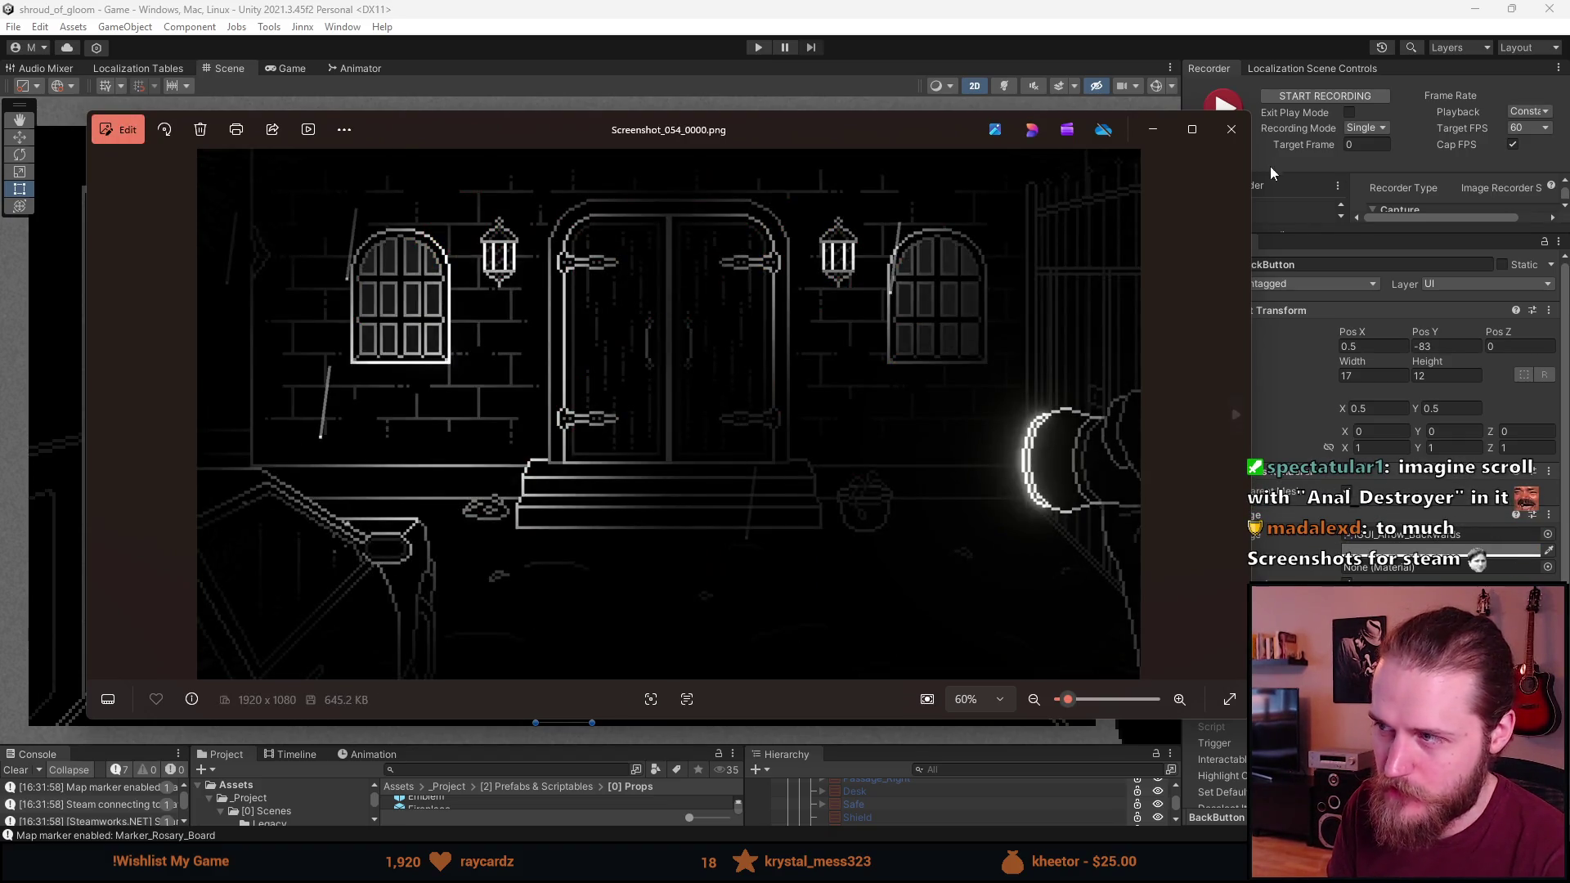
click(1231, 129)
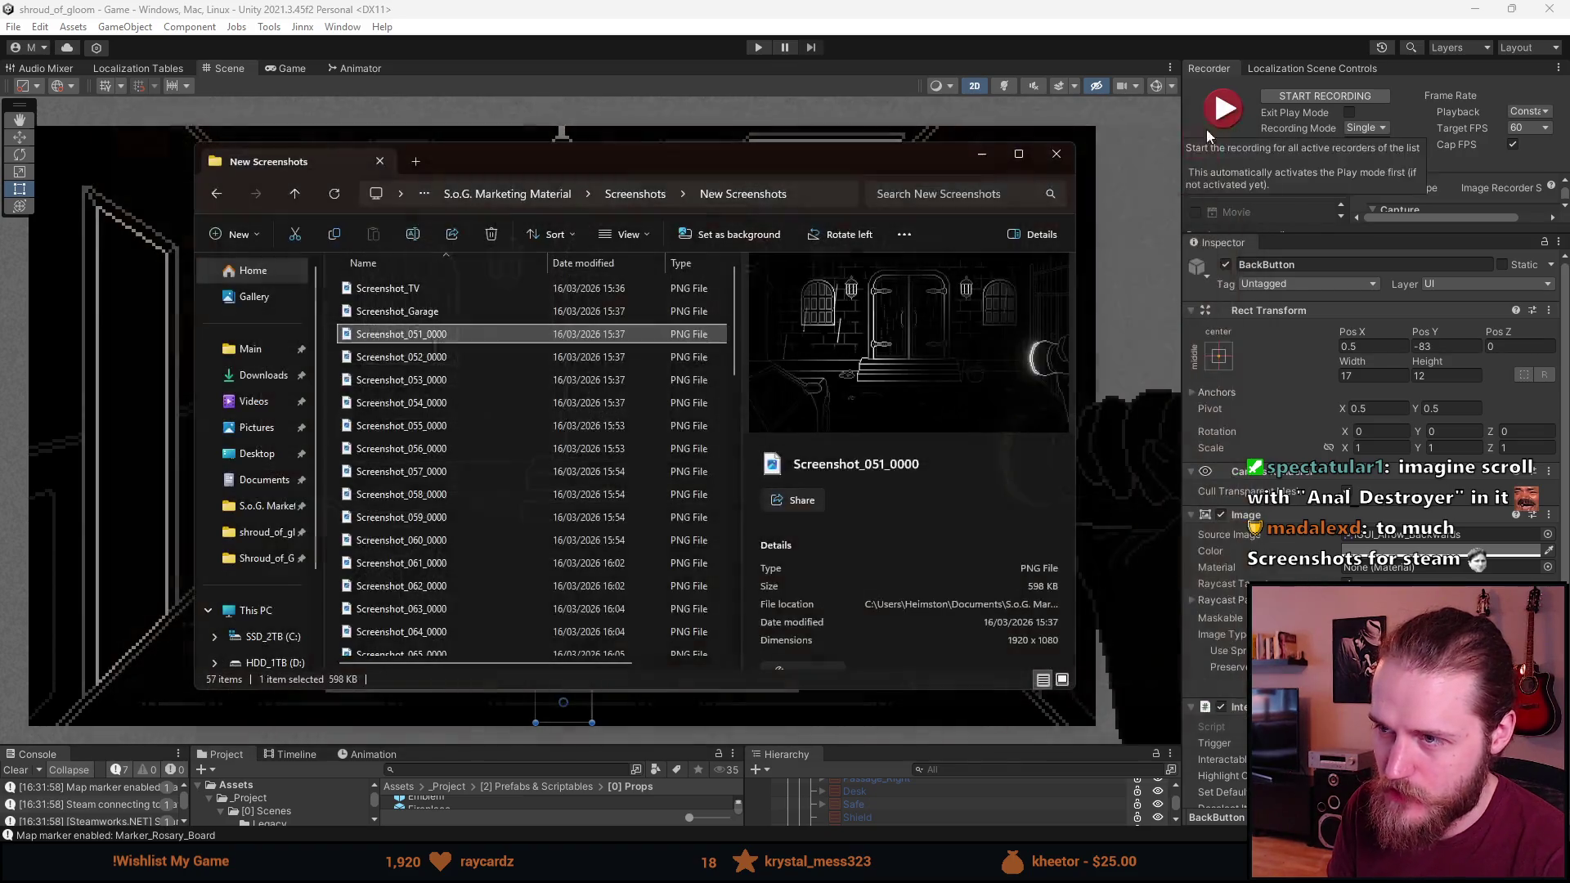
Delete duplicate doorway screenshots 051 and 053, then preview 052 to confirm it's the keeper
key(Delete)
click(446, 358)
key(Delete)
key(Delete)
double_click(446, 333)
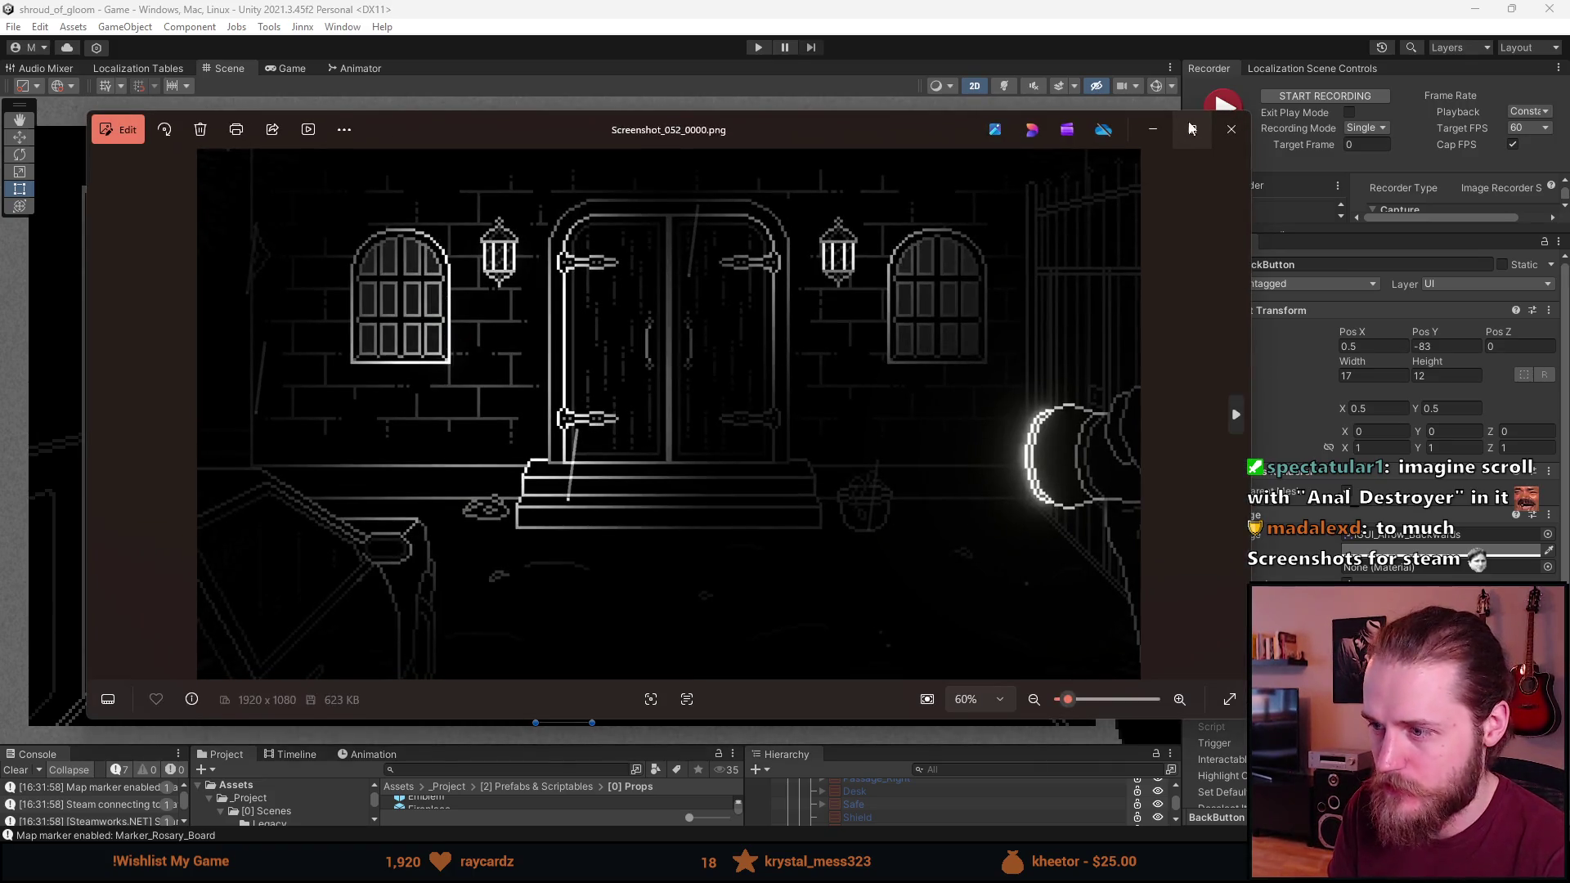
mouse_move(1192, 129)
click(1238, 136)
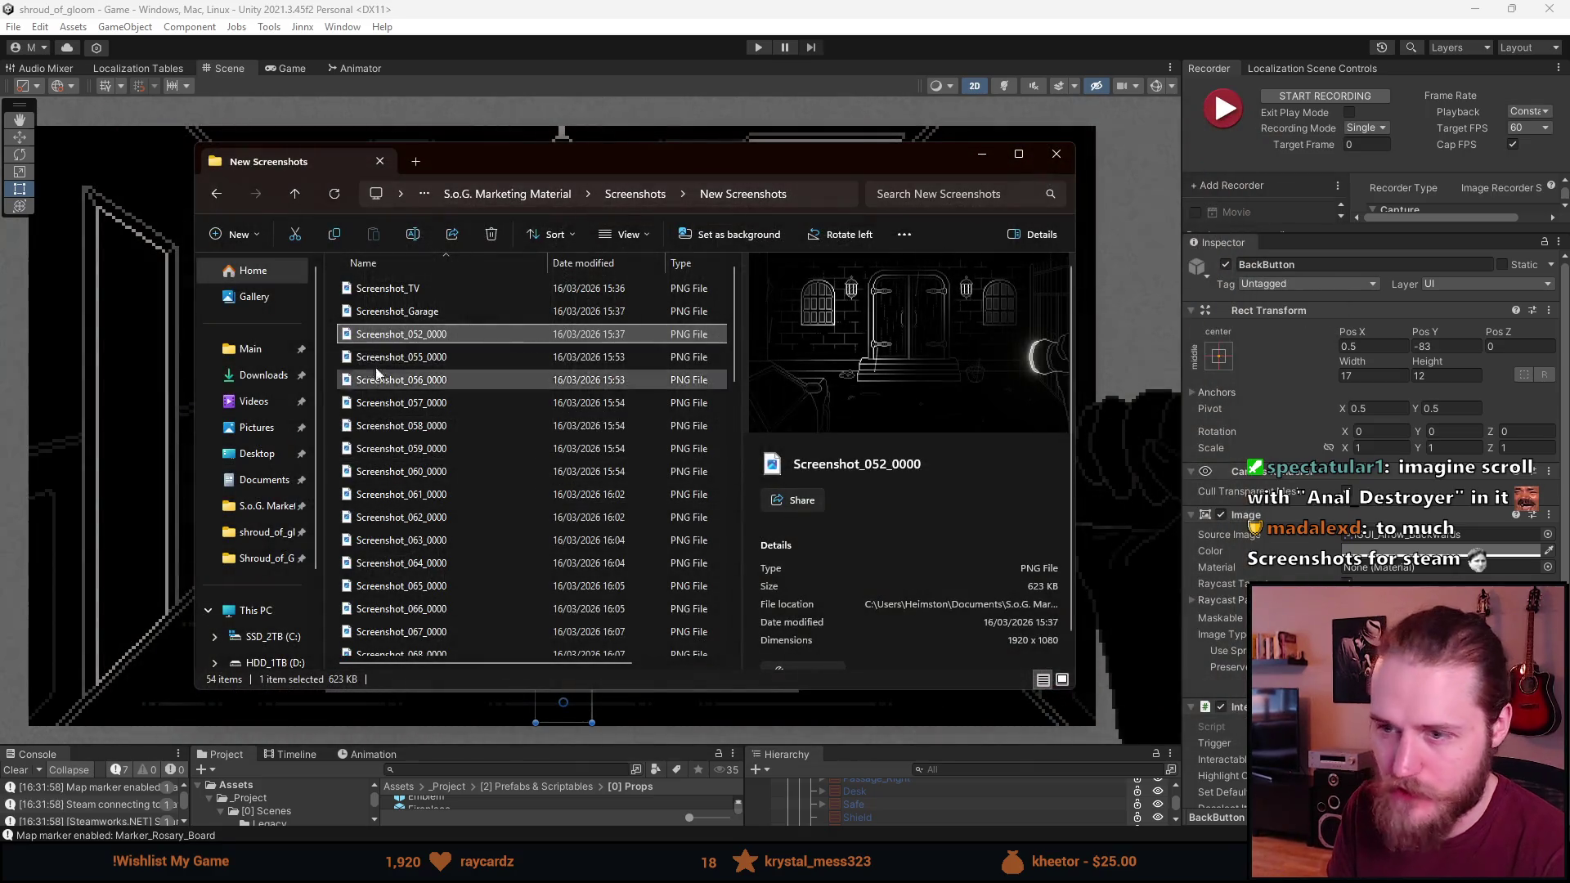
Rename Screenshot_052_0000 to Screenshot_Outside_Entrance
right_click(413, 327)
click(472, 805)
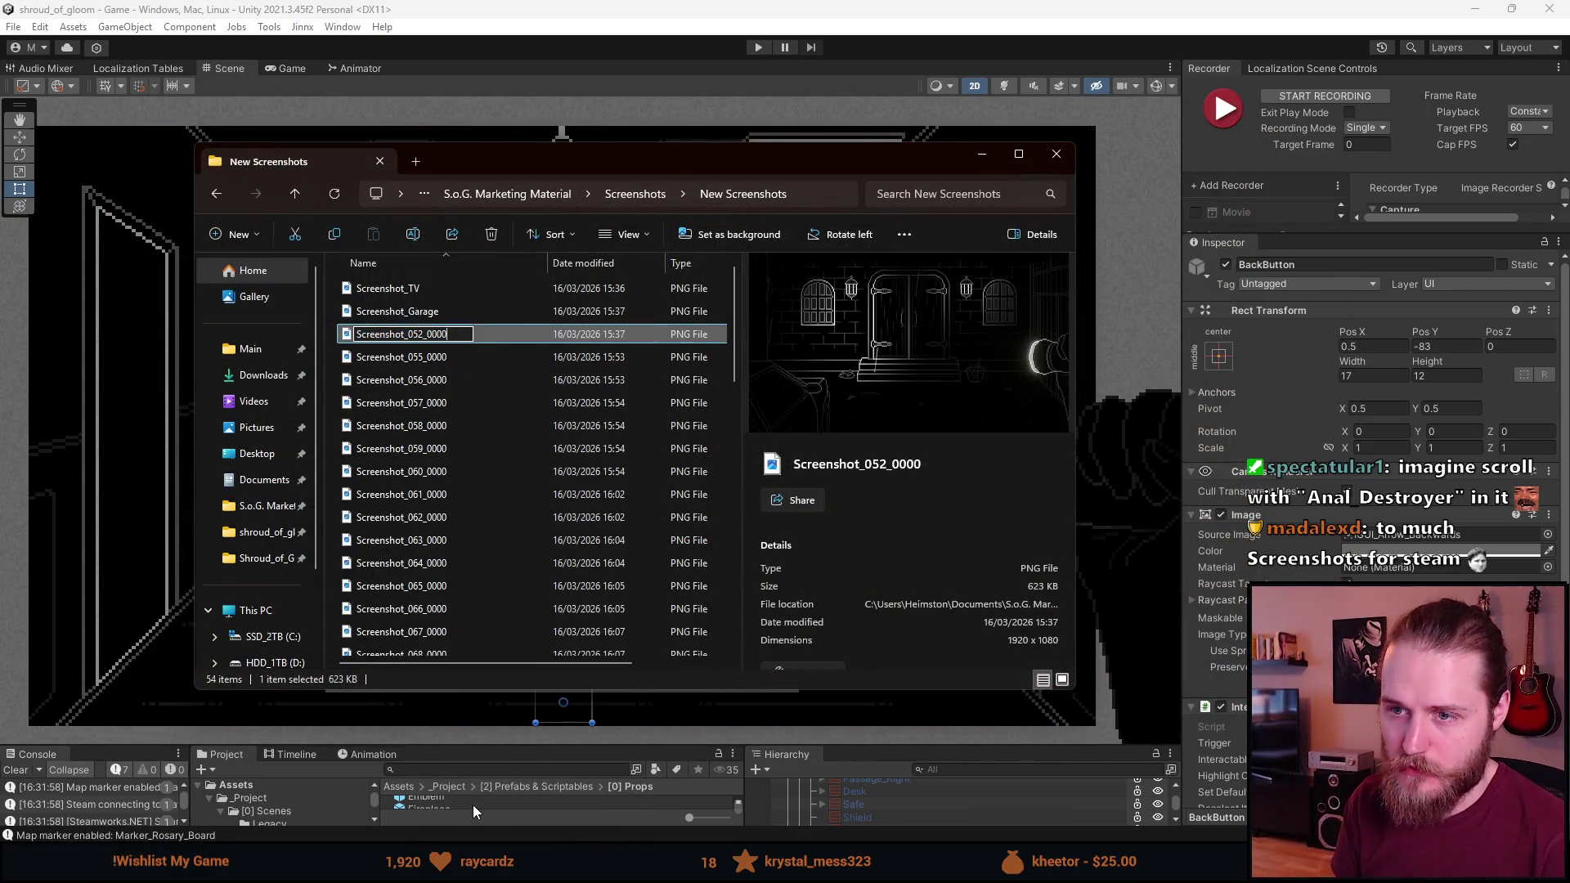
text(Scree)
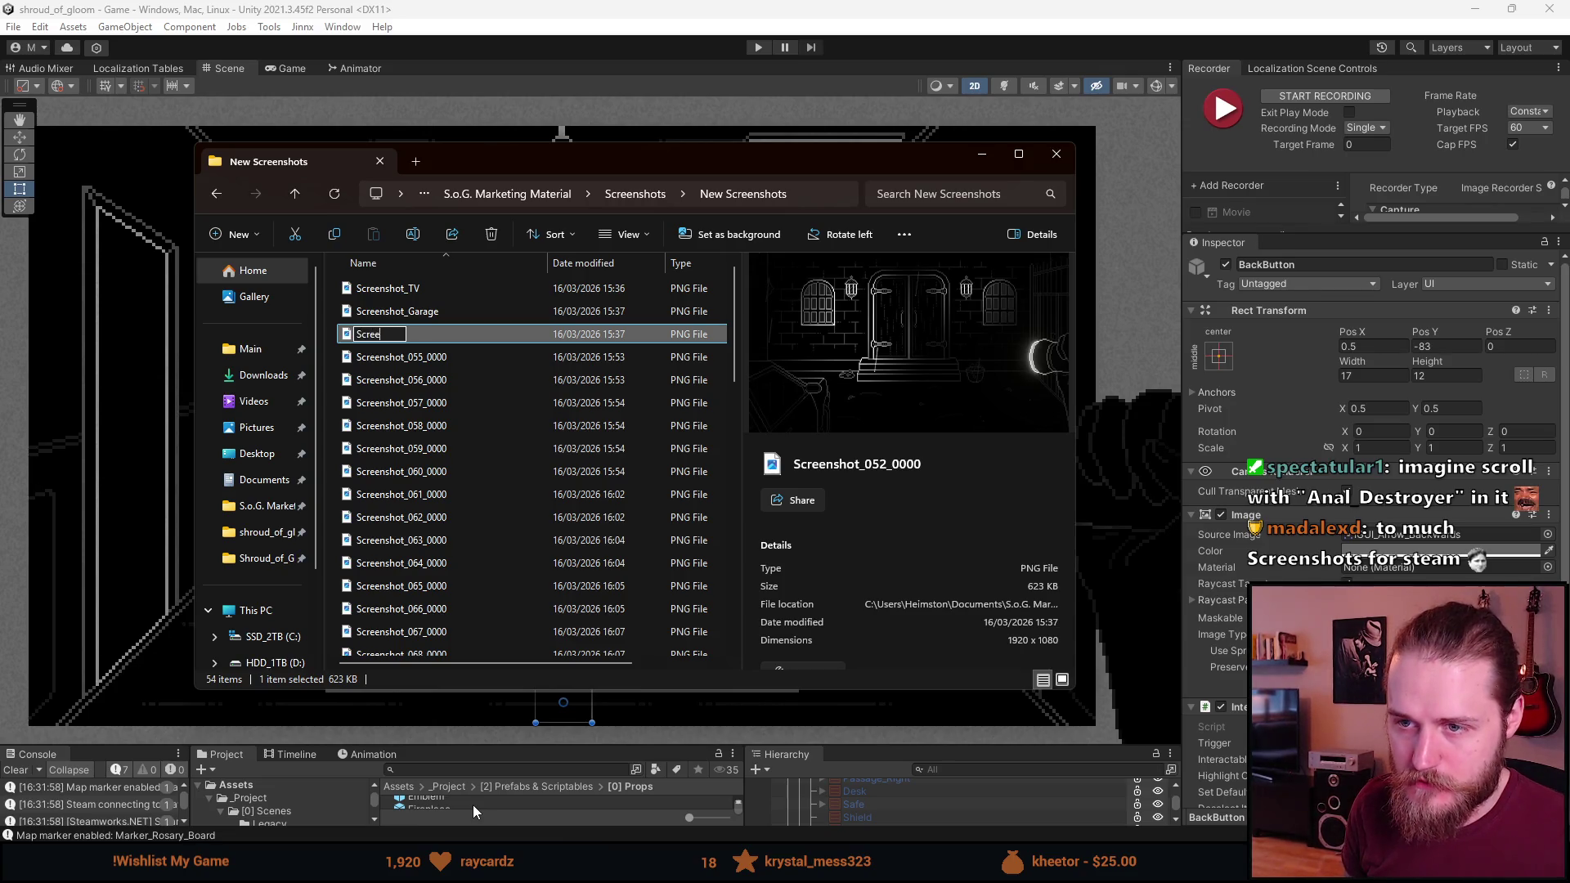
text(nshot_)
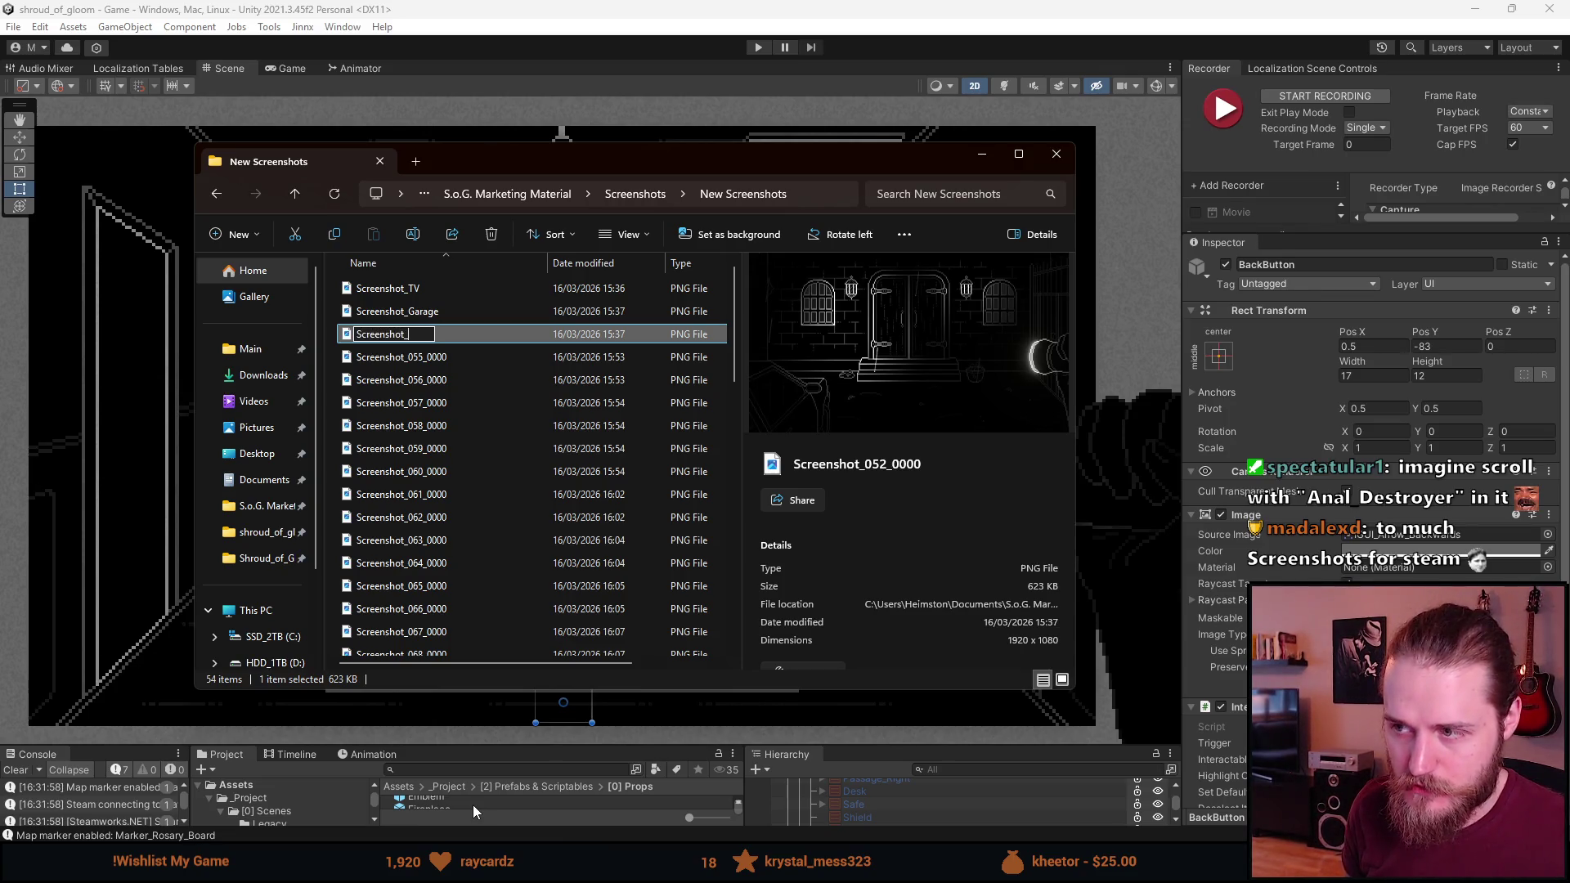
text(Outside_Entrance)
key(Return)
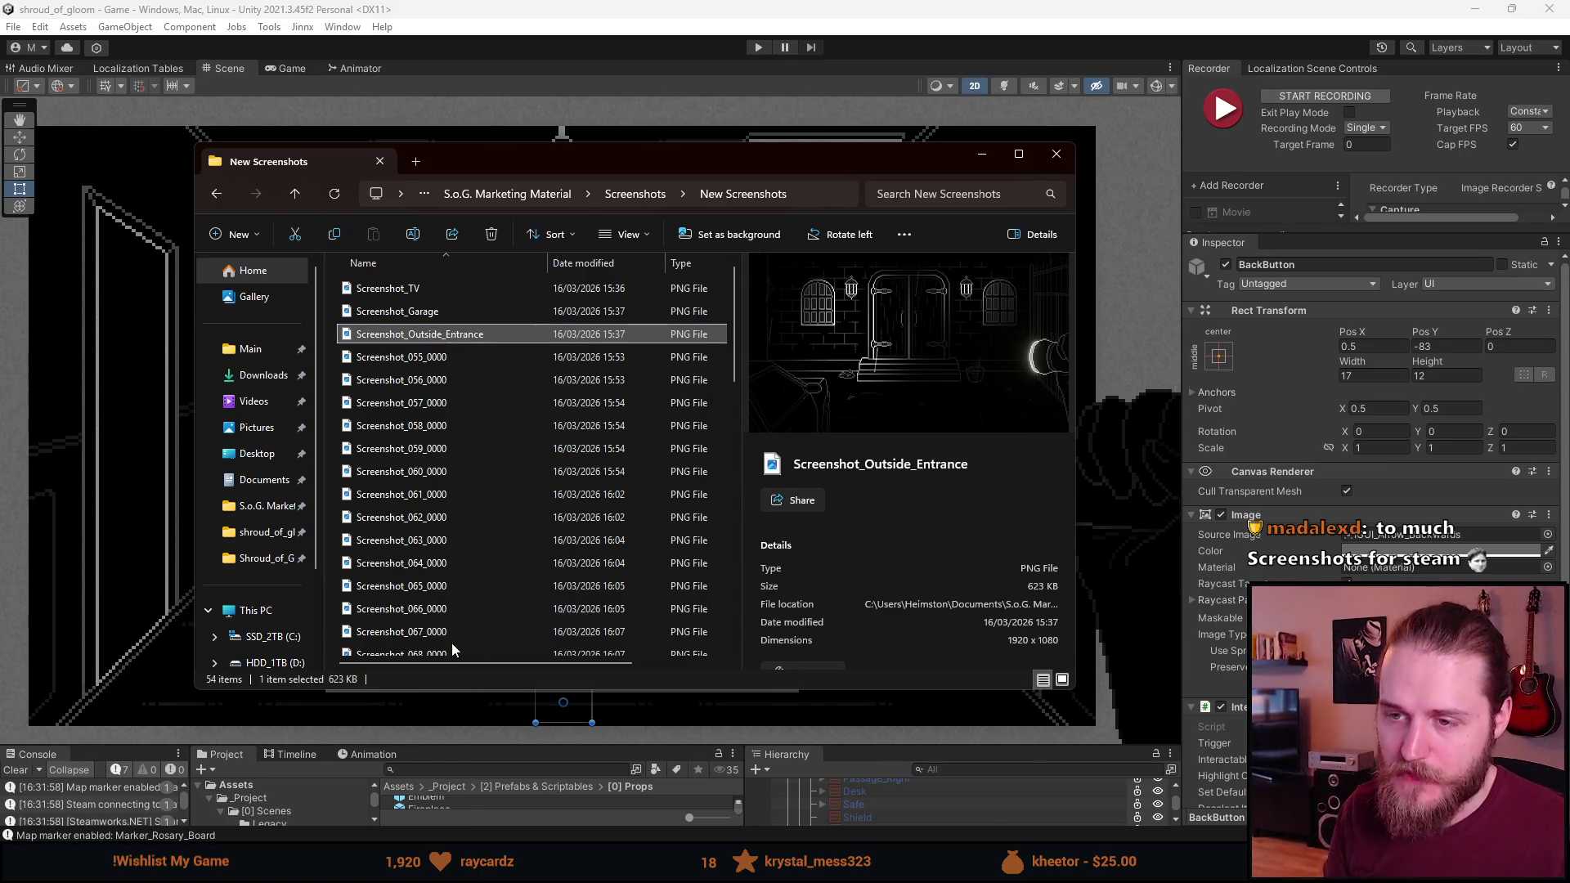
click(413, 358)
right_click(415, 359)
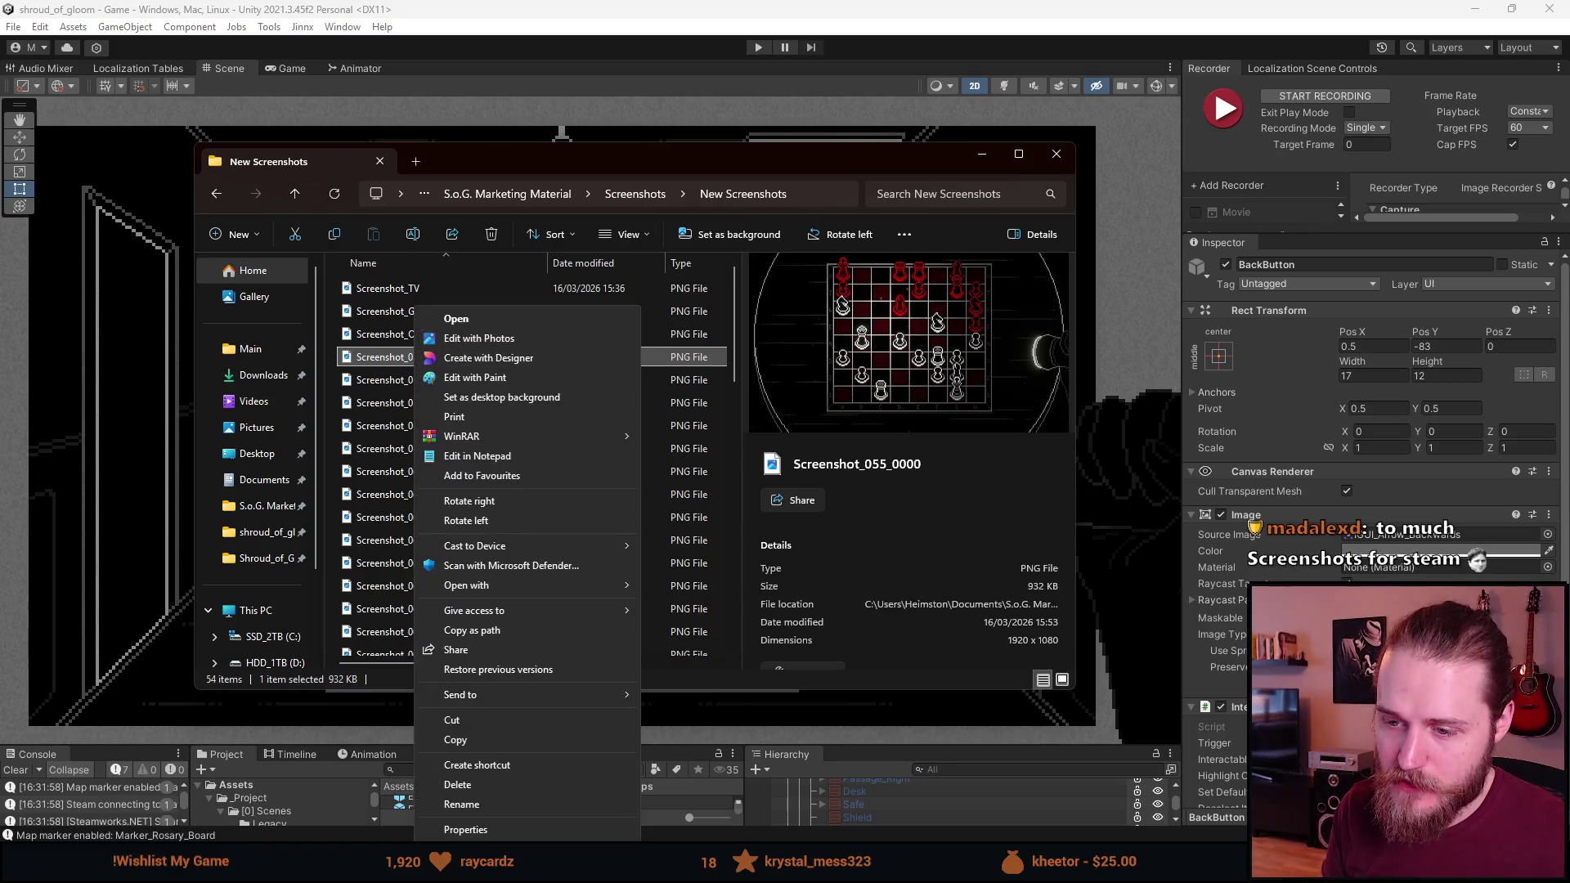
click(486, 808)
key(End)
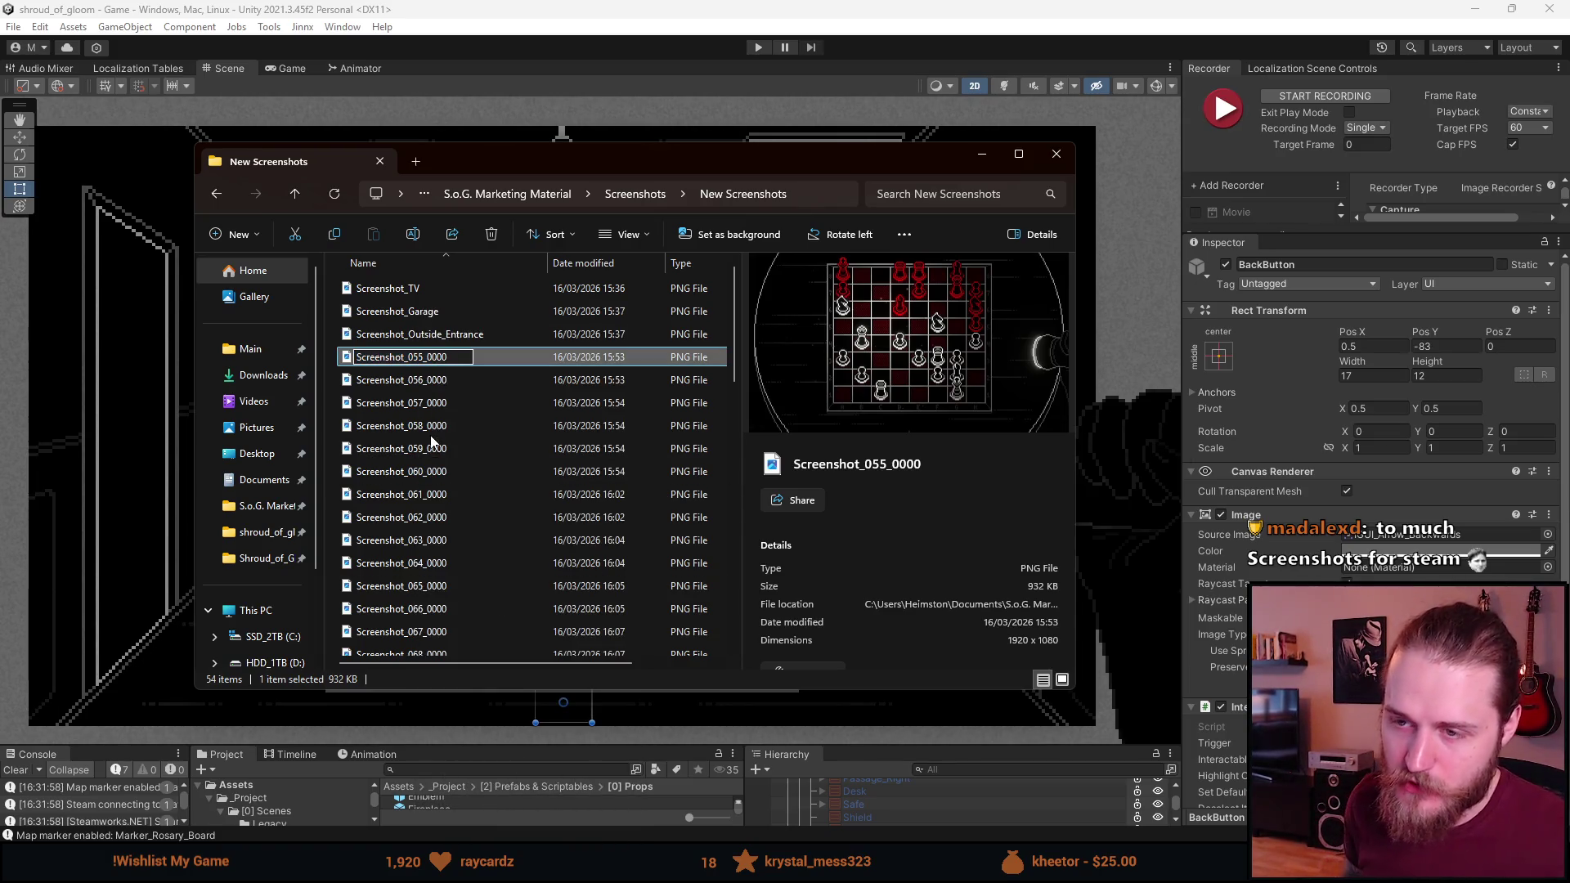
key(ctrl+a)
key(BackSpace)
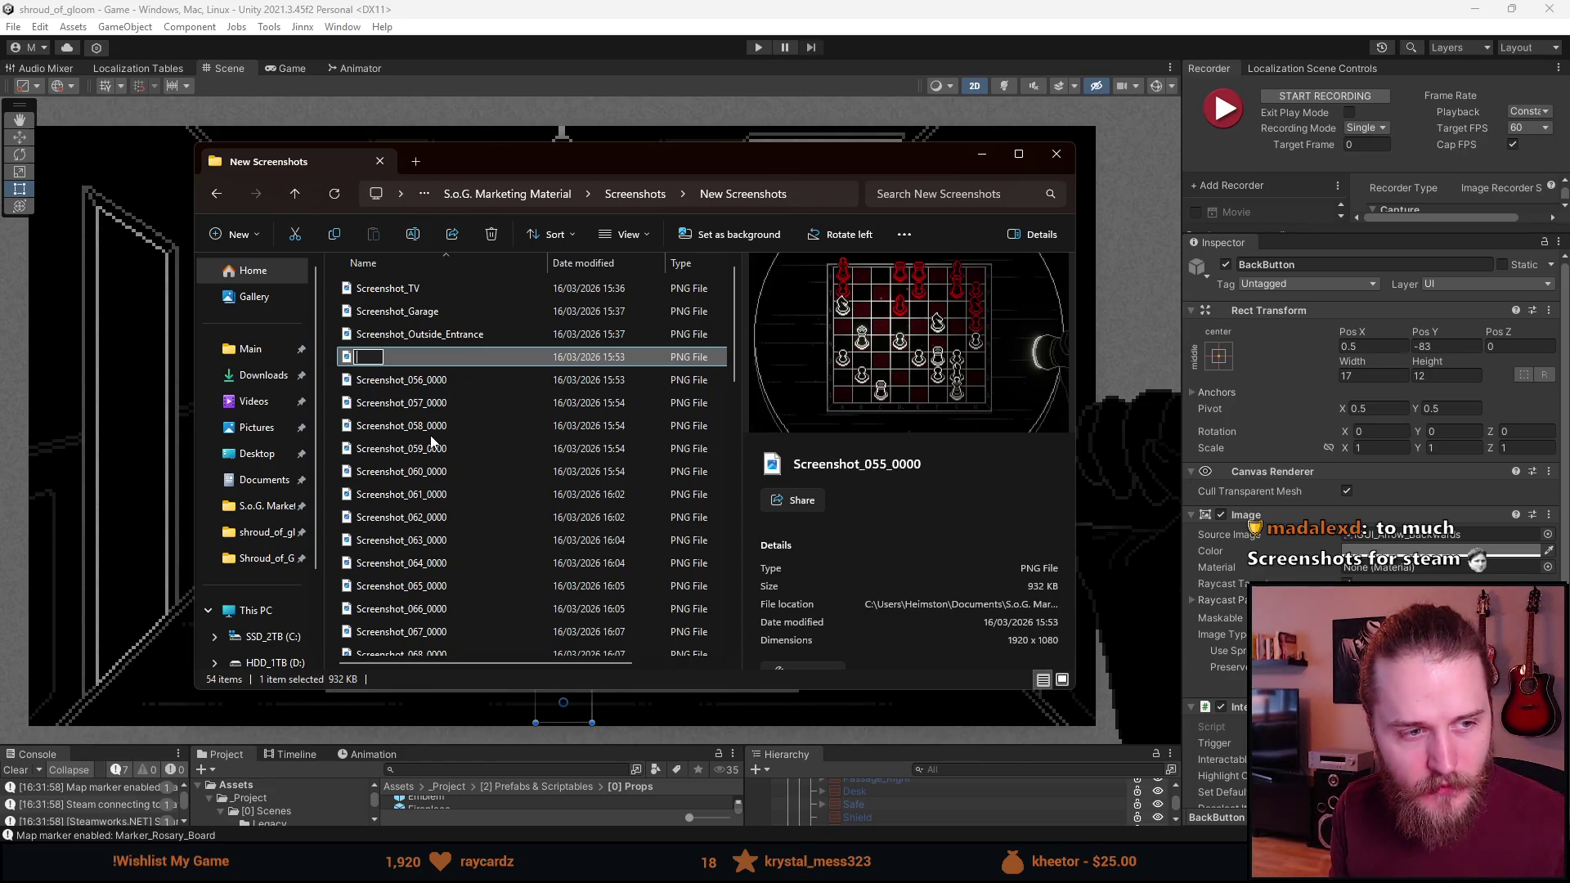
key(ctrl+z)
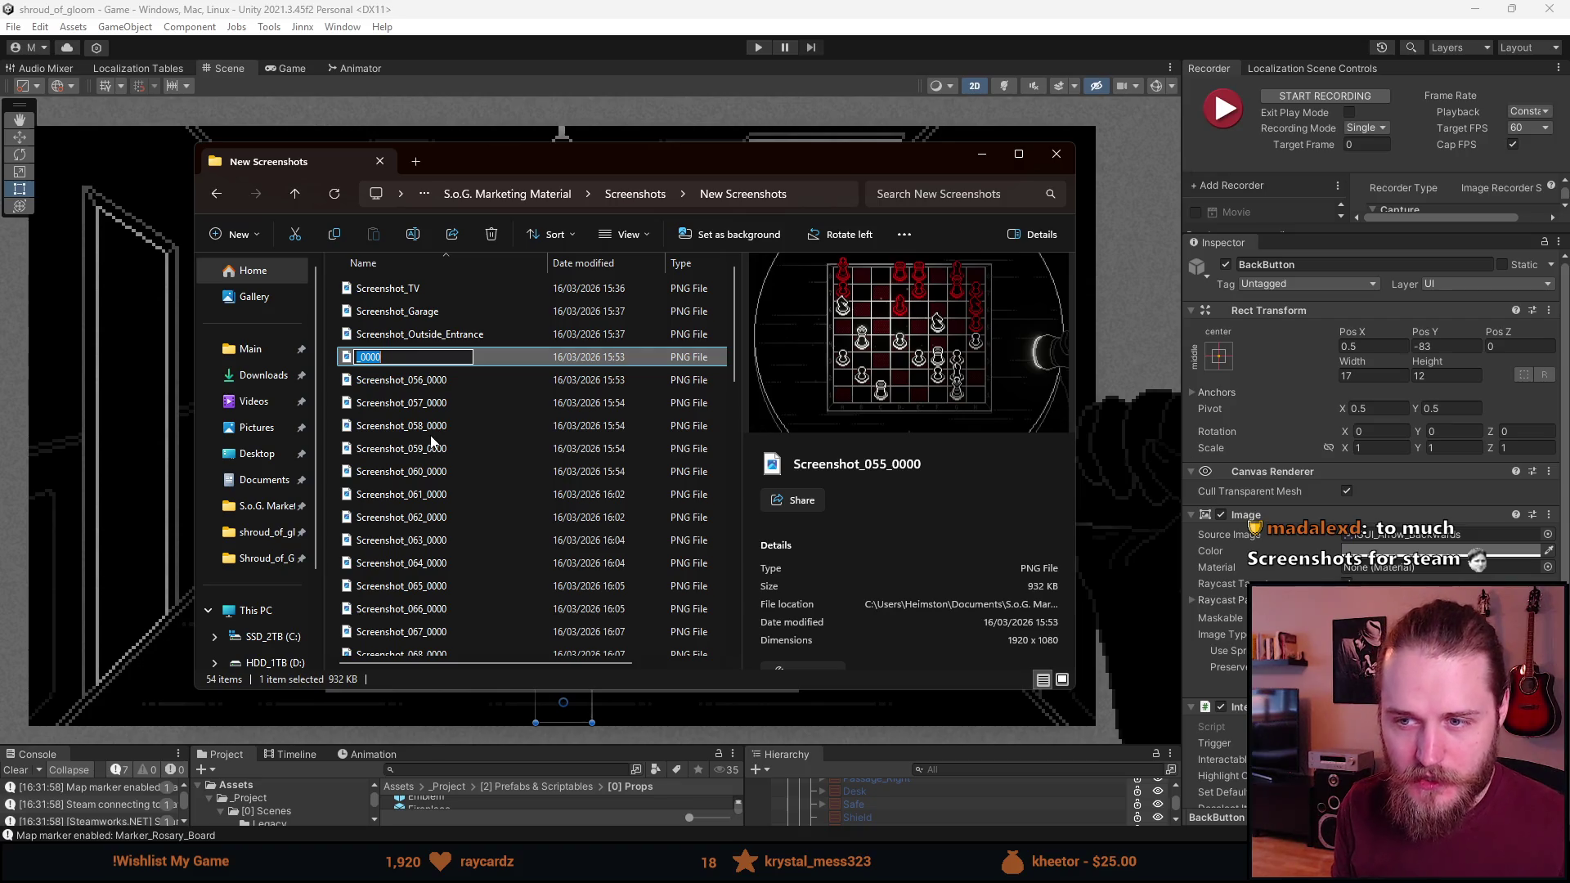
key(Escape)
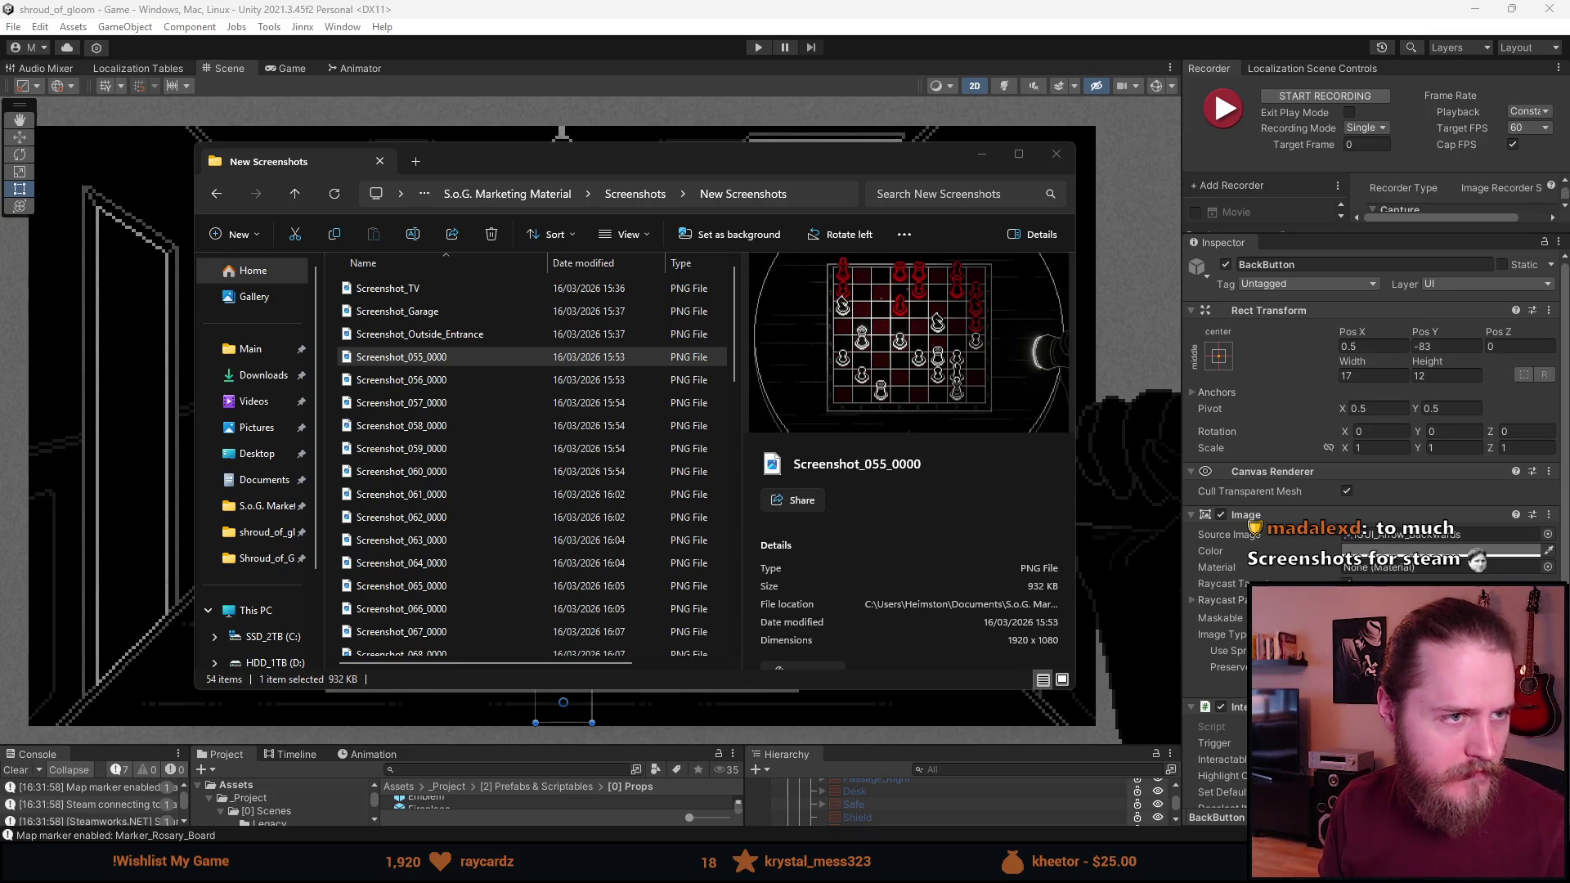
key(alt+Tab)
Insert a temporary test string line after the StartCoroutine call in Awake
click(636, 394)
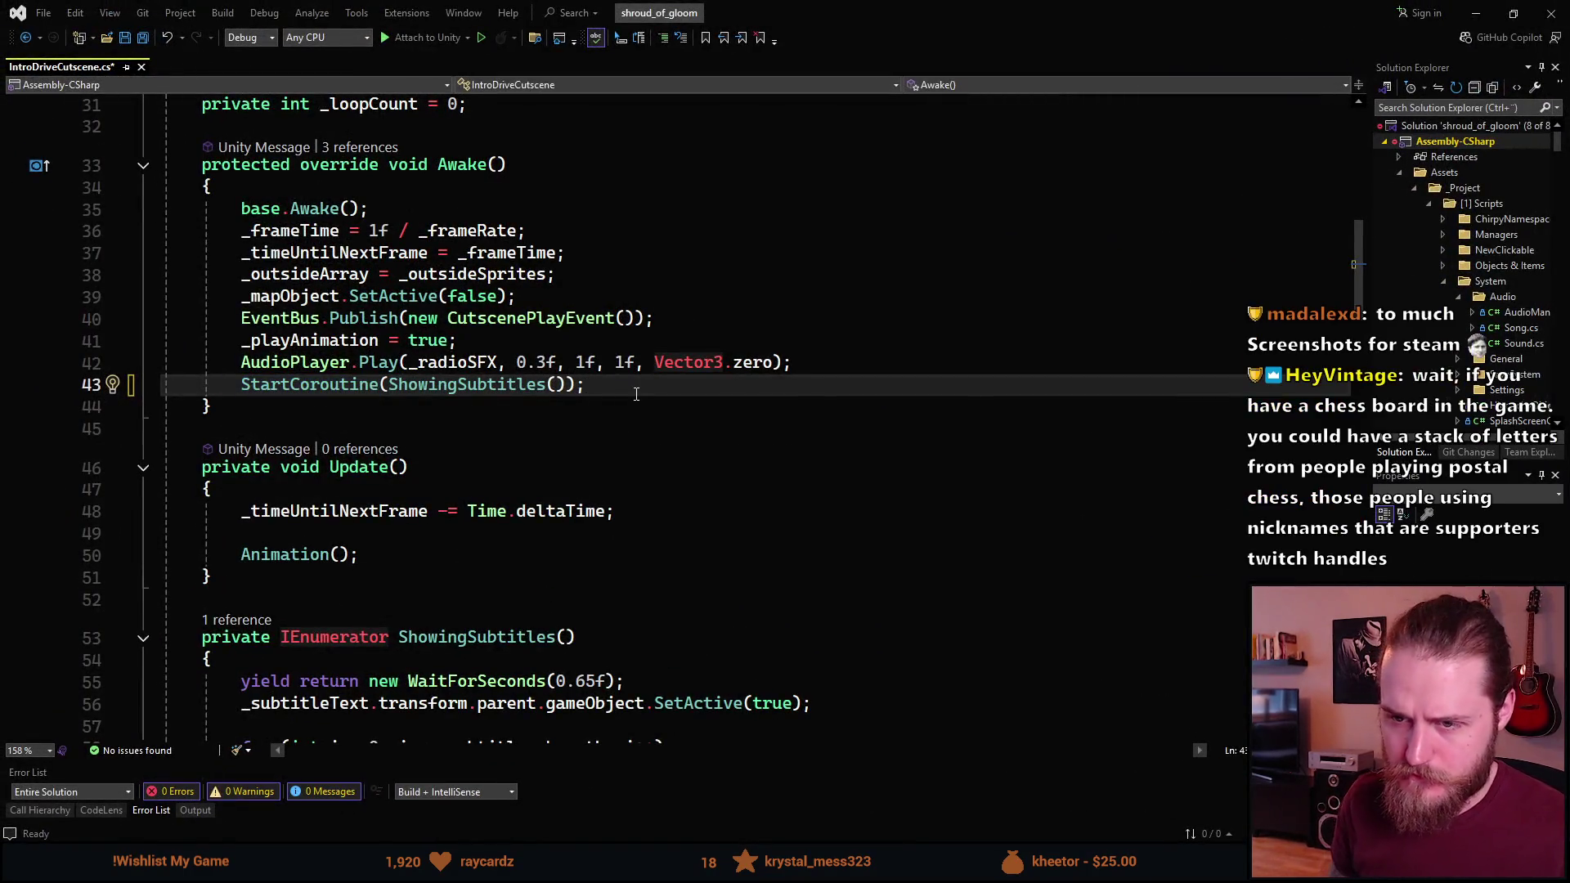
key(Return)
text(stri)
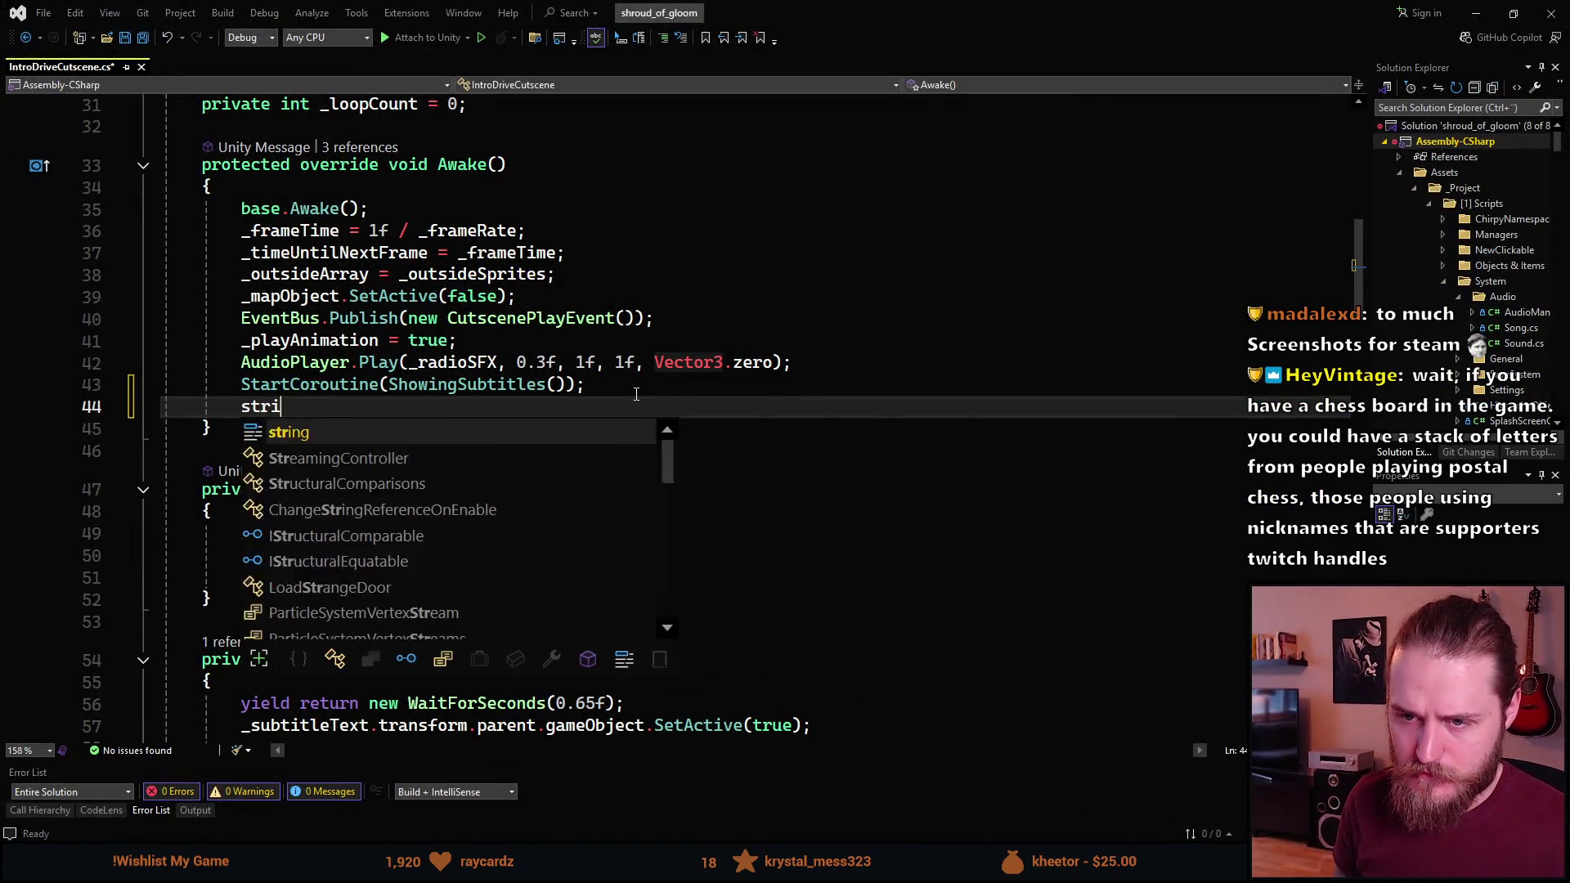
text(ng text = "asdasd_asdasdas_asdasdas";)
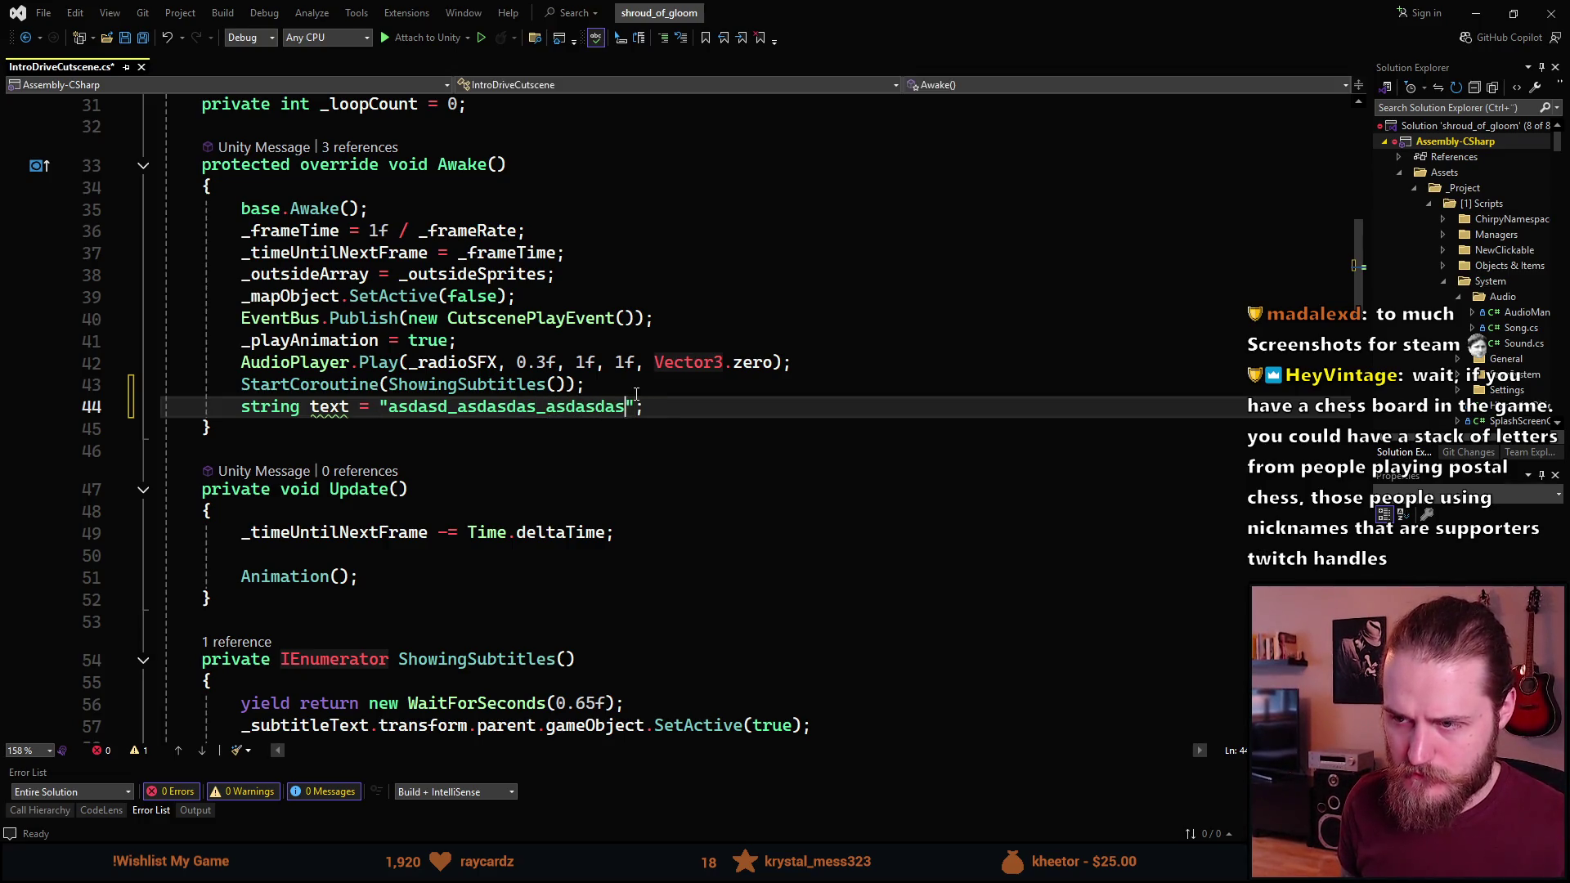
key(ctrl+BackSpace)
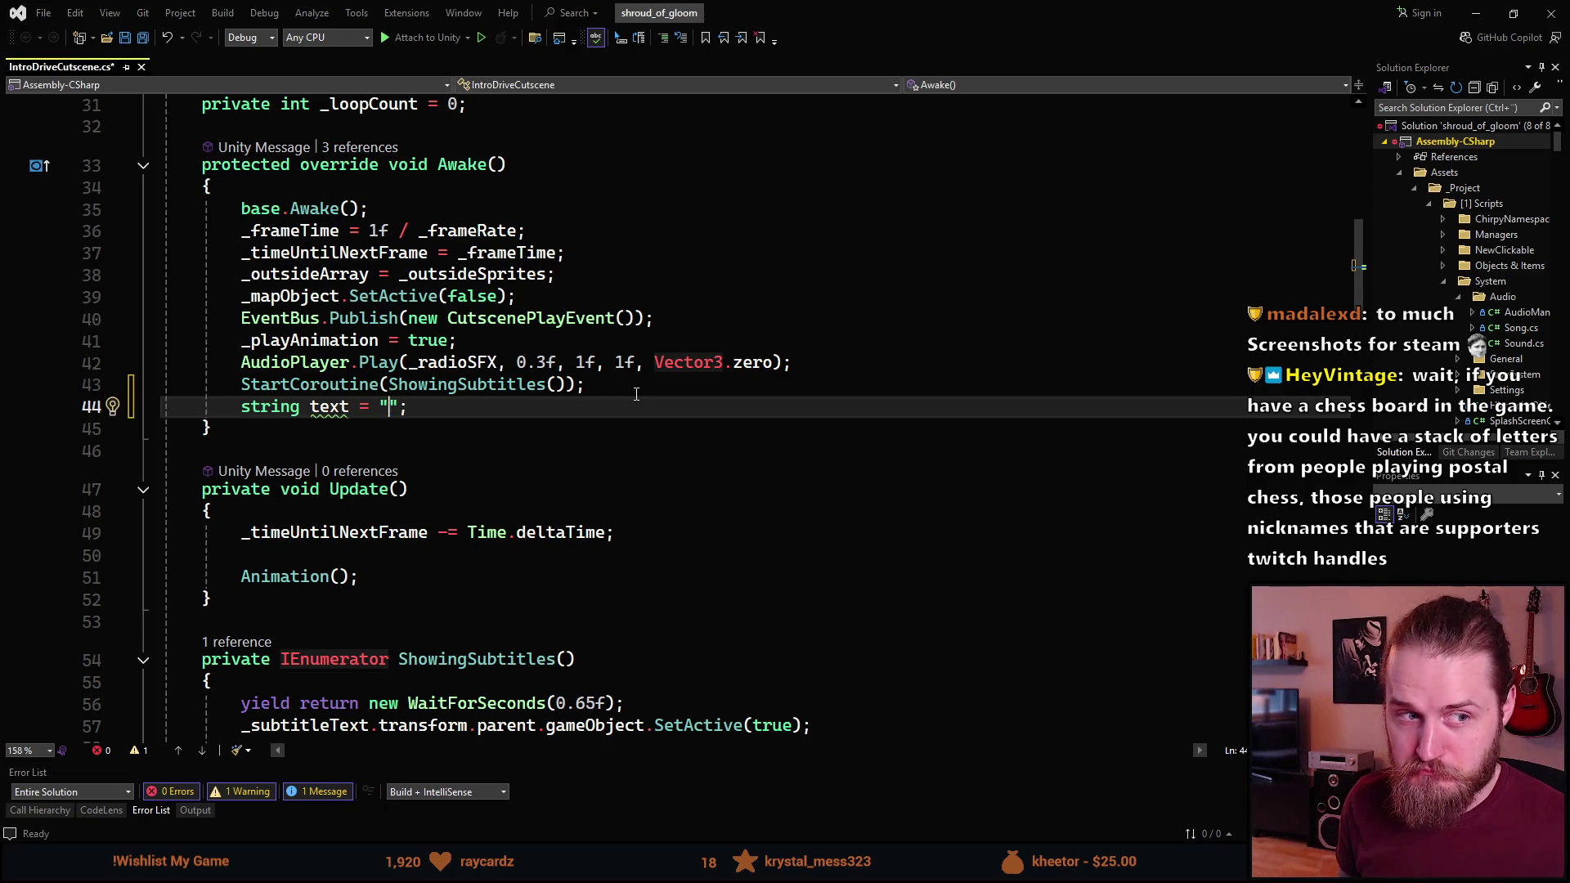
Cut the test string line out and save IntroDriveCutscene.cs
key(Up)
right_click(579, 338)
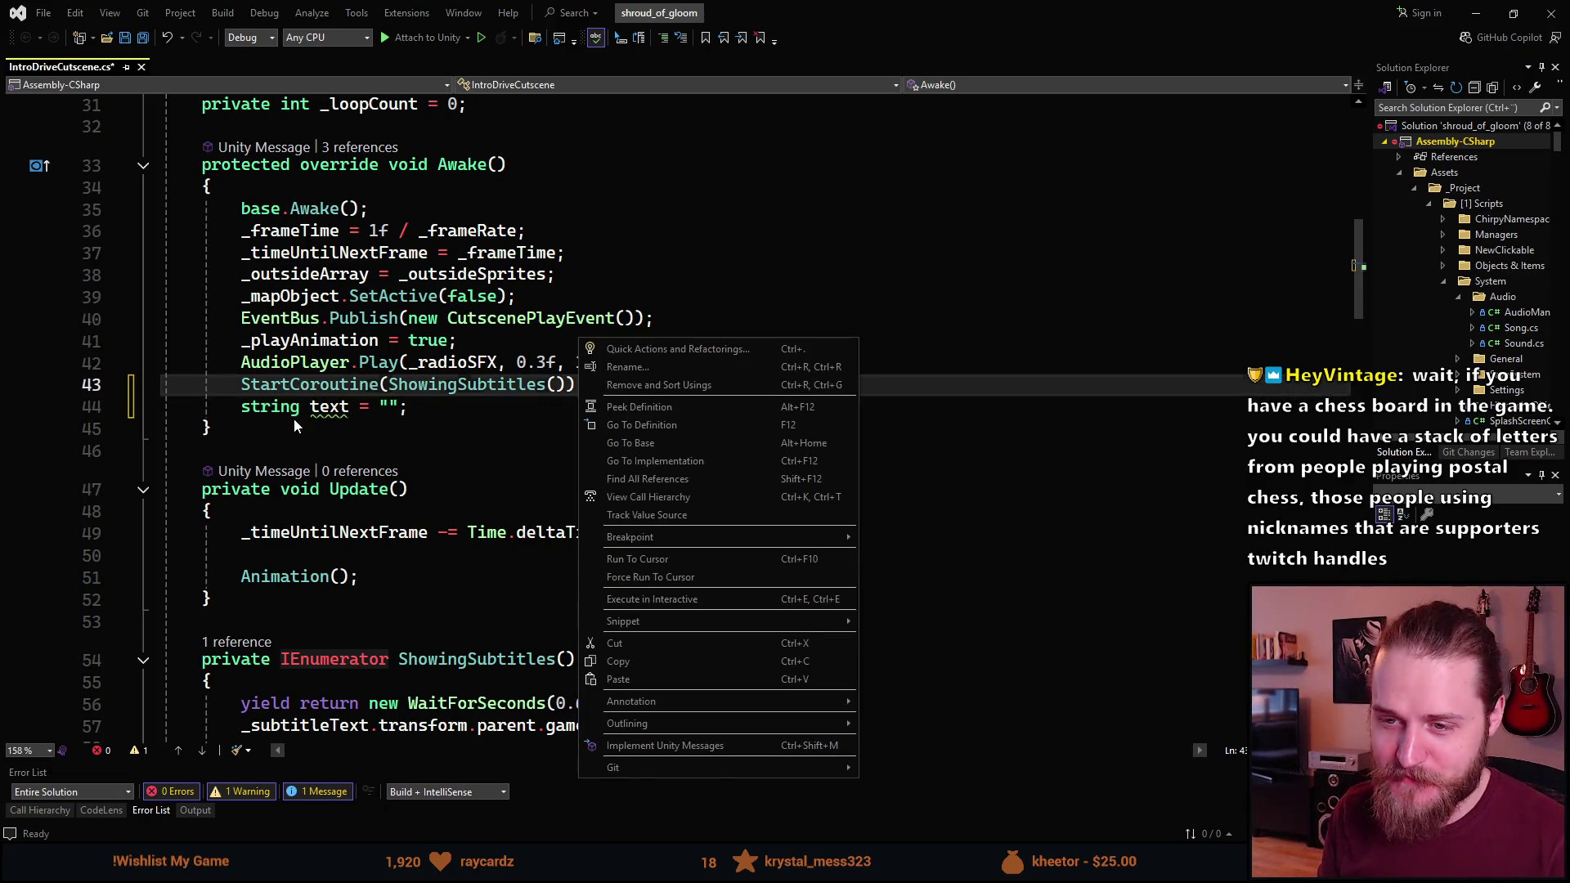
key(Escape)
key(Down)
key(ctrl+x)
key(ctrl+s)
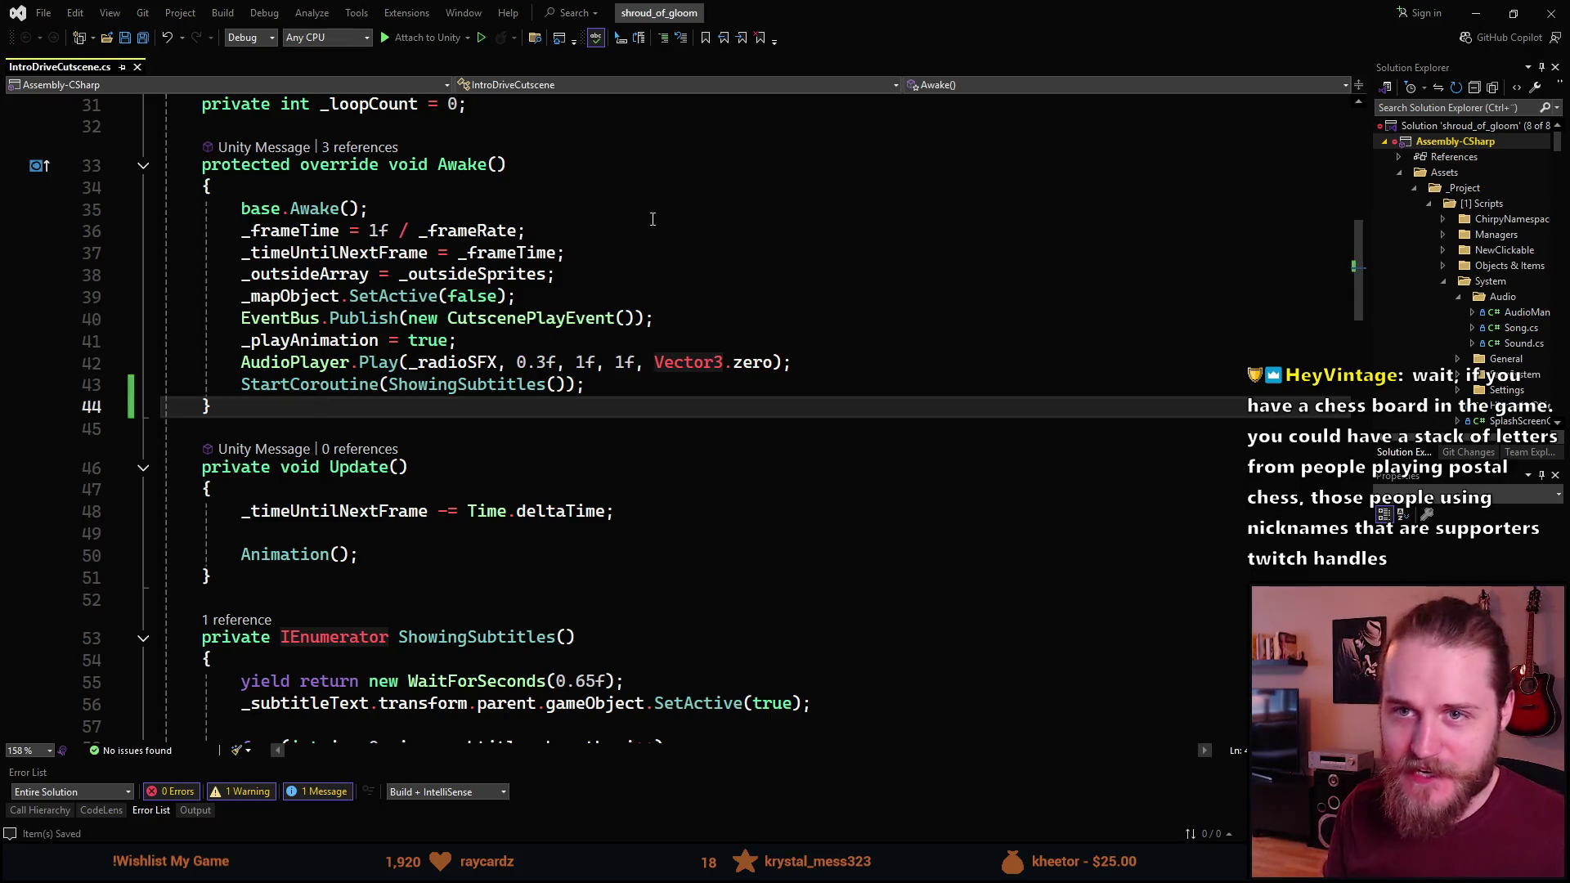
key(alt+Tab)
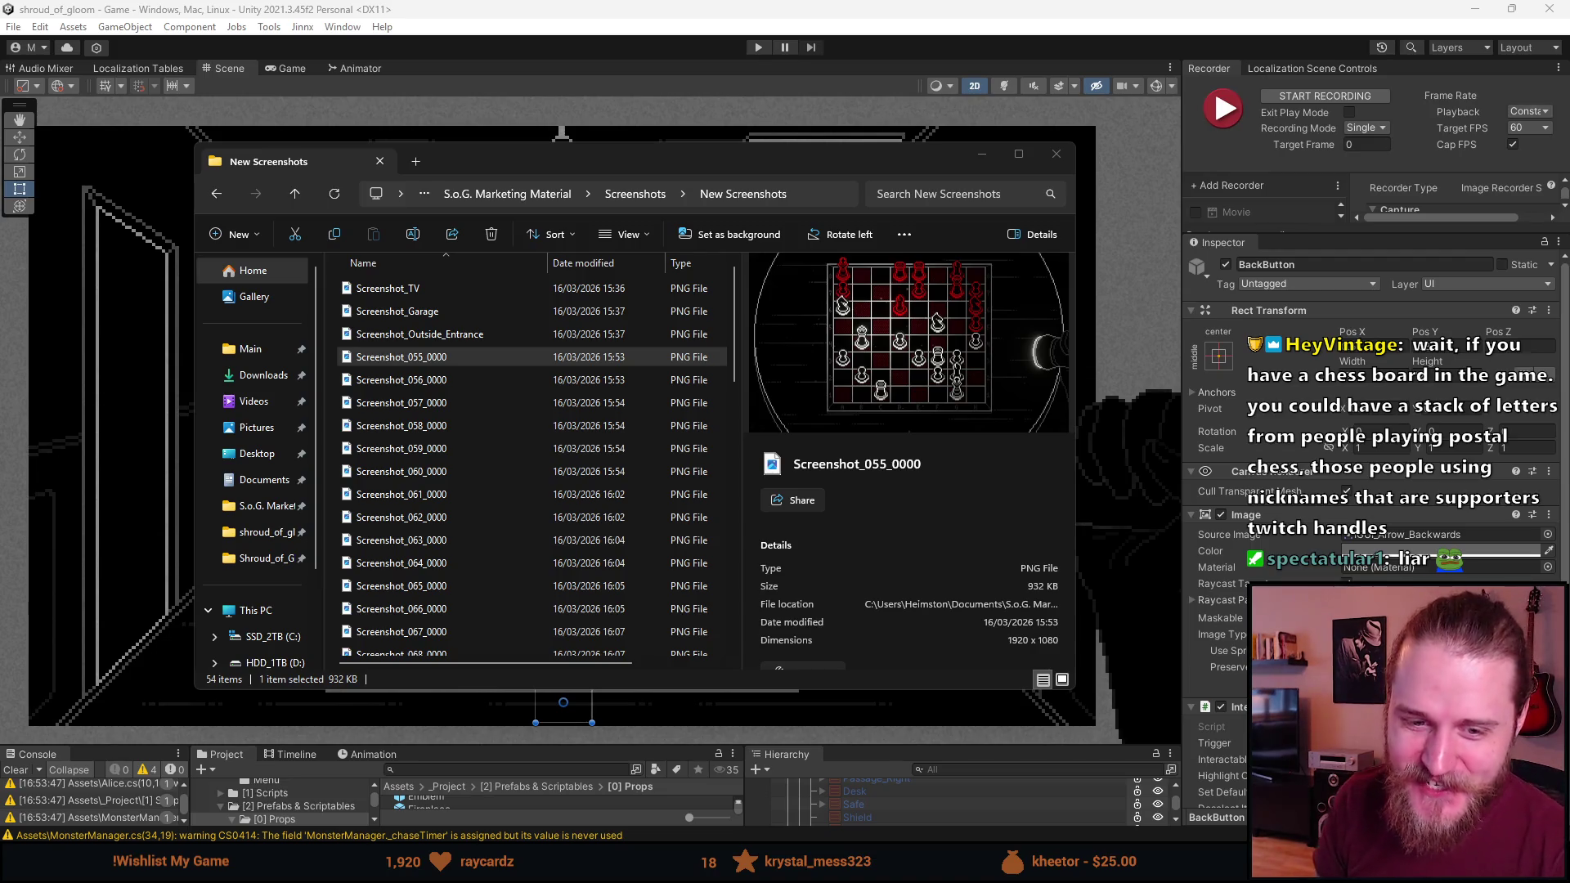
double_click(421, 358)
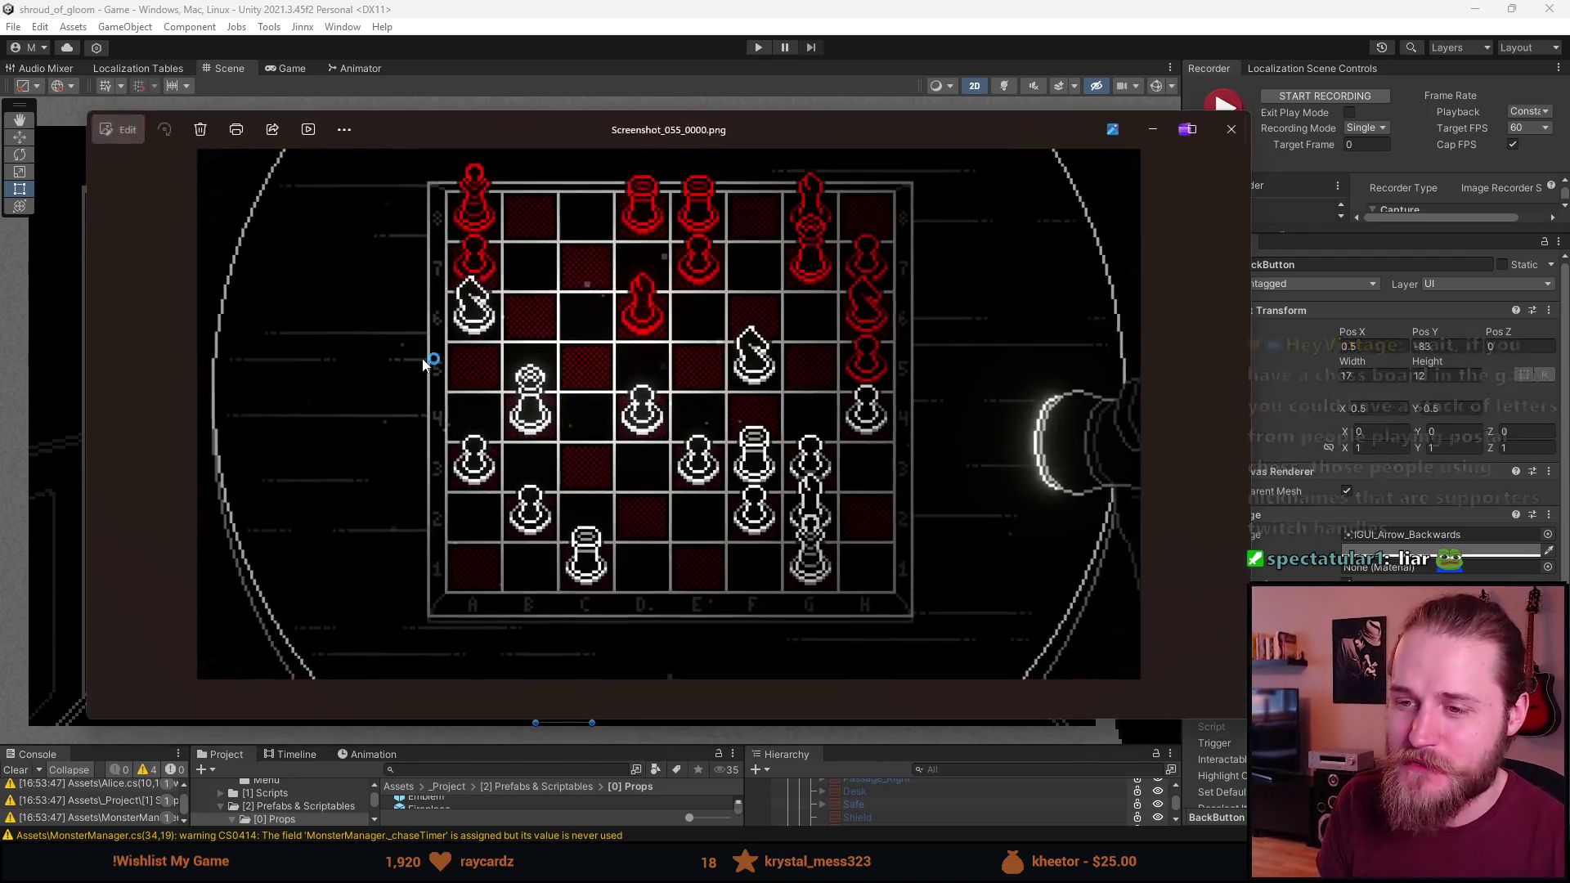
key(Right)
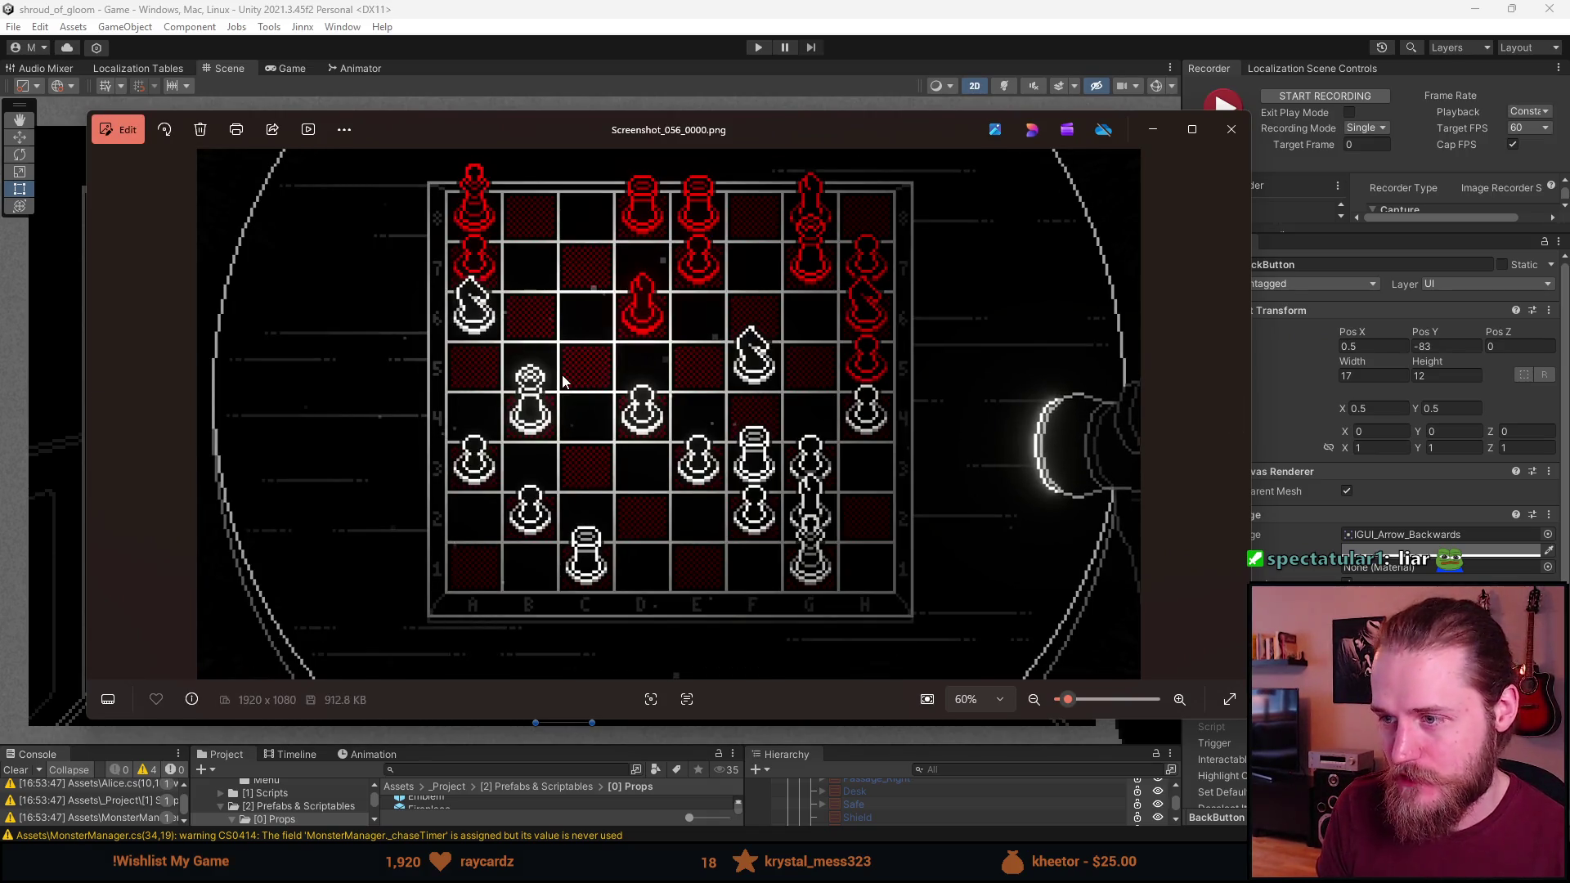
key(Left)
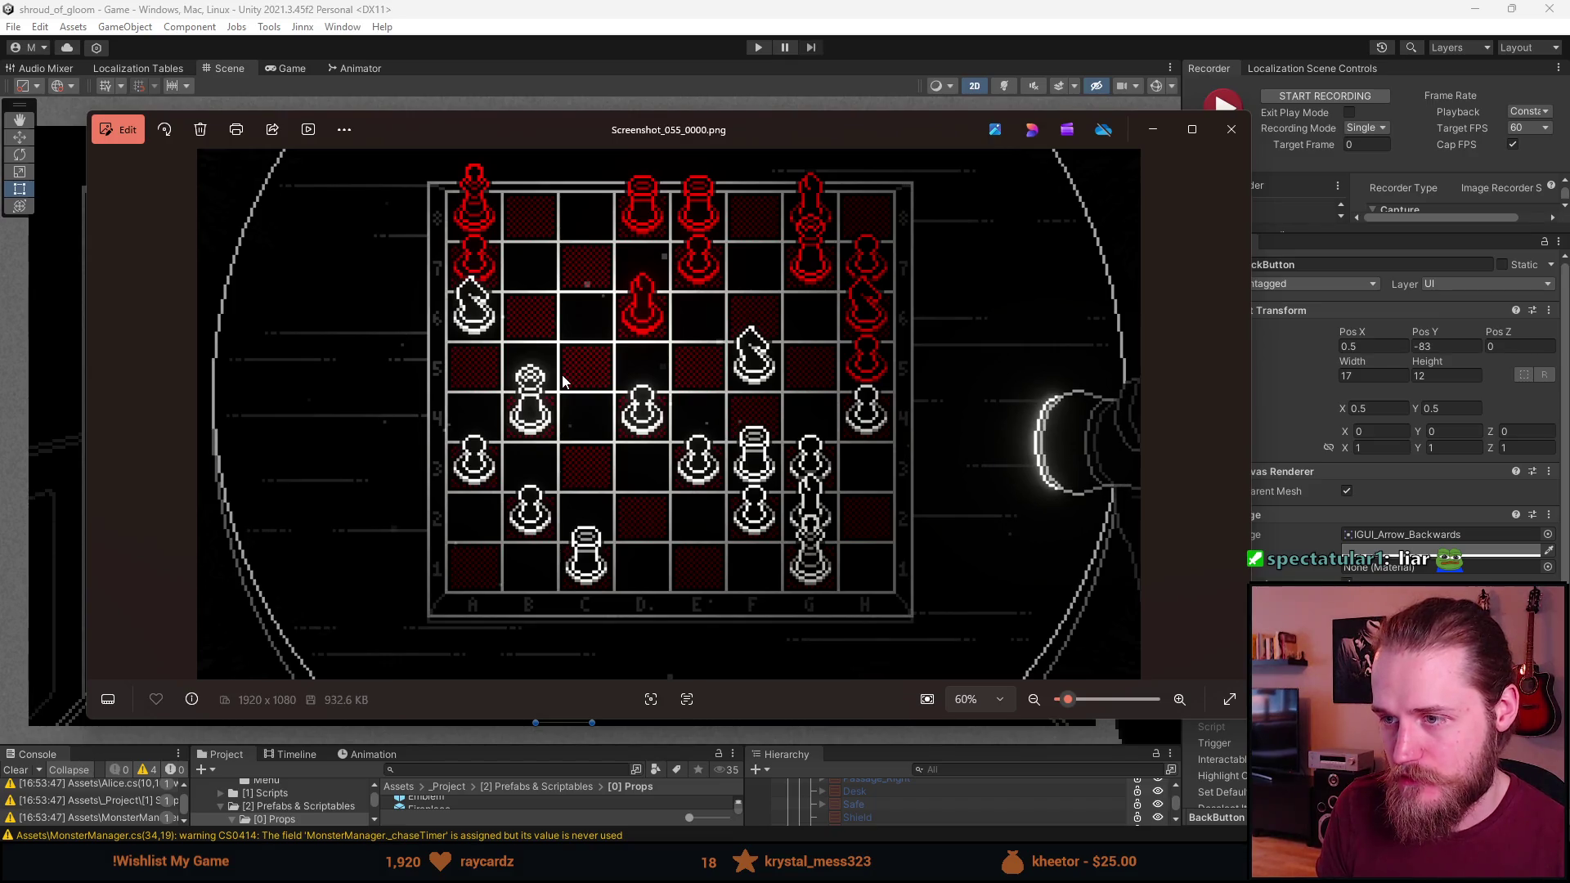
key(Right)
key(Left)
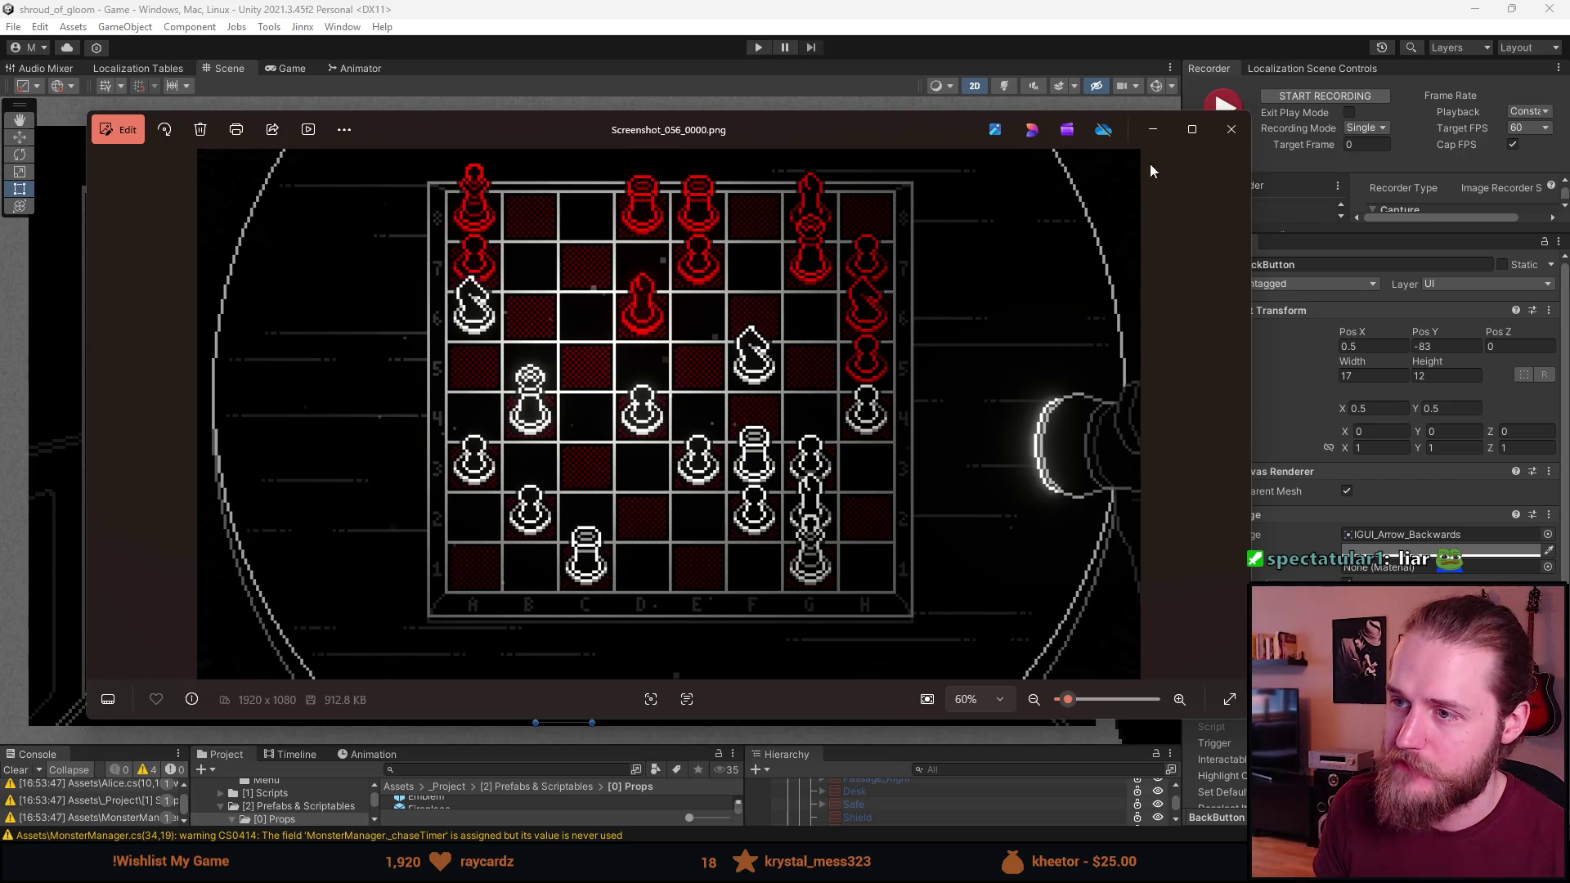
click(1231, 129)
click(430, 380)
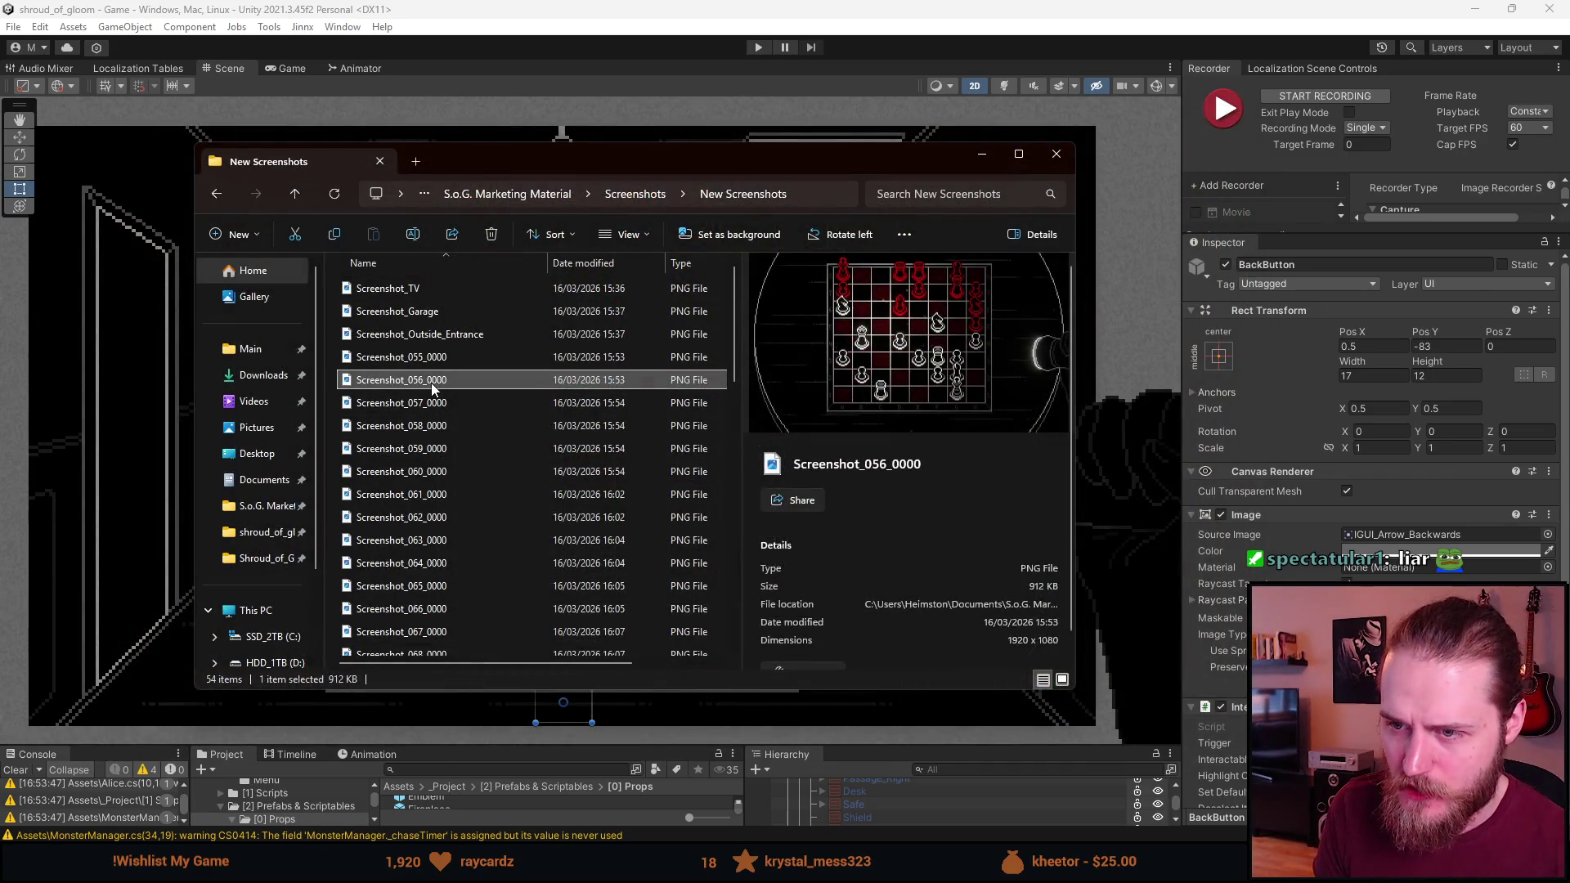
Remove duplicate 056 and rename Screenshot_055_0000 as Screenshot_Chess_Board
key(Delete)
right_click(430, 357)
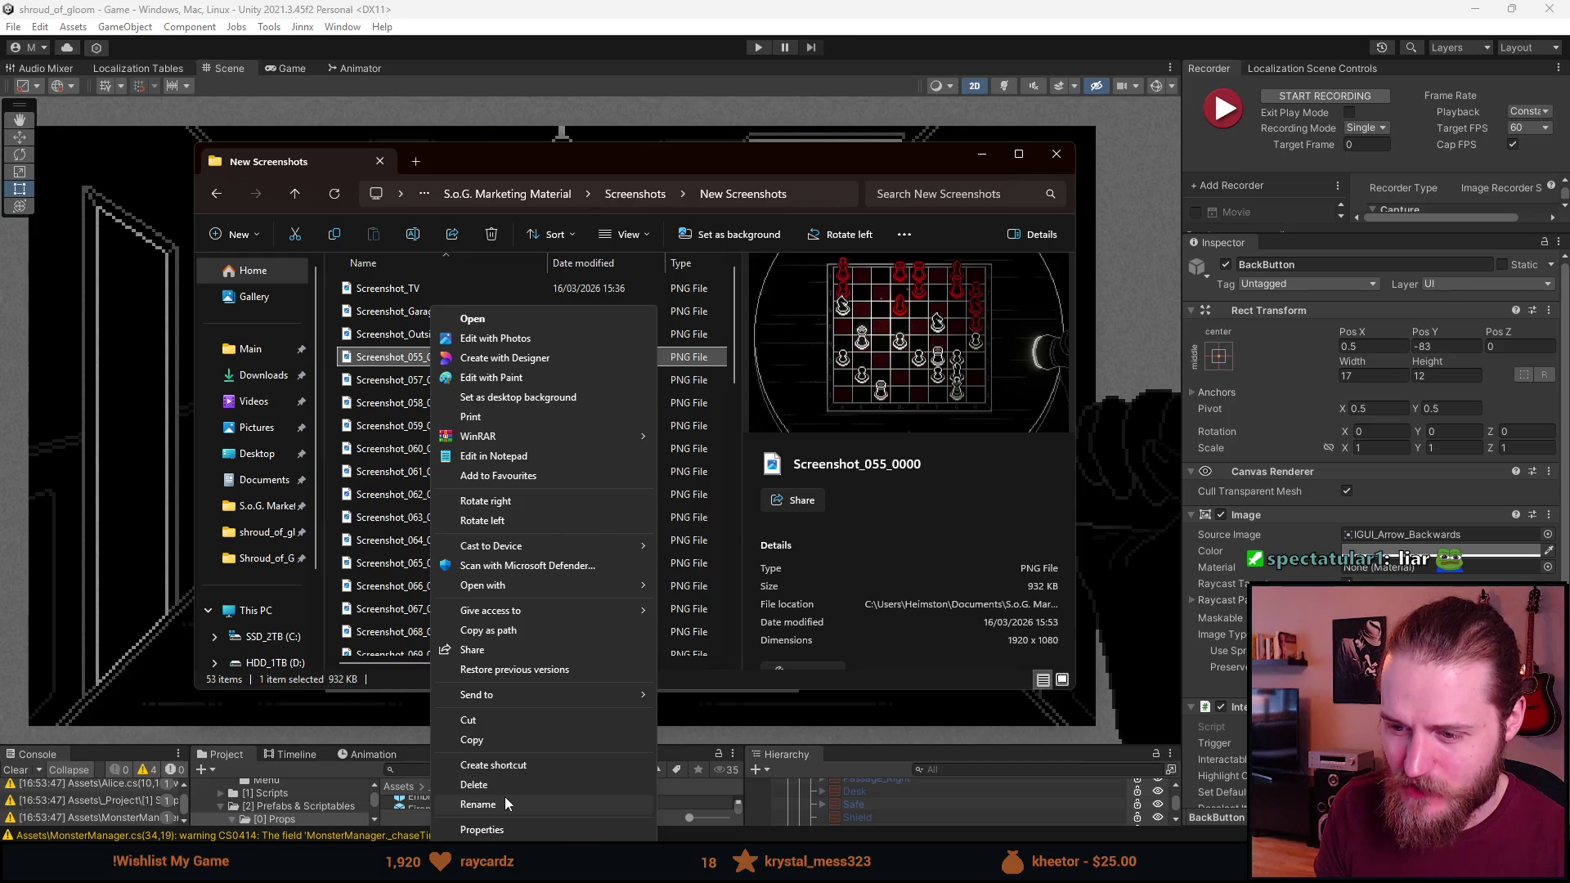
click(504, 797)
key(End)
key(BackSpace)
key(BackSpace)
key(BackSpace)
key(BackSpace)
key(BackSpace)
key(BackSpace)
text(Ches)
key(BackSpace)
key(BackSpace)
key(BackSpace)
text(hess_Board)
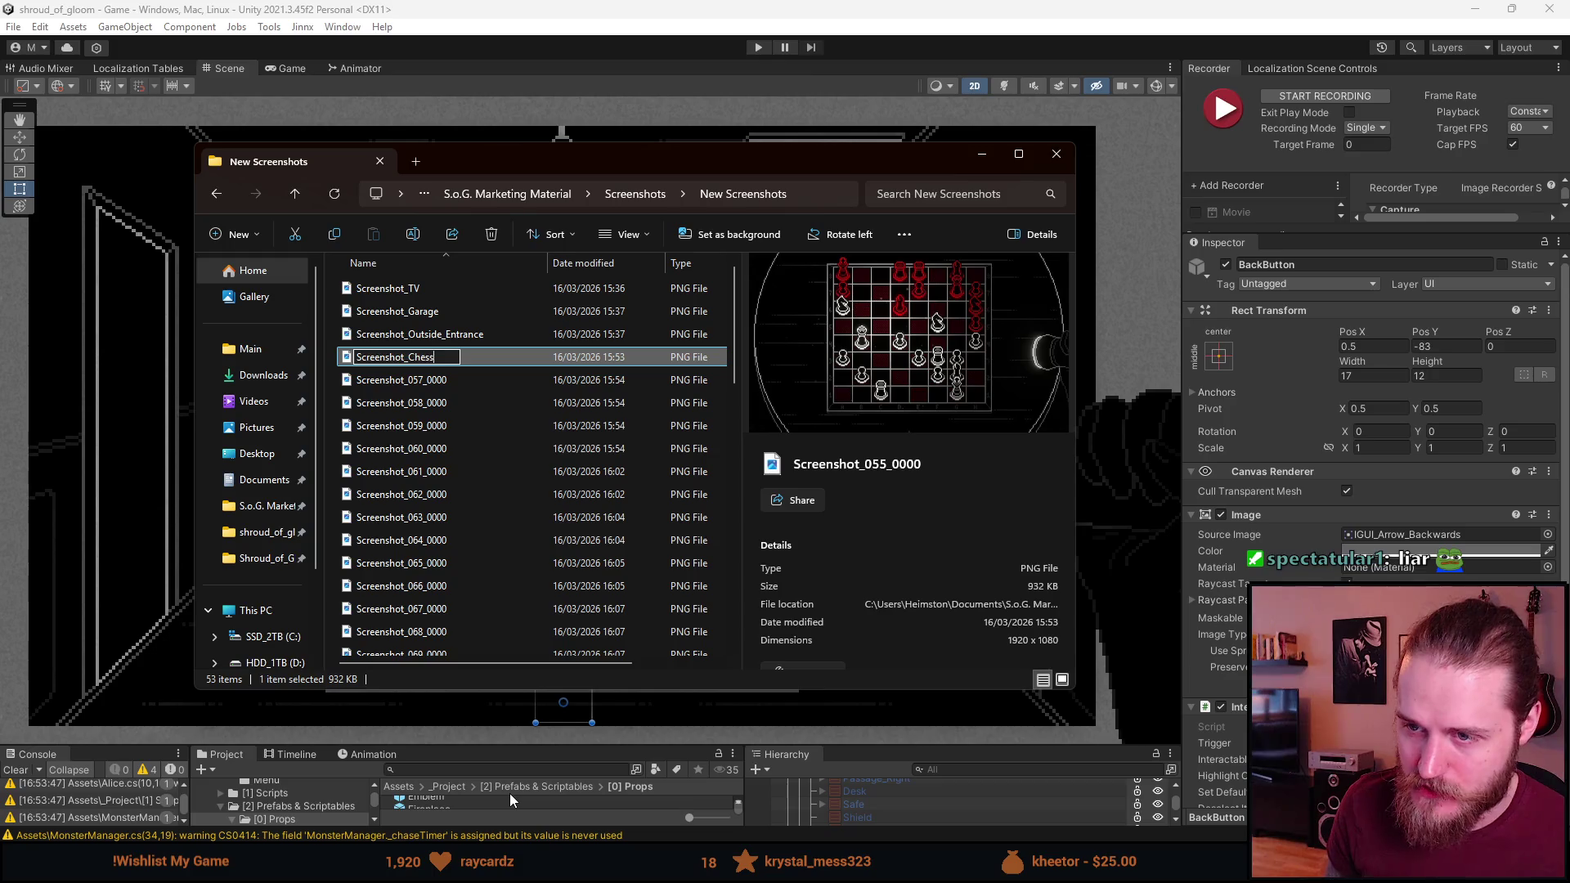
key(Return)
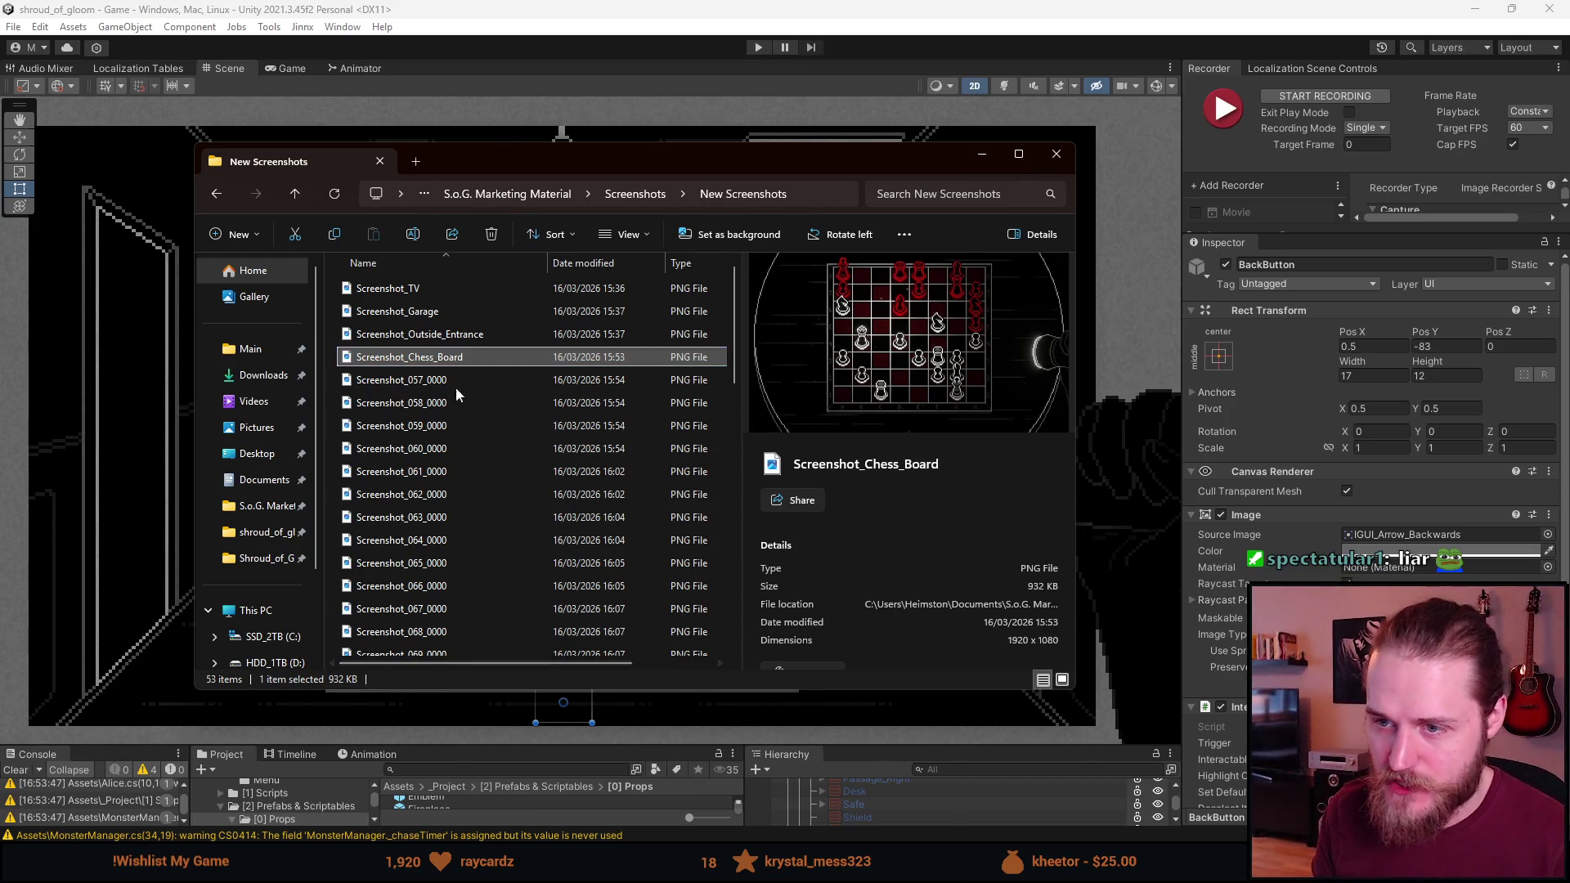
double_click(430, 381)
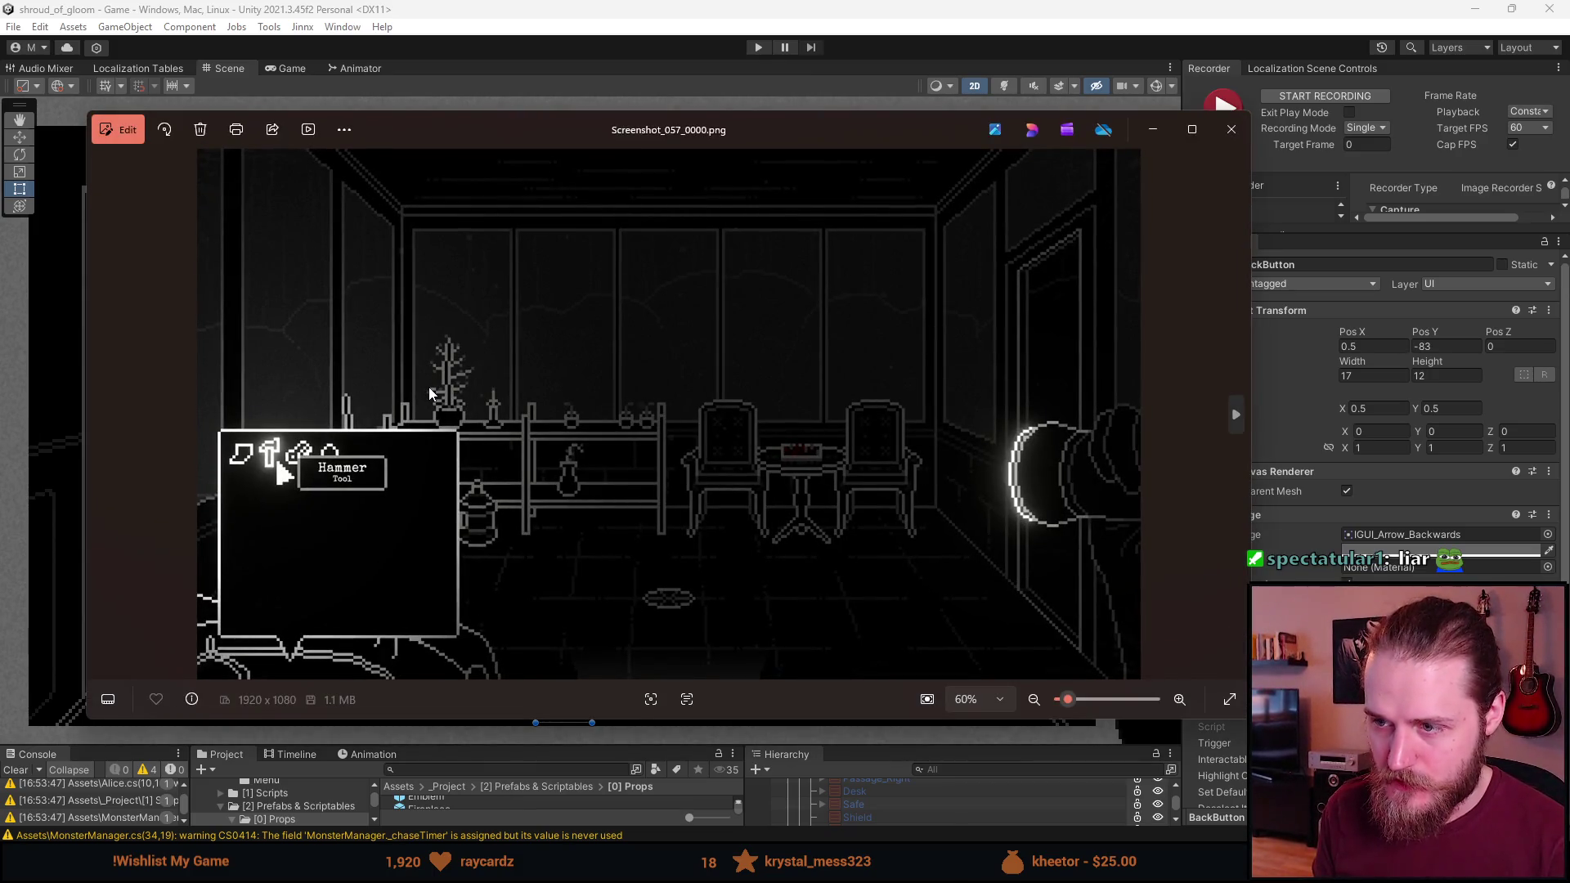
Flip between hammer-tool captures Screenshot_057 and 058 in Photos, then close the viewer
key(Right)
key(Right)
key(Left)
key(Left)
key(Right)
key(Left)
key(Right)
key(Left)
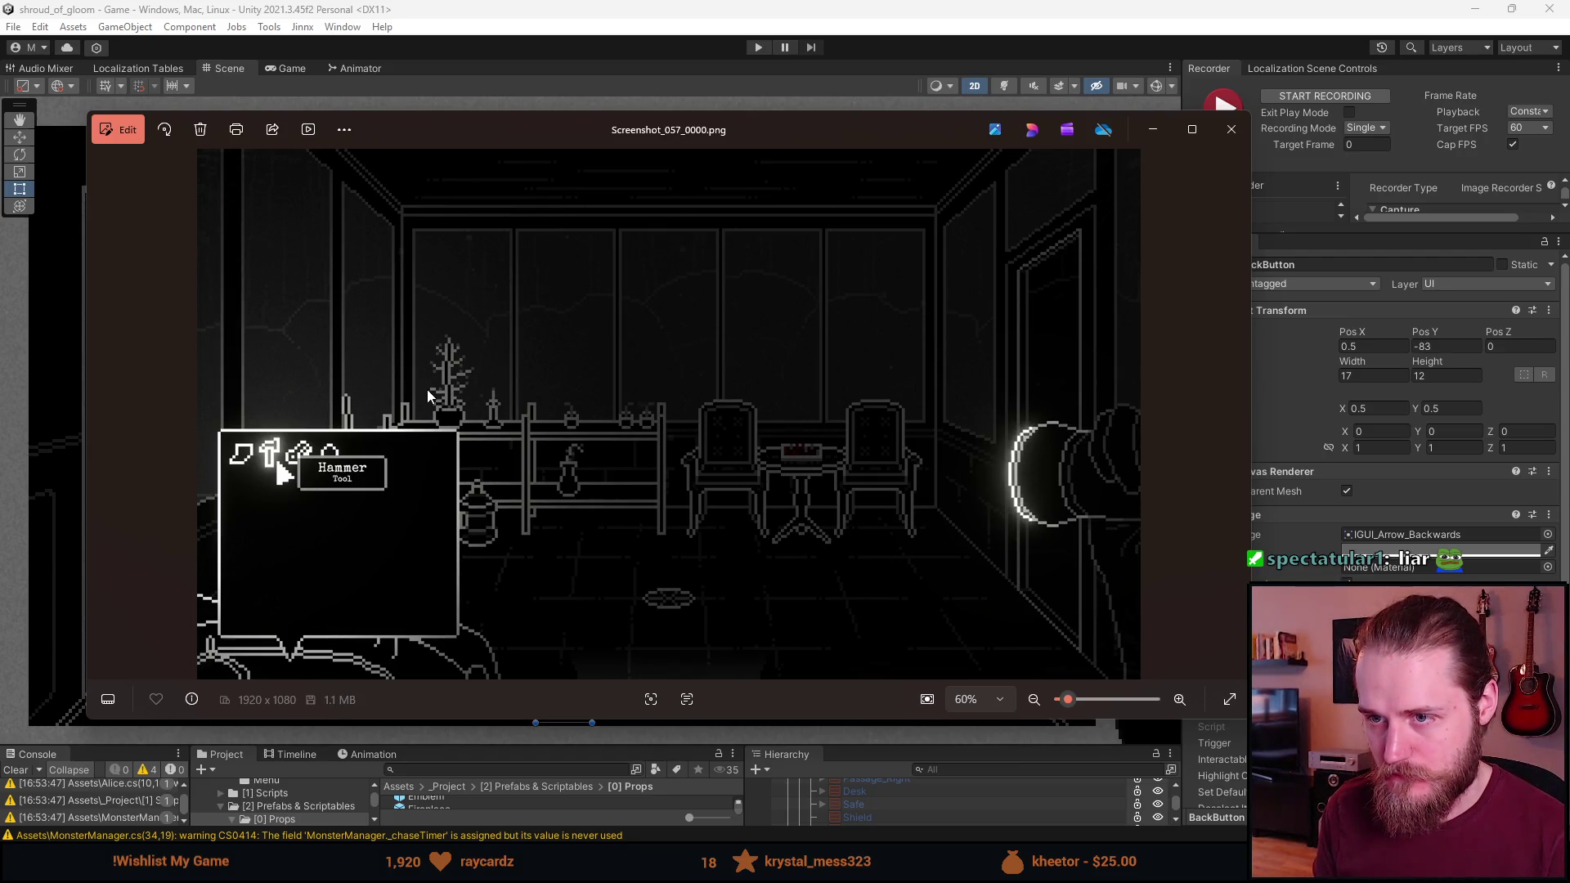
key(Right)
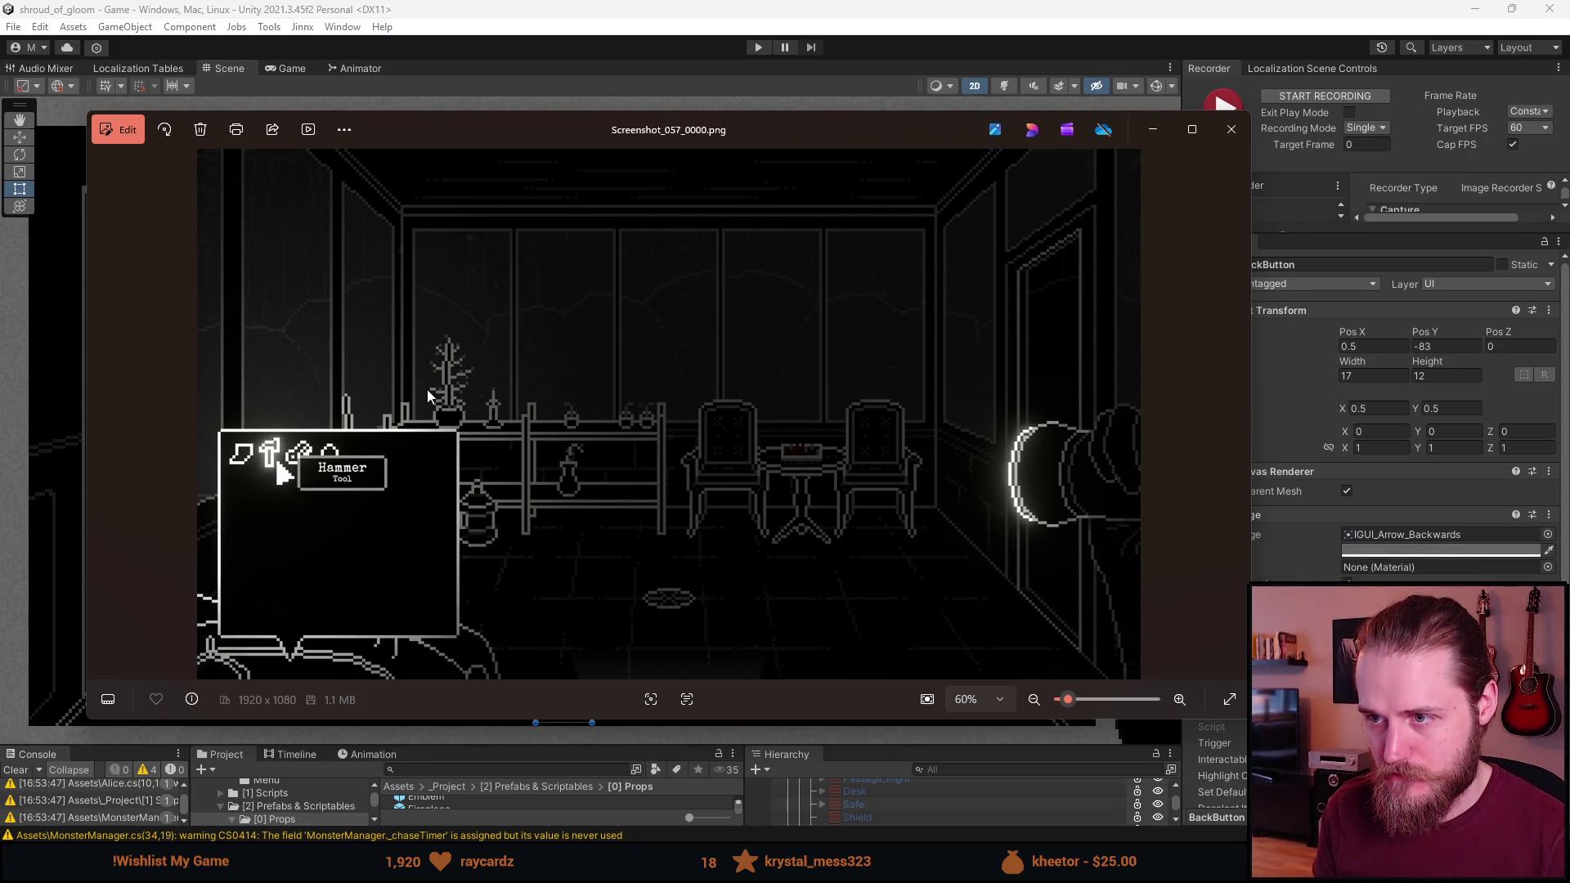
key(Right)
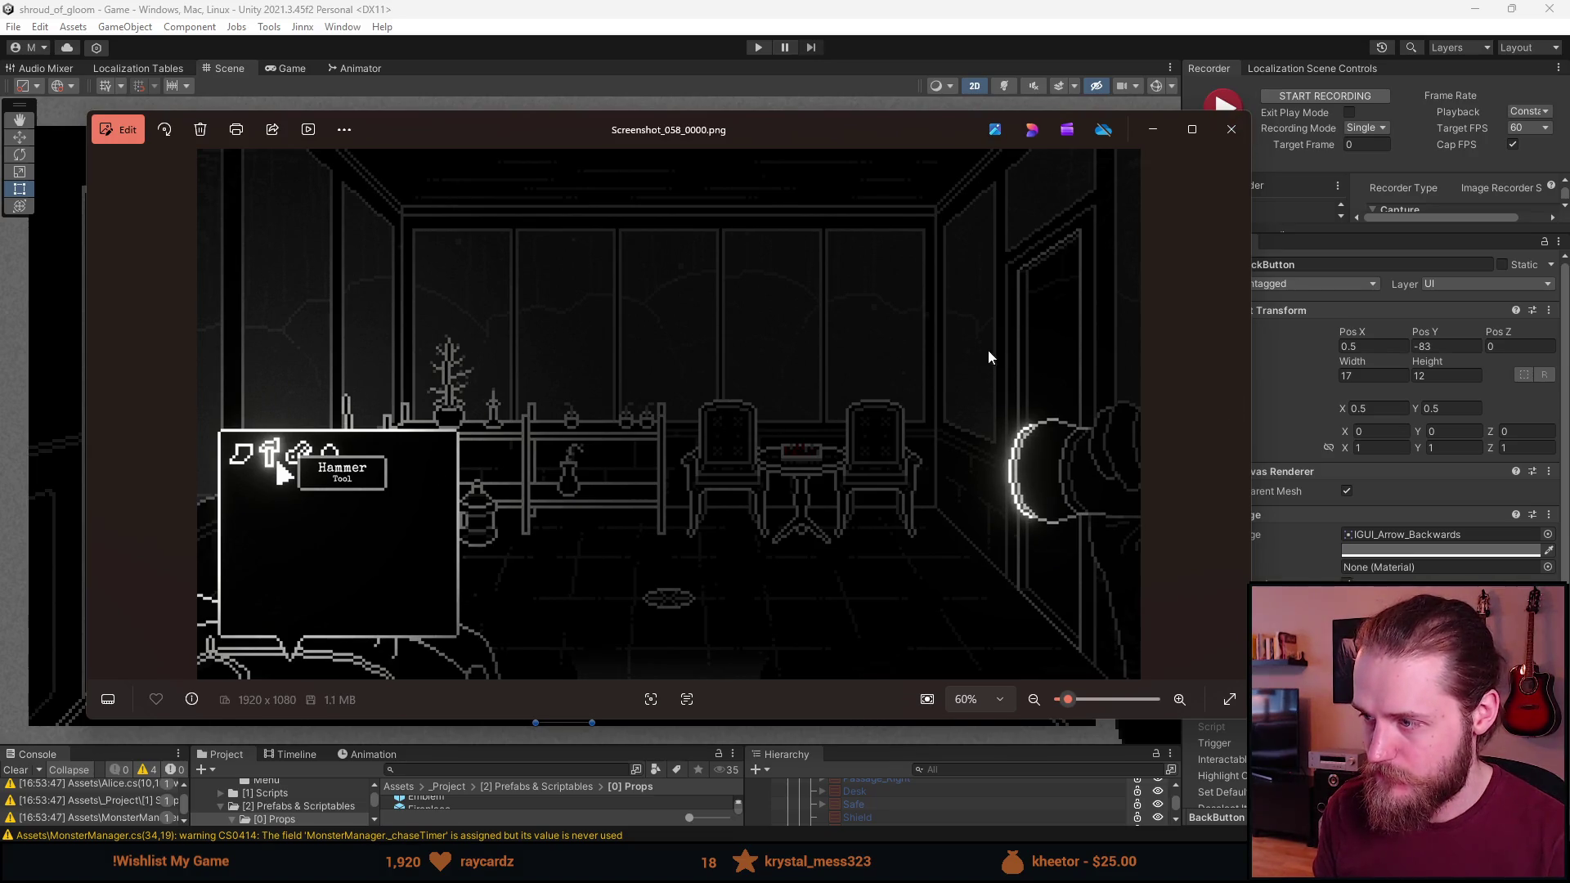
click(1230, 129)
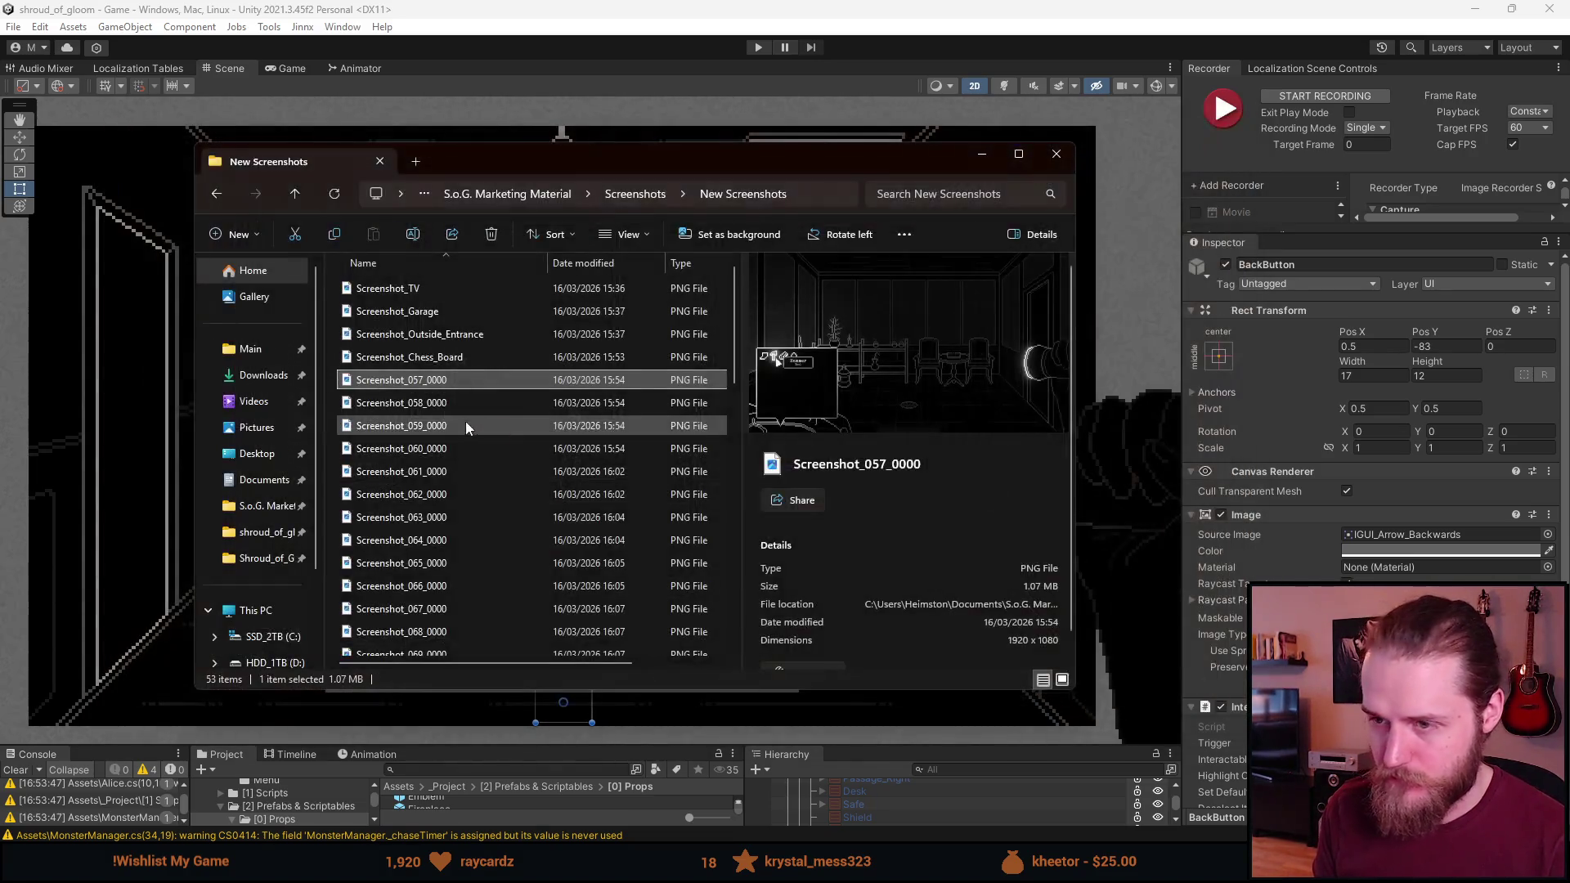
Delete the duplicate Screenshot_058_0000
click(436, 404)
key(Delete)
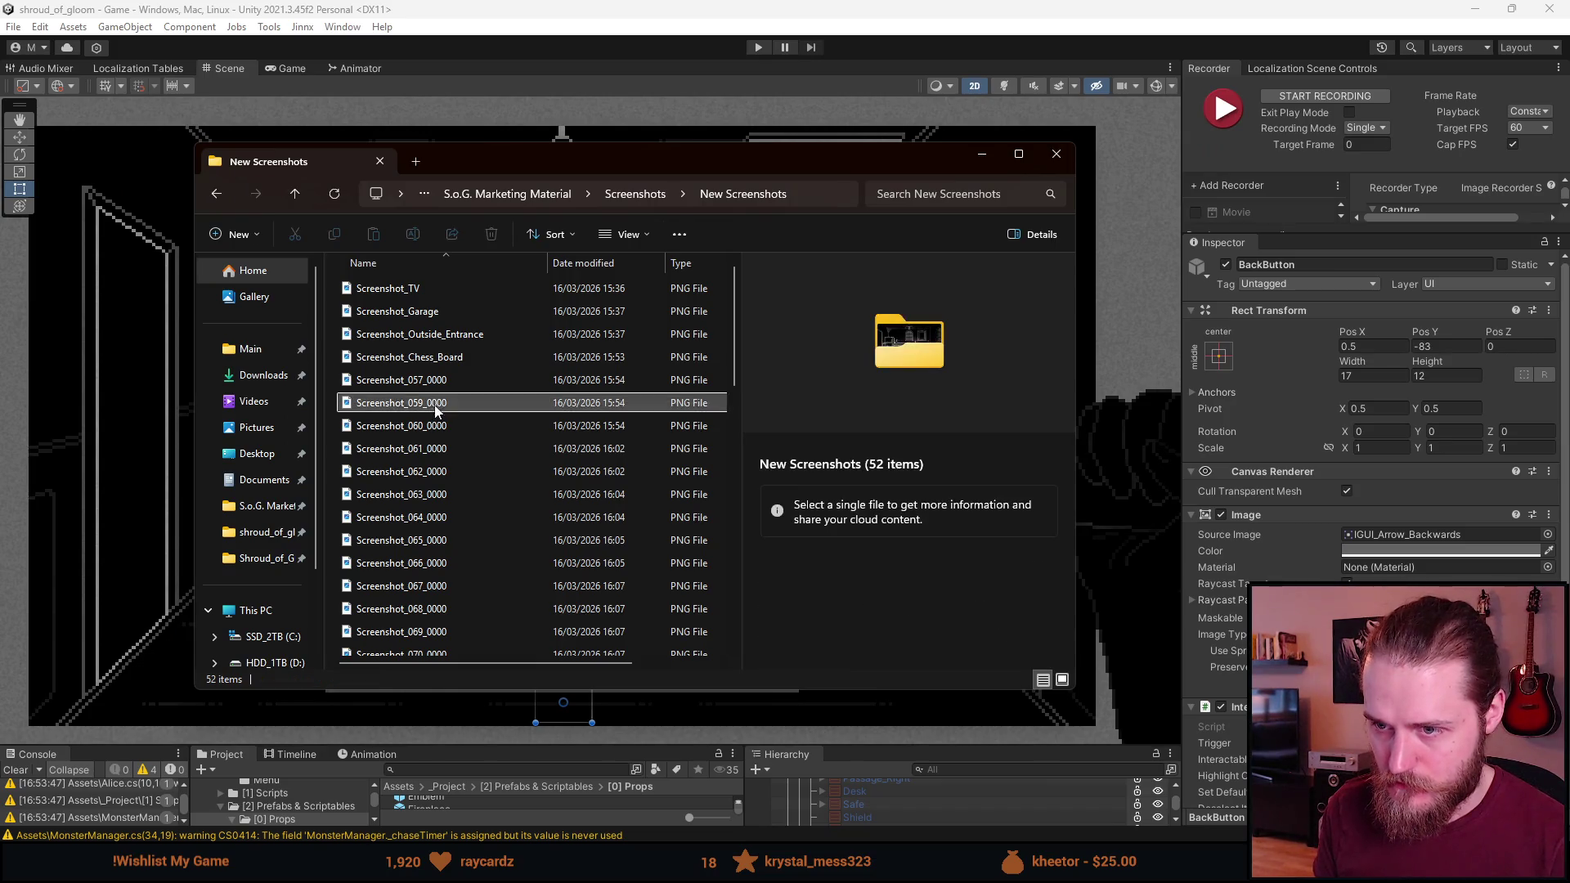
key(Down)
key(Up)
Rename Screenshot_057_0000 to Screenshot_Conservatory_Inventory
click(431, 379)
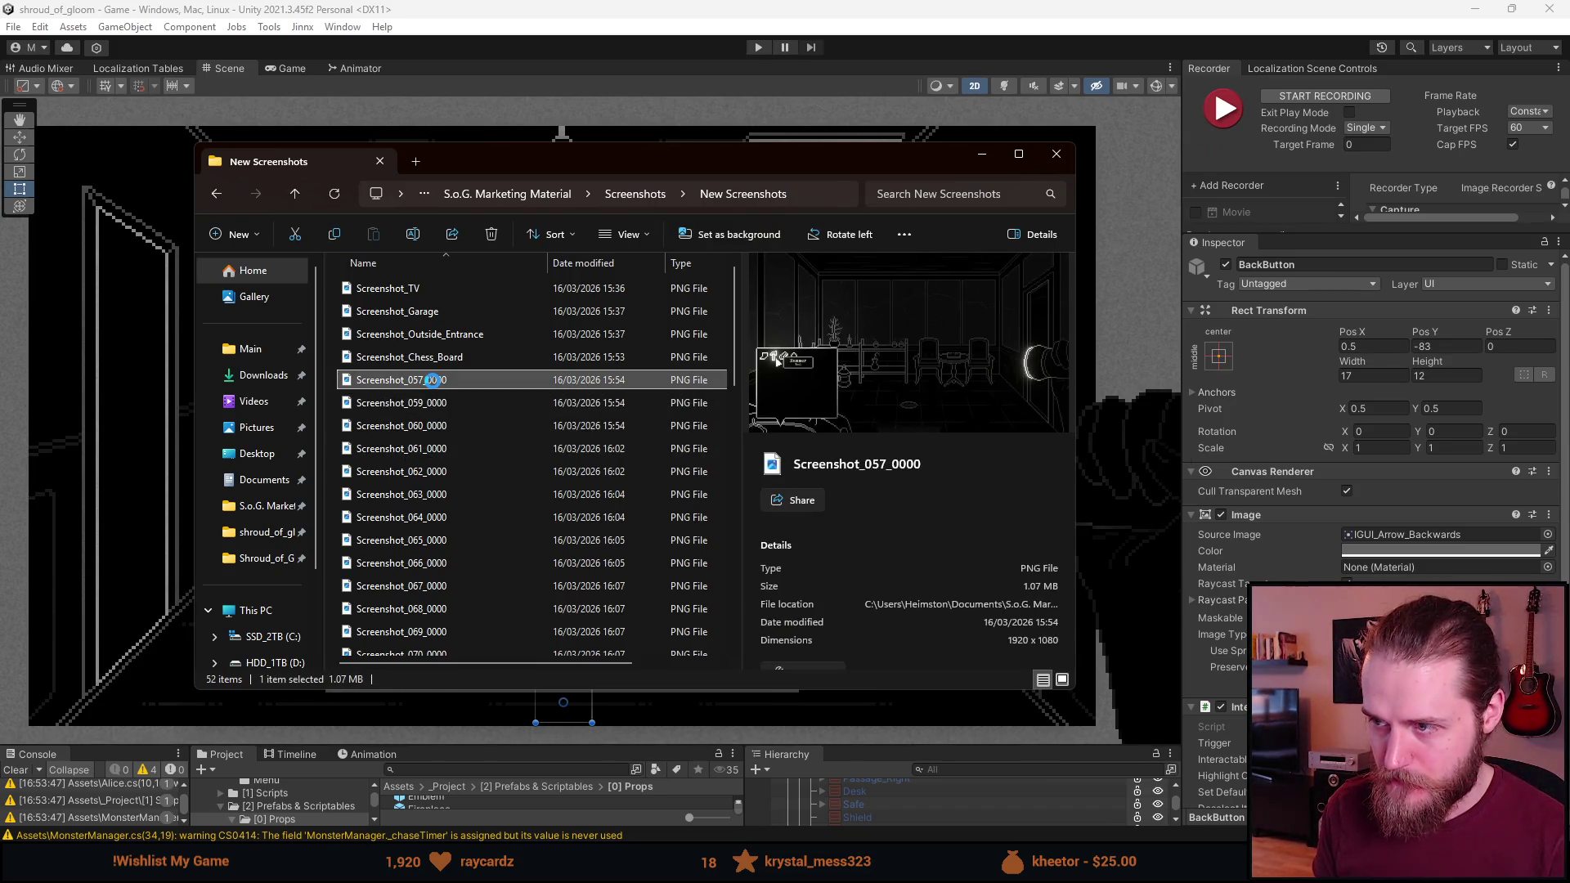
right_click(432, 379)
click(499, 803)
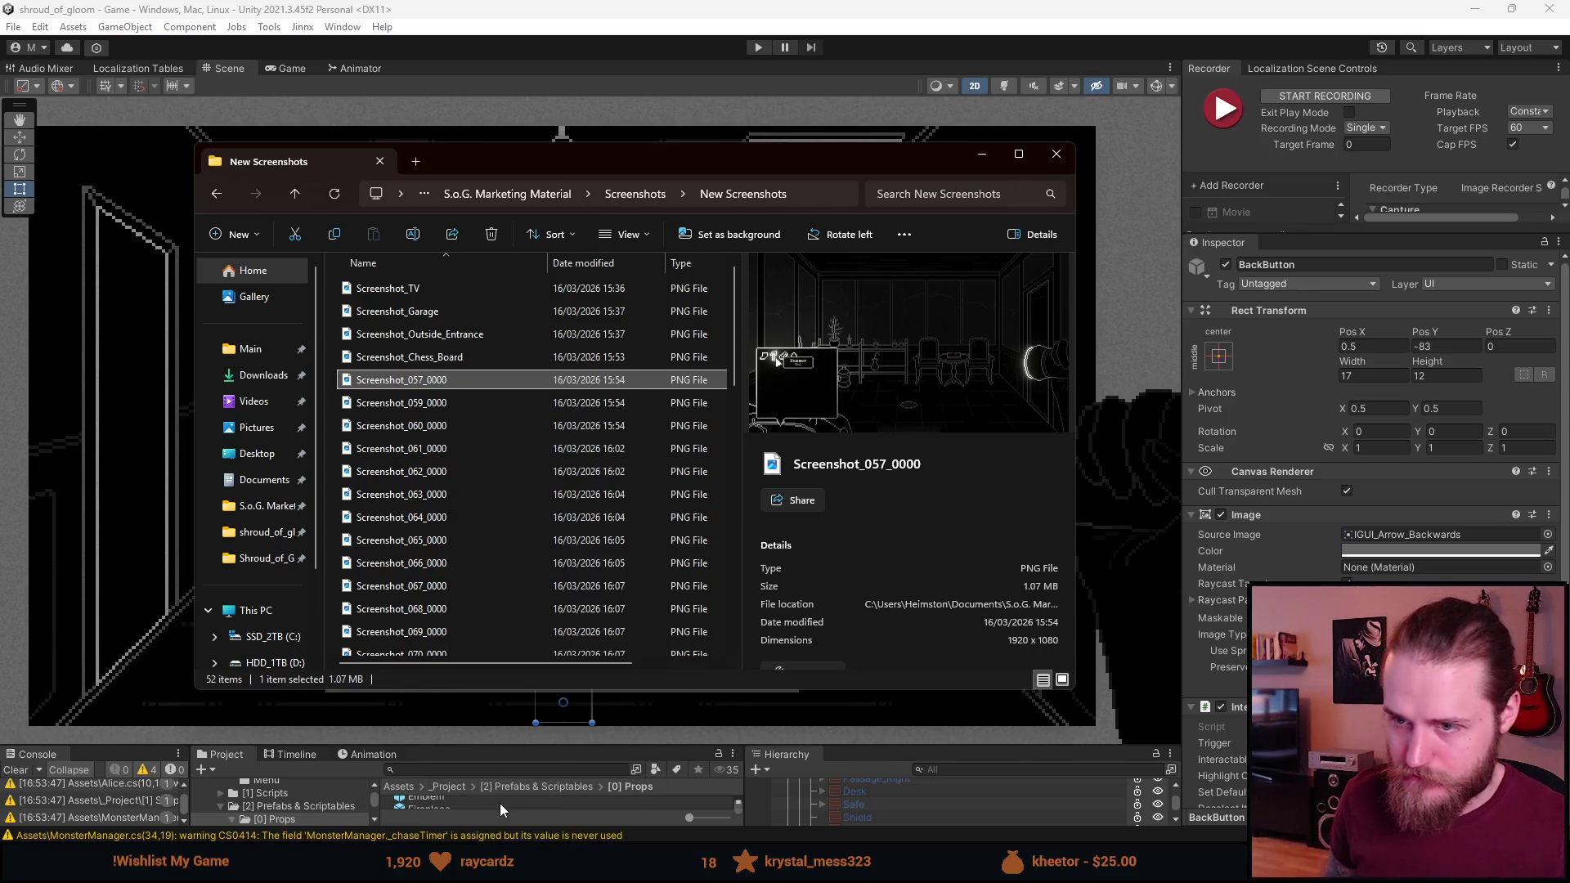
key(F2)
key(End)
key(BackSpace)
key(BackSpace)
key(BackSpace)
key(BackSpace)
key(BackSpace)
text(Conservatory_Invenot)
key(BackSpace)
key(BackSpace)
text(tory)
key(Return)
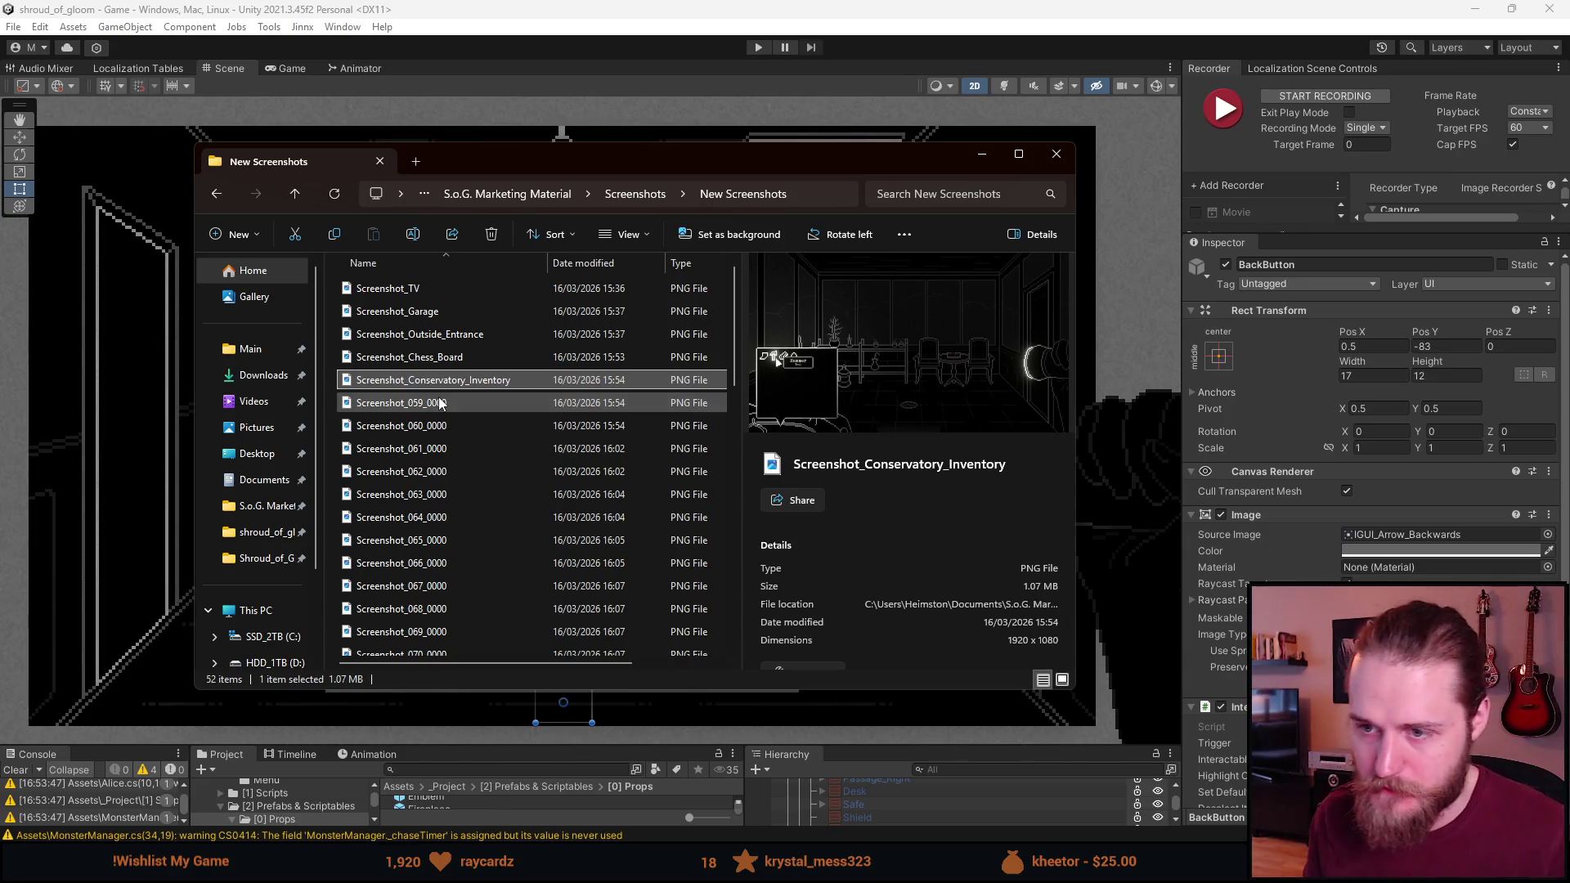
click(439, 402)
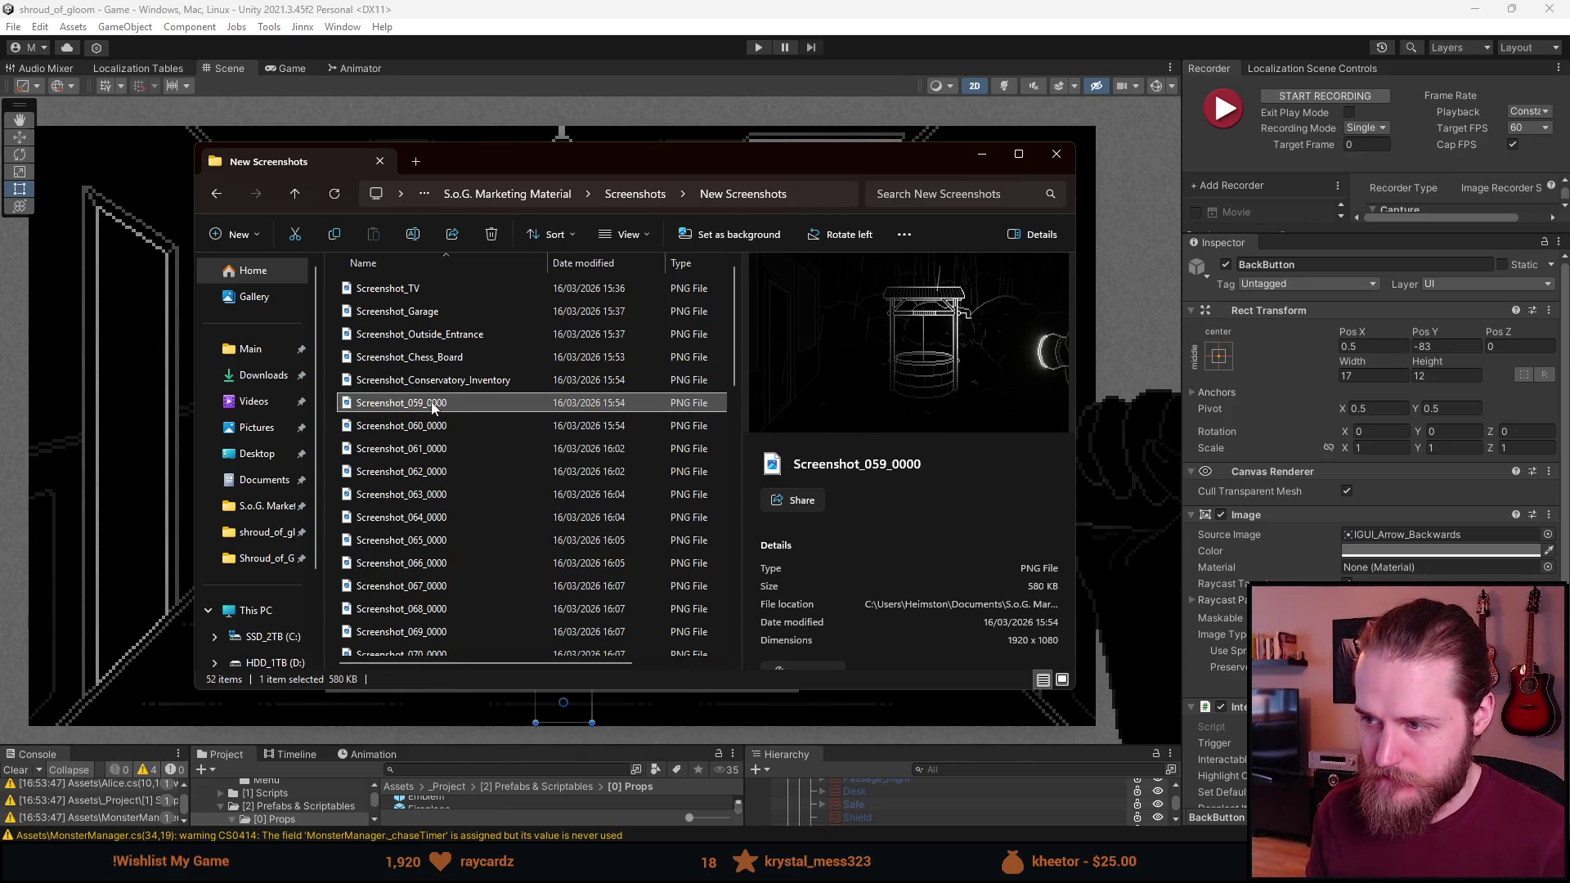
double_click(430, 400)
key(Right)
key(Left)
key(Right)
key(Left)
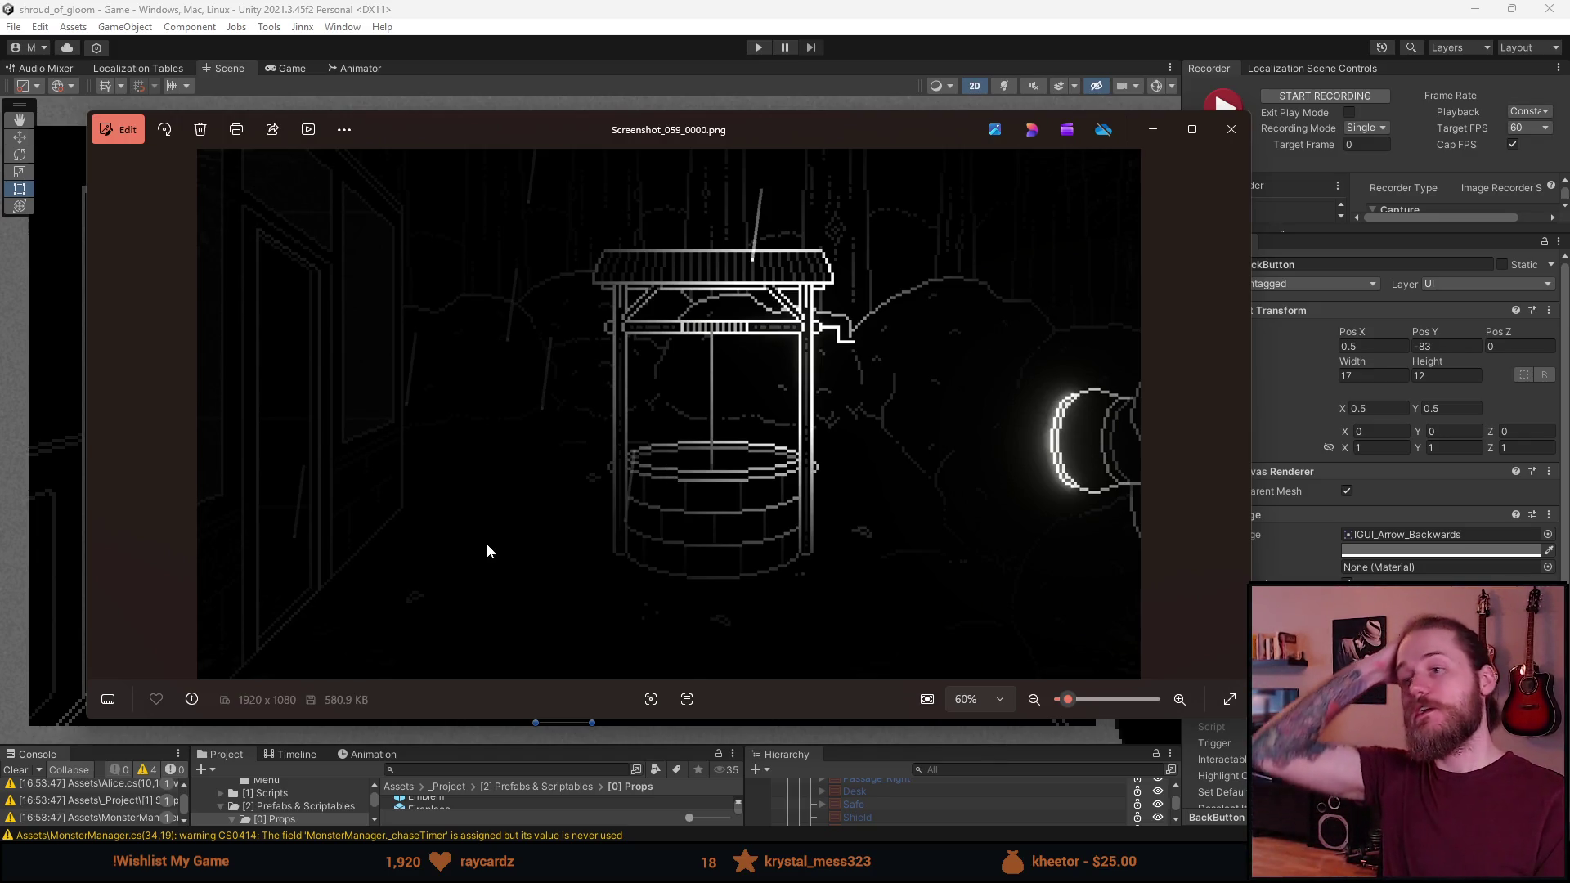
key(Right)
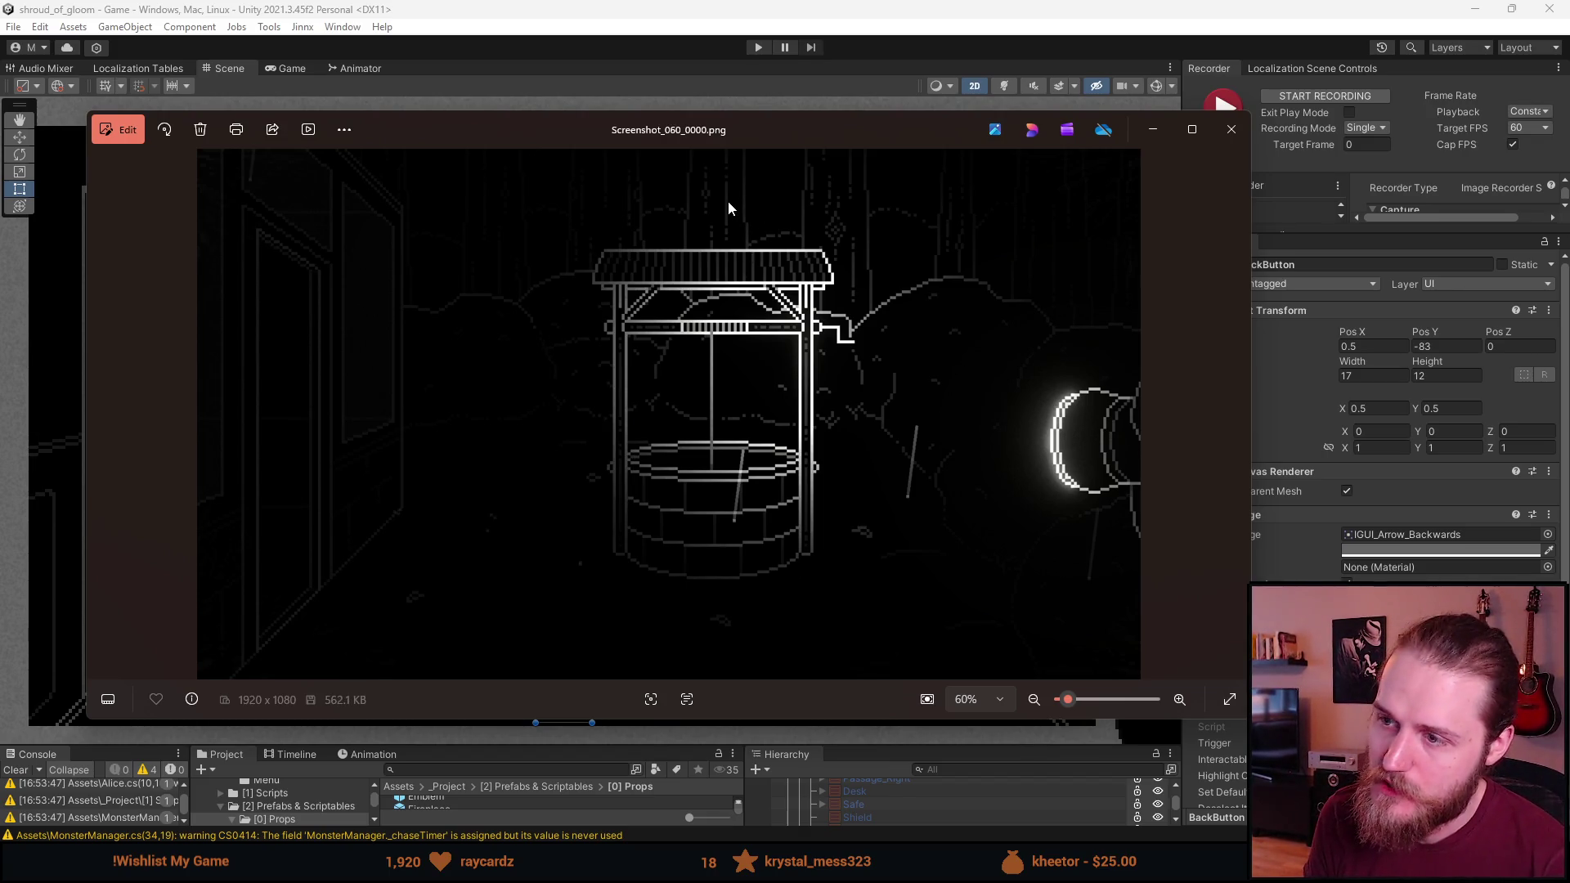
key(Left)
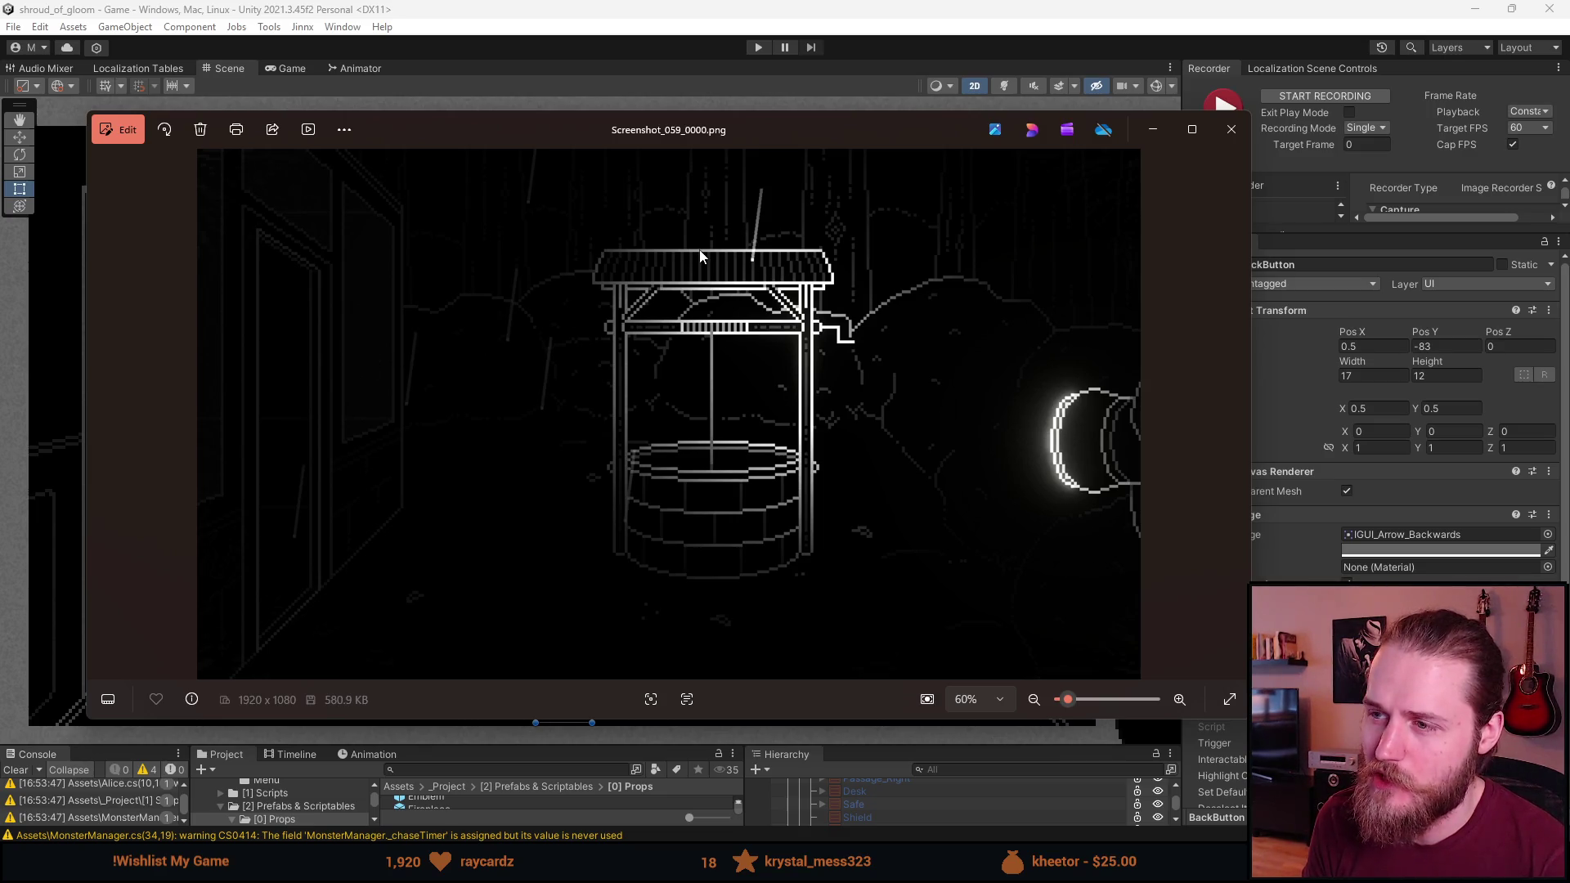
key(Right)
key(Left)
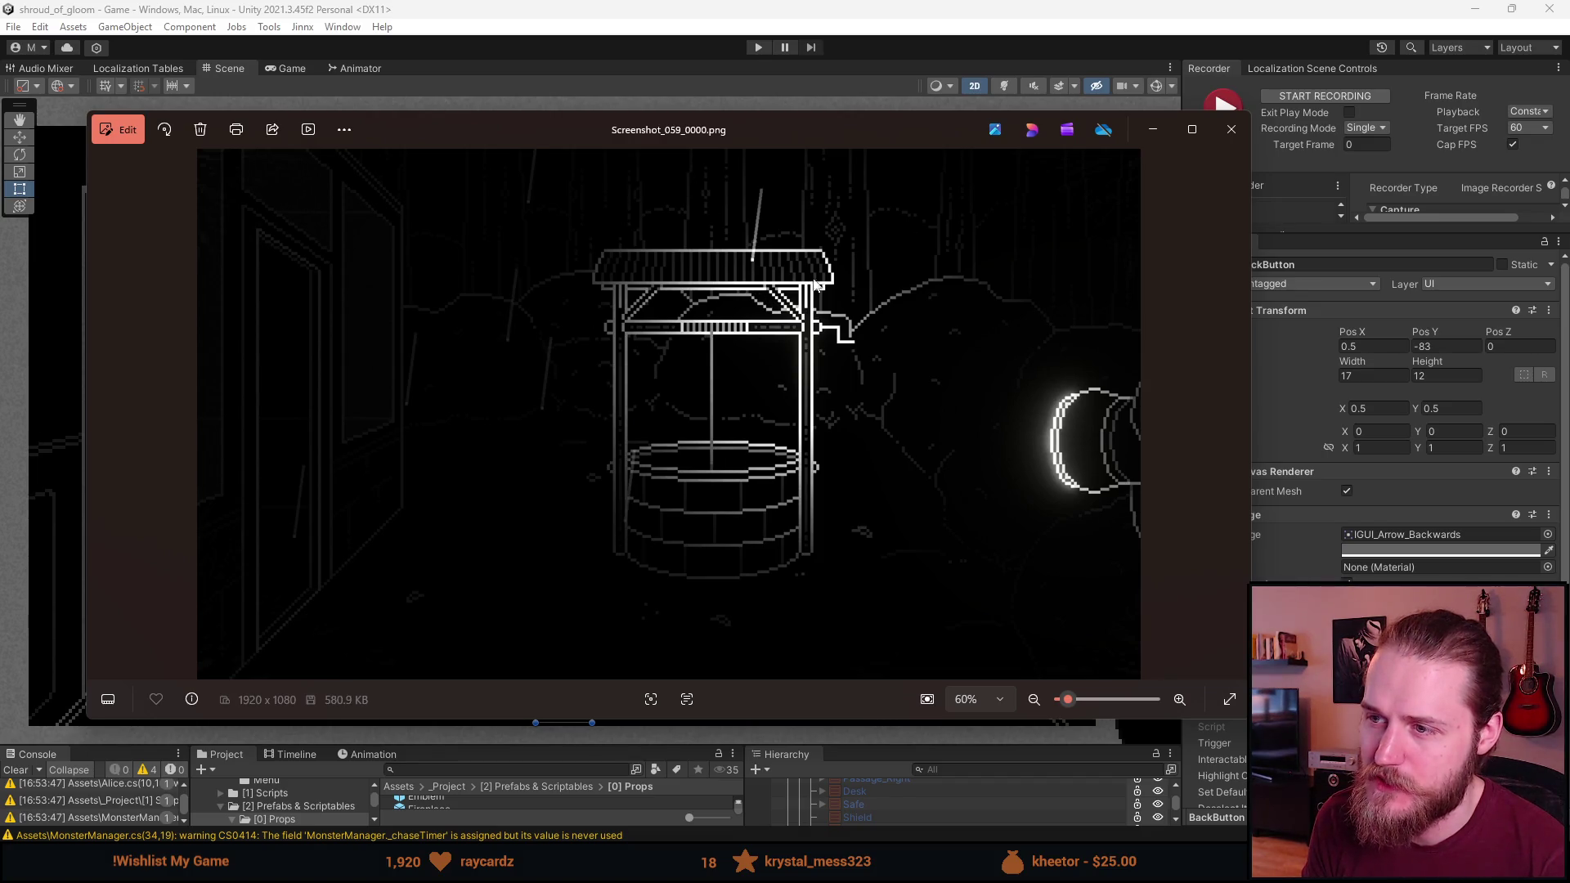
key(Right)
key(Left)
key(Right)
key(Left)
key(Right)
key(Left)
key(Right)
key(Left)
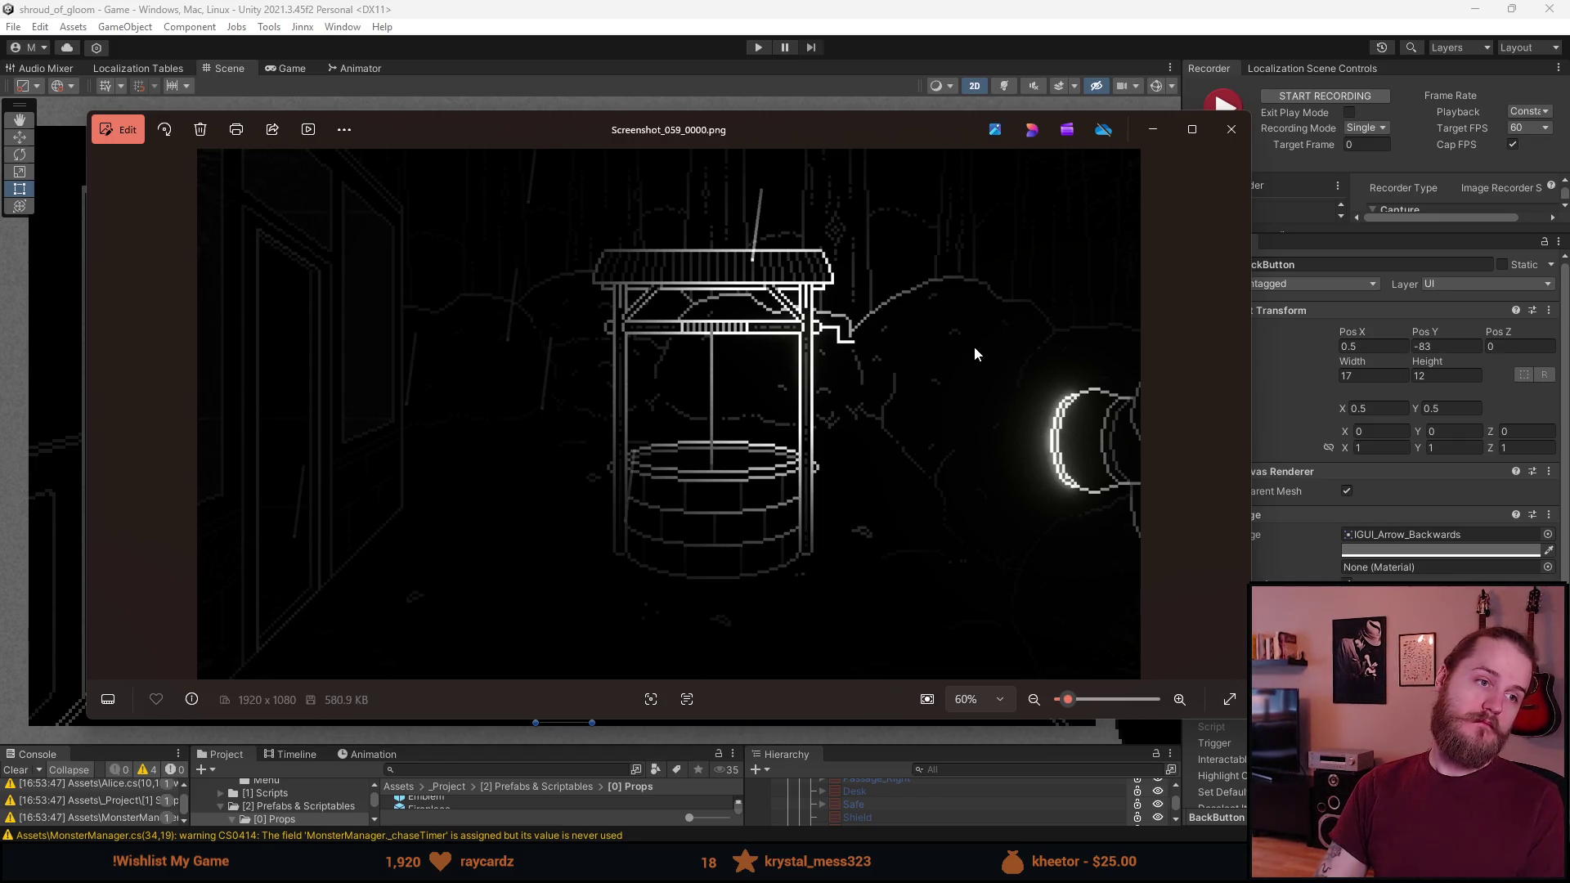
key(Right)
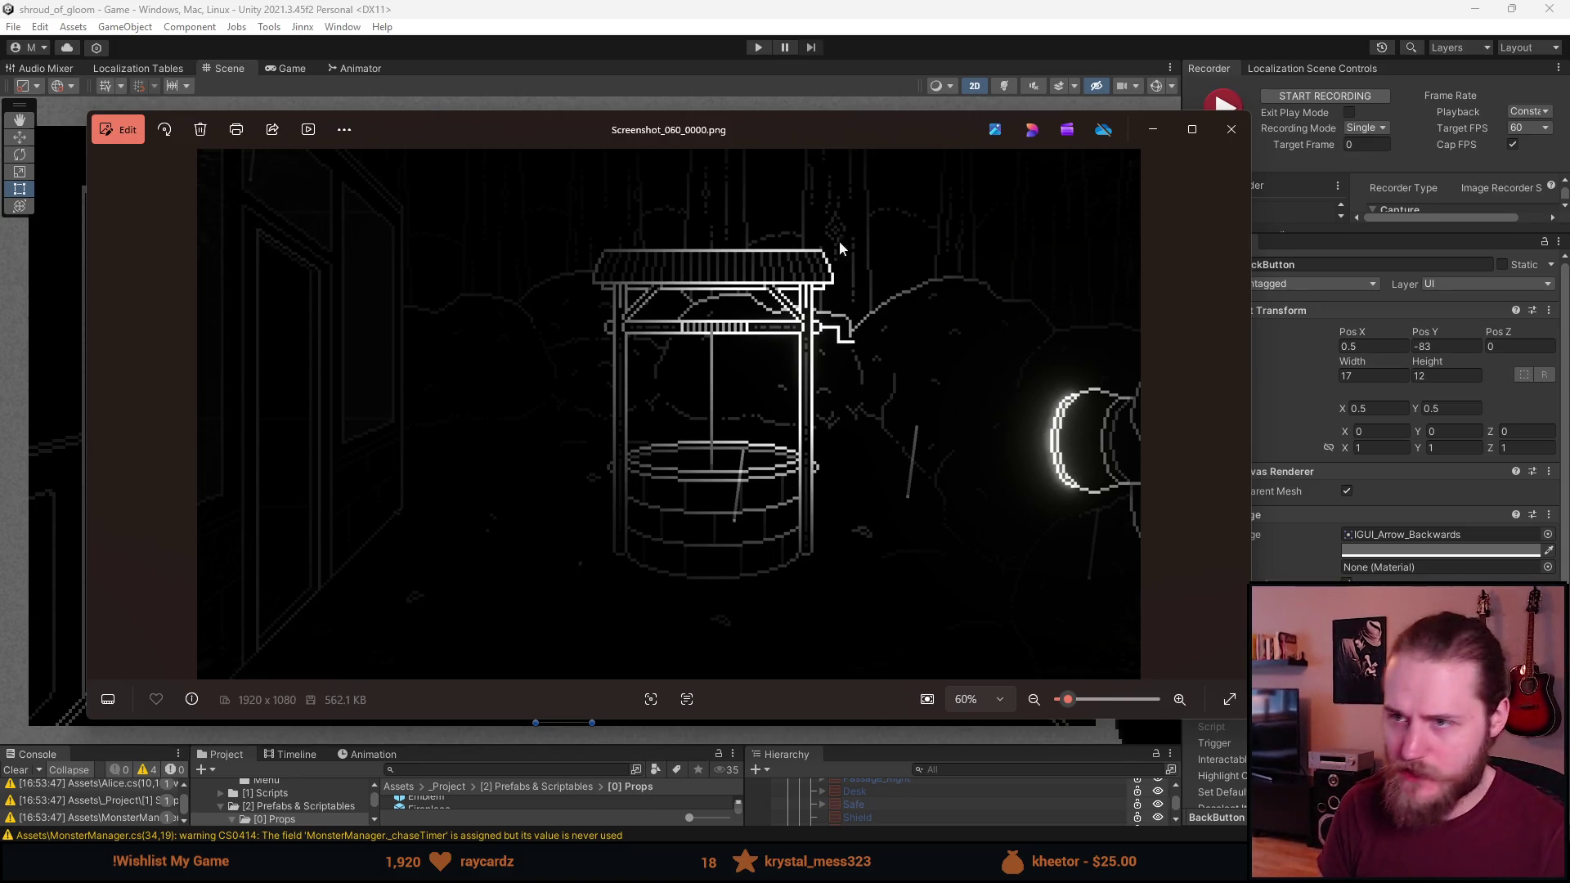
click(1229, 131)
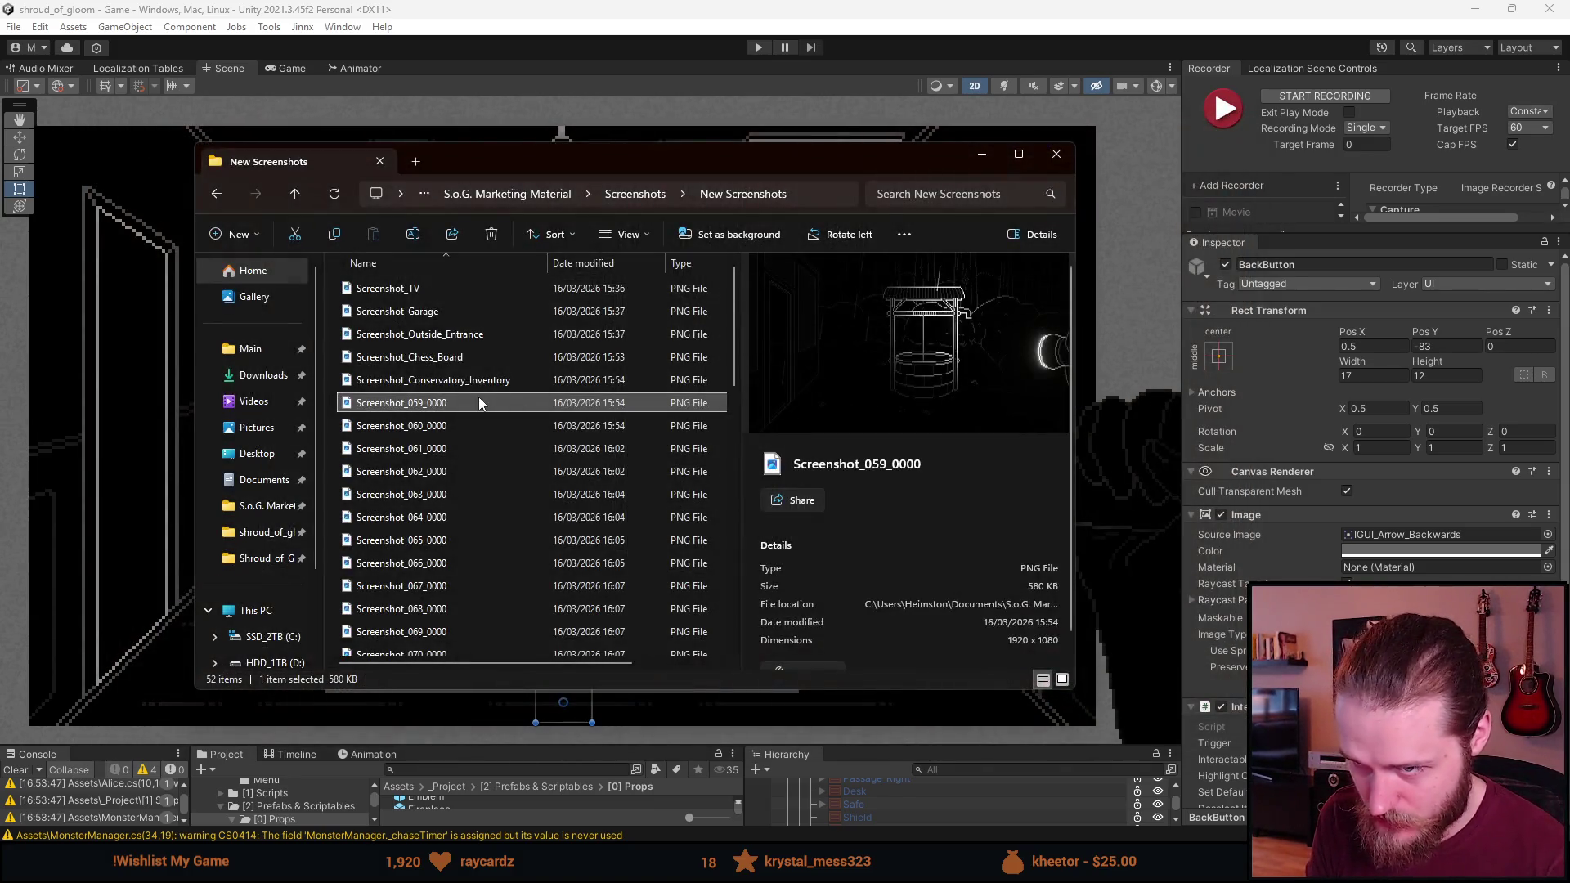
Delete duplicate well capture 059 and rename Screenshot_060_0000 to Screenshot_Well
key(Delete)
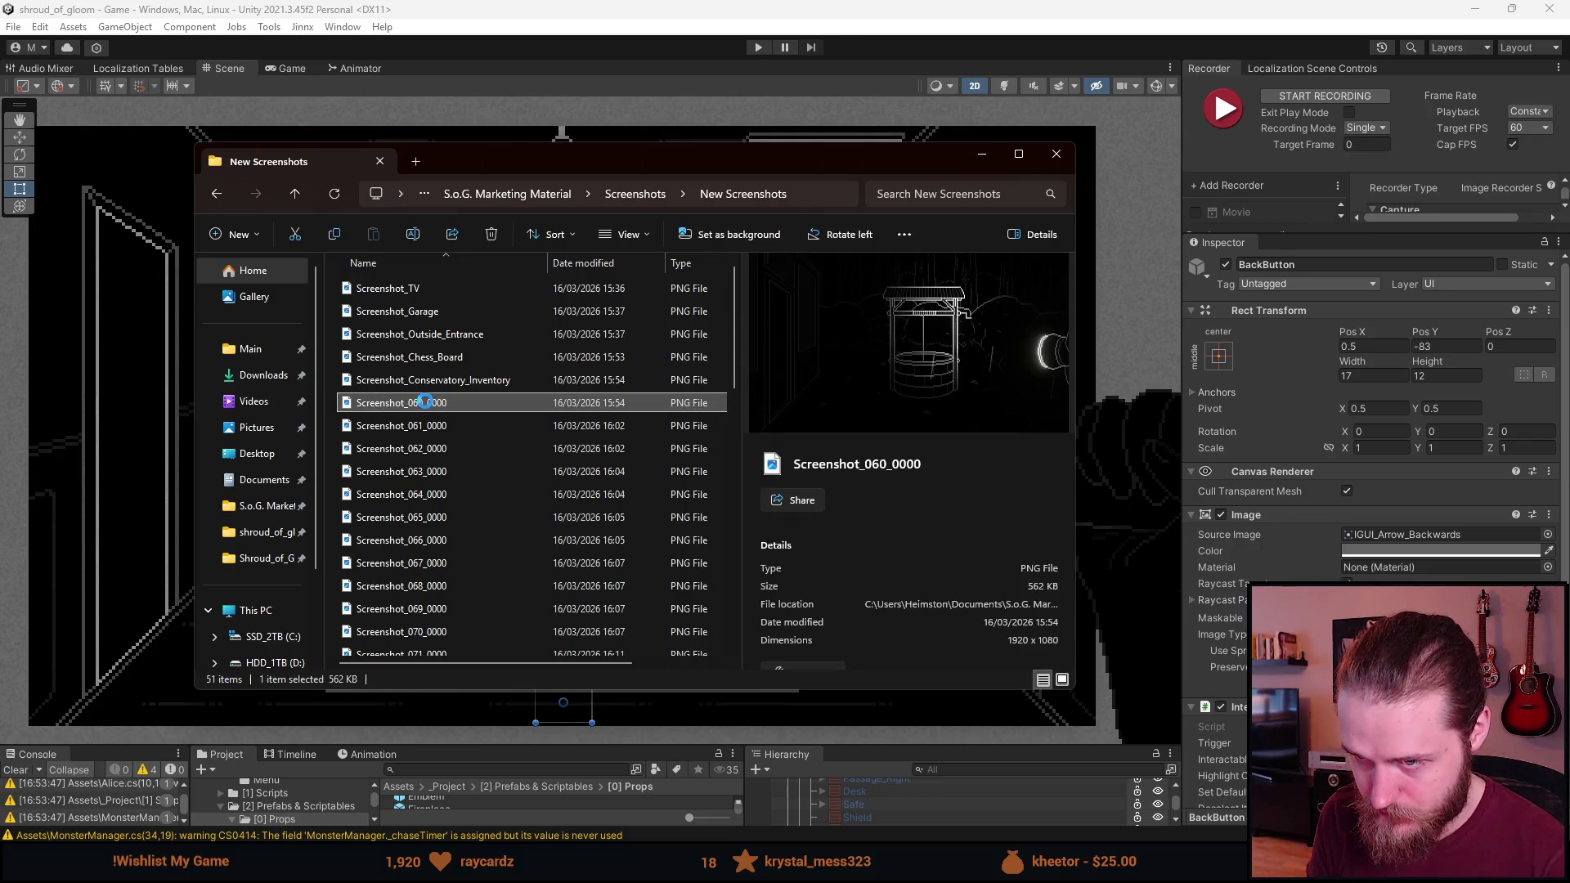
right_click(443, 405)
click(524, 801)
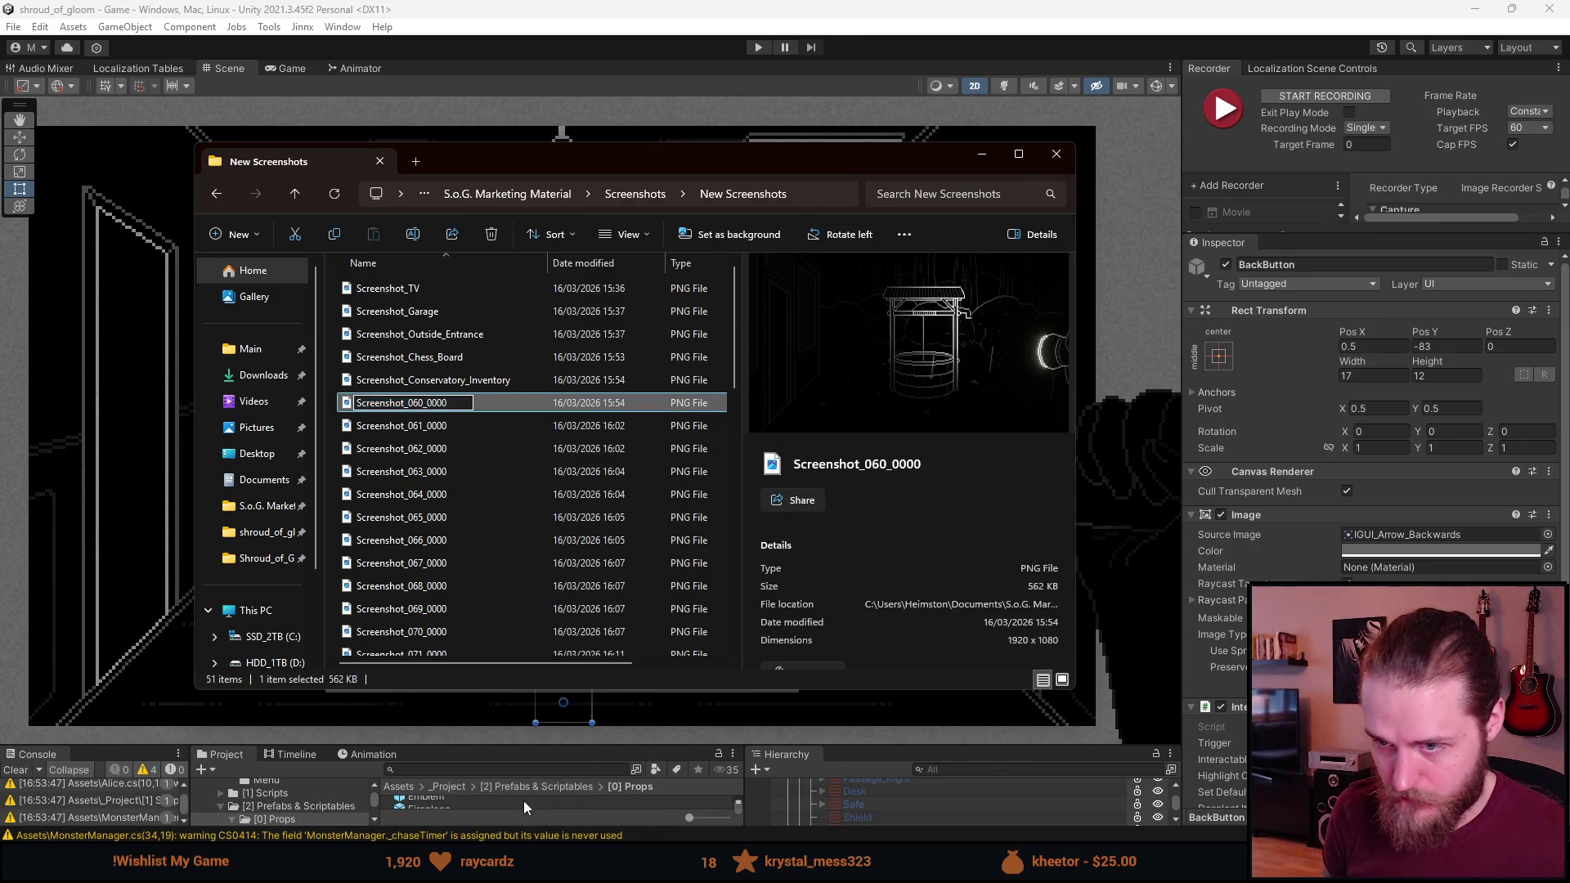
key(BackSpace)
text(Screenshot)
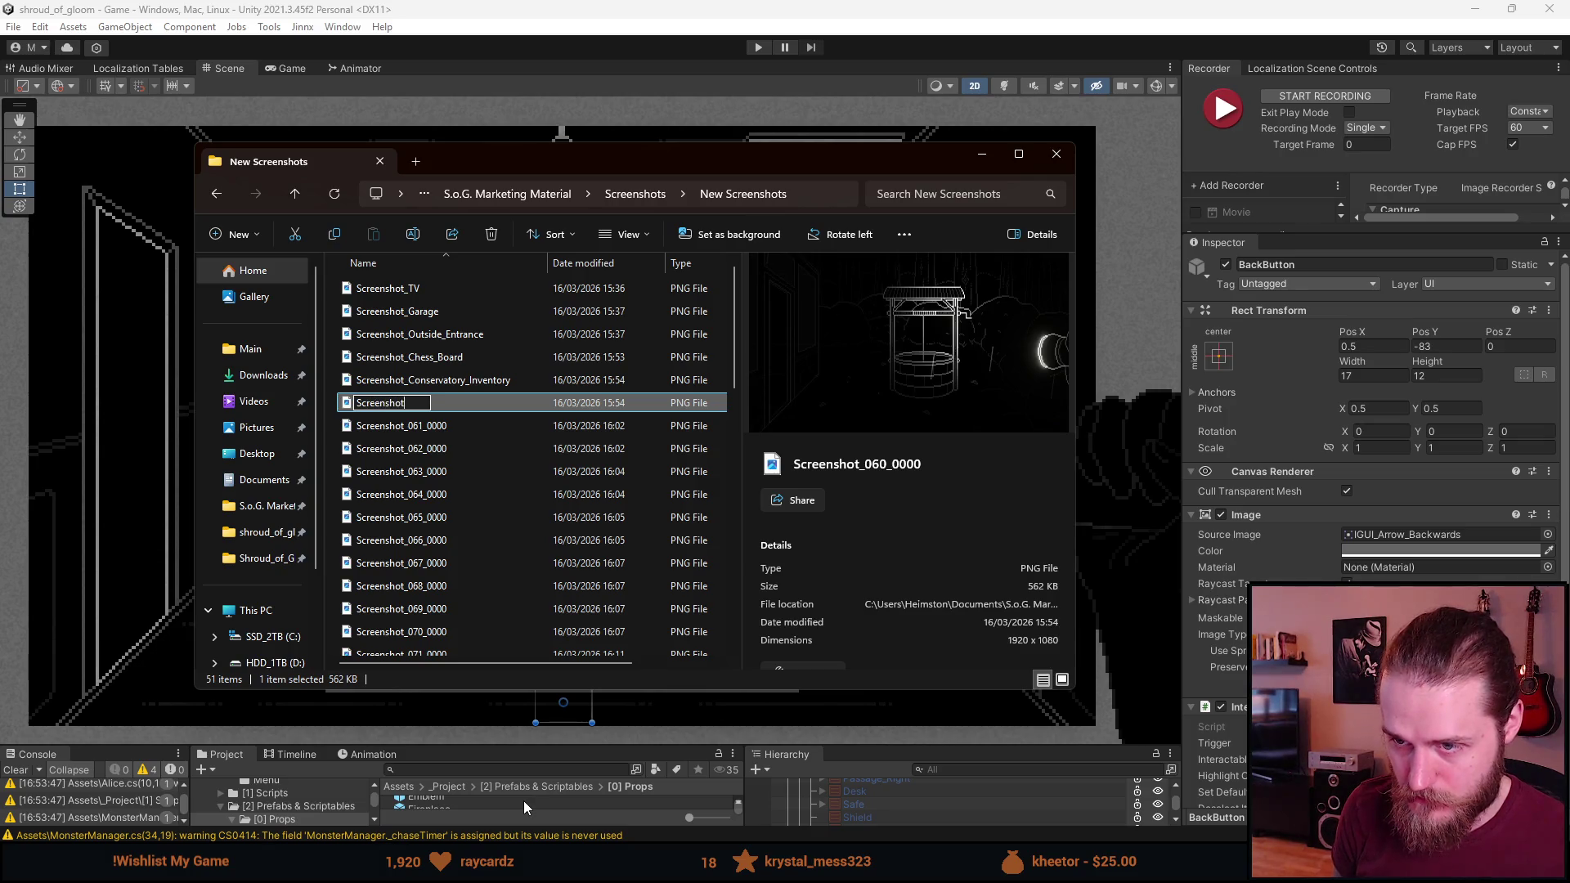
text(_Well)
key(Return)
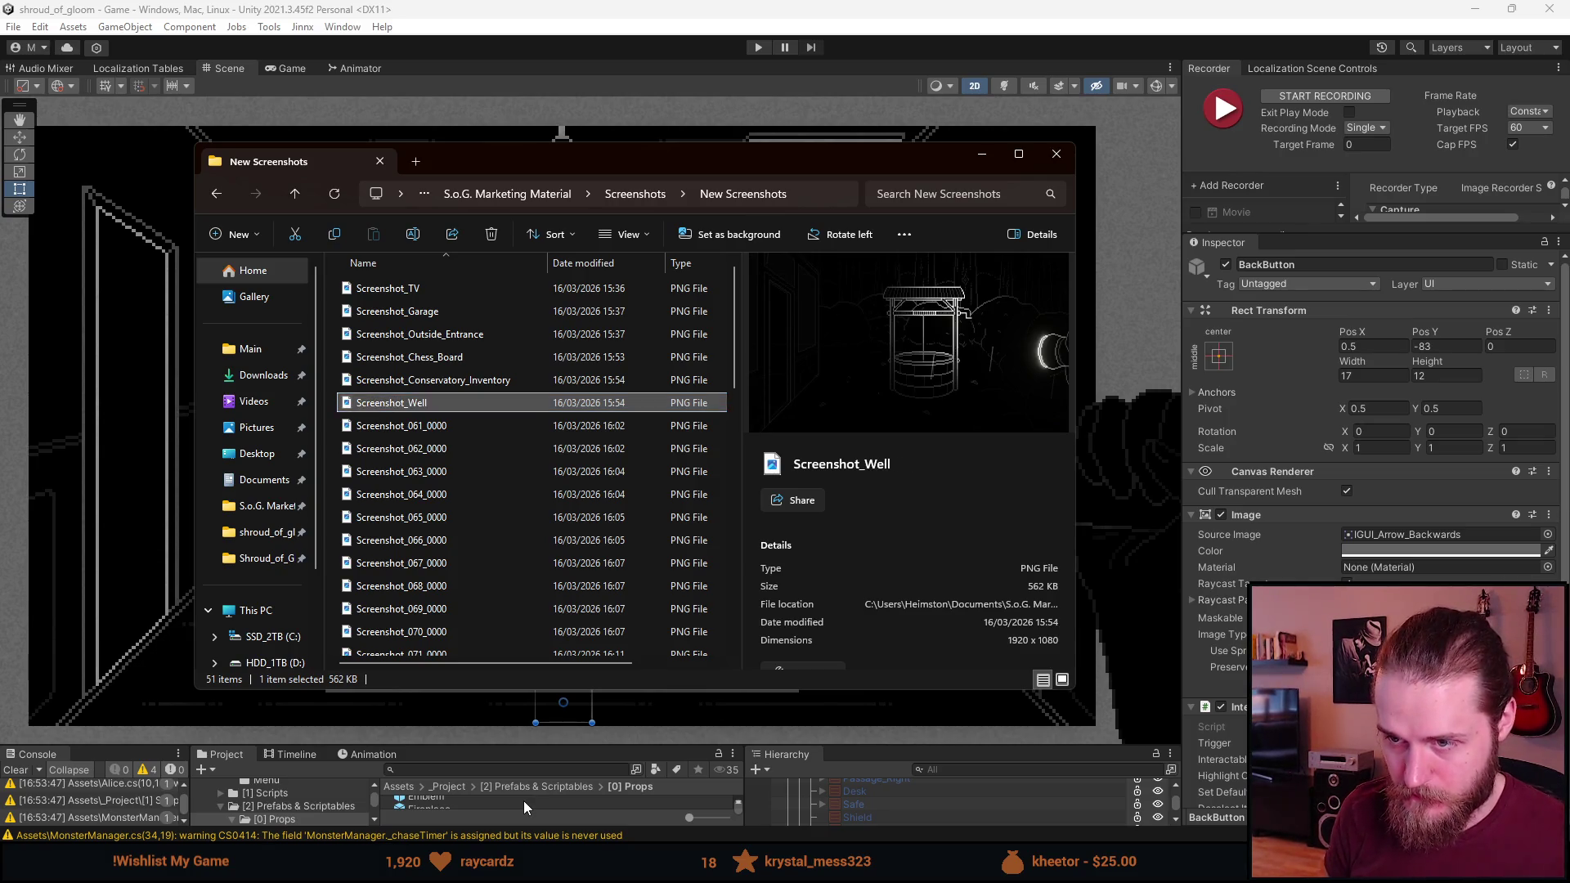
click(459, 422)
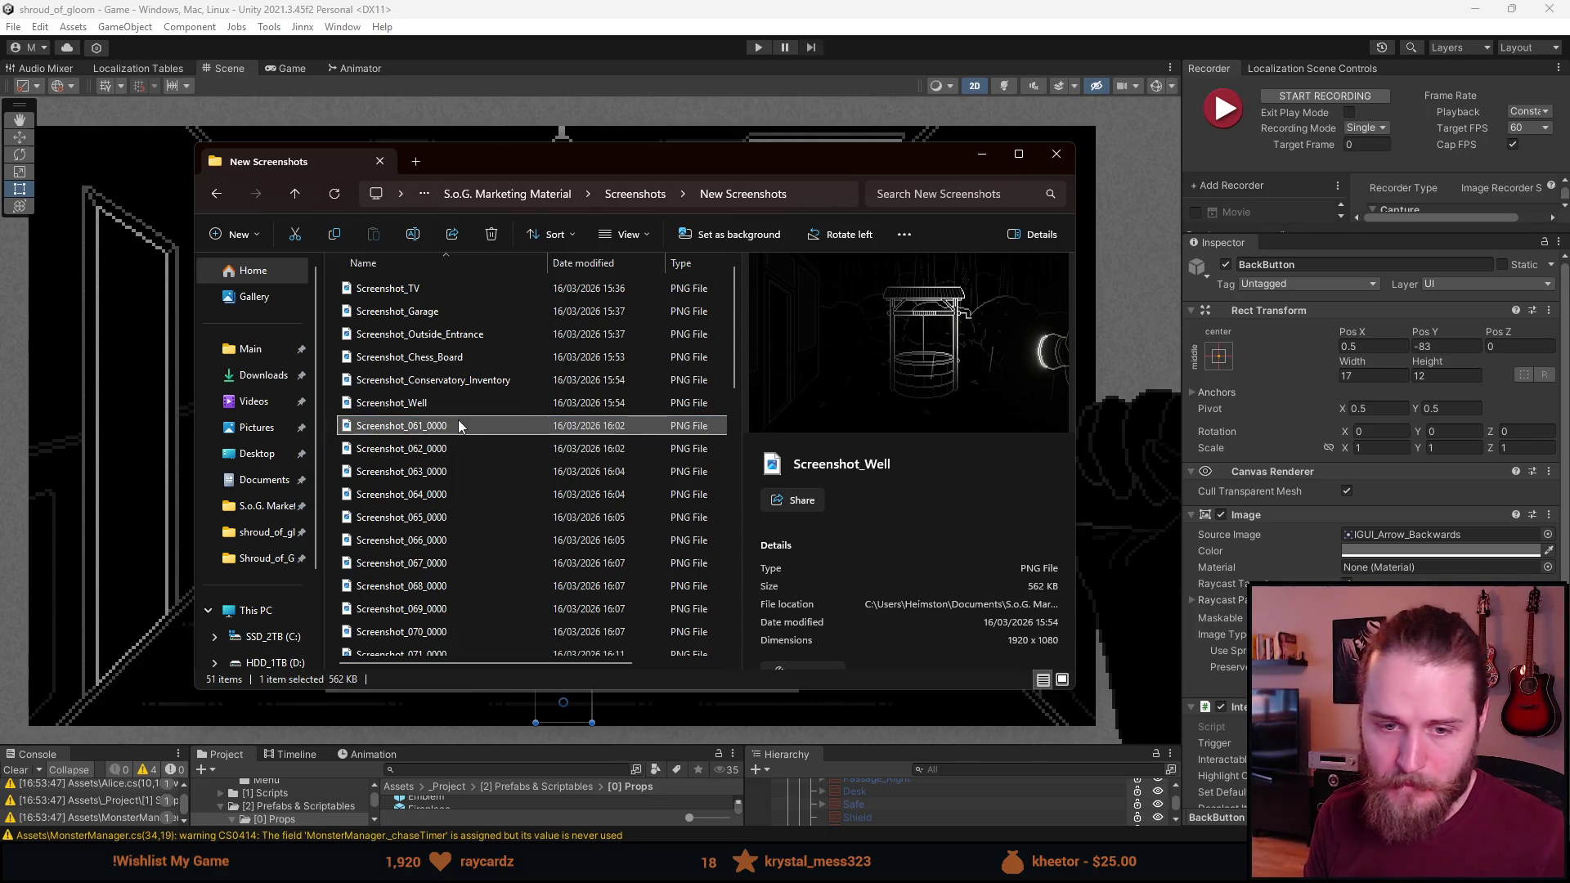
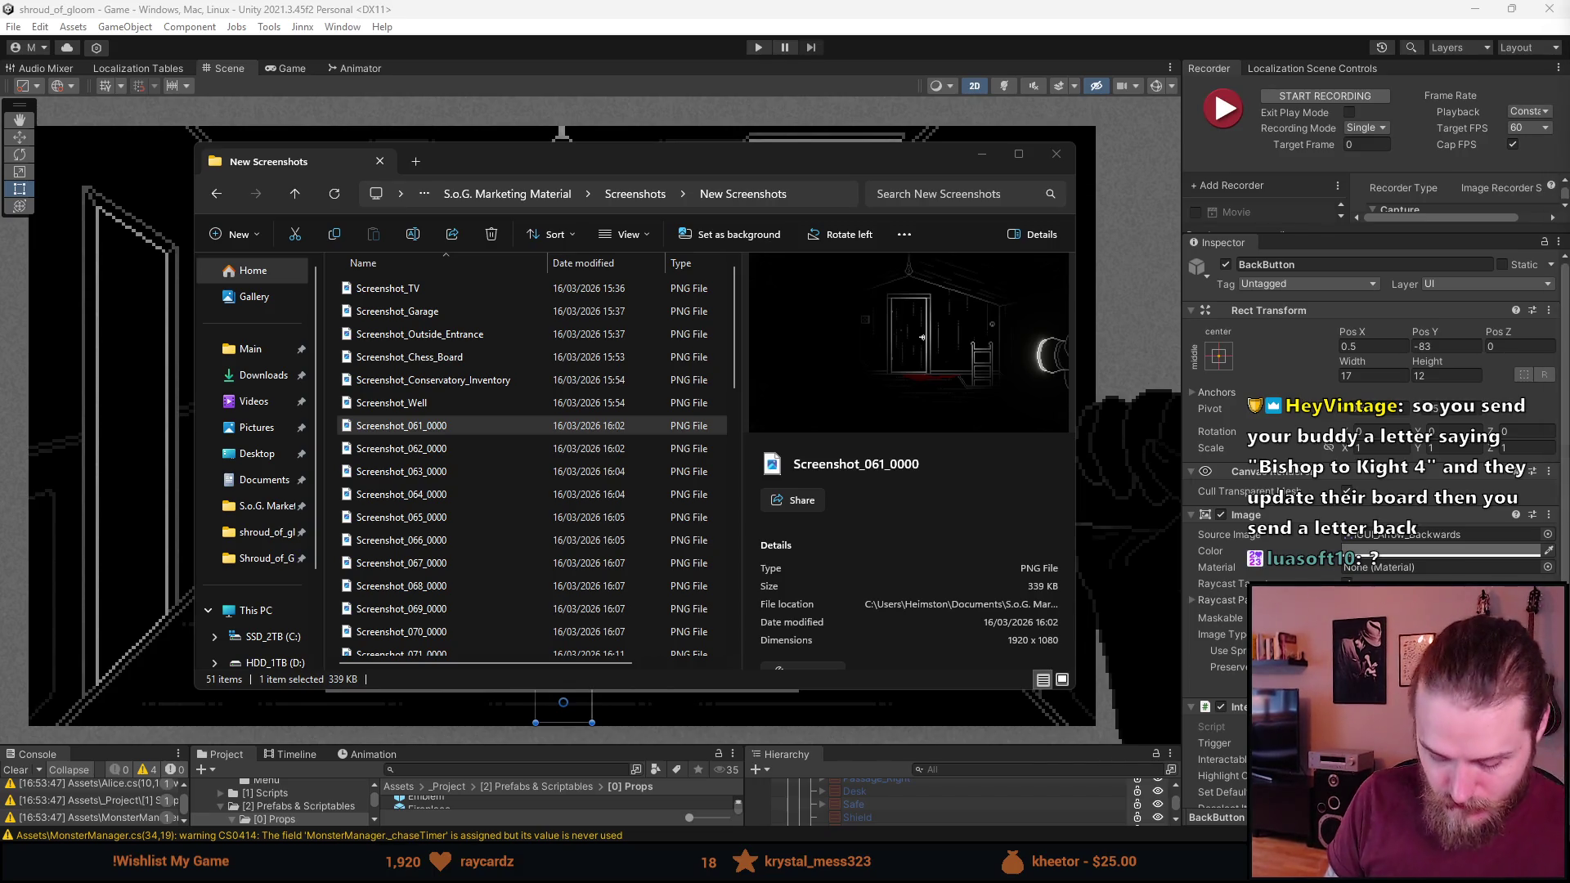
In the Wikipedia multiplayer games article, highlight the line about players having different roles
key(alt+Tab)
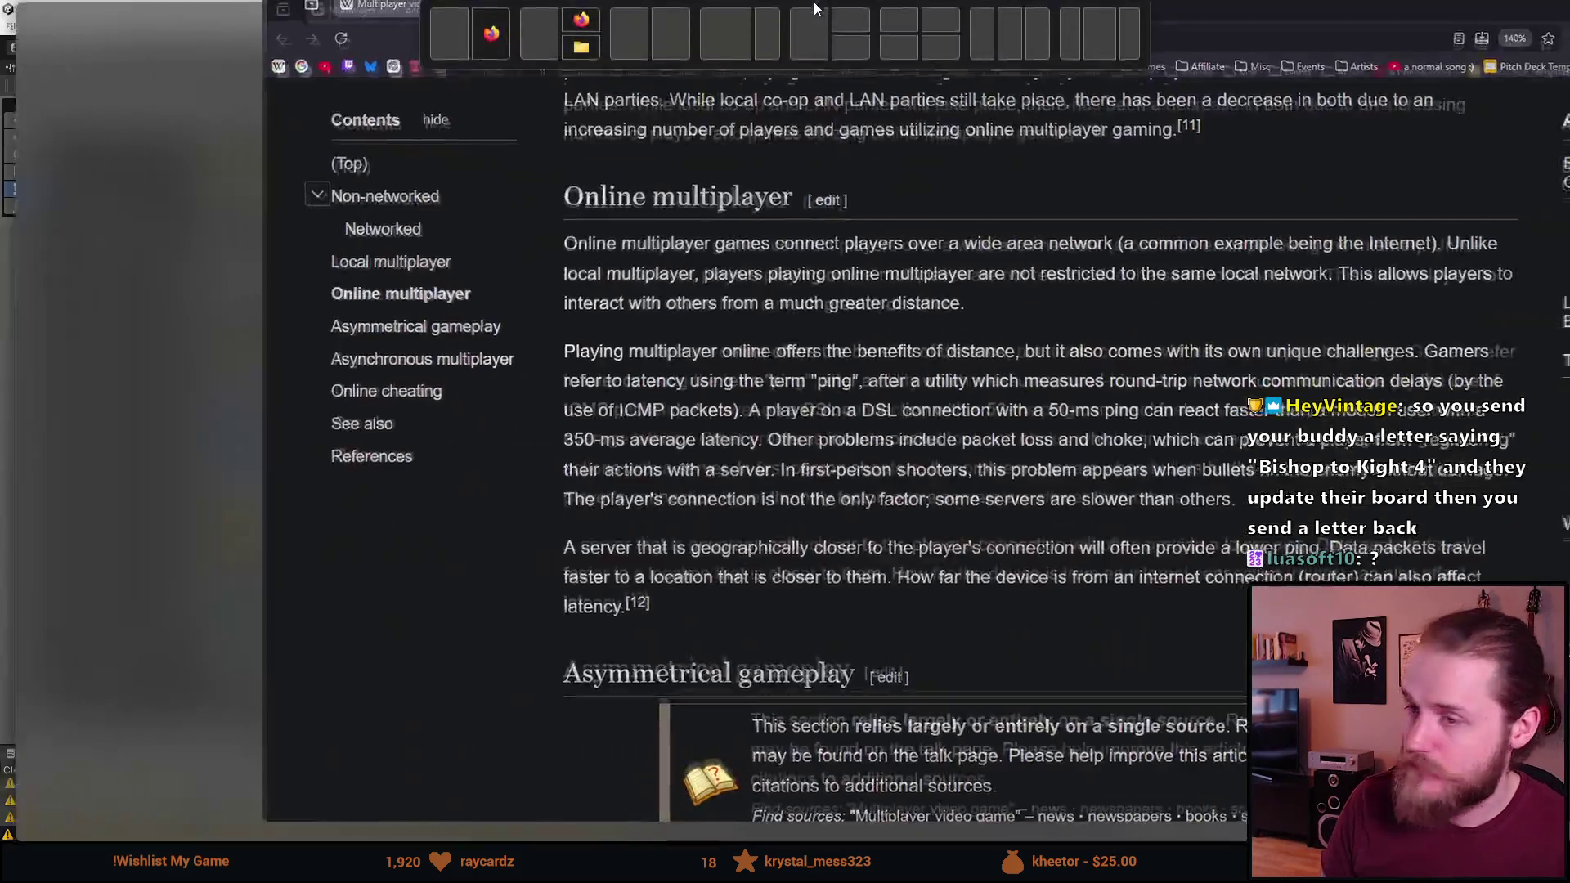
scroll(436, 423, down, 7)
scroll(421, 217, up, 2)
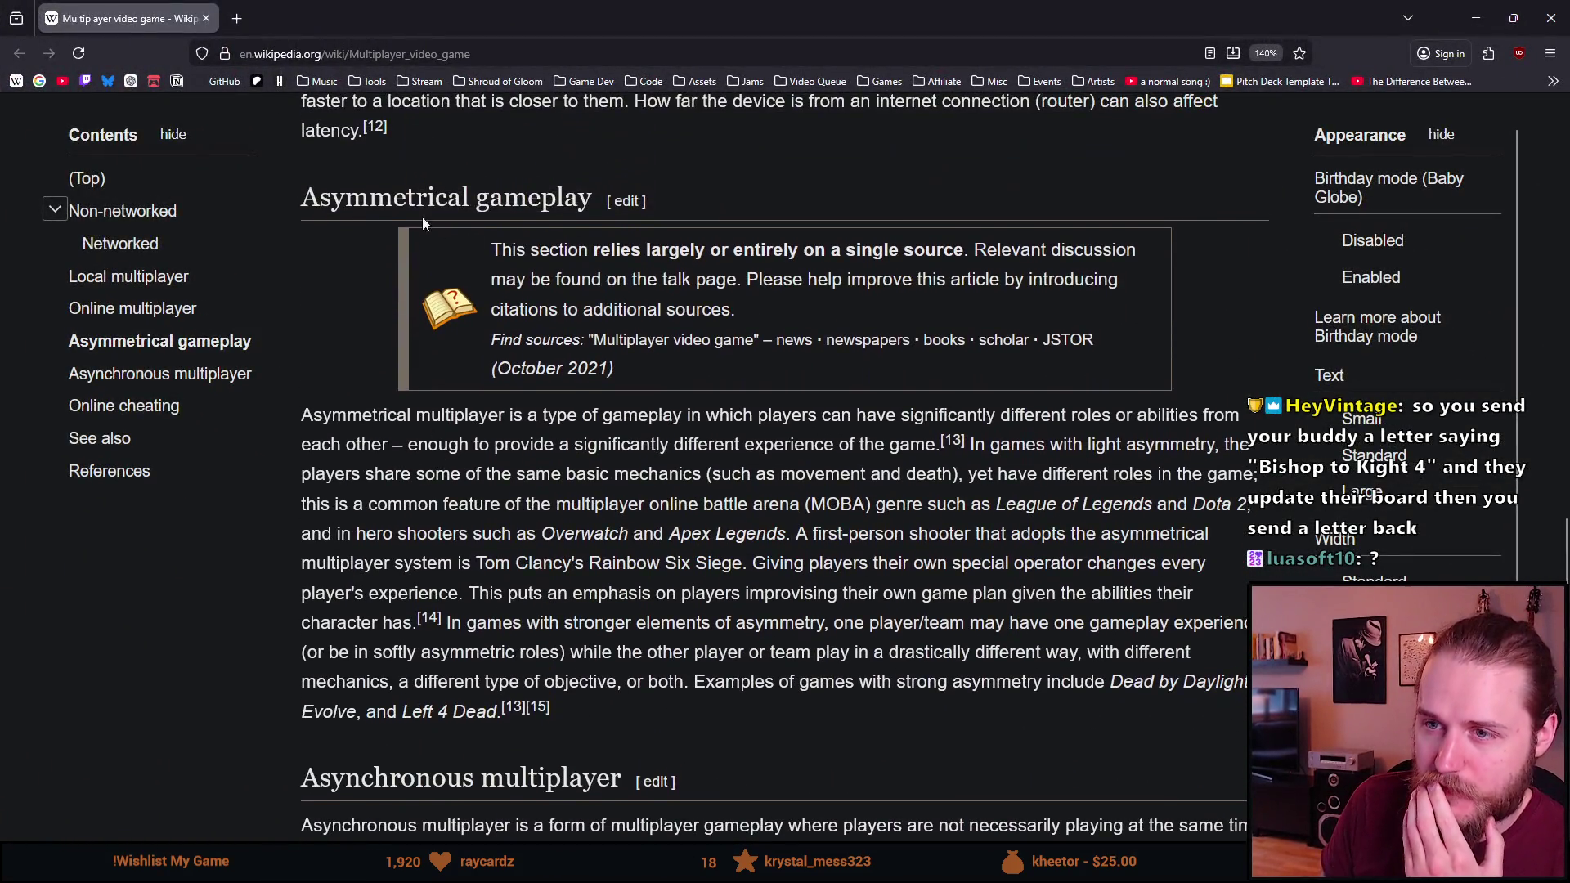
drag(583, 415, 1121, 417)
click(1087, 413)
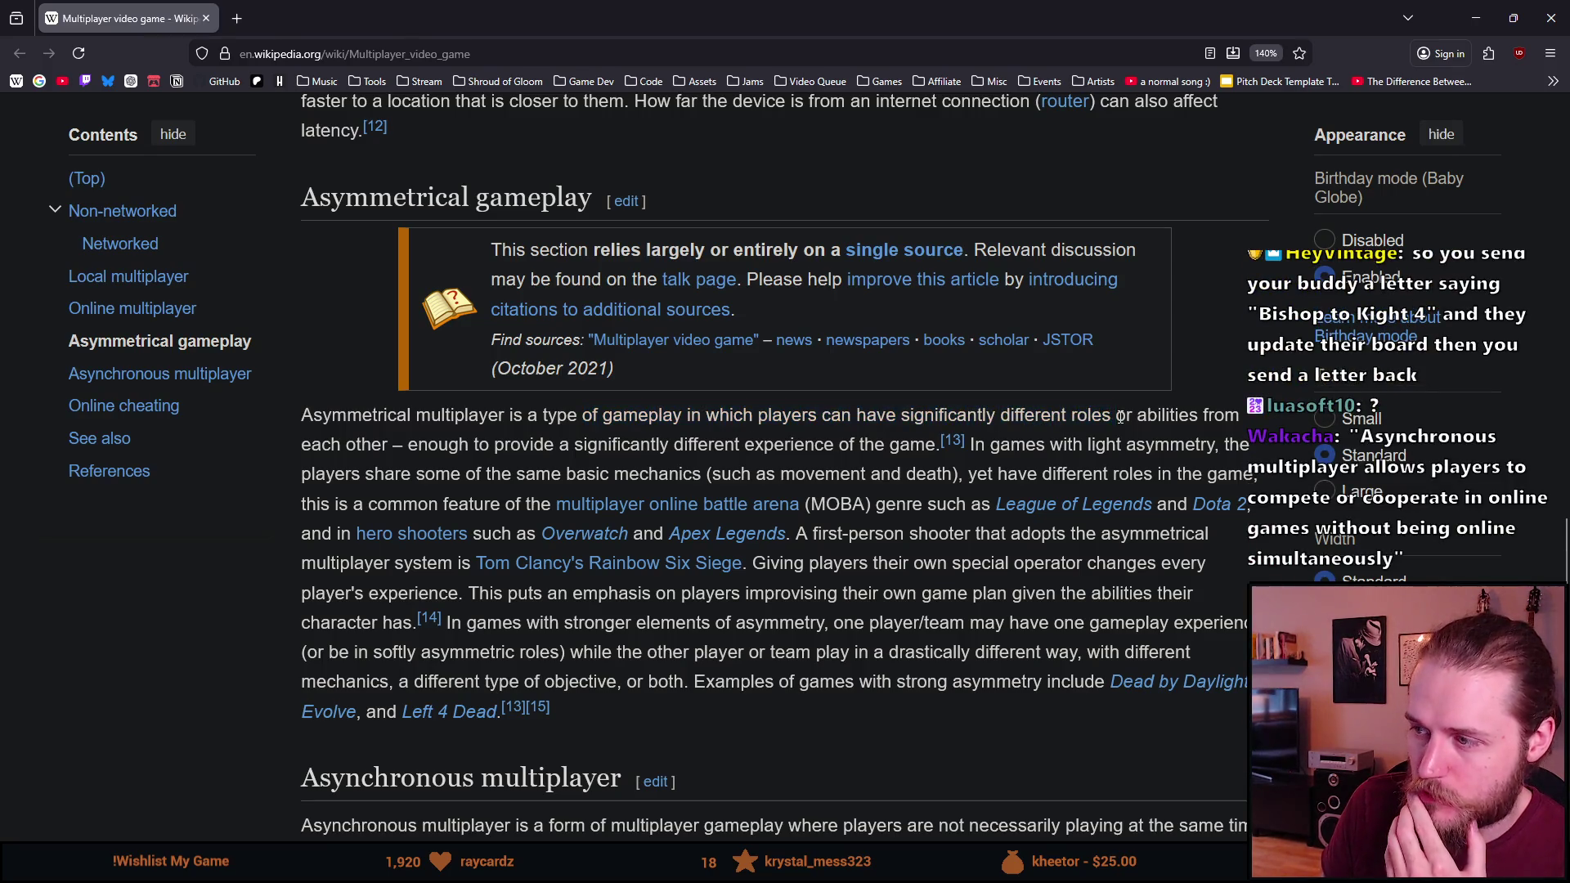
scroll(658, 232, down, 7)
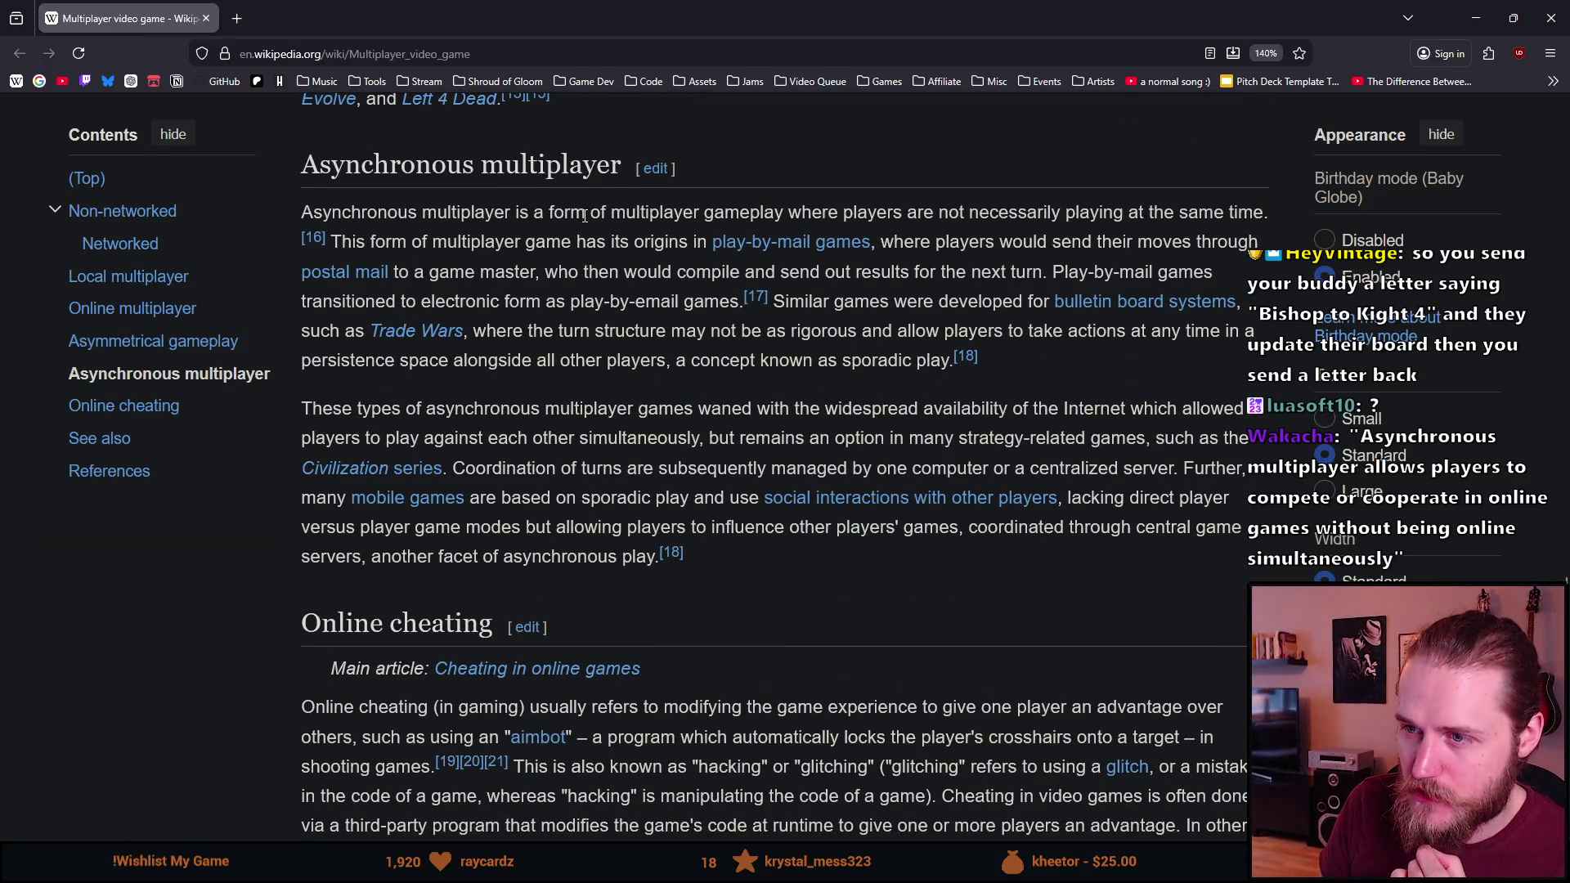
Highlight the phrases about not playing simultaneously, the game's origins, and the Asynchronous heading
drag(723, 212, 861, 211)
drag(990, 212, 1257, 203)
drag(391, 242, 693, 241)
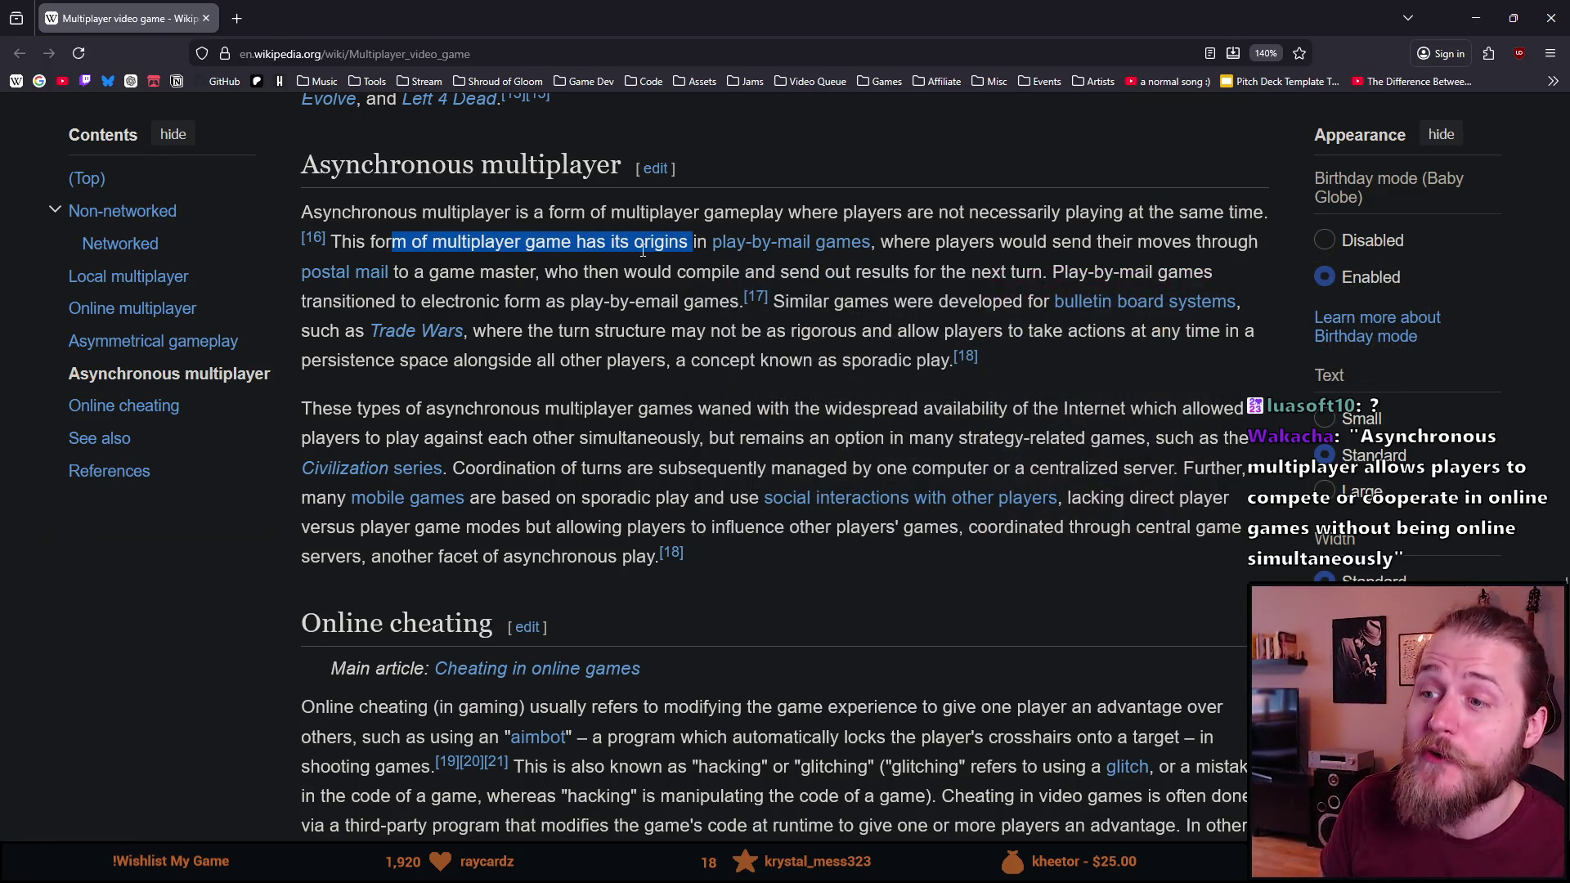
click(781, 262)
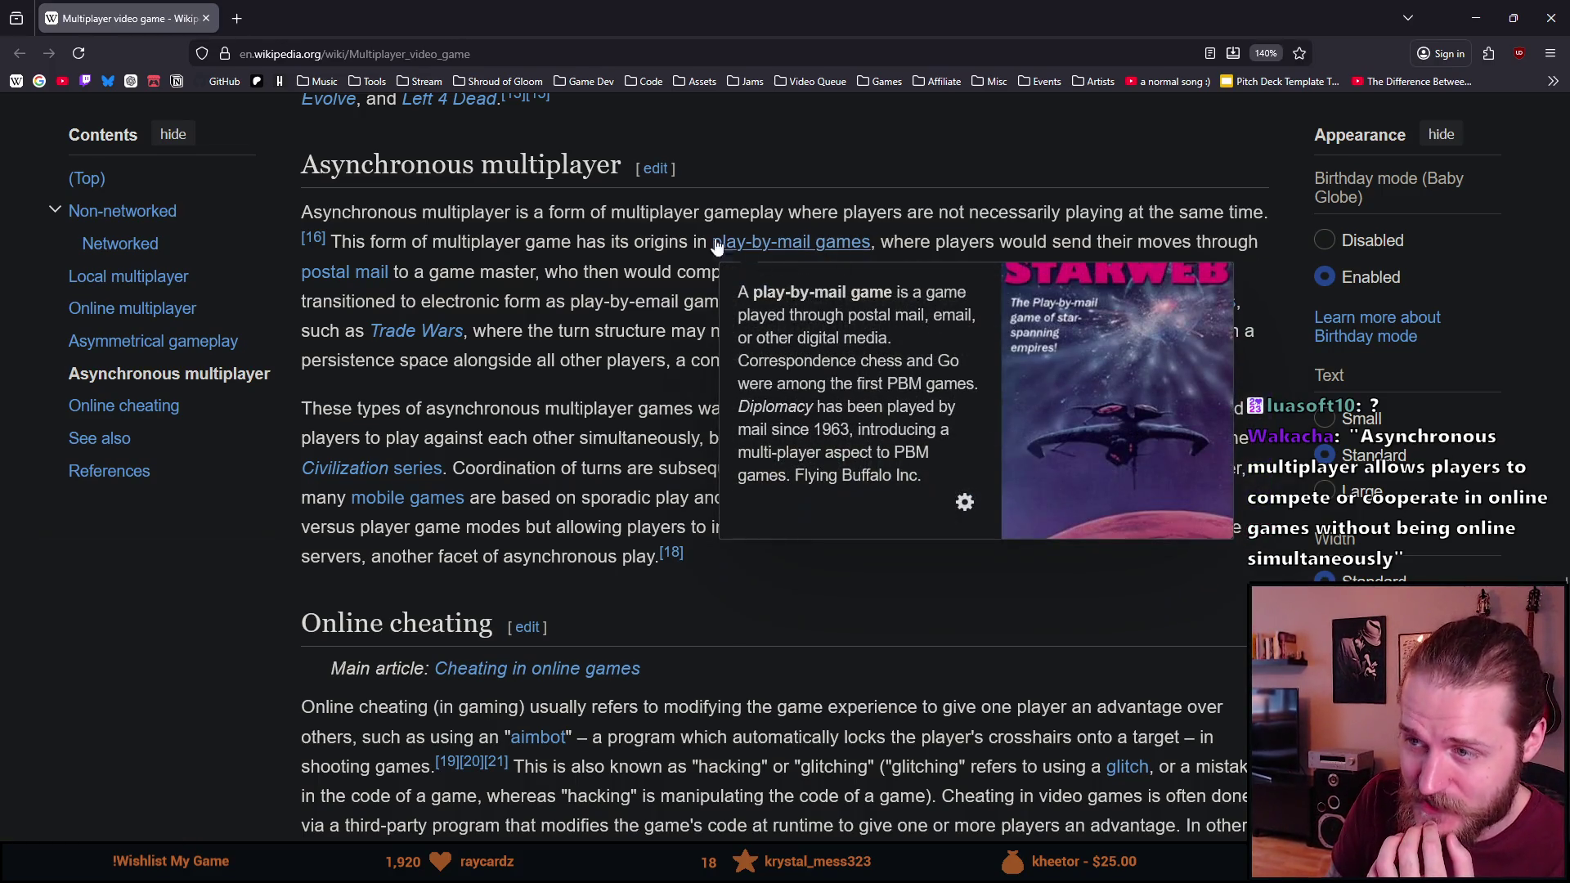
drag(294, 180, 482, 164)
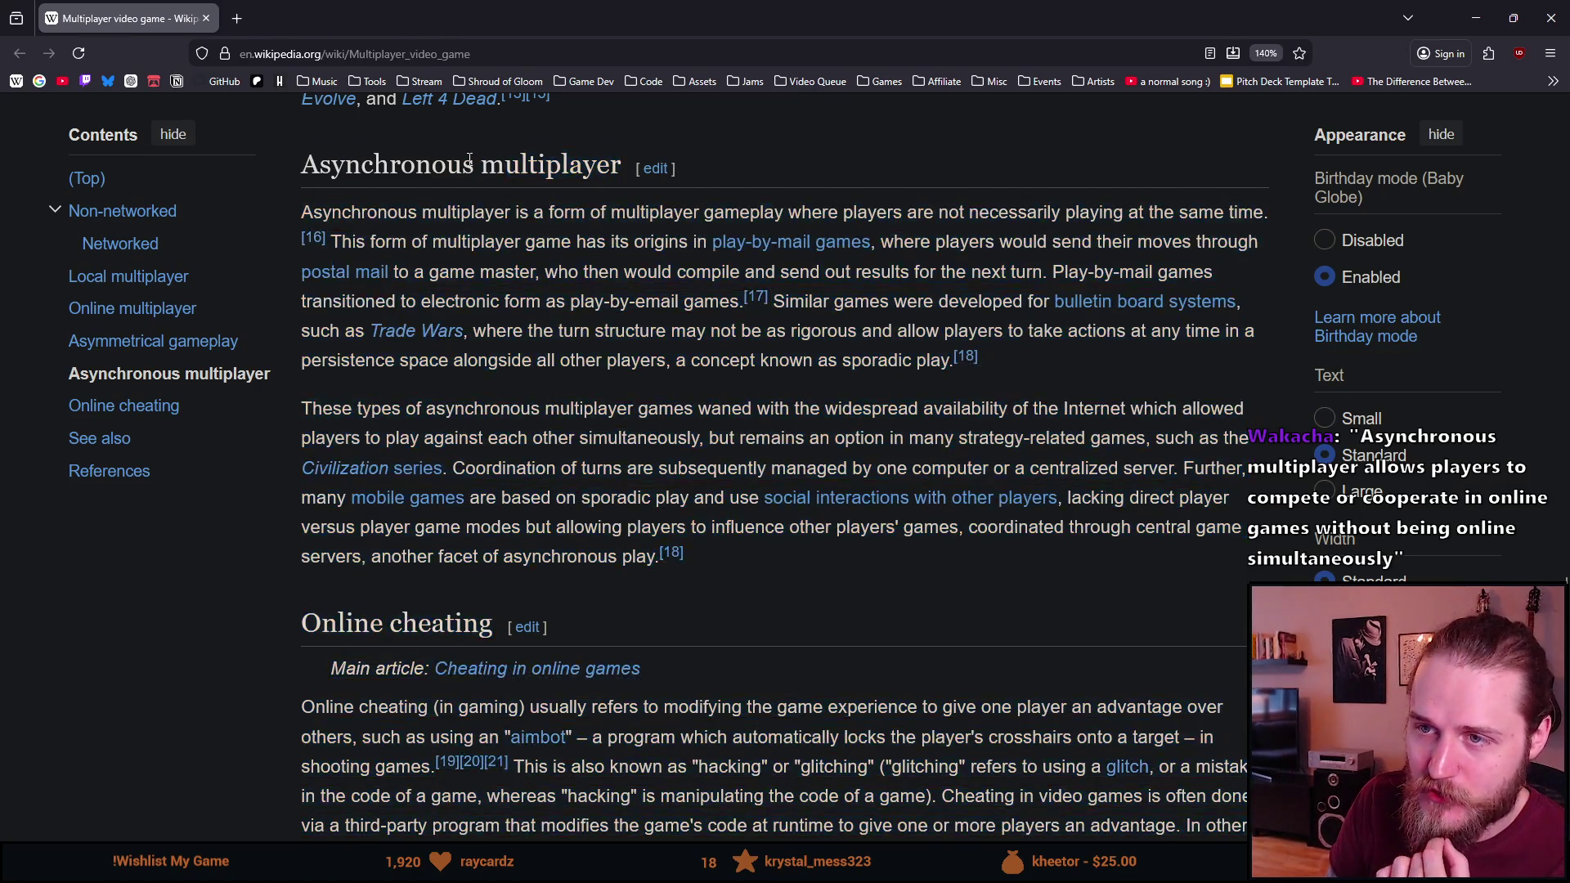
double_click(471, 159)
click(470, 160)
click(728, 198)
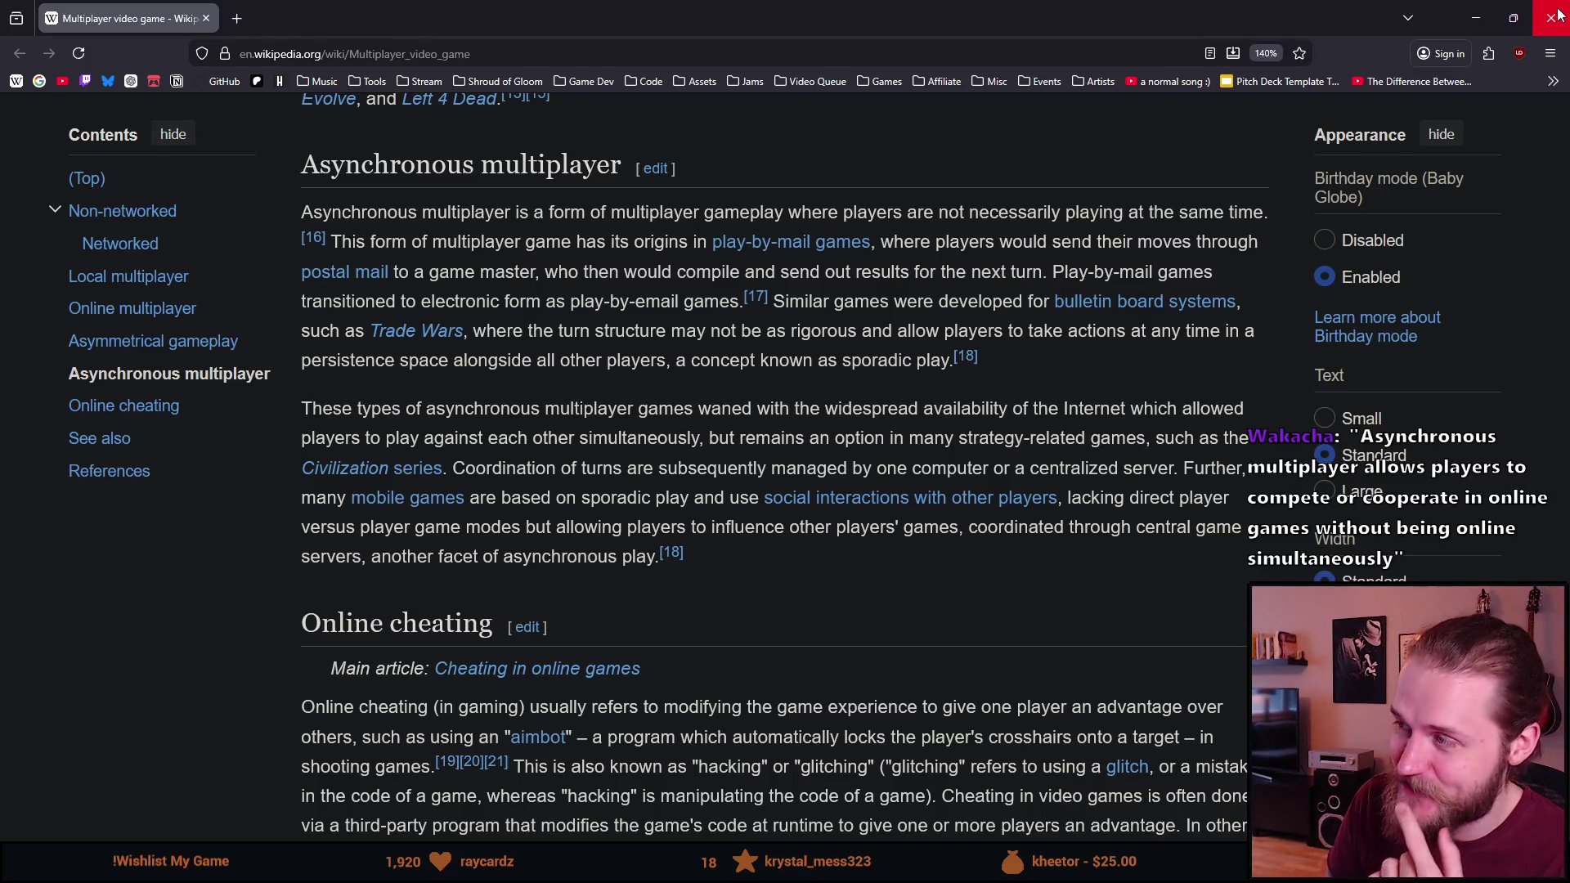
Close the browser and compare Screenshot_061_0000 with its neighbouring screenshots in Photos
click(1557, 14)
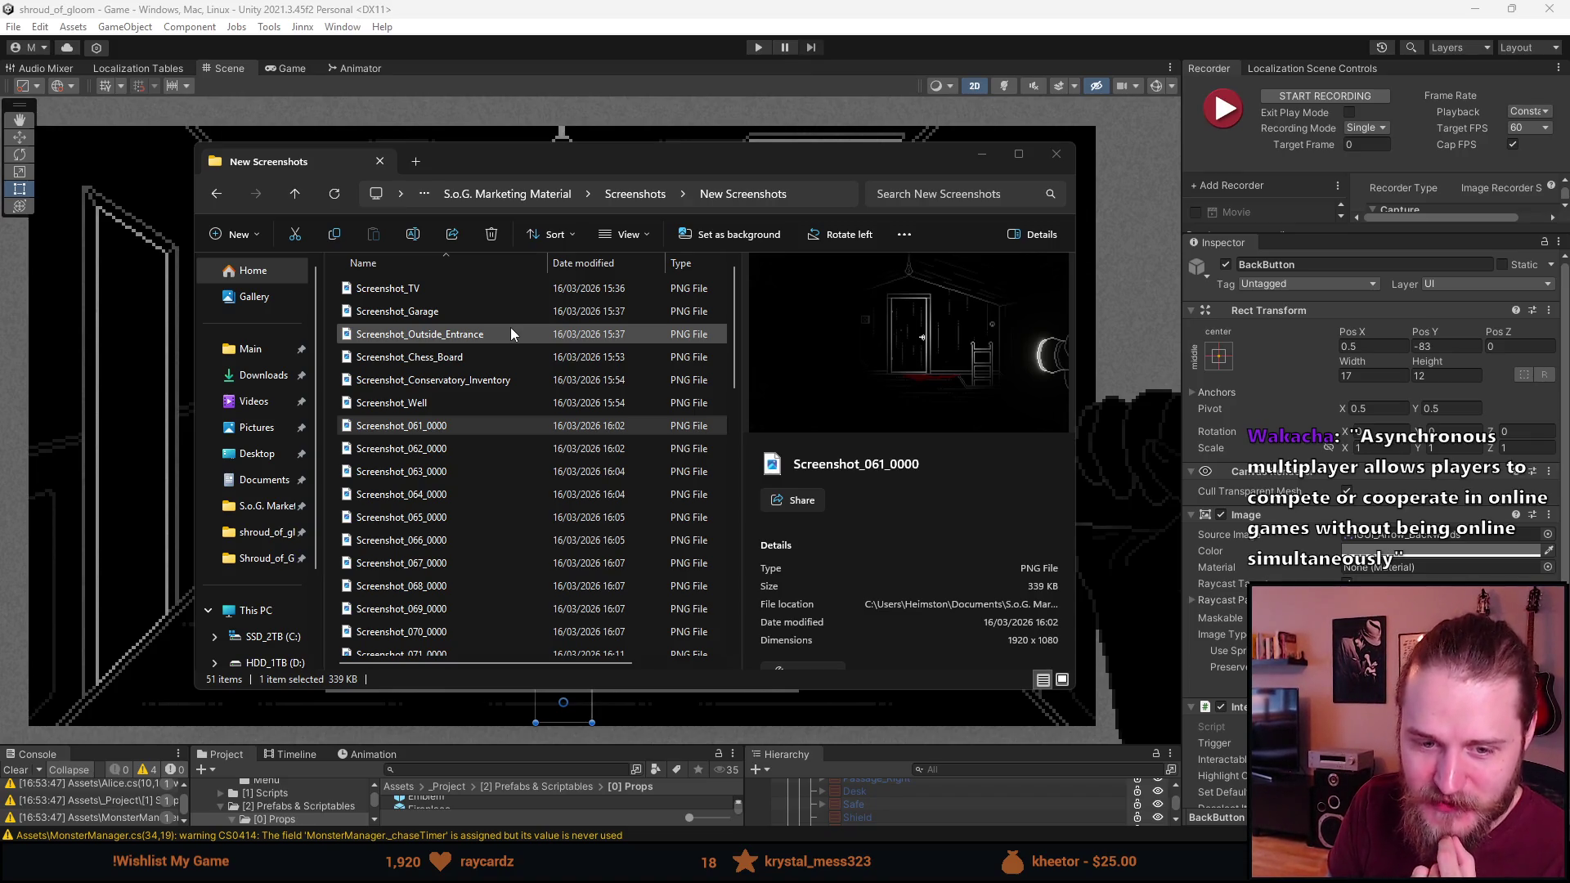
double_click(458, 426)
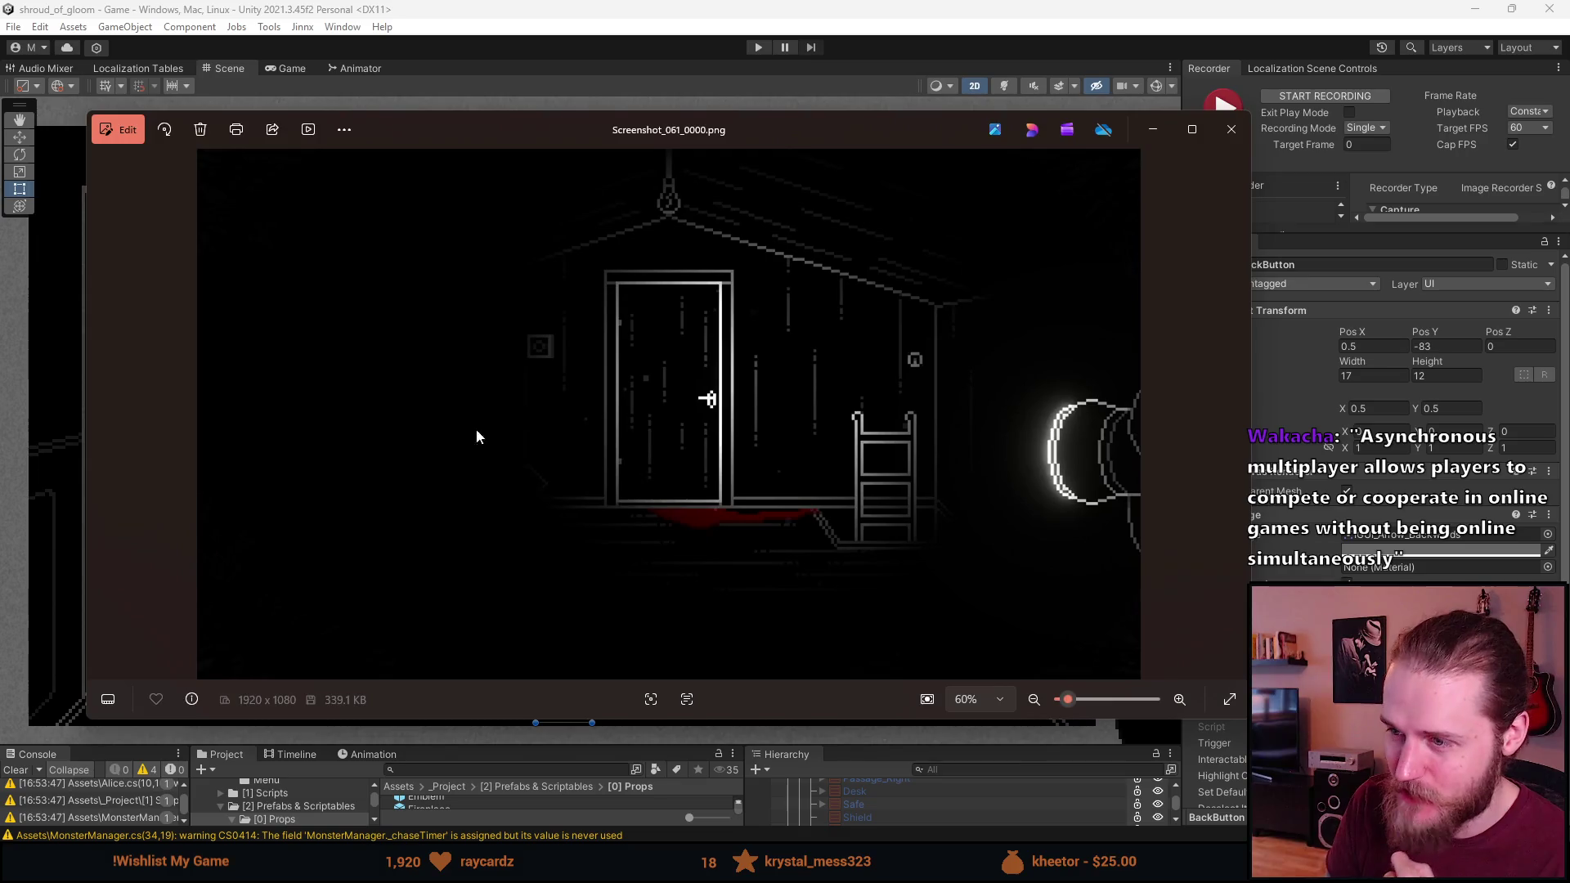
key(Right)
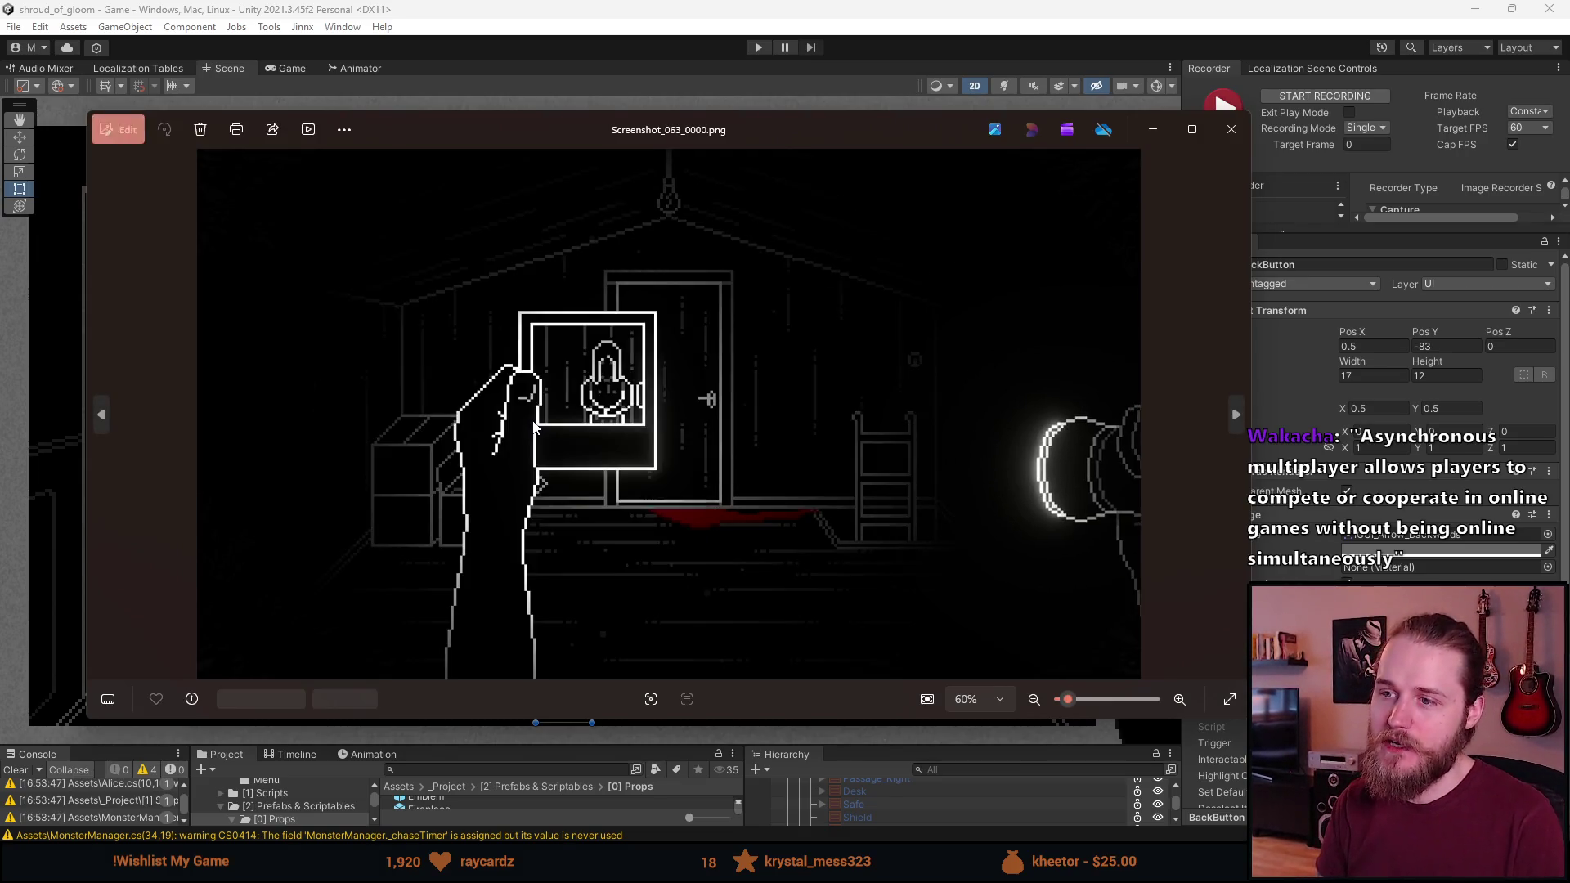
key(Right)
key(Right)
key(Right)
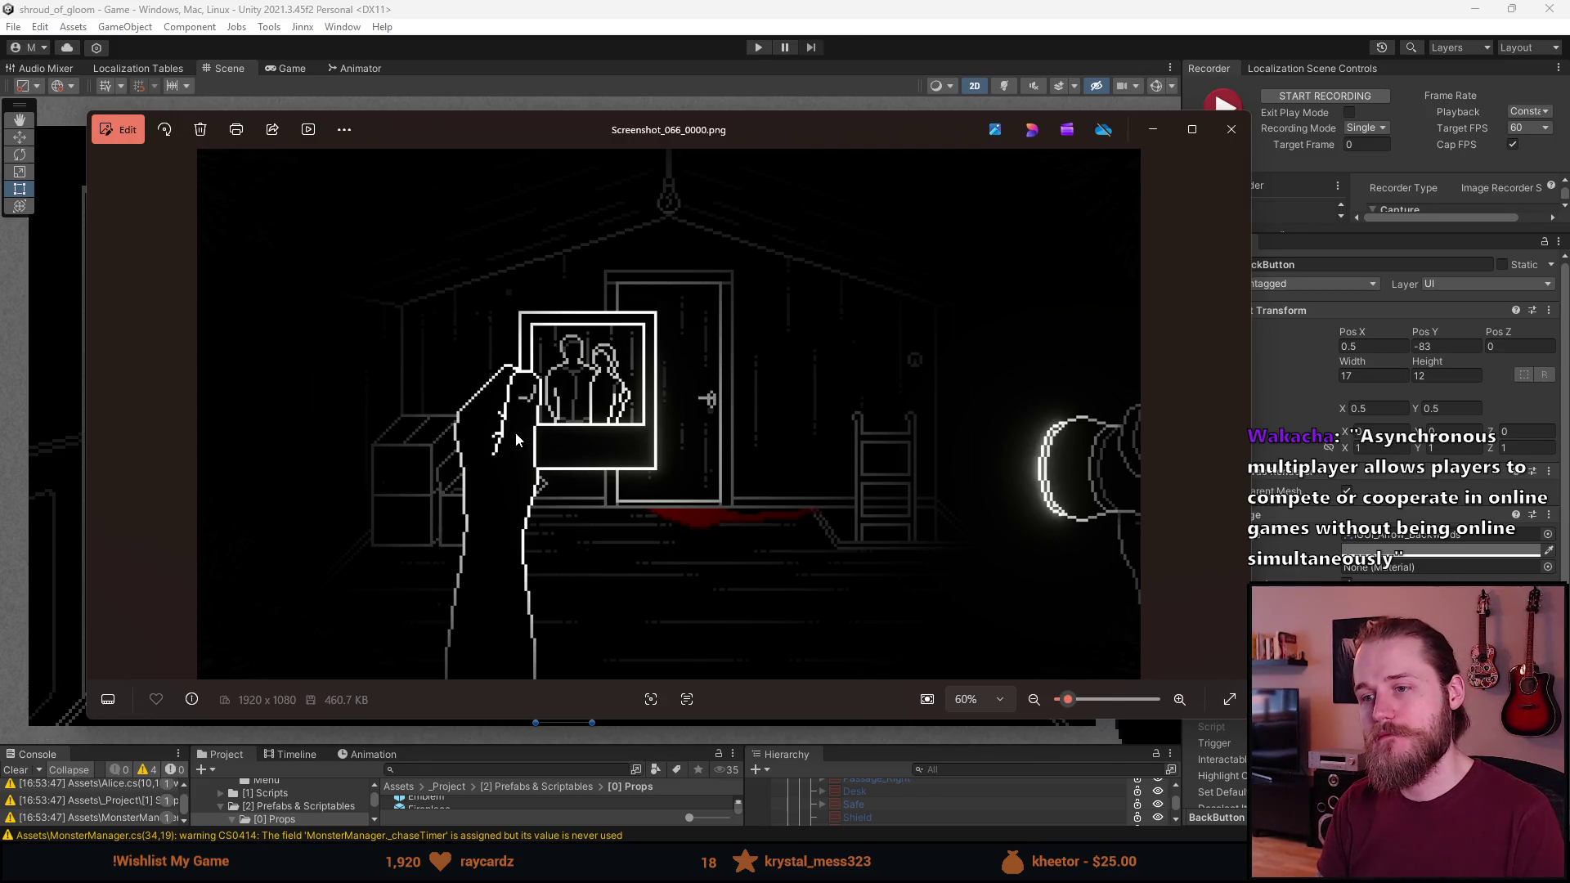
key(Left)
key(Left)
key(Right)
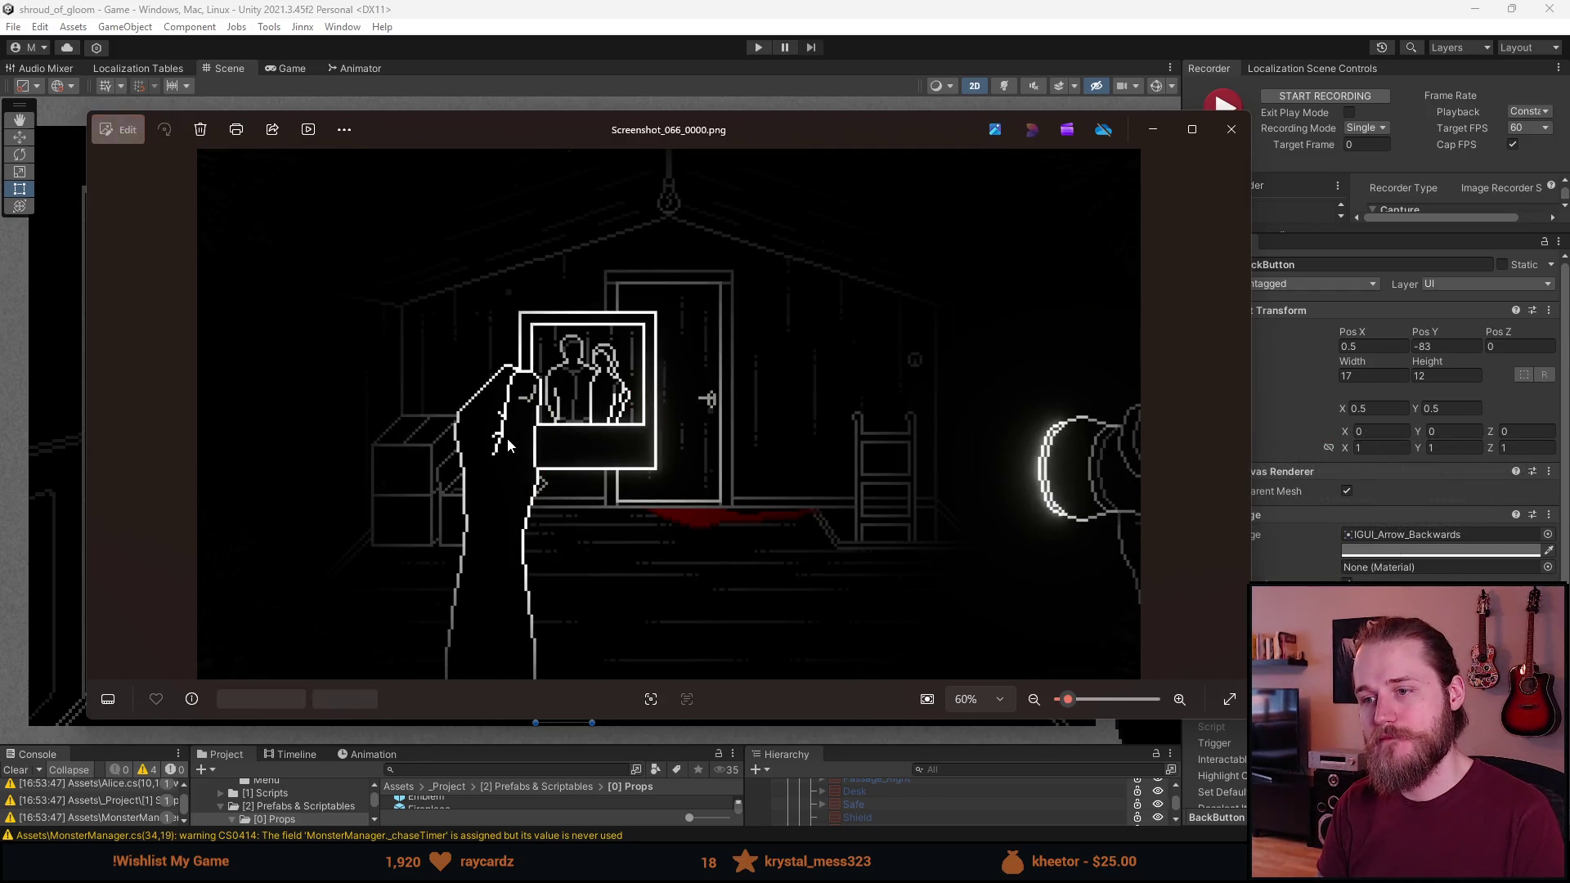
key(Right)
key(Left)
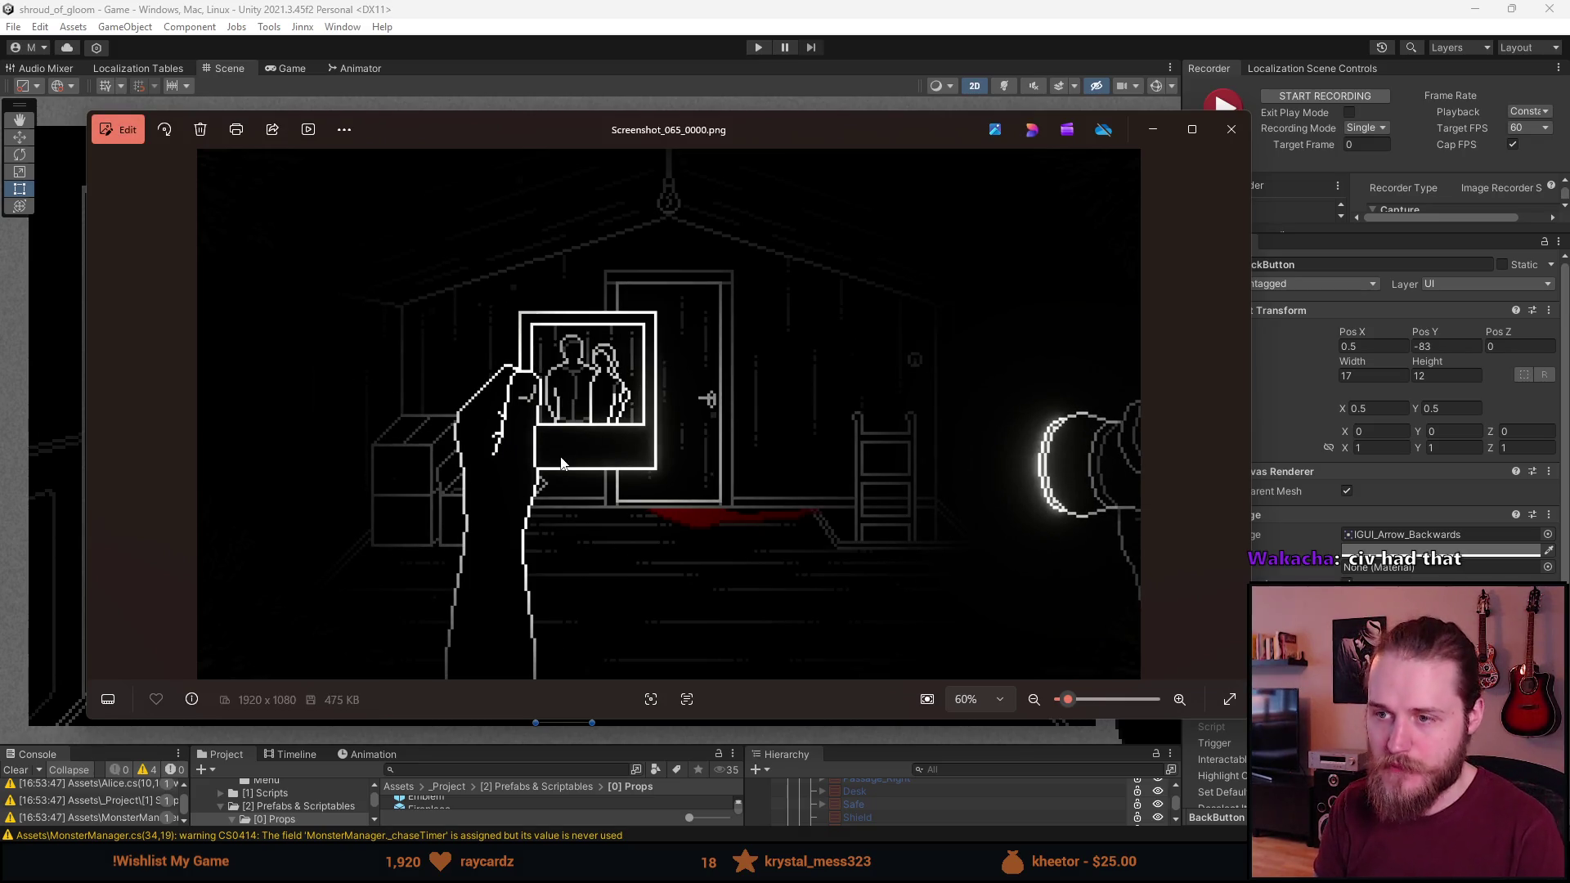
key(Left)
key(Left)
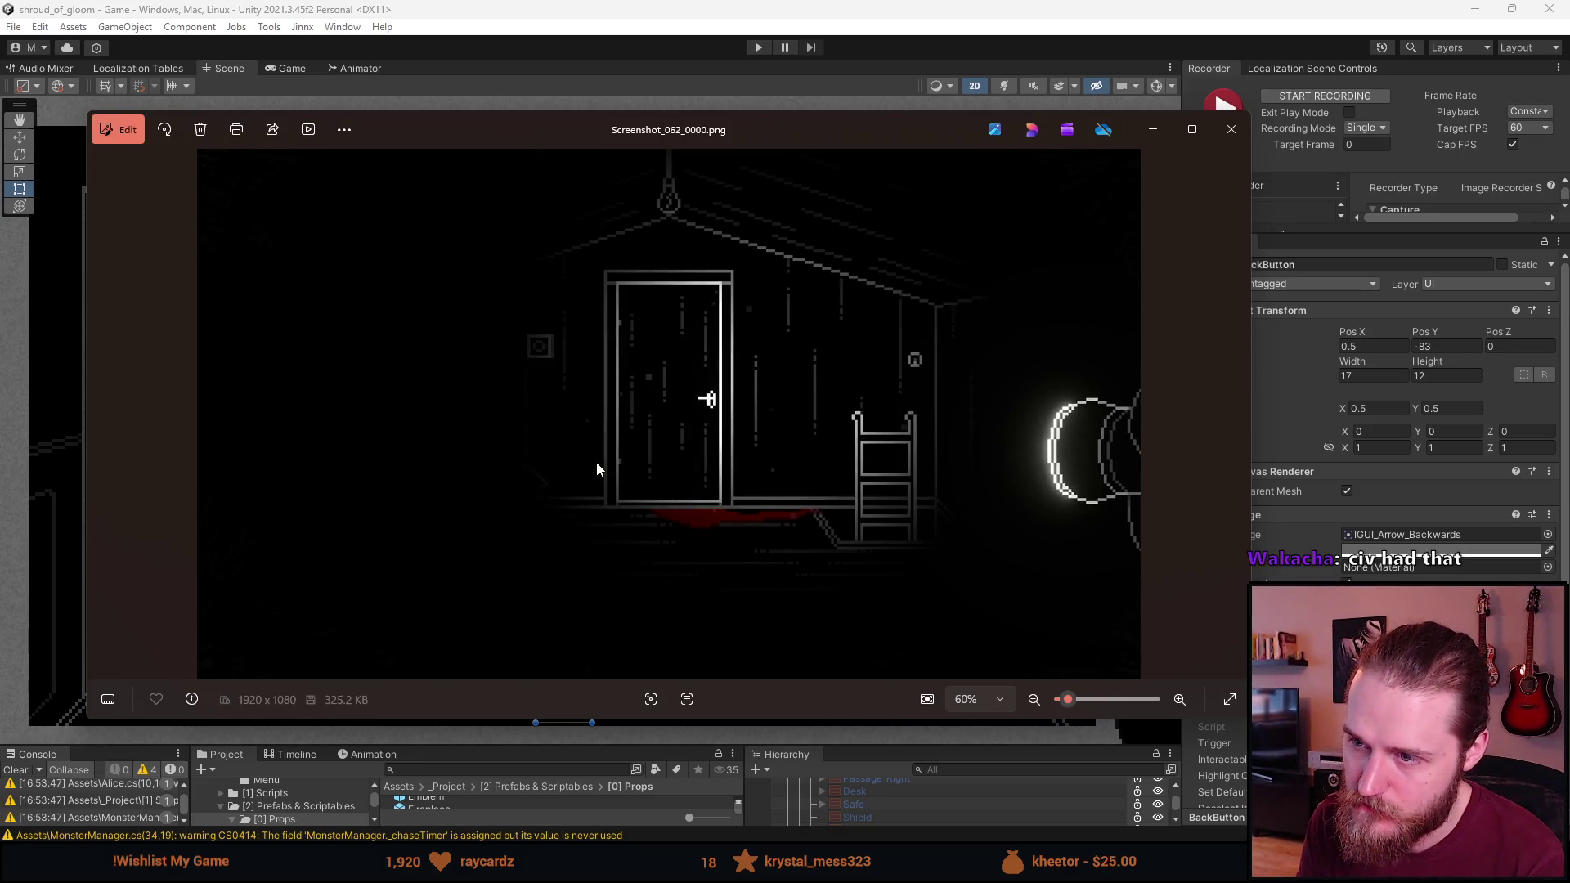
key(Right)
key(Left)
key(Left)
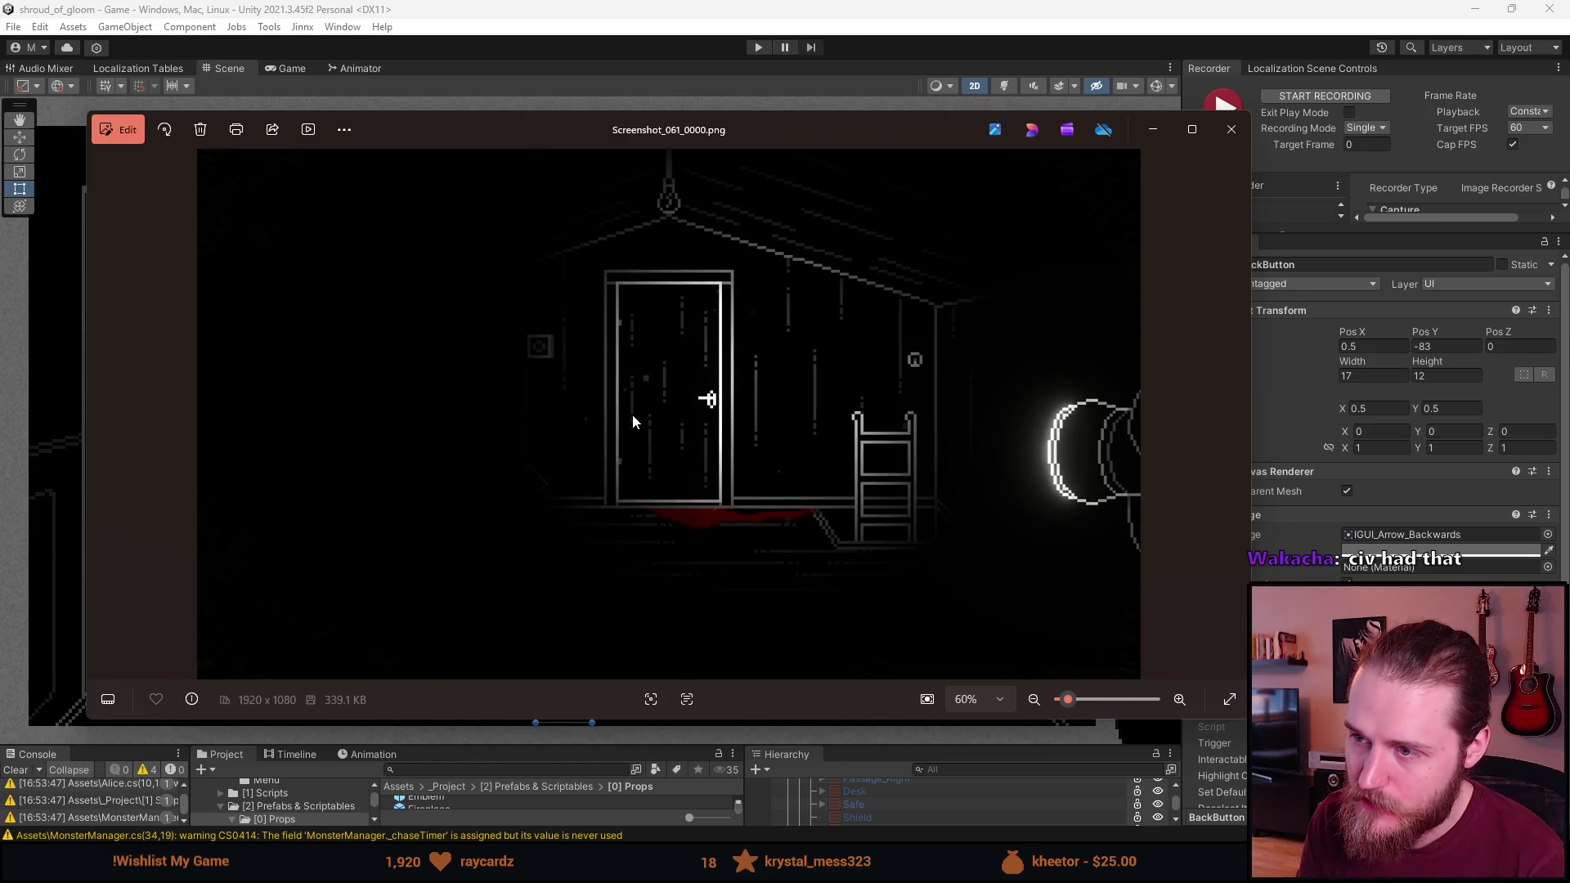
key(Right)
key(Left)
key(Left)
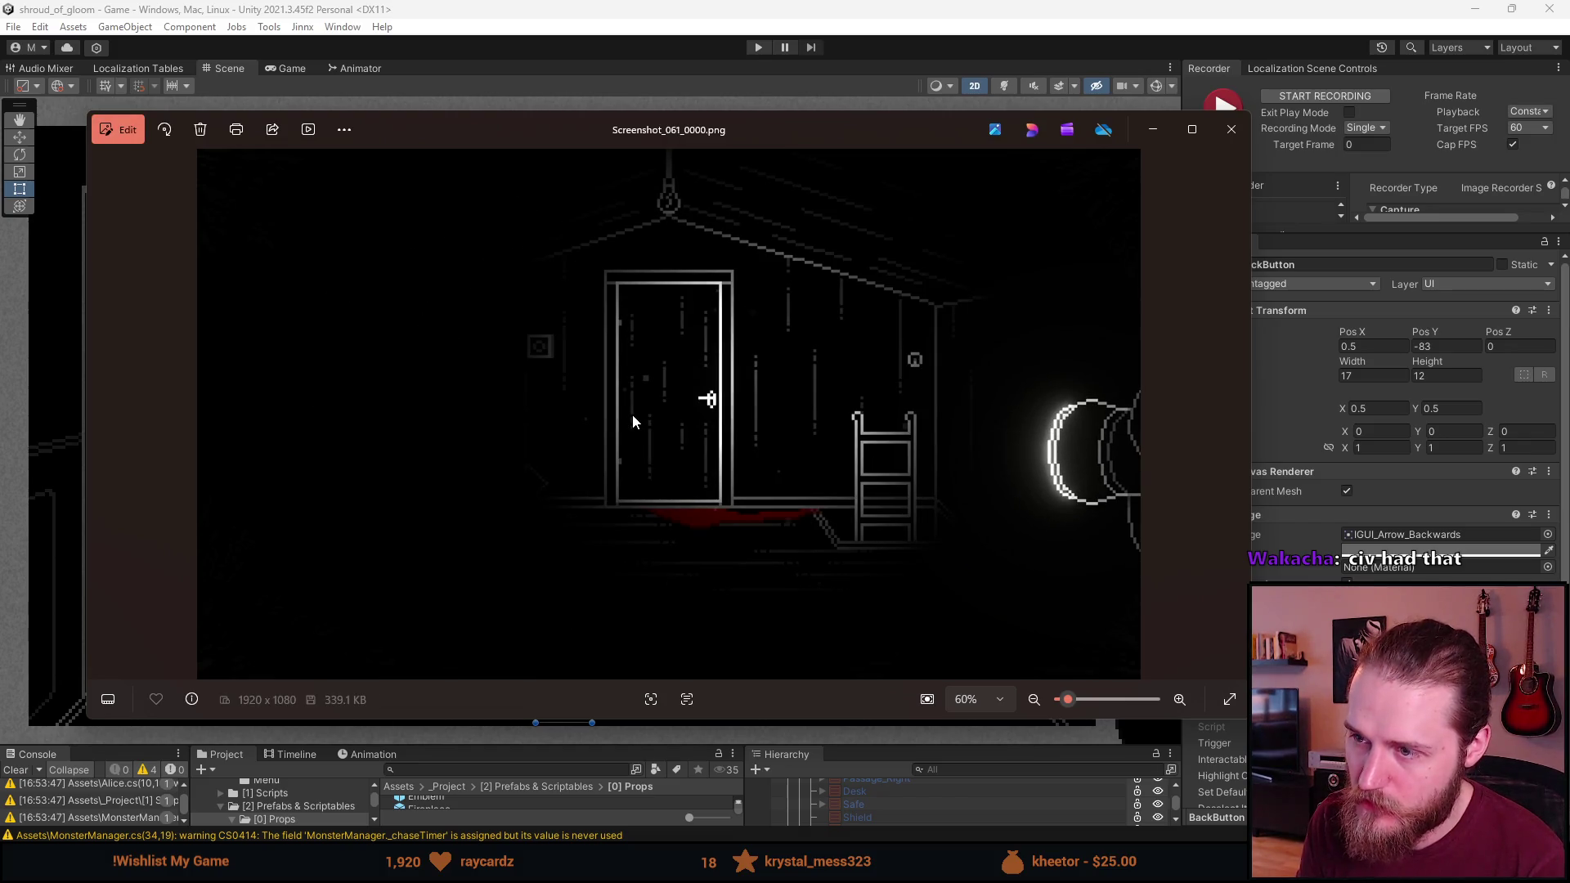
key(Right)
key(Right)
key(Left)
key(Left)
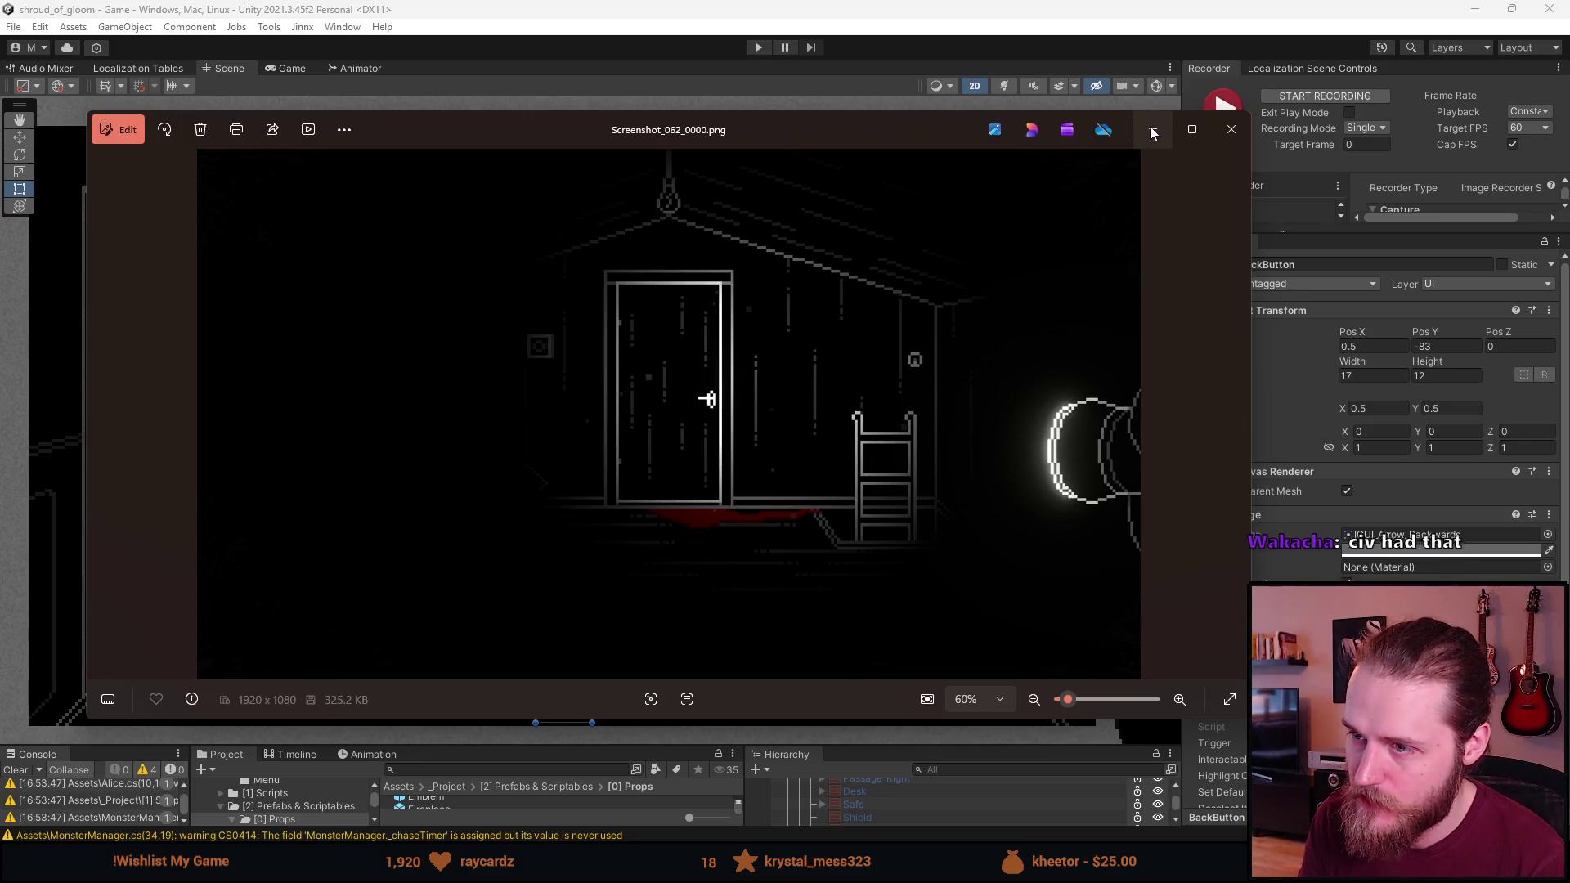
click(1230, 129)
Delete the duplicate Screenshot_061_0000 and rename Screenshot_062_0000, which comes out misspelled as Screenshot_Attuc
key(Delete)
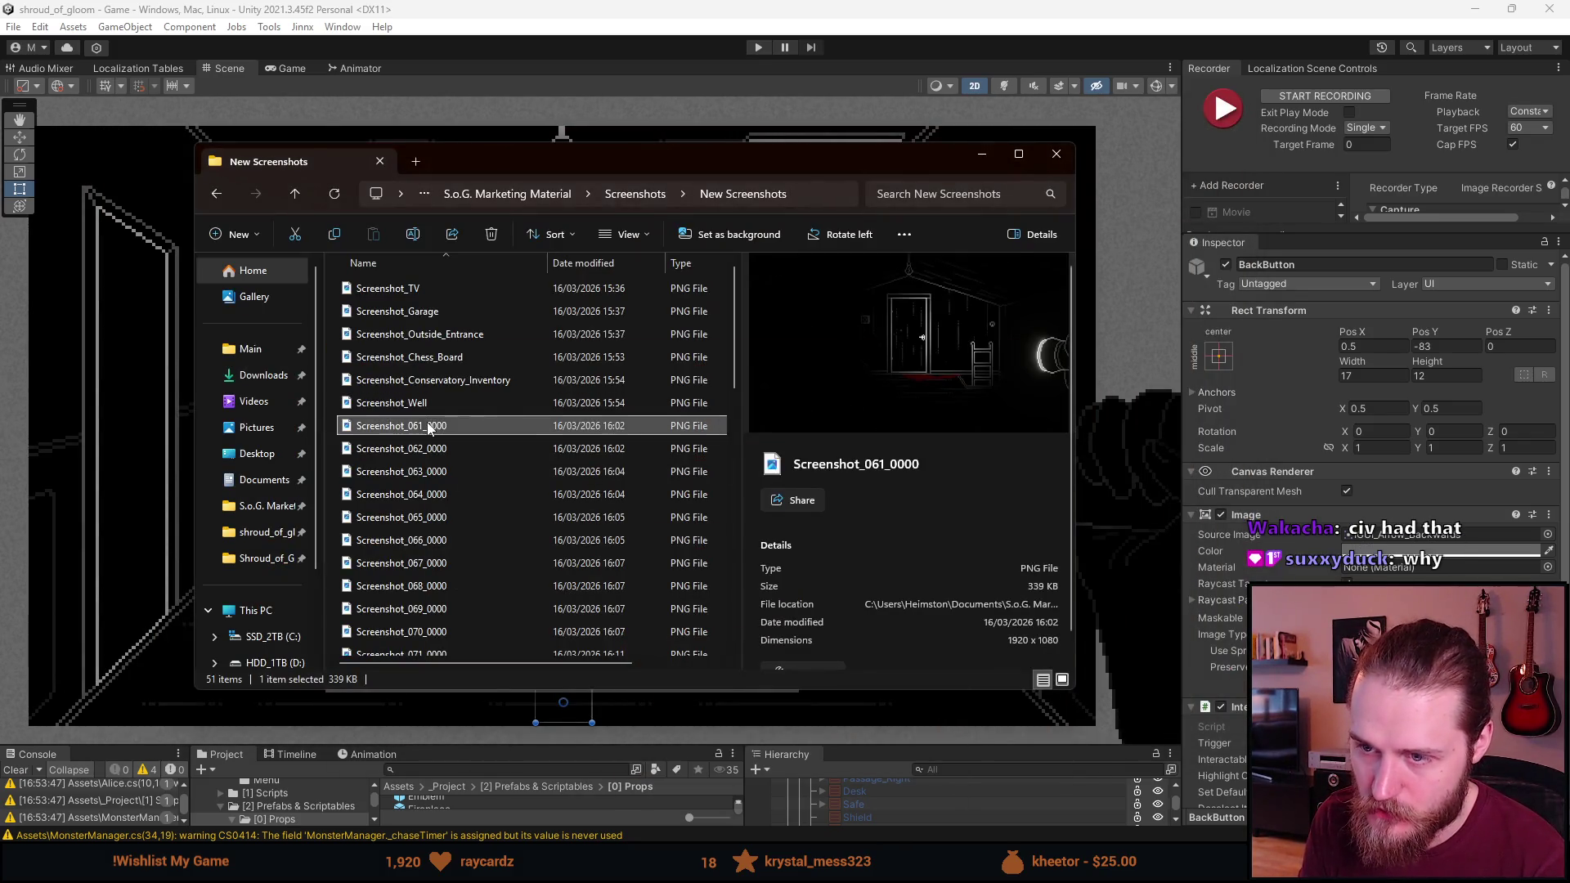
right_click(419, 424)
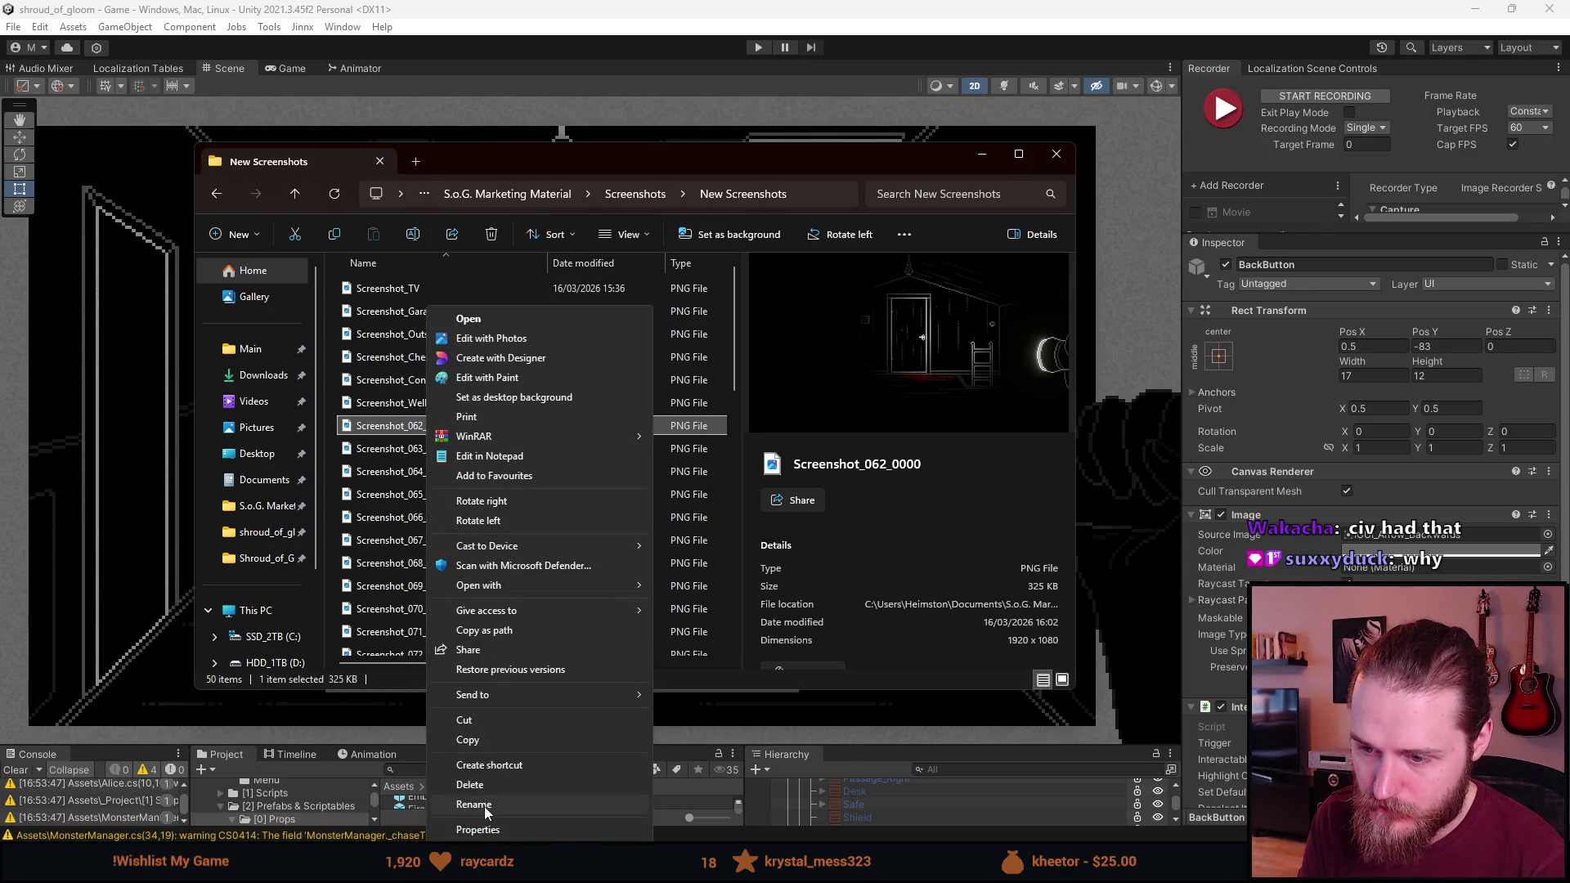
click(496, 794)
key(Right)
key(BackSpace)
key(BackSpace)
key(BackSpace)
key(BackSpace)
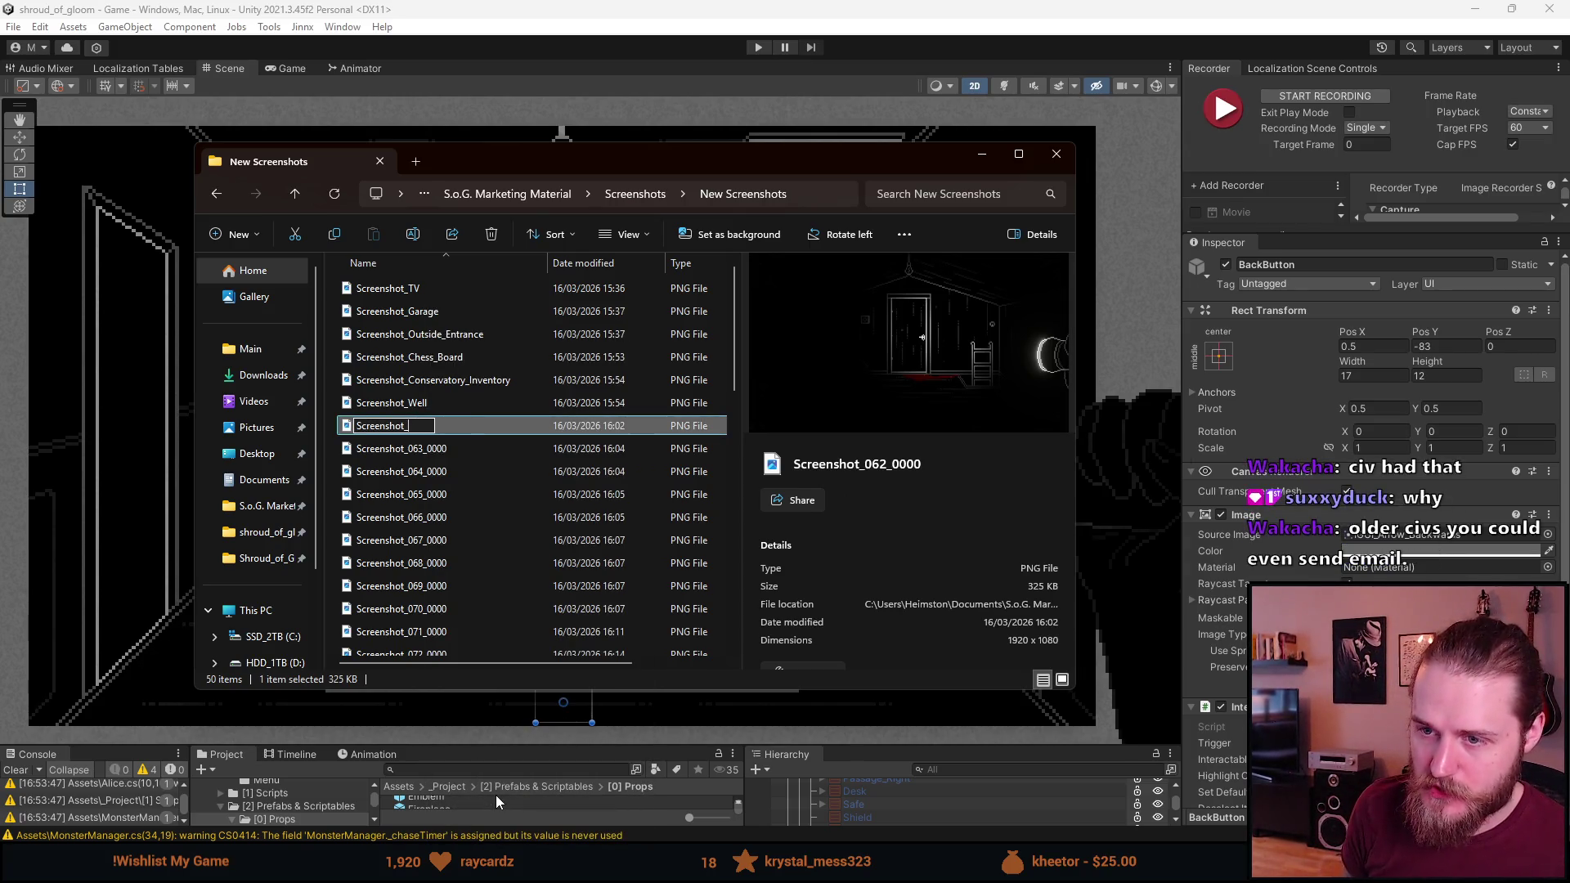
text(Attuc)
key(Return)
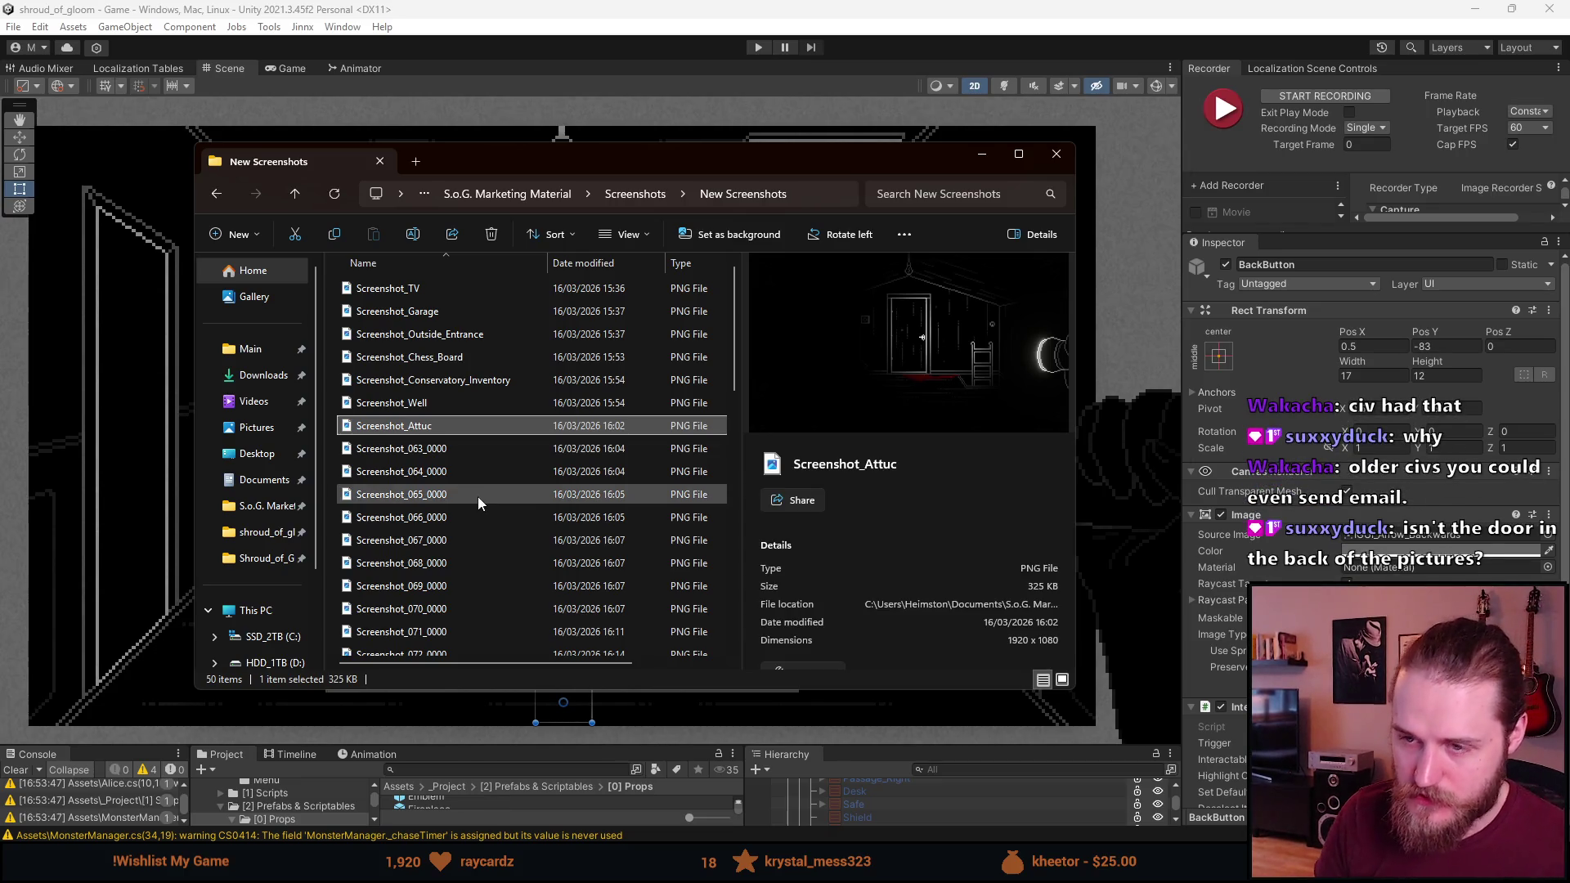
Correct the name Screenshot_Attuc to Screenshot_Attic and open Screenshot_063_0000
right_click(458, 429)
click(542, 805)
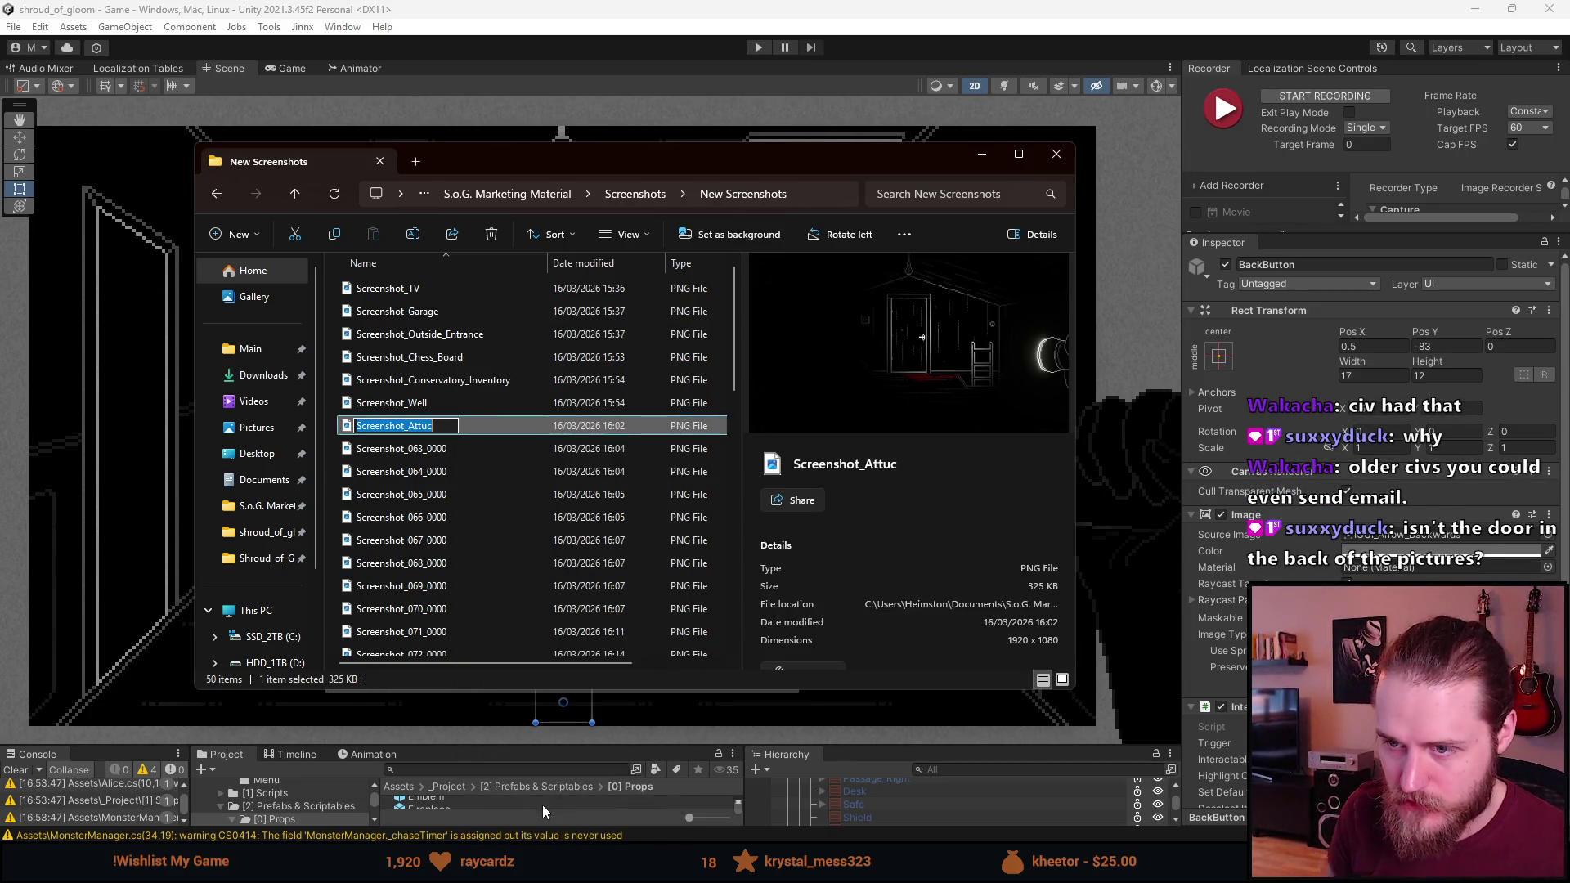
key(Right)
key(BackSpace)
text(c)
key(Return)
double_click(424, 449)
Flip back and forth between Screenshot_065 and Screenshot_066 in Photos, then close the viewer
key(Right)
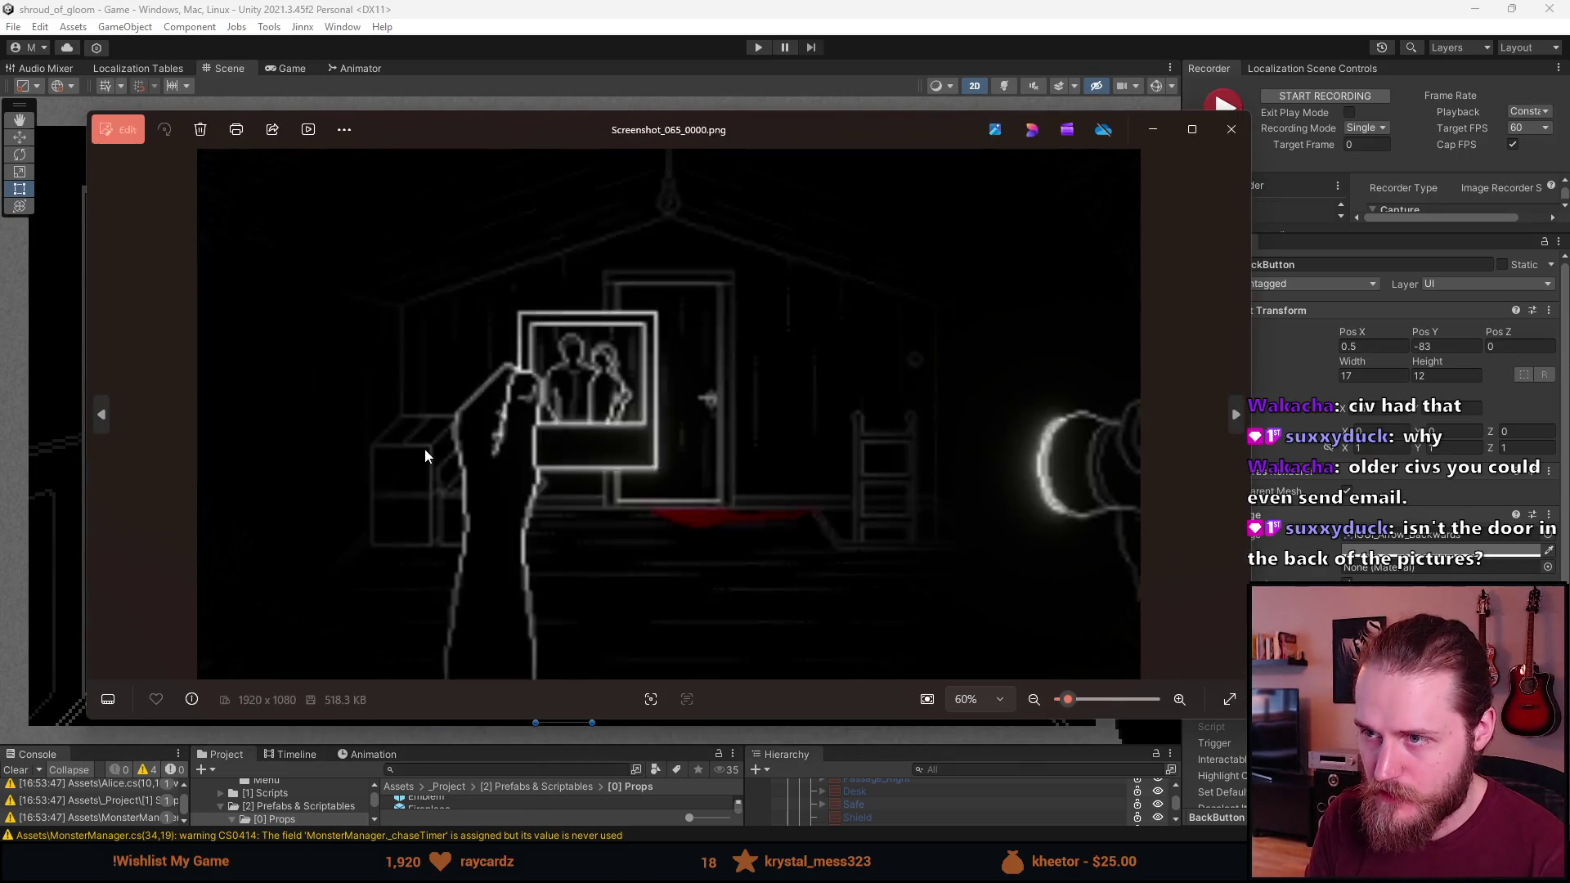
key(Right)
key(Left)
key(Left)
key(Right)
key(Right)
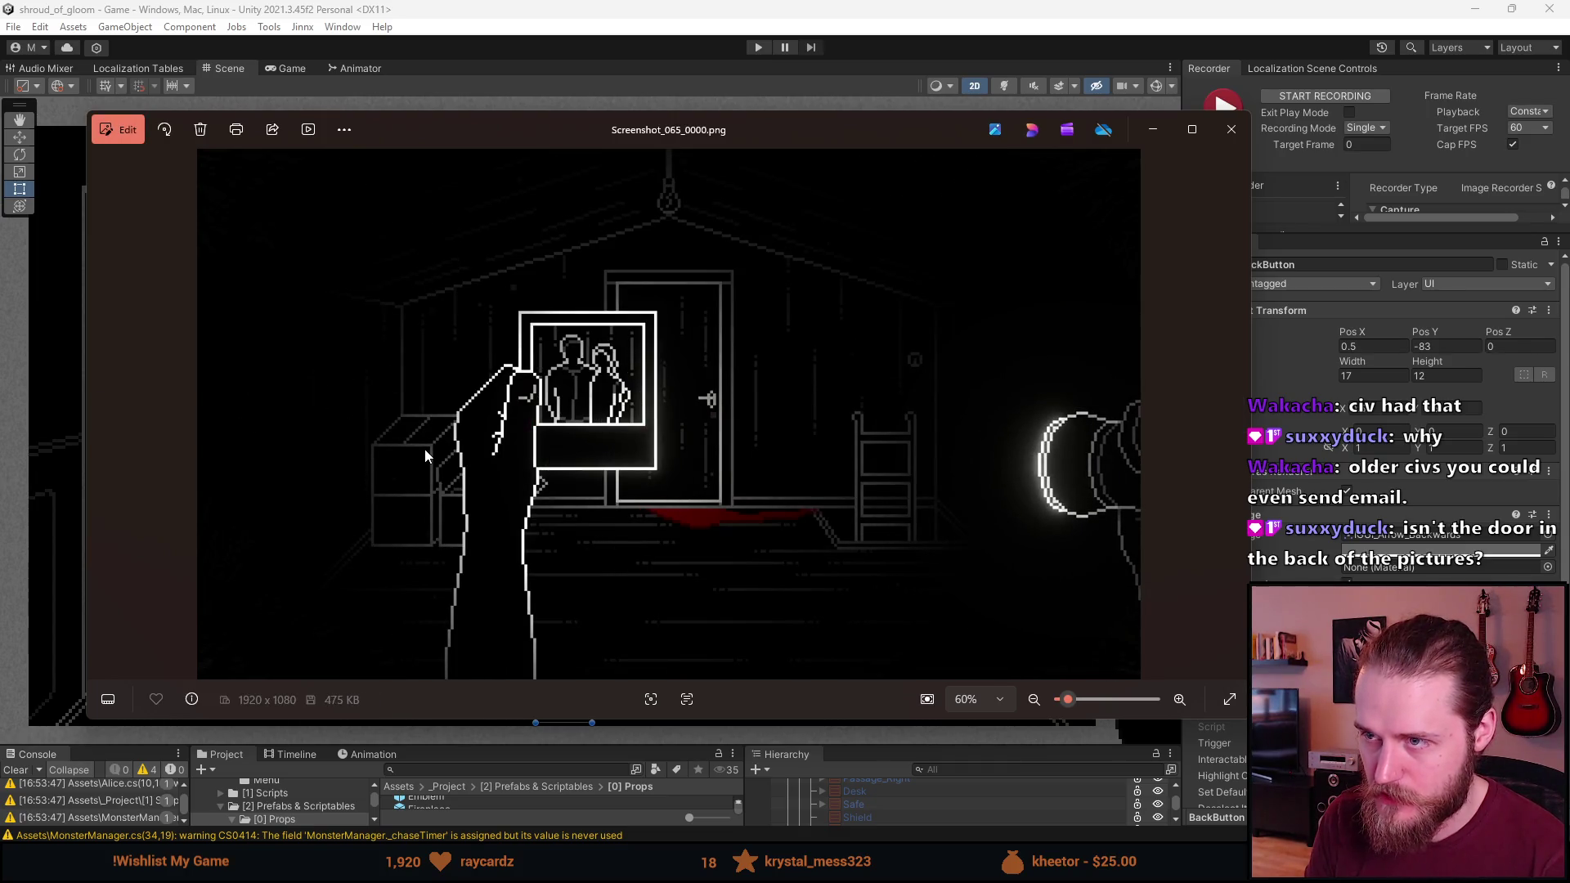
key(Left)
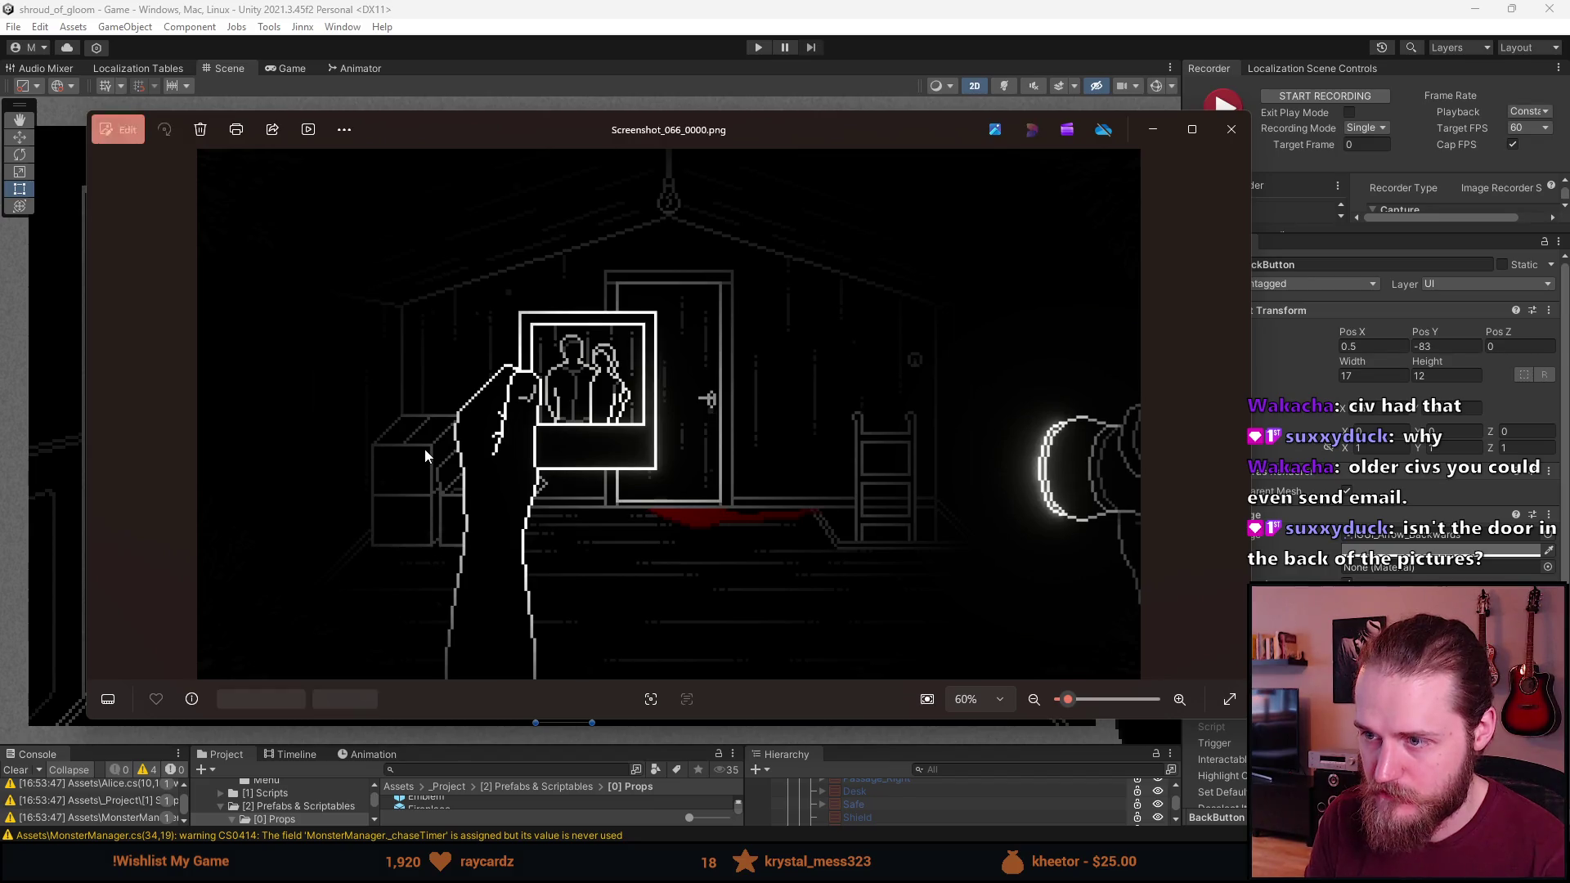
key(Right)
key(Left)
key(Right)
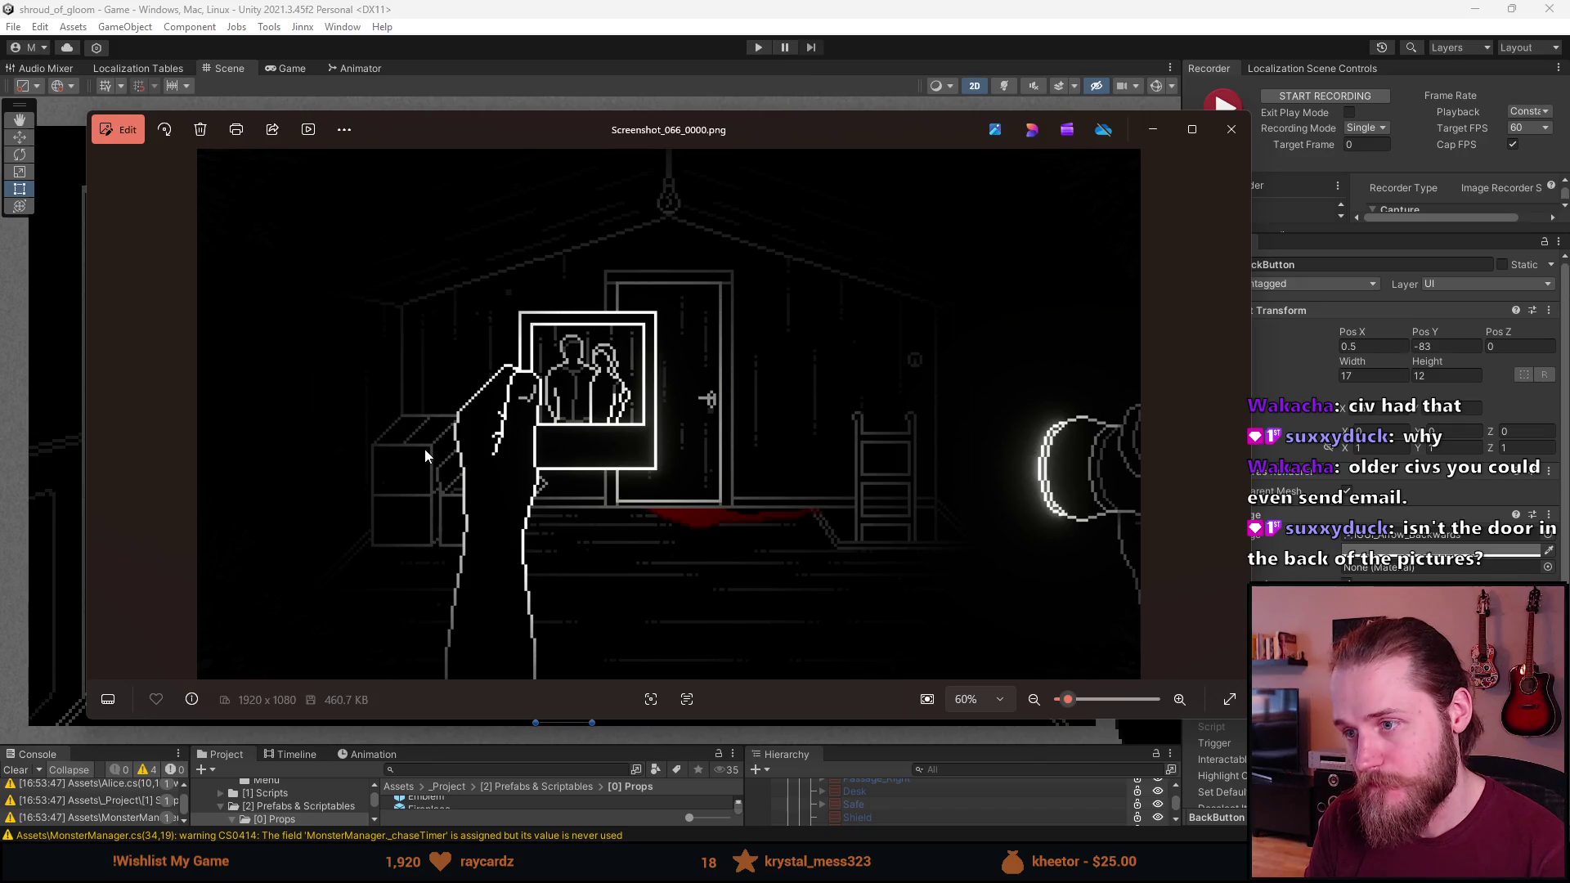
key(Left)
key(Right)
key(Left)
key(Right)
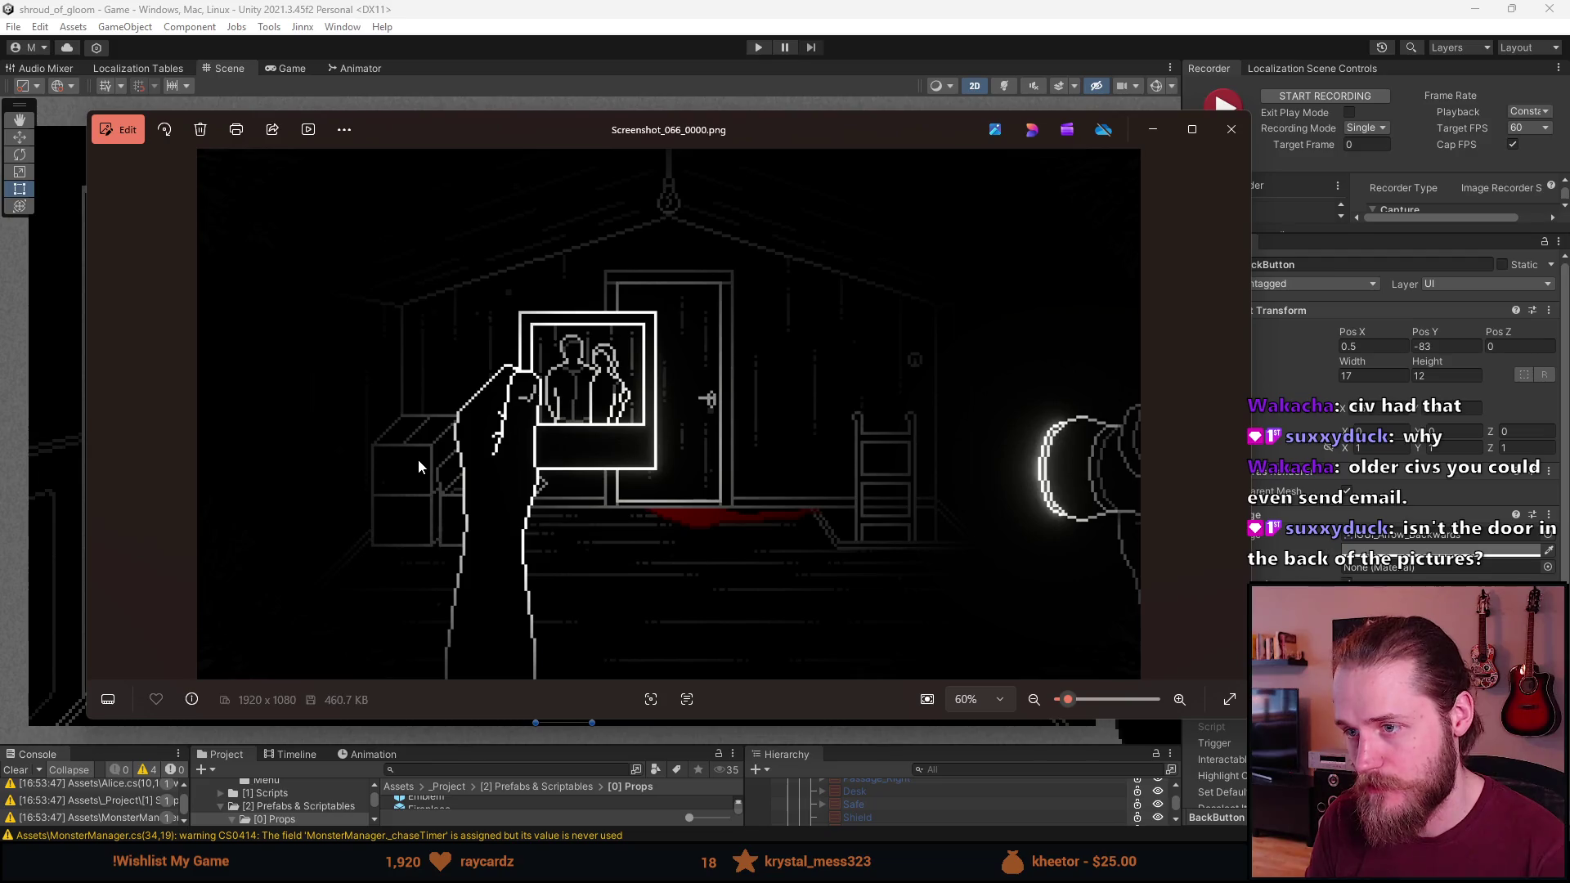
click(1231, 131)
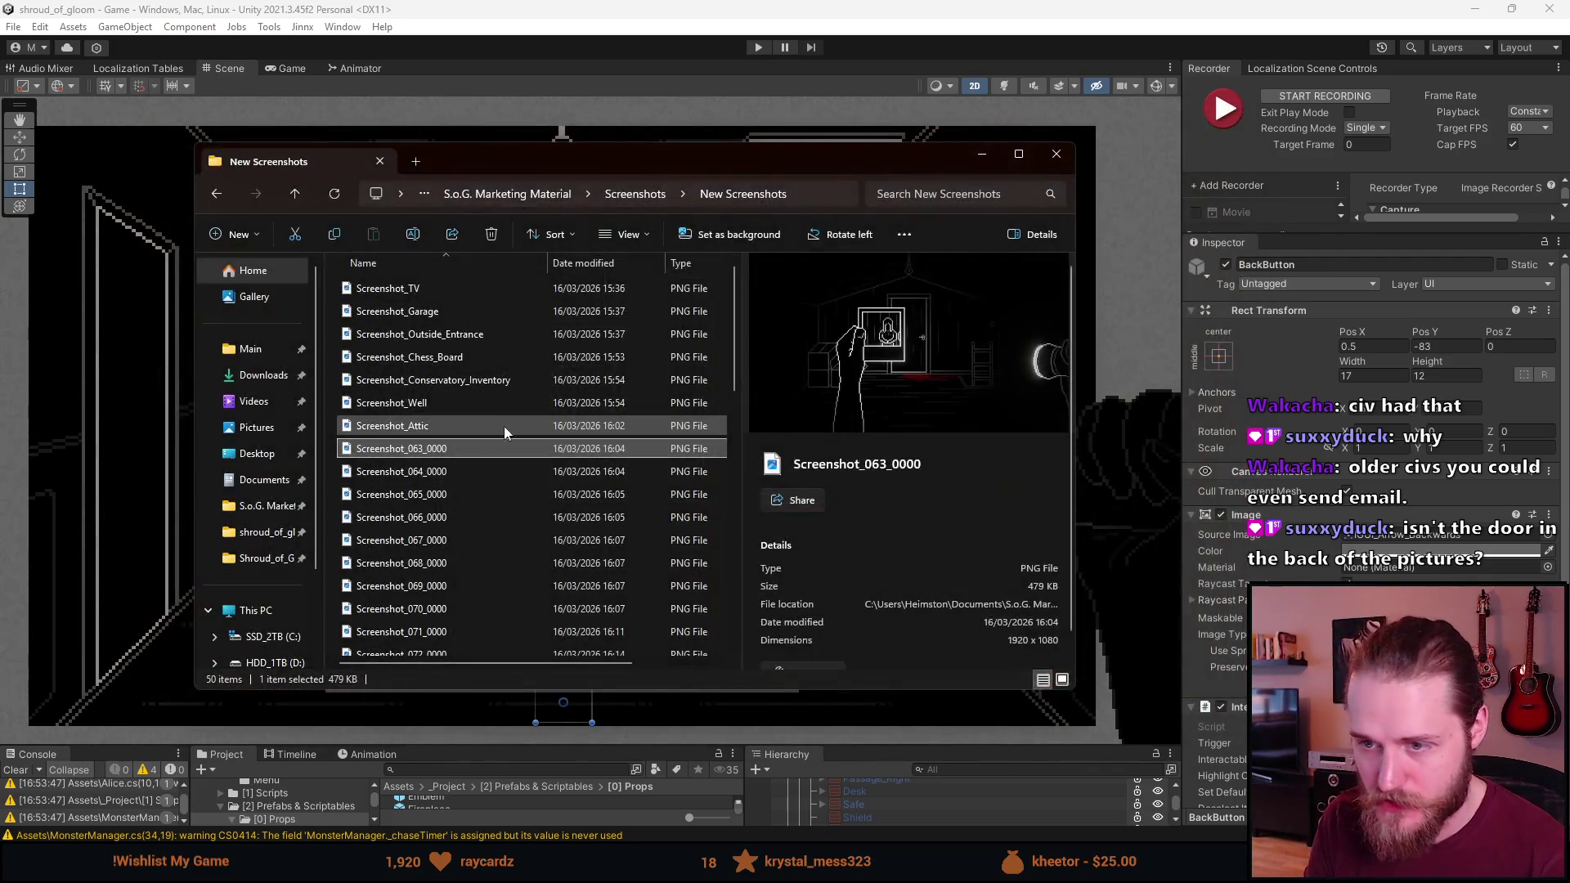
Delete the duplicate screenshots 063, 064 and 065, leaving Screenshot_066_0000 selected
key(Delete)
click(439, 454)
key(Delete)
click(436, 456)
key(Delete)
click(436, 456)
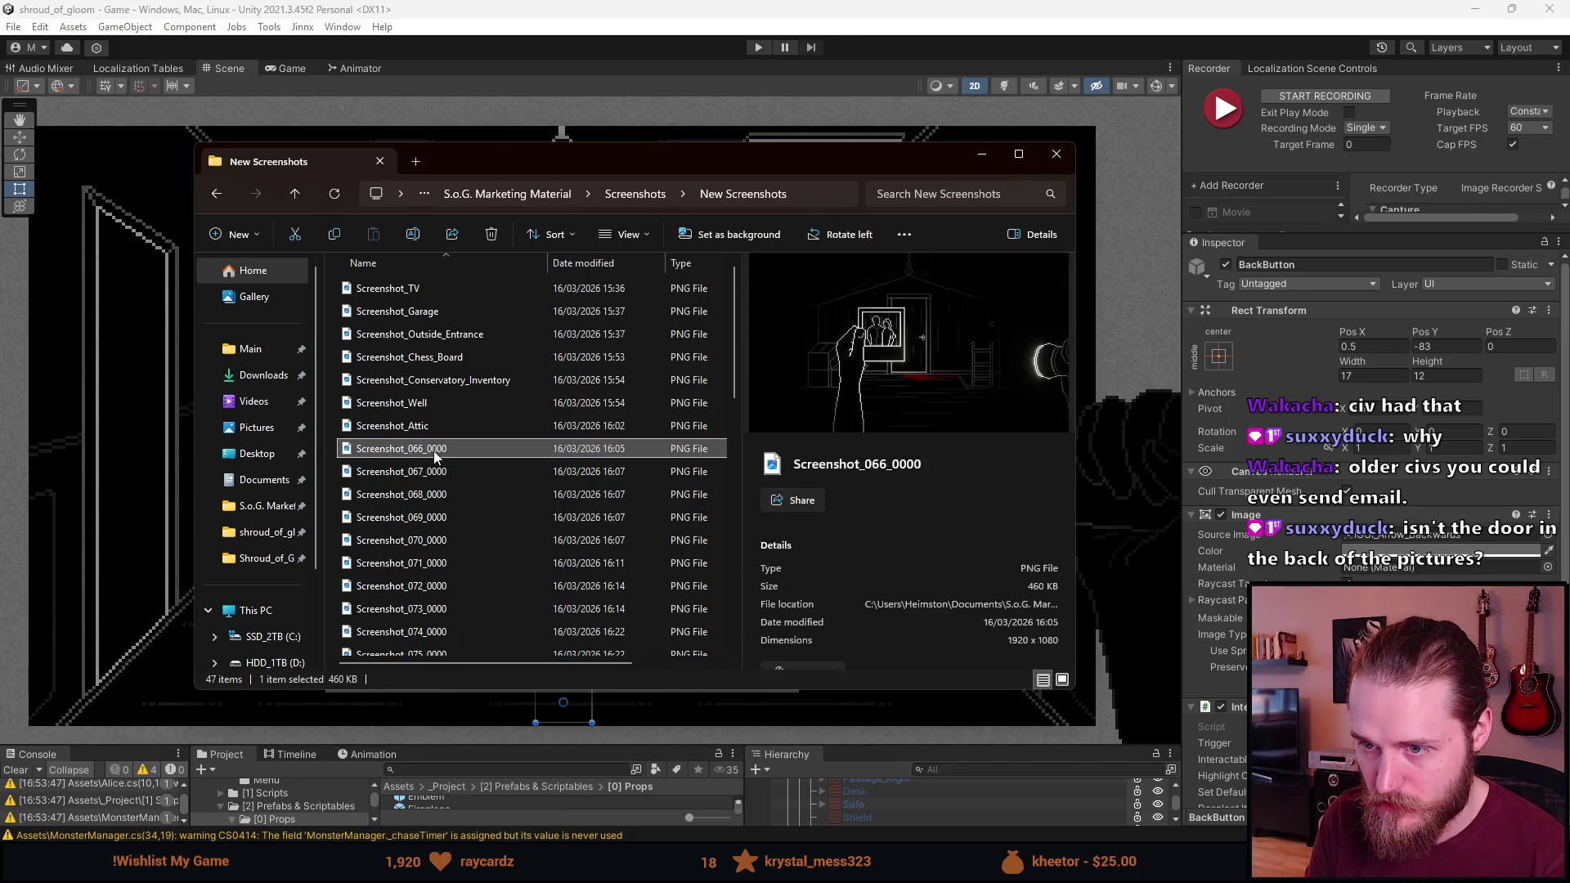
Rename Screenshot_066_0000 to Screenshot_Attic_Photo and open Screenshot_067_0000 for viewing
right_click(434, 449)
click(491, 806)
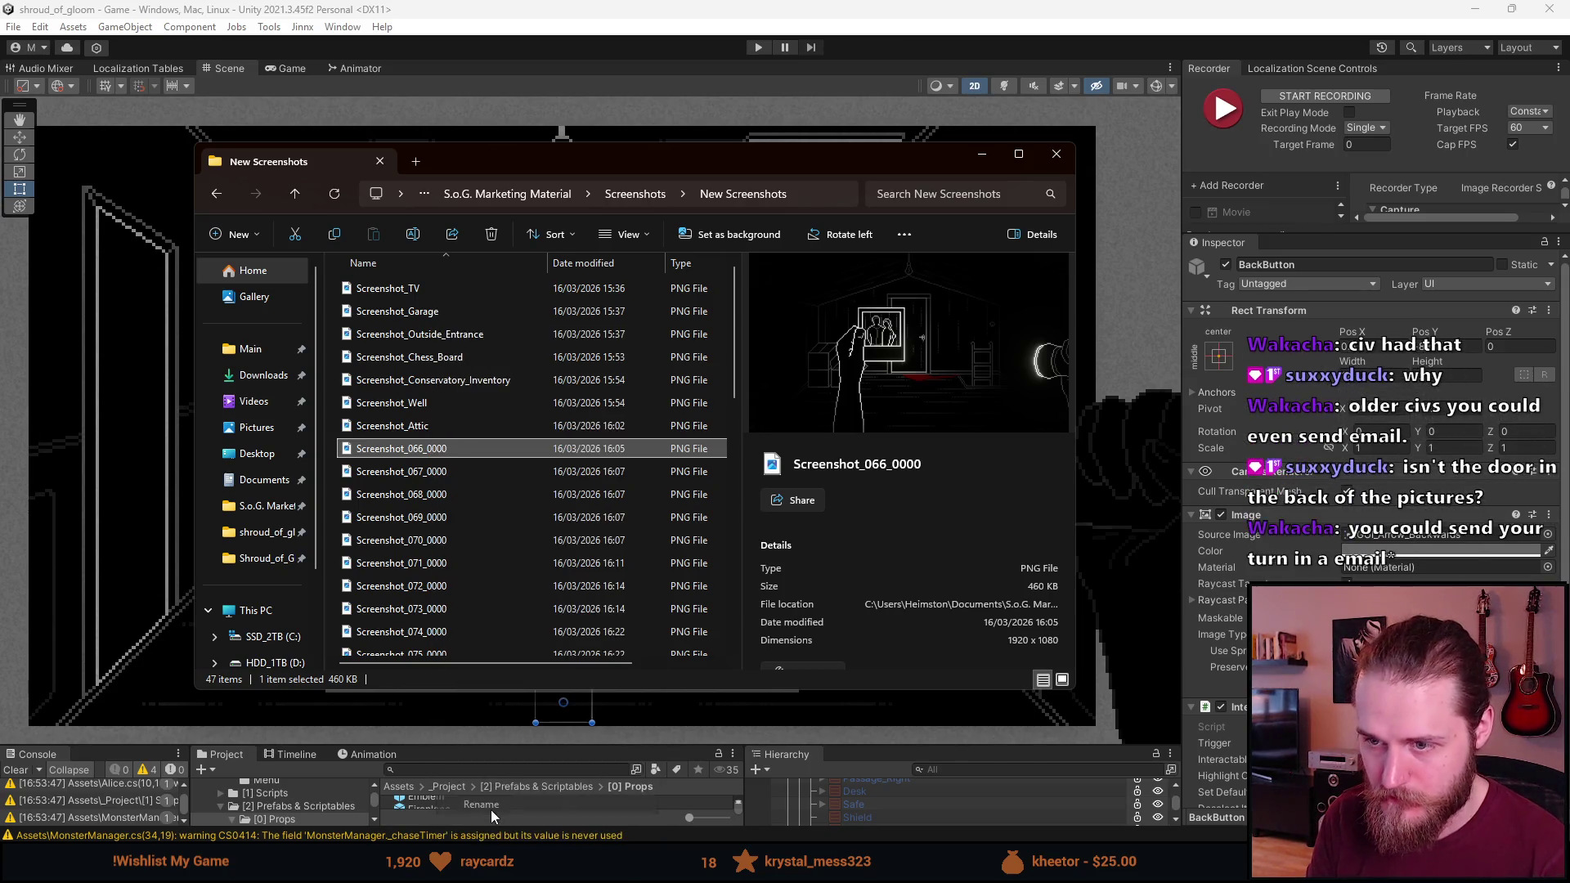
key(BackSpace)
key(BackSpace)
key(BackSpace)
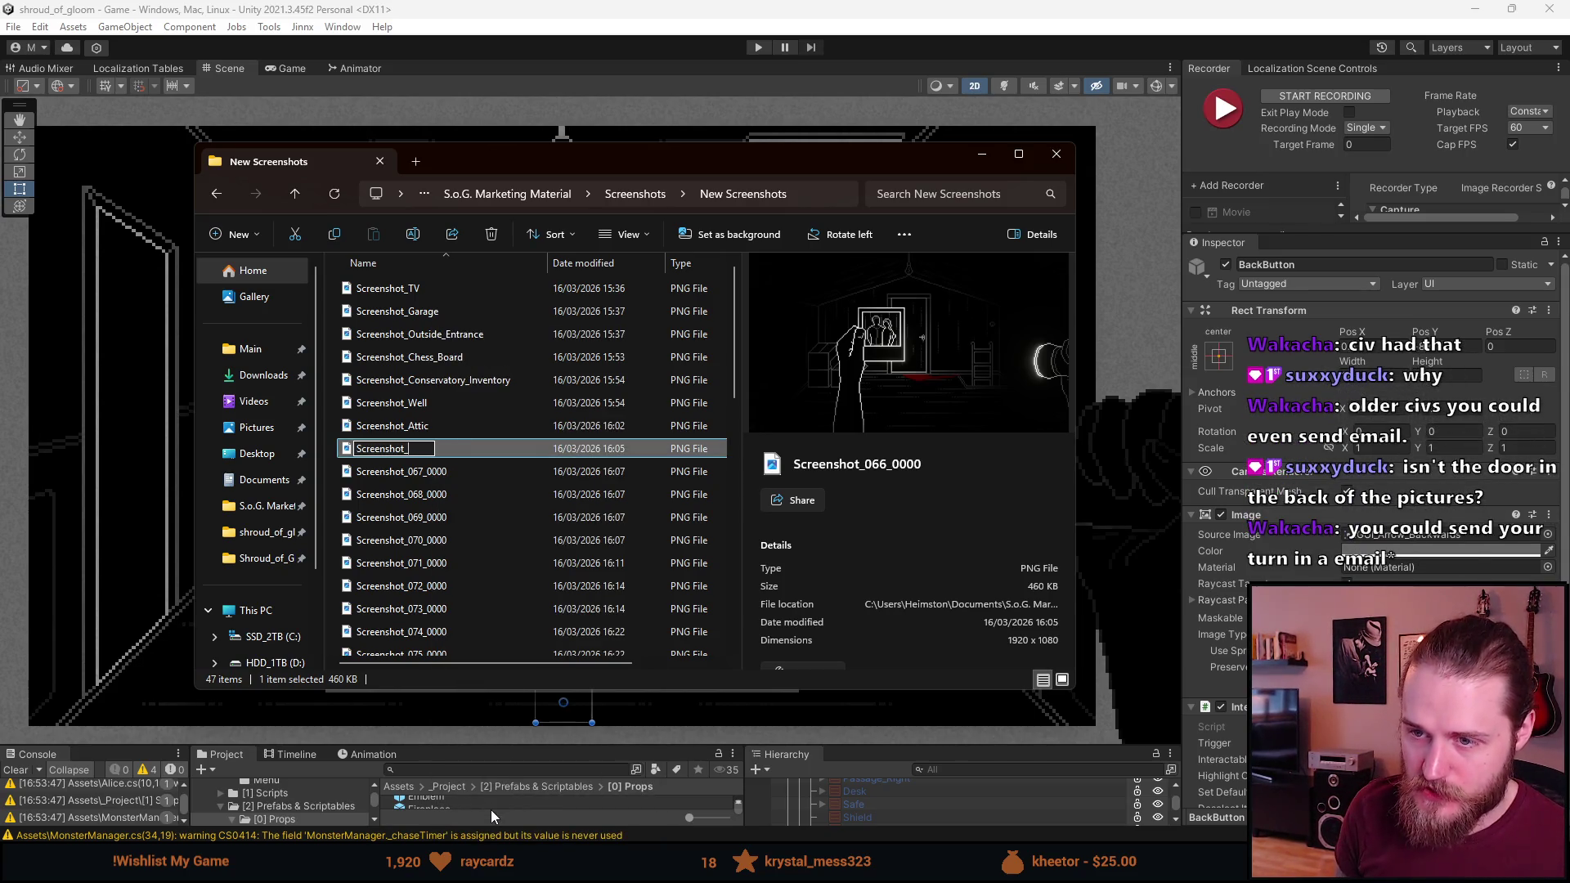
text(Attic_Photo)
key(Return)
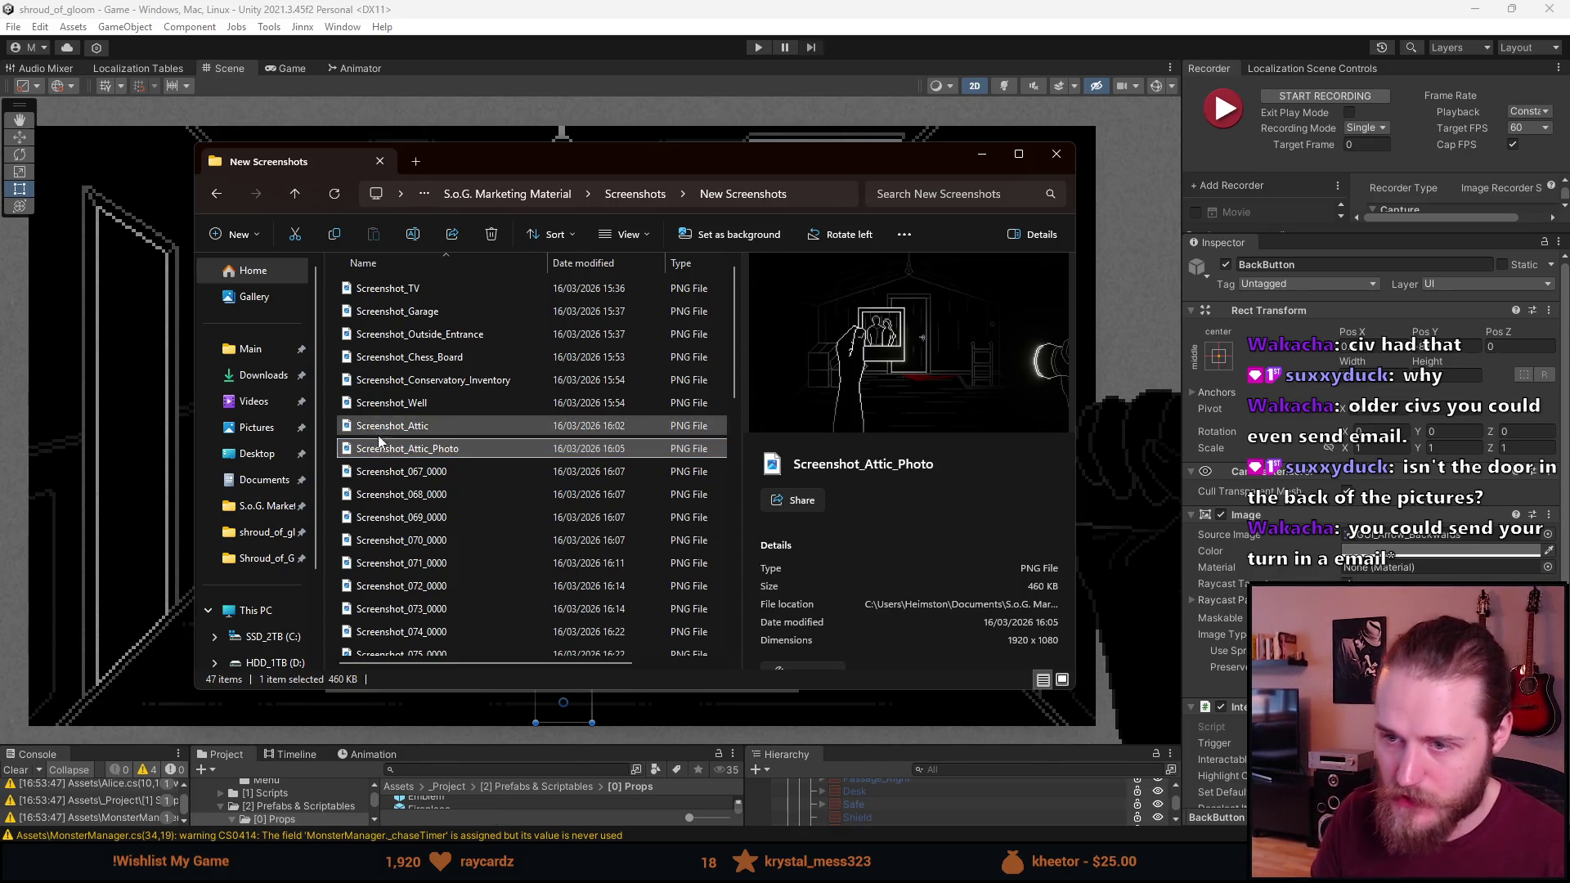
click(438, 472)
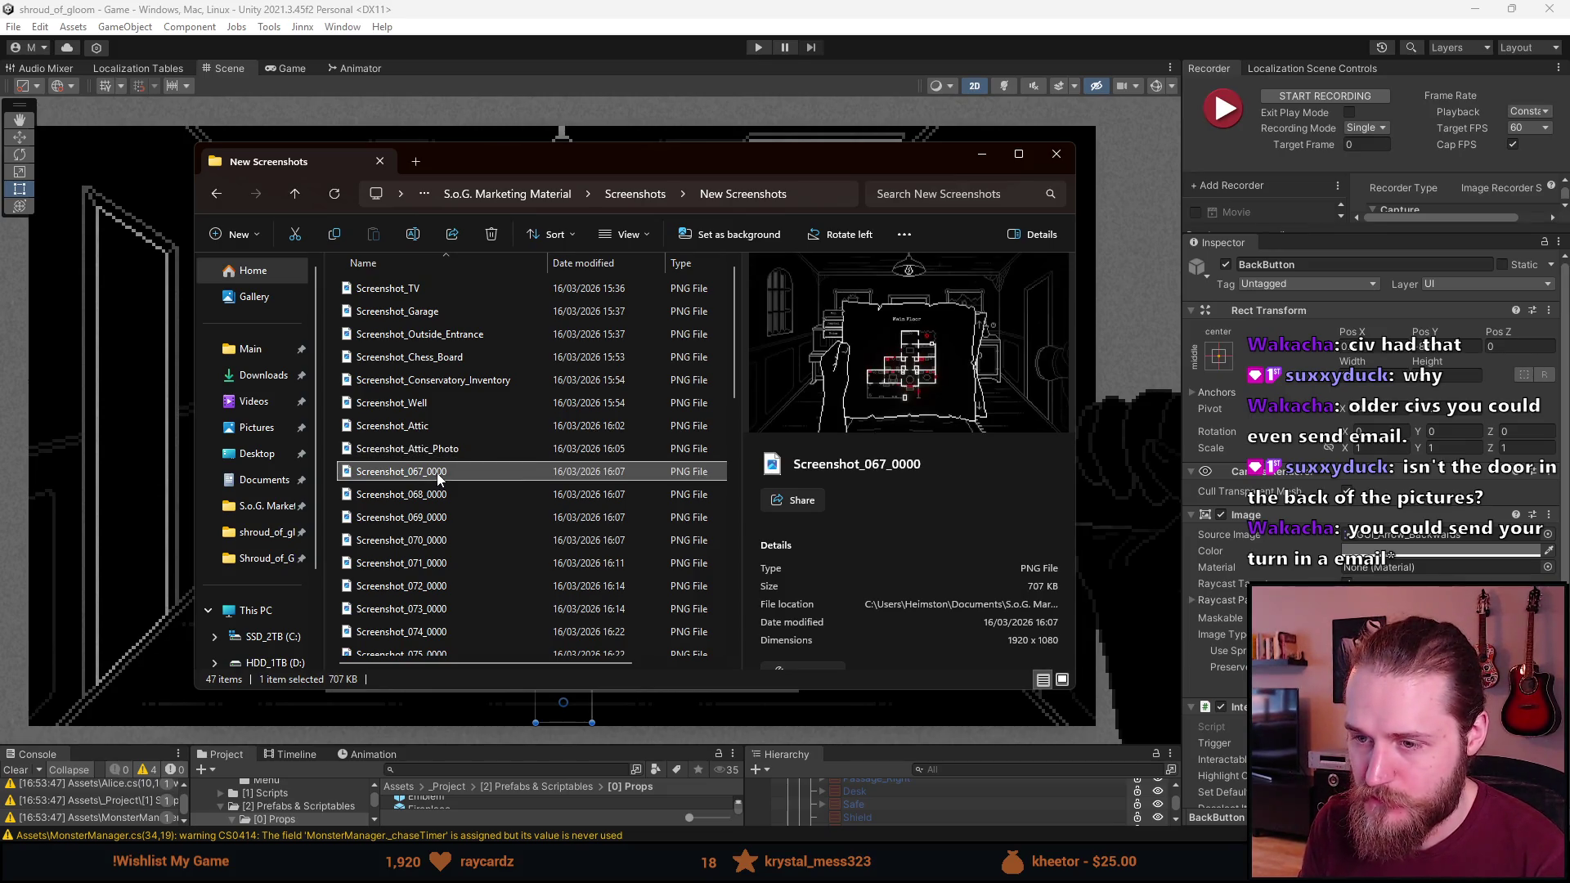
key(Right)
key(Right)
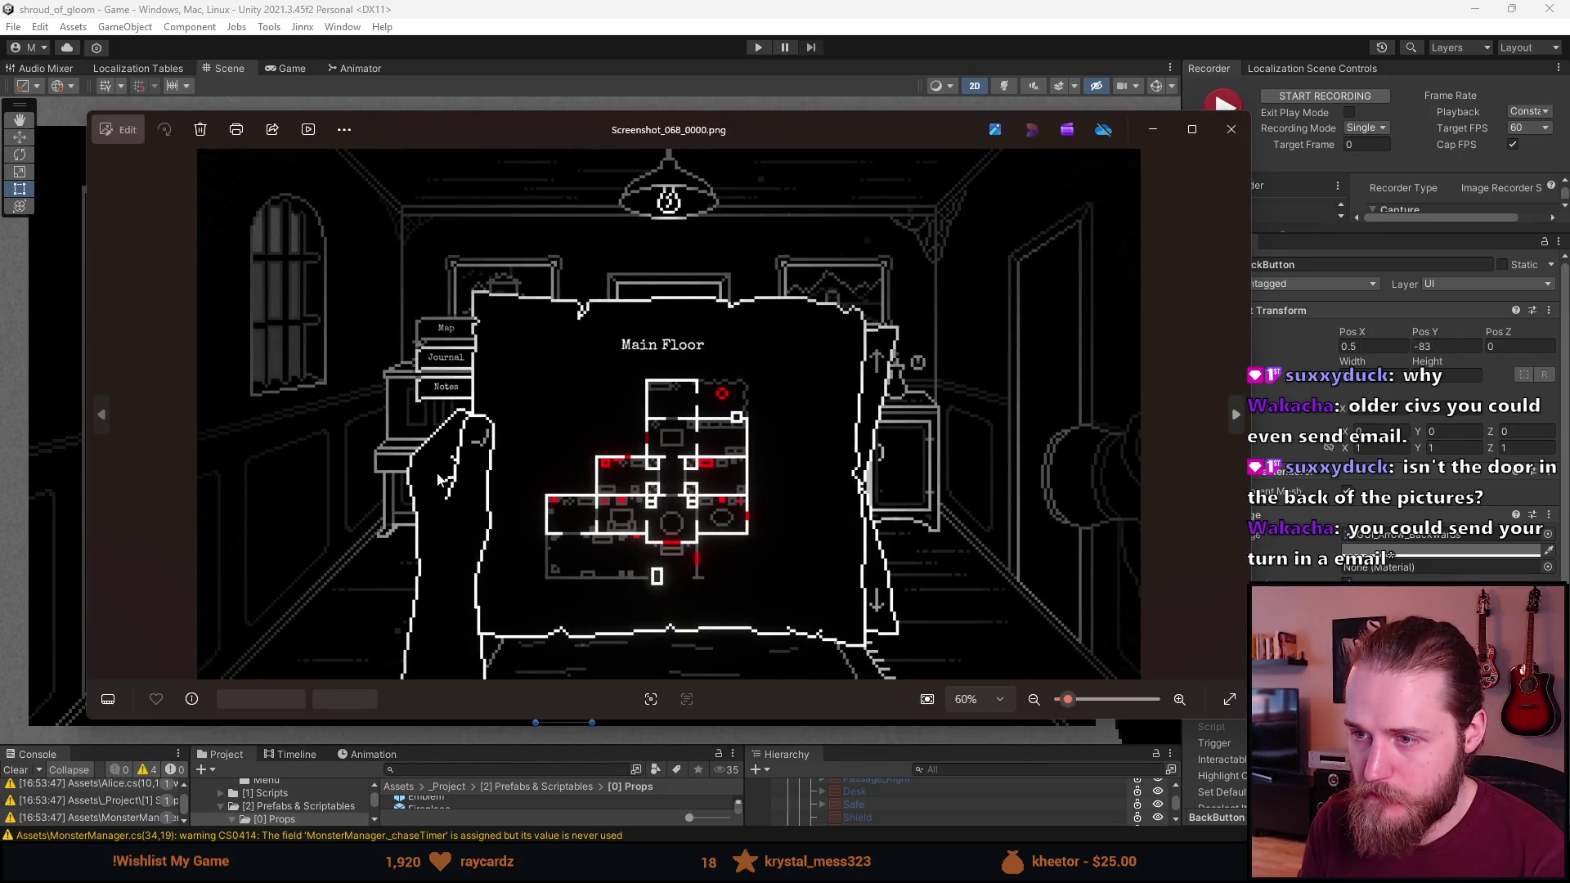
Flip among the Main Floor map screenshots 067, 068 and 069, then close Photos
key(Right)
key(Left)
key(Left)
key(Right)
key(Left)
key(Left)
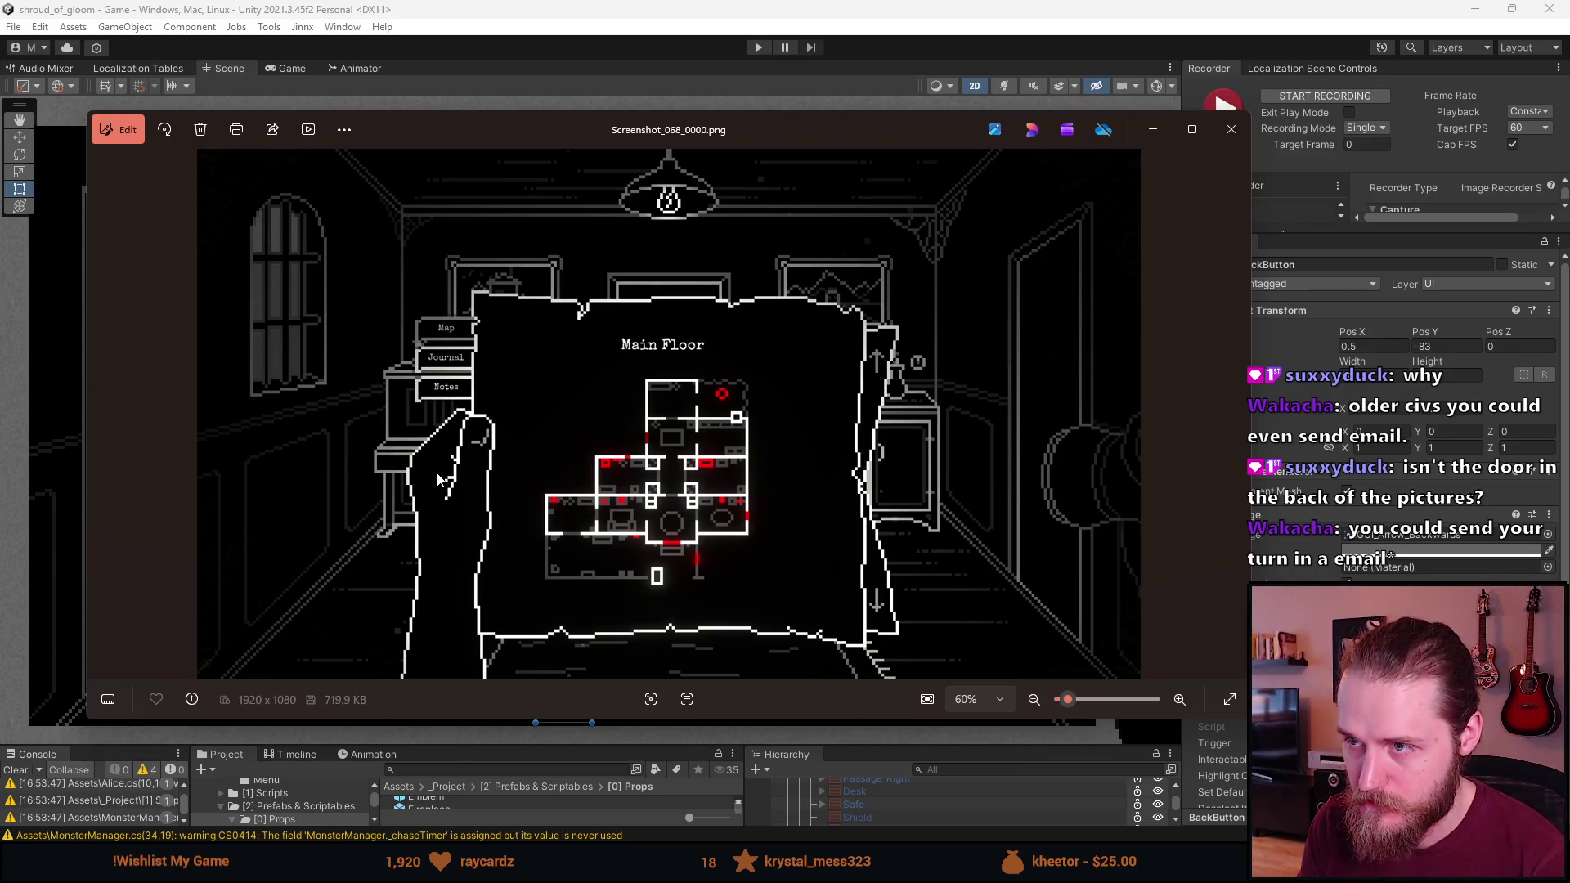
key(Right)
key(Right)
key(Left)
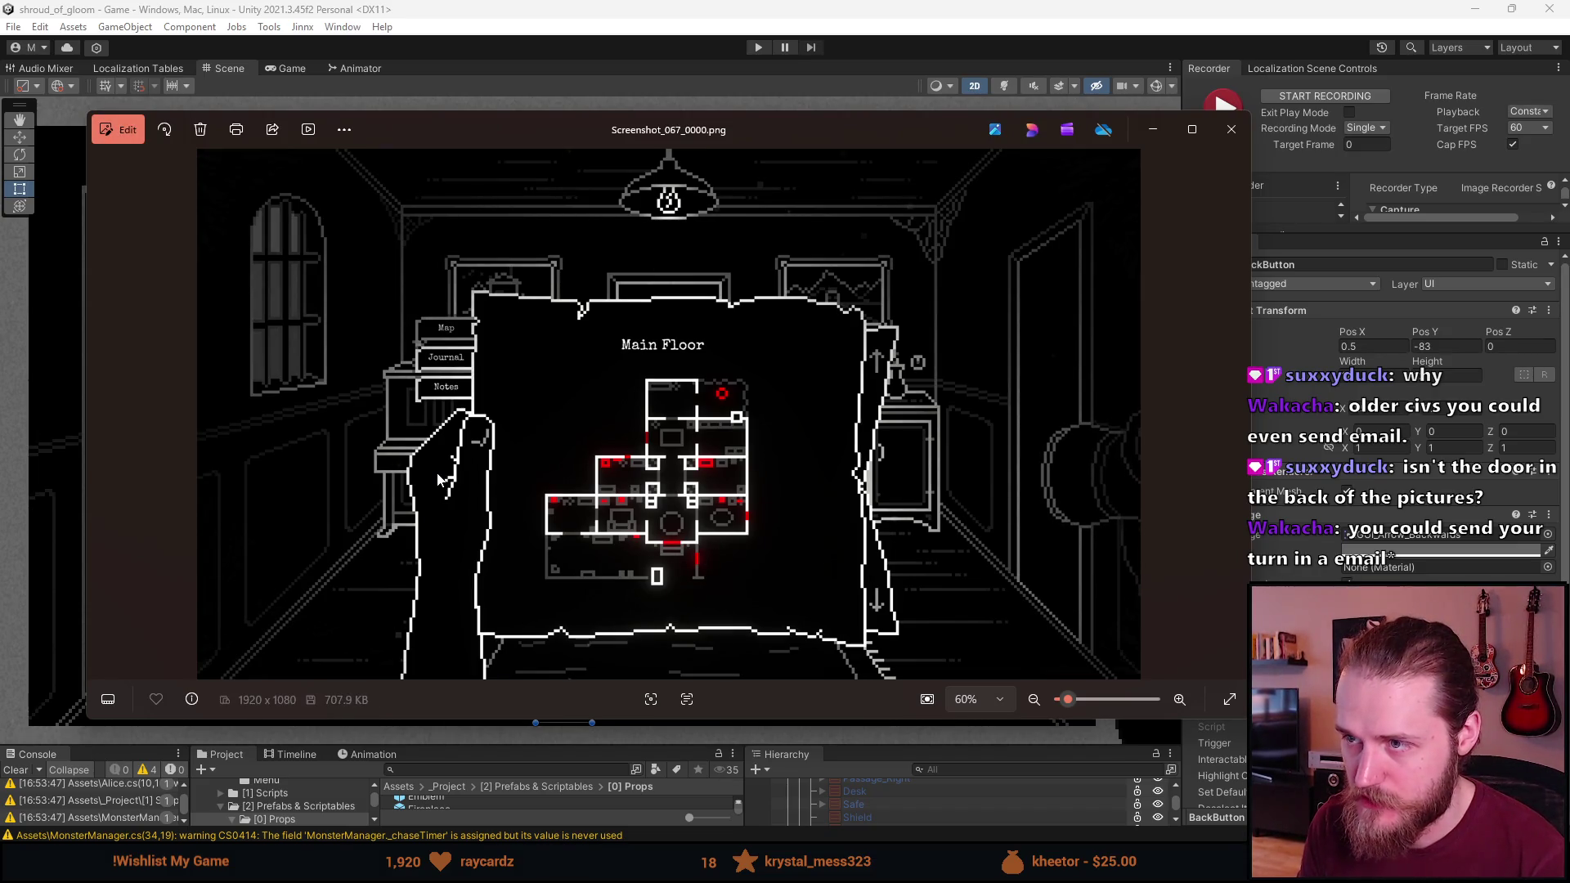
key(Left)
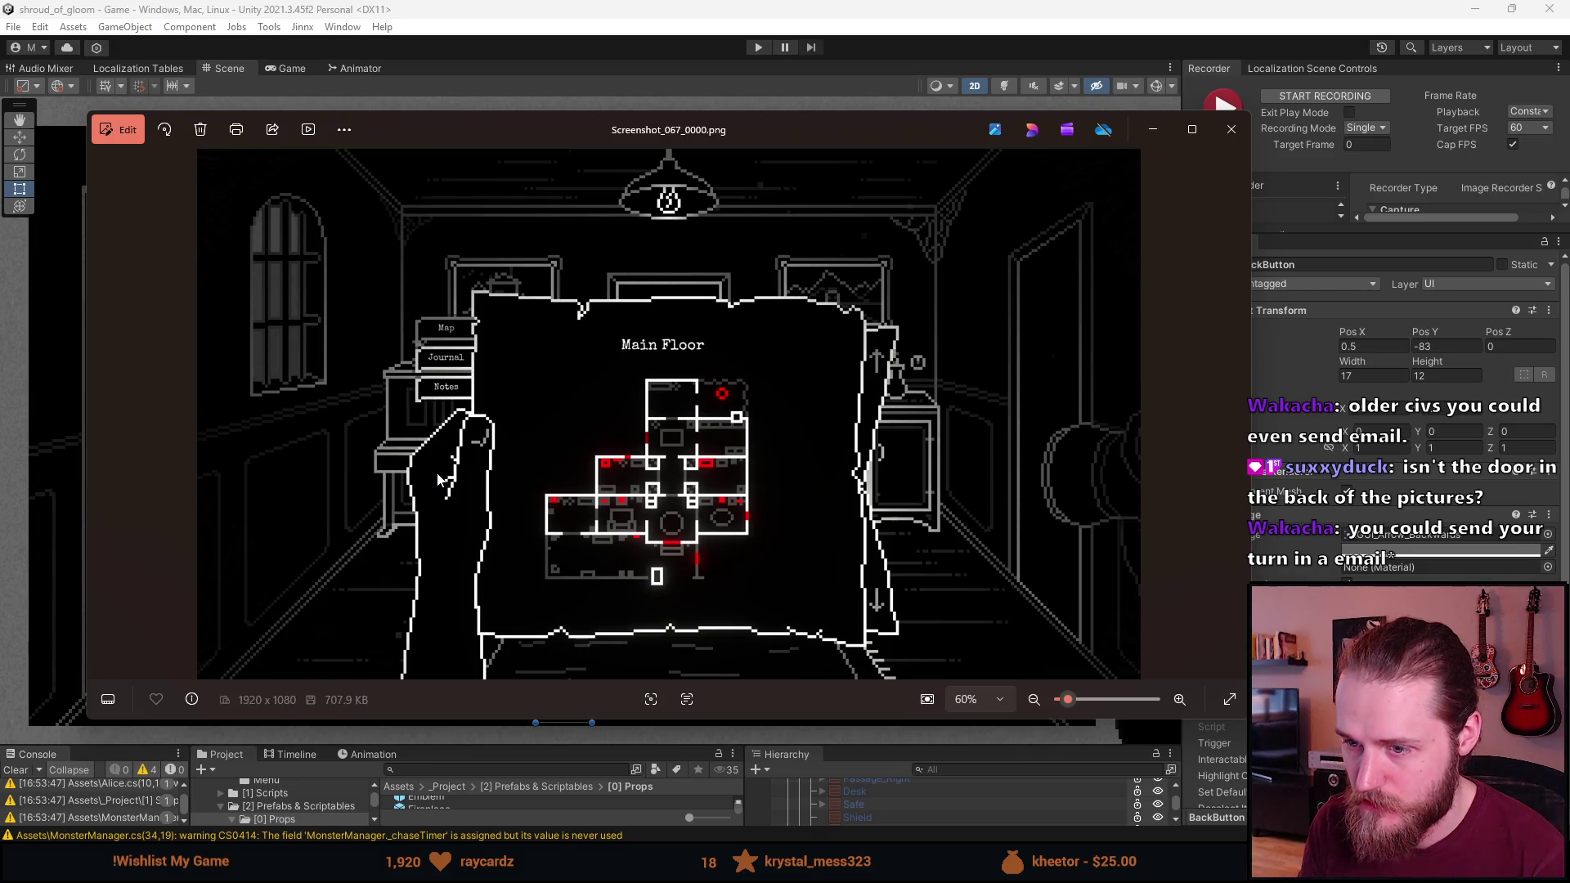
key(Right)
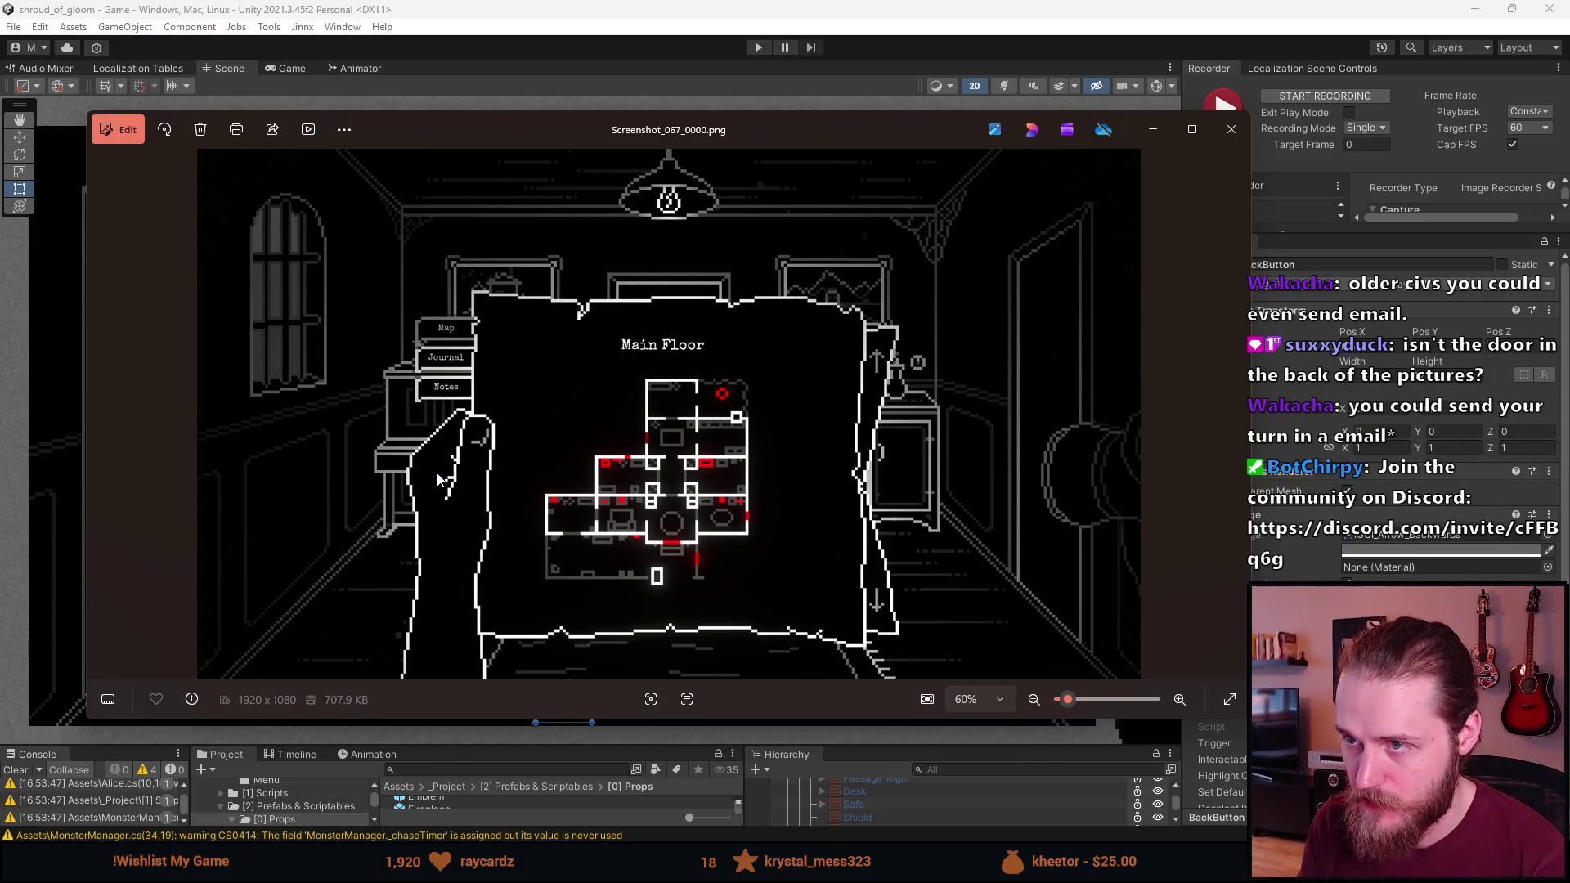
click(1230, 129)
Delete the duplicate Screenshot_067_0000 and rename Screenshot_068_0000 to Screenshot_Map
click(424, 453)
click(422, 470)
key(Delete)
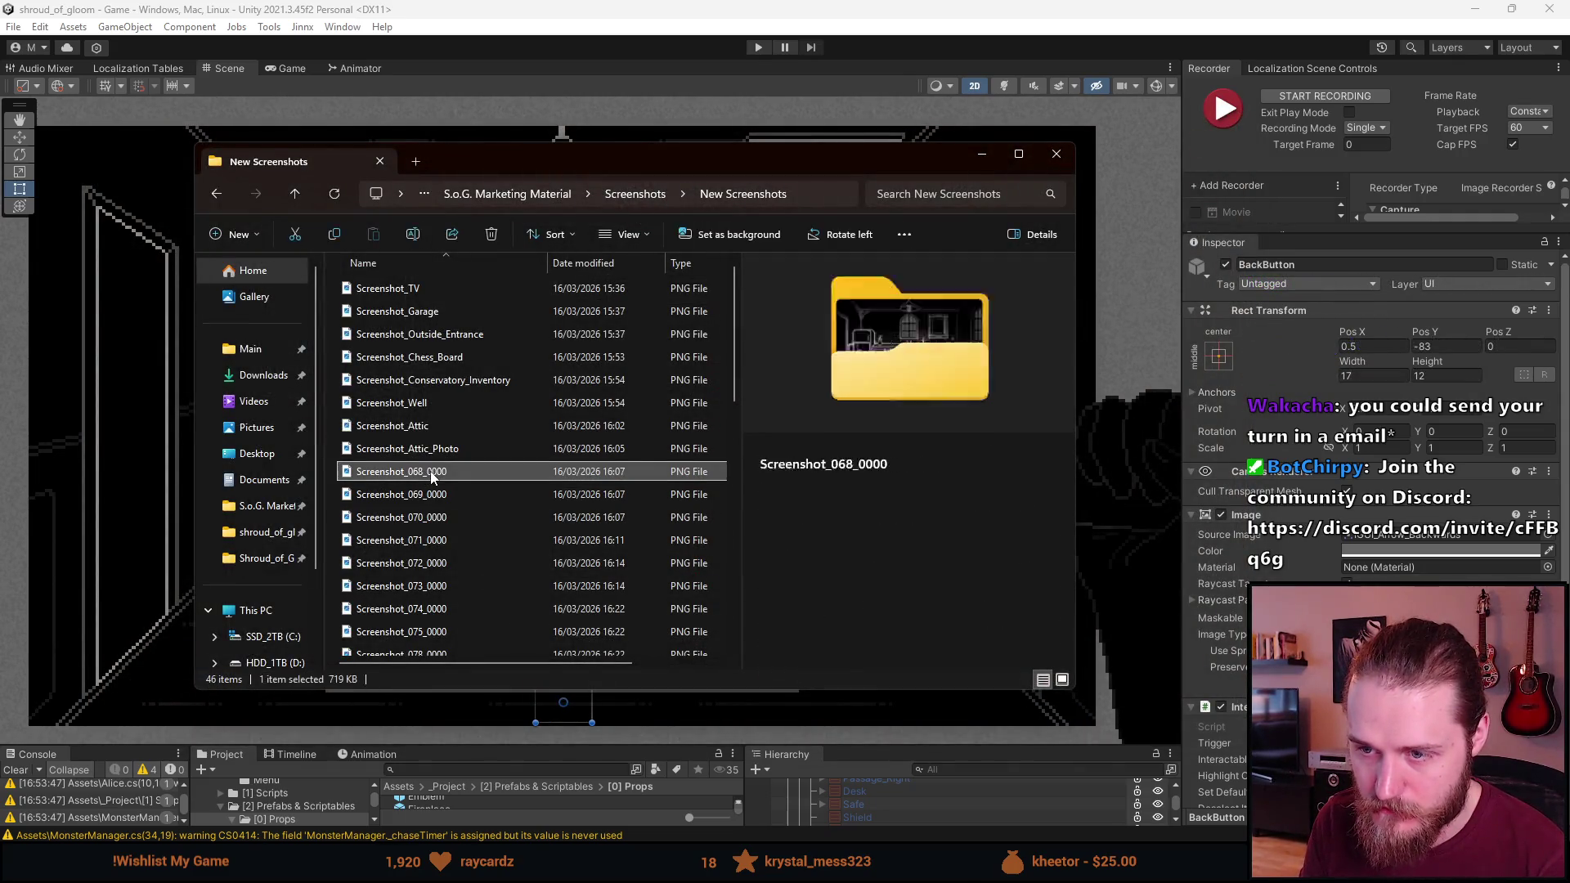
right_click(428, 471)
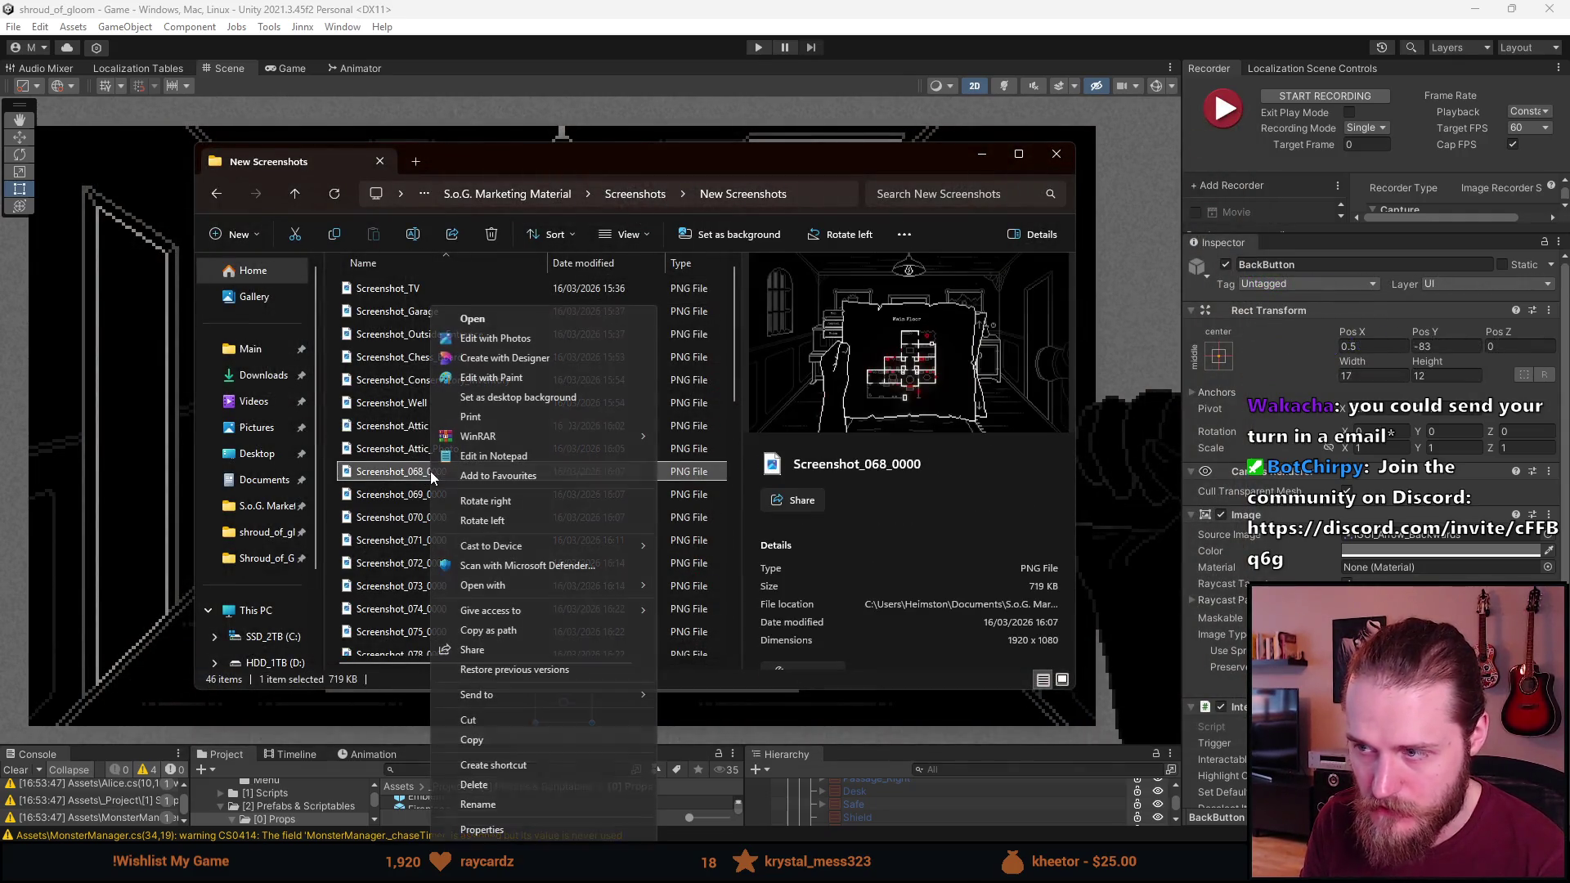
click(523, 808)
key(F2)
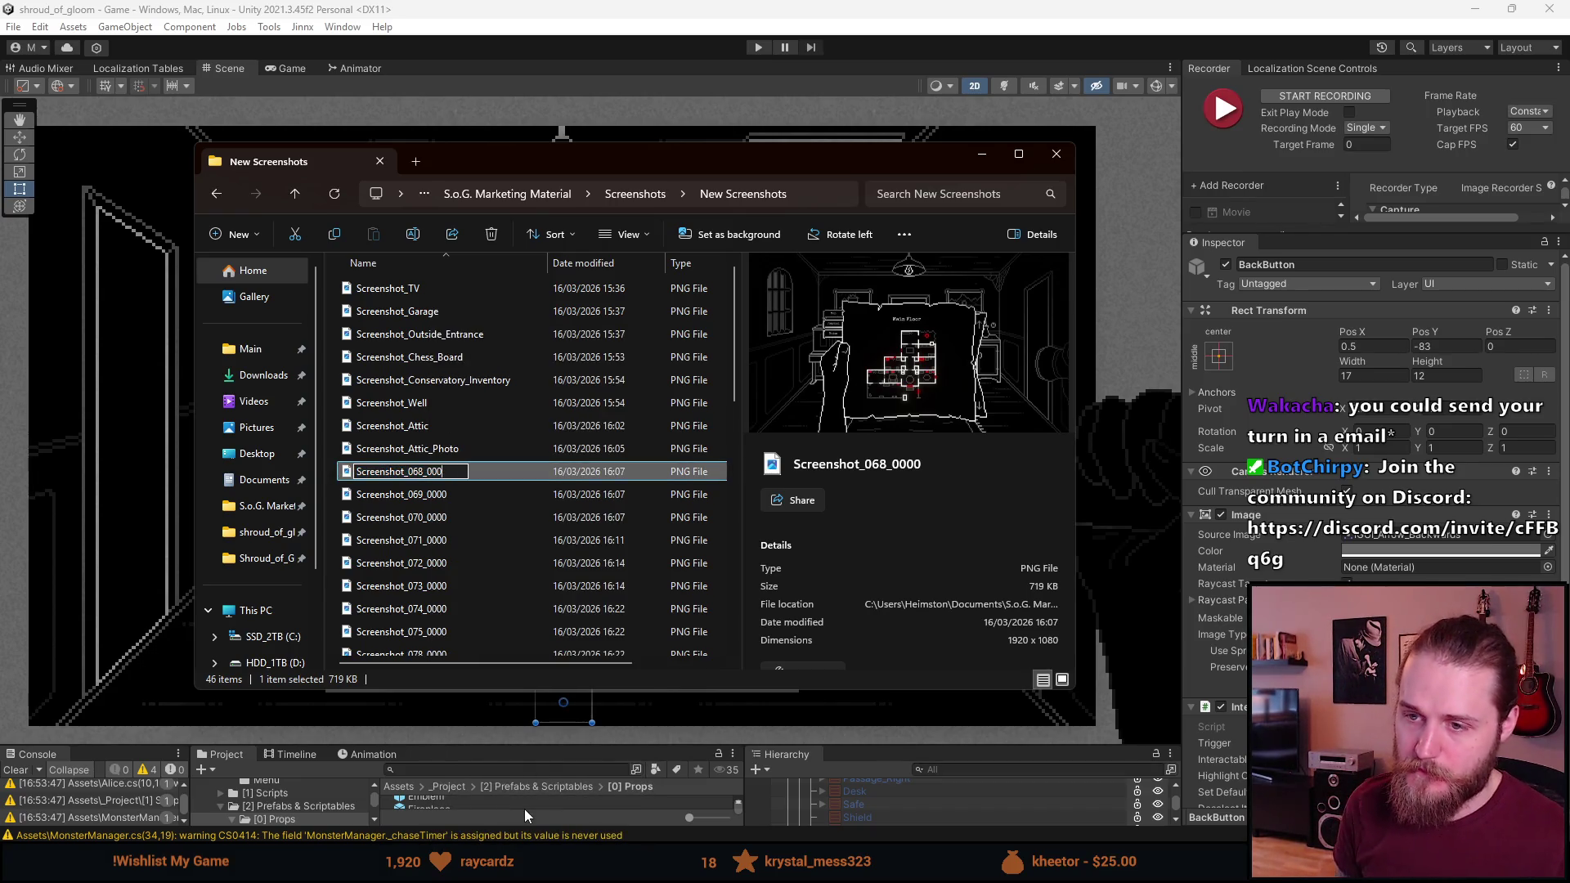
key(BackSpace)
key(BackSpace)
key(BackSpace)
text(Map)
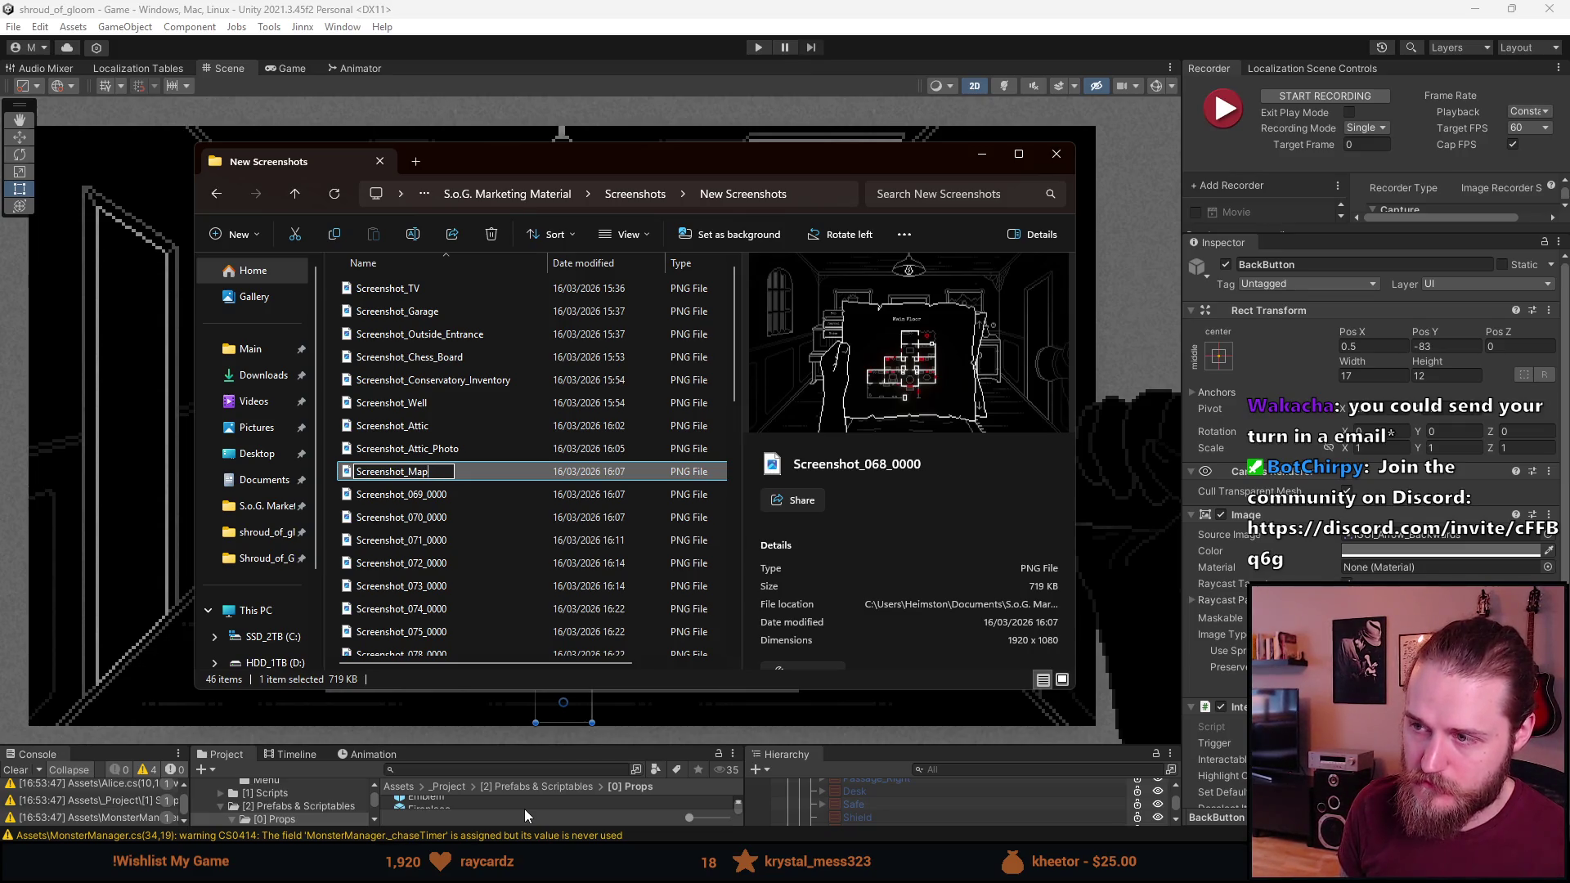
key(Return)
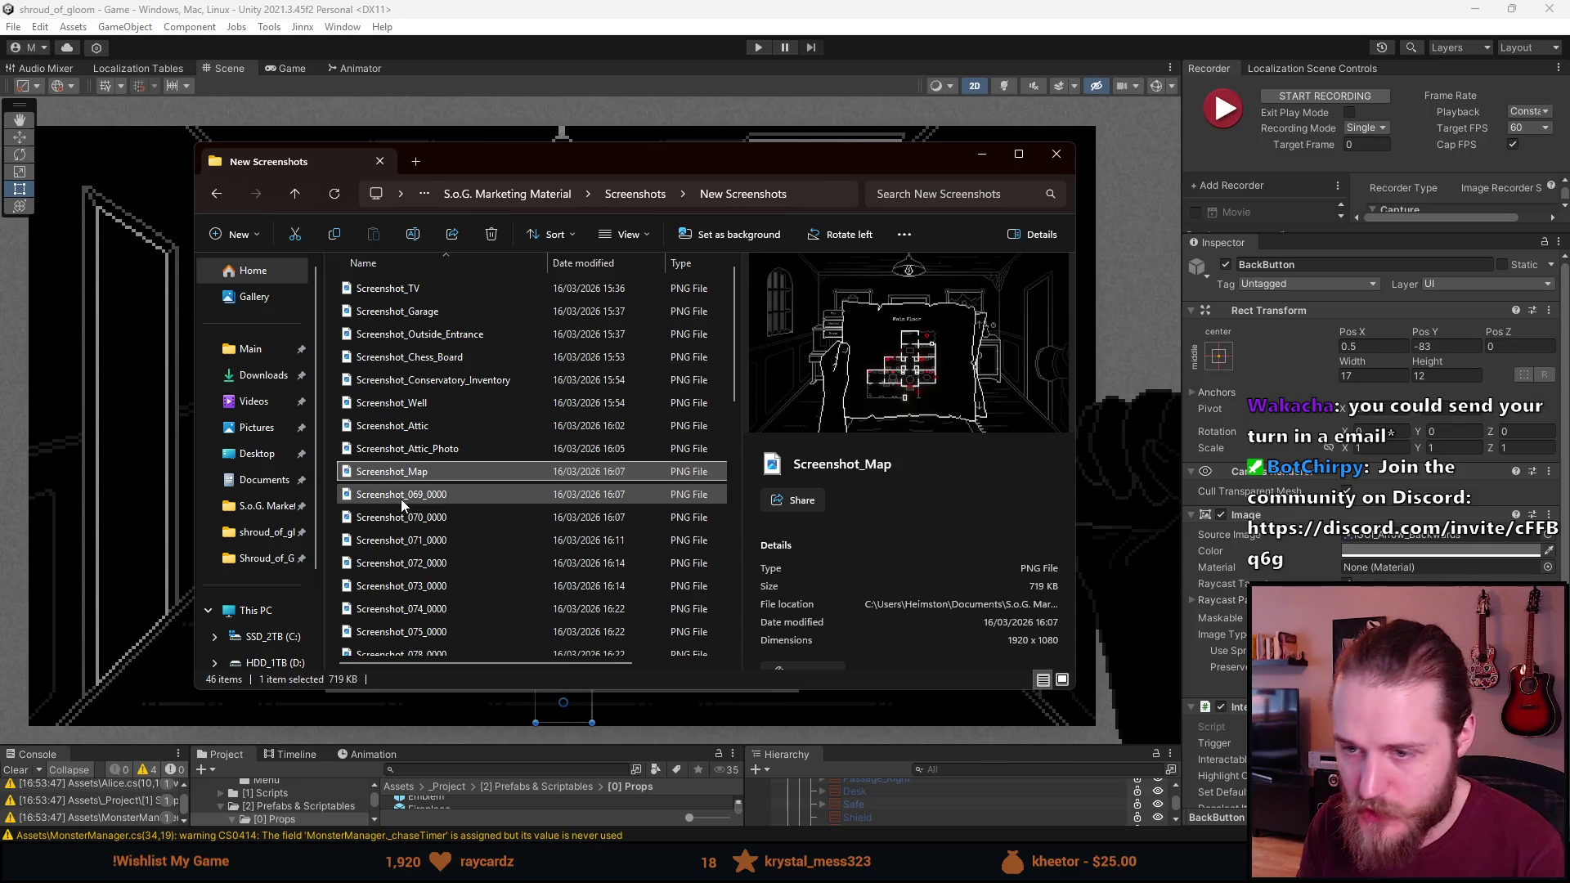
View Screenshot_069_0000 beside 070 in Photos, then delete 069 as a duplicate
double_click(401, 496)
key(Right)
key(Right)
key(Left)
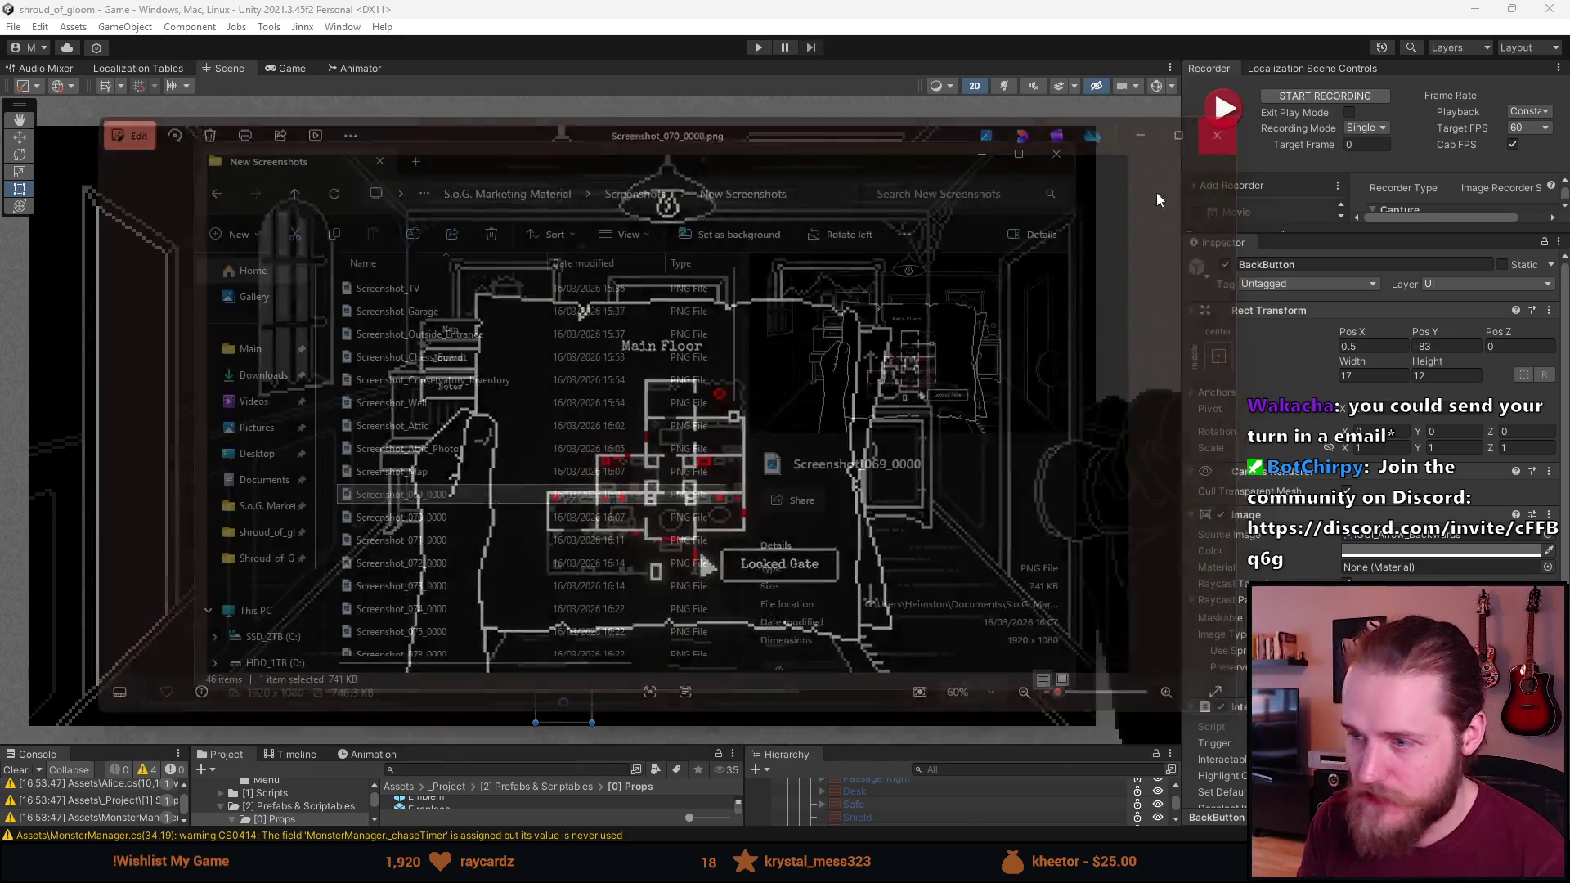
click(1231, 128)
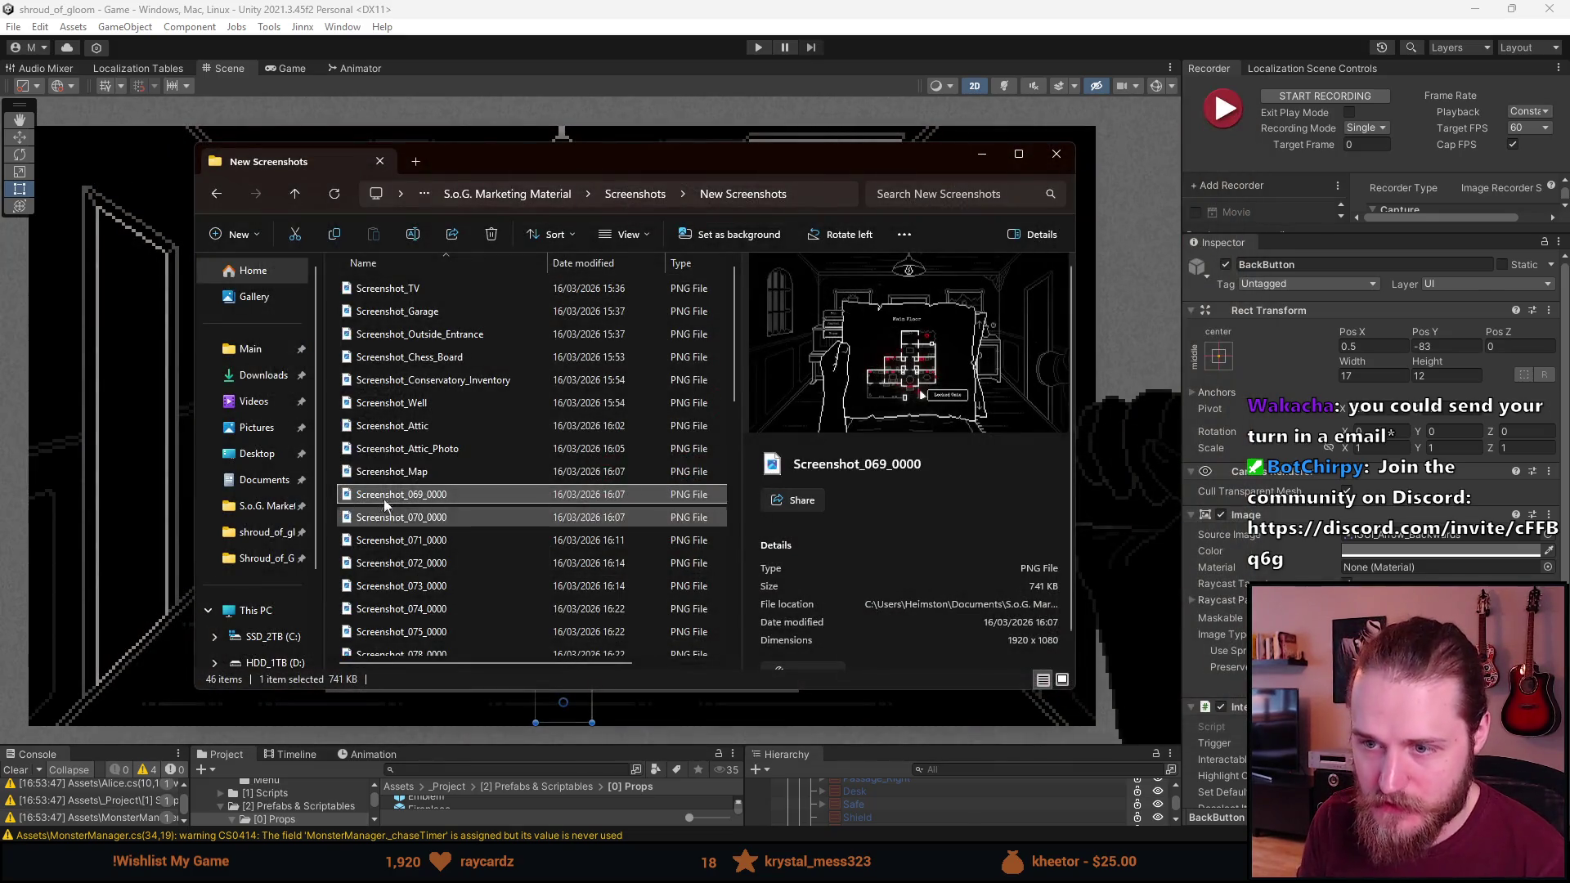
key(Delete)
Rename Screenshot_070_0000 to Screenshot_Map_Marker and open Screenshot_071_0000 in Photos
click(433, 496)
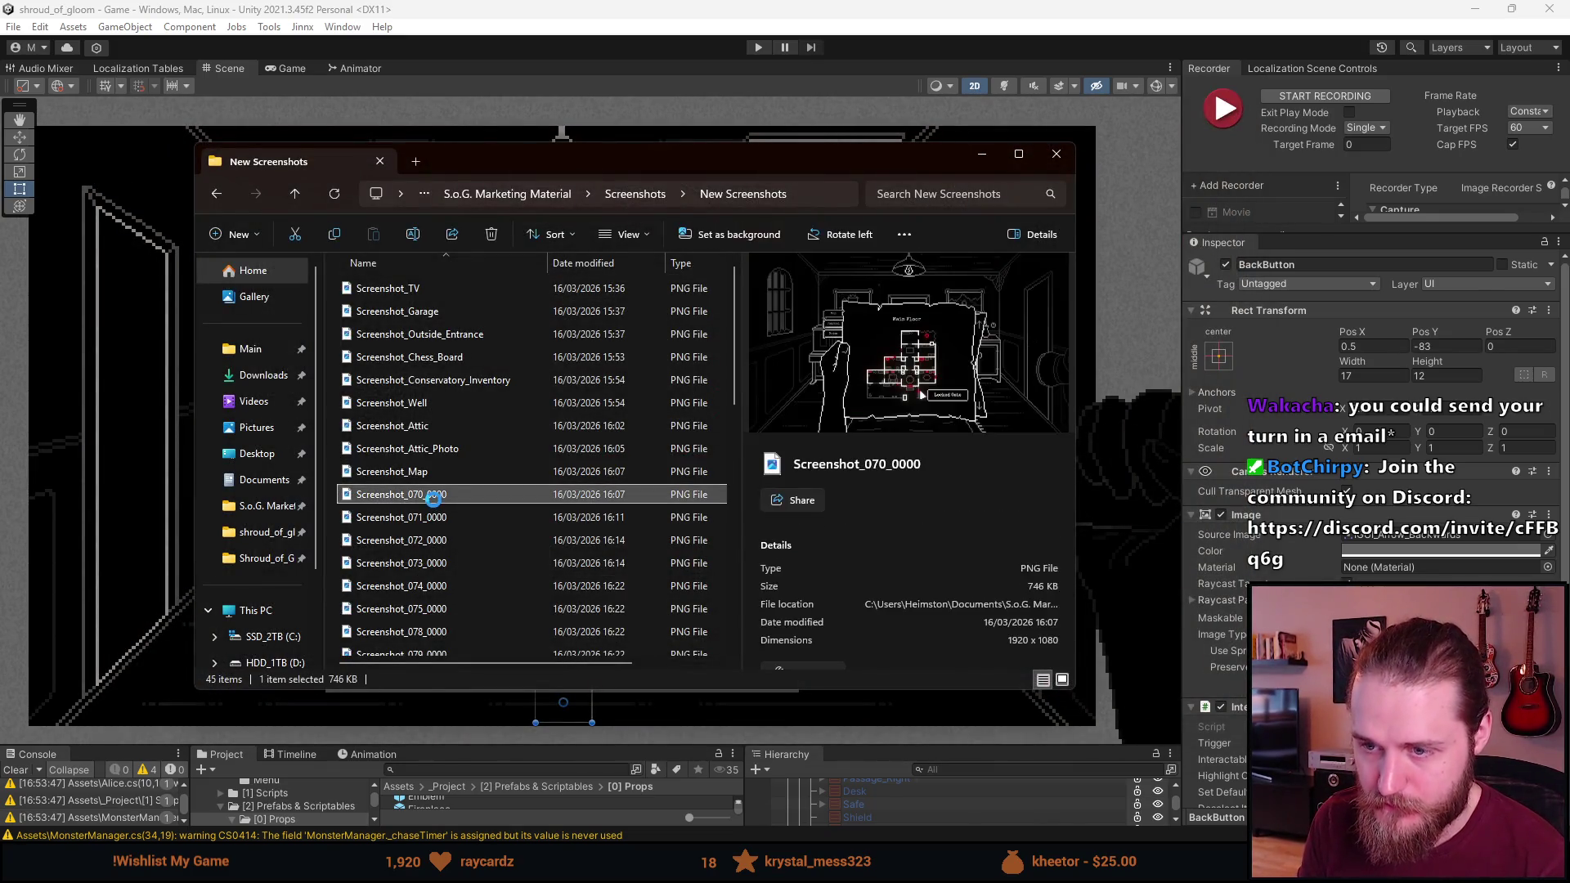
right_click(434, 498)
click(489, 806)
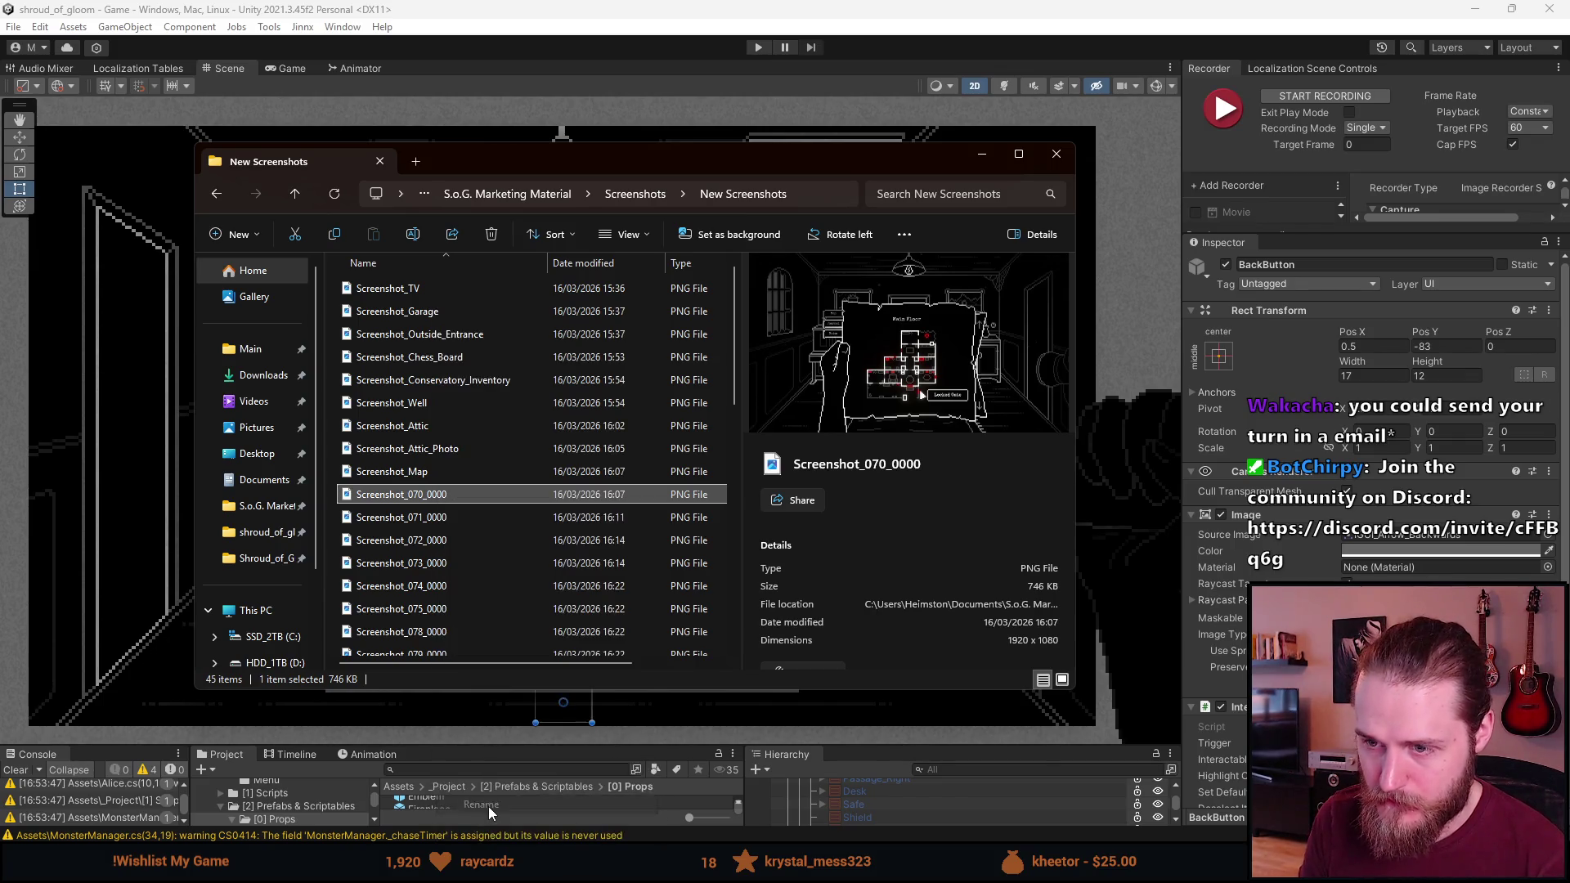
key(End)
key(BackSpace)
key(BackSpace)
key(BackSpace)
key(BackSpace)
text(ap)
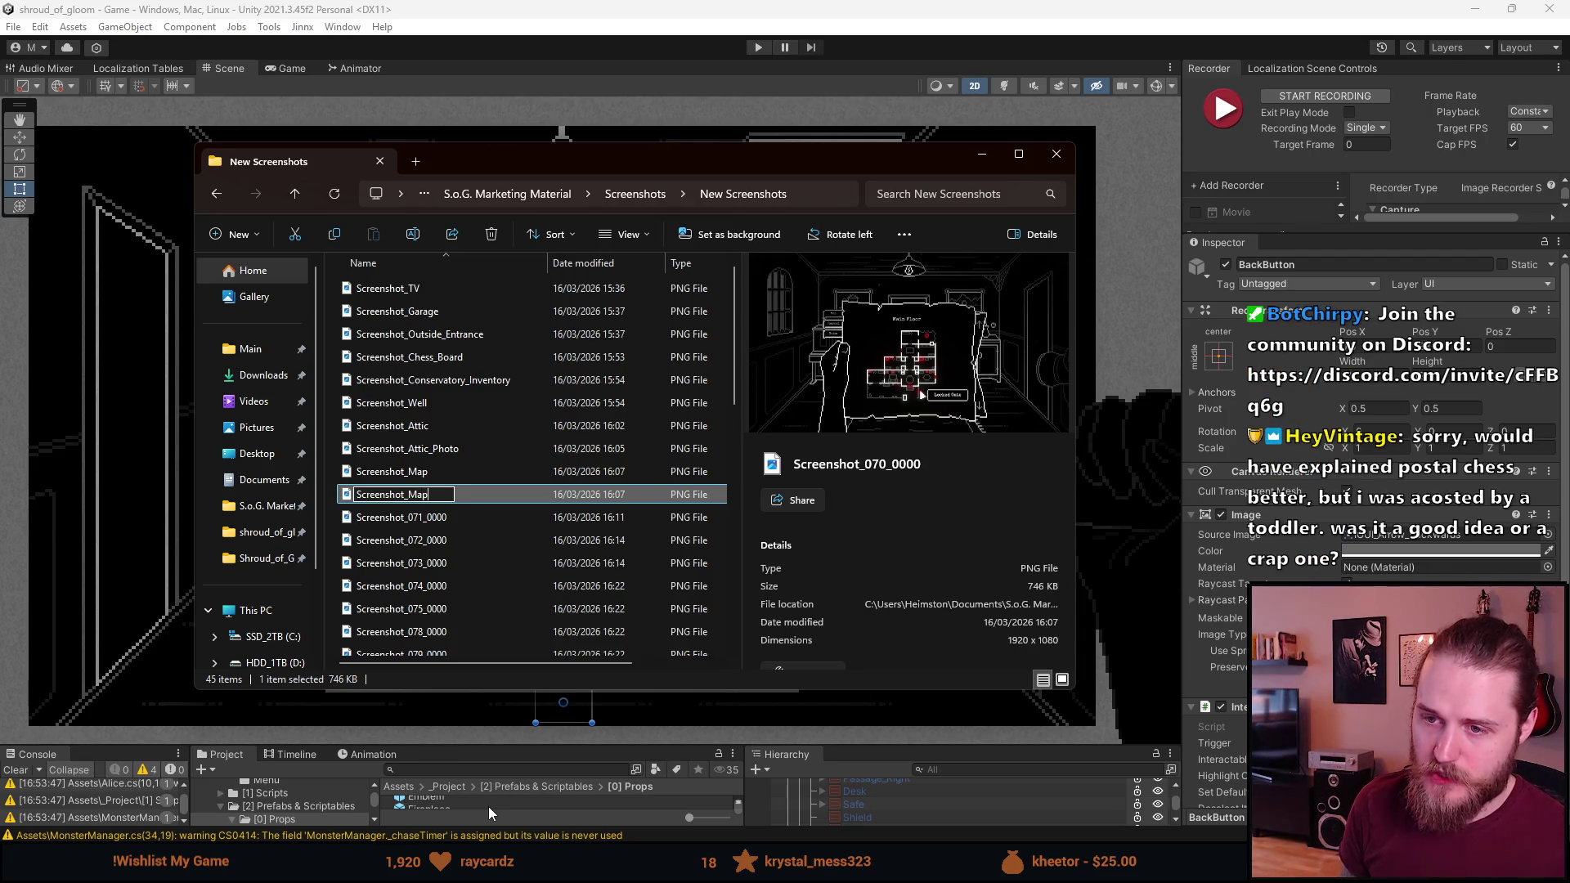
text(_Marker)
key(Return)
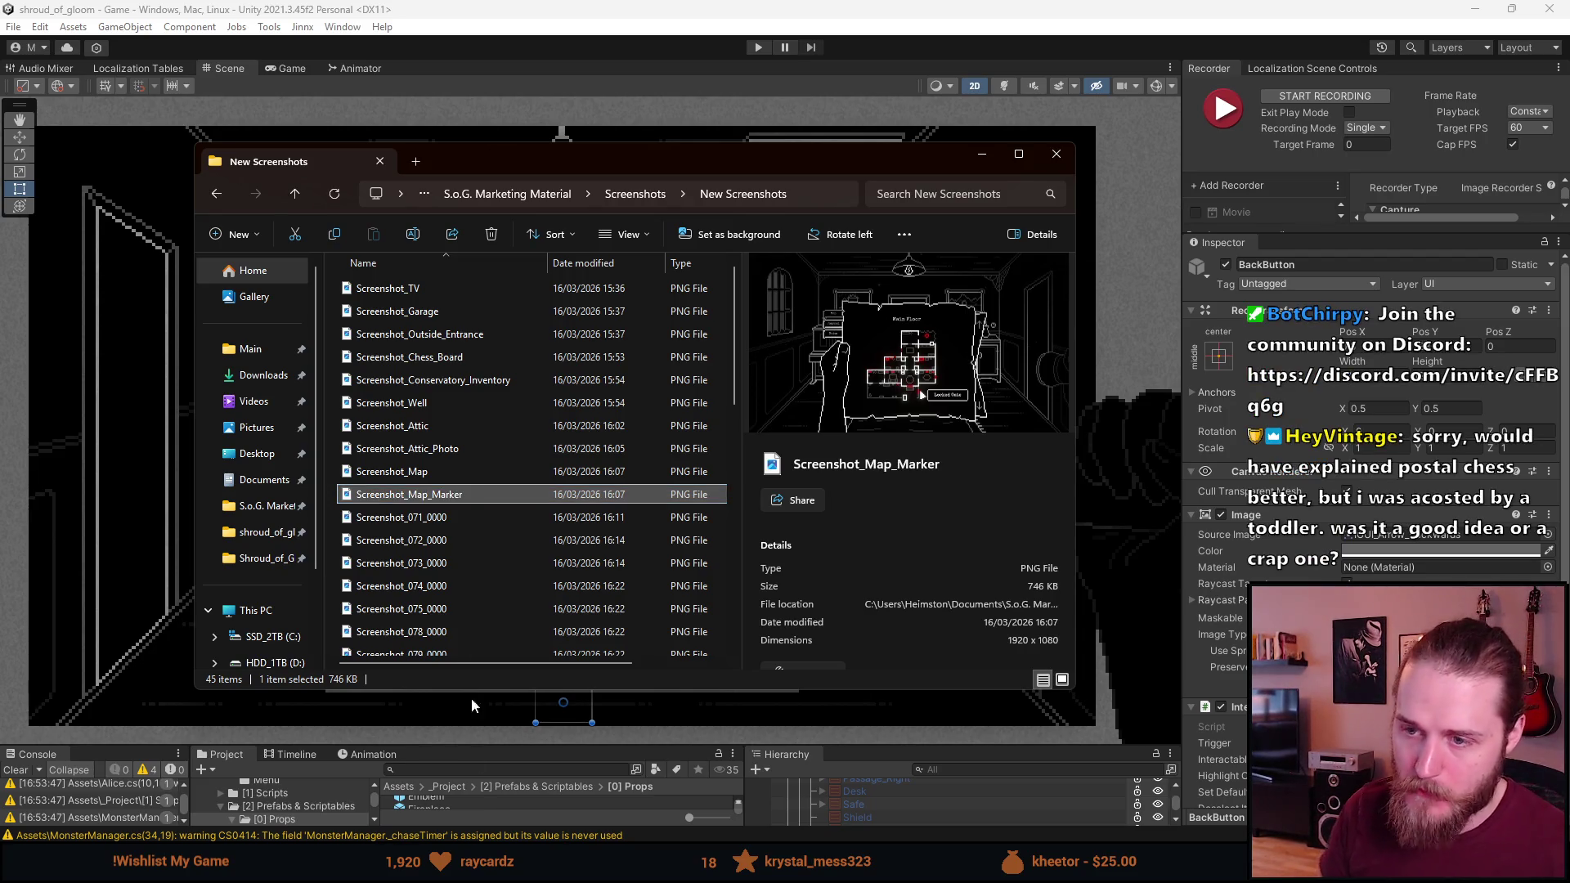
click(474, 521)
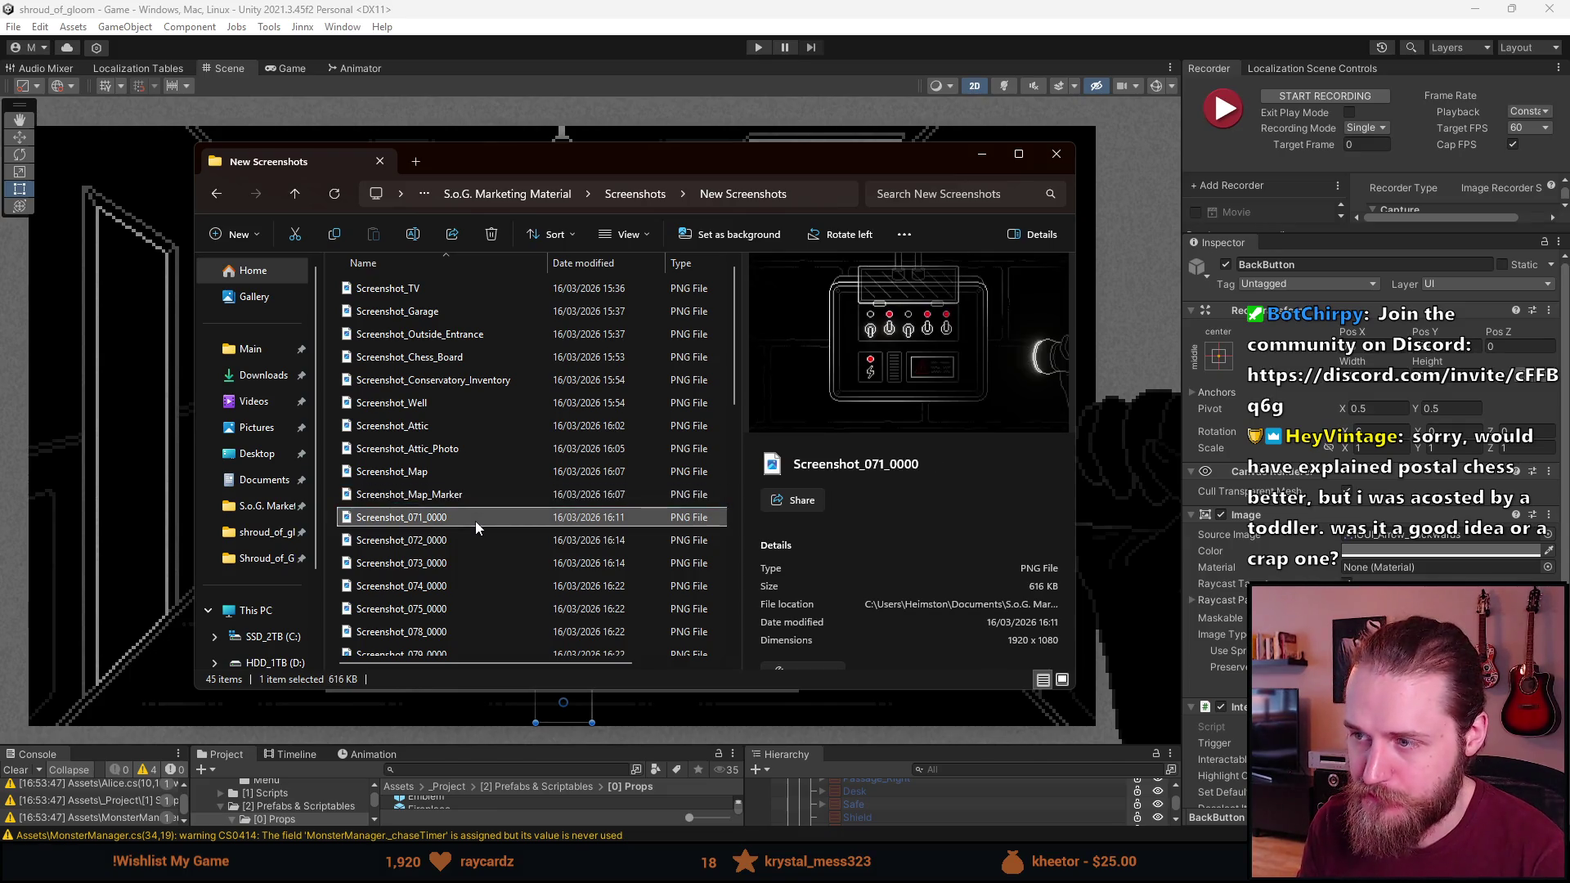
double_click(475, 522)
Compare Screenshot_071_0000 with the neighbouring door screenshot in Photos, then close the viewer
key(Right)
key(Left)
key(Right)
key(Left)
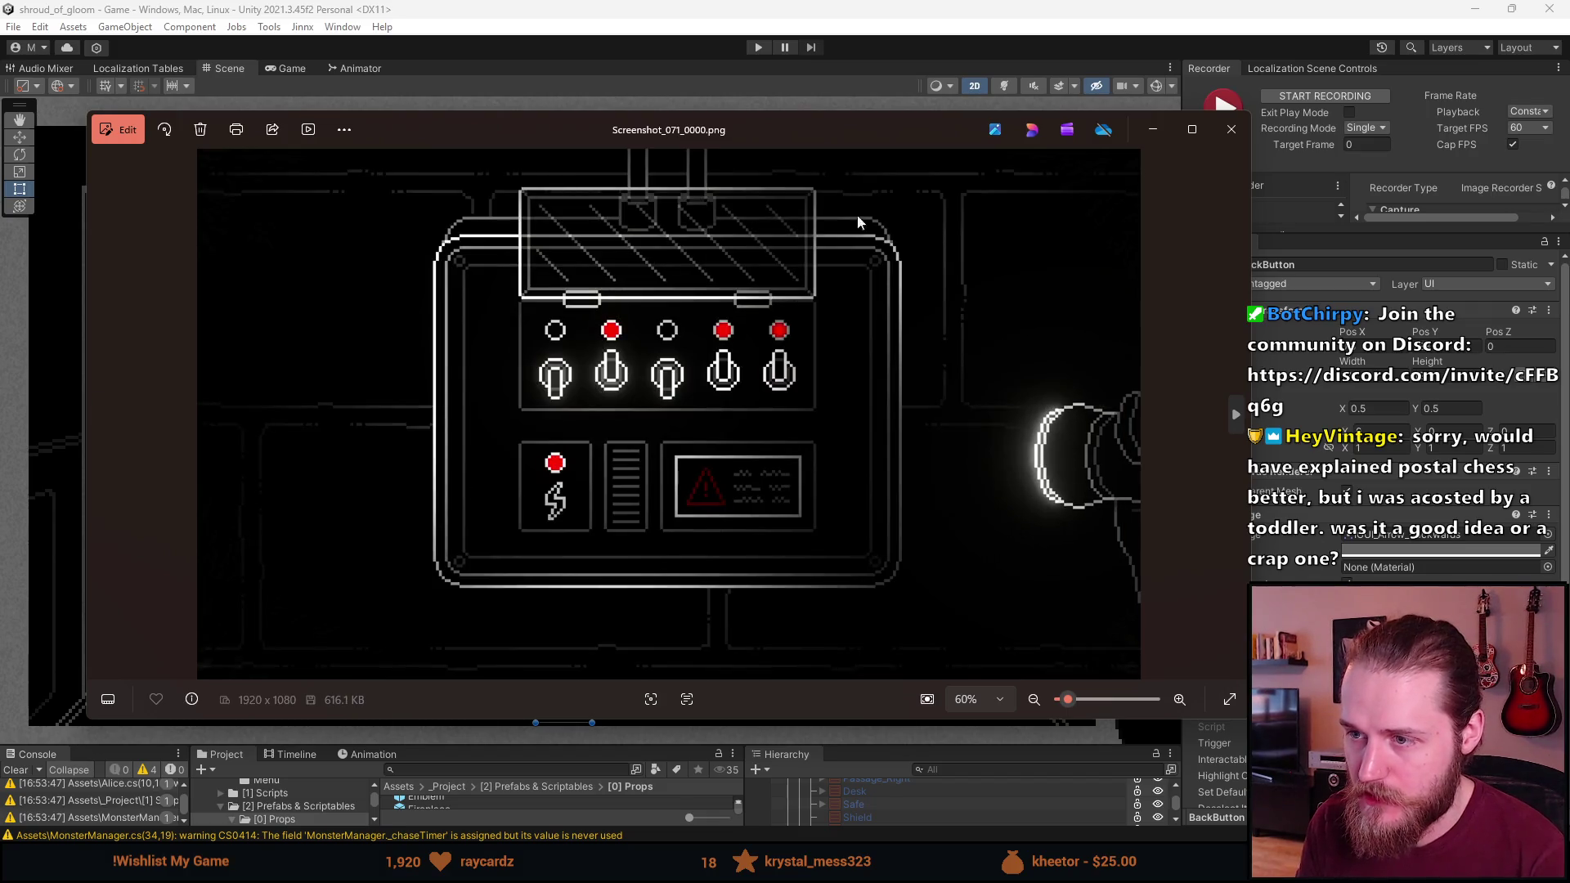
click(1230, 130)
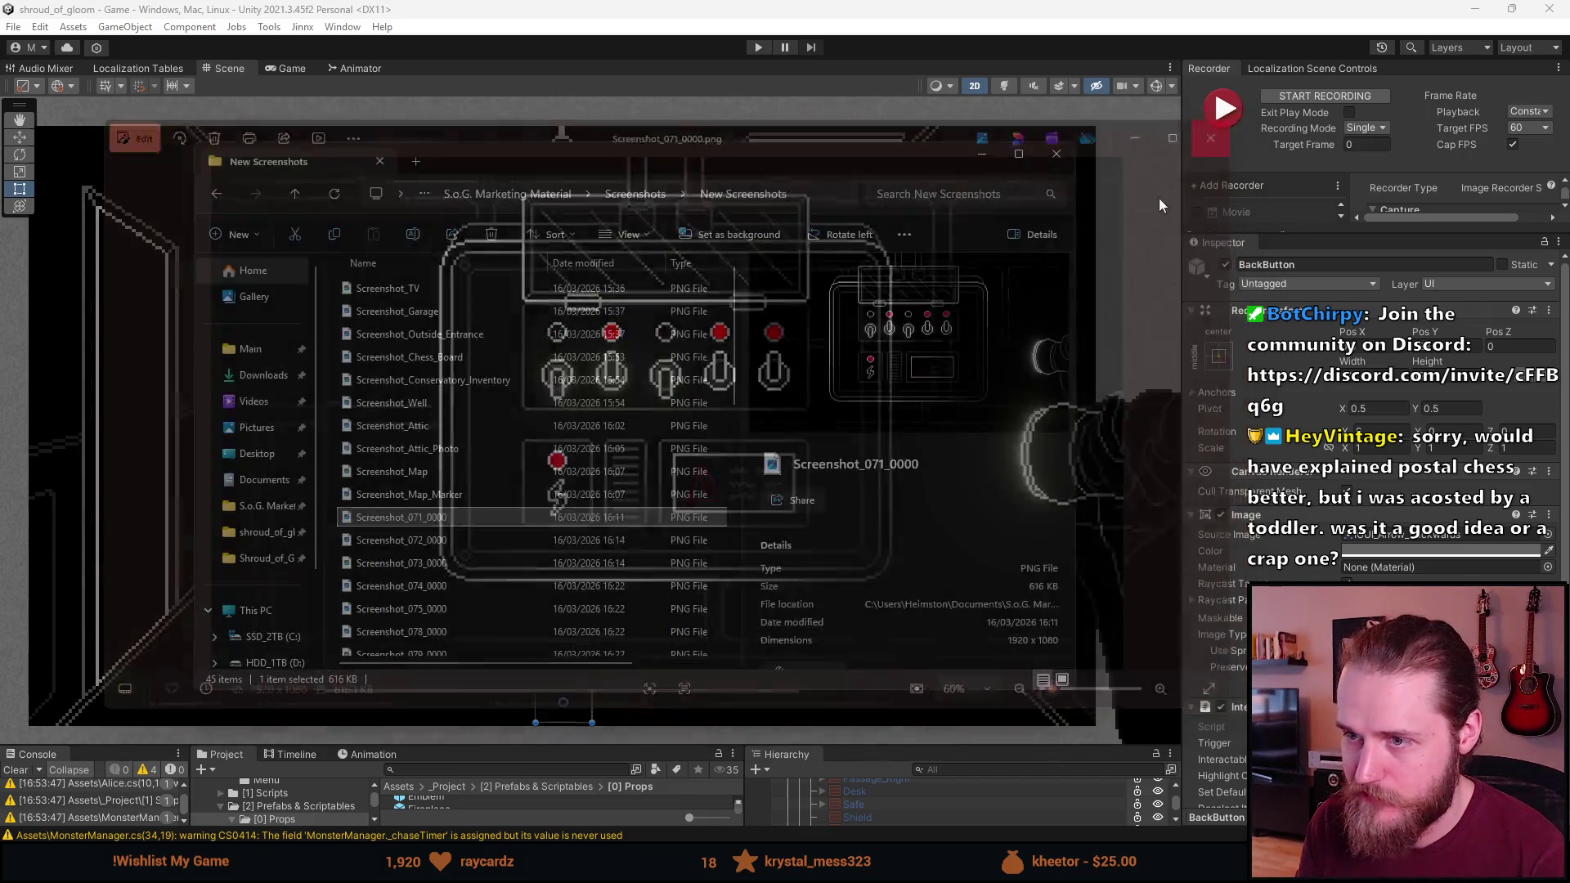
Rename Screenshot_071_0000 to Screenshot_Switches
right_click(413, 515)
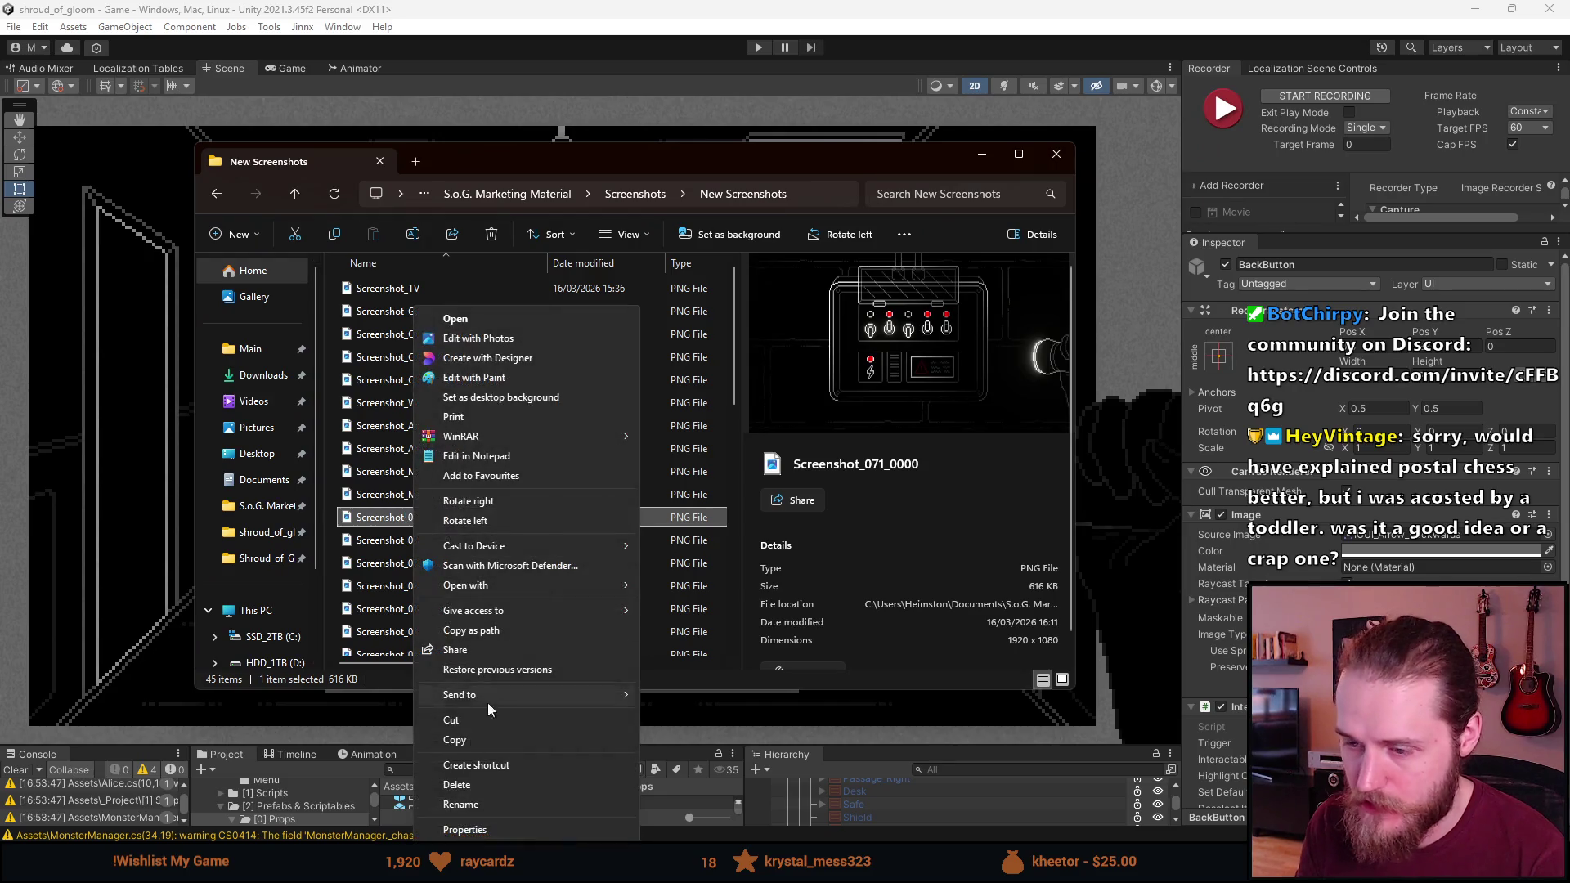
click(487, 805)
key(End)
key(BackSpace)
key(BackSpace)
key(BackSpace)
text(Switches)
key(Return)
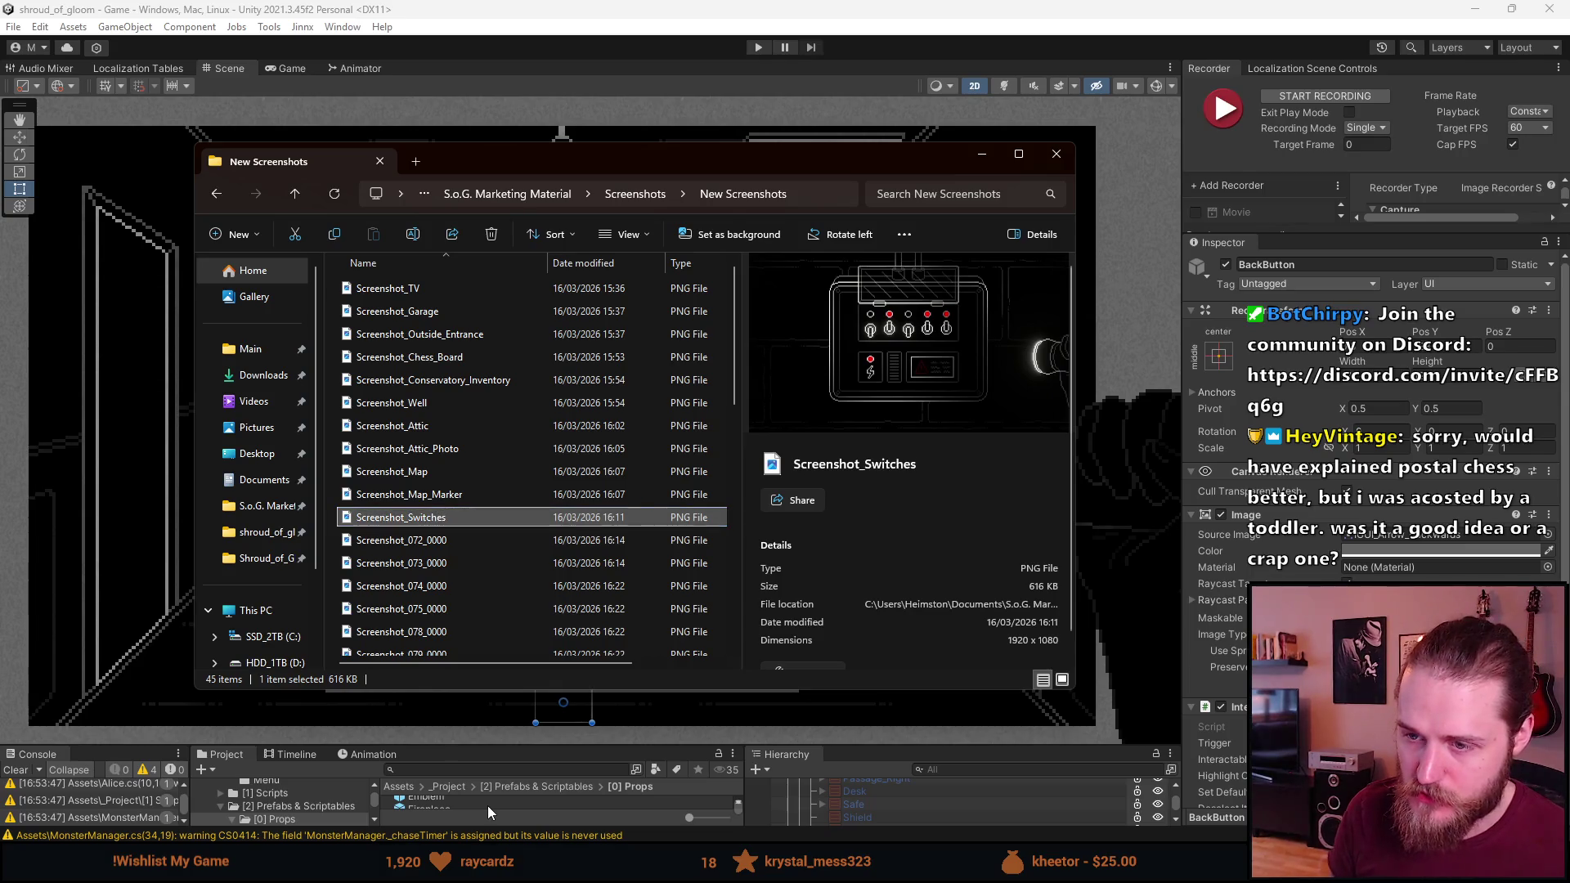
Compare the door screenshots 072 and 073 to pick which one to keep
click(478, 546)
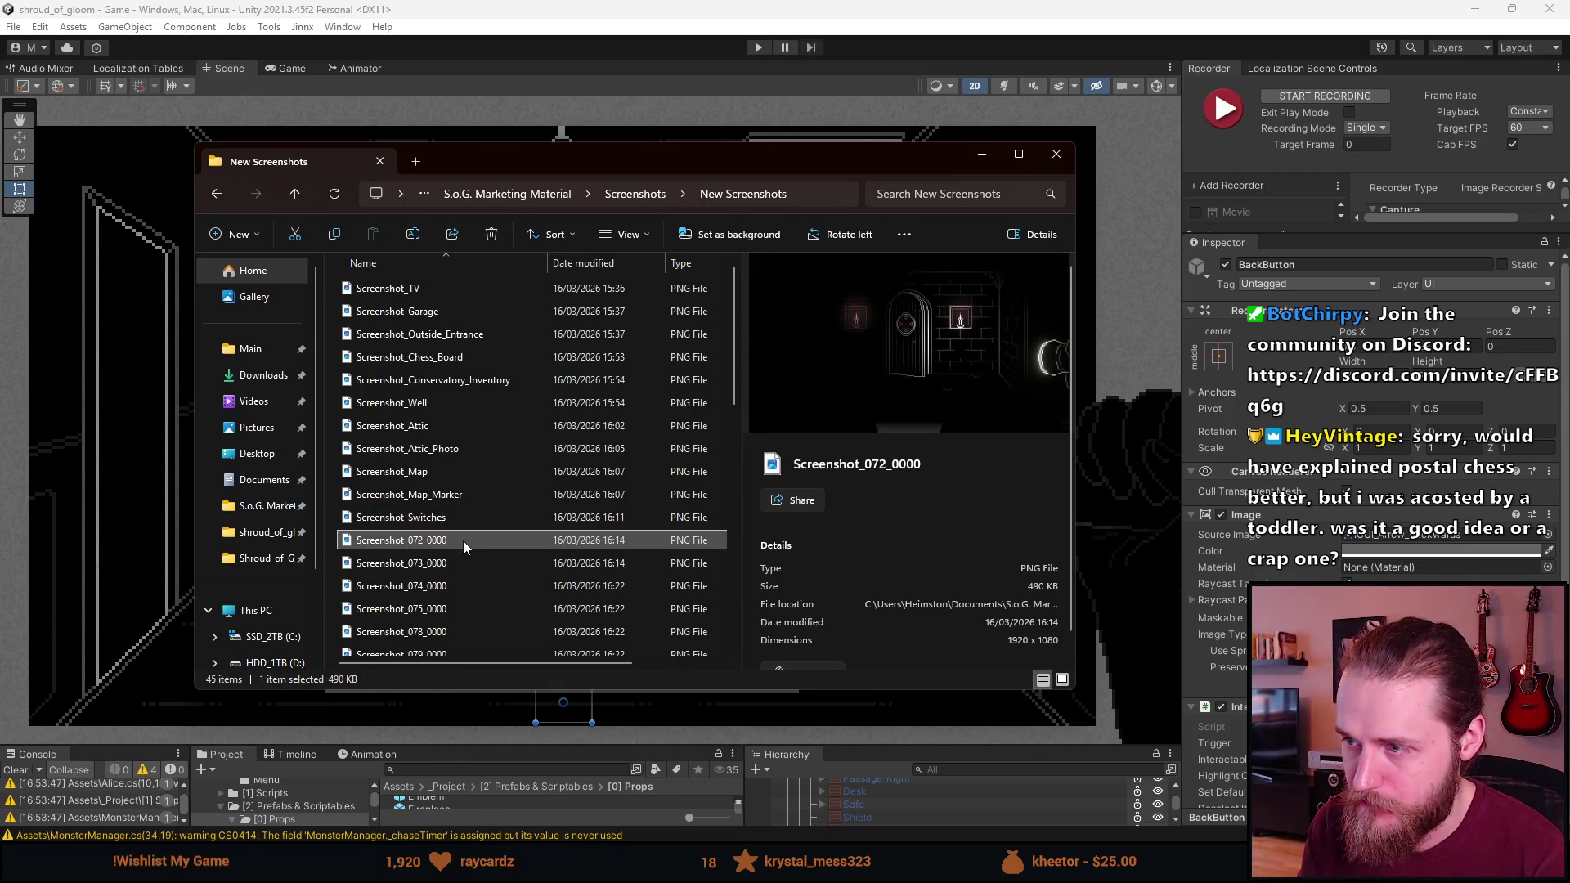
click(454, 560)
key(Down)
key(Up)
key(Up)
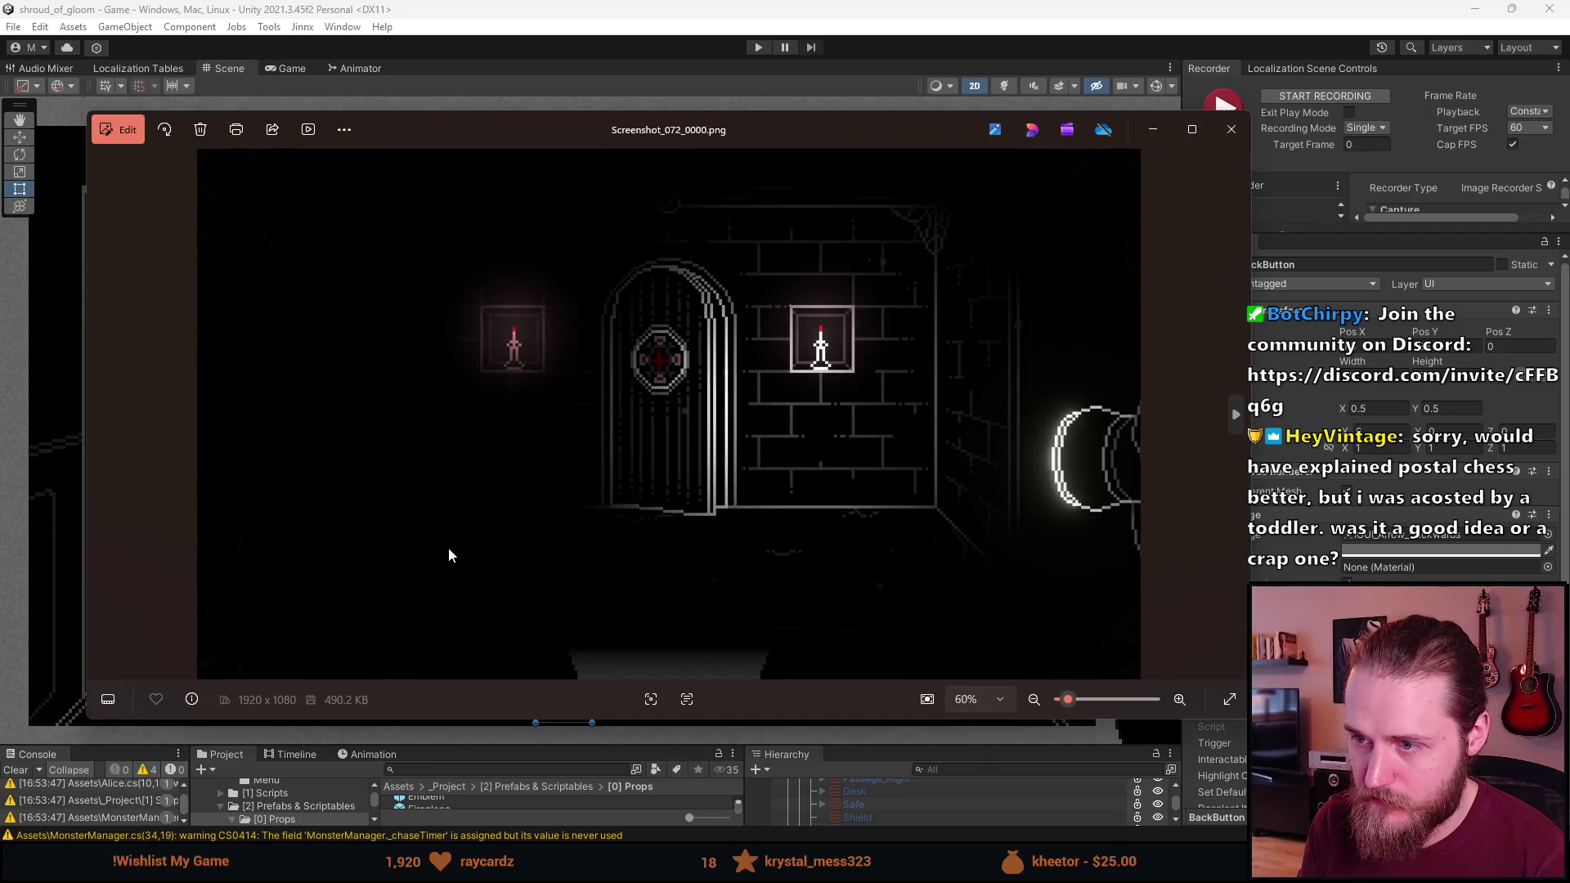
key(Right)
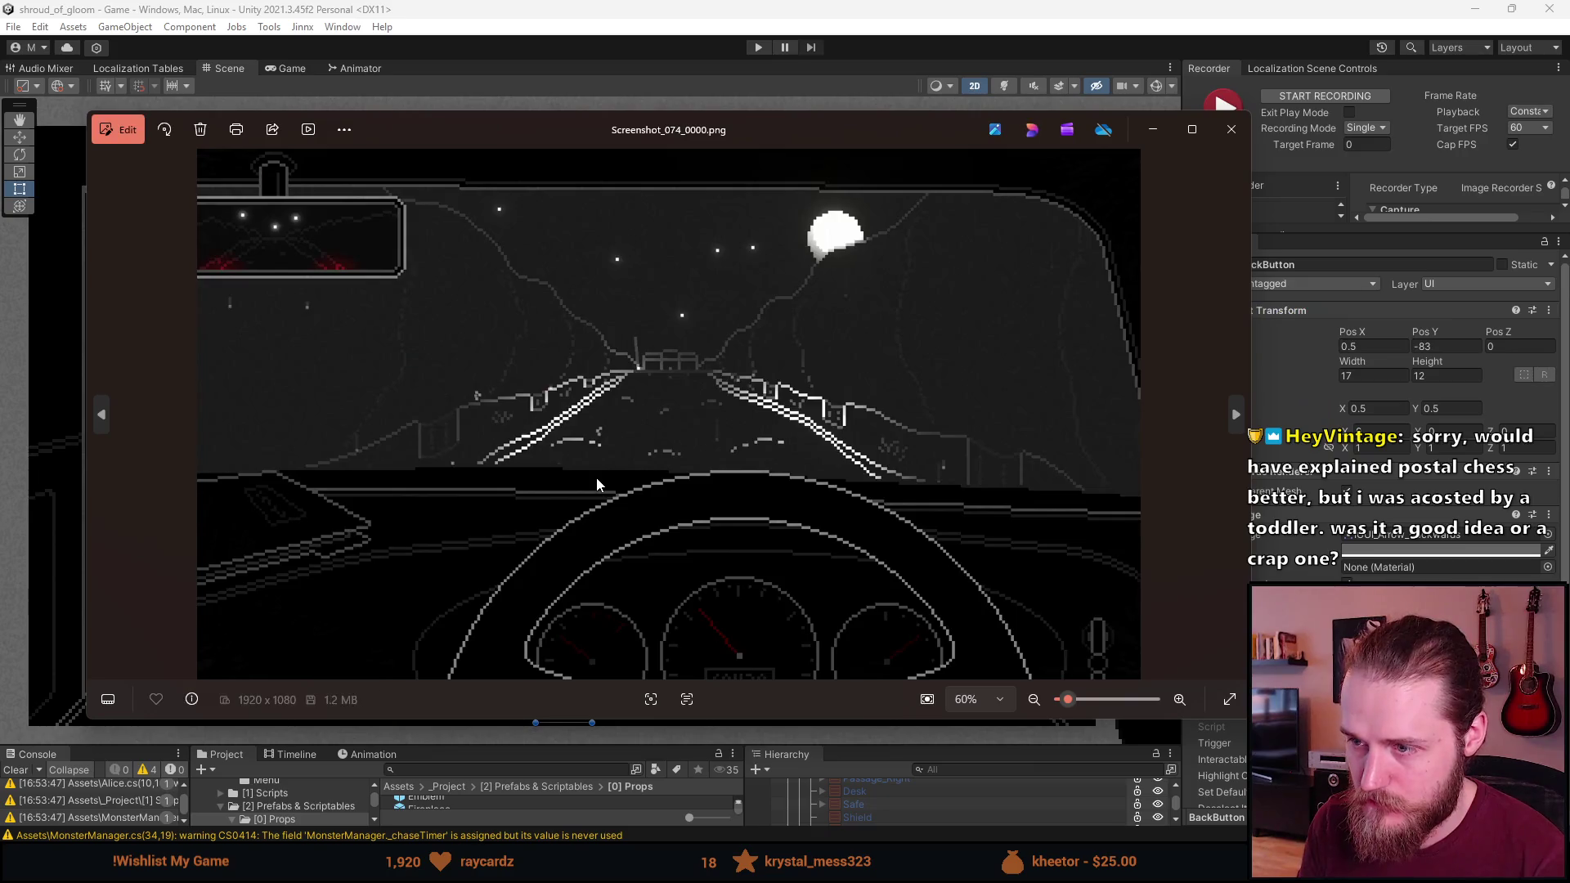
key(Left)
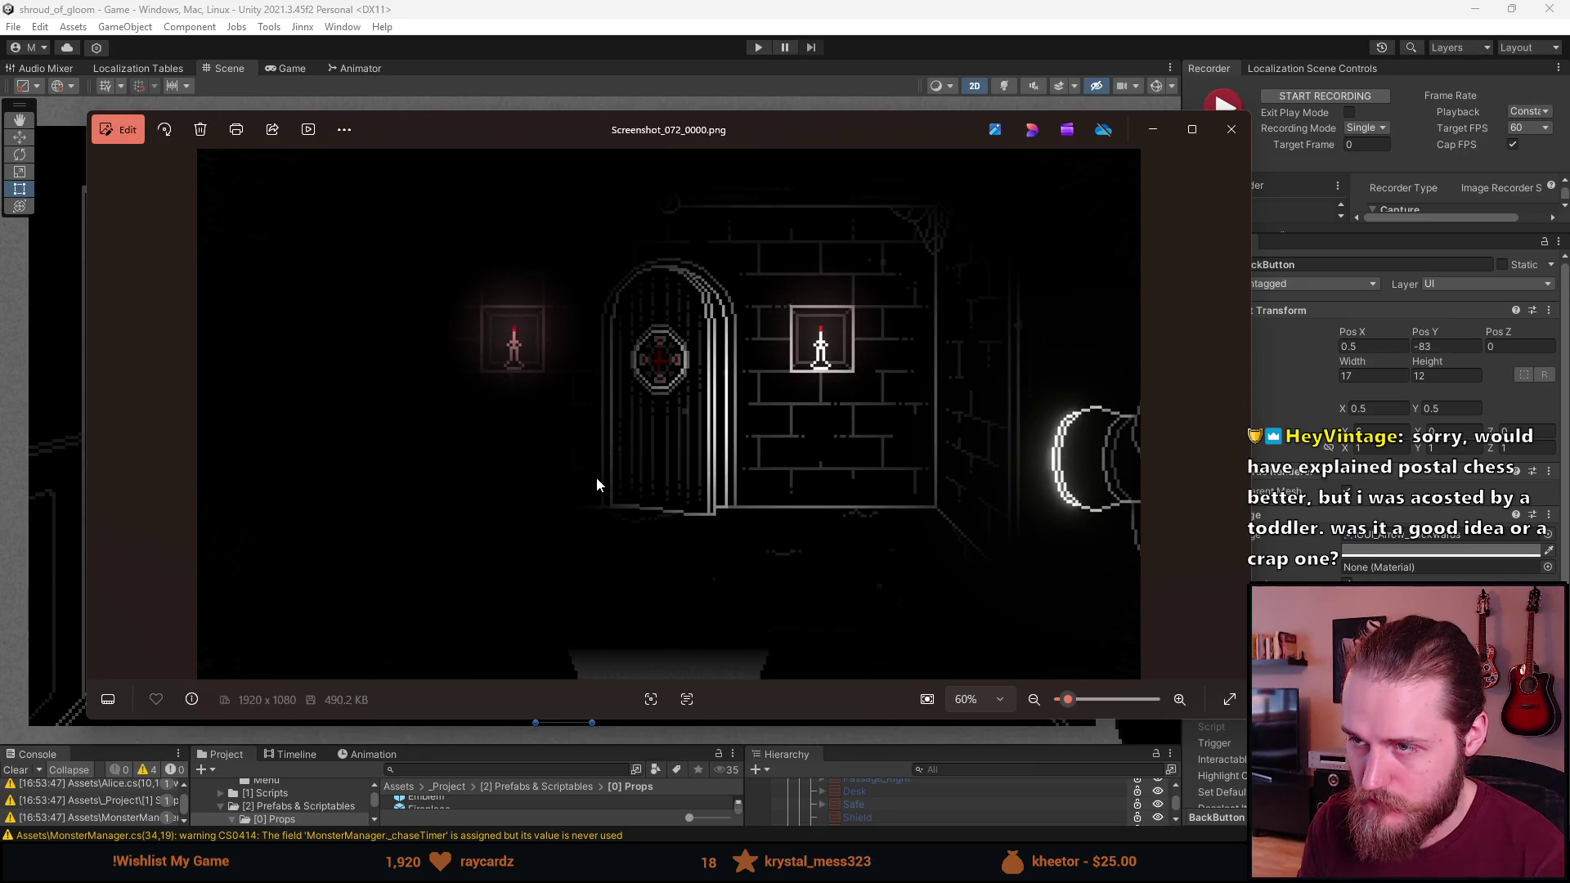
key(Right)
key(Left)
key(Left)
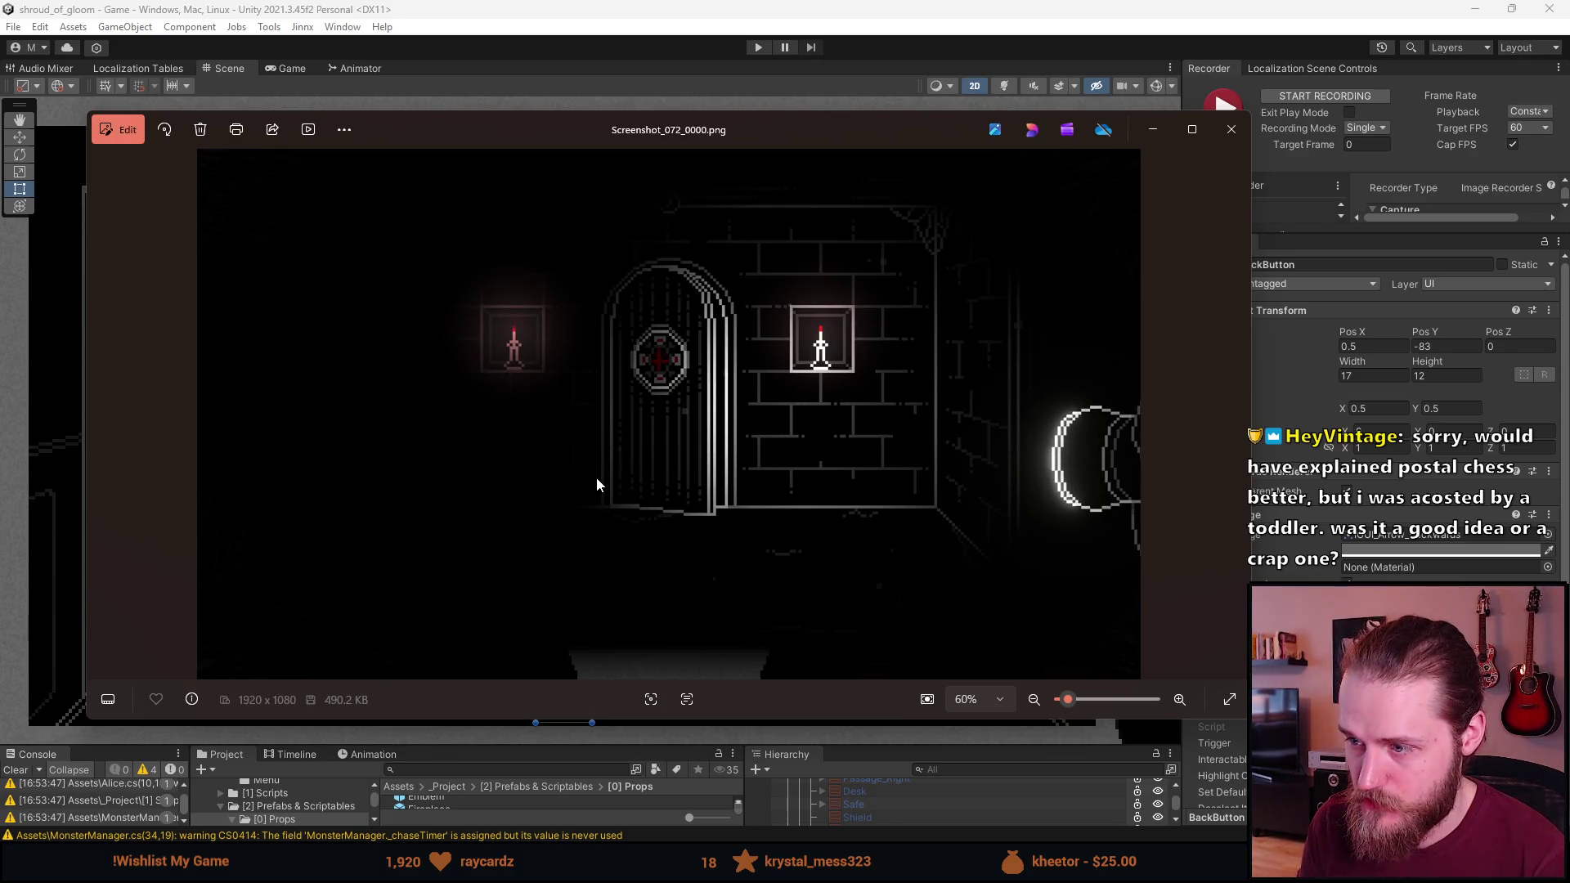
key(Left)
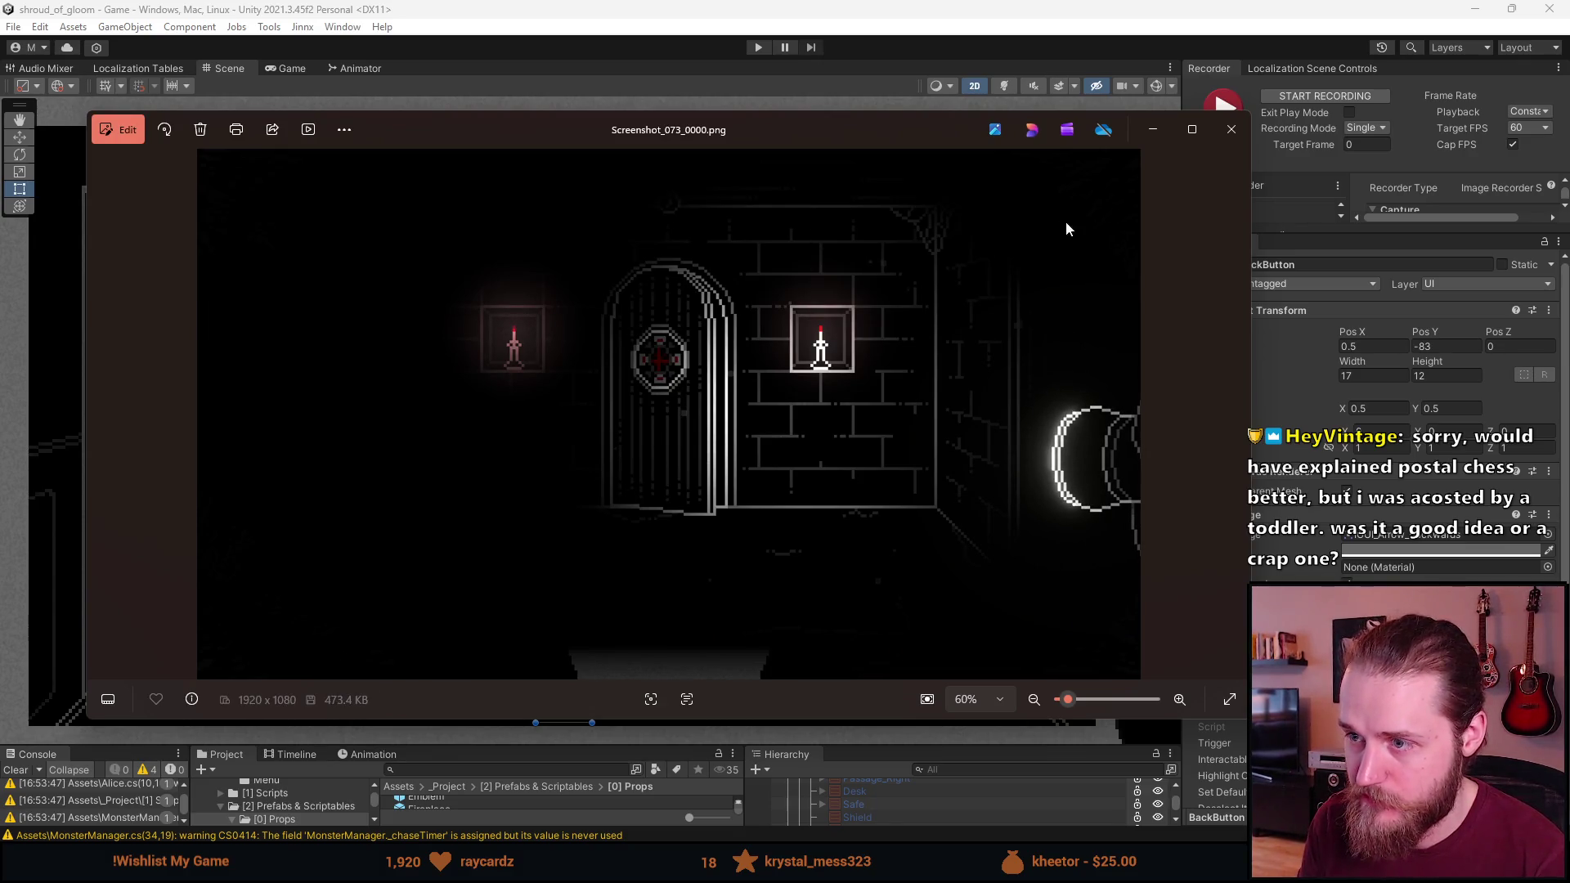
click(1219, 135)
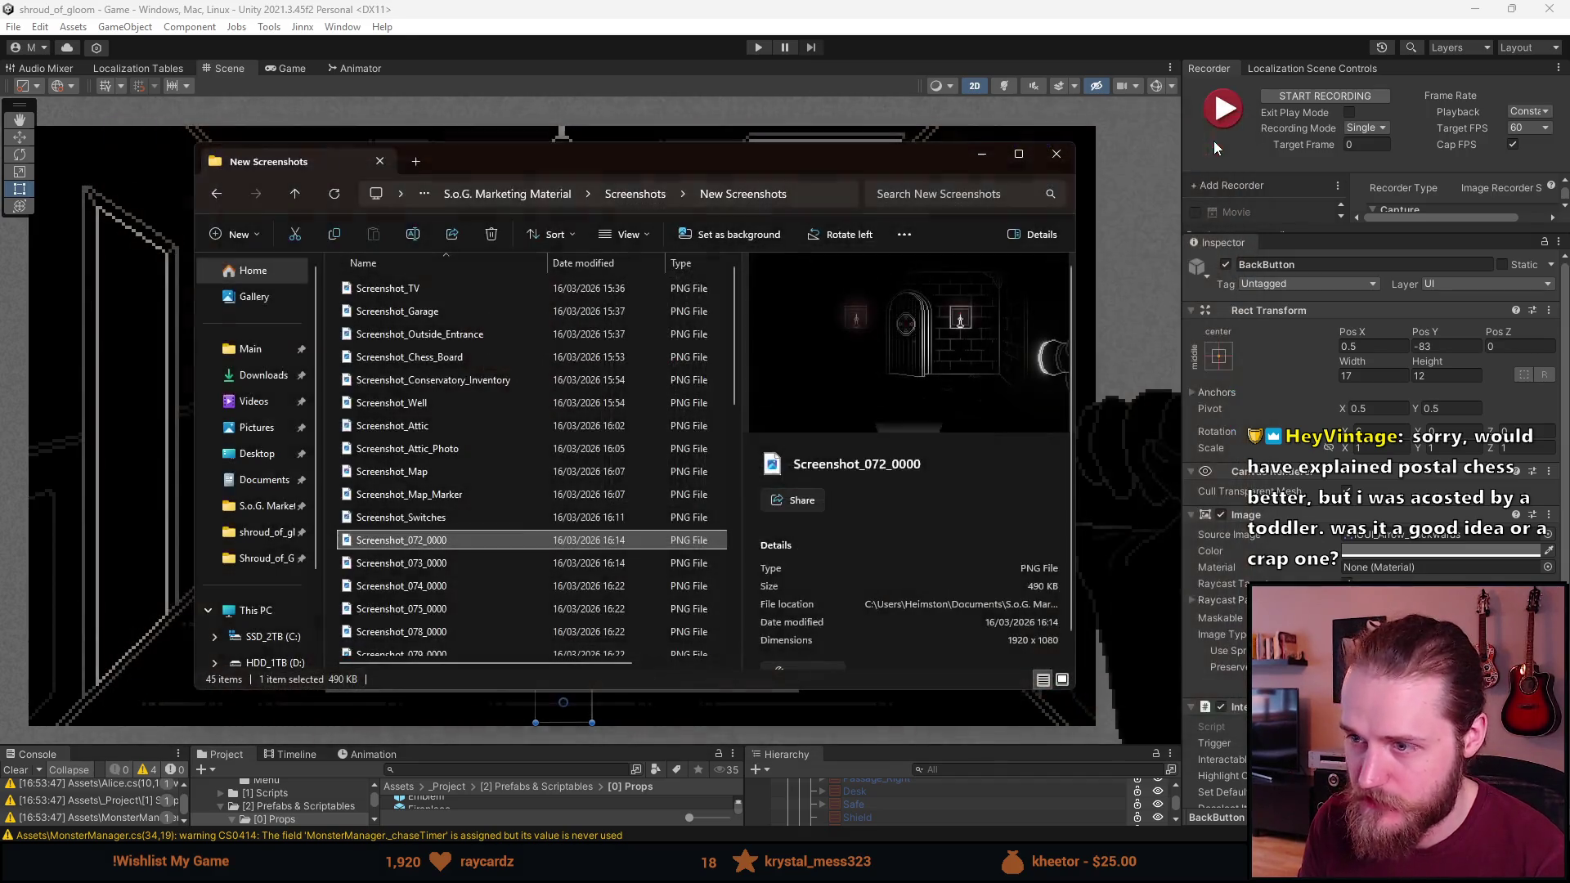
Delete Screenshot_072_0000, rename 073 to Screenshot_Strange_Door, and select Screenshot_074_0000
key(Delete)
right_click(438, 538)
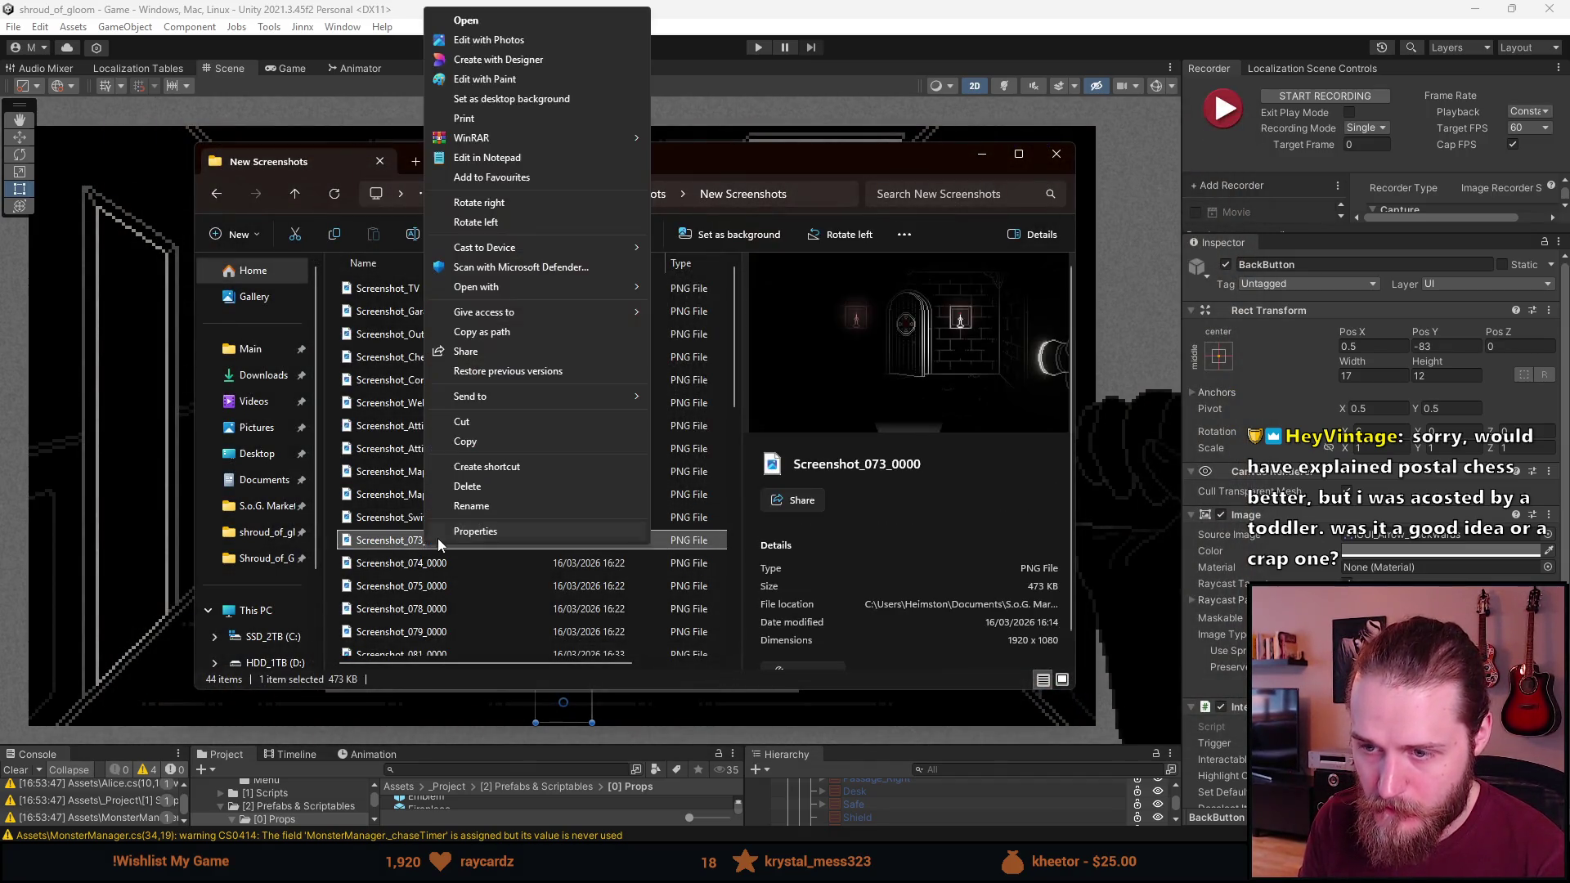
click(458, 501)
key(End)
key(BackSpace)
key(BackSpace)
key(BackSpace)
key(BackSpace)
key(BackSpace)
key(BackSpace)
text(St)
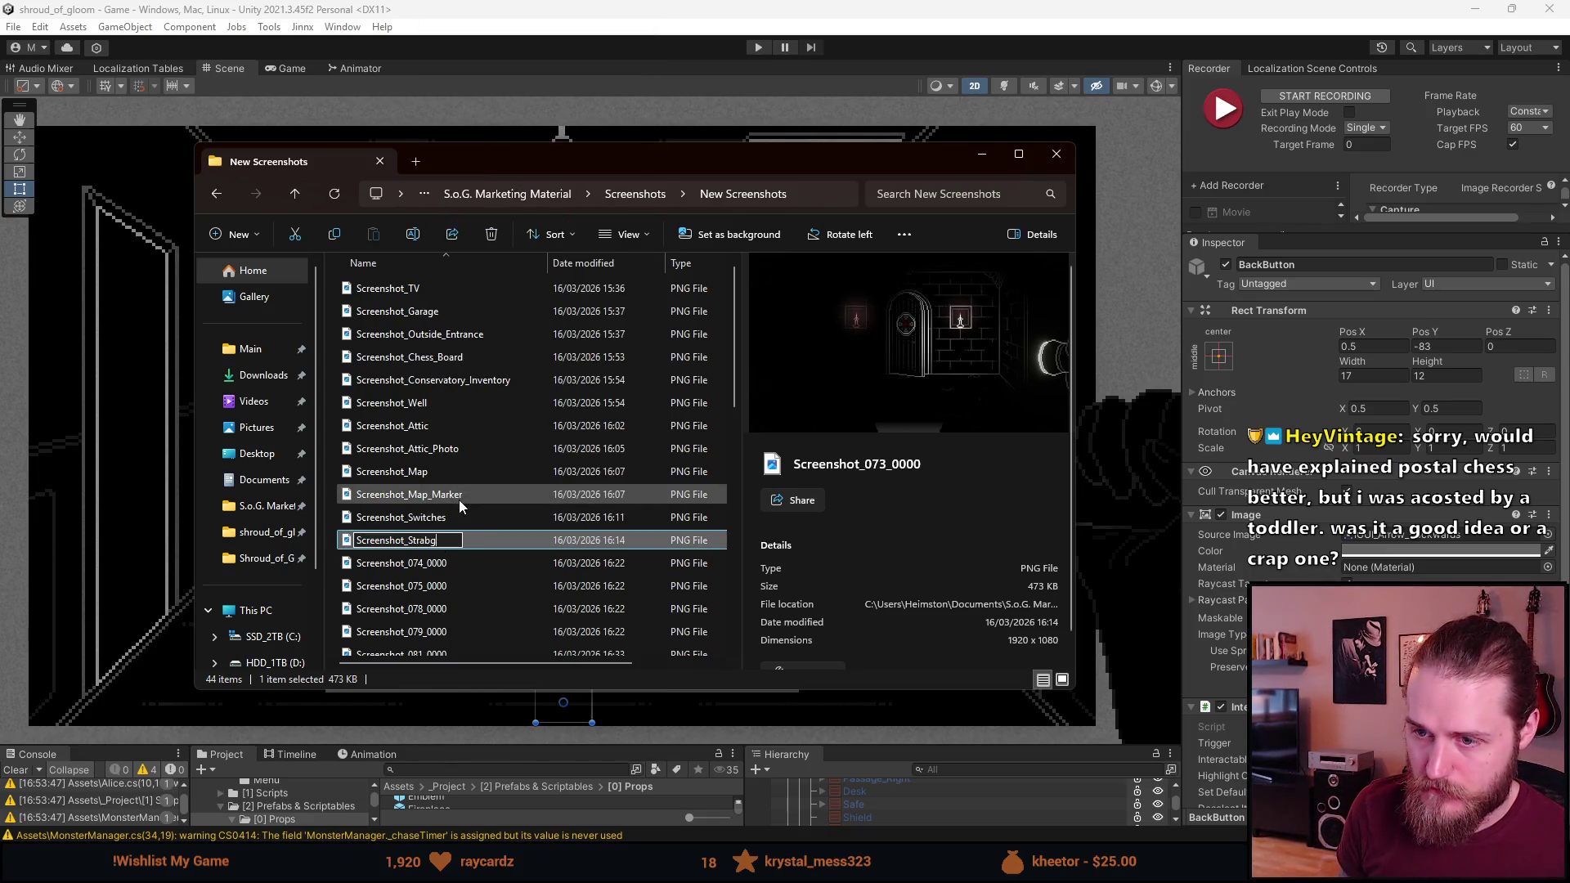
text(or)
key(Return)
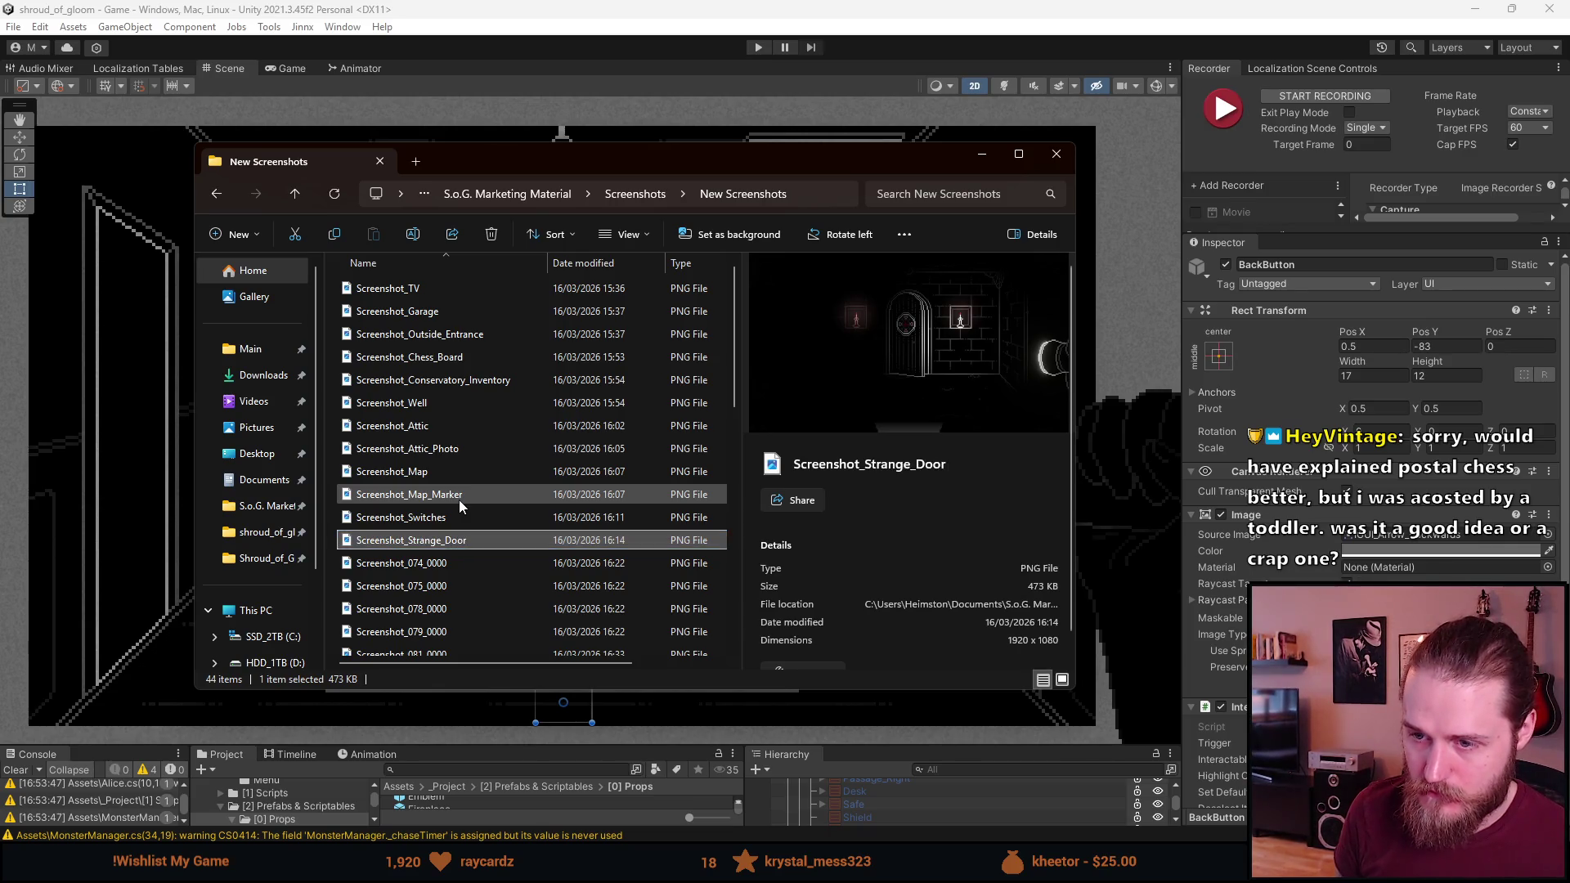
scroll(458, 503, down, 1)
click(460, 509)
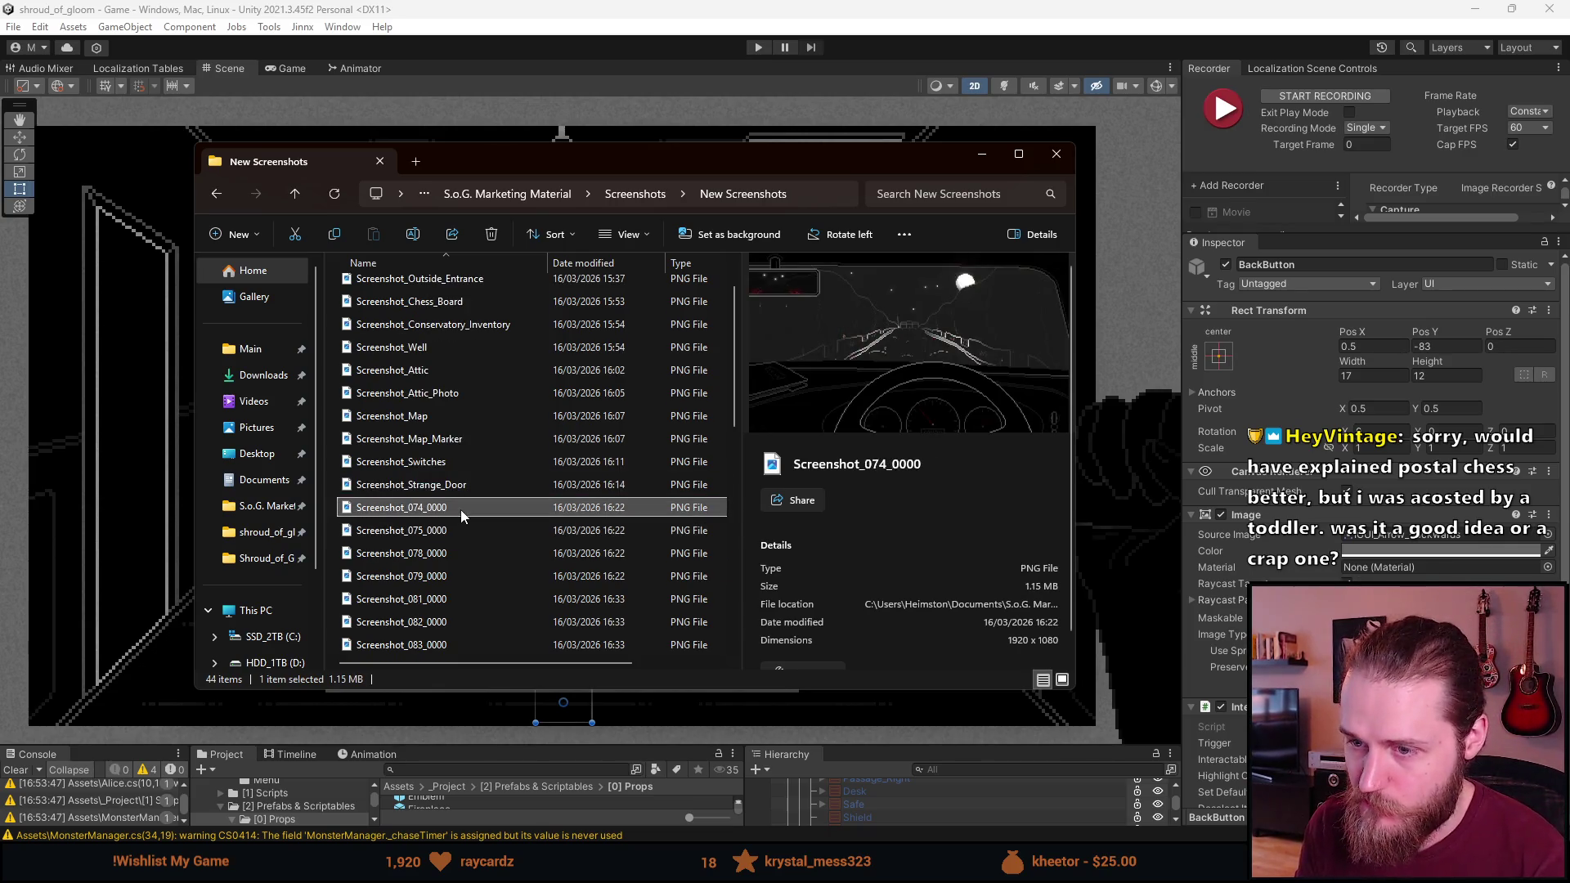
Compare Screenshot_074_0000 with Screenshot_075_0000 in Photos, then delete the duplicate Screenshot_074_0000
double_click(459, 508)
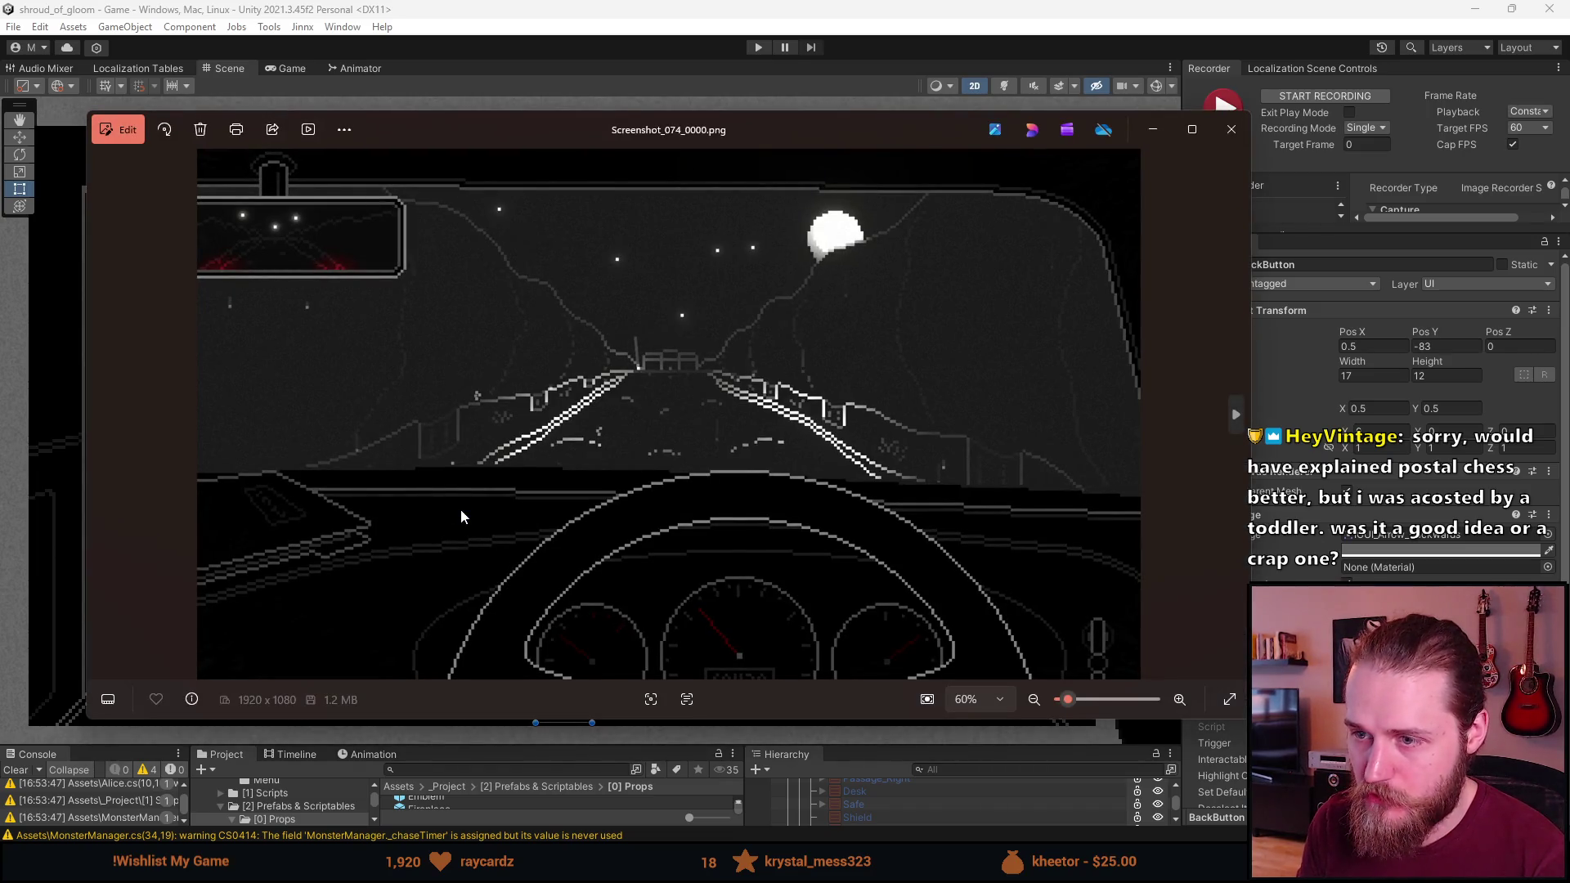
key(Right)
key(Left)
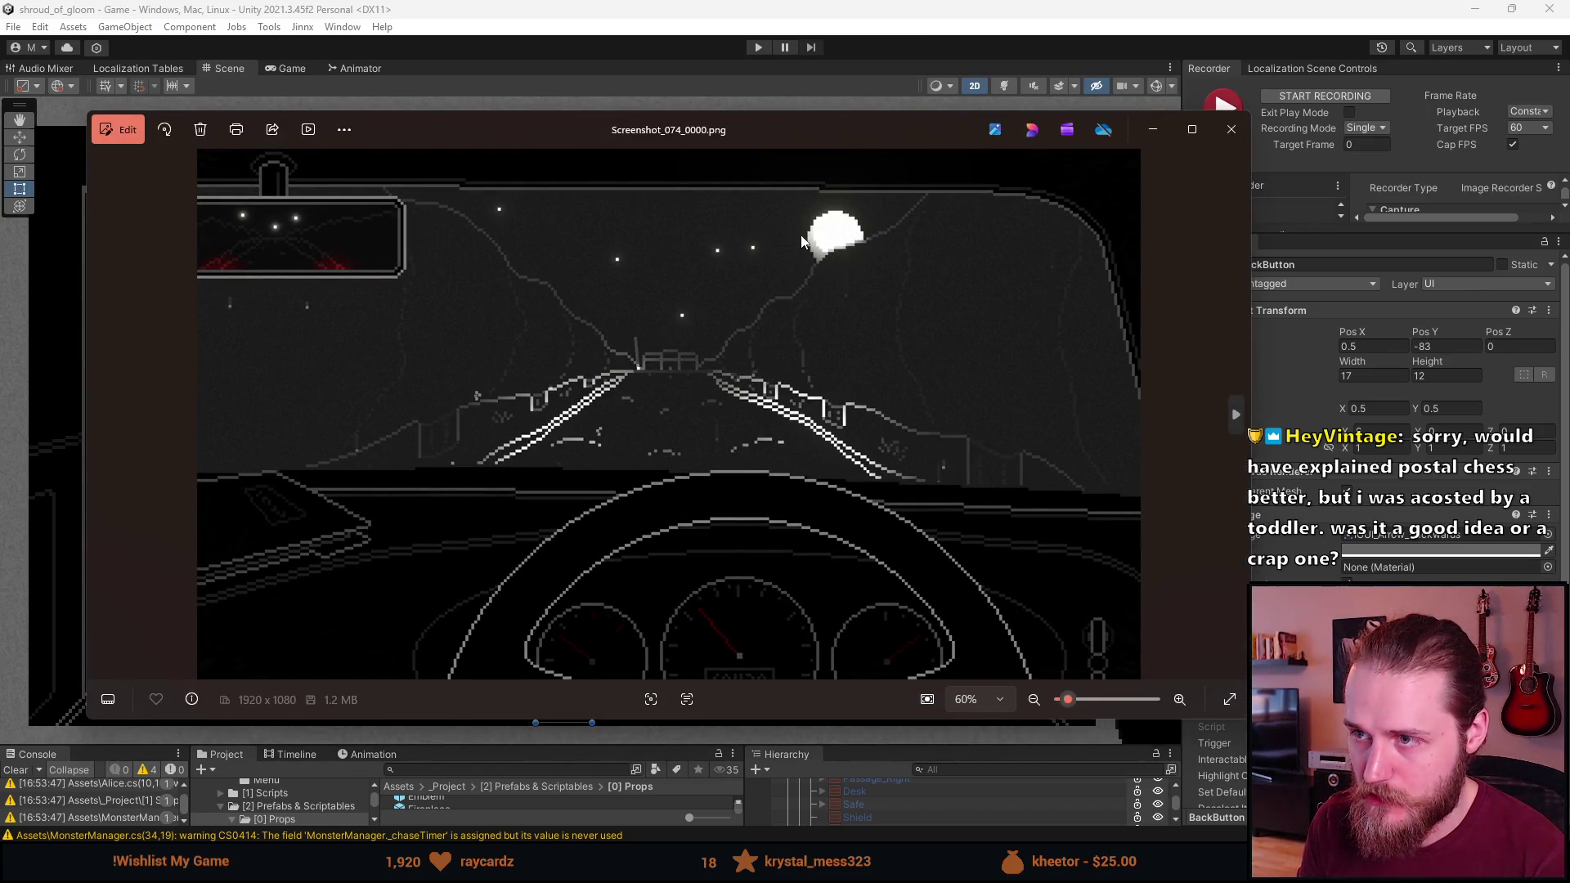
key(Escape)
key(Delete)
Compare the remaining driving shots 075, 079, 081 and 078, ending on Screenshot_078_0000
click(435, 507)
click(437, 553)
click(437, 577)
click(438, 555)
click(441, 509)
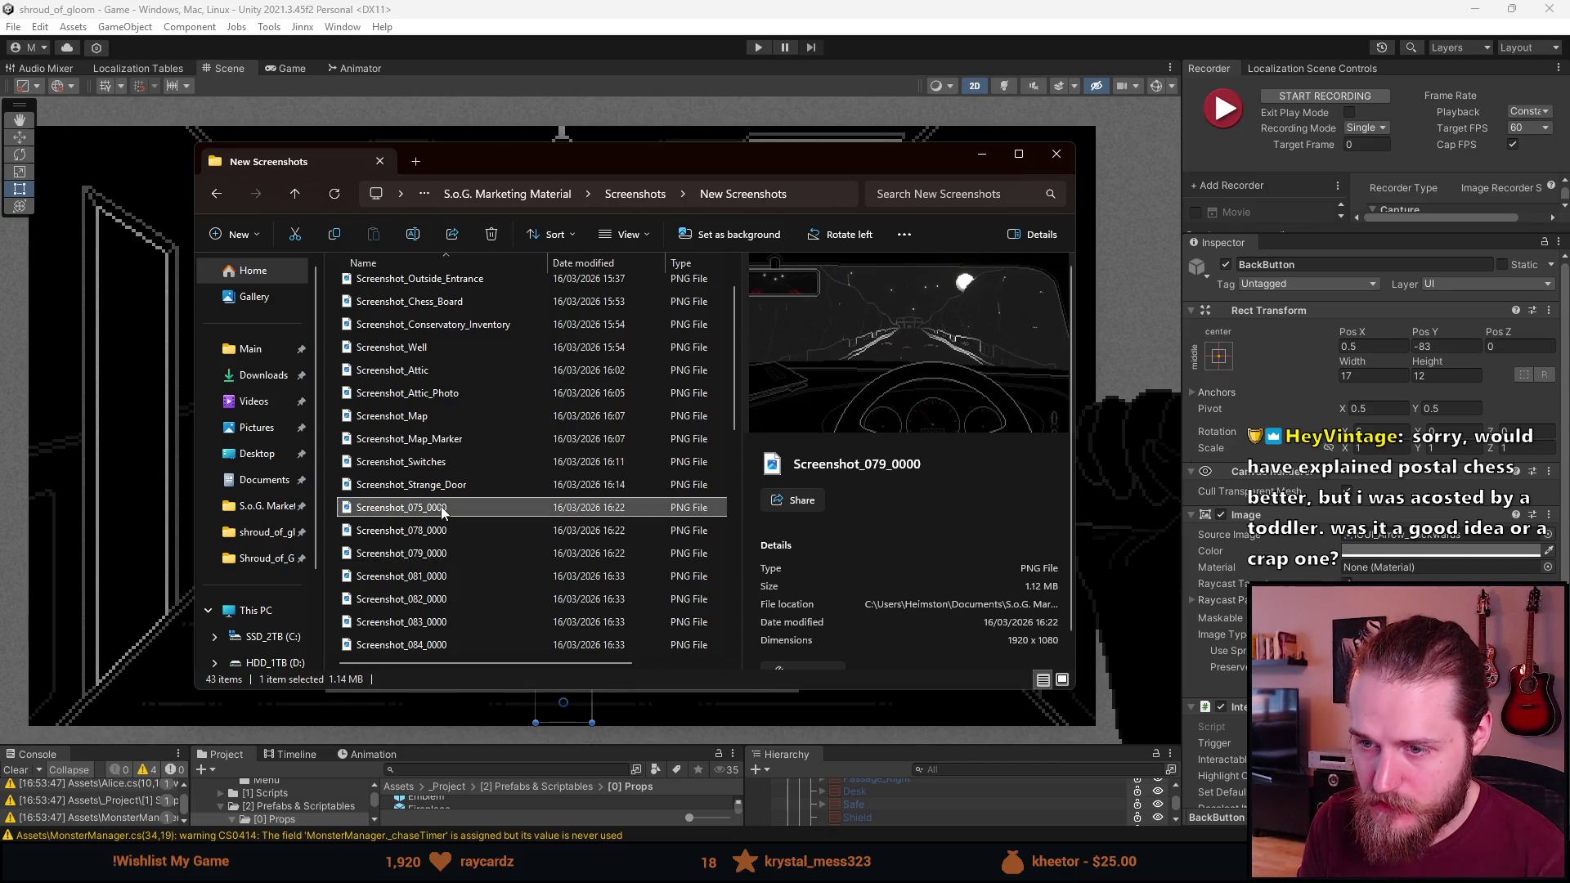
double_click(442, 508)
key(Right)
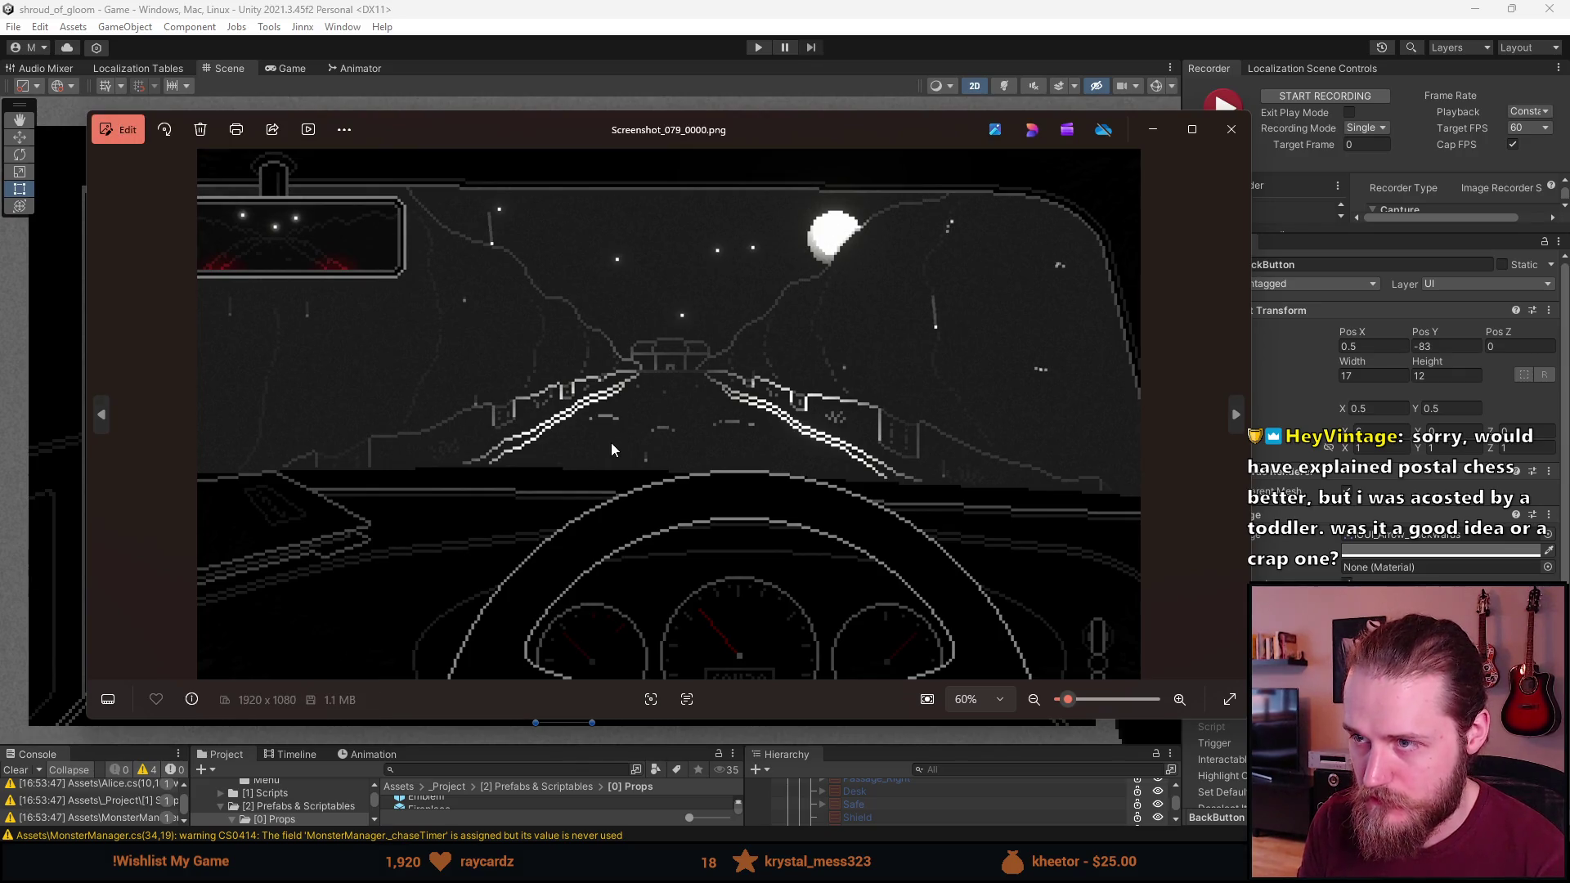
key(Left)
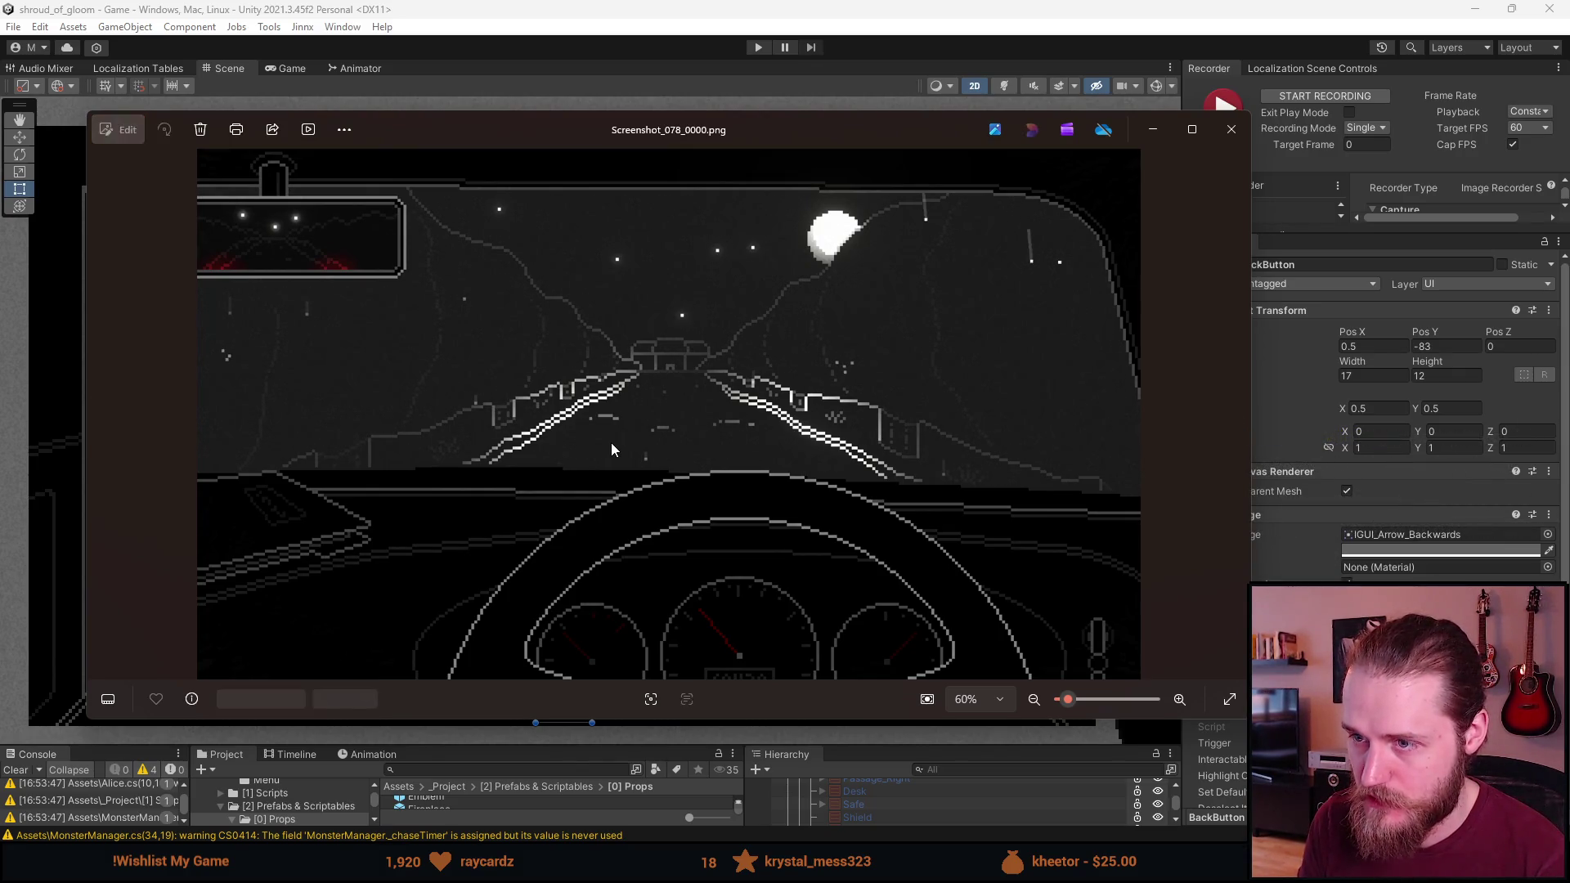